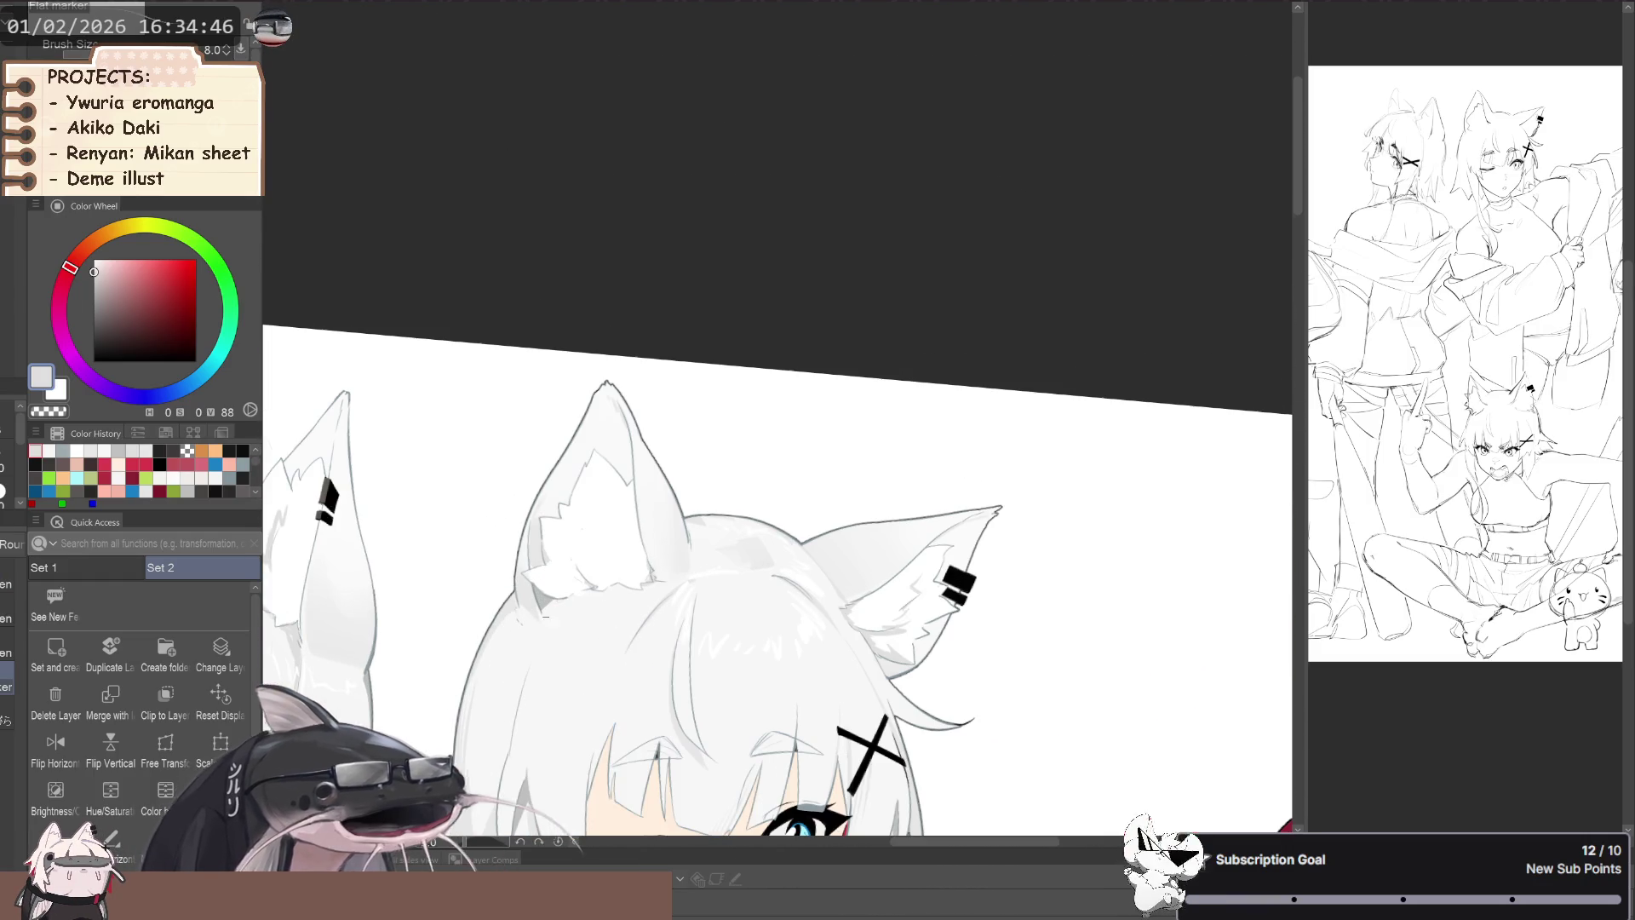
- Enlarge the pen brush and reframe the canvas over the two faces
key(bracketright)
key(bracketright)
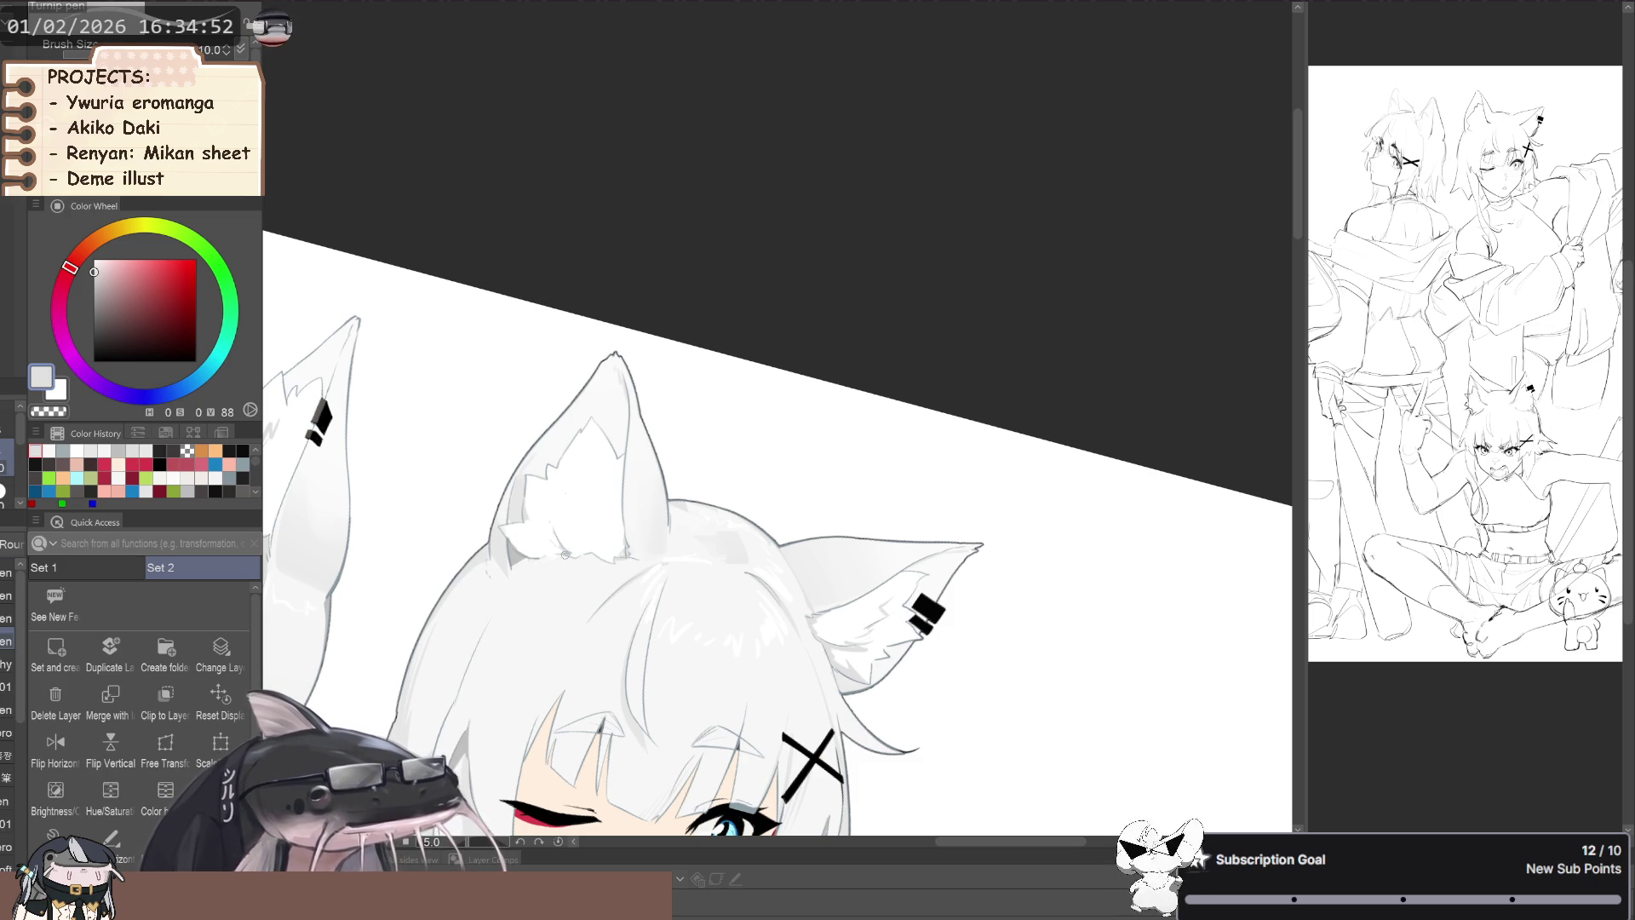
key(h)
mouse_move(495, 620)
mouse_down()
mouse_move(451, 591)
mouse_move(475, 607)
mouse_up()
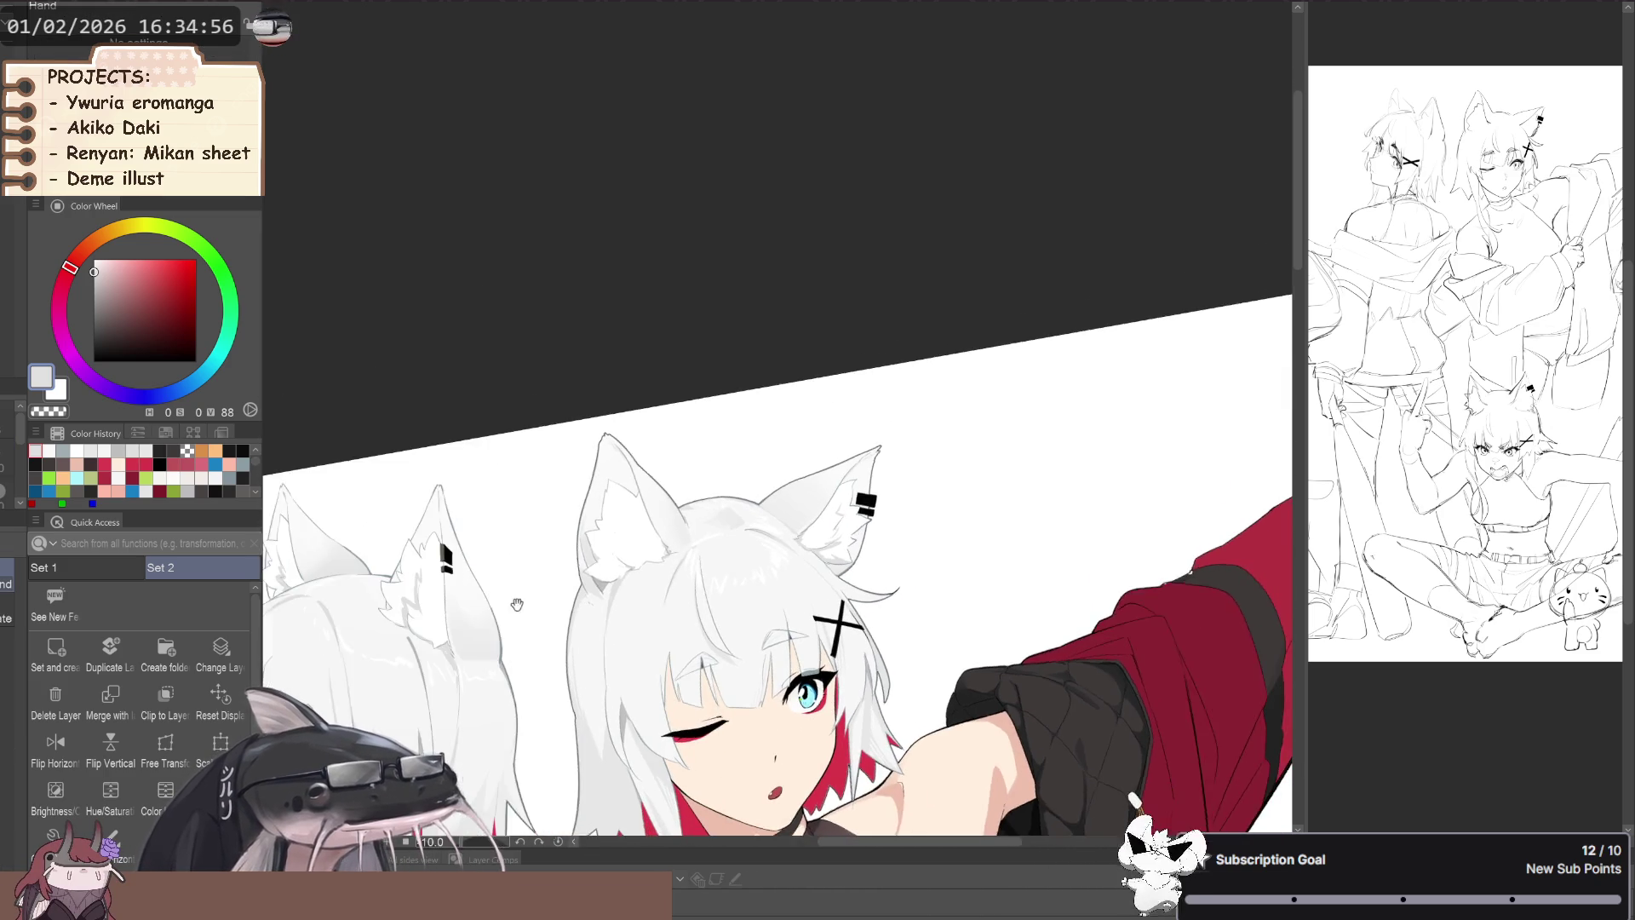
key(p)
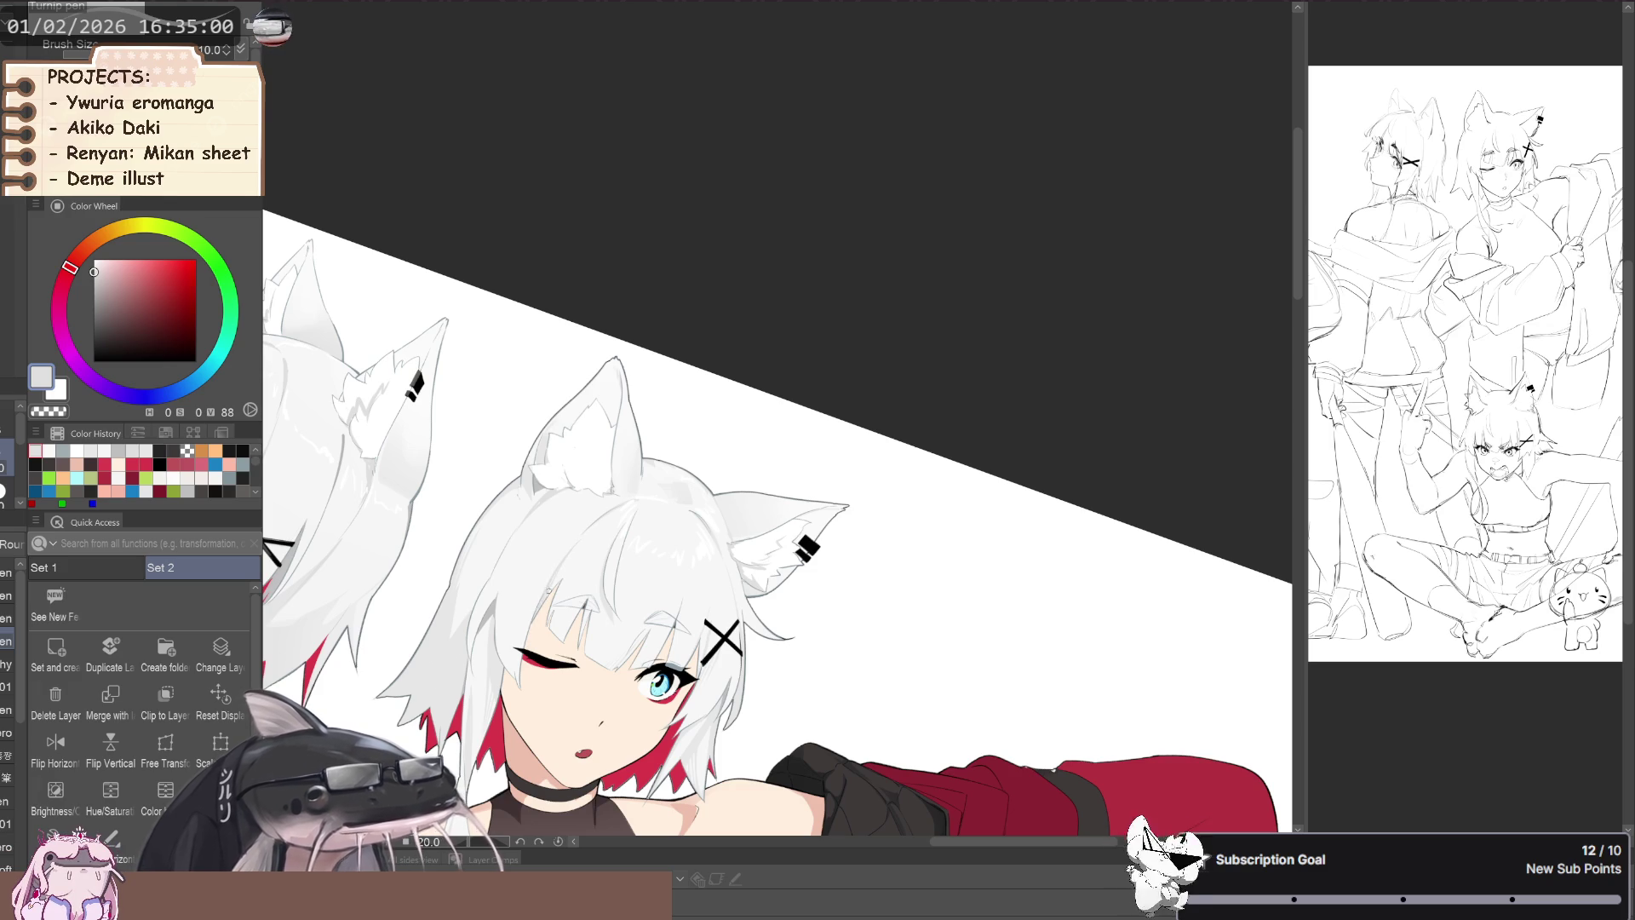
drag(542, 604, 500, 457)
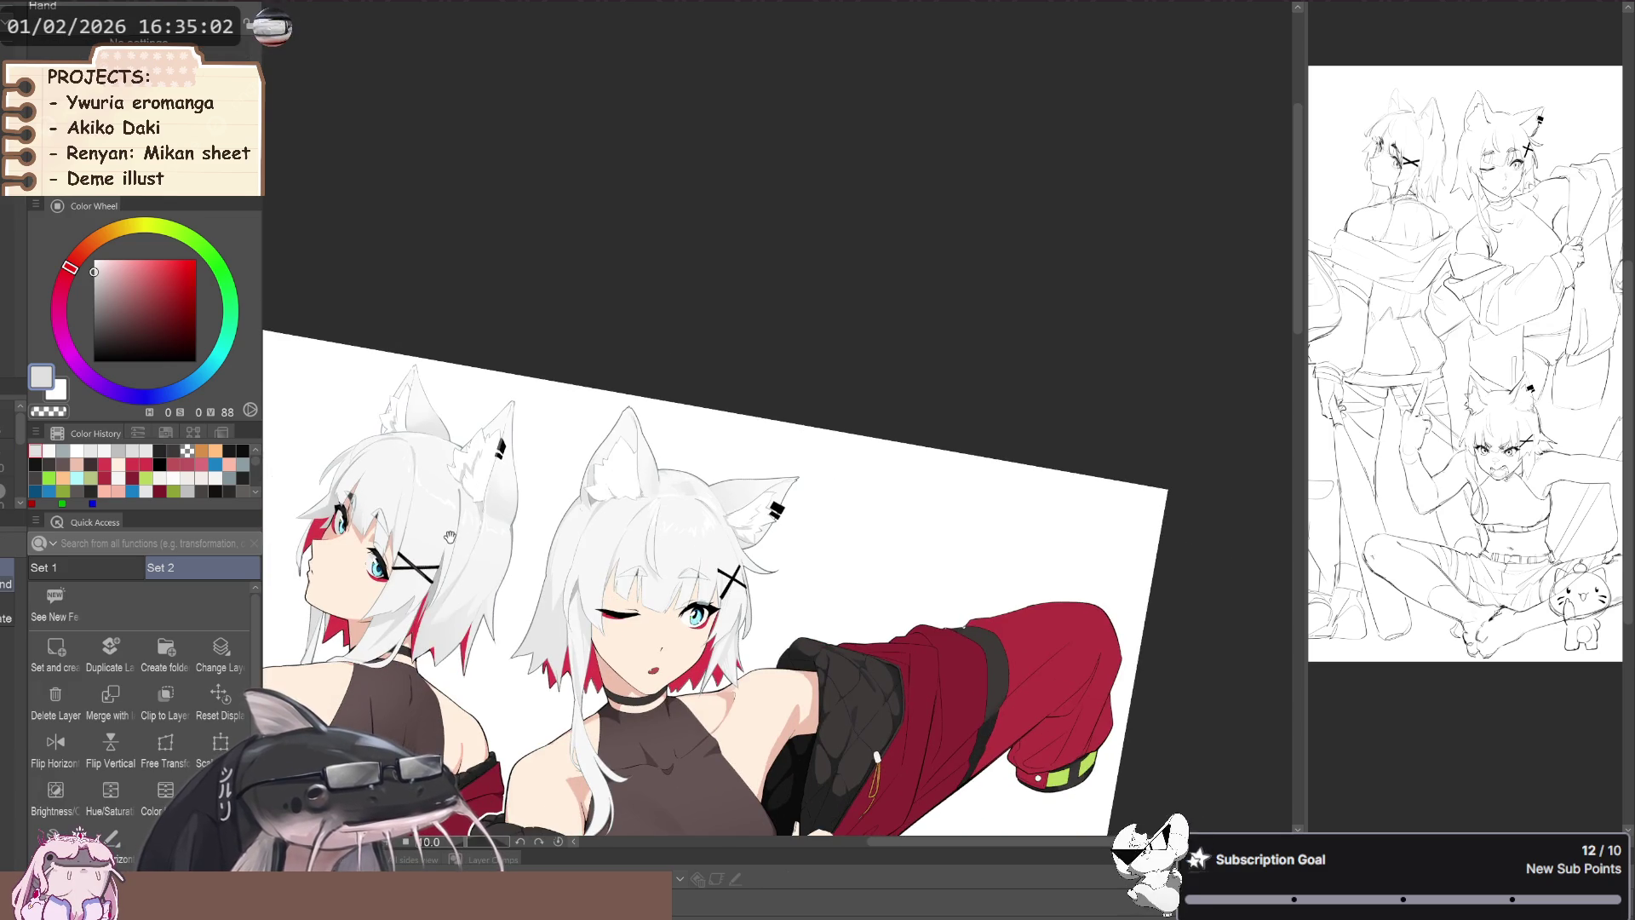
scroll(454, 528, up, 2)
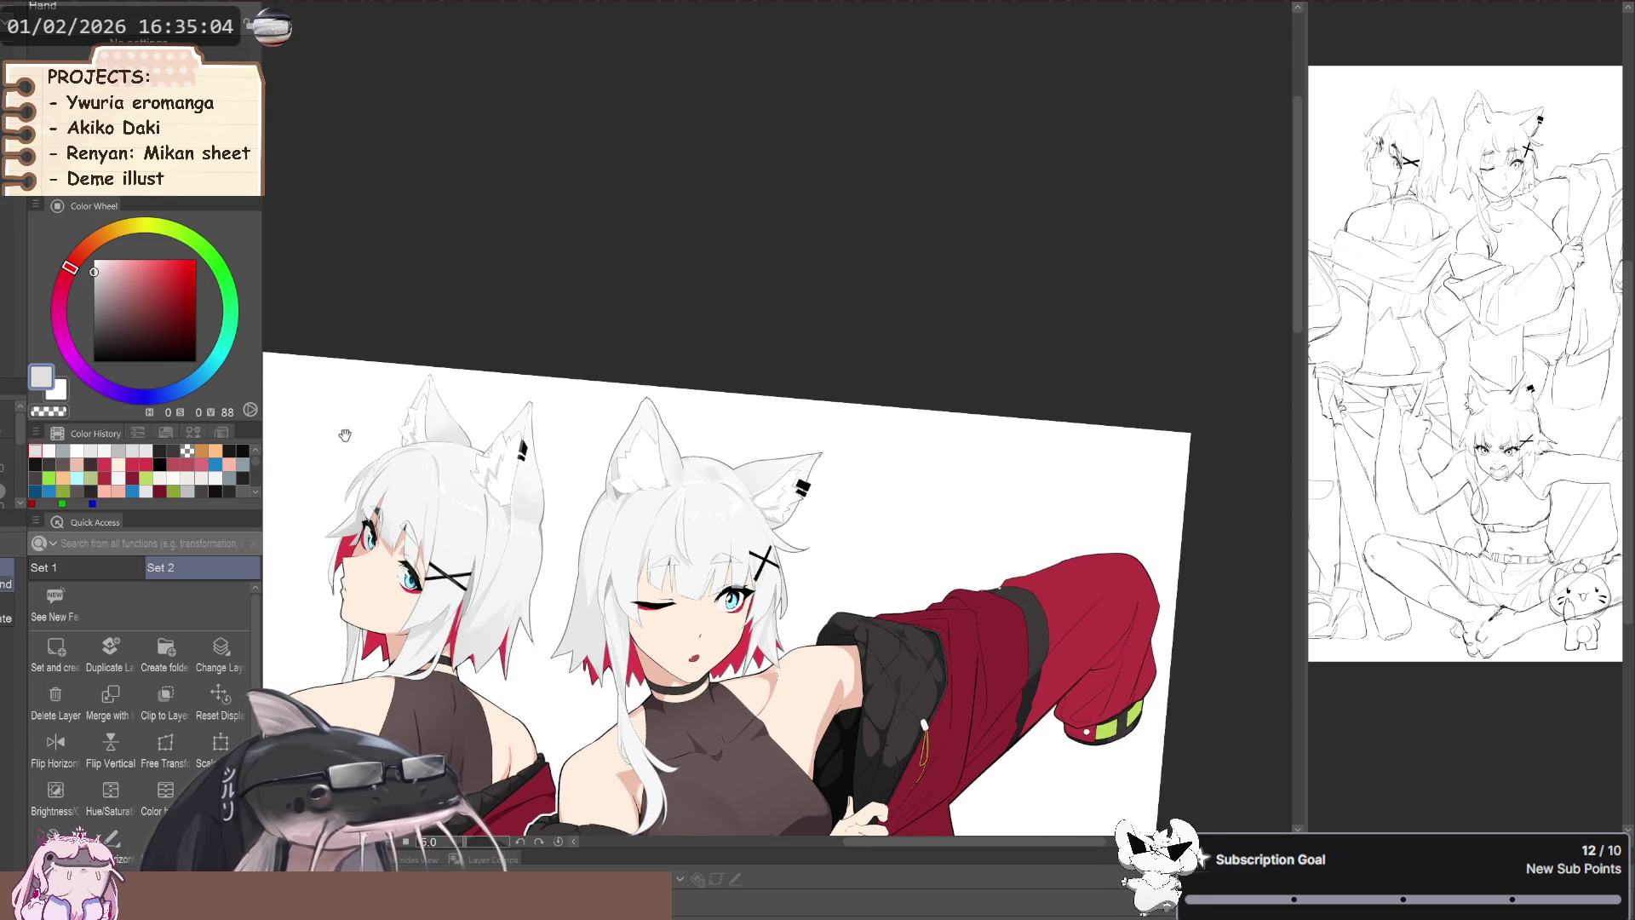
key(minus)
key(minus)
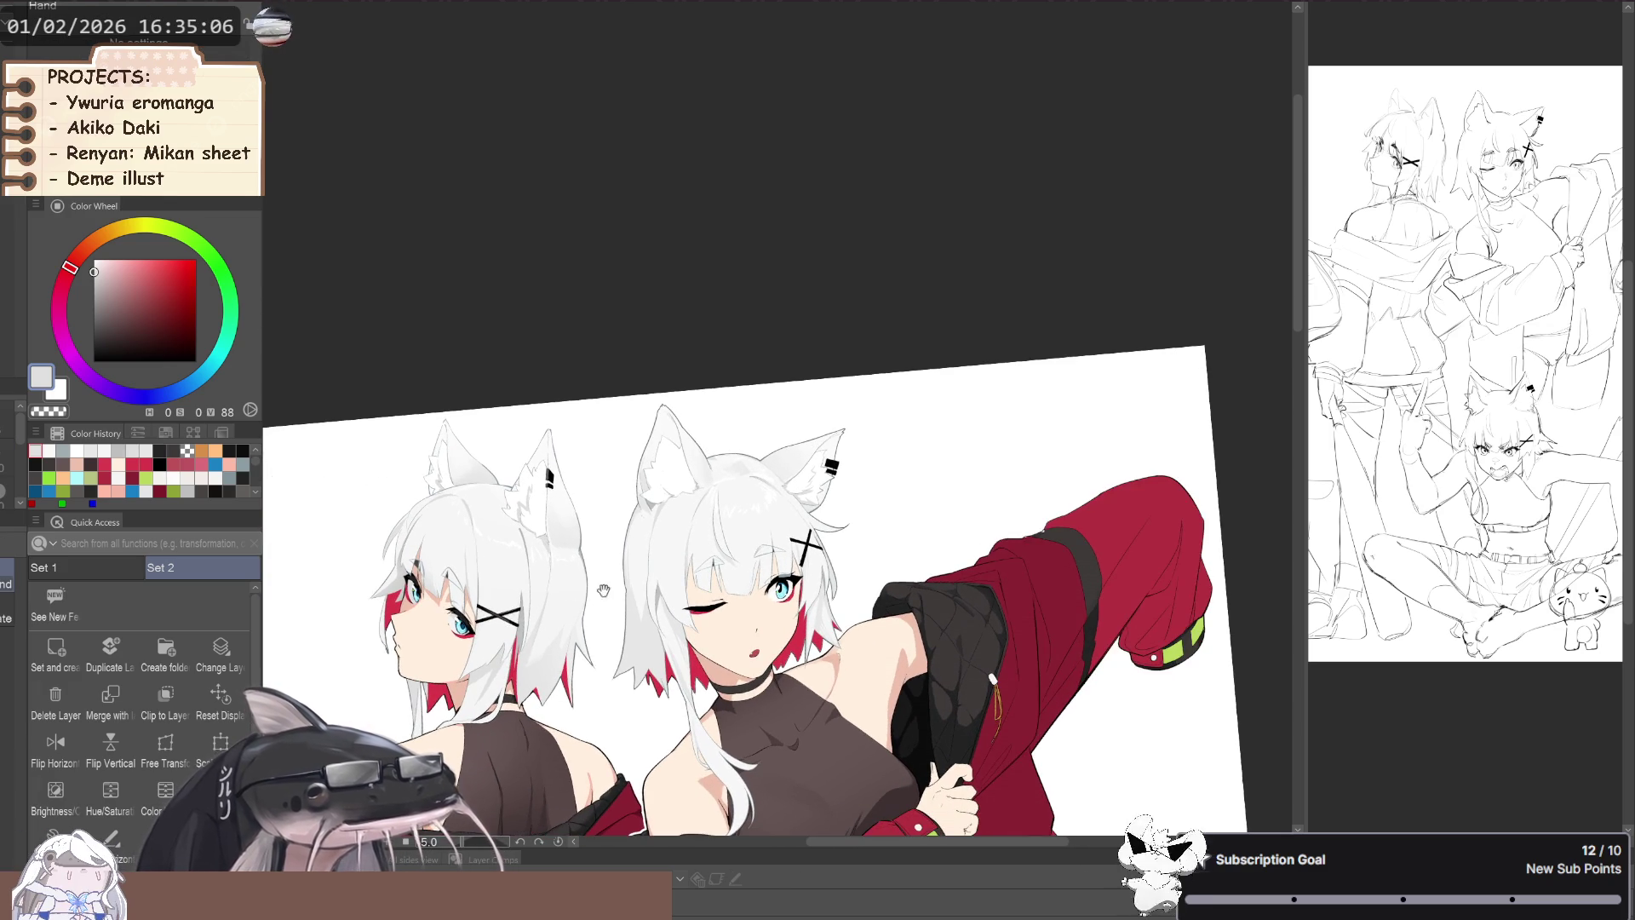
scroll(661, 650, up, 2)
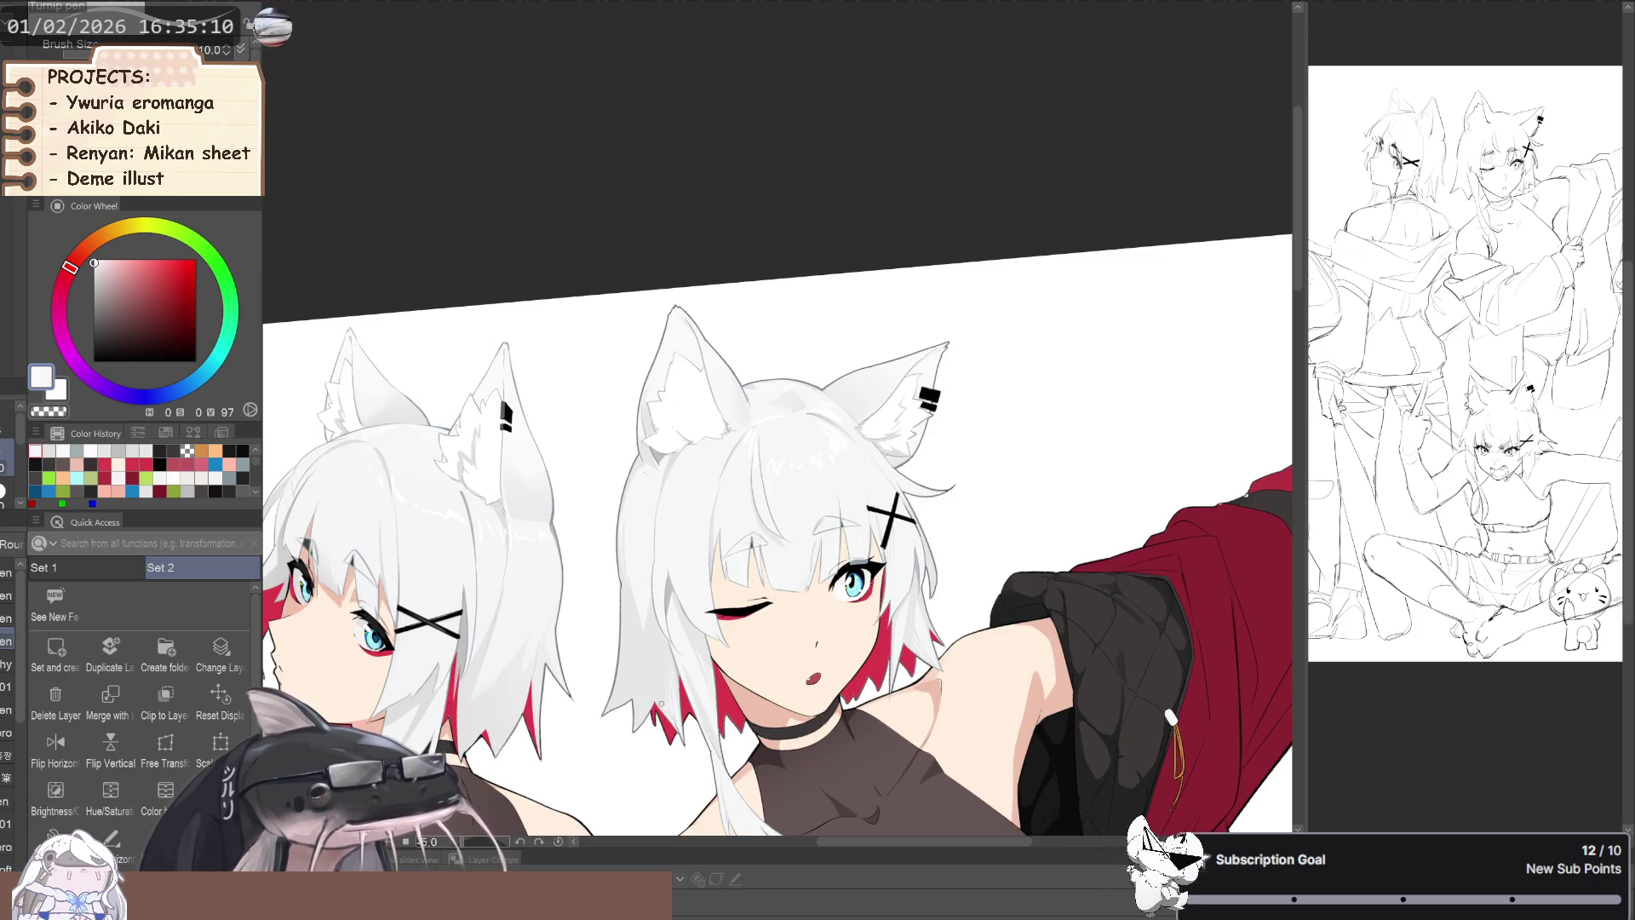
scroll(662, 705, down, 2)
key(asciicircum)
scroll(595, 600, up, 2)
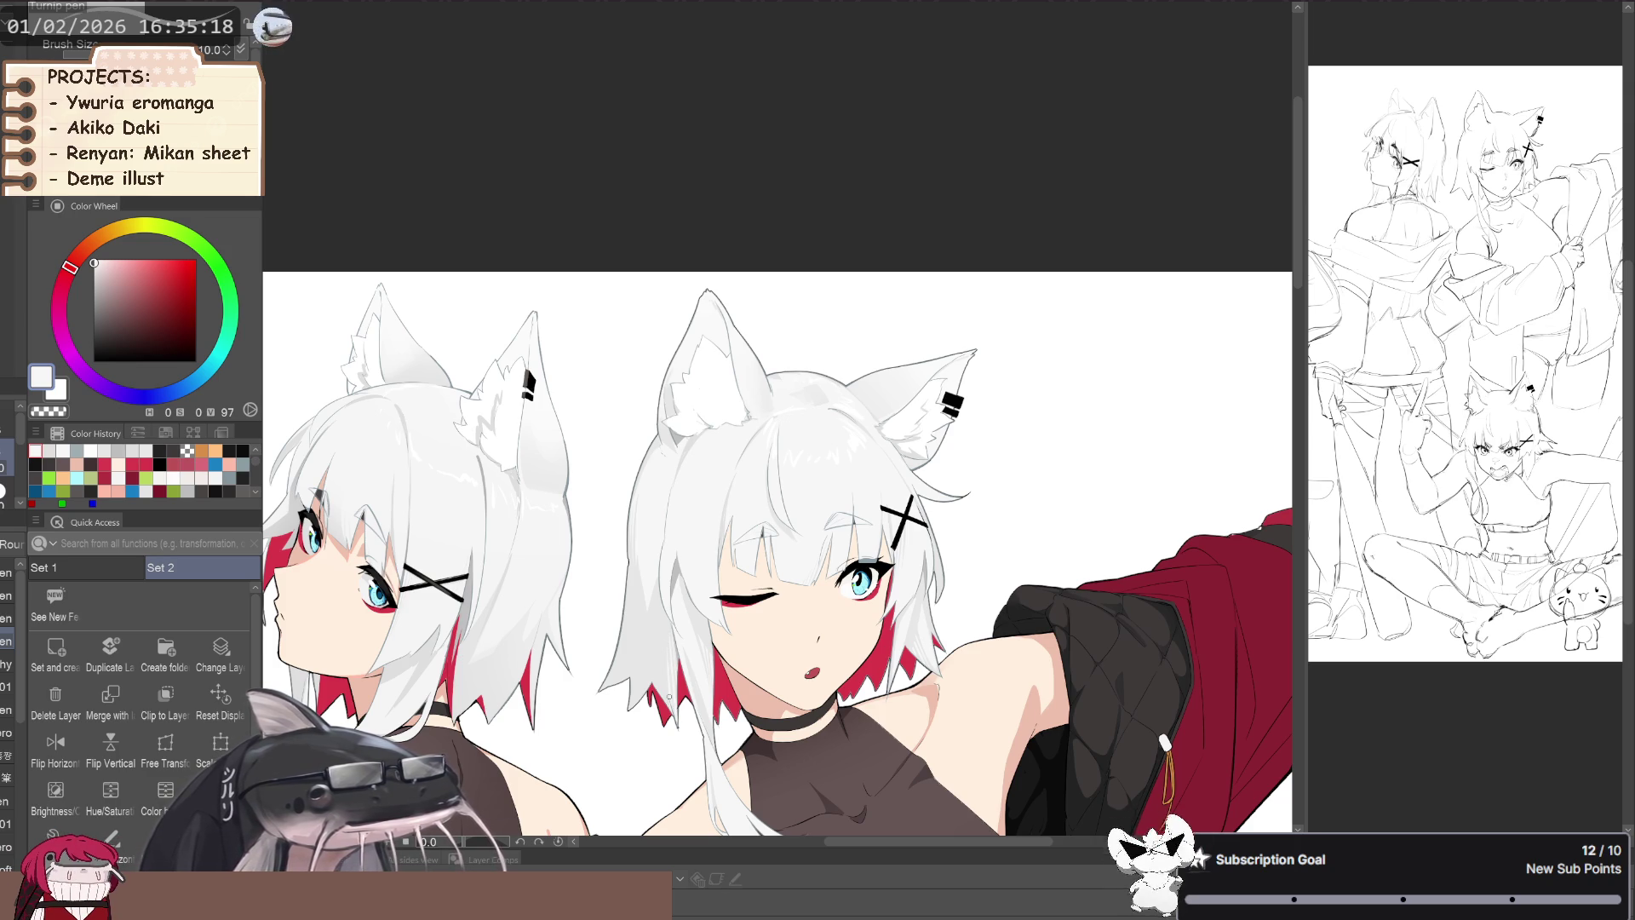
scroll(659, 692, down, 2)
drag(658, 692, 596, 630)
- Pan, mirror and level the canvas to show the full length of both figures
key(asciicircum)
scroll(581, 615, up, 1)
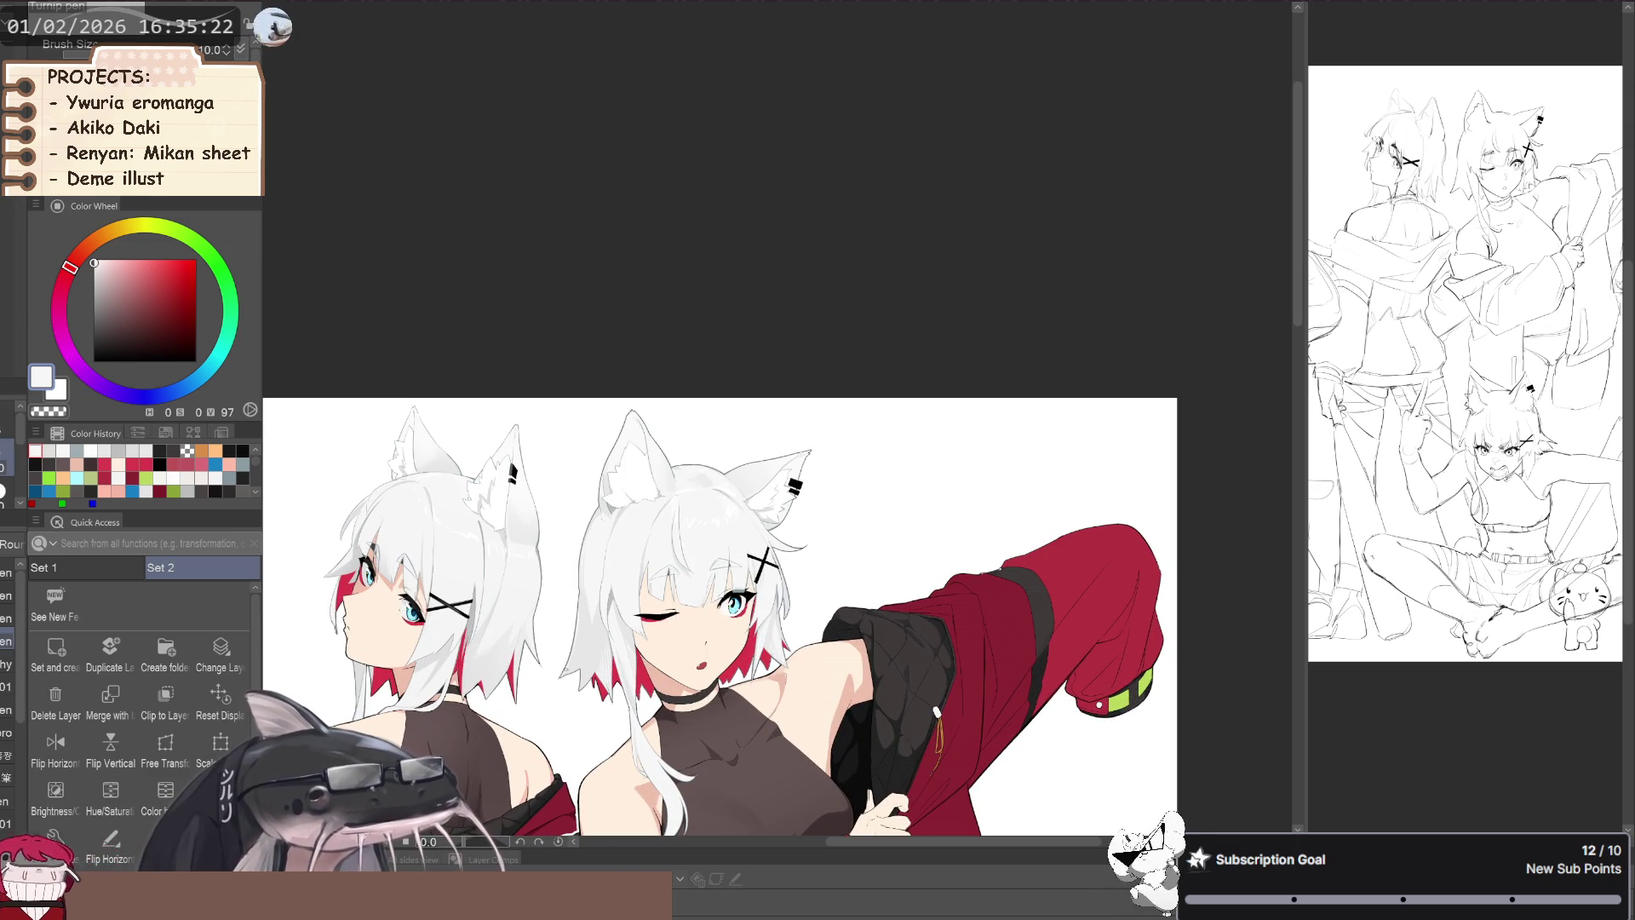
mouse_move(581, 615)
mouse_down()
mouse_move(606, 587)
mouse_move(373, 564)
mouse_up()
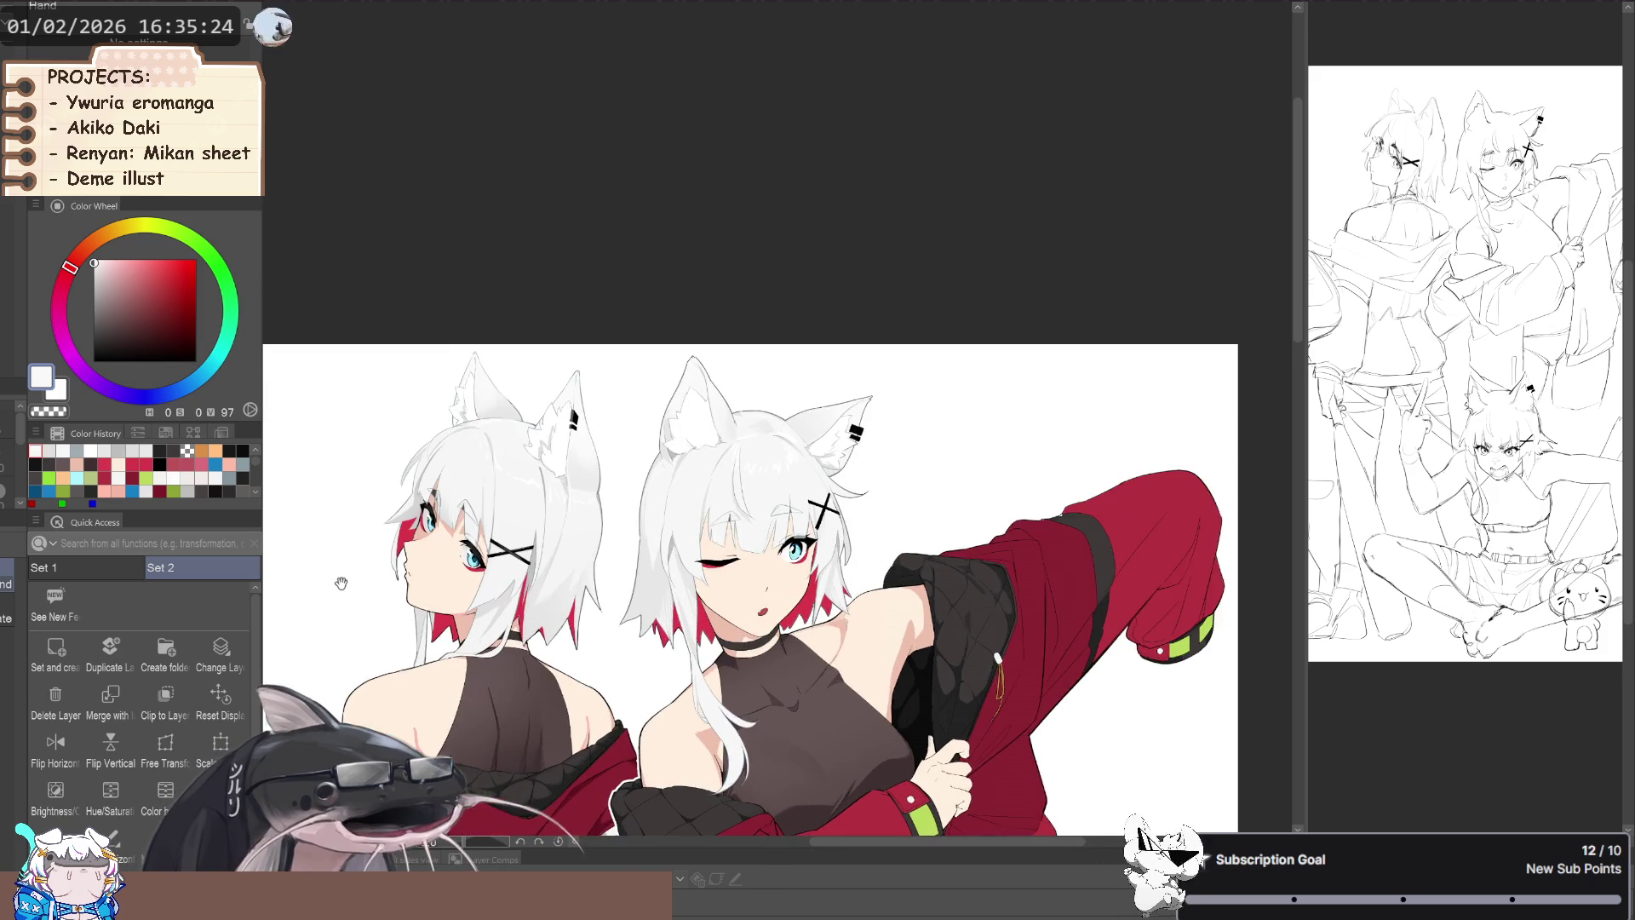
key(asciicircum)
scroll(366, 511, up, 1)
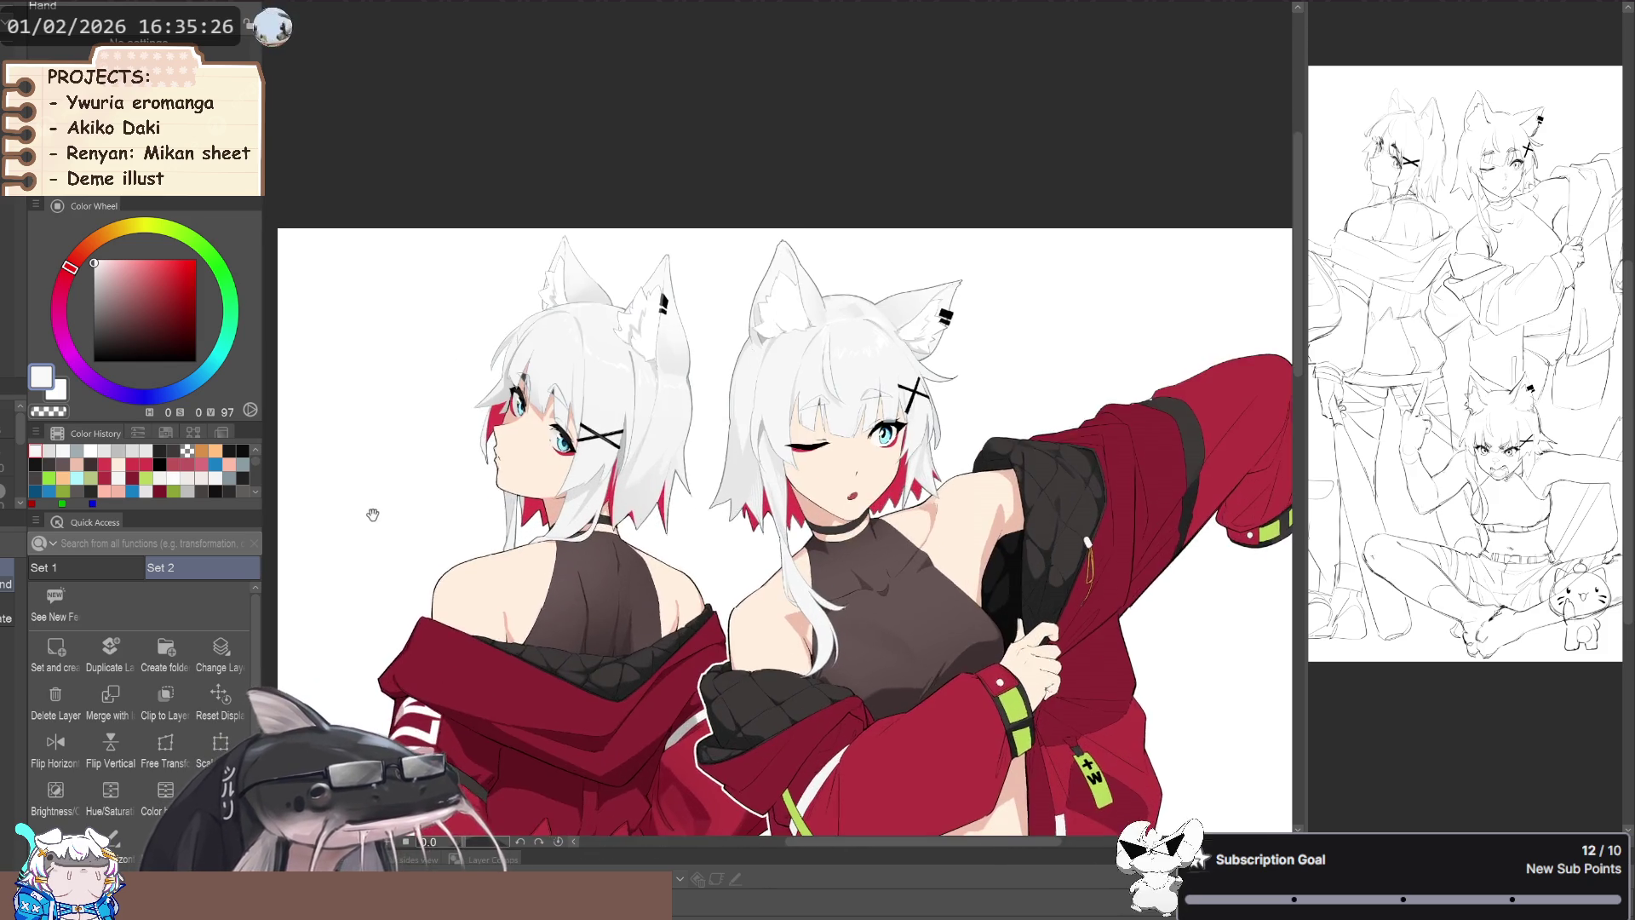
scroll(394, 501, up, 1)
scroll(382, 533, up, 1)
scroll(382, 534, down, 2)
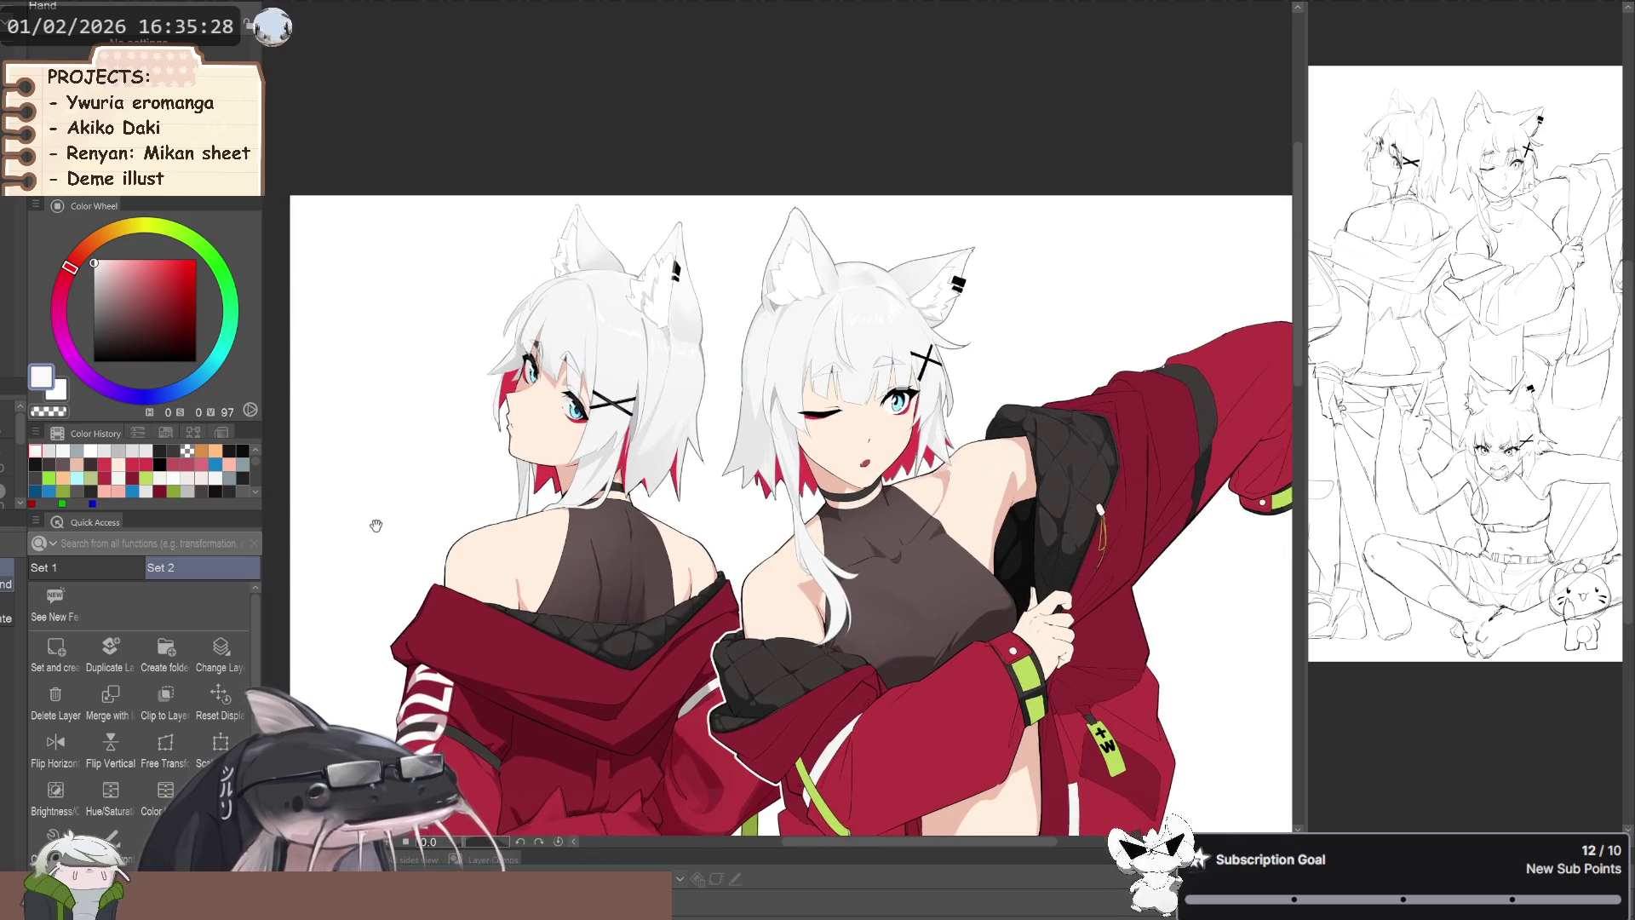
key(p)
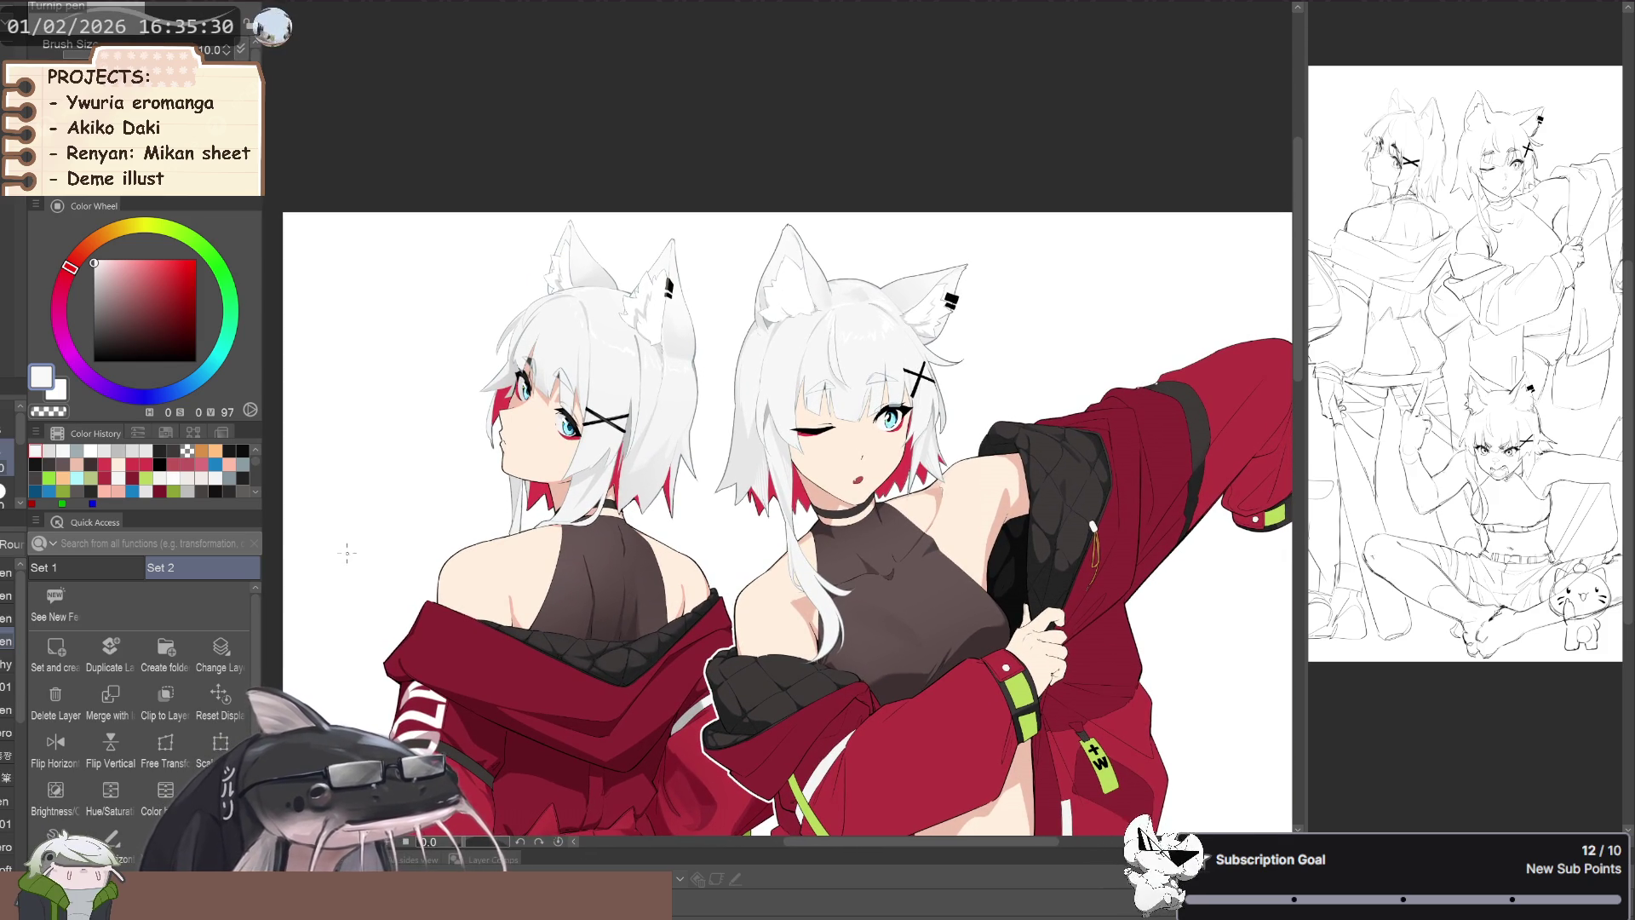
key(h)
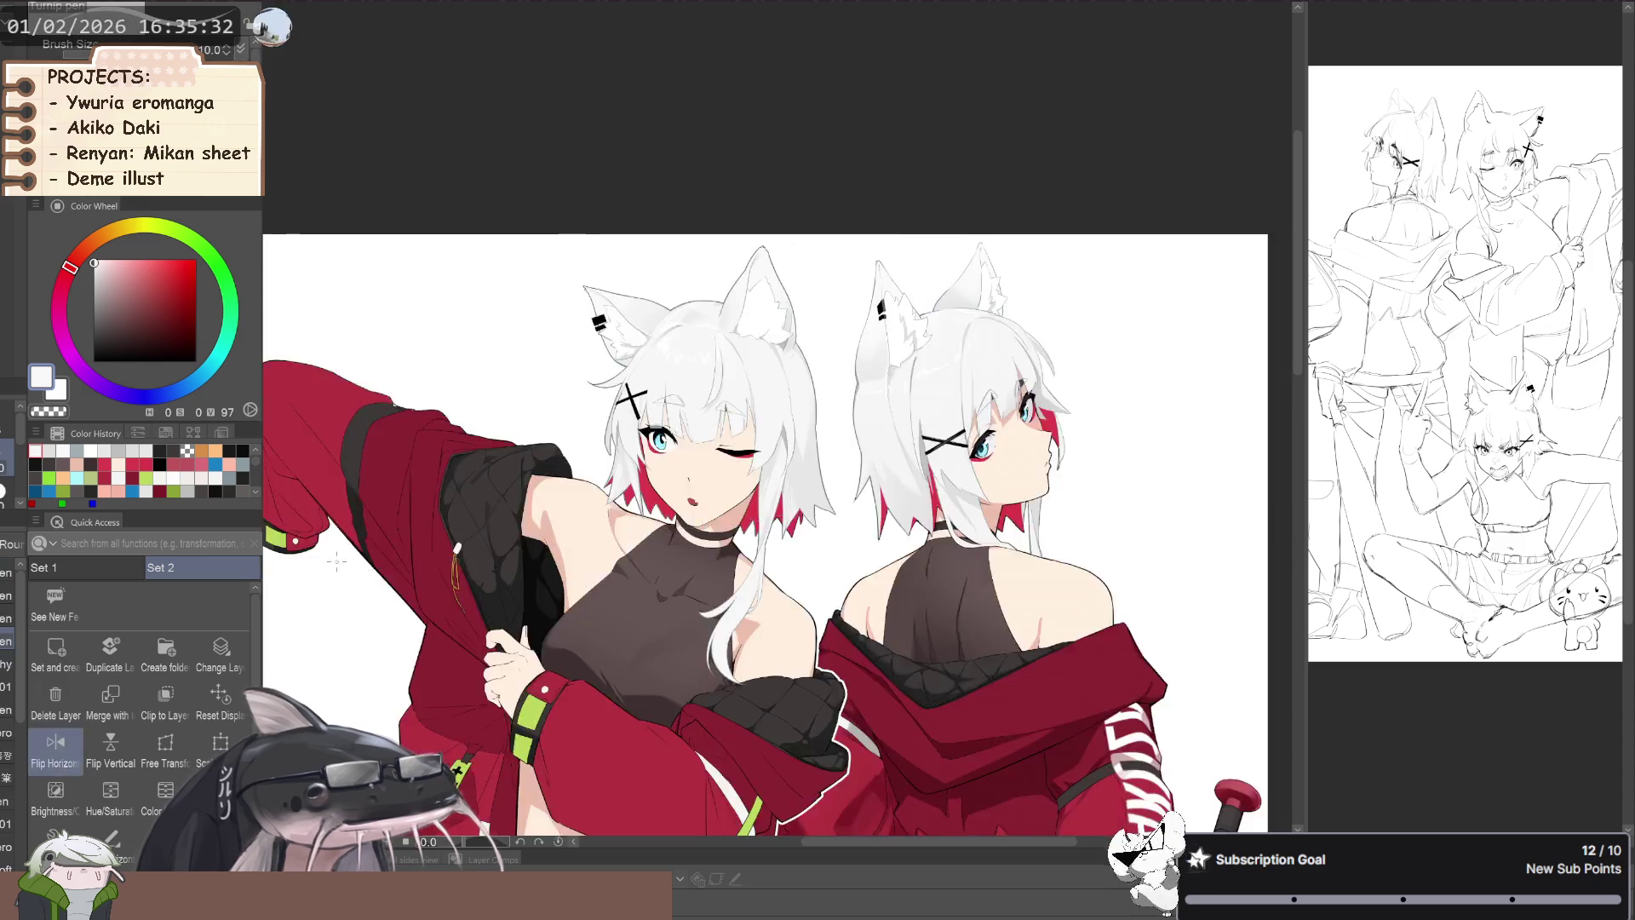
scroll(353, 484, down, 2)
mouse_move(352, 484)
mouse_down()
mouse_move(277, 697)
mouse_move(796, 534)
mouse_up()
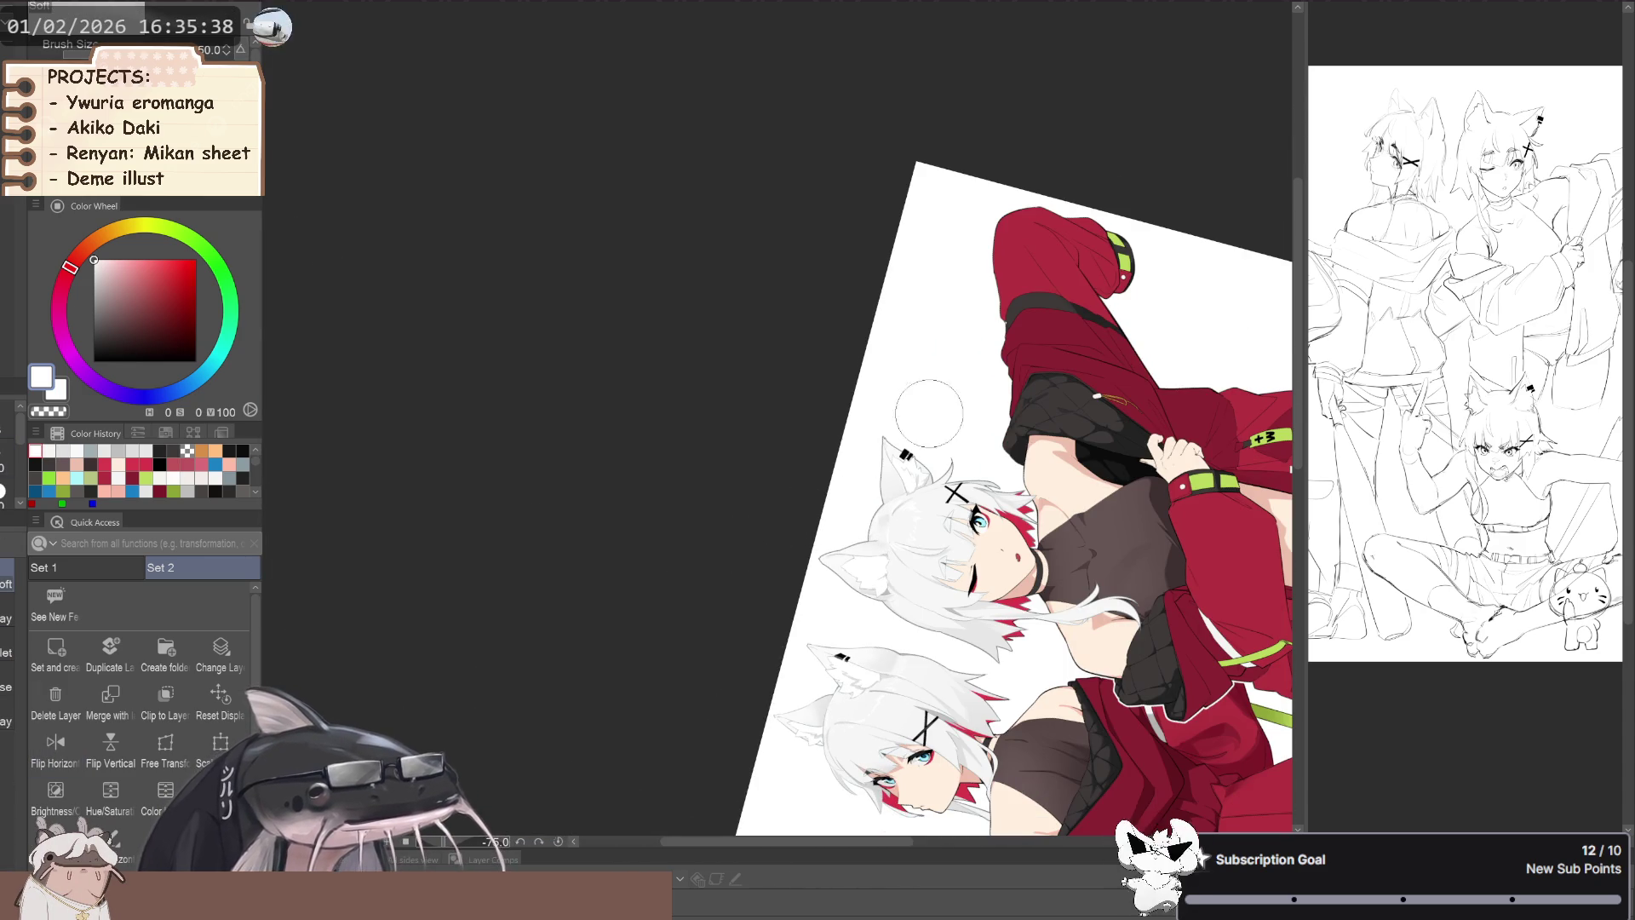
drag(651, 586, 388, 581)
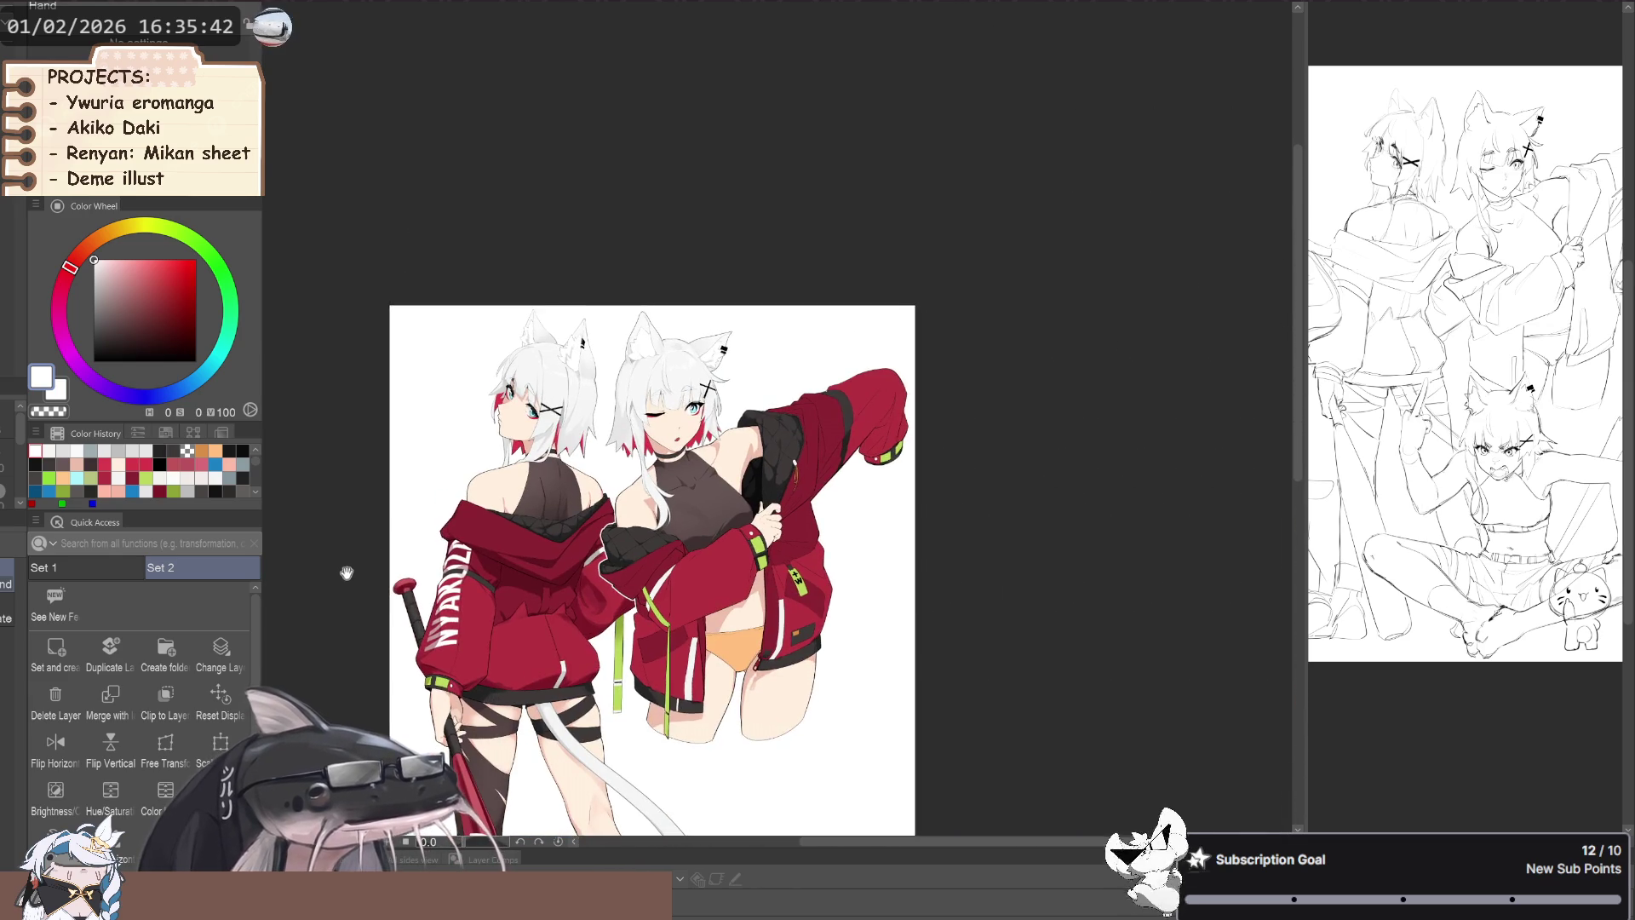
mouse_move(388, 580)
mouse_down()
mouse_move(368, 535)
mouse_move(495, 610)
mouse_move(409, 650)
mouse_move(428, 694)
mouse_move(464, 566)
mouse_move(417, 599)
mouse_up()
scroll(584, 634, up, 2)
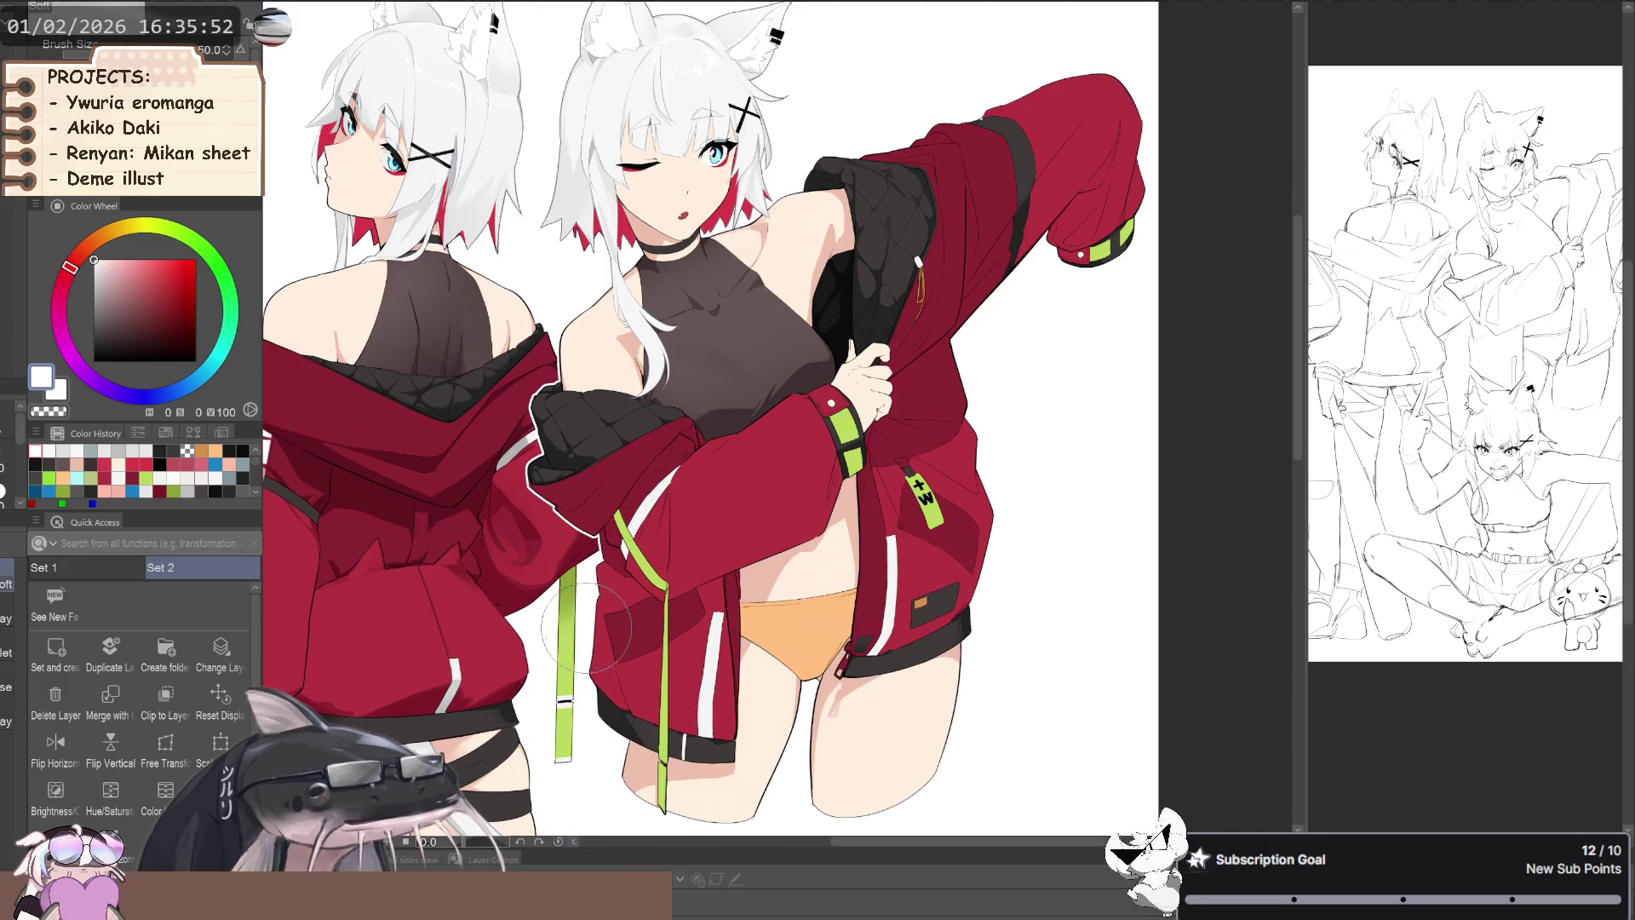
scroll(579, 600, up, 2)
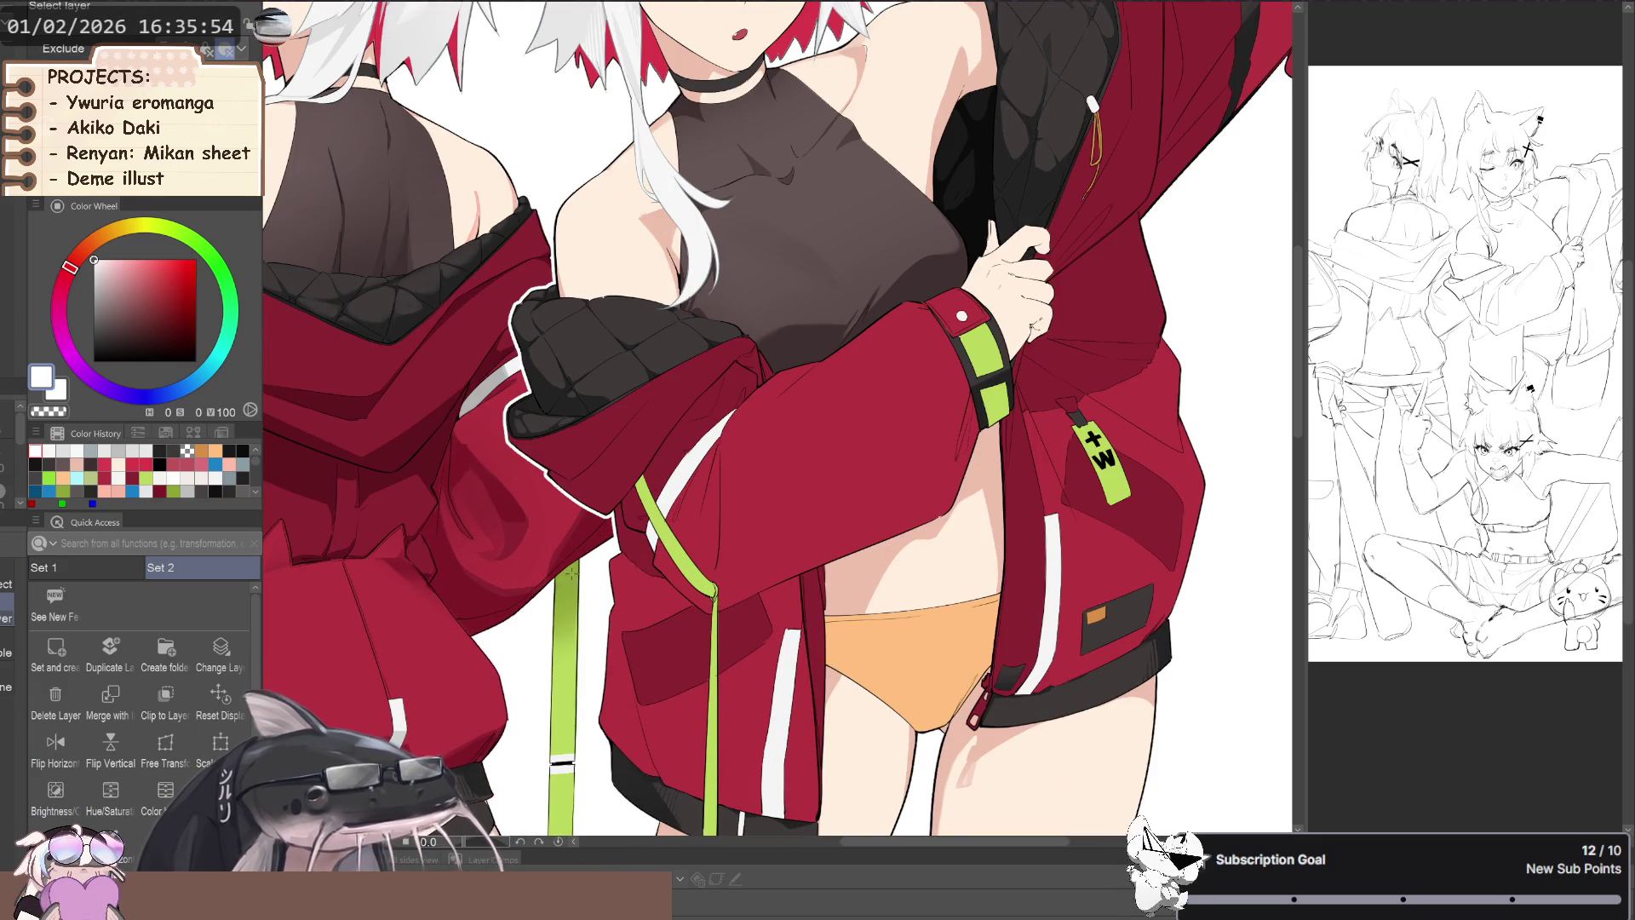
- Sample the strap's lime green and zoom in on the front figure
alt+click(568, 572)
mouse_move(667, 531)
mouse_down()
mouse_move(611, 559)
mouse_move(613, 524)
mouse_move(637, 653)
mouse_up()
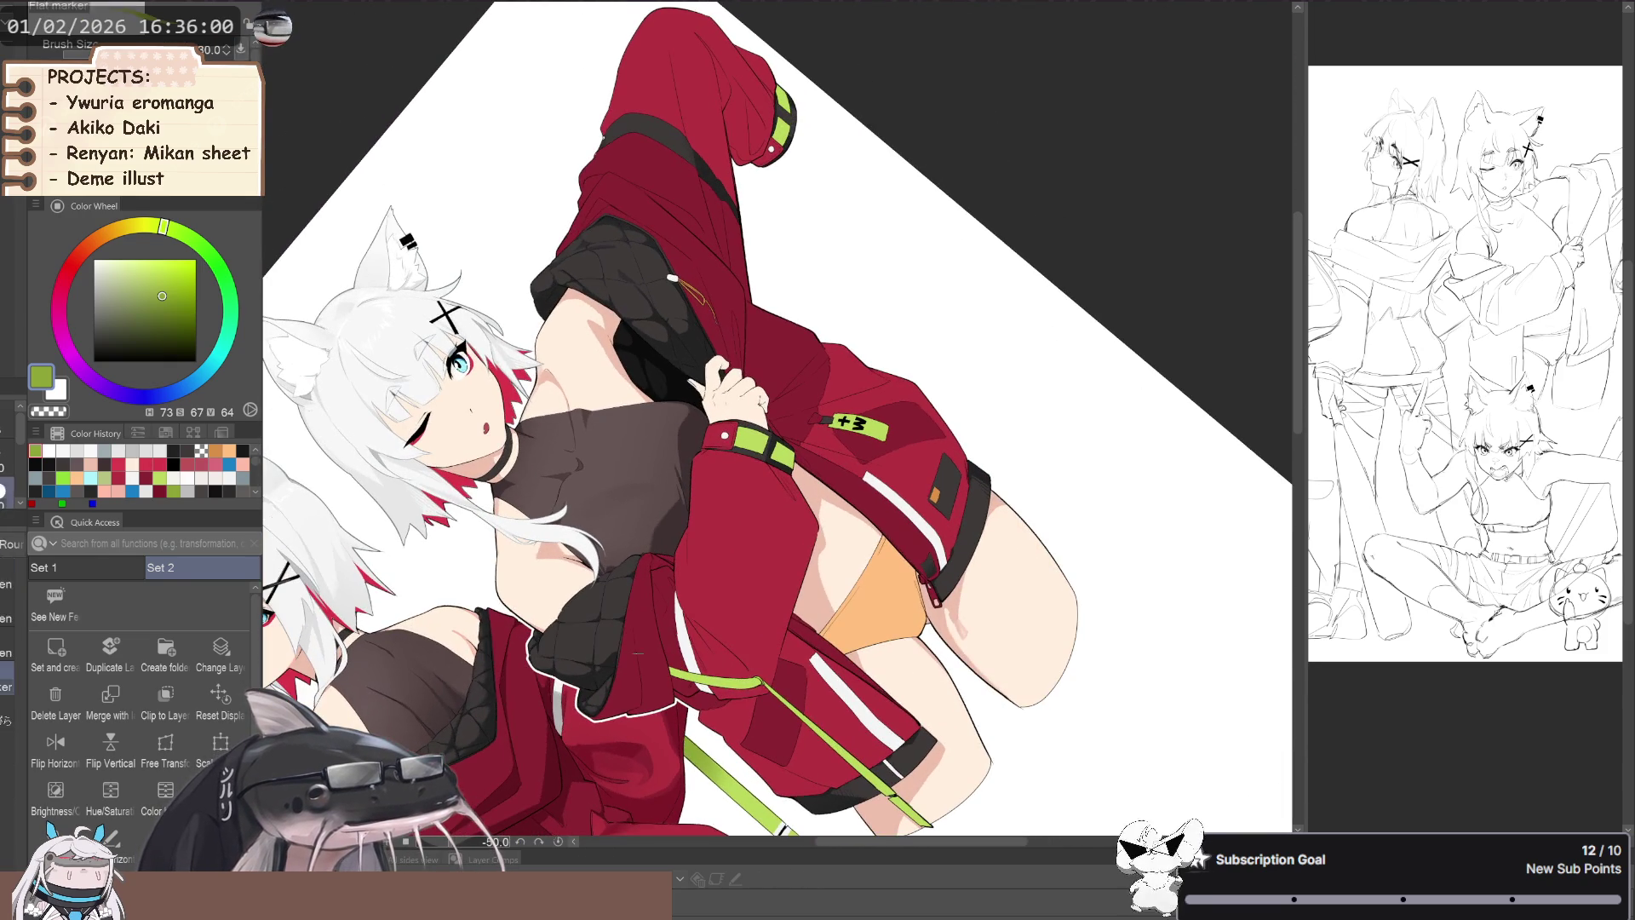
drag(672, 678, 595, 596)
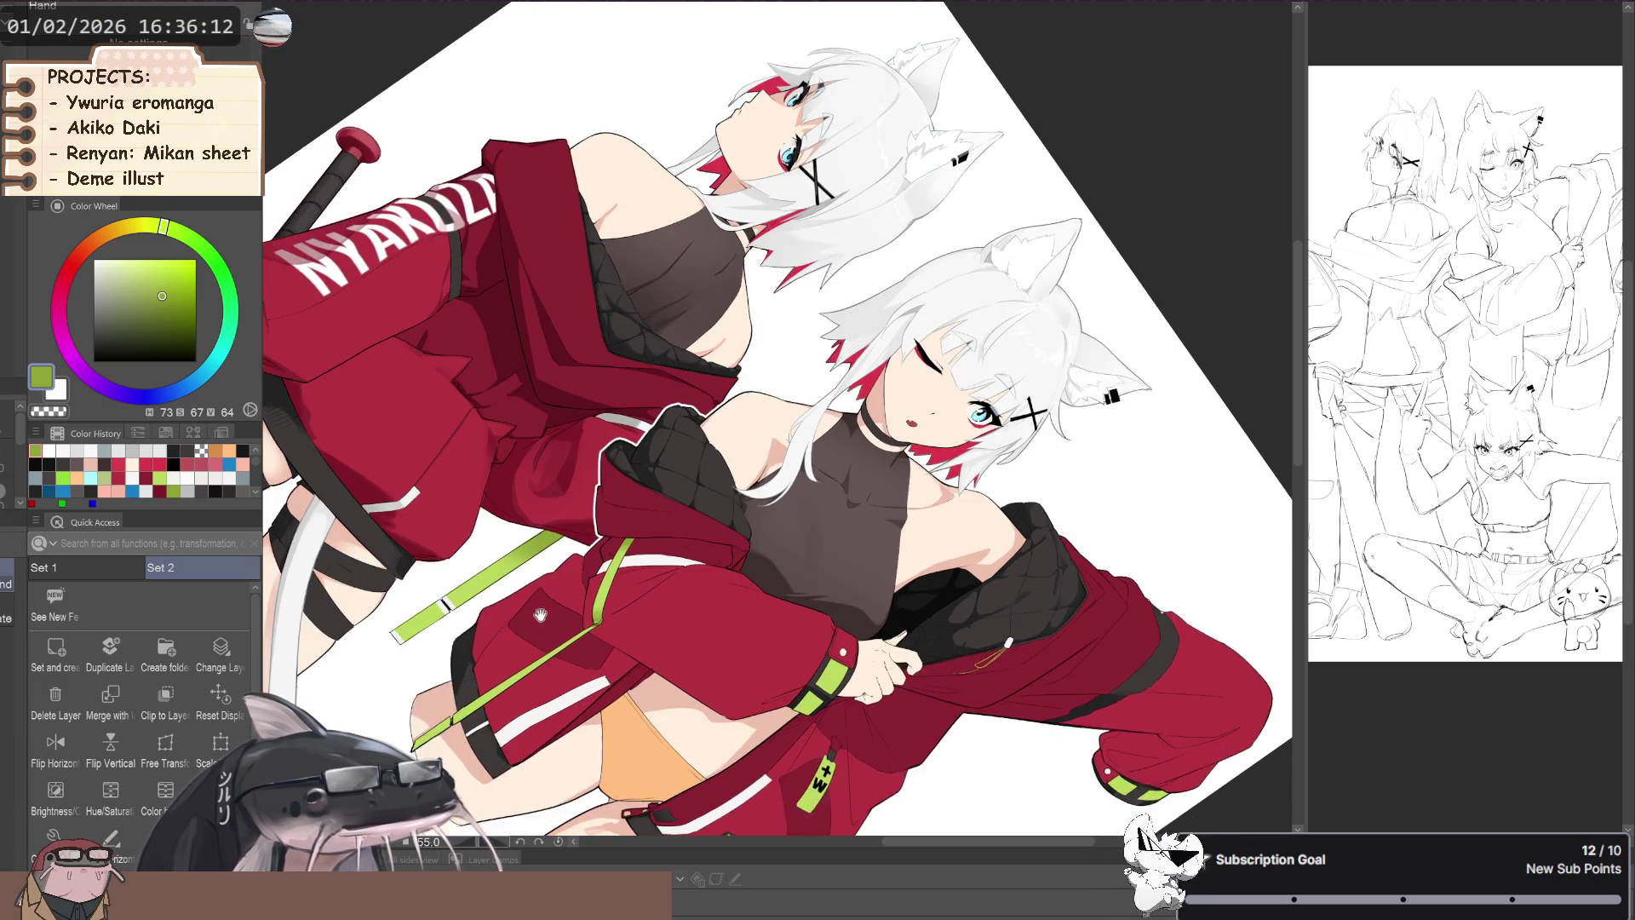
mouse_move(485, 809)
mouse_down()
mouse_move(599, 626)
mouse_move(614, 647)
mouse_move(615, 614)
mouse_up()
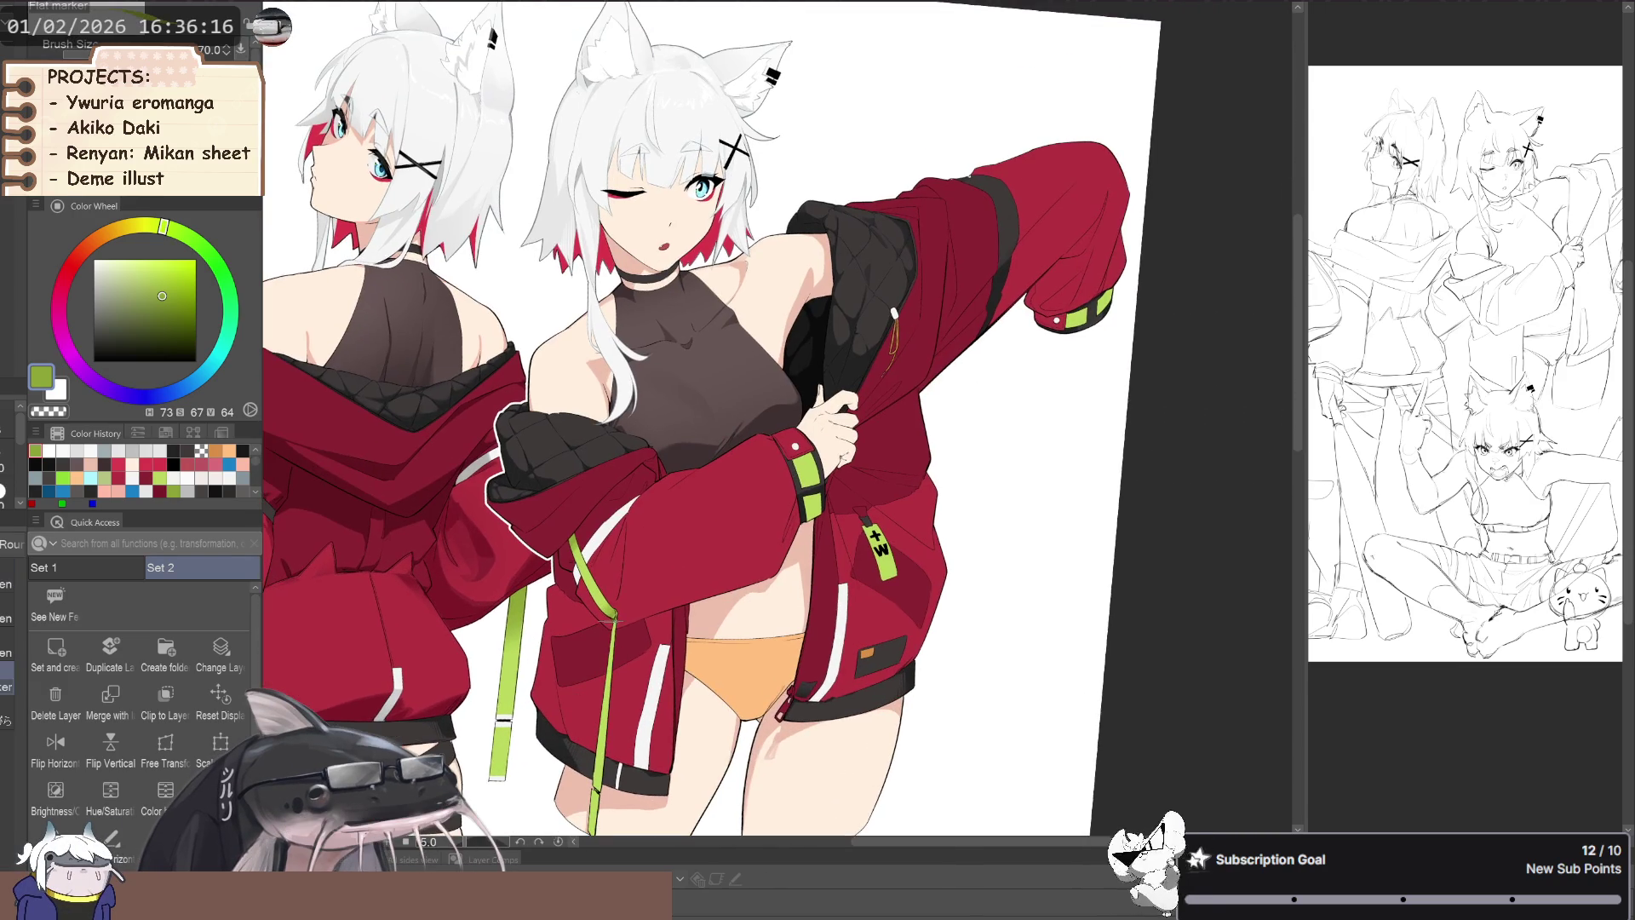
mouse_move(562, 741)
mouse_down()
mouse_move(587, 654)
mouse_move(673, 649)
mouse_move(635, 627)
mouse_up()
- Pick a near-white colour and settle the canvas at a gentler angle
alt+click(588, 654)
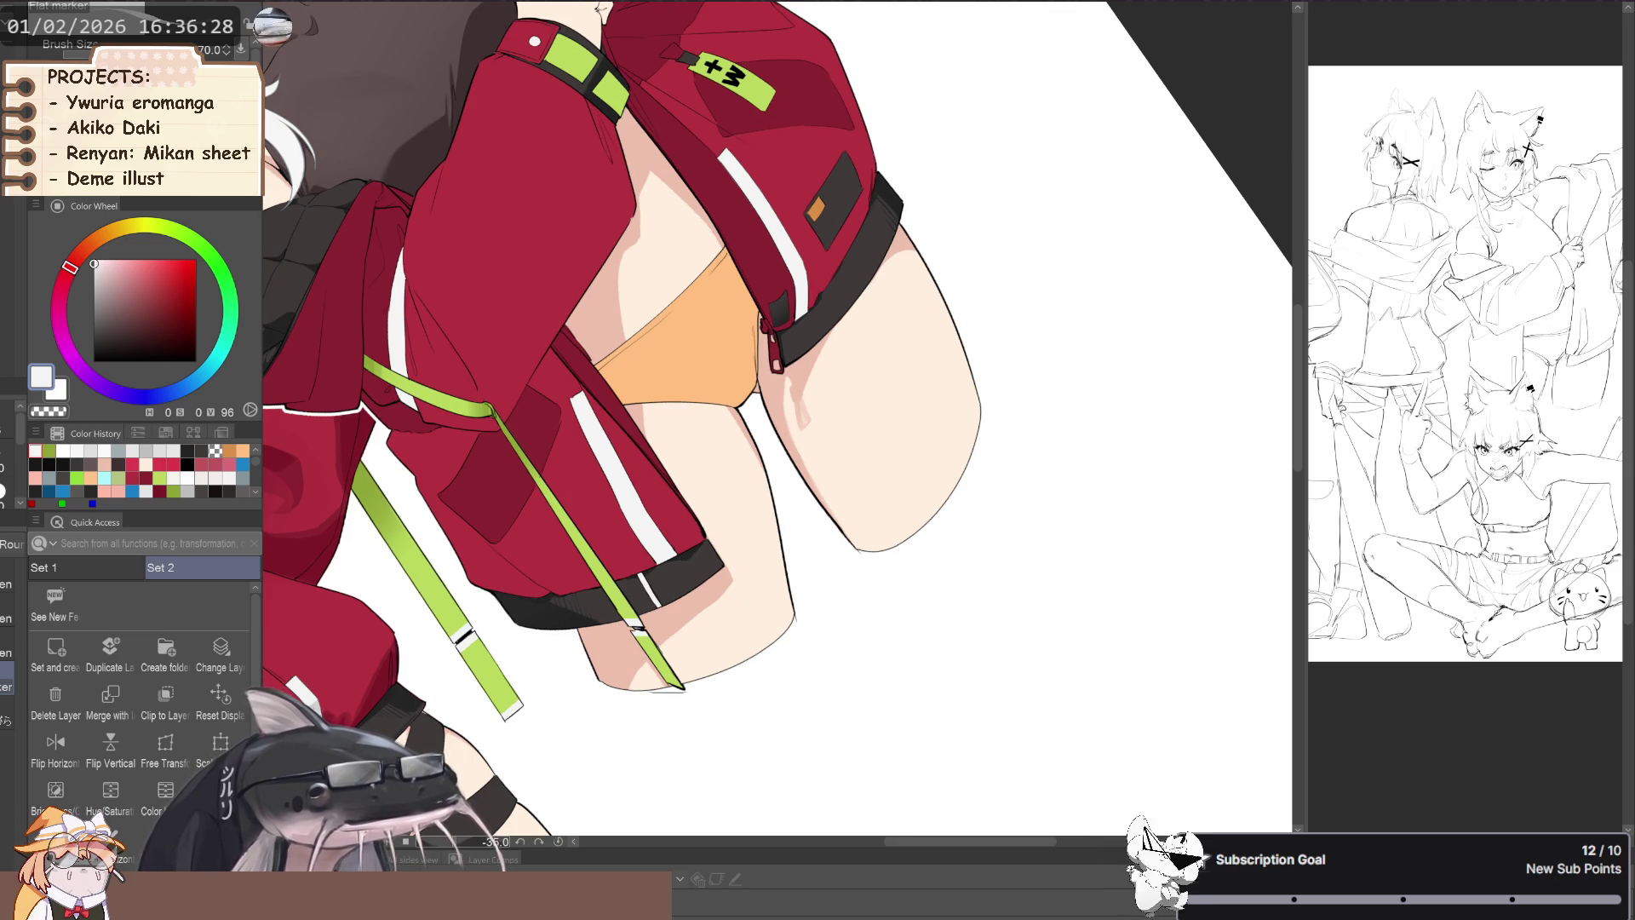
mouse_move(664, 681)
mouse_down()
mouse_move(751, 702)
mouse_move(480, 534)
mouse_move(456, 574)
mouse_move(508, 562)
mouse_up()
scroll(469, 554, down, 2)
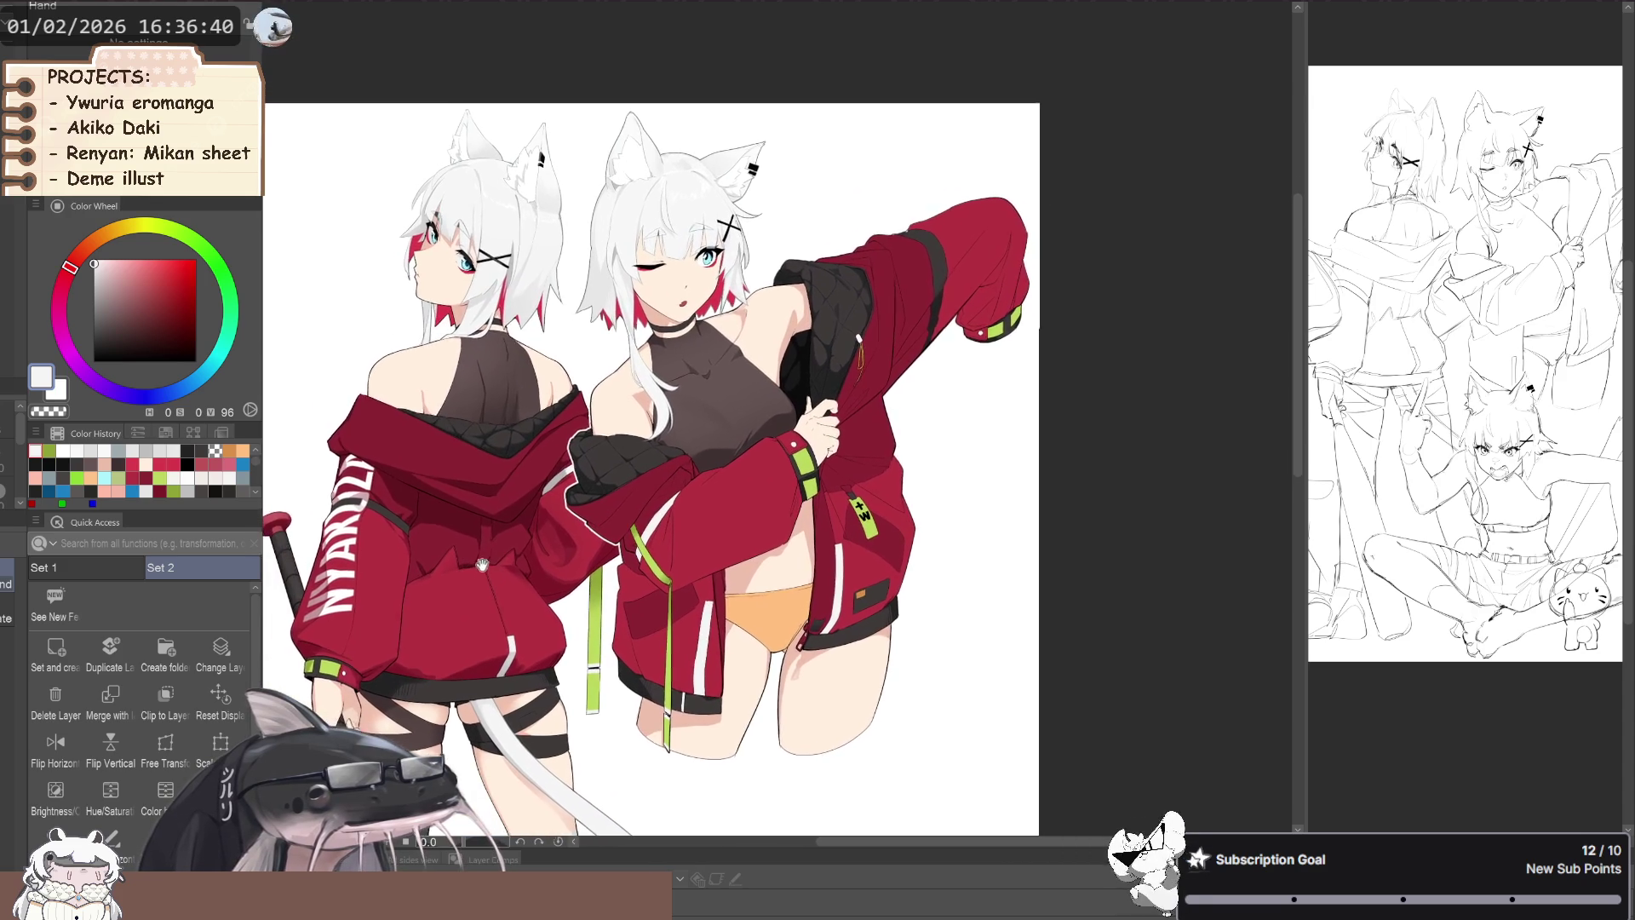
drag(508, 562, 503, 581)
key(space)
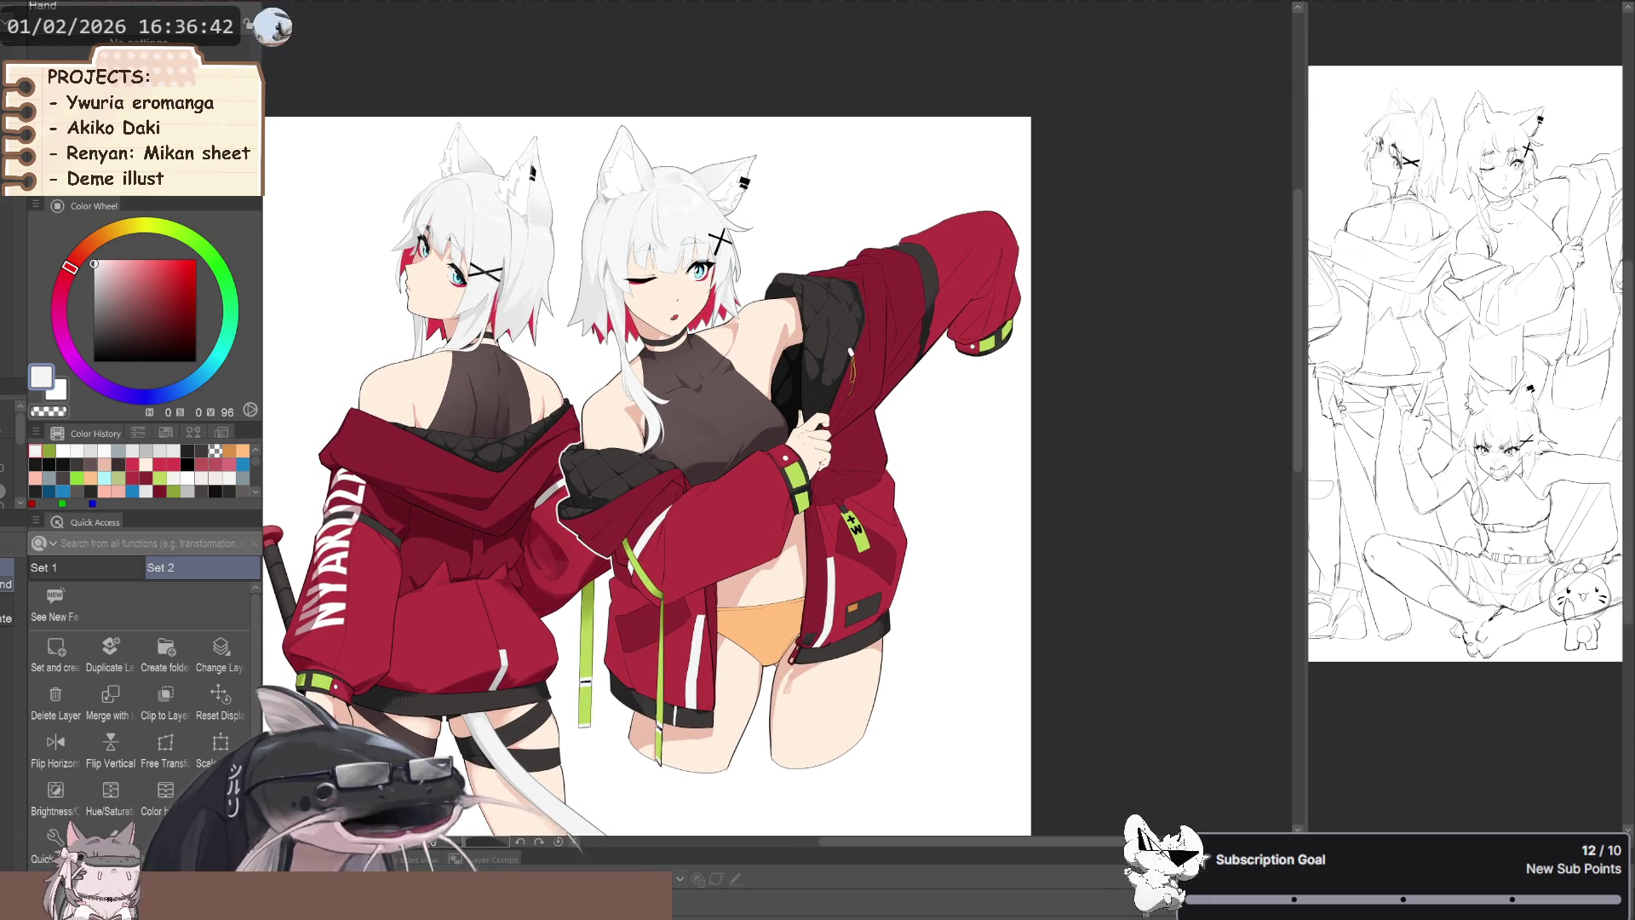
drag(502, 581, 471, 609)
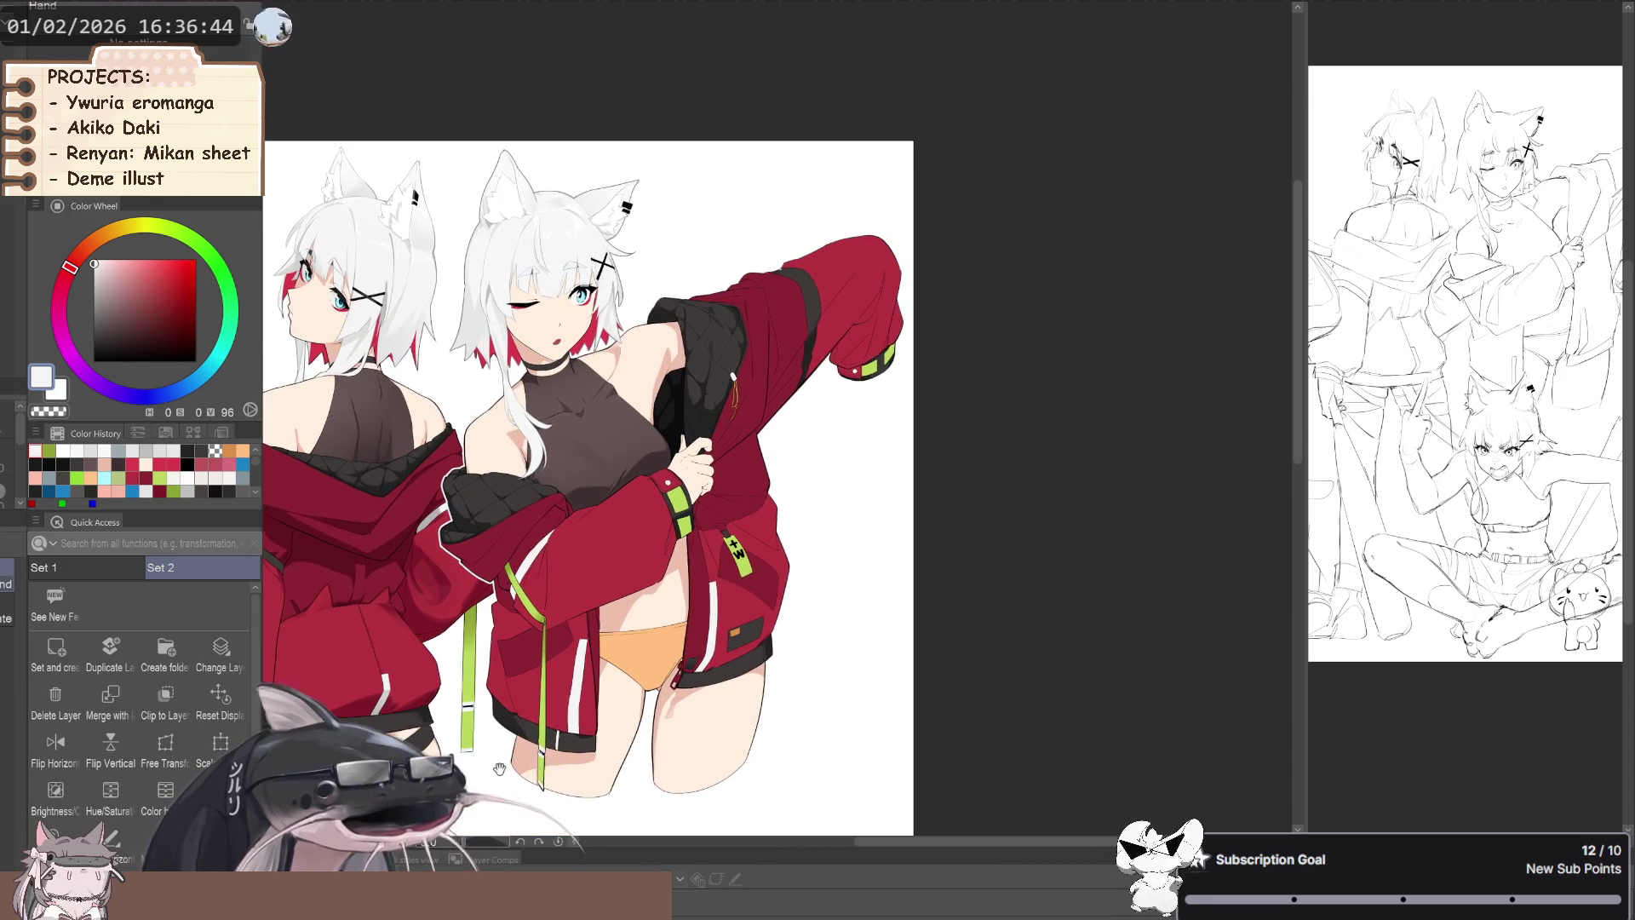
- Pick the yellow-green from recent colours and zoom in on the raised sleeve cuff
click(48, 449)
drag(620, 690, 595, 798)
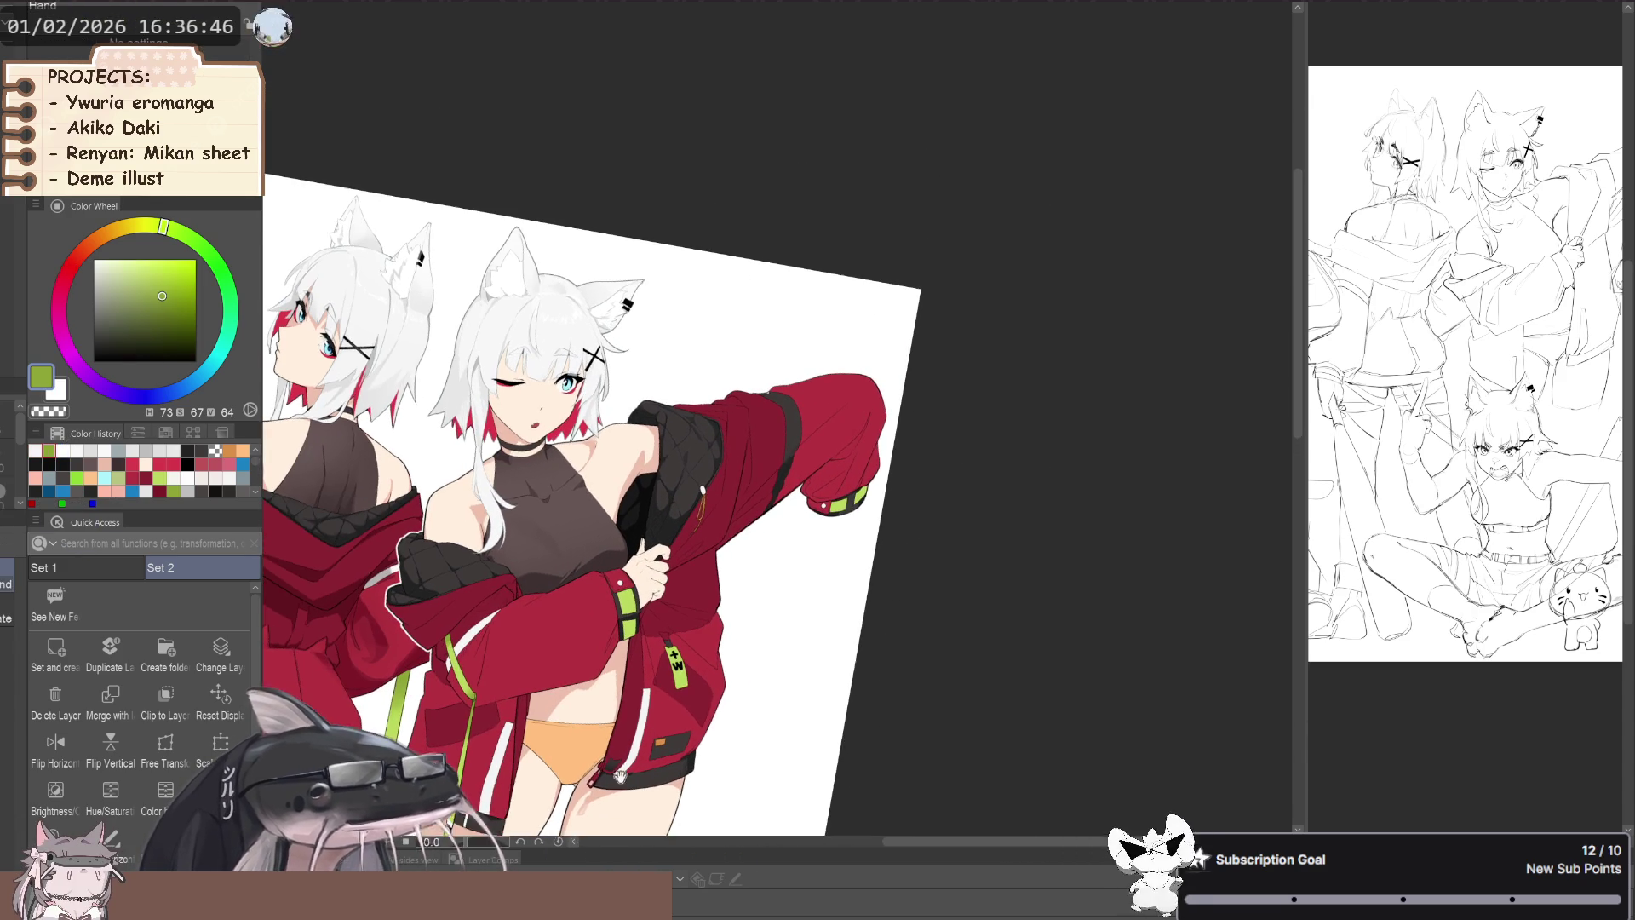
scroll(596, 468, up, 3)
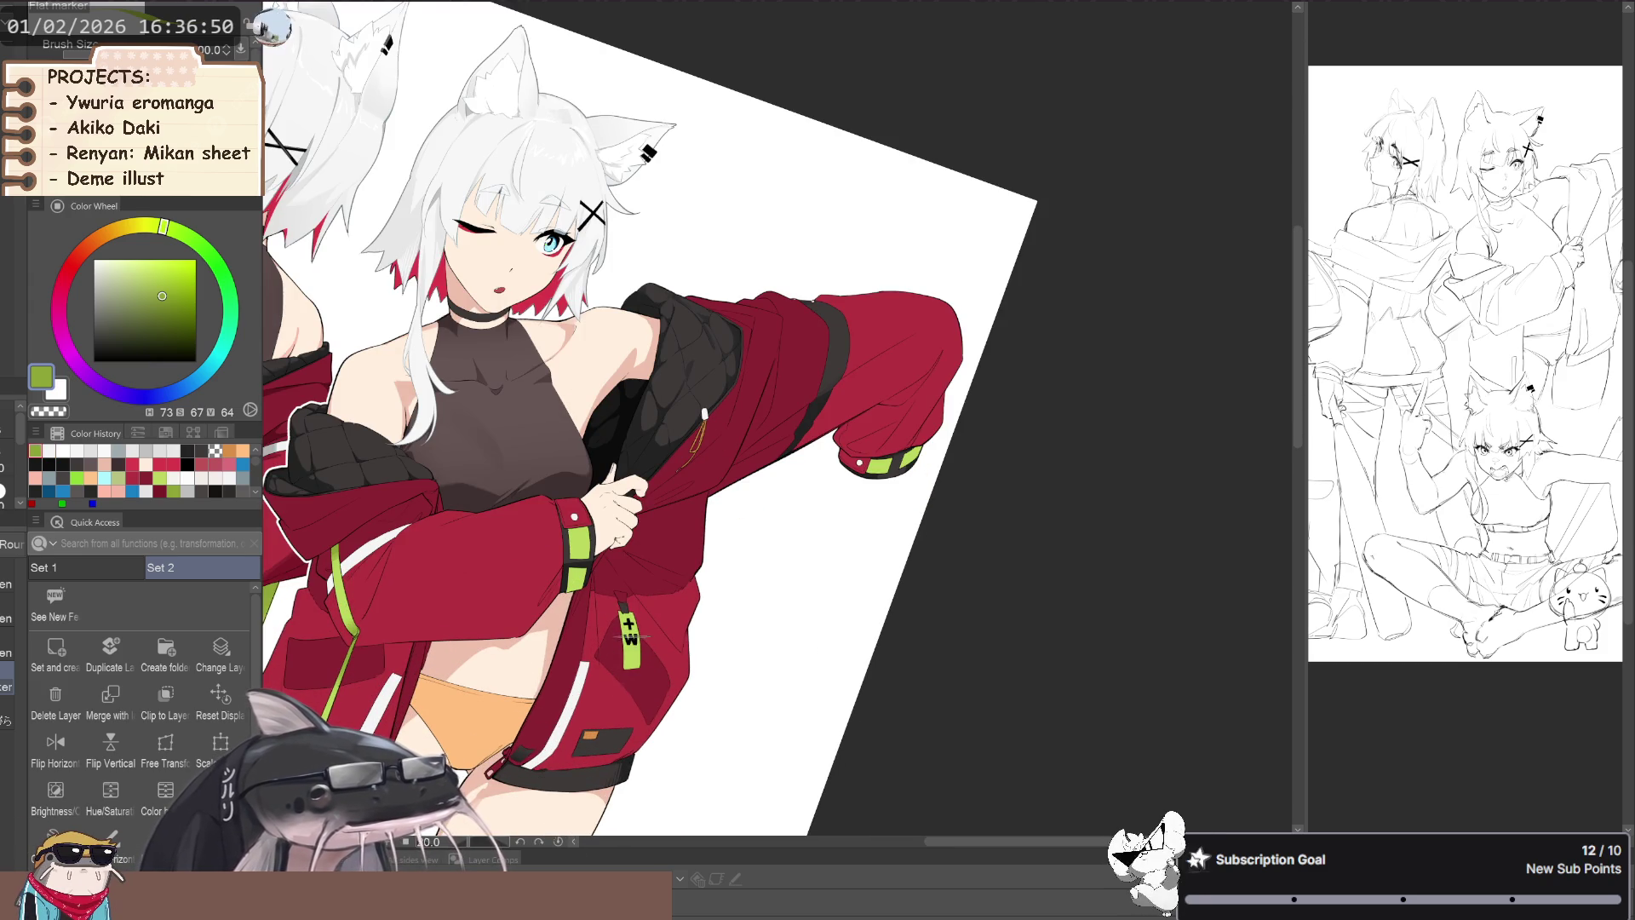
drag(626, 691, 580, 666)
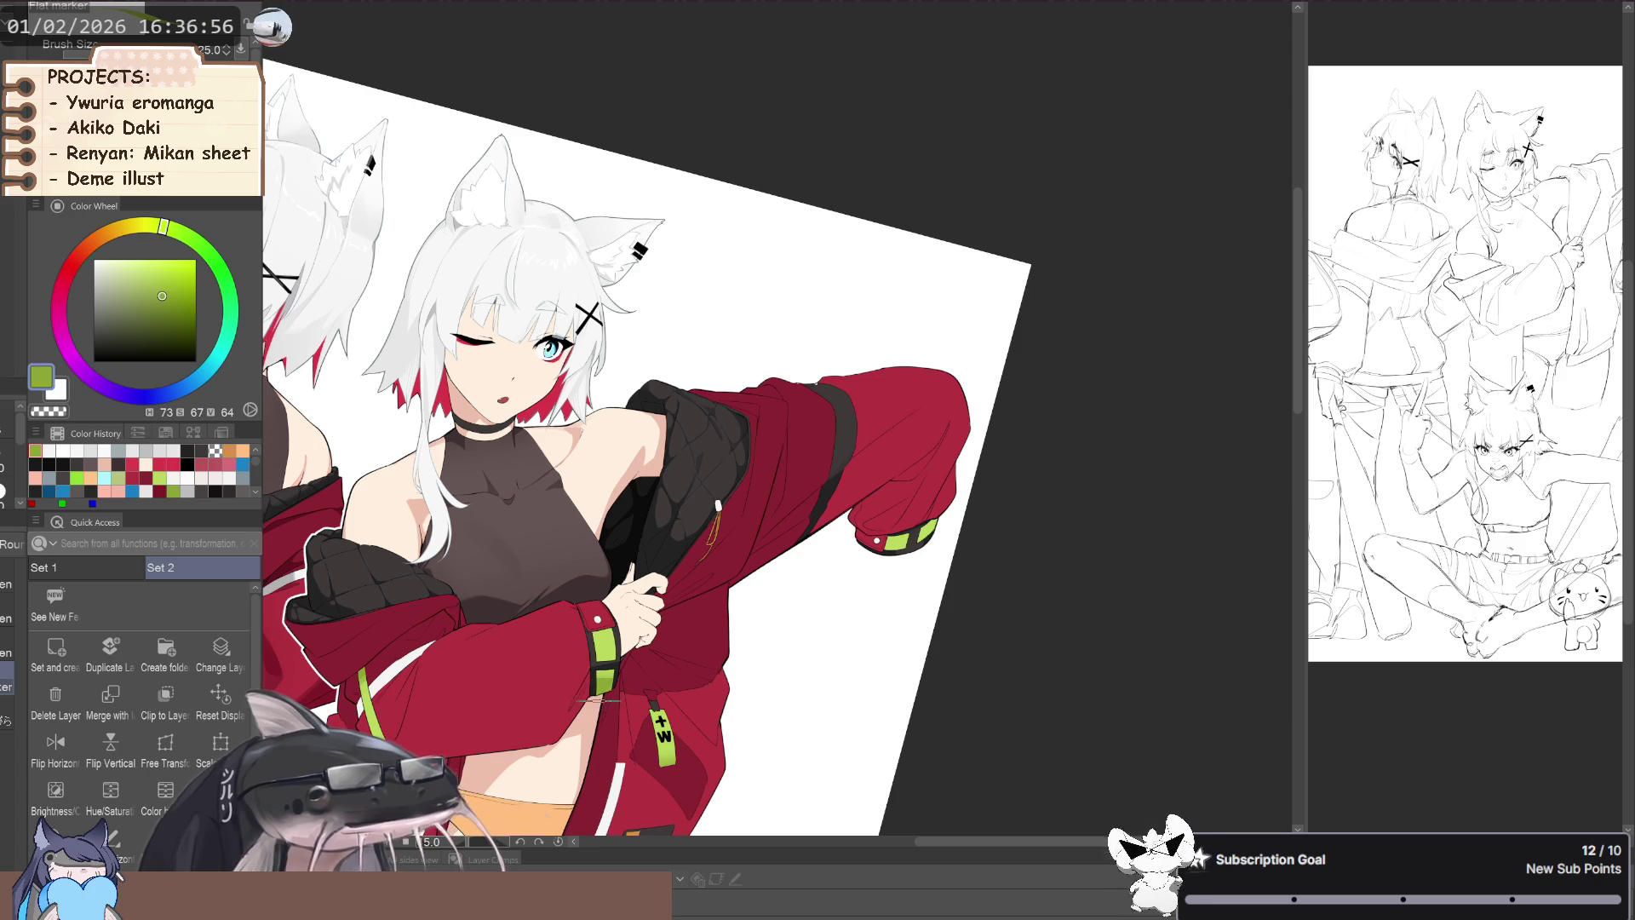
drag(591, 696, 511, 670)
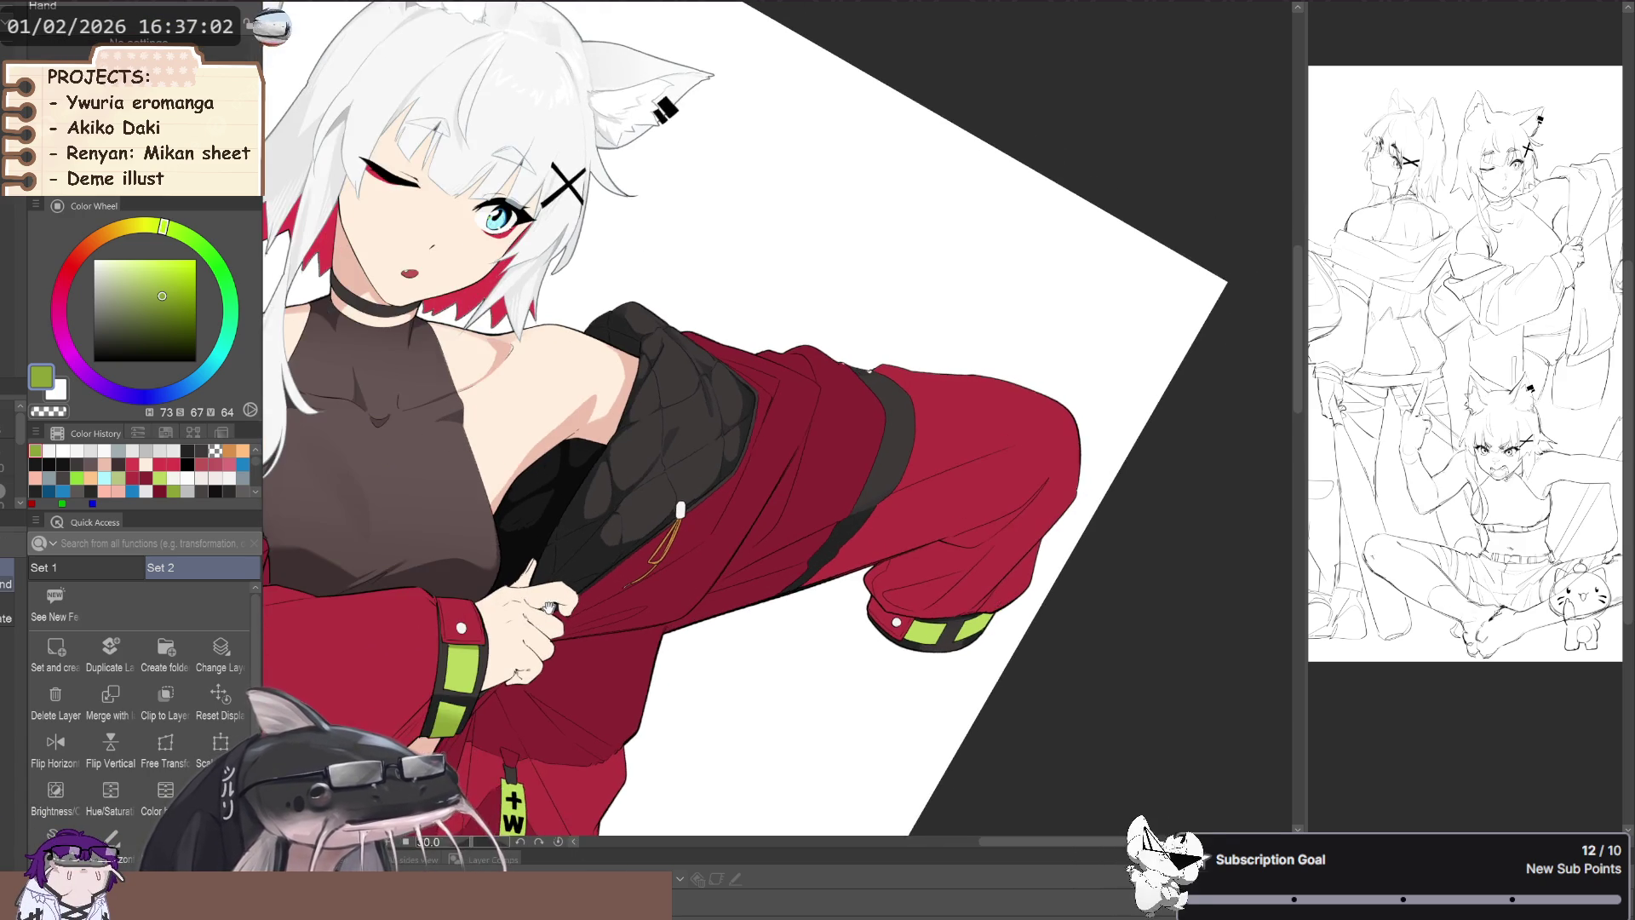
drag(466, 615, 673, 747)
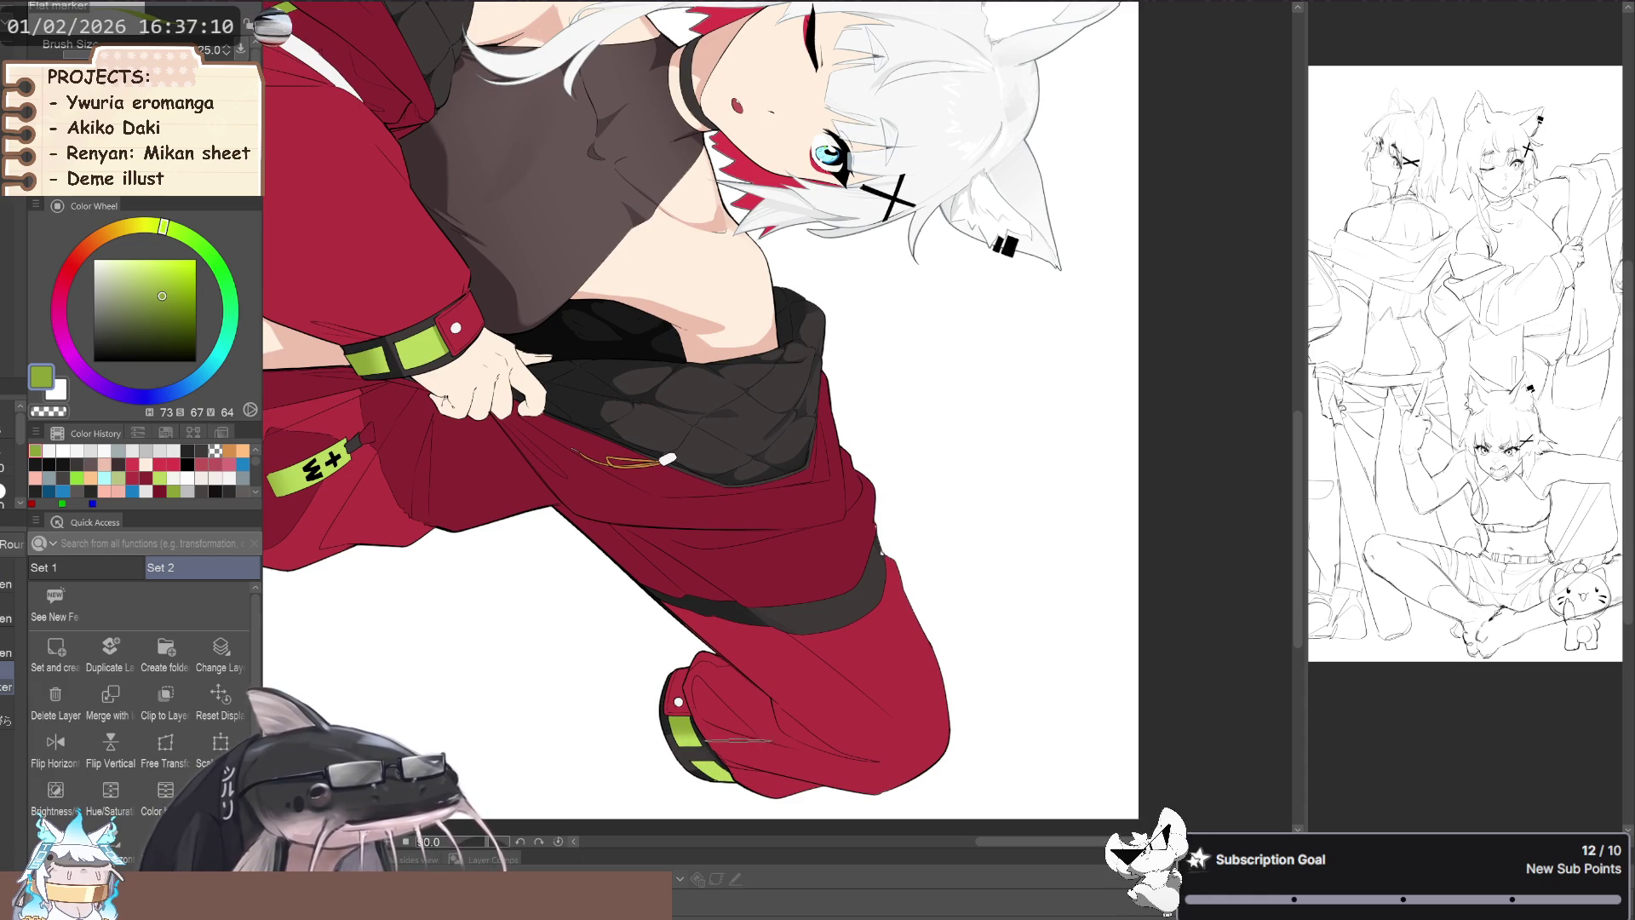
mouse_move(739, 742)
mouse_down()
mouse_move(692, 781)
mouse_move(576, 664)
mouse_move(565, 675)
mouse_move(705, 697)
mouse_up()
scroll(758, 679, up, 5)
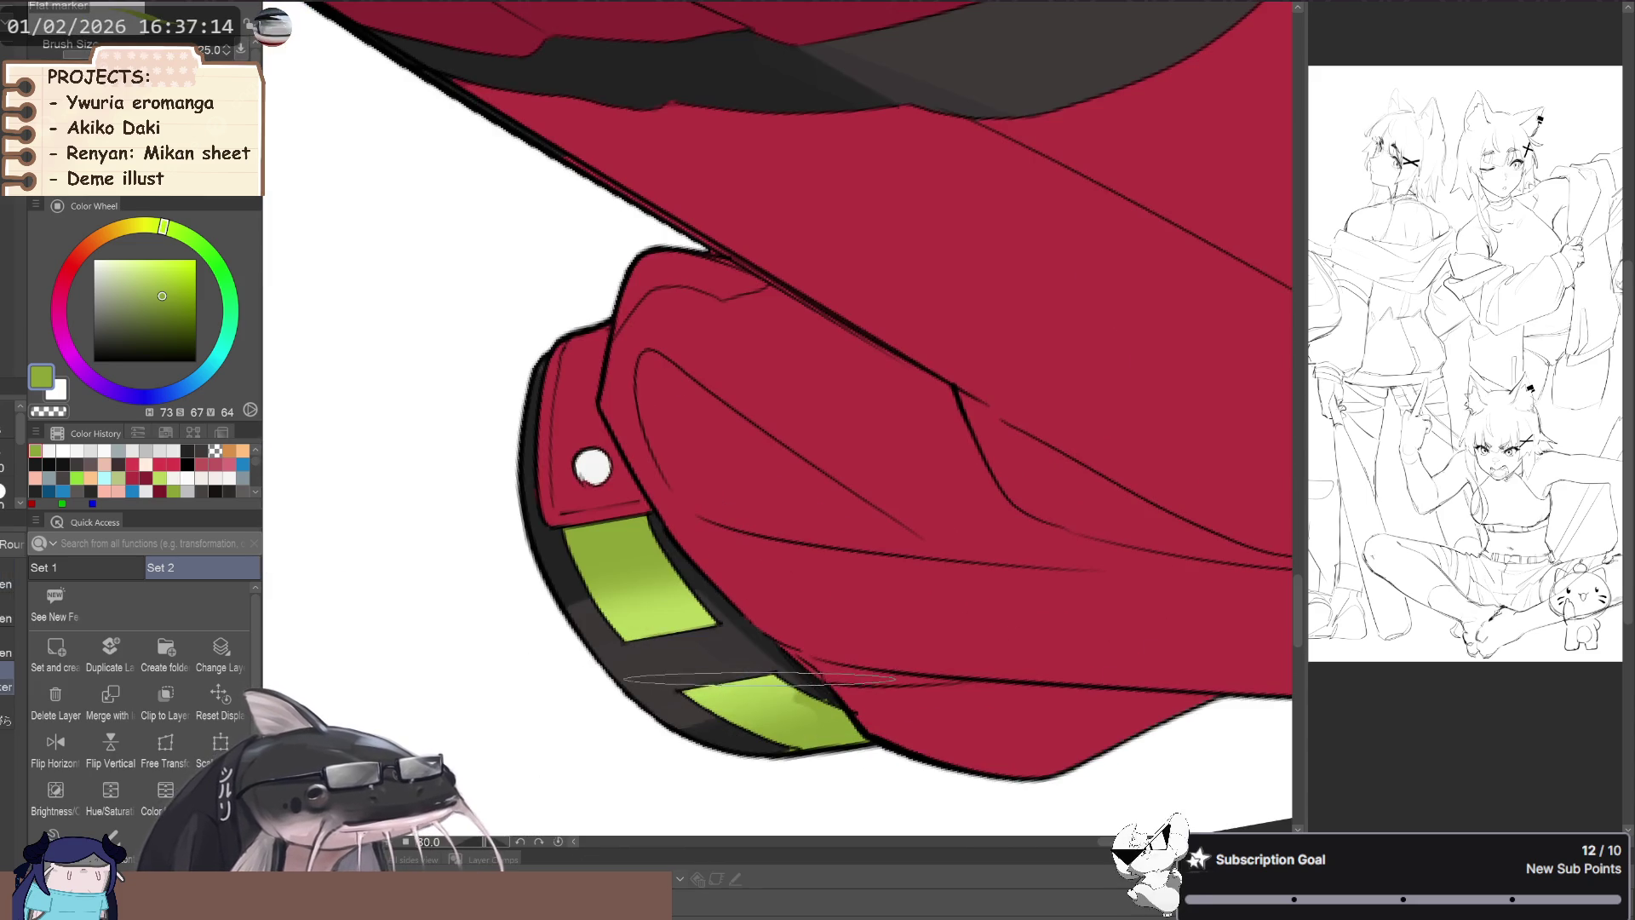
- Switch to a fine sketch-line brush and pull back over both figures
key(b)
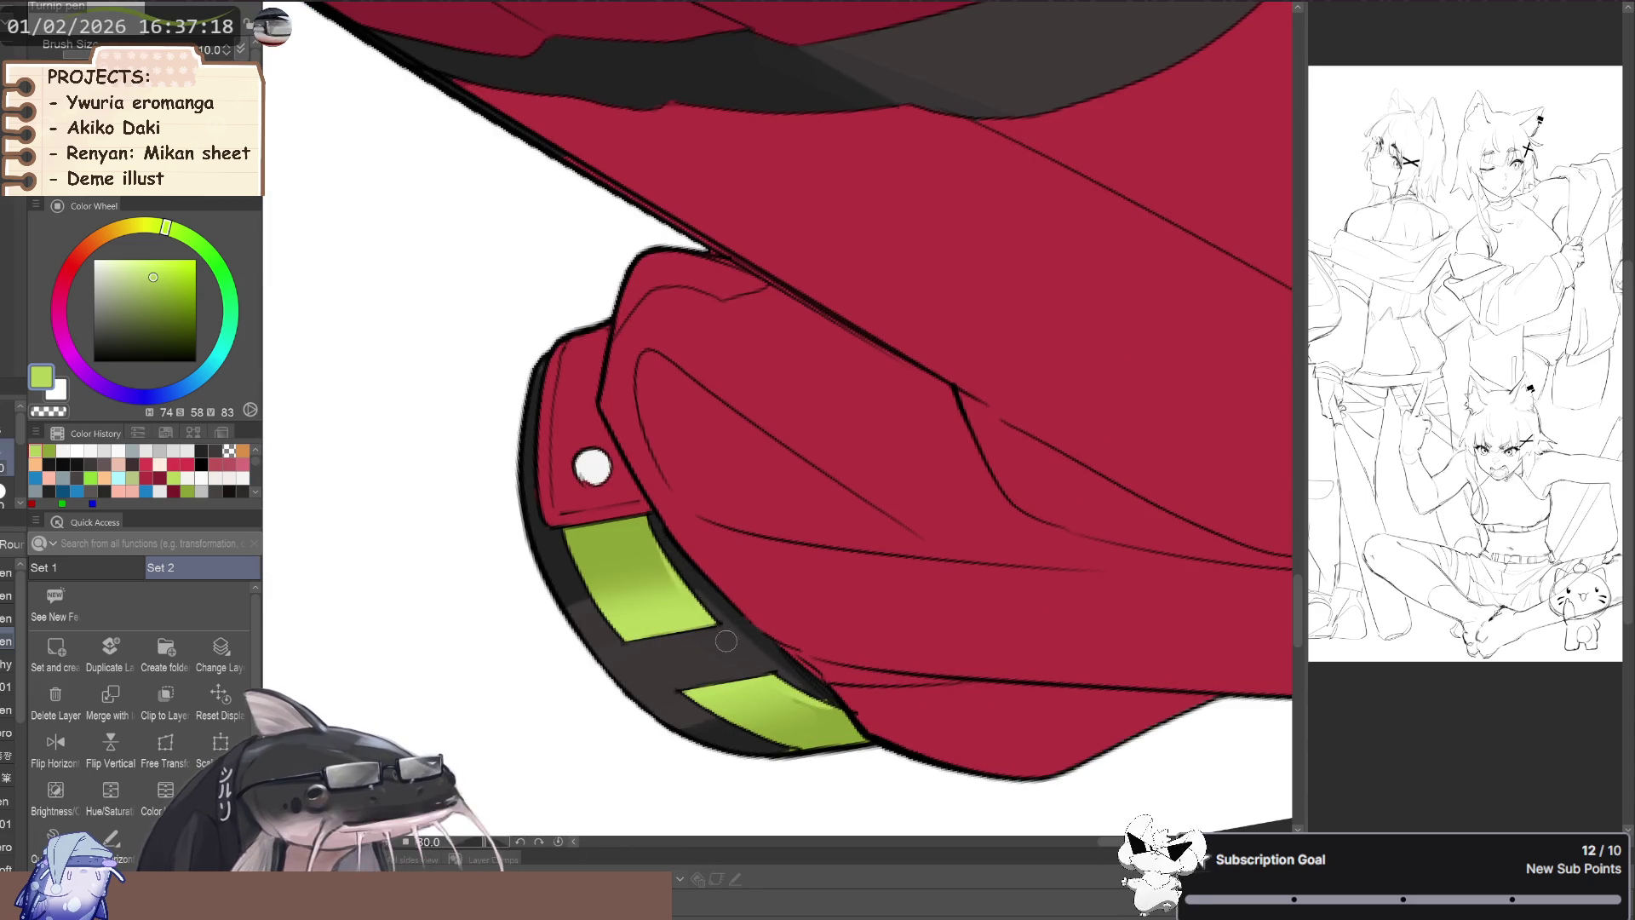
scroll(715, 631, down, 6)
mouse_move(438, 594)
mouse_down()
mouse_move(585, 647)
mouse_move(400, 562)
mouse_move(512, 725)
mouse_up()
scroll(561, 631, down, 5)
scroll(512, 724, down, 3)
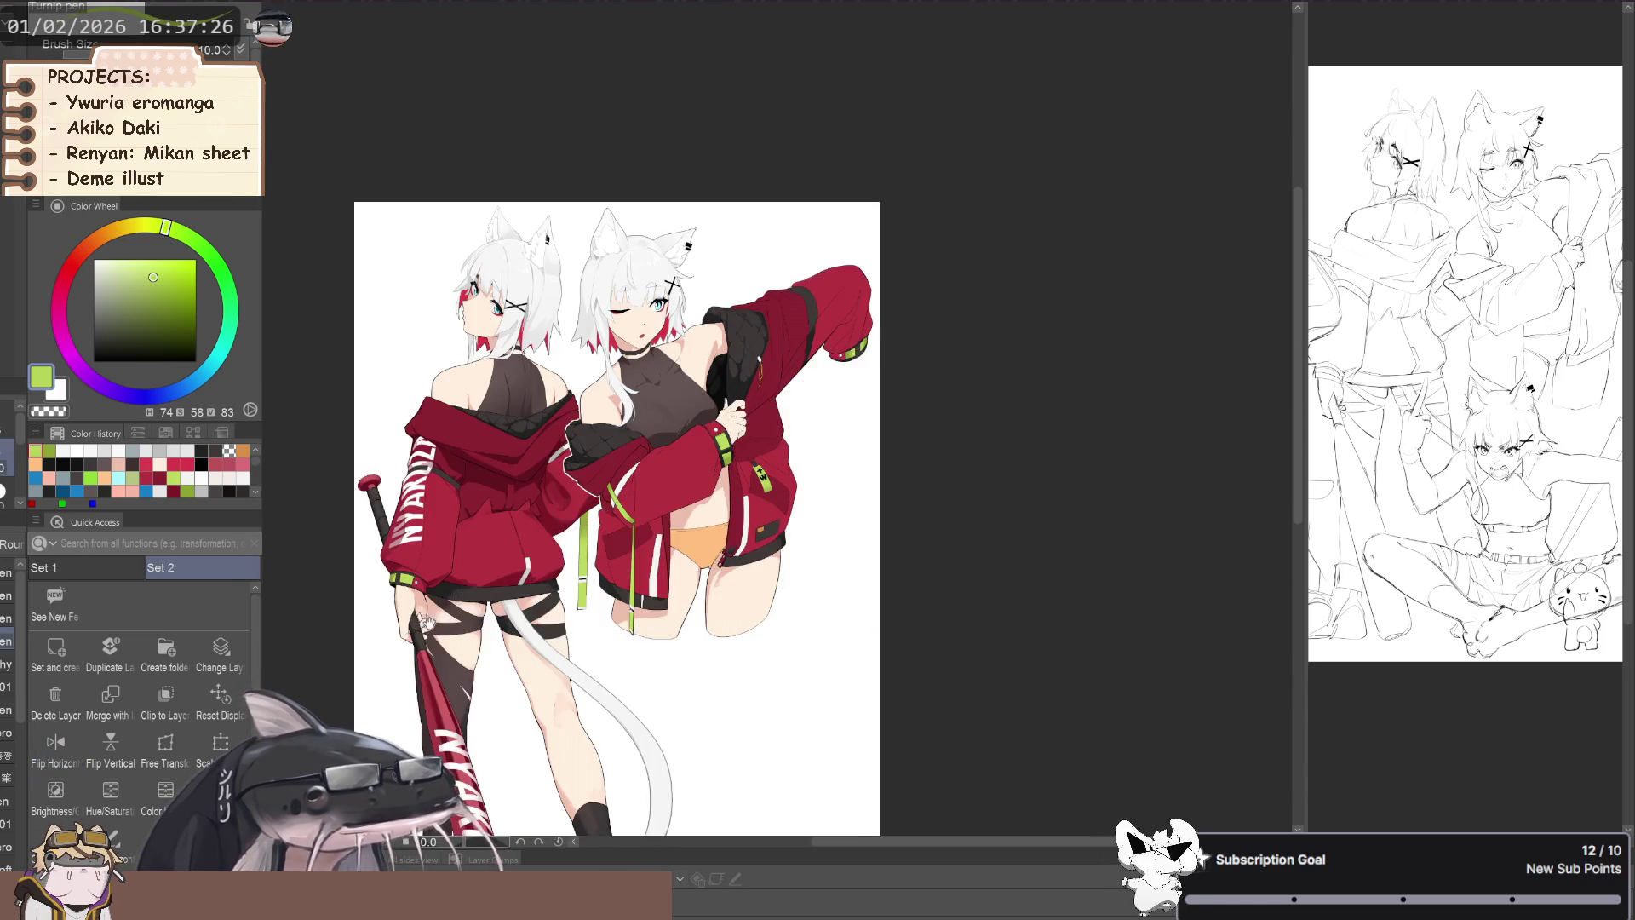
scroll(475, 768, up, 3)
drag(475, 768, 485, 591)
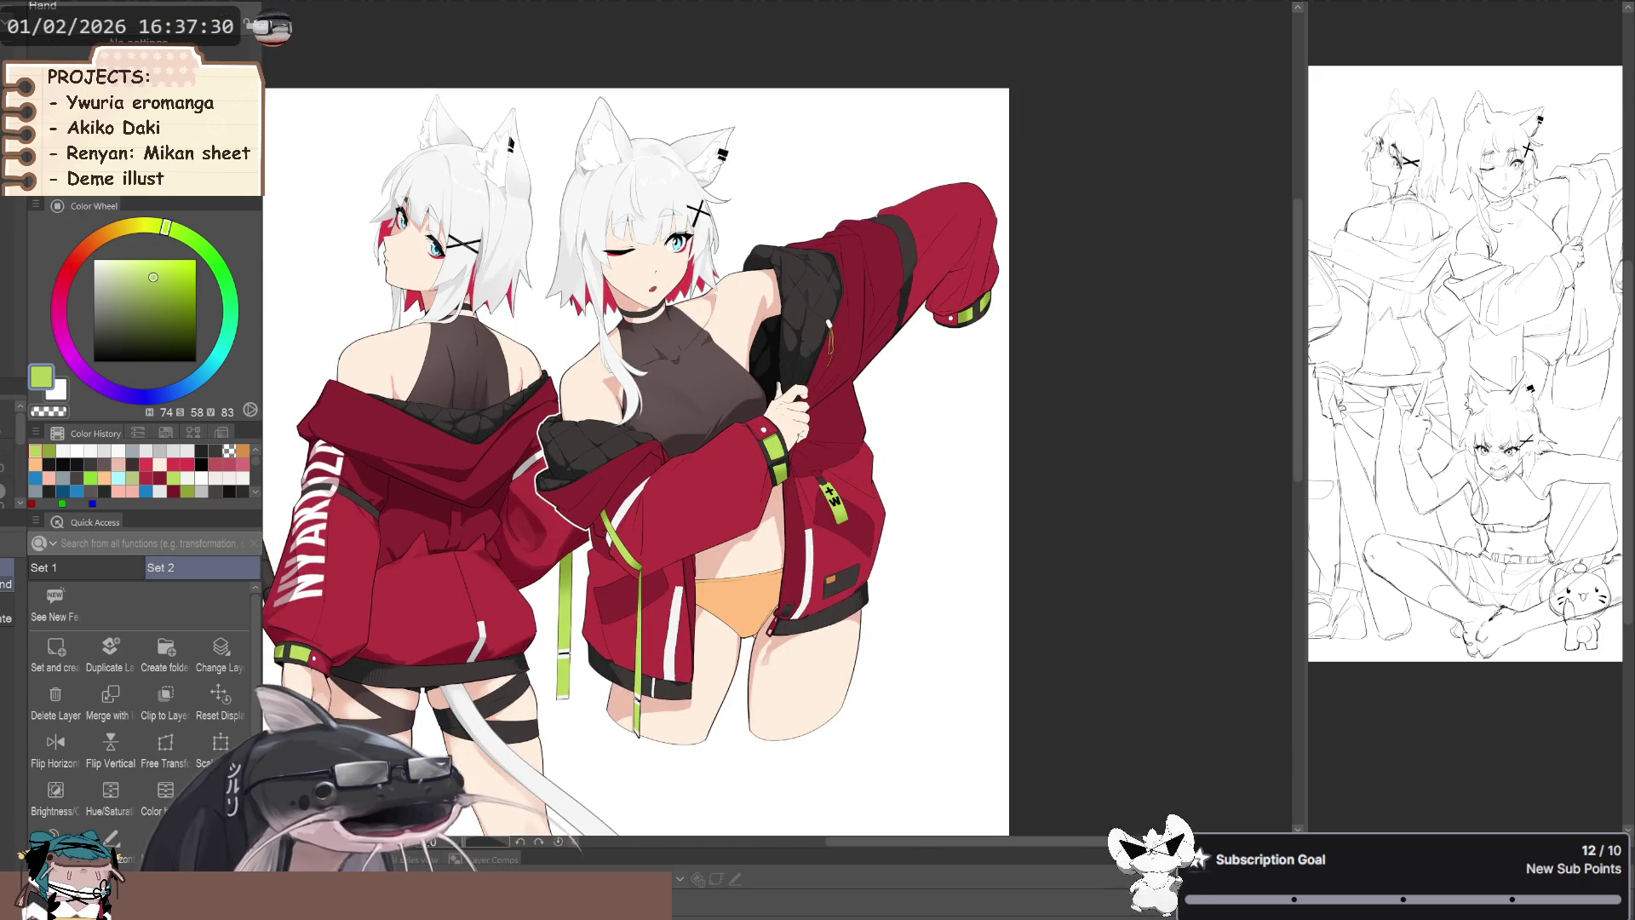
- Reframe the view on the whole page with both standing figures
drag(380, 683, 446, 636)
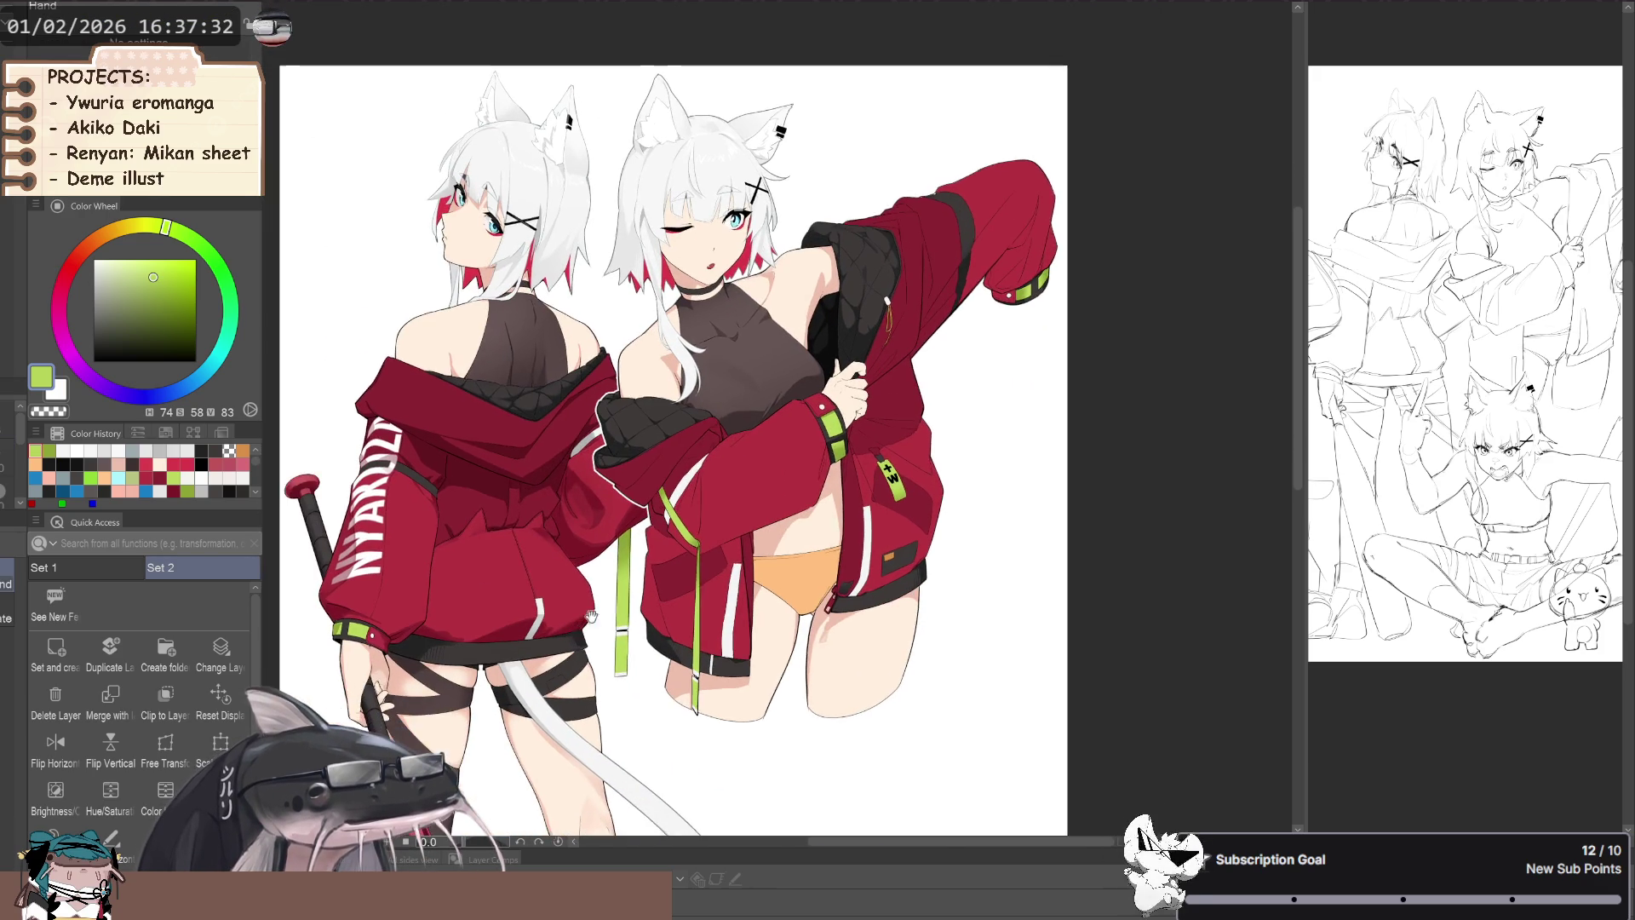
scroll(445, 635, down, 2)
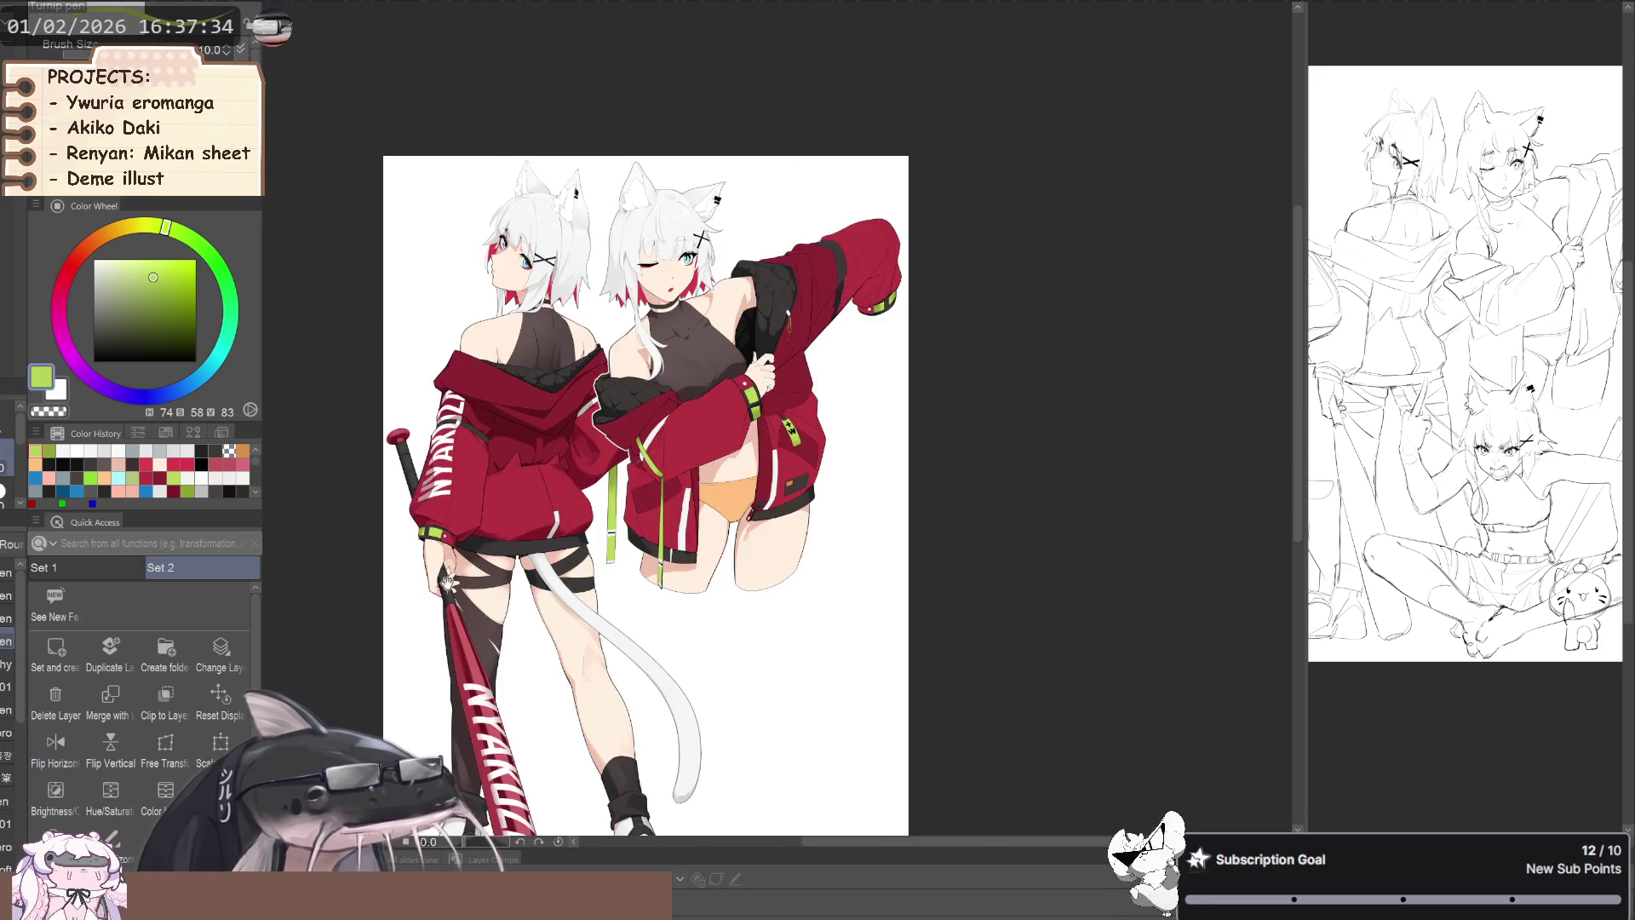
scroll(391, 584, up, 2)
scroll(391, 588, down, 2)
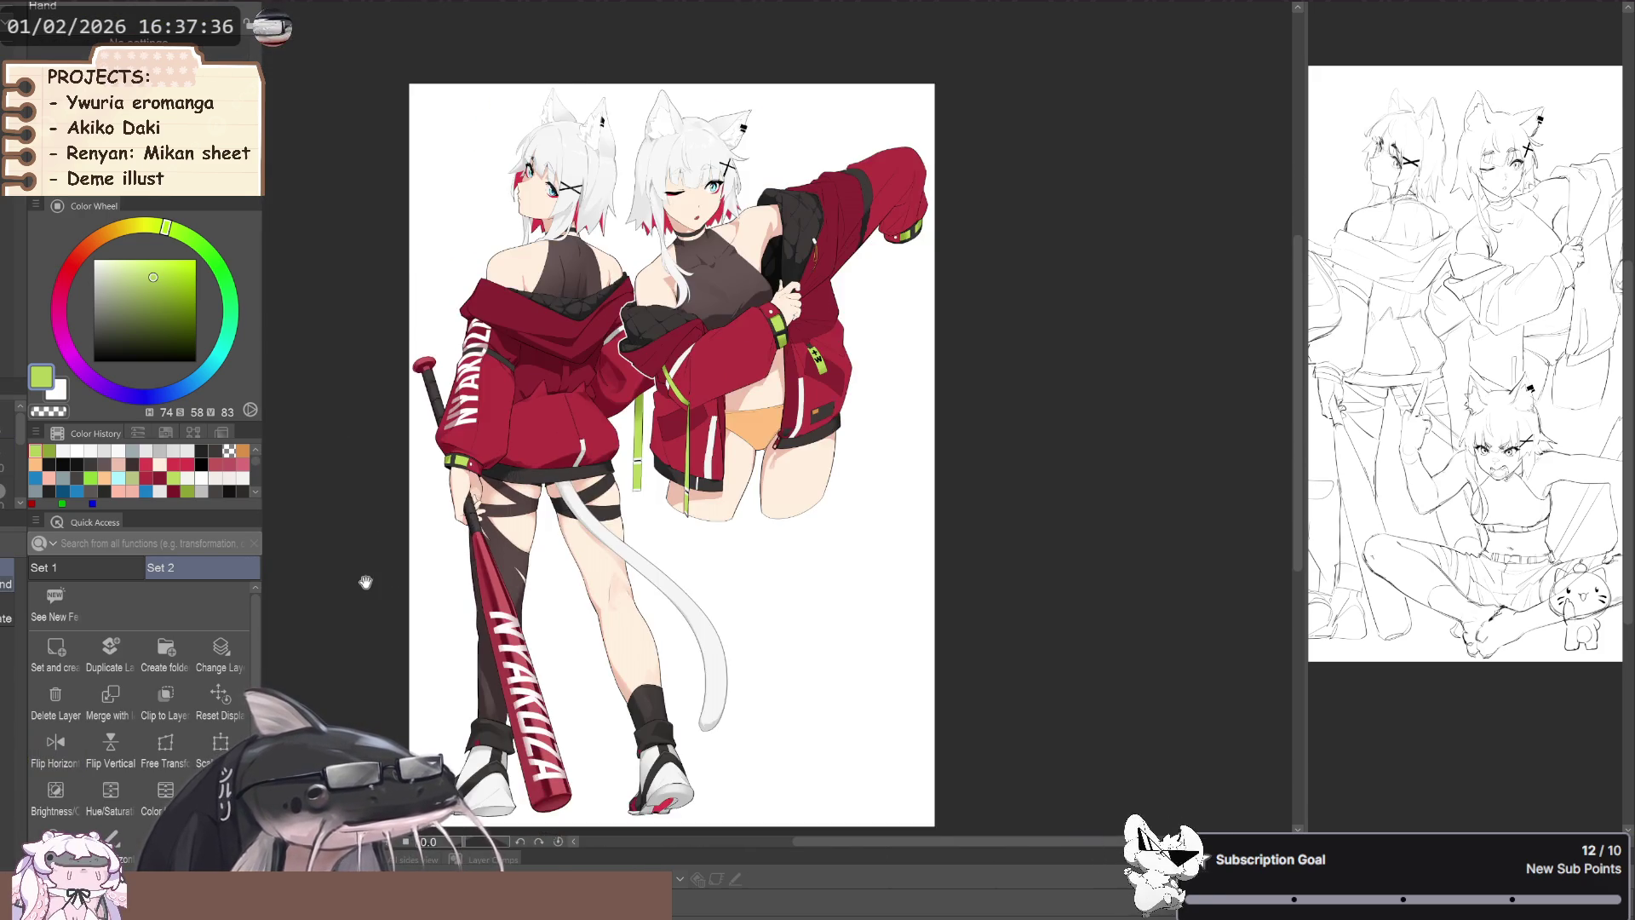
scroll(707, 554, up, 2)
scroll(707, 554, up, 3)
scroll(707, 554, up, 2)
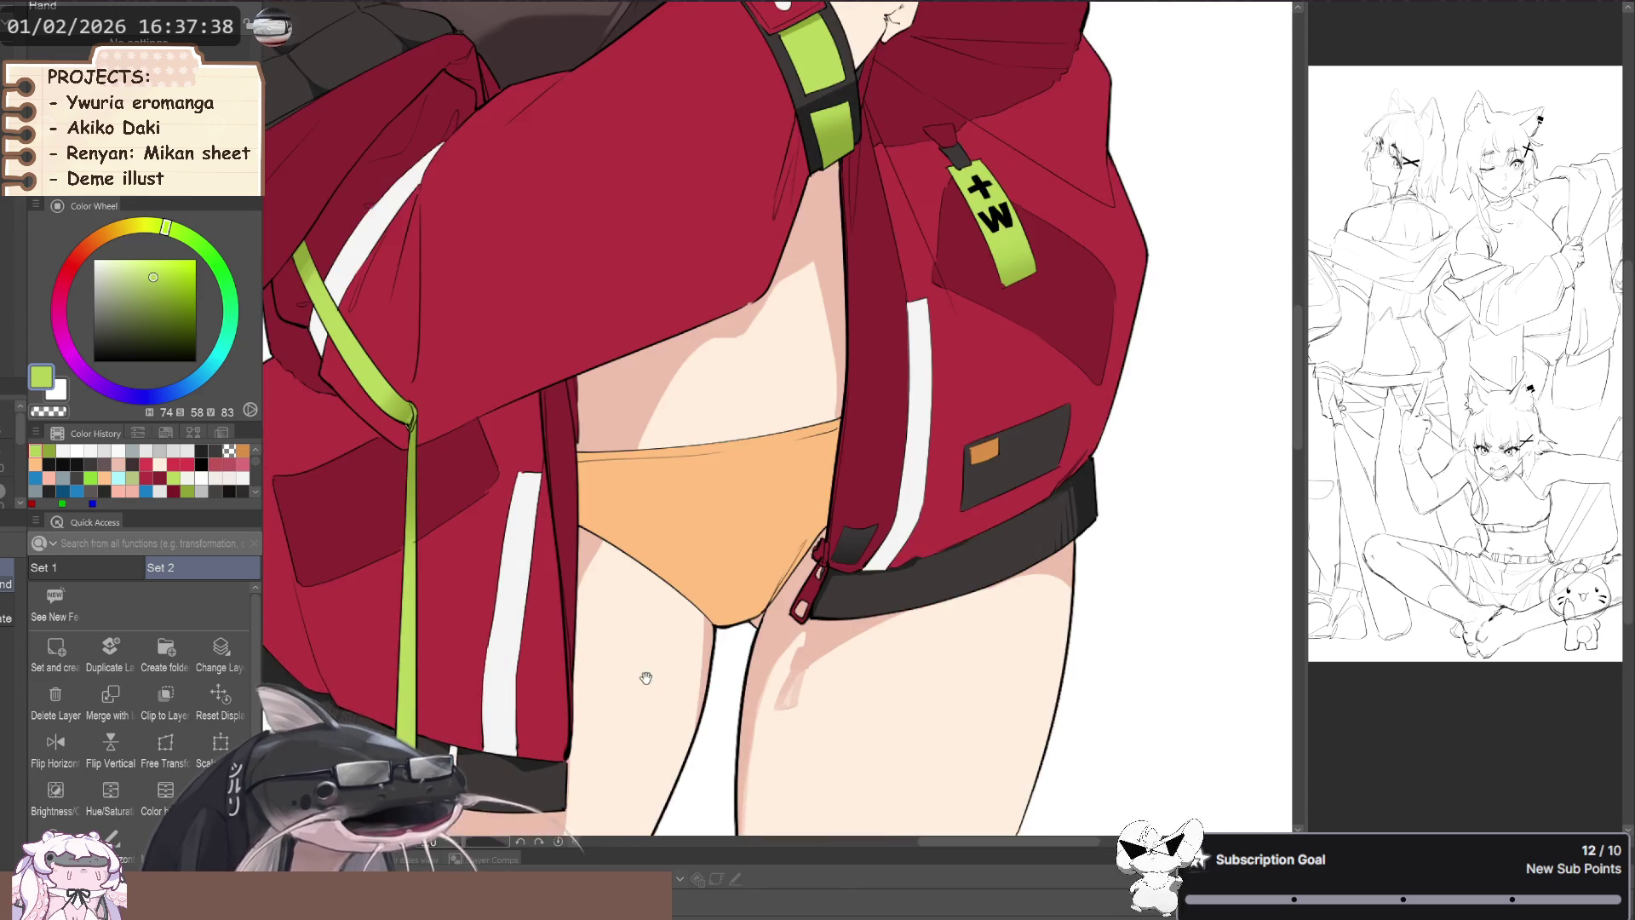
scroll(613, 703, down, 3)
scroll(572, 777, down, 1)
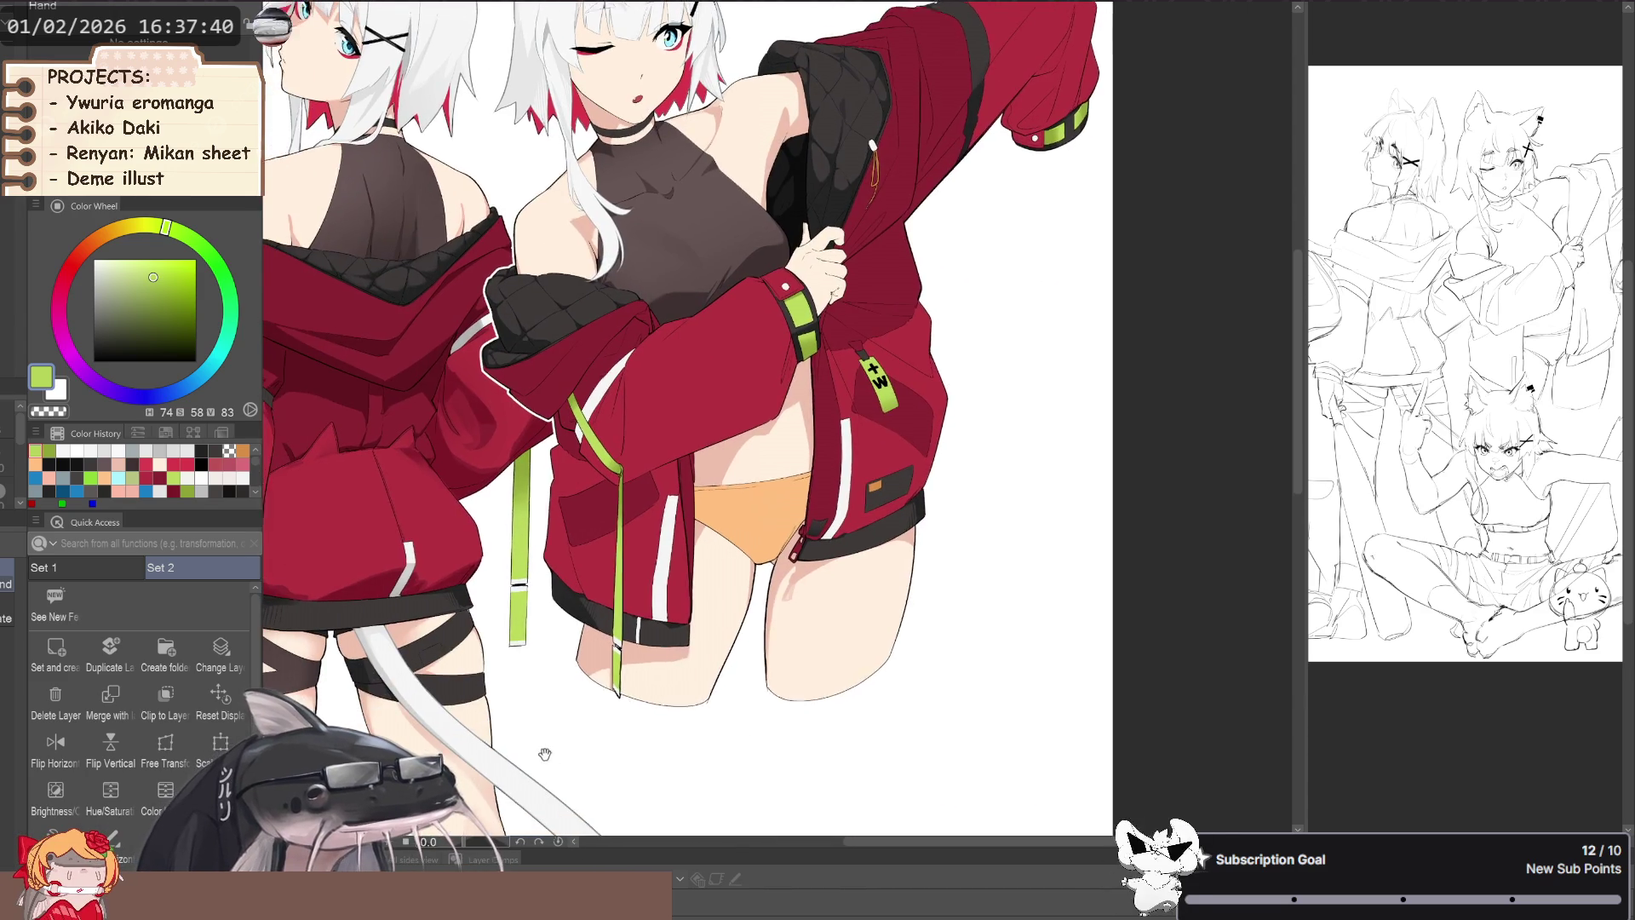
scroll(587, 754, down, 1)
scroll(604, 750, down, 2)
scroll(588, 749, down, 1)
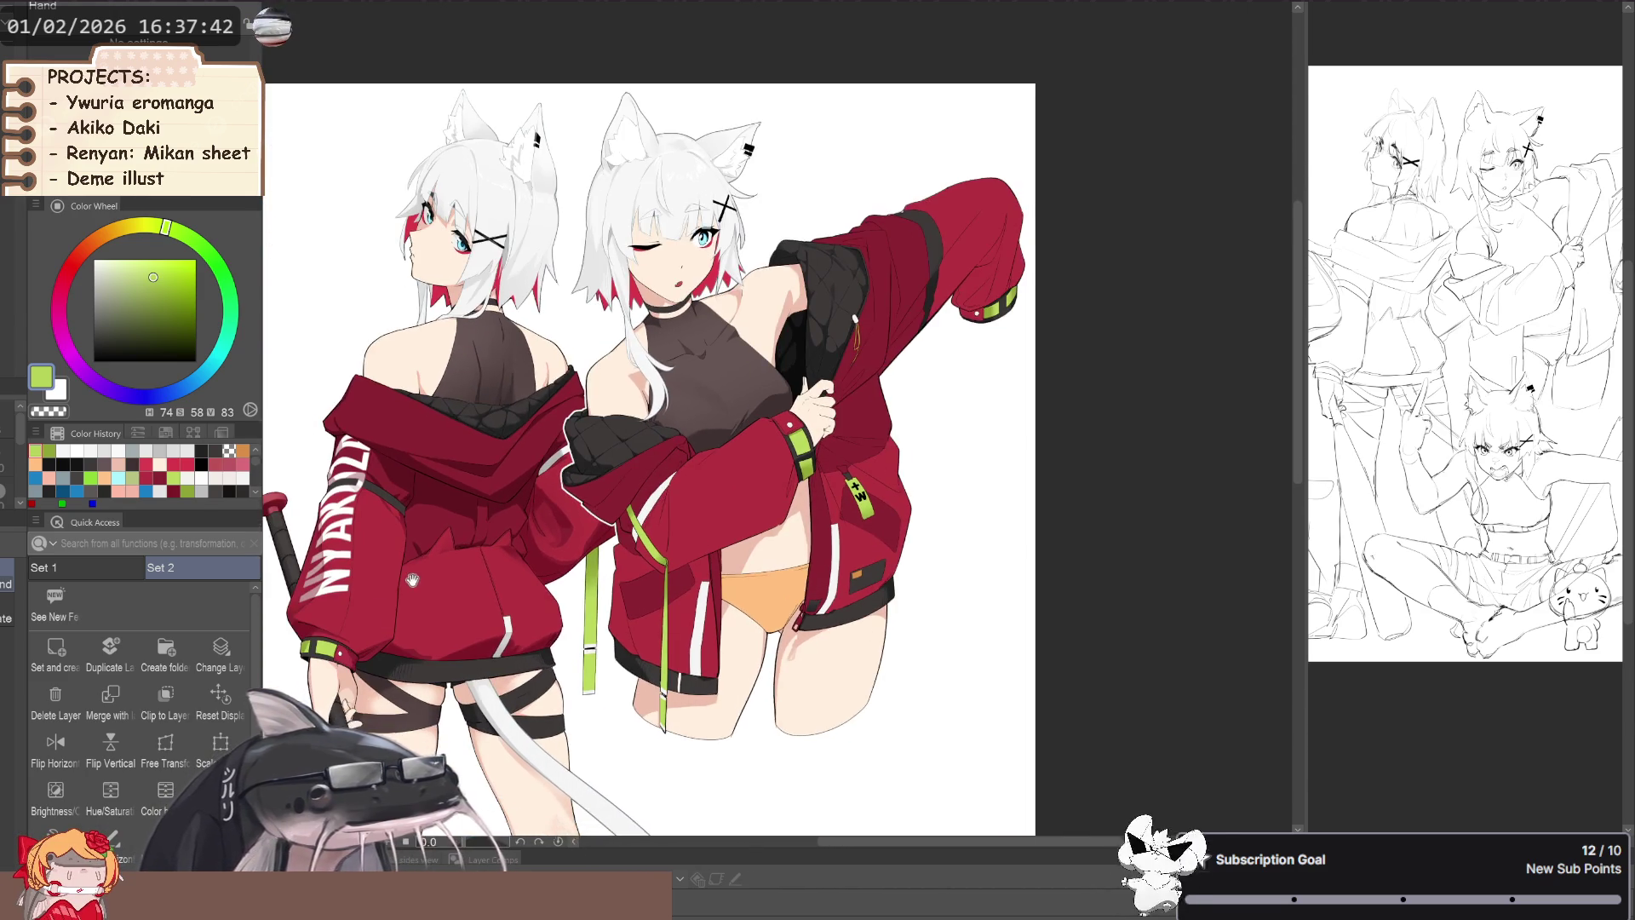
scroll(433, 540, down, 1)
scroll(432, 539, up, 2)
scroll(476, 477, down, 2)
drag(362, 611, 383, 558)
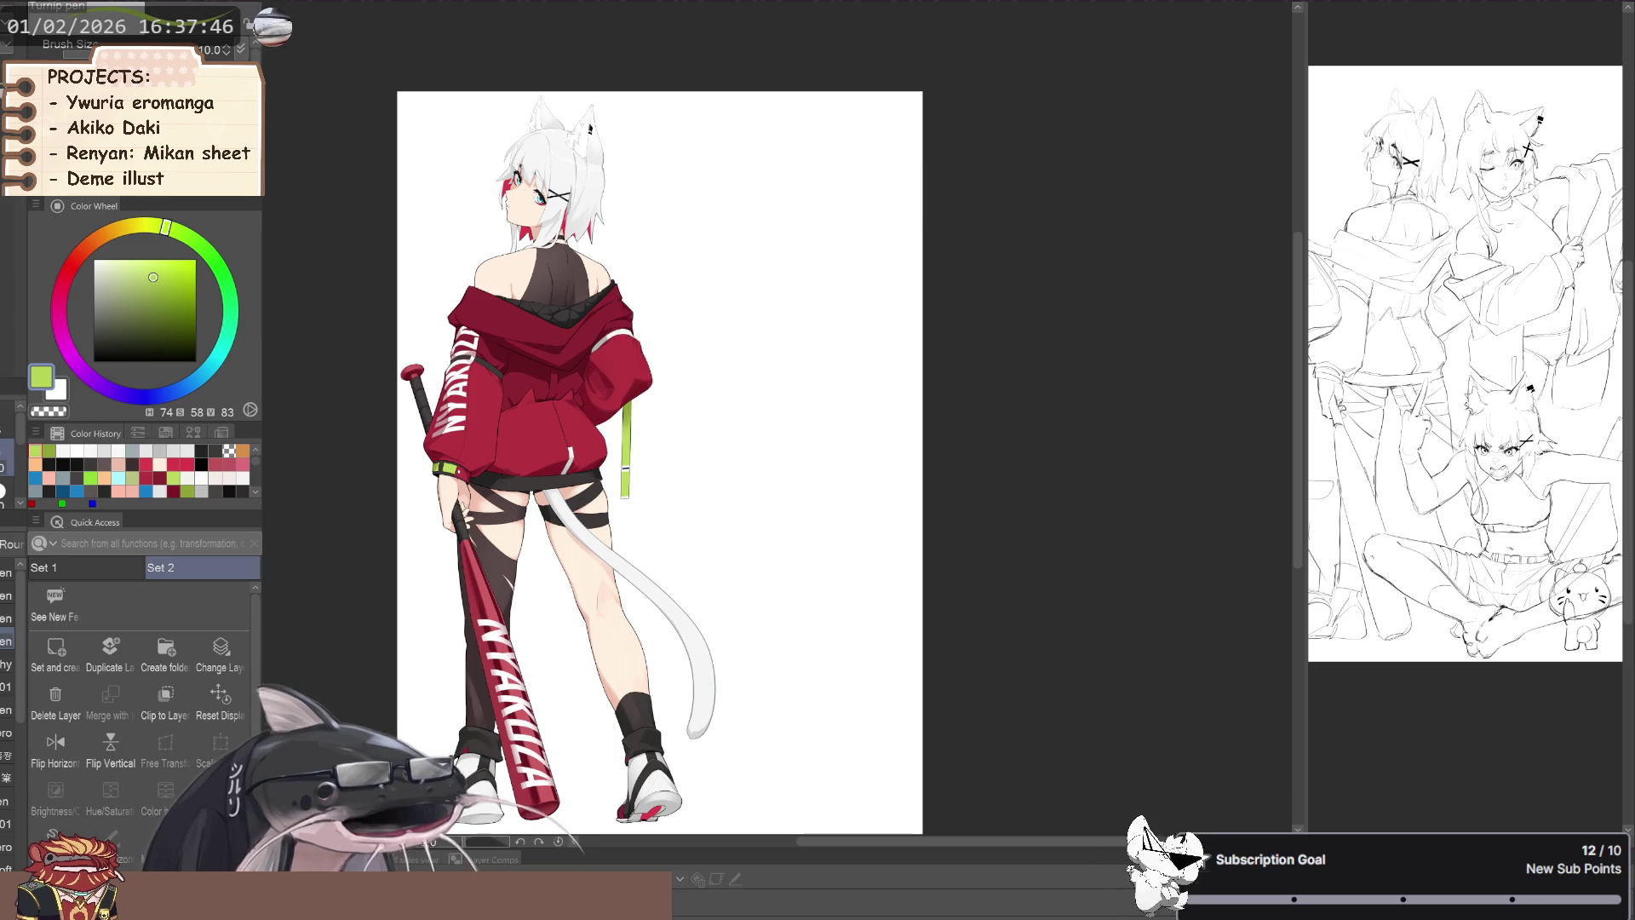
- Reveal the grey cross-legged third figure and eyedrop the skin tone from a leg
key(ctrl+v)
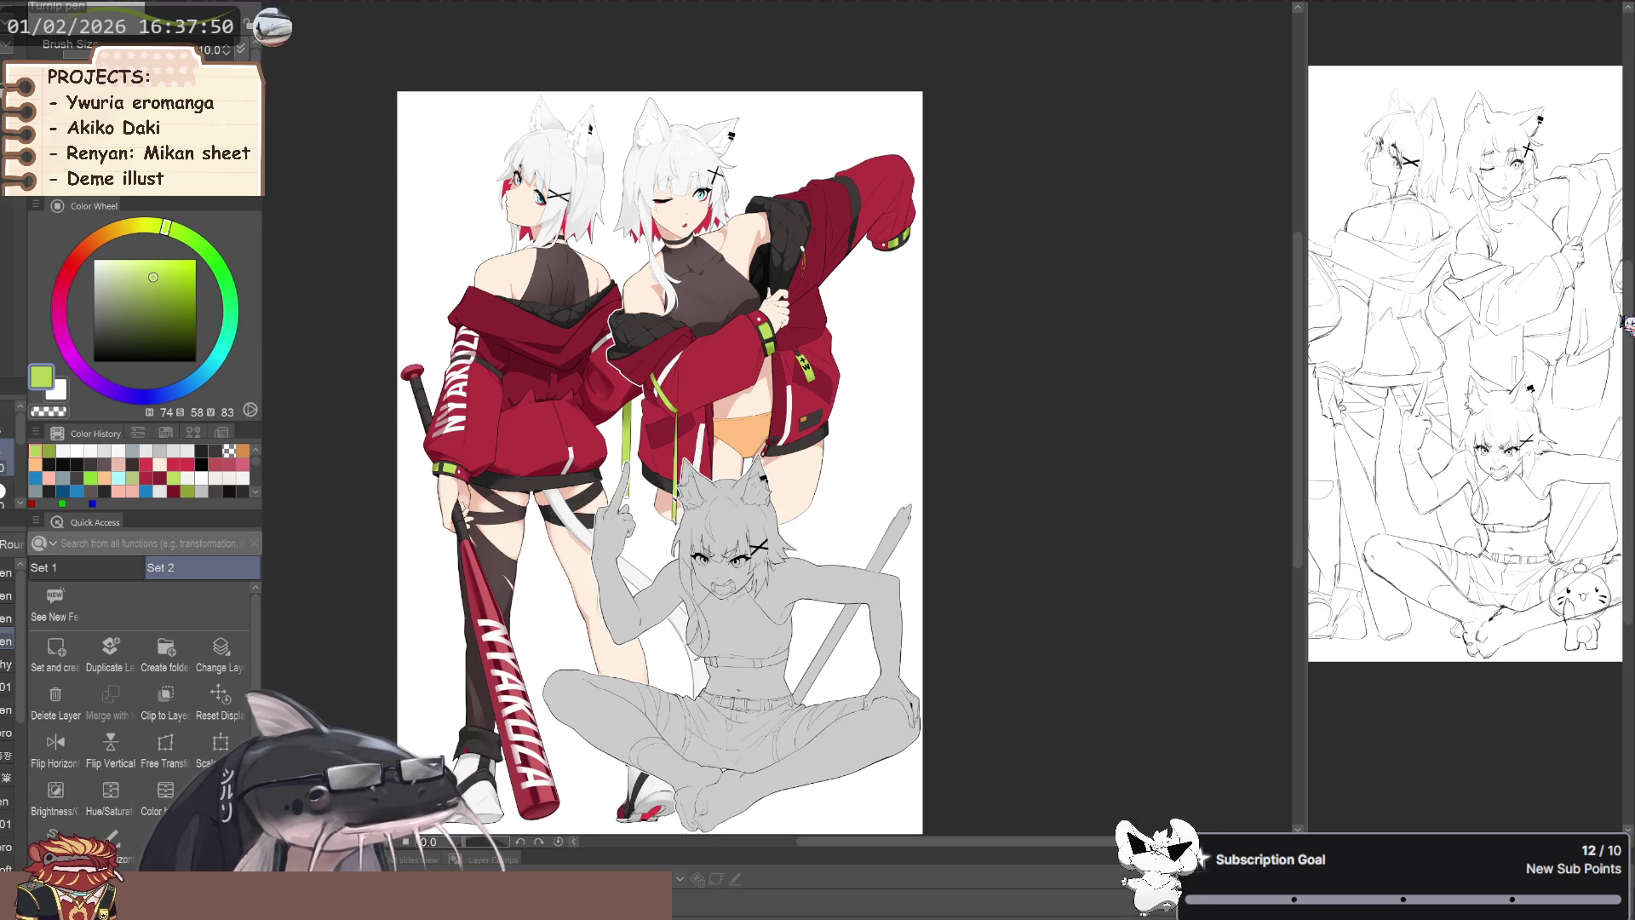
scroll(517, 630, up, 3)
drag(489, 697, 517, 630)
alt+click(517, 630)
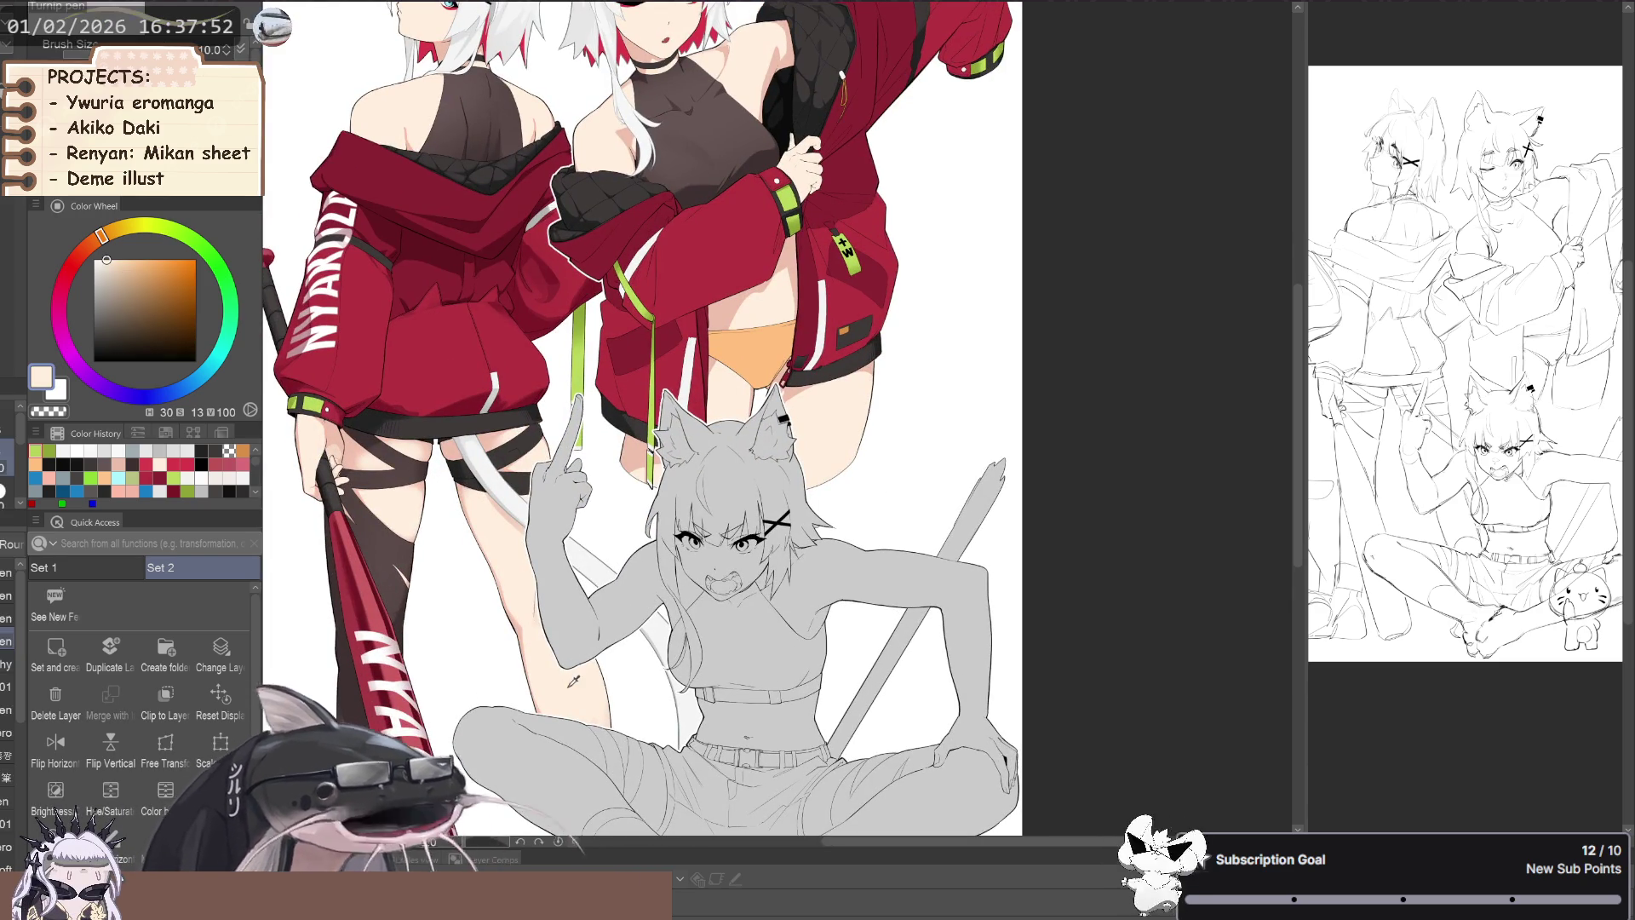
- Duplicate the sitting figure's layer and fill her silhouette with the skin tone
scroll(516, 630, down, 1)
scroll(516, 630, down, 1)
scroll(517, 630, down, 2)
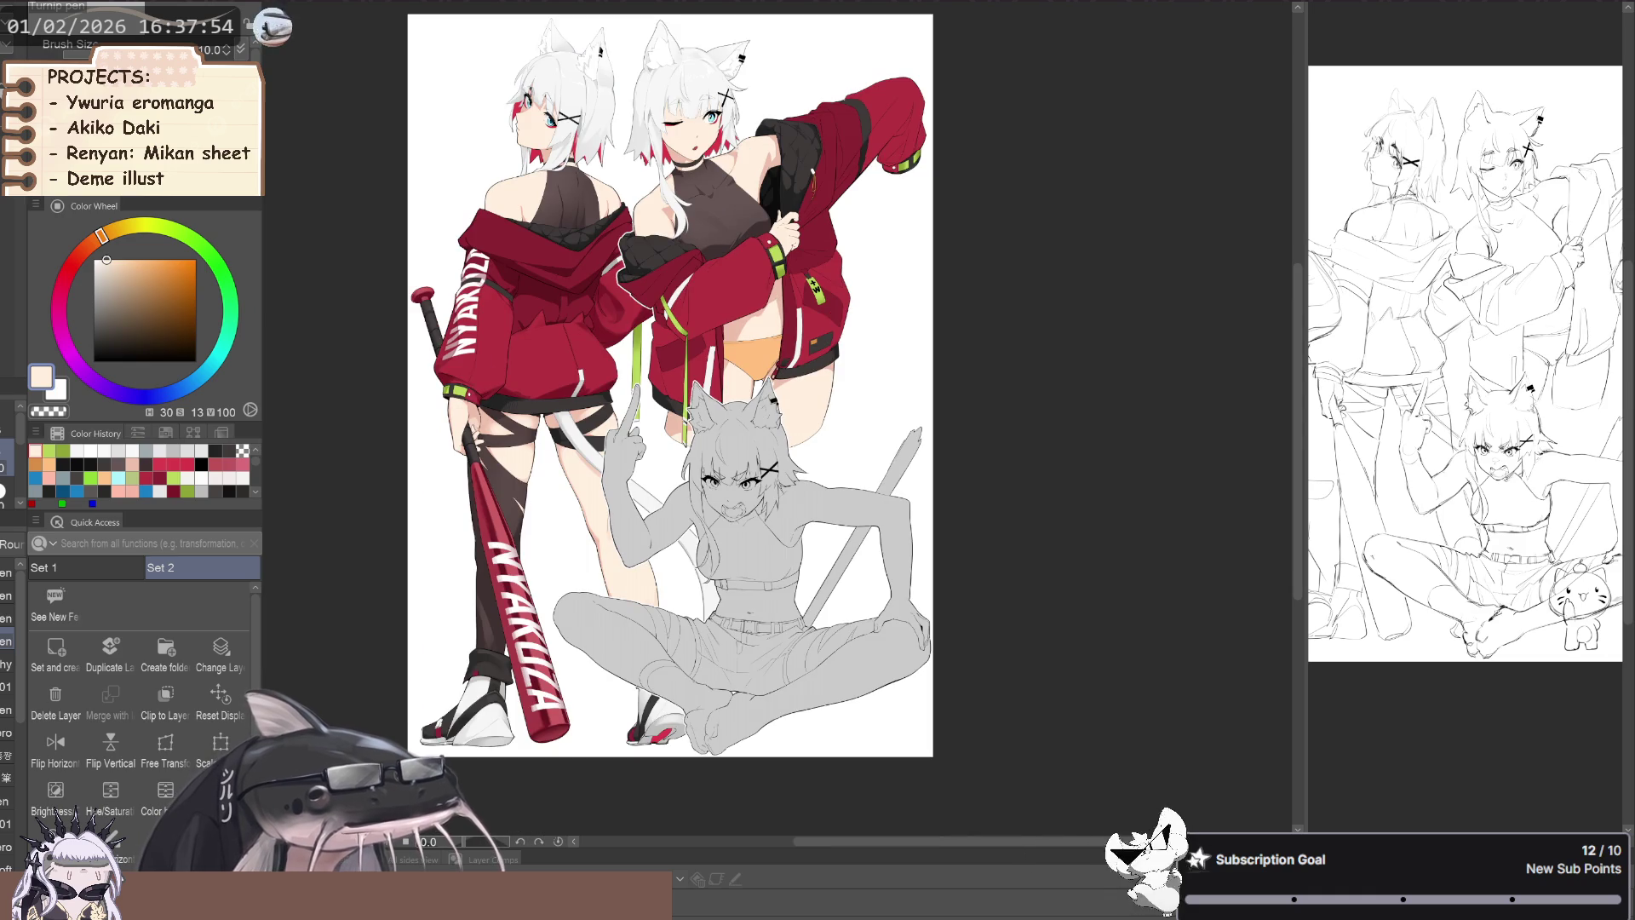
click(129, 661)
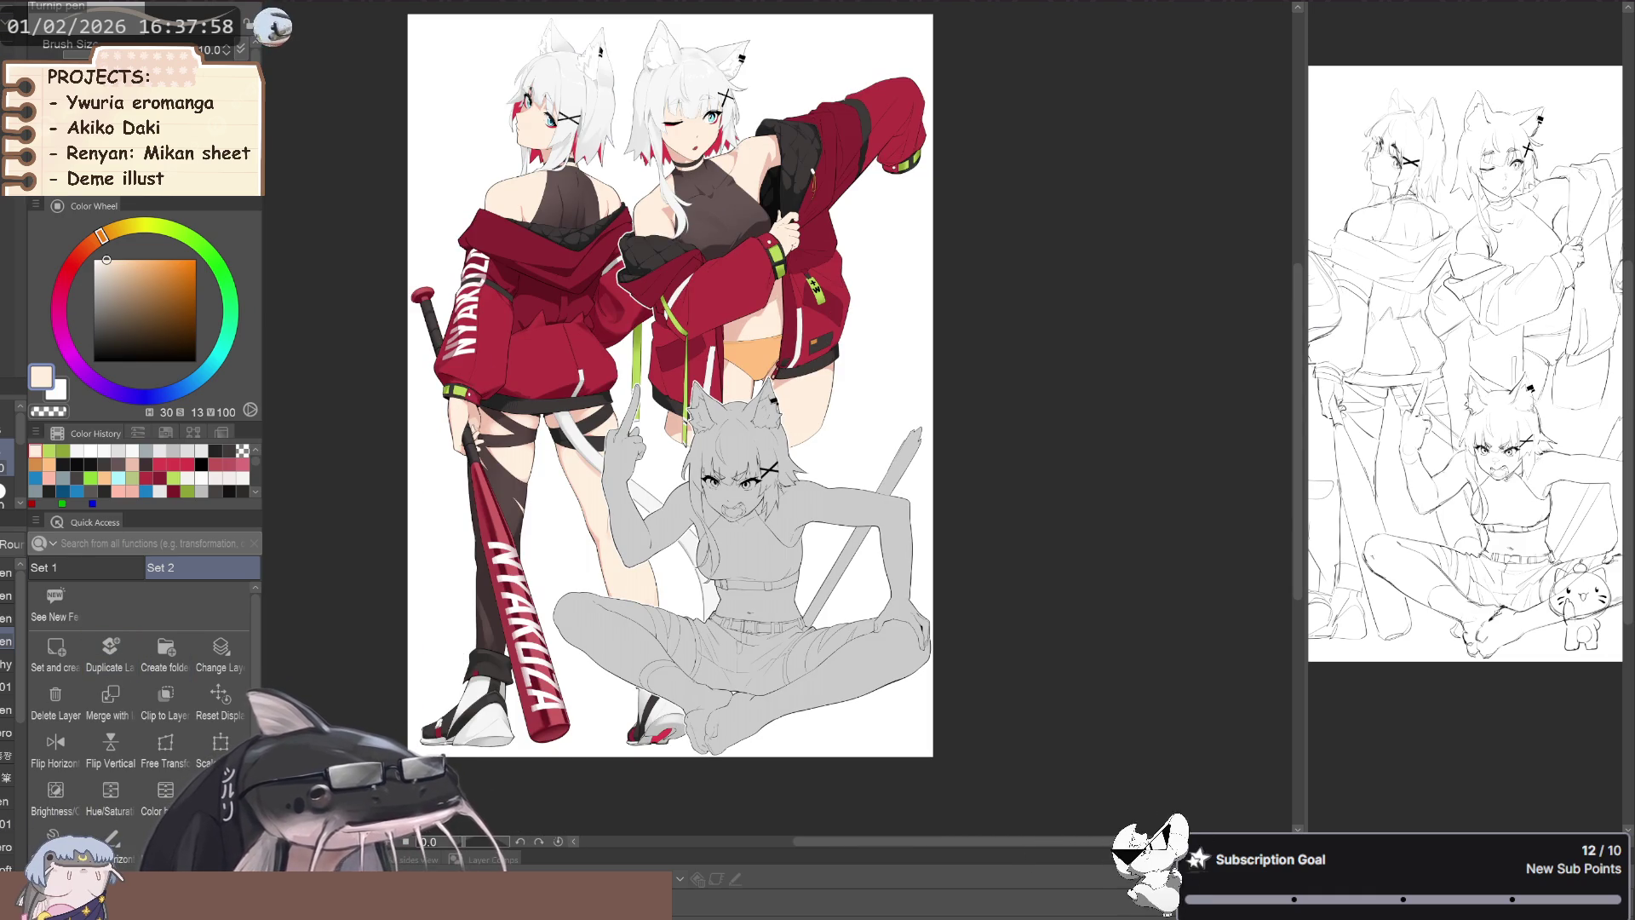
key(alt+BackSpace)
scroll(519, 701, up, 2)
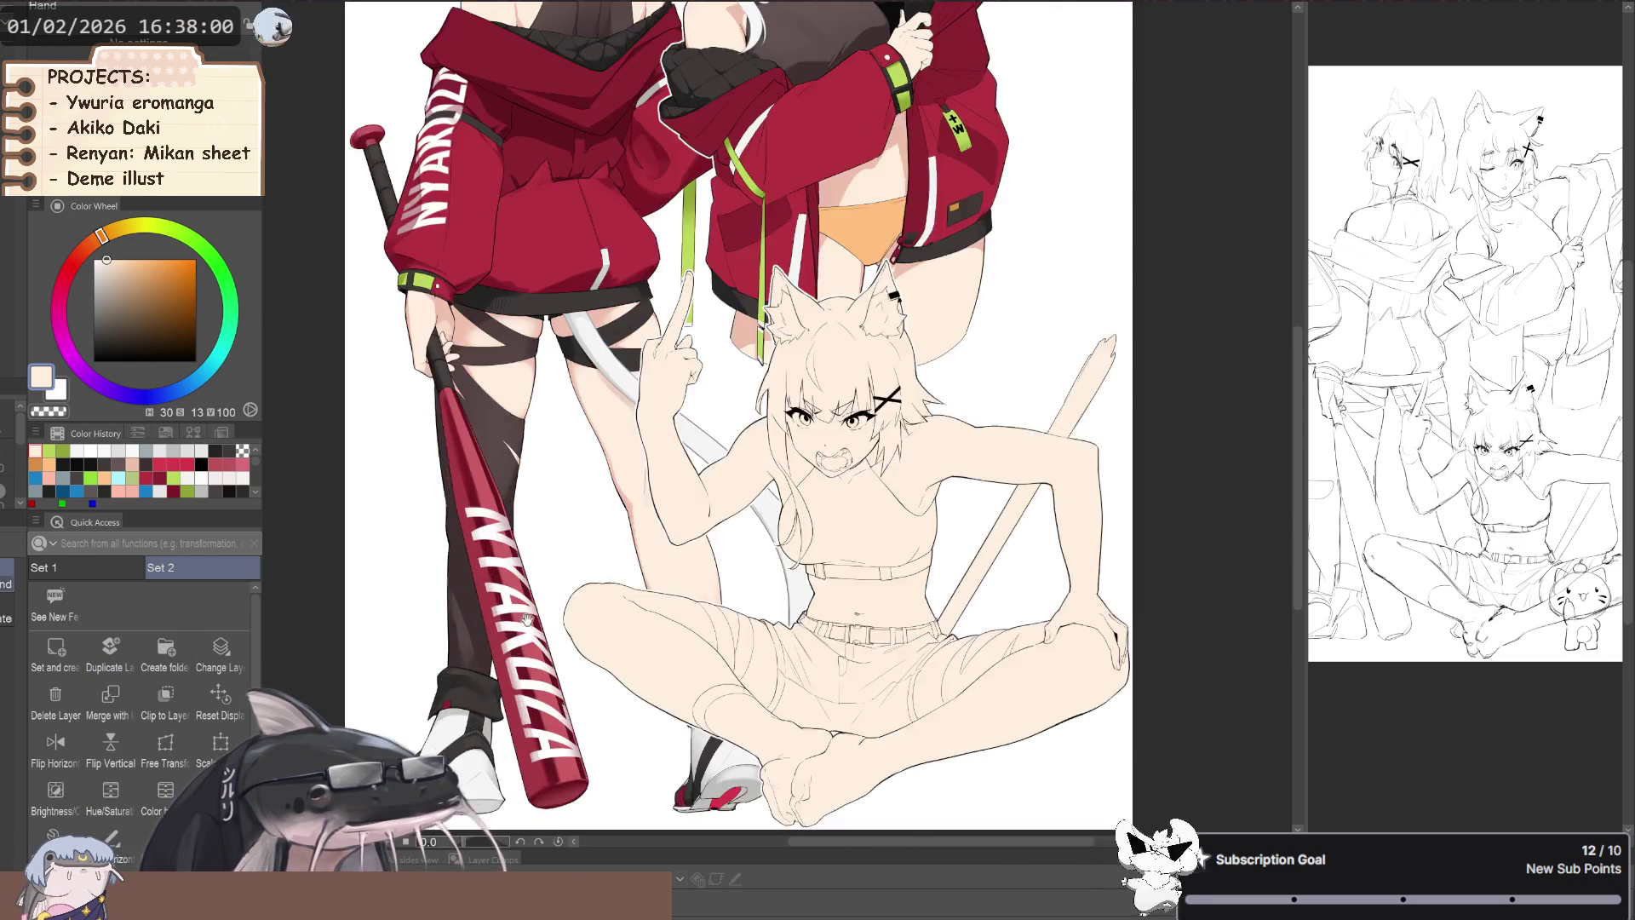
- Eyedrop the dark brown of the girls' tops and bring the crouching girl into view
drag(511, 673, 520, 700)
scroll(520, 700, down, 2)
scroll(641, 334, up, 2)
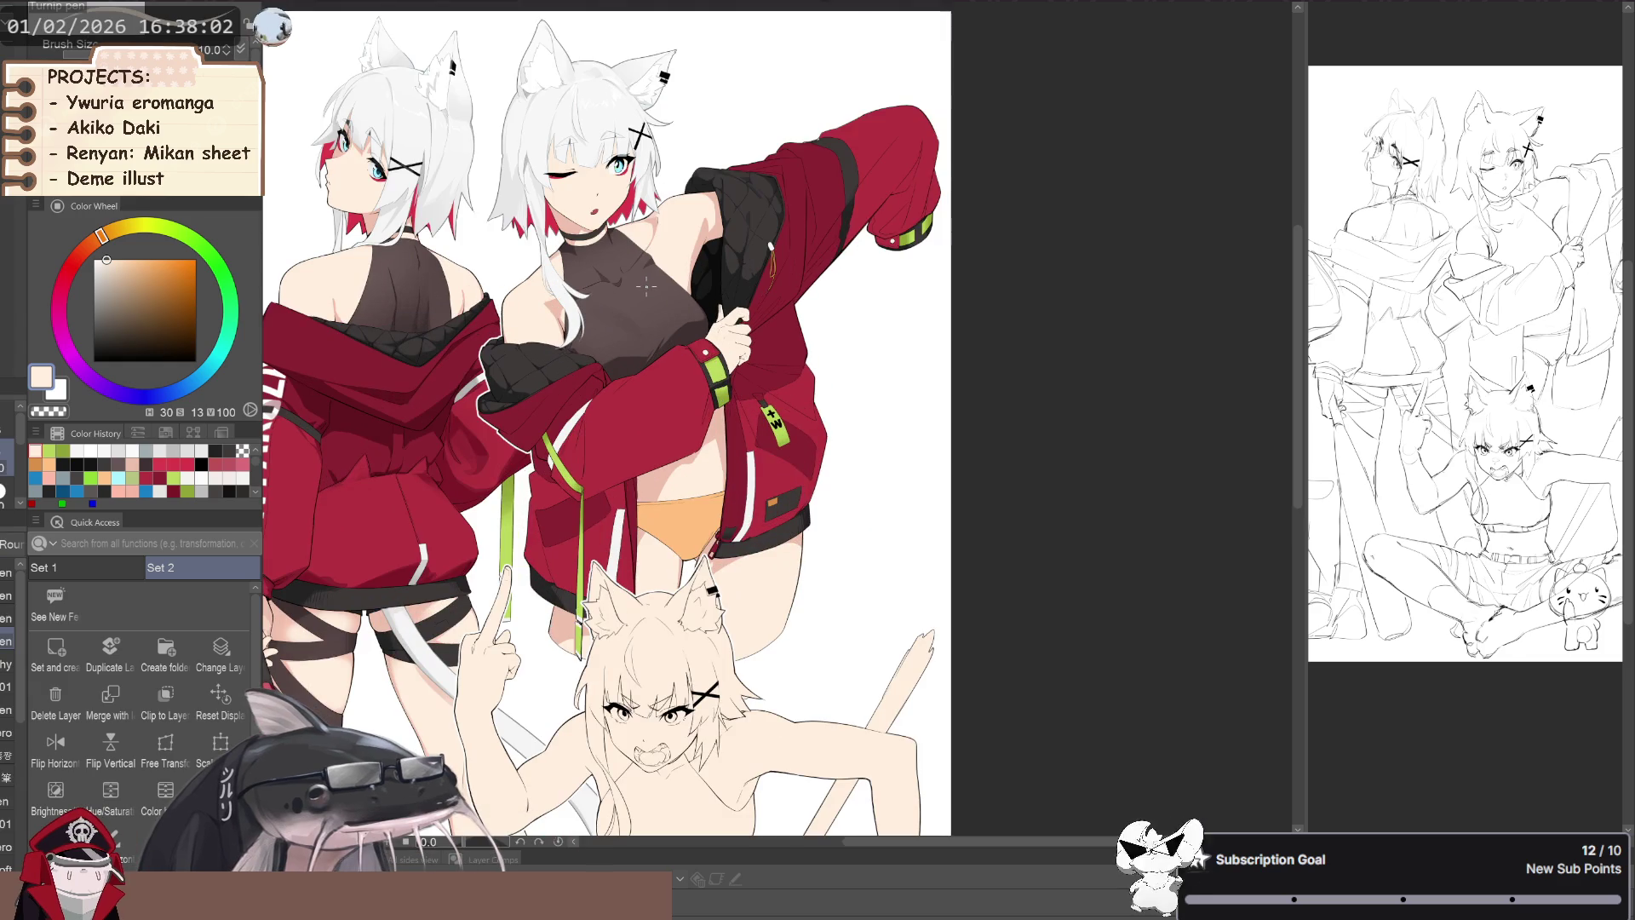
alt+click(649, 274)
drag(648, 596, 656, 323)
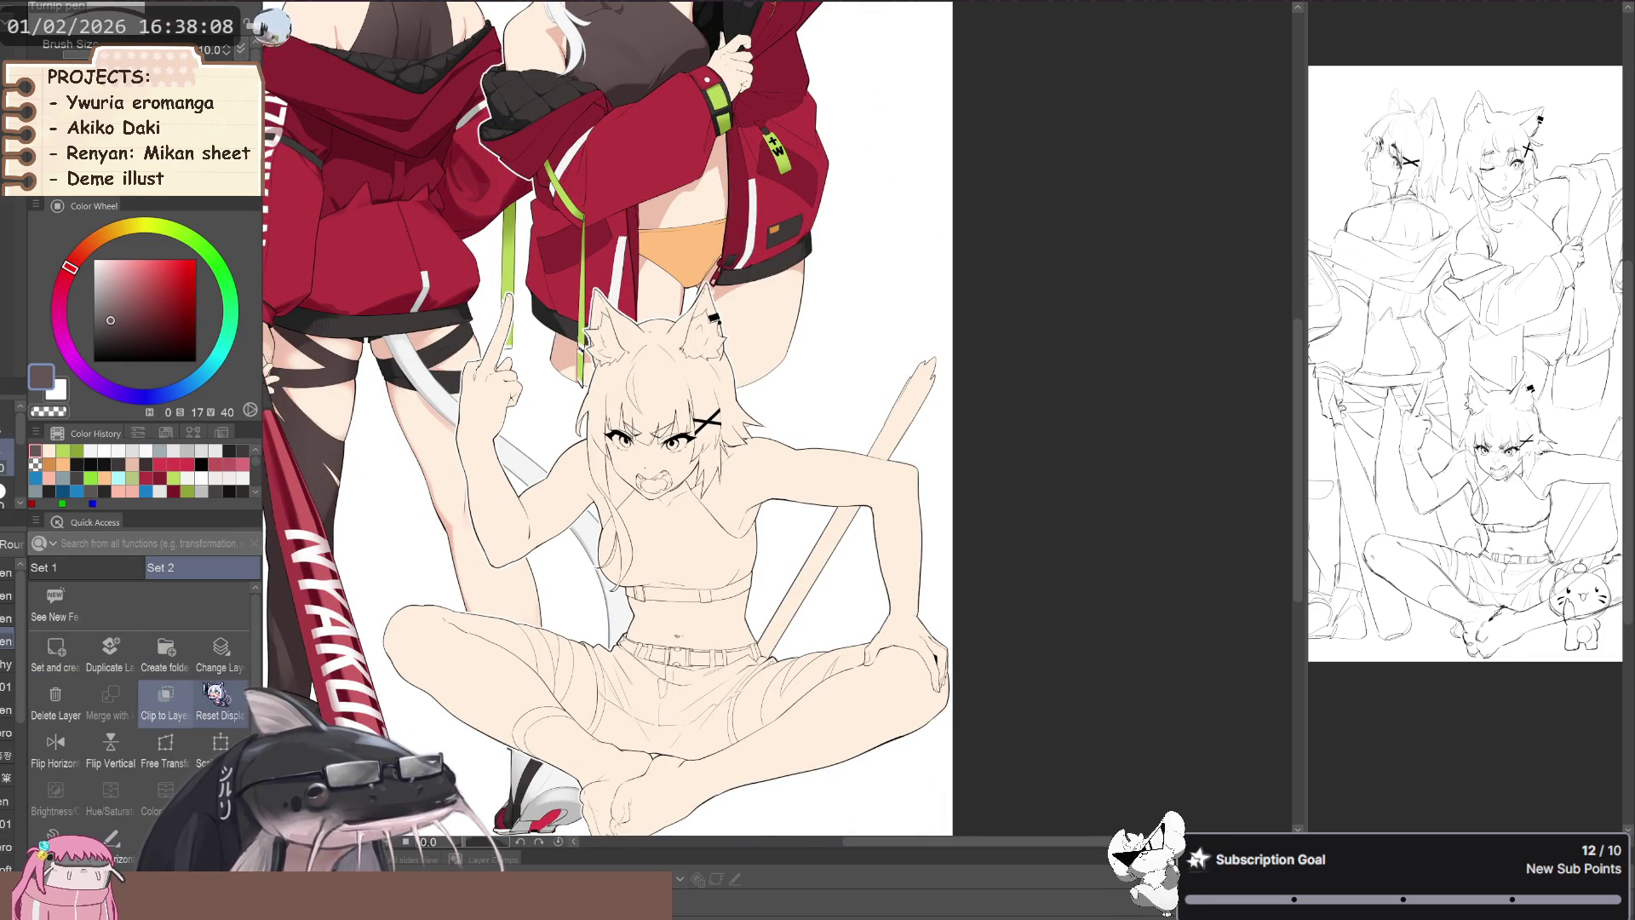
scroll(565, 602, up, 1)
scroll(564, 602, up, 1)
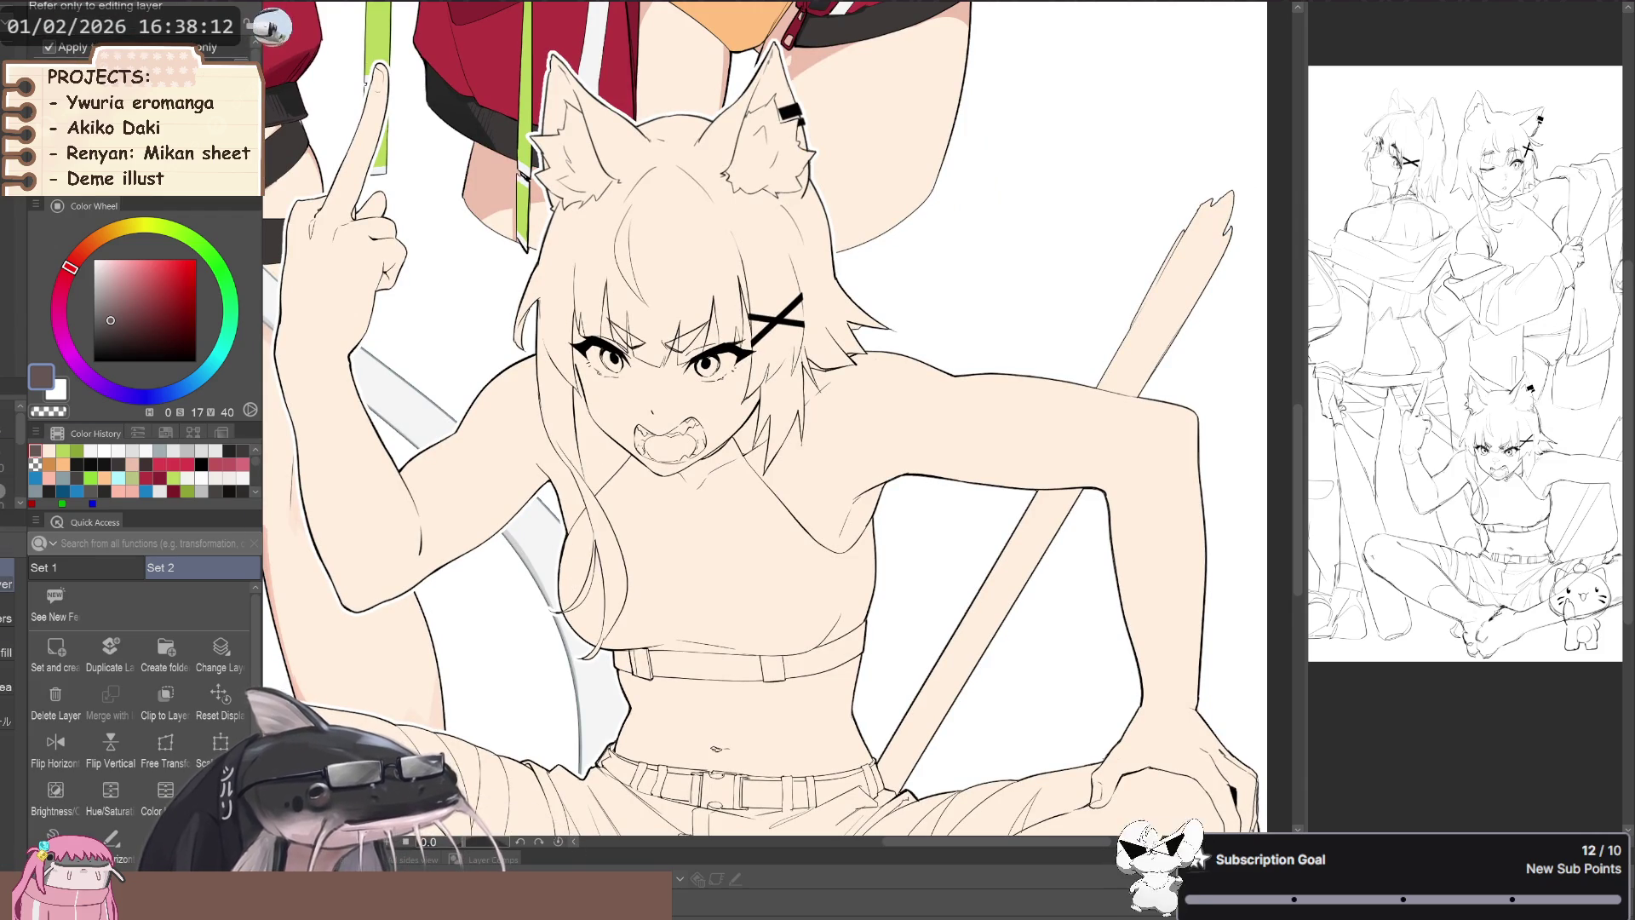
- Switch to the Close and fill sub-tool and fill her crop top dark brown
click(7, 712)
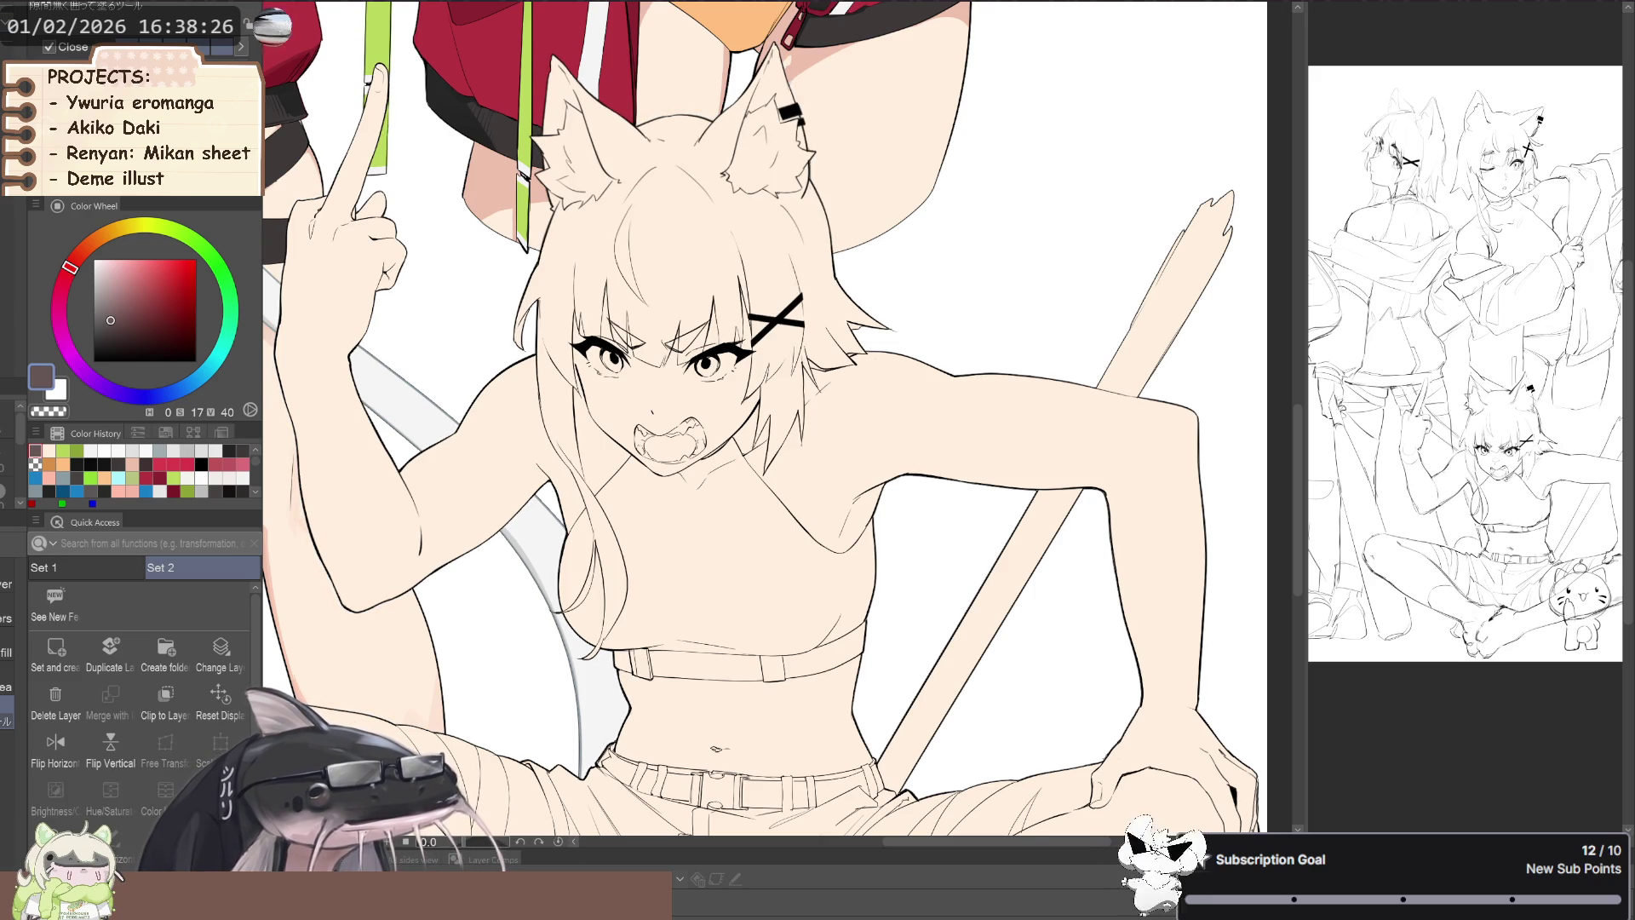
scroll(512, 557, down, 2)
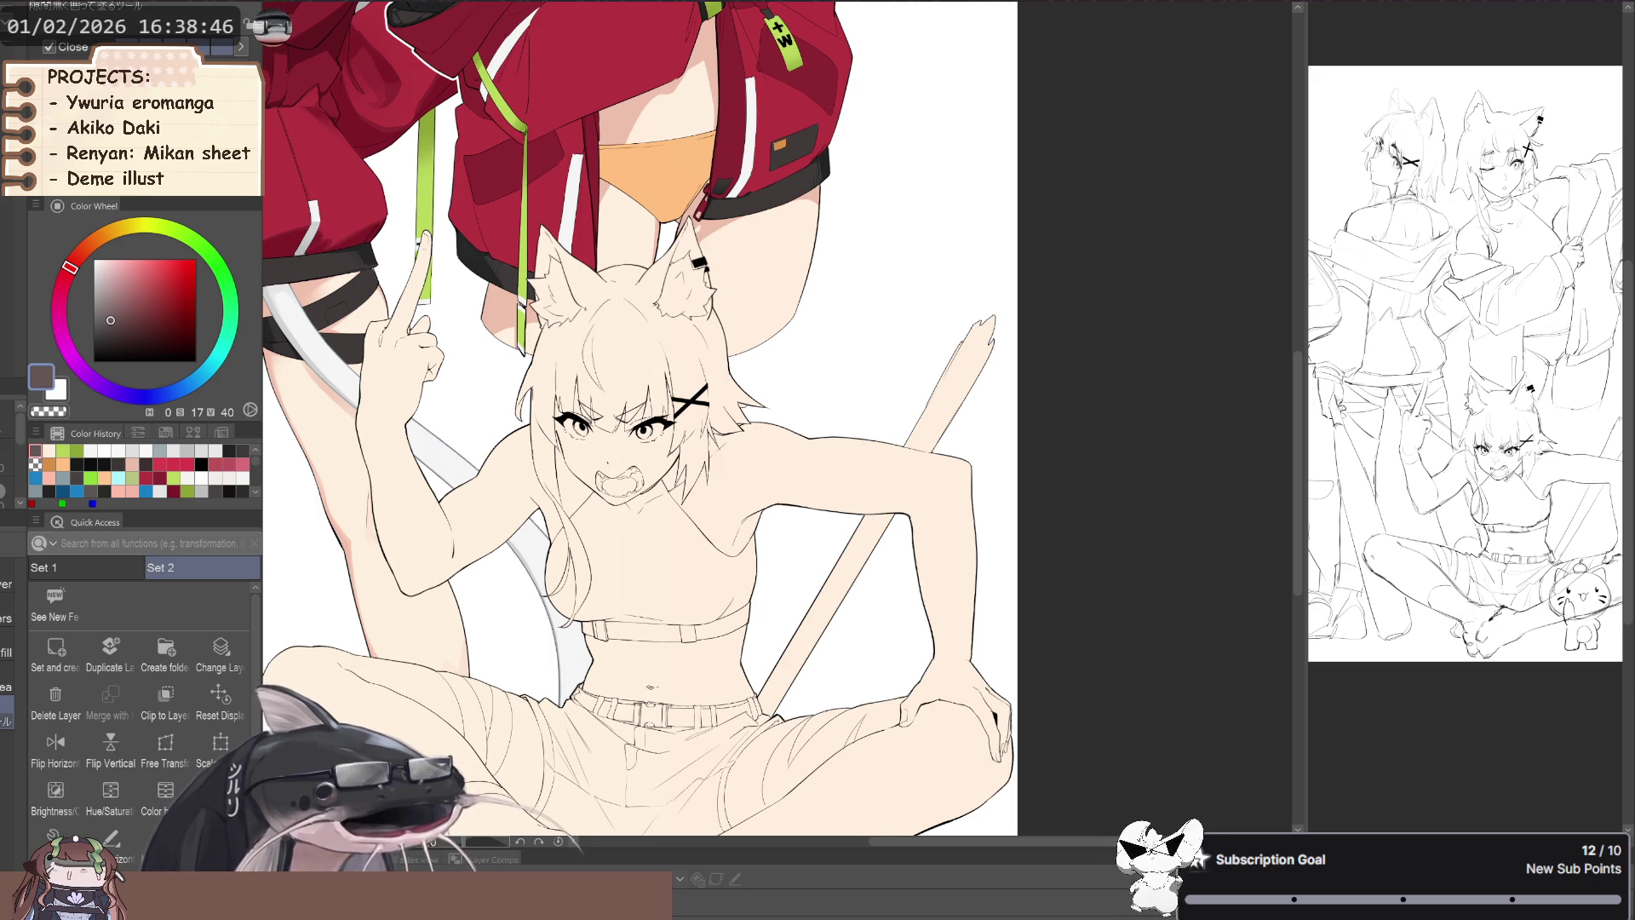
drag(777, 558, 668, 550)
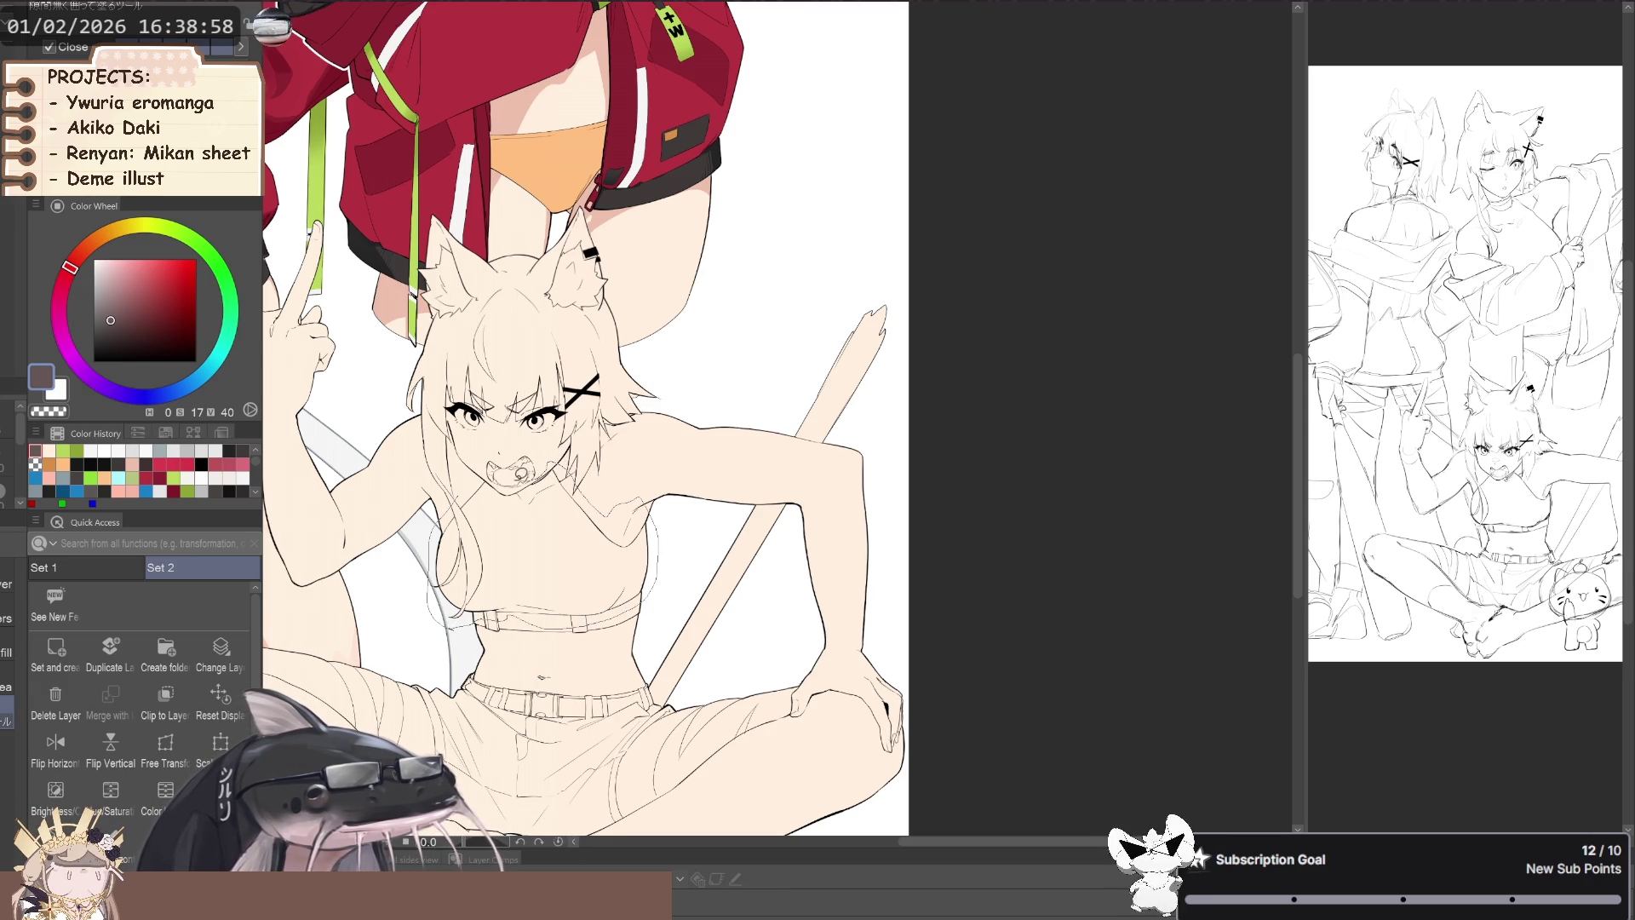
click(498, 477)
scroll(460, 554, up, 1)
scroll(460, 558, up, 3)
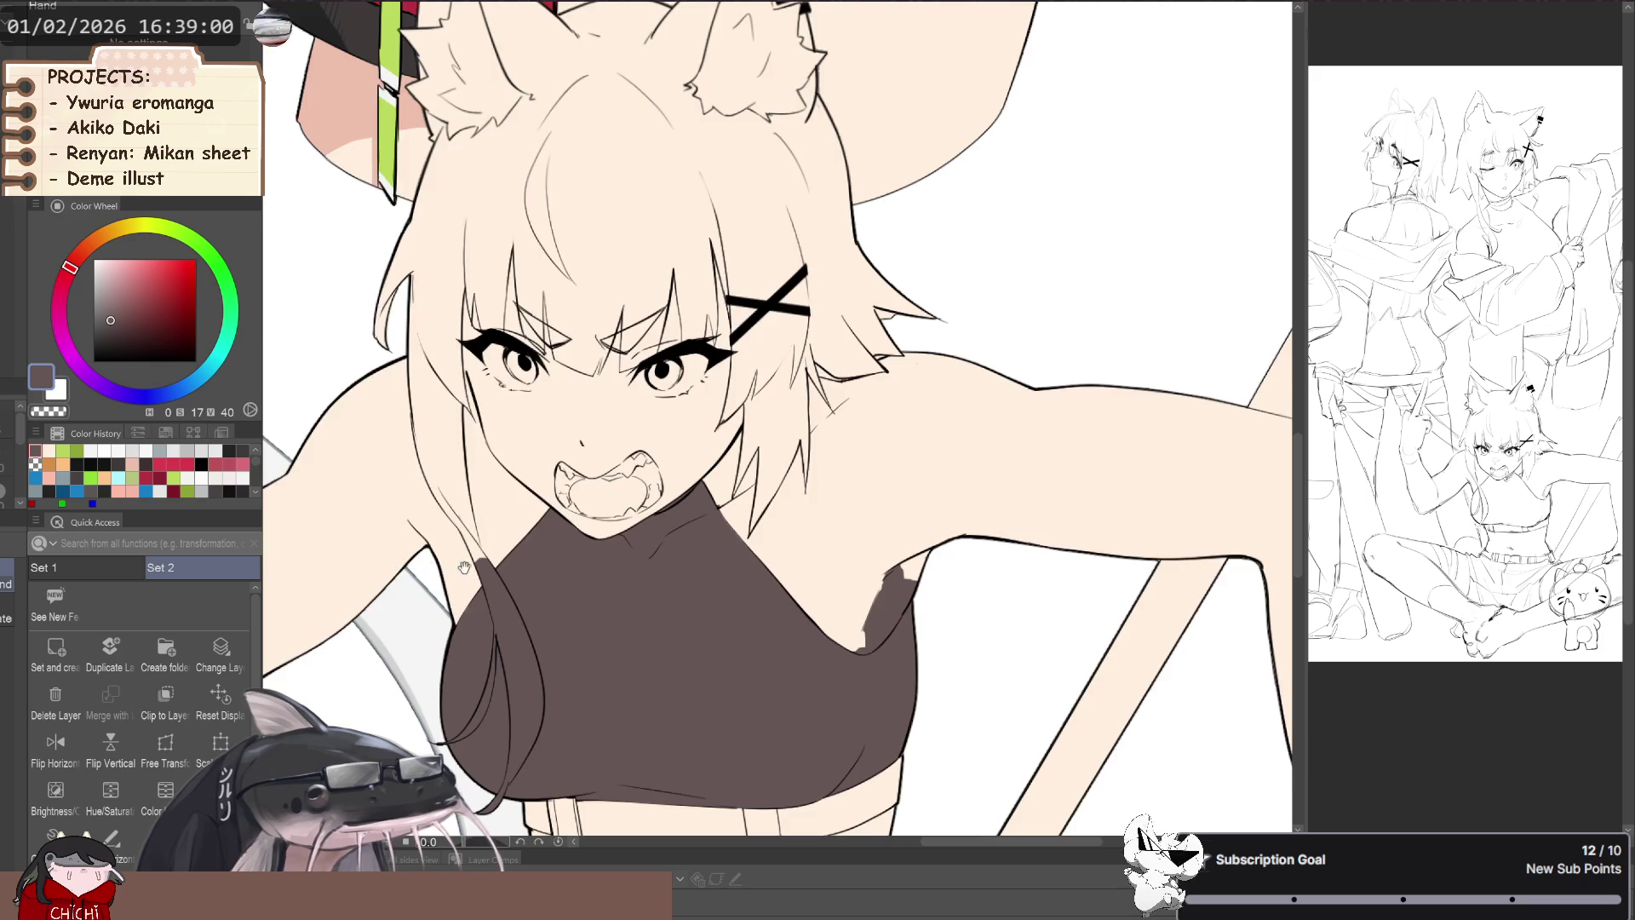
- Switch the Turnip pen to transparent colour and rotate the canvas toward her neckline
drag(460, 558, 439, 681)
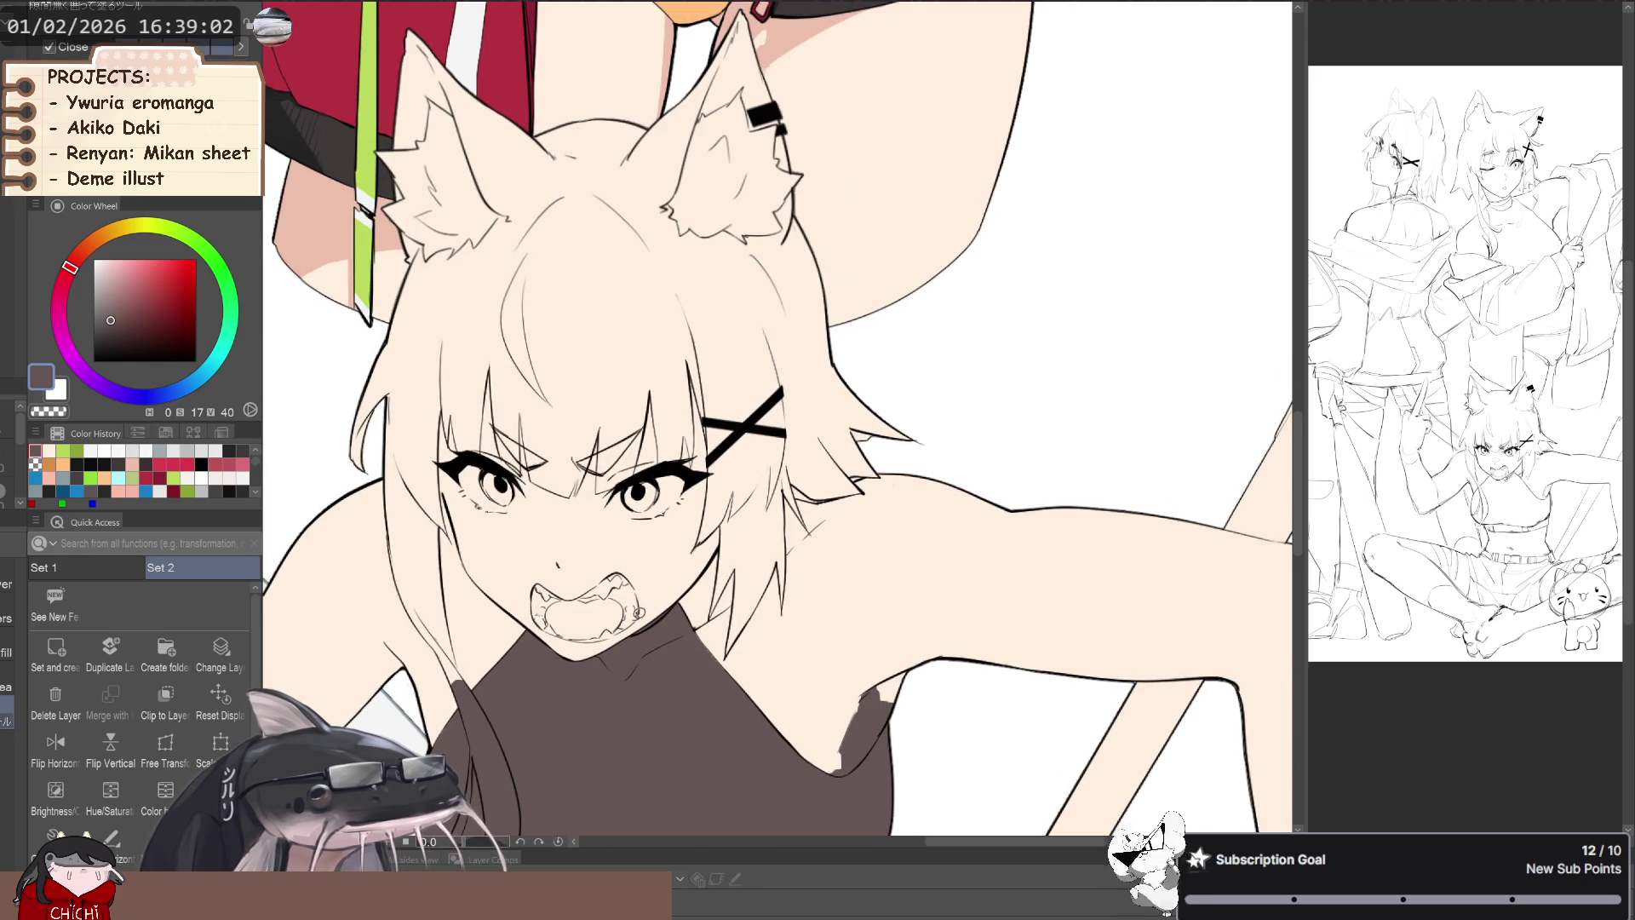
key(p)
scroll(671, 596, up, 1)
key(c)
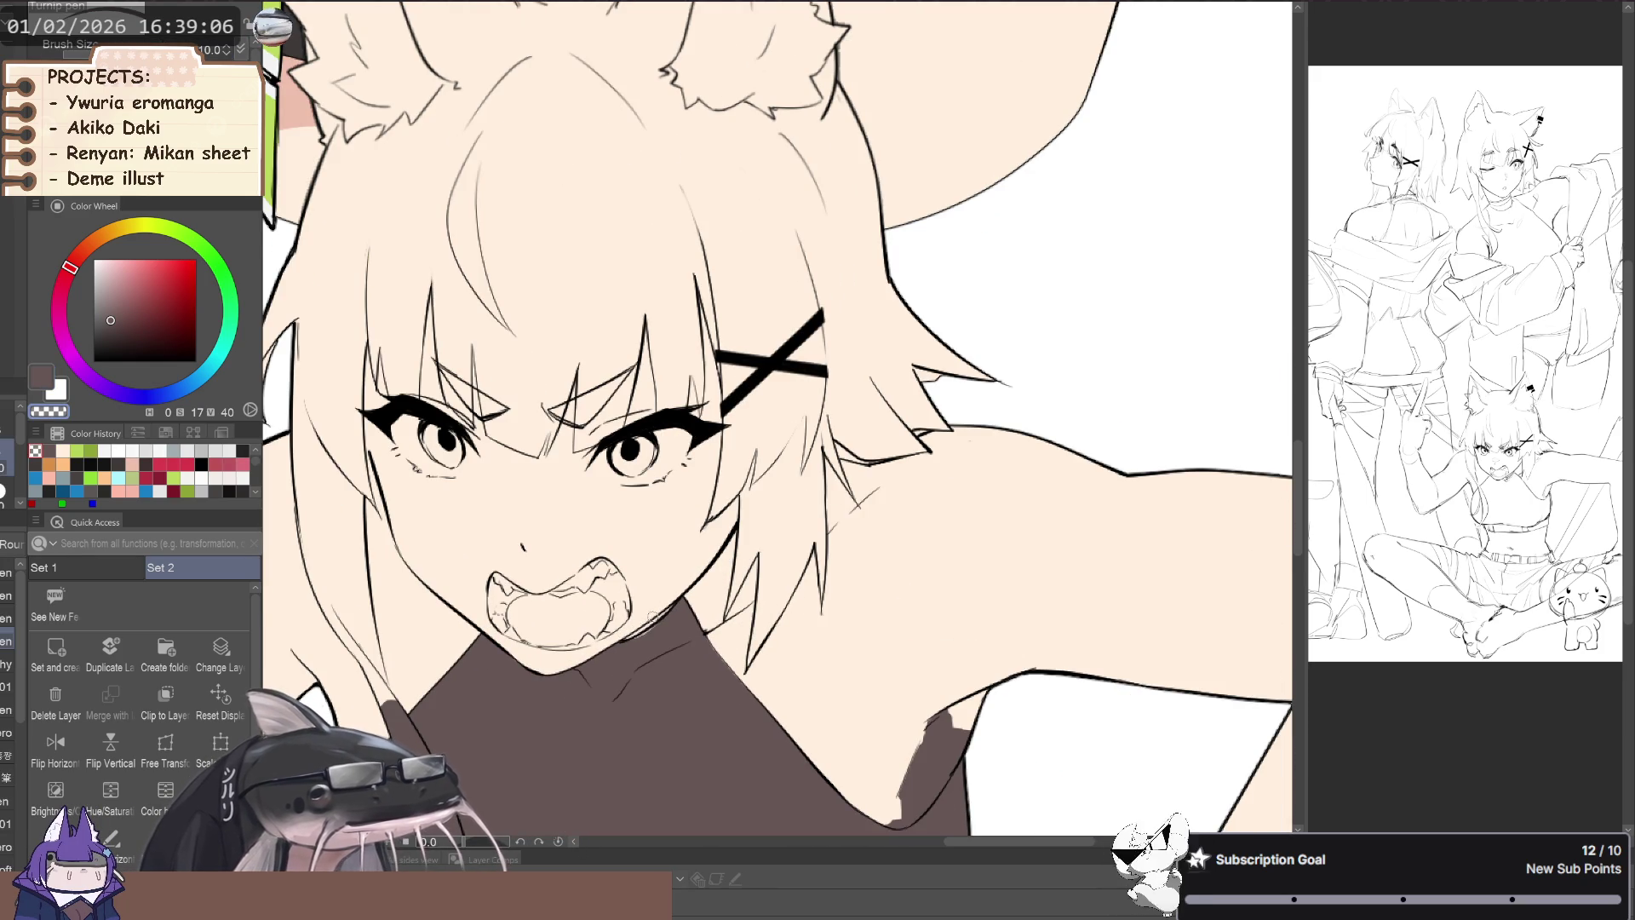
drag(593, 612, 586, 608)
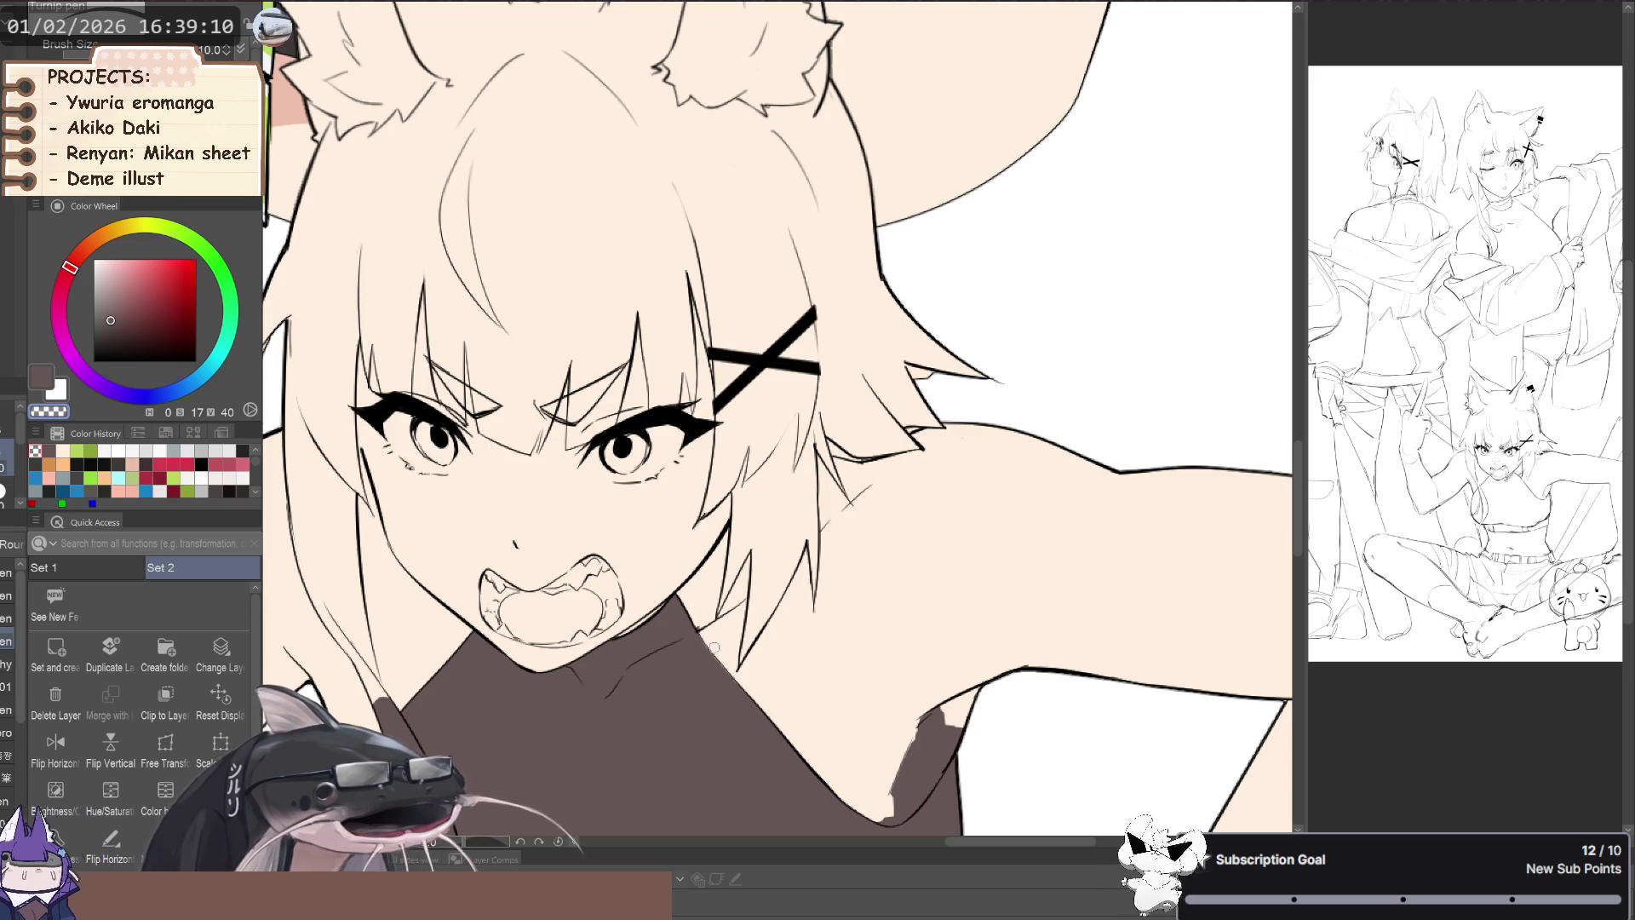
scroll(689, 608, down, 2)
mouse_move(894, 511)
mouse_down()
mouse_move(930, 471)
mouse_move(1011, 592)
mouse_up()
scroll(929, 471, up, 3)
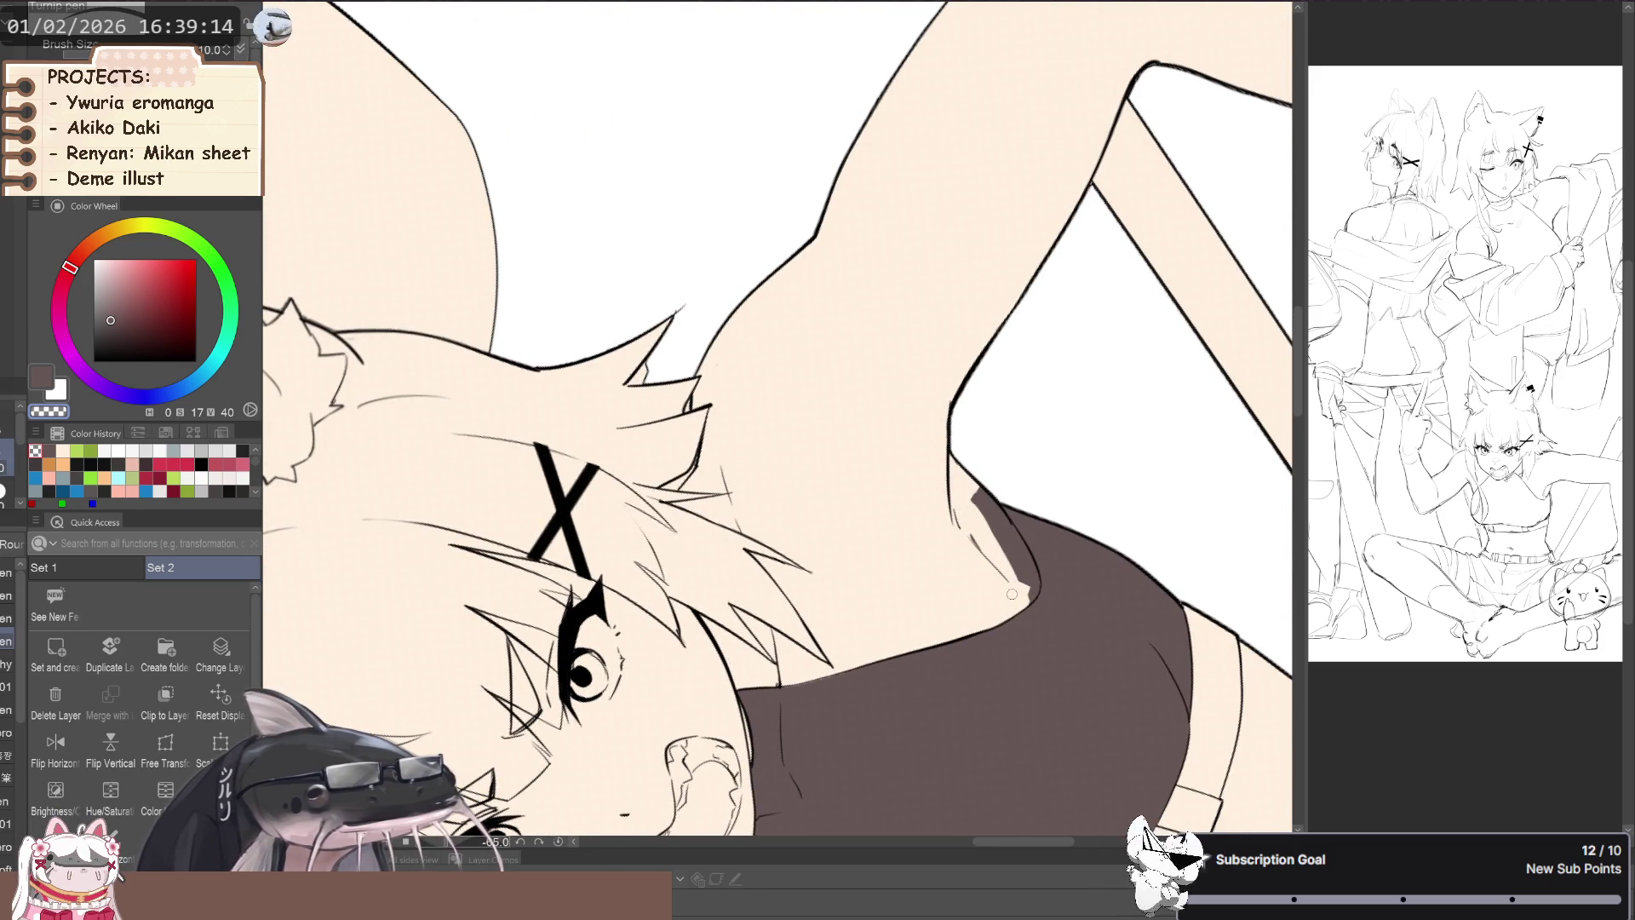
- Erase the brown overspill along the neckline and turn the canvas back upright
mouse_move(1020, 597)
mouse_down()
mouse_move(1025, 564)
mouse_move(1025, 593)
mouse_up()
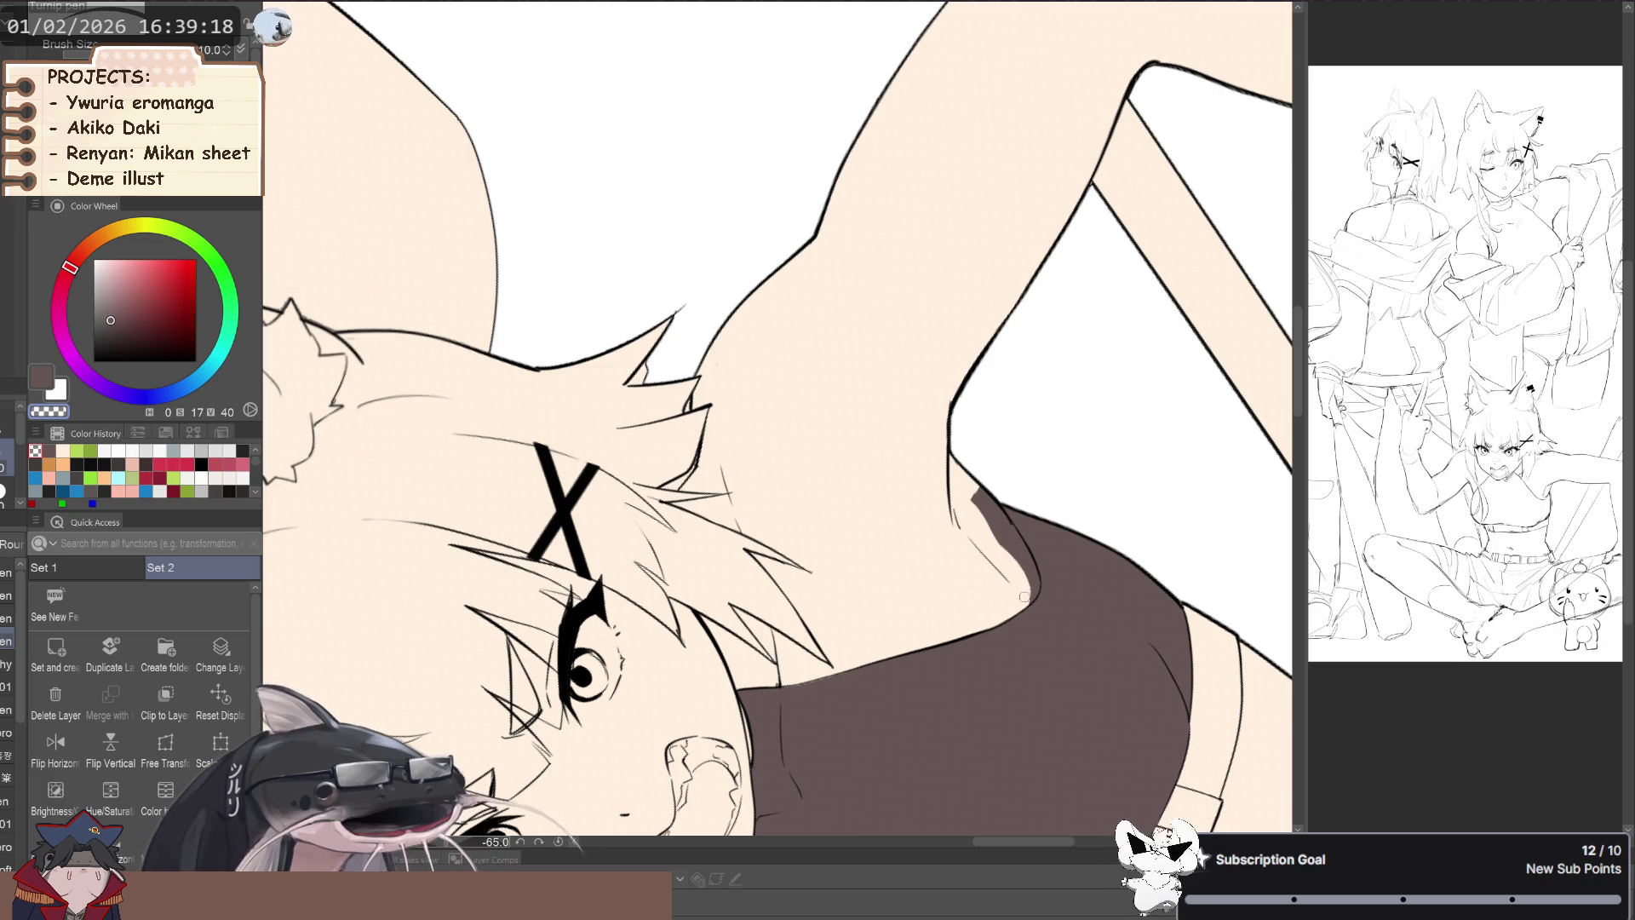
drag(975, 495, 1016, 561)
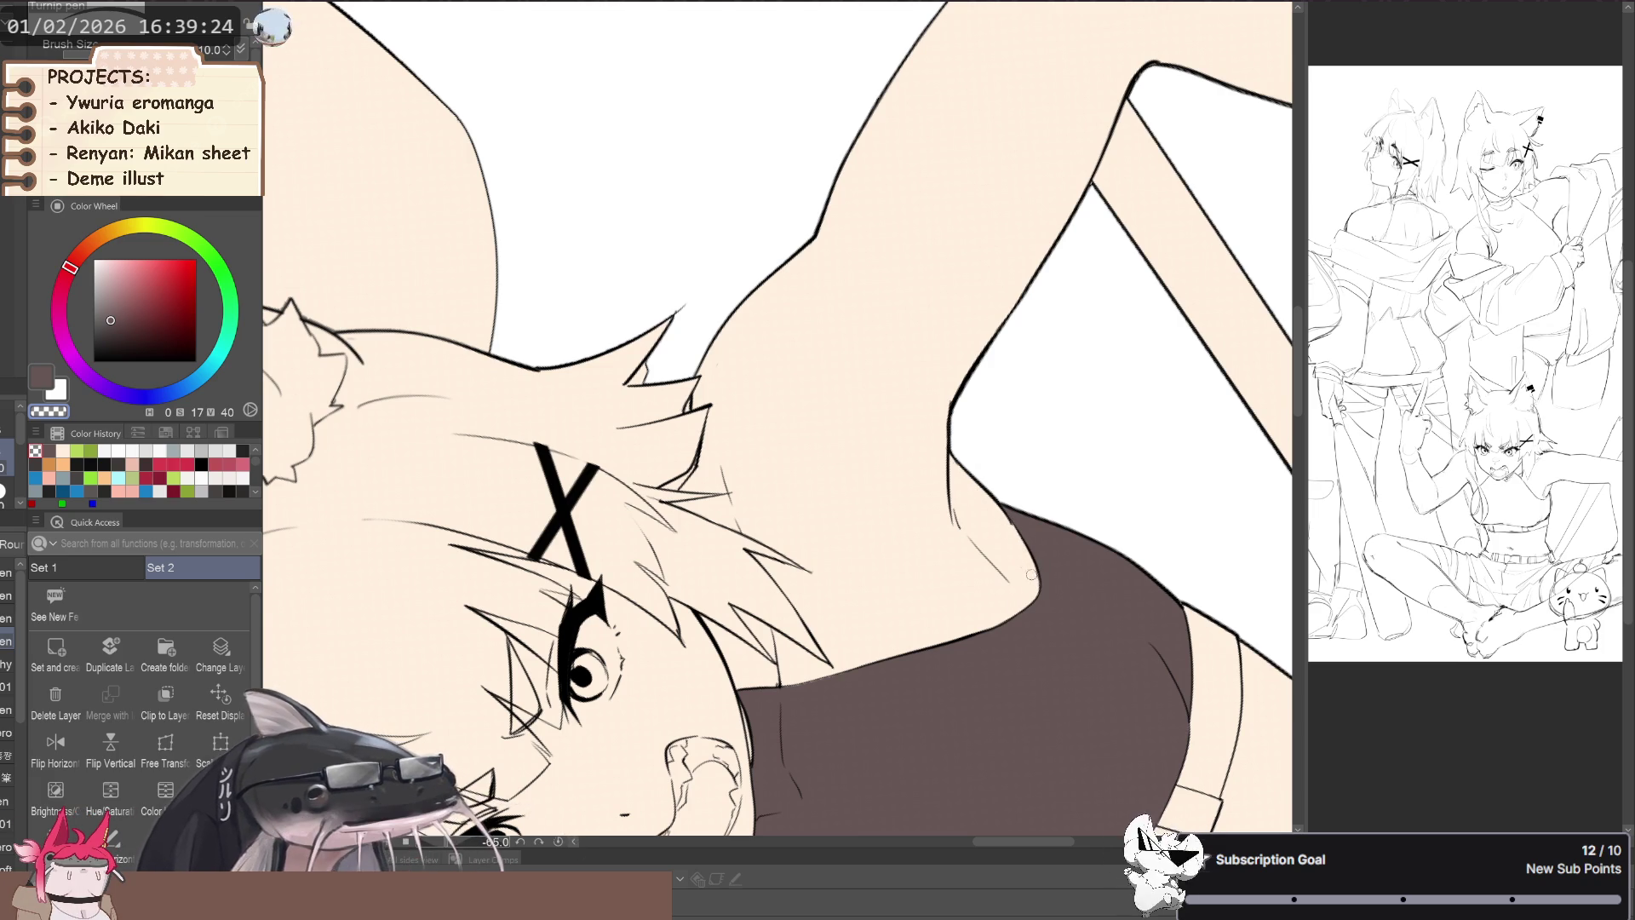
drag(1031, 575, 502, 650)
scroll(501, 649, up, 2)
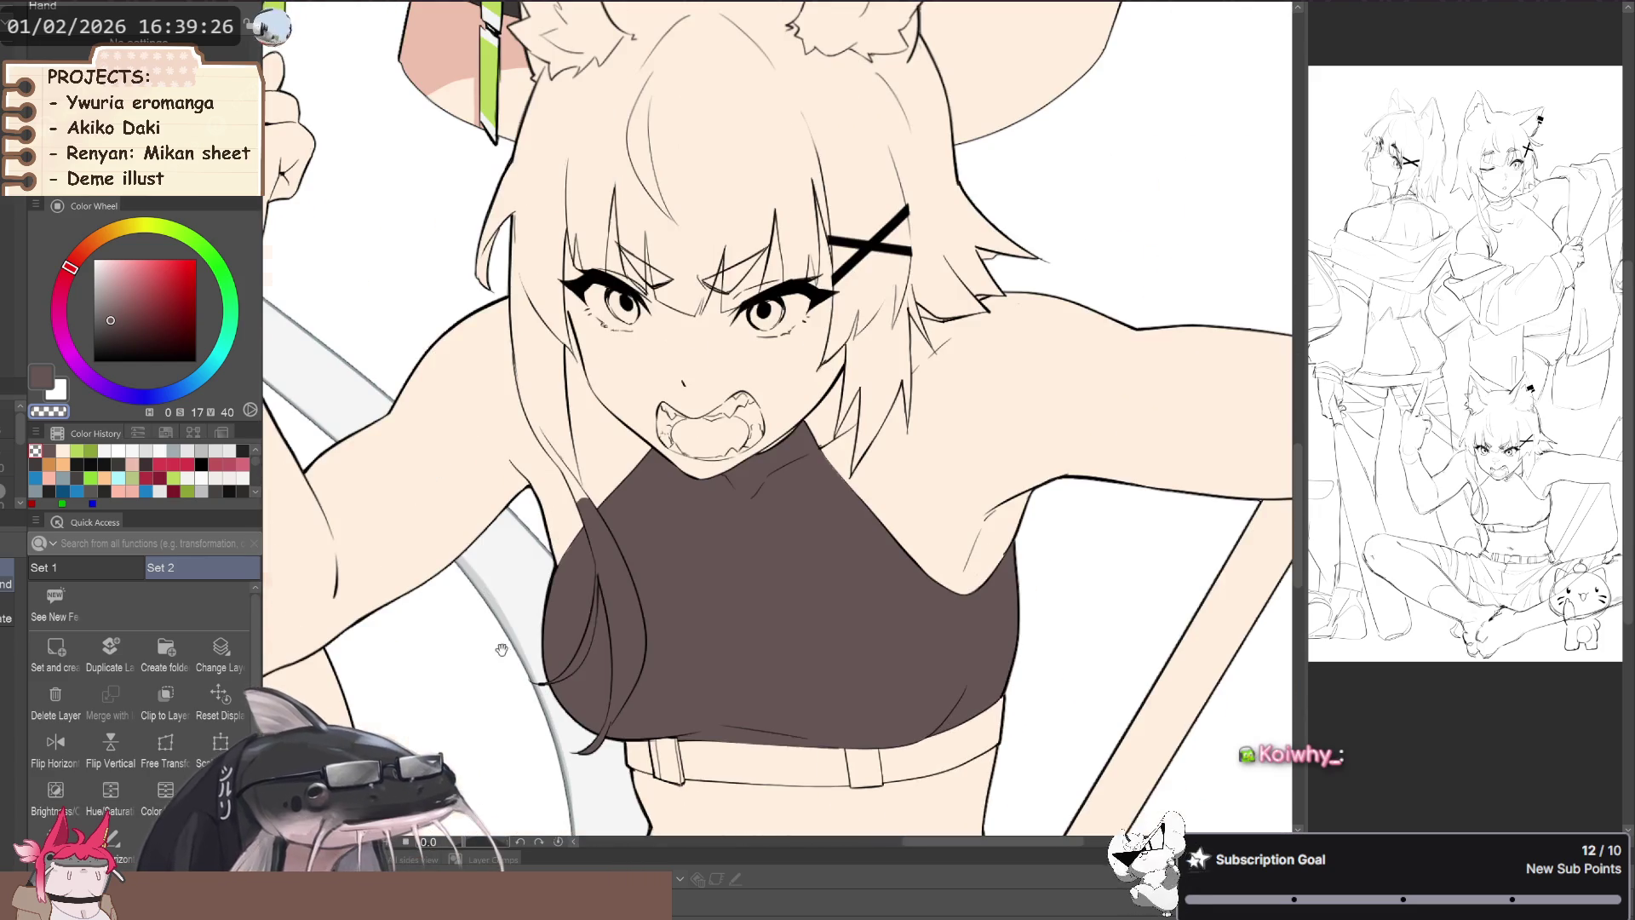
scroll(393, 541, down, 2)
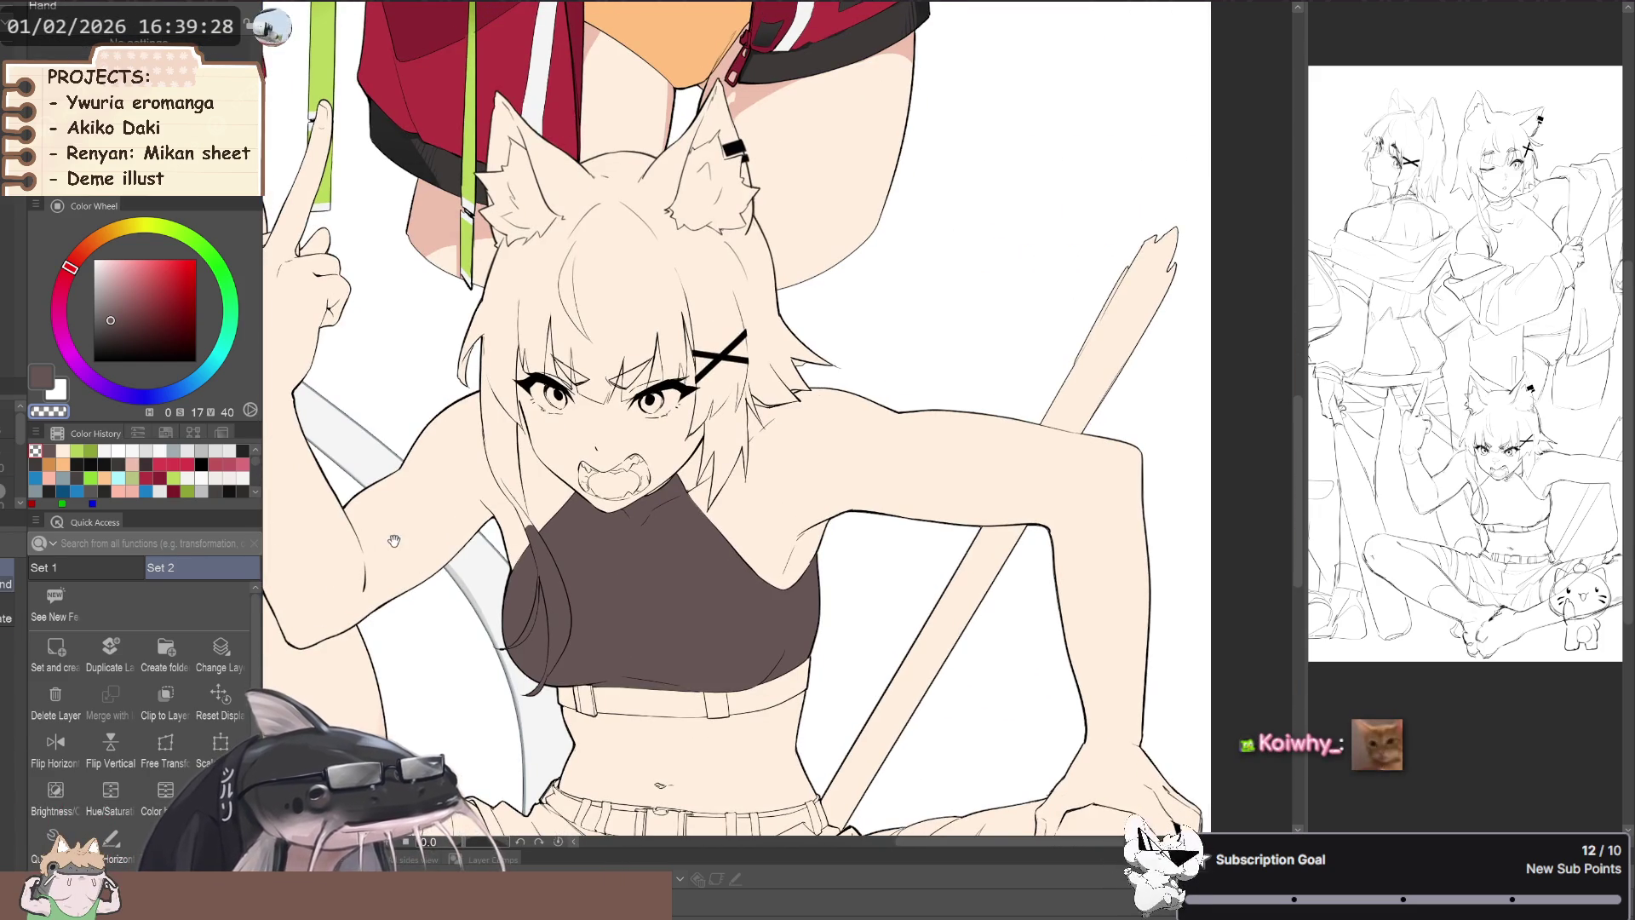
key(g)
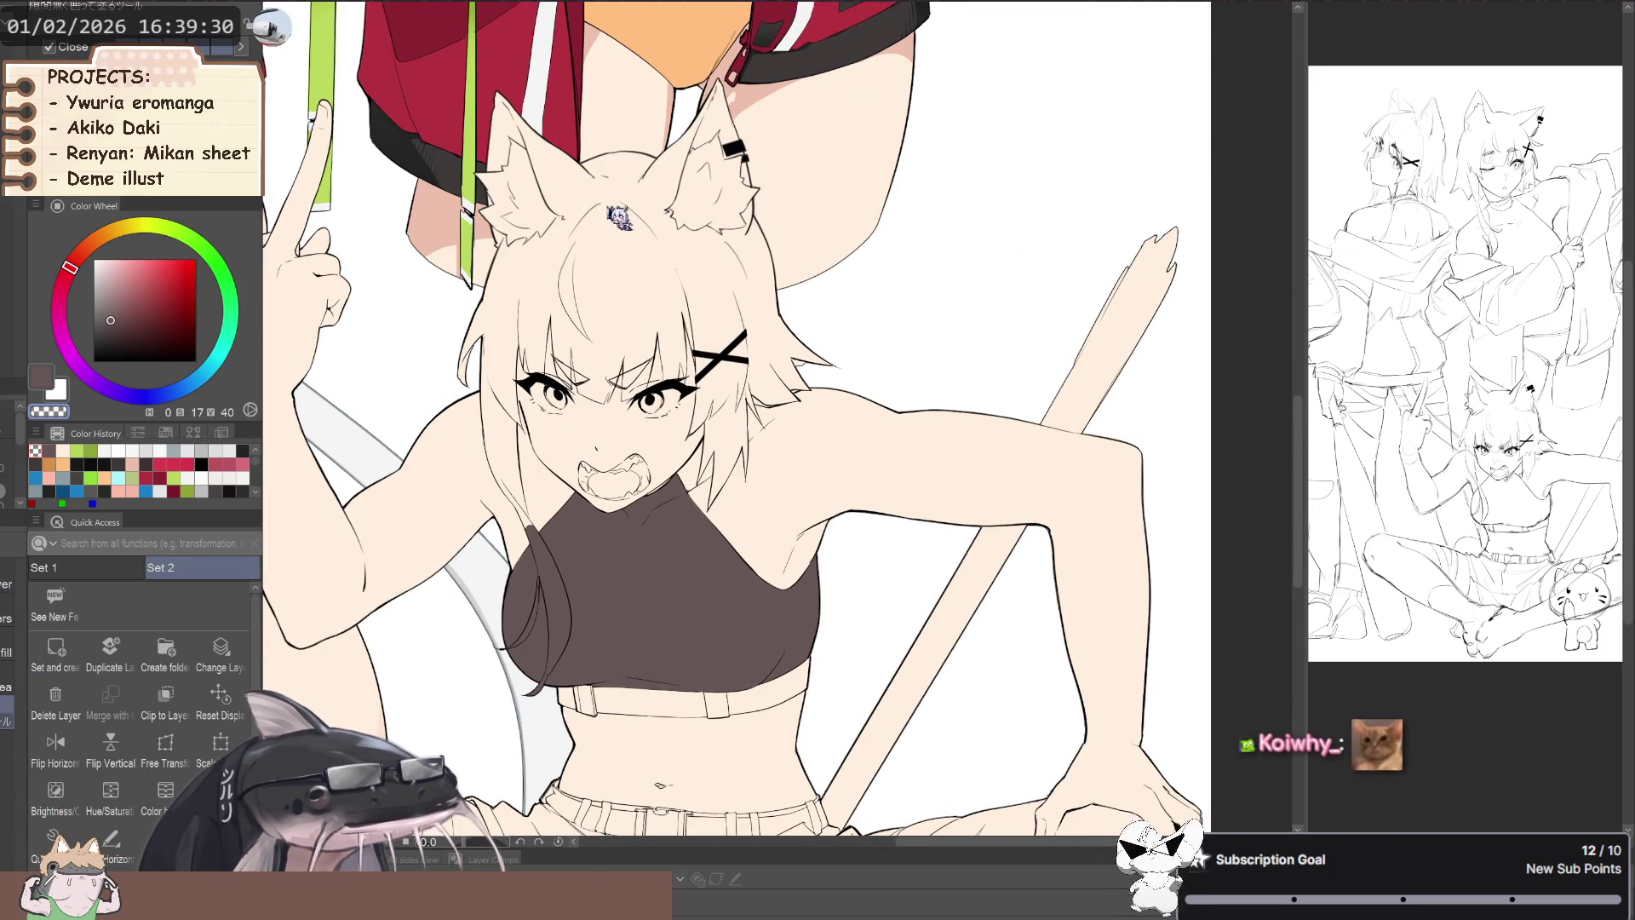
scroll(311, 567, down, 2)
drag(366, 136, 576, 416)
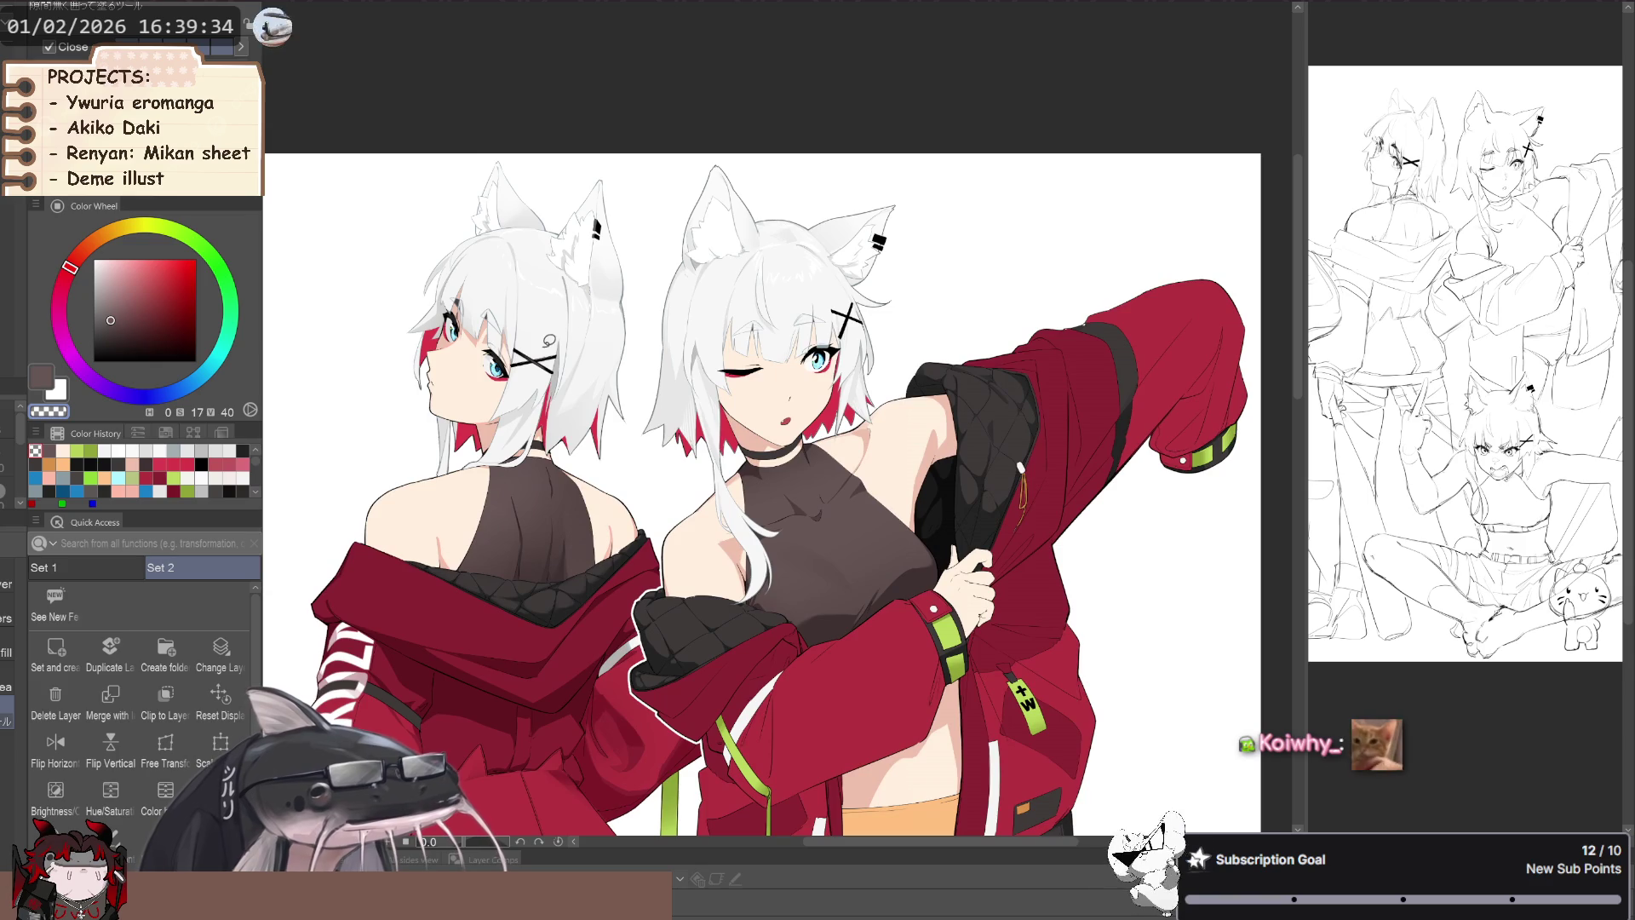
- Eyedrop the white of the girls' hair as the main colour
alt+click(554, 337)
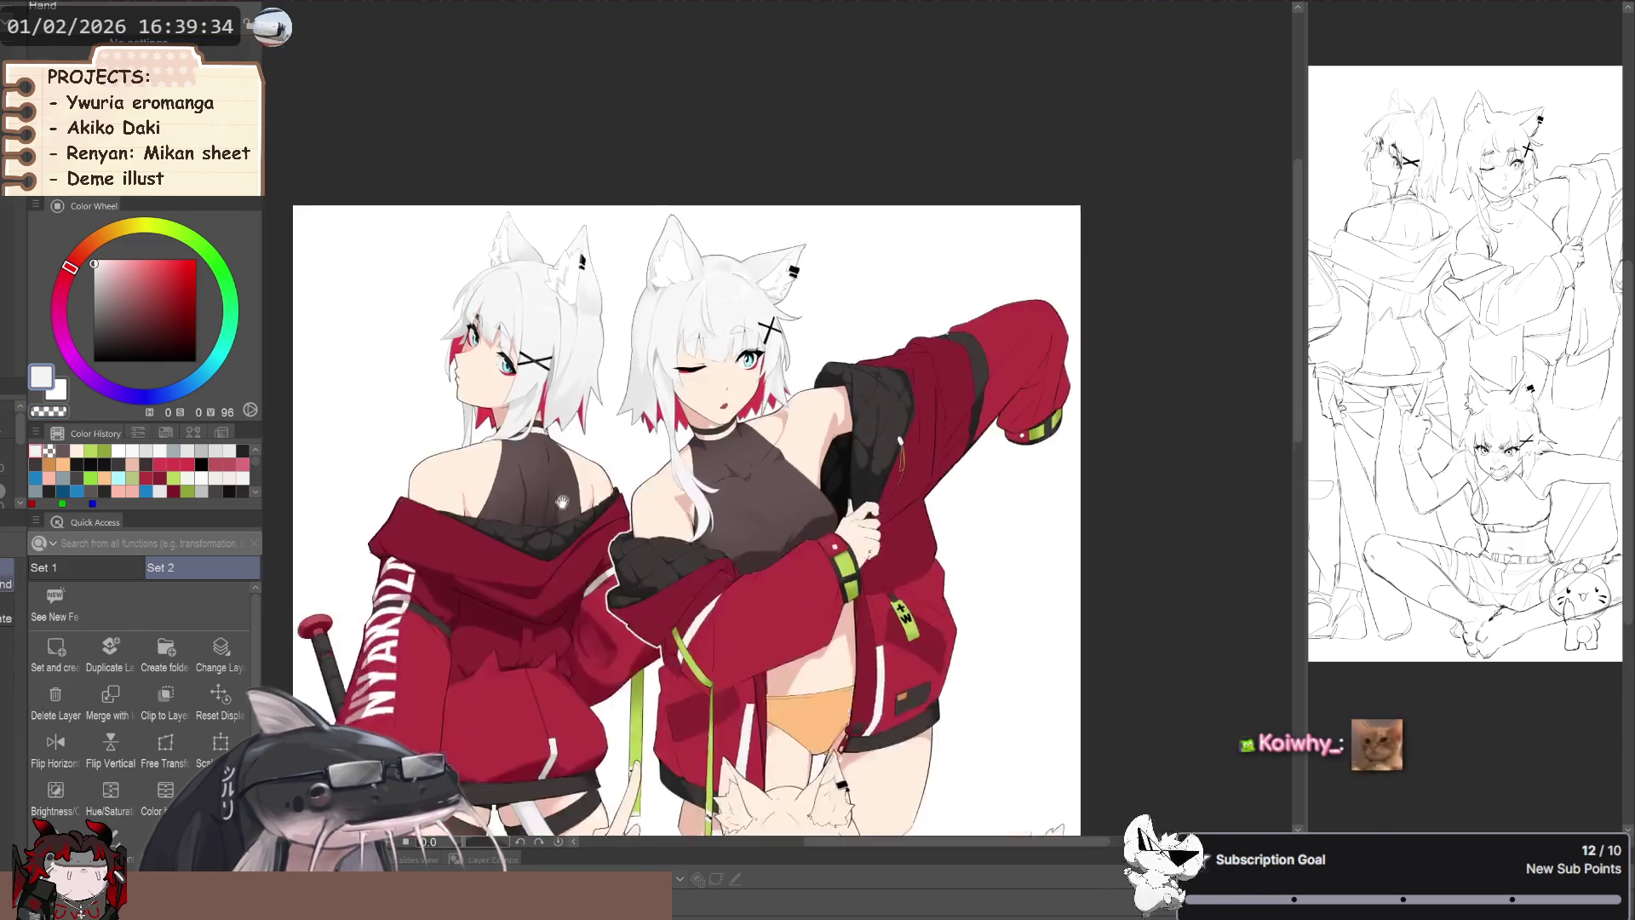
scroll(554, 336, down, 2)
scroll(613, 681, up, 3)
scroll(648, 417, down, 1)
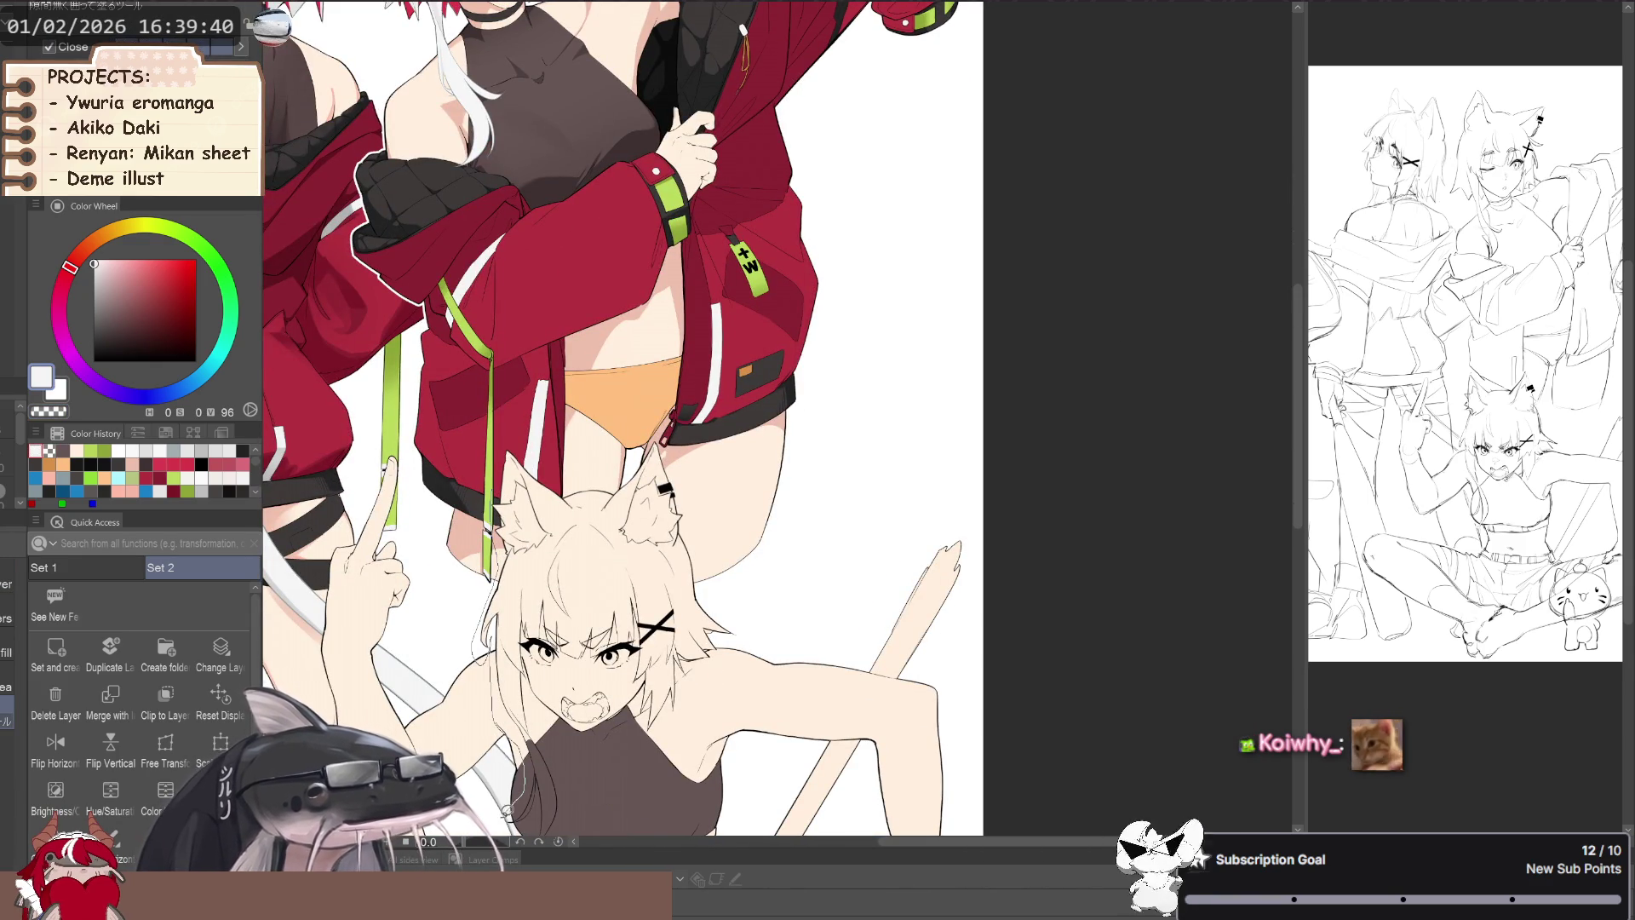
- Draw the crouching girl's nose
scroll(509, 805, down, 1)
scroll(526, 826, down, 1)
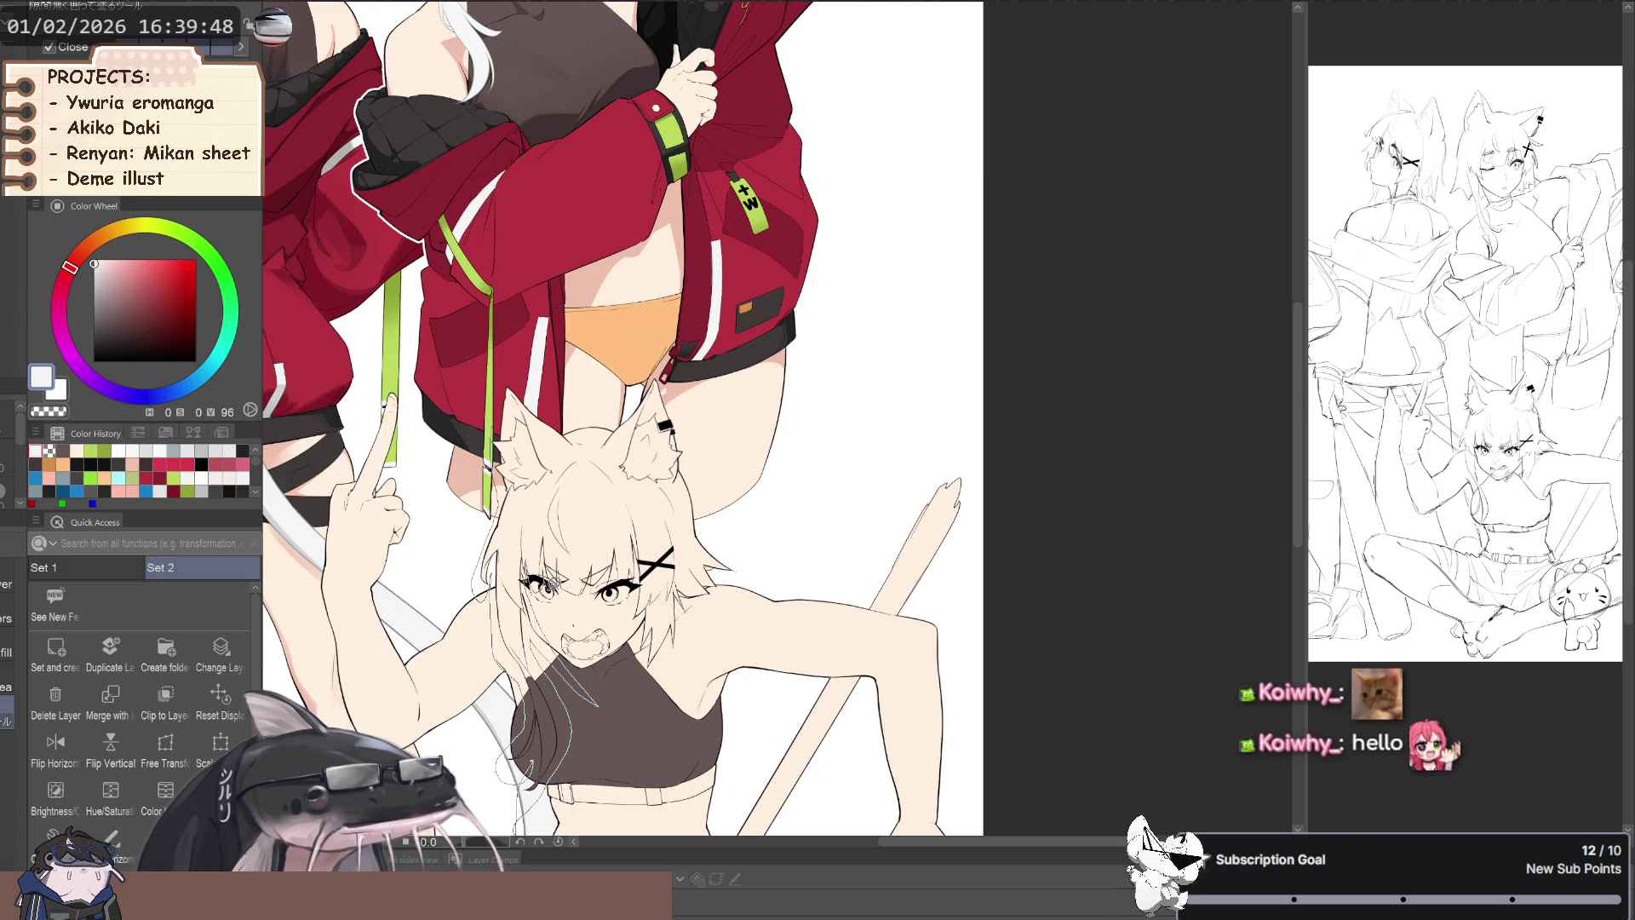
drag(567, 602, 572, 611)
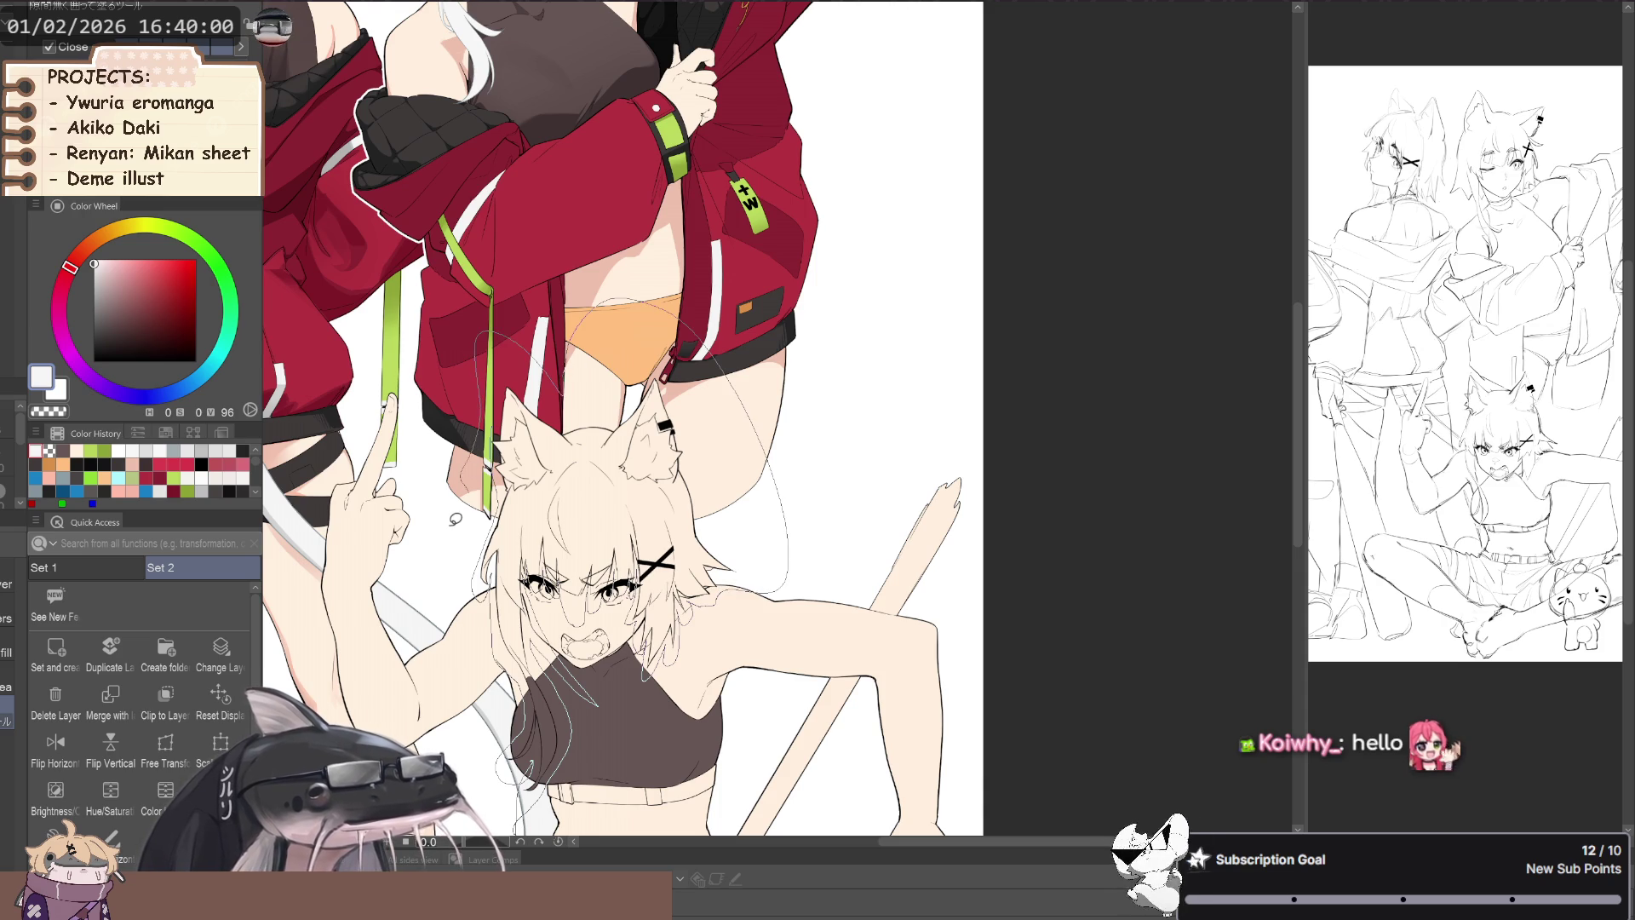
- Hide the sketch lines to reveal her white hair, then zoom in on her face
key(ctrl+z)
scroll(453, 581, up, 3)
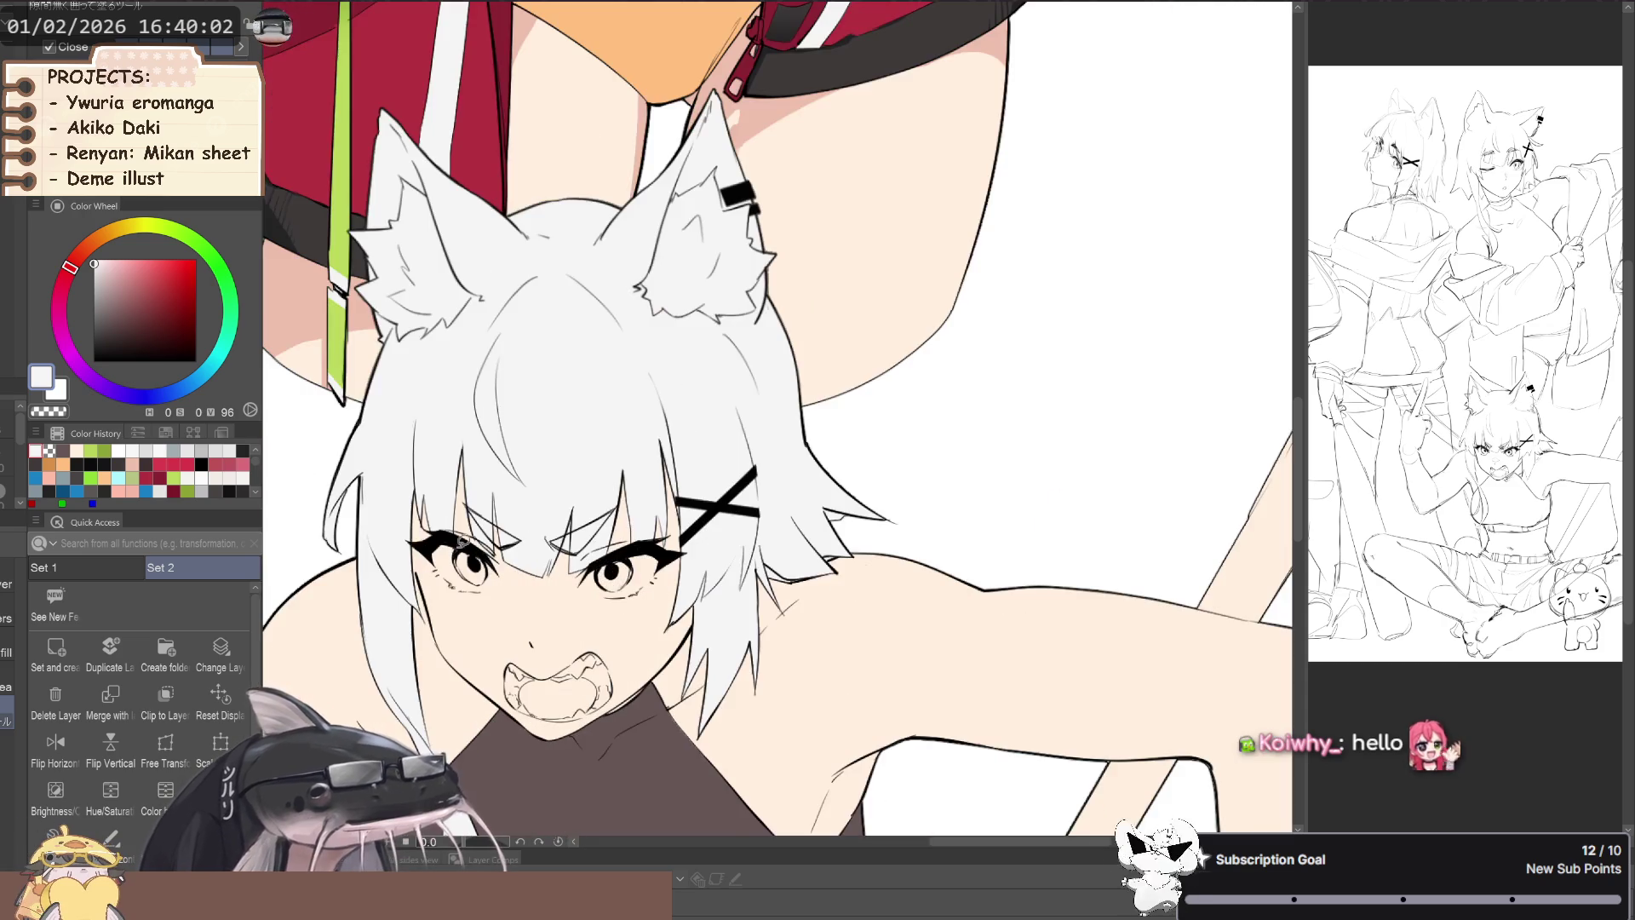
mouse_move(340, 554)
mouse_down()
mouse_move(438, 546)
mouse_move(361, 554)
mouse_up()
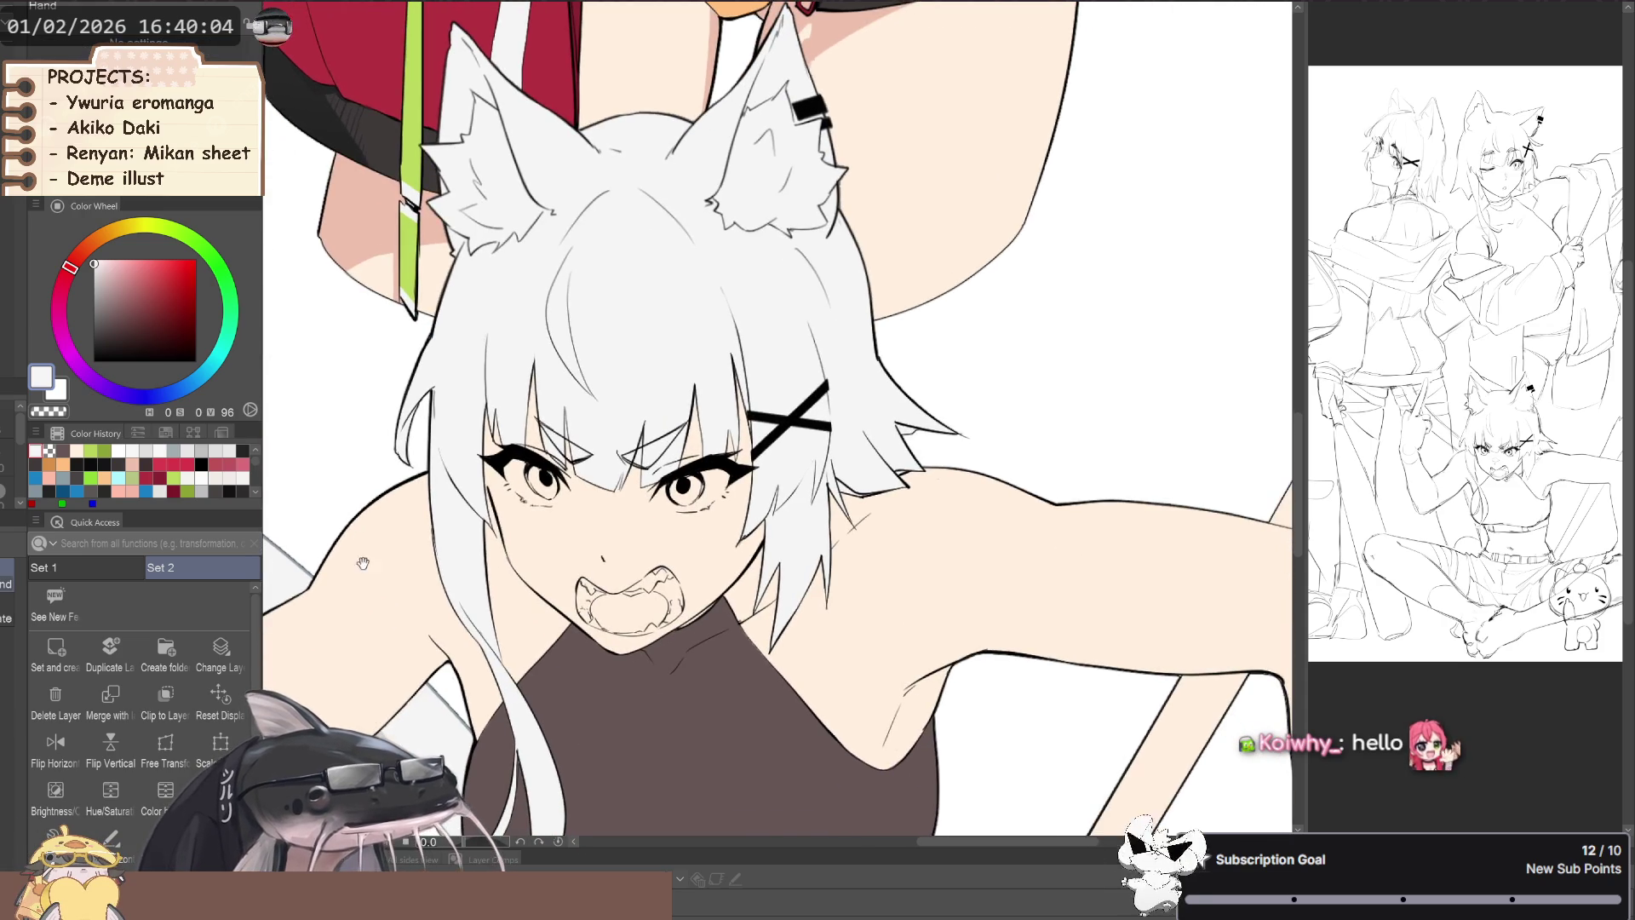
scroll(390, 578, down, 2)
scroll(460, 553, down, 1)
scroll(477, 545, down, 1)
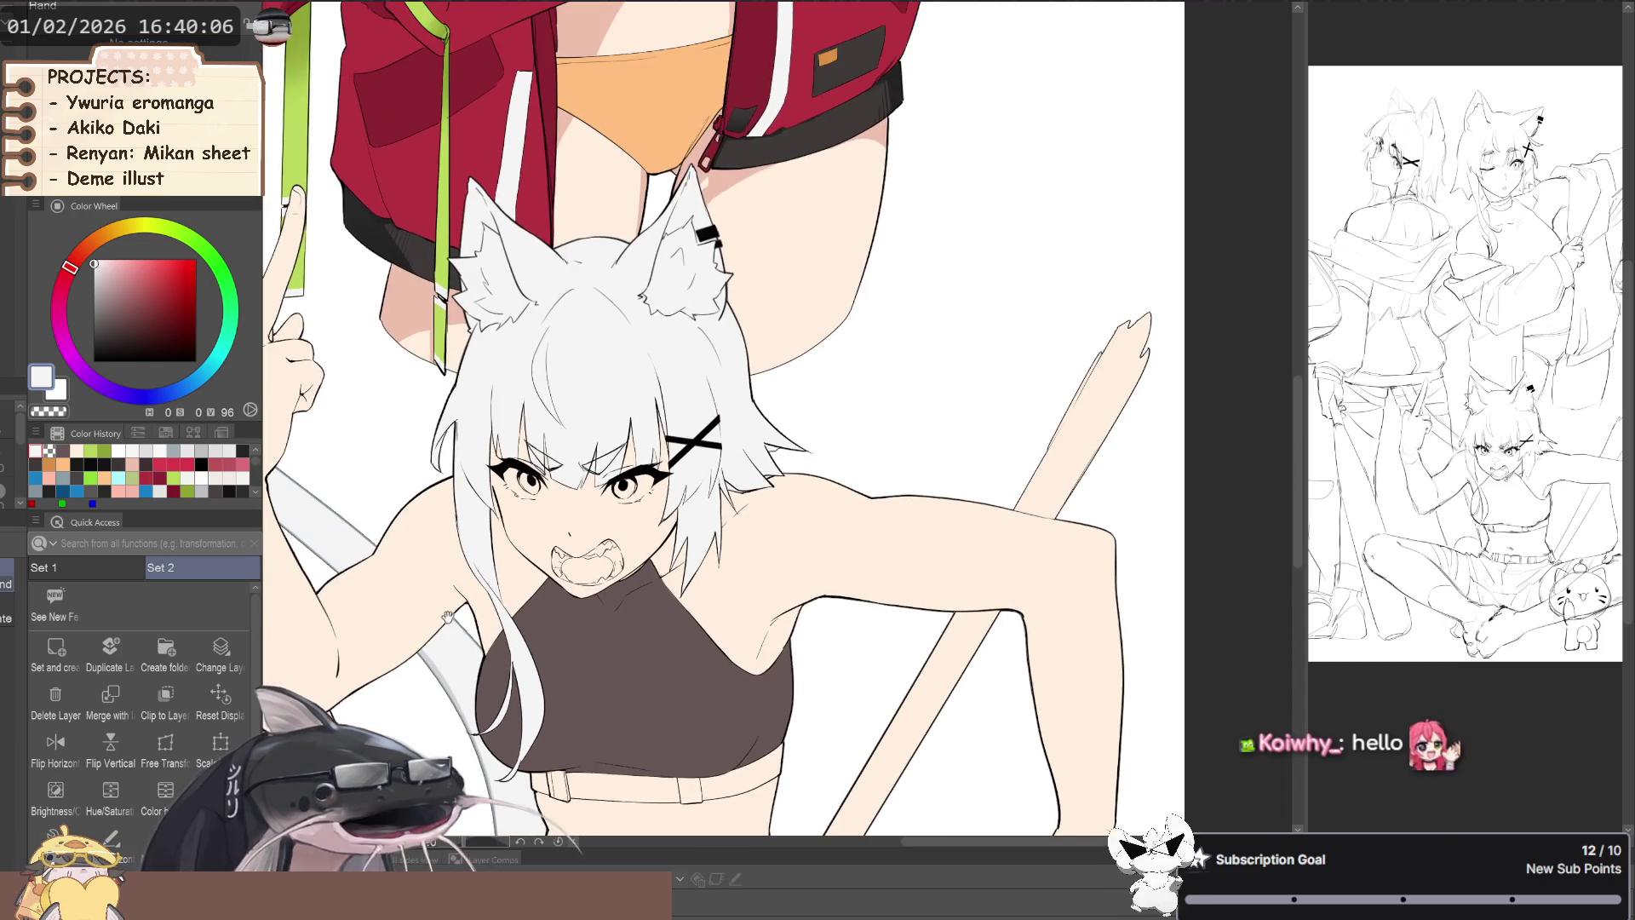
scroll(500, 532, down, 2)
scroll(500, 531, up, 1)
scroll(596, 613, down, 1)
- Lasso-fill the staff behind her in light grey with Close and fill
key(g)
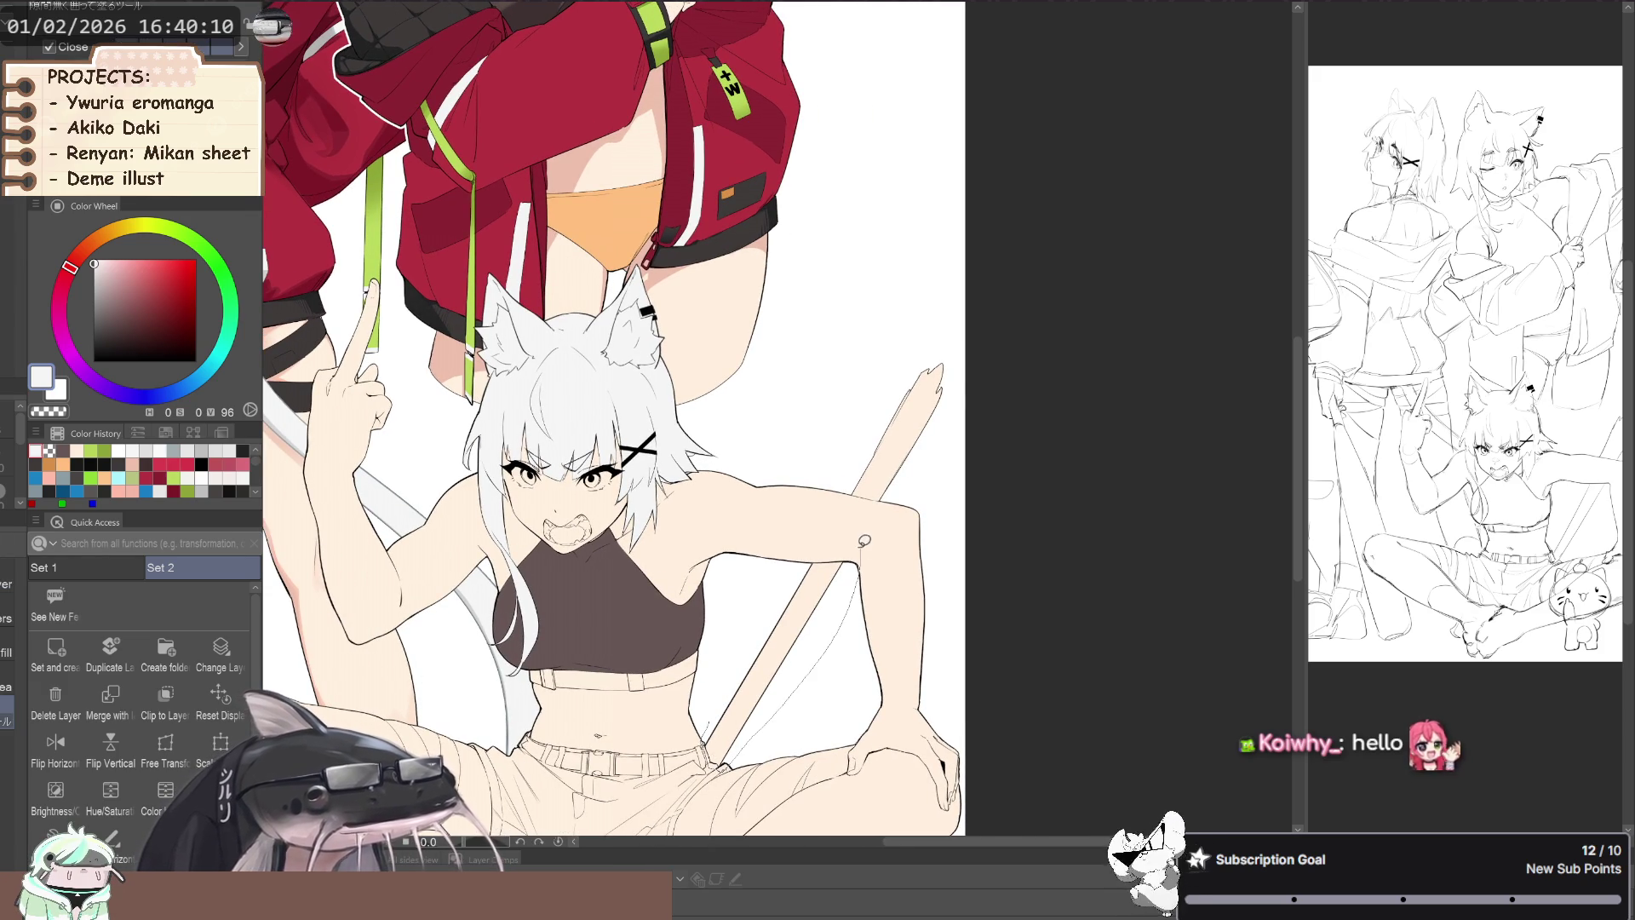
drag(966, 322, 848, 536)
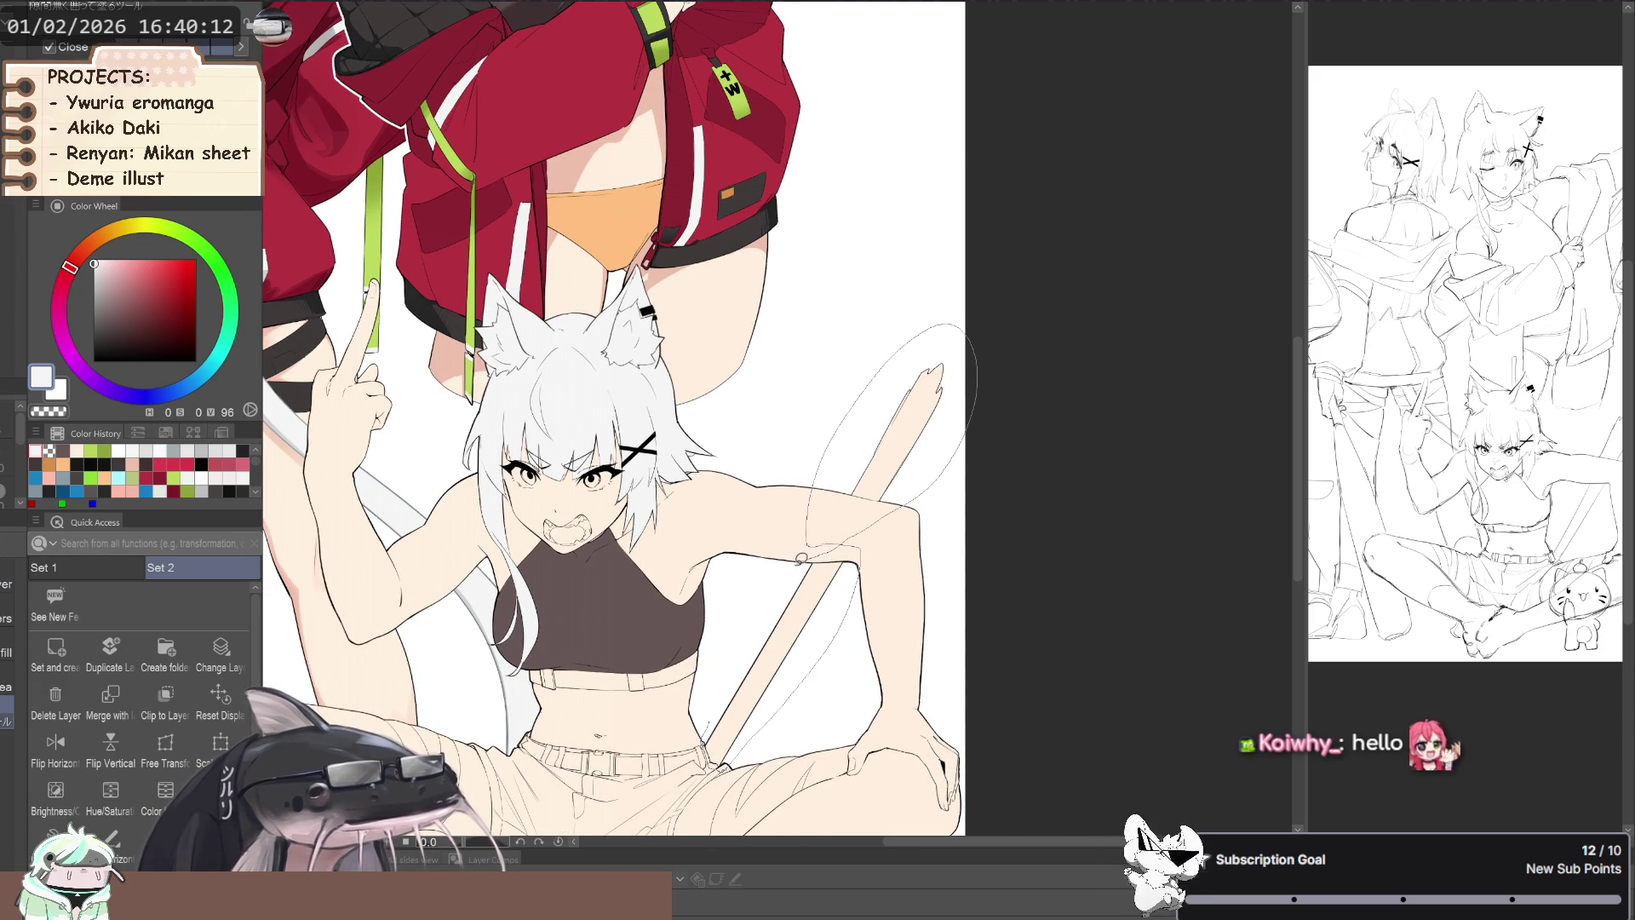
drag(720, 689, 715, 696)
mouse_move(341, 724)
mouse_down()
mouse_move(447, 540)
mouse_move(452, 654)
mouse_move(400, 614)
mouse_move(413, 541)
mouse_up()
key(g)
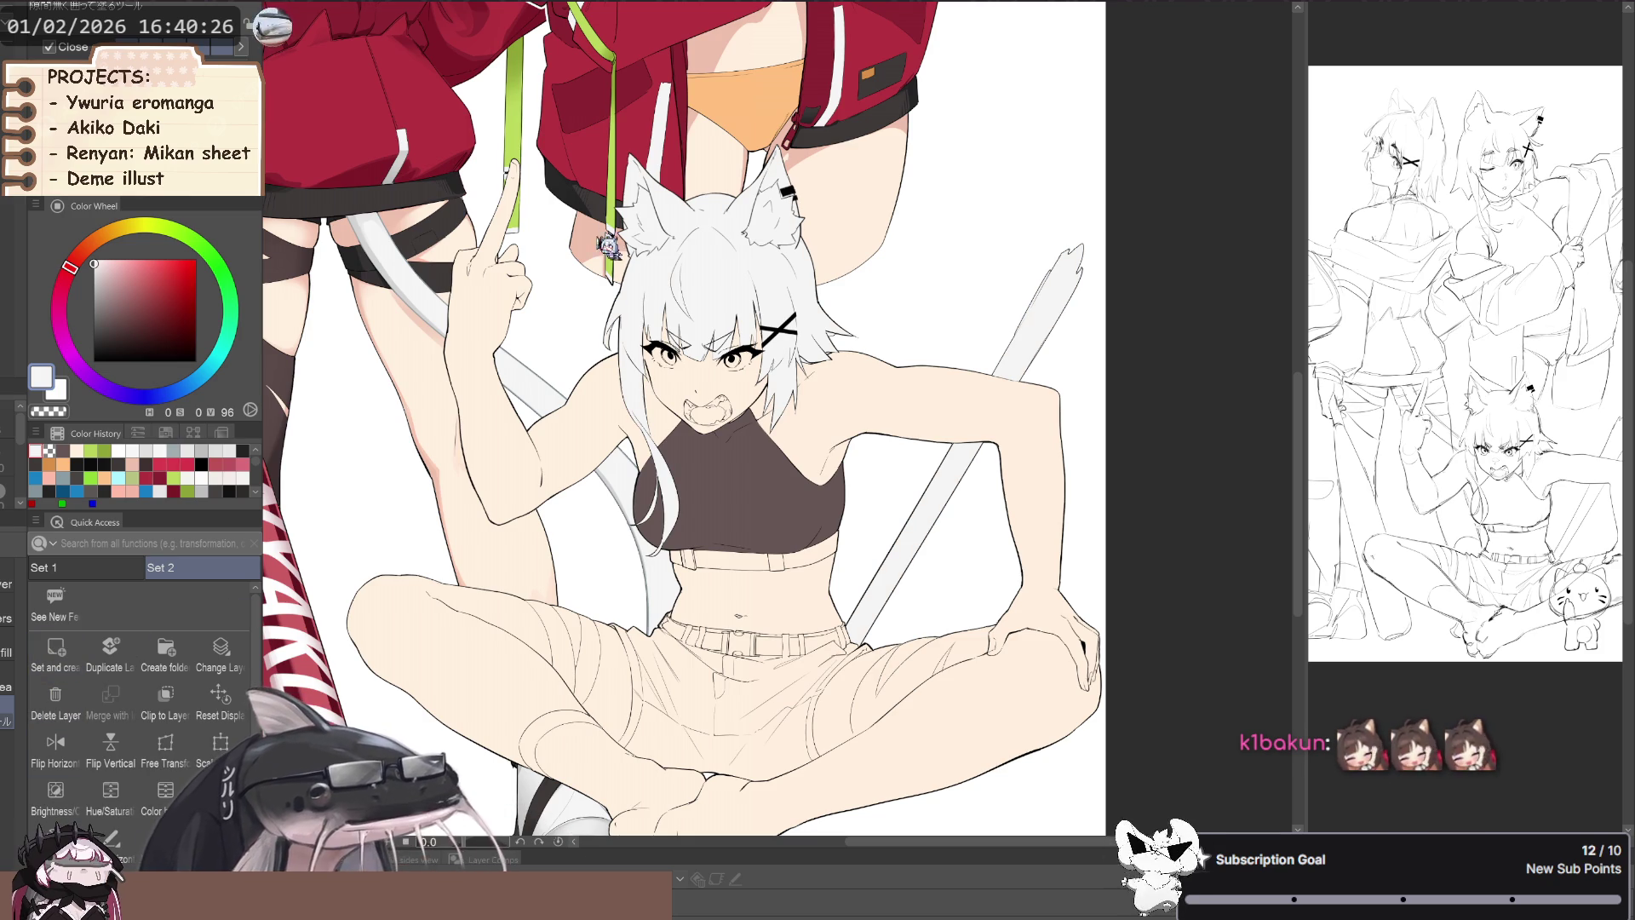
- Sample dark grey and lasso-fill the band under the crouching girl's top with Close and fill
drag(549, 471, 518, 444)
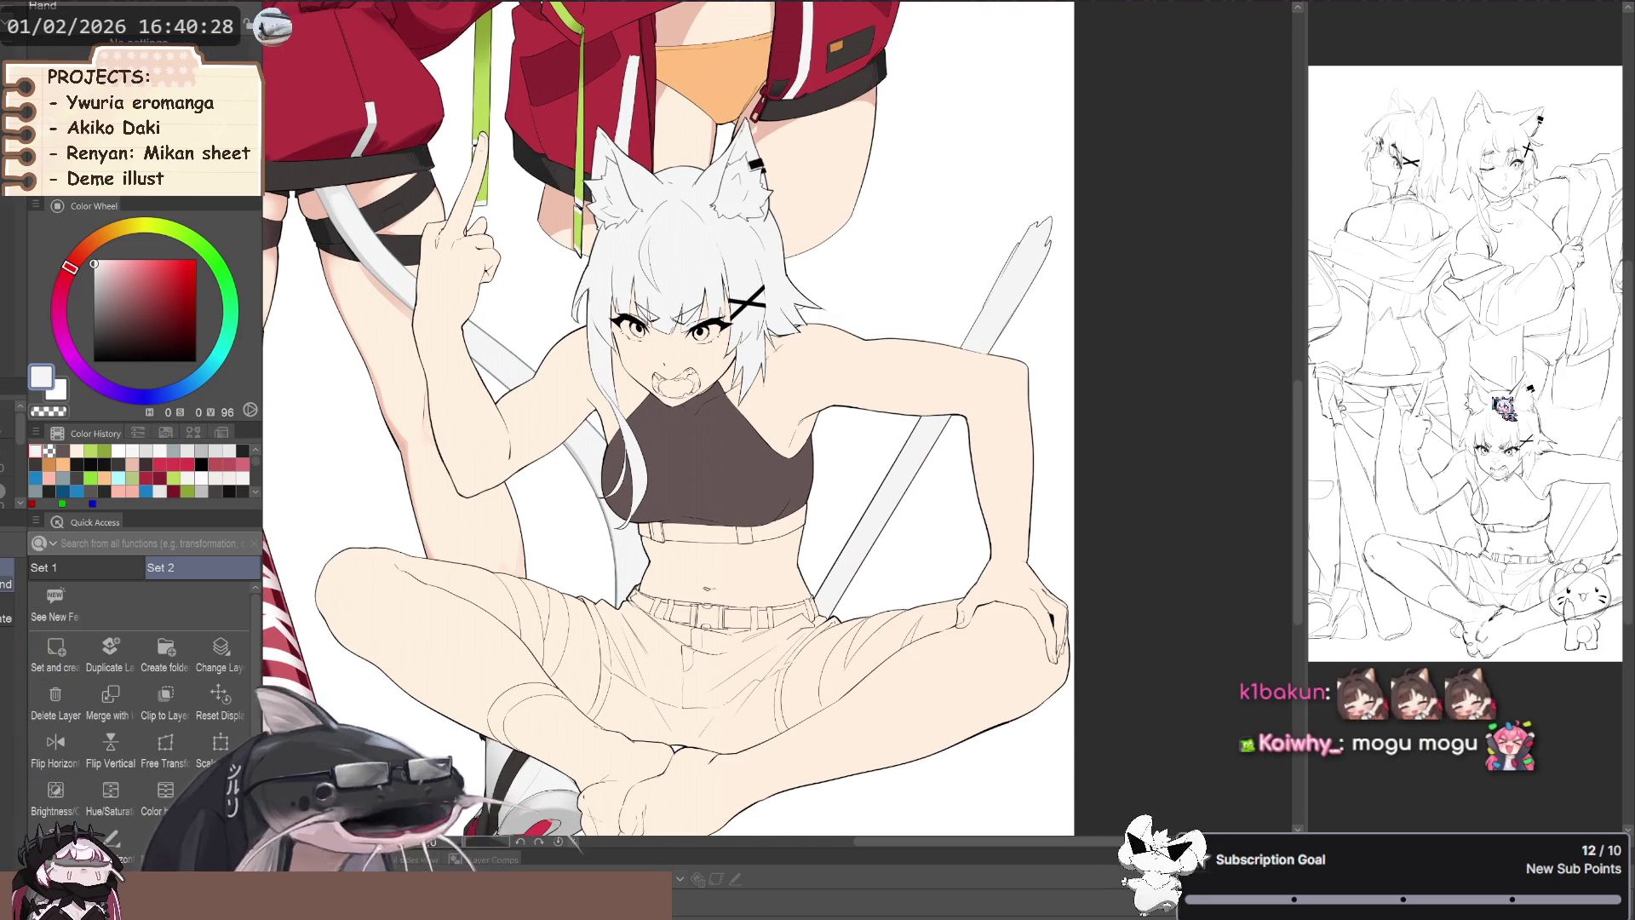
key(g)
mouse_move(571, 166)
mouse_down()
mouse_move(572, 228)
mouse_move(671, 440)
mouse_move(643, 467)
mouse_up()
alt+click(643, 468)
drag(786, 770, 714, 634)
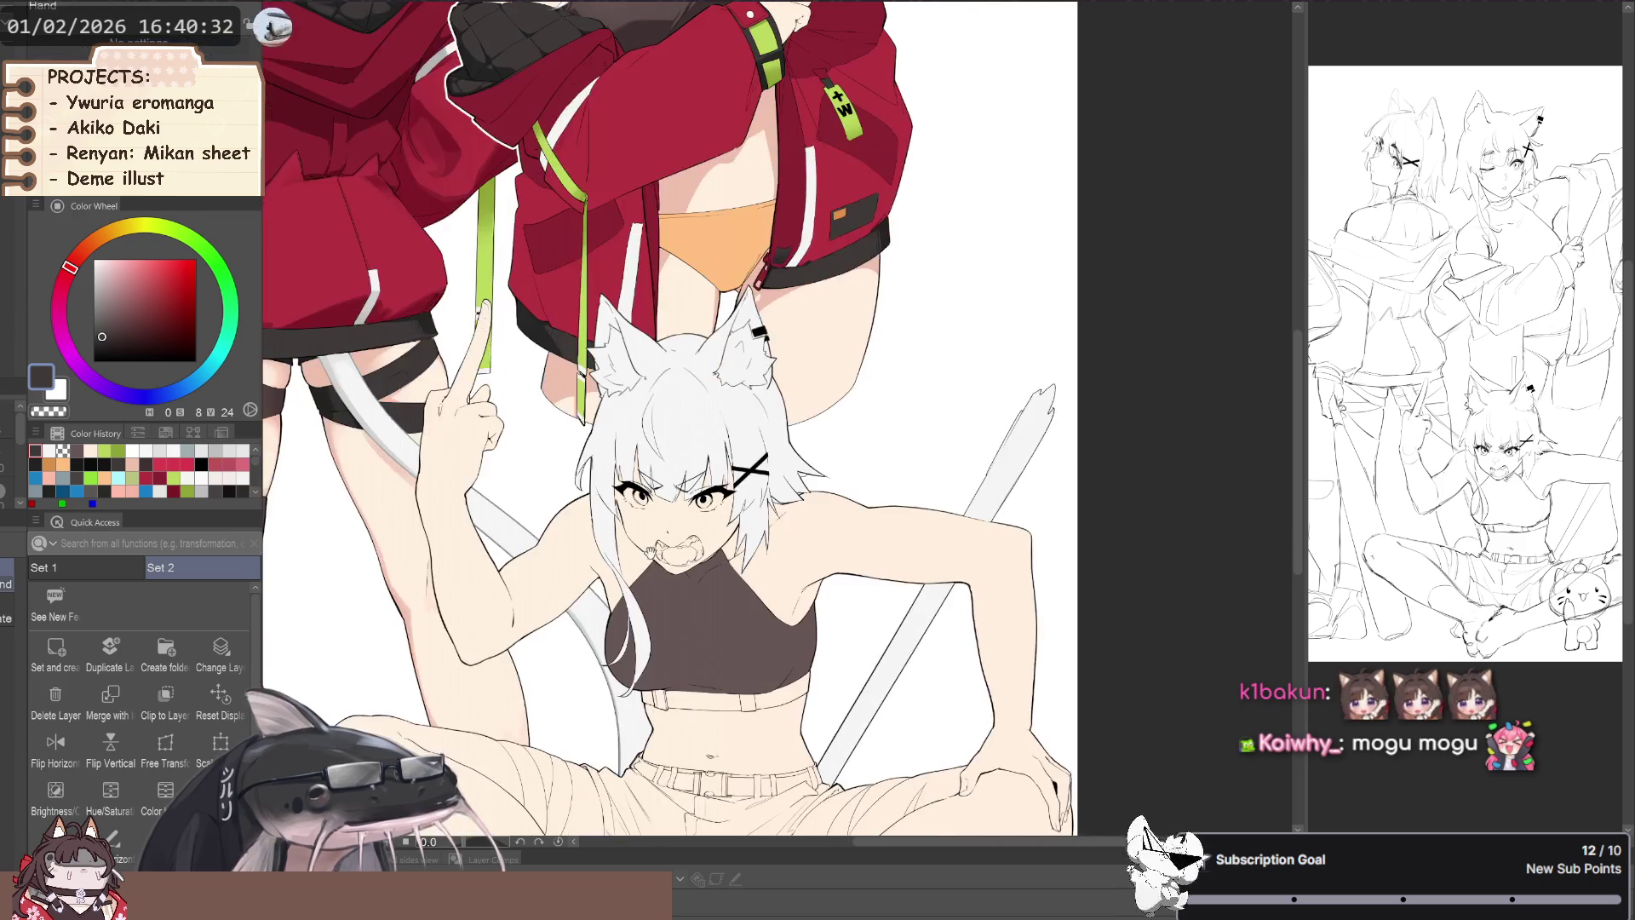
drag(831, 653, 718, 672)
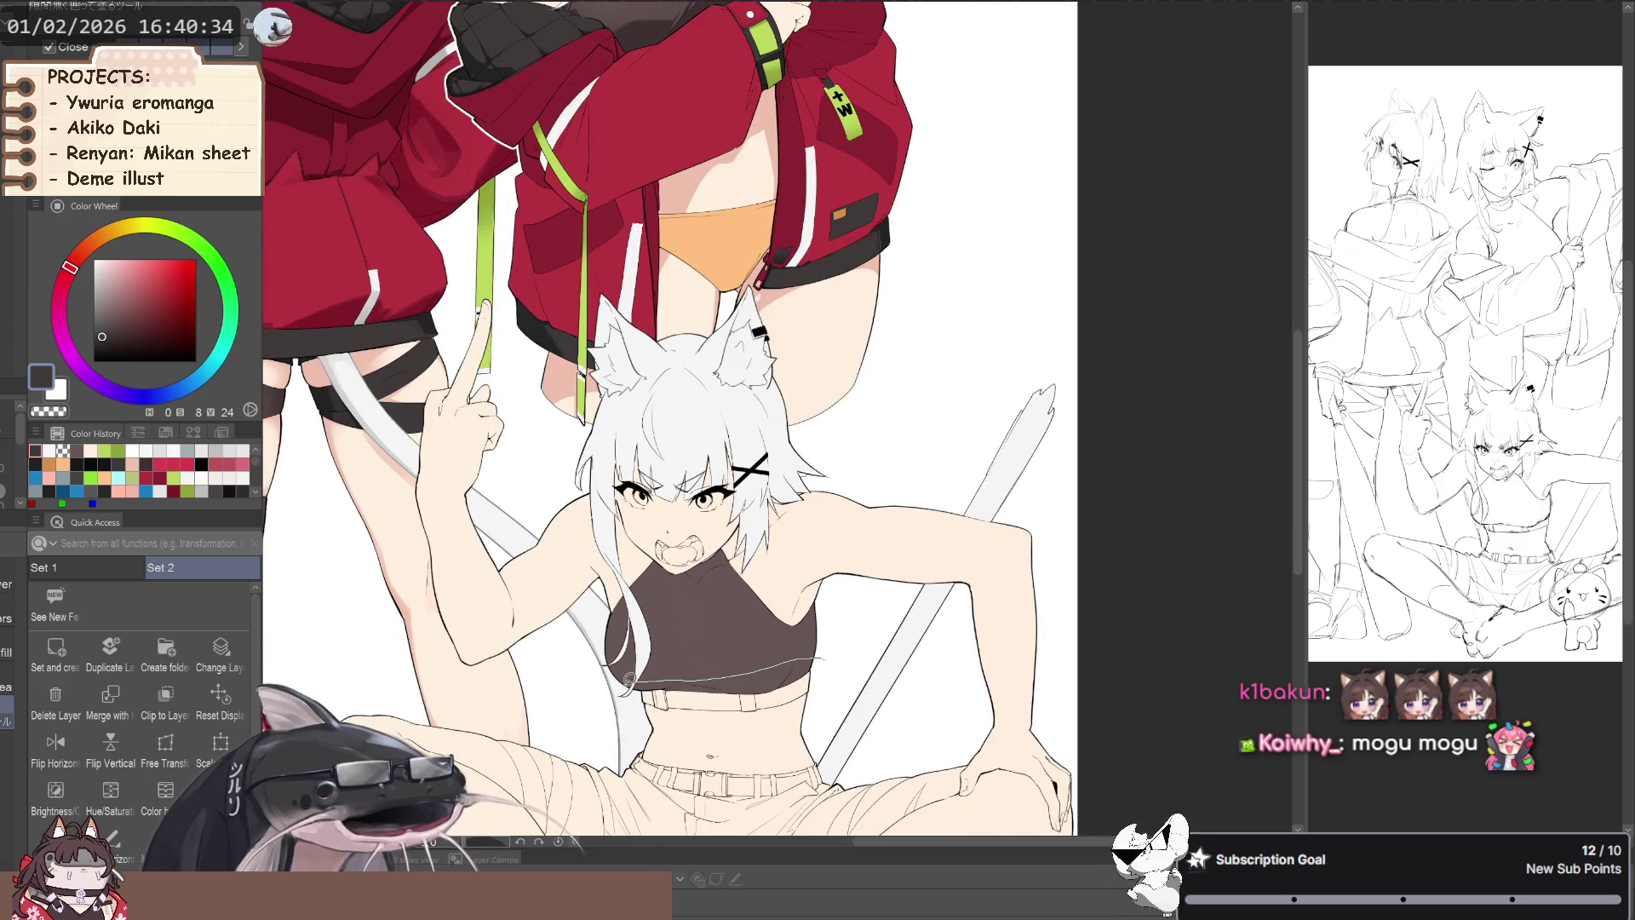
drag(828, 656, 515, 639)
- Fill the crouching girl's shorts dark brown
scroll(514, 639, up, 2)
scroll(507, 622, up, 2)
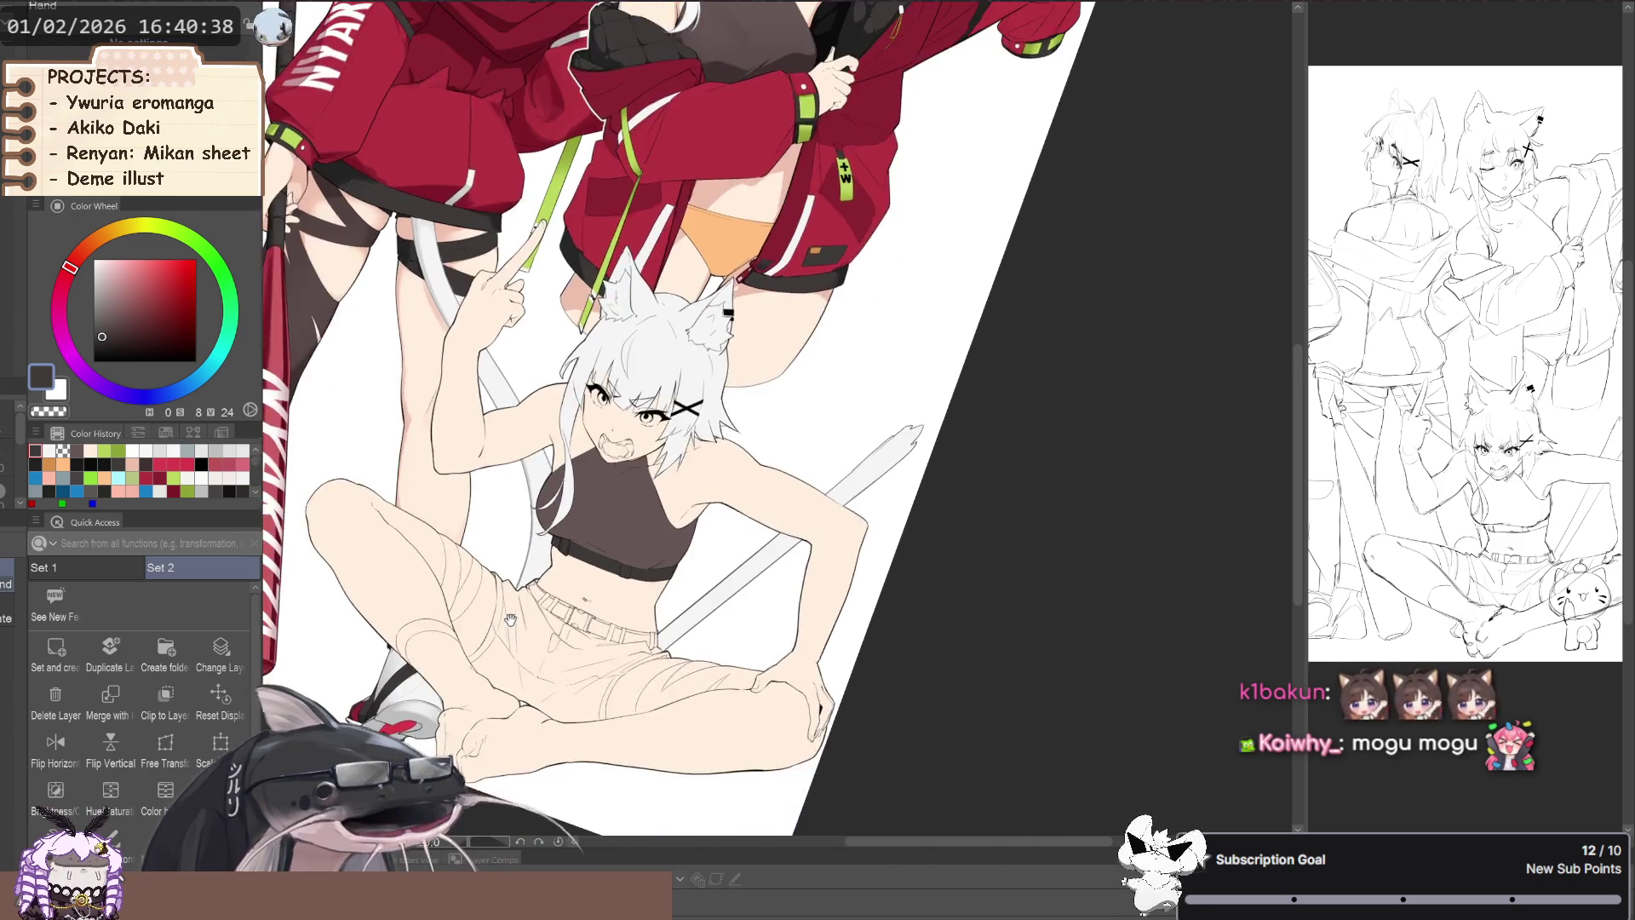
scroll(498, 596, up, 2)
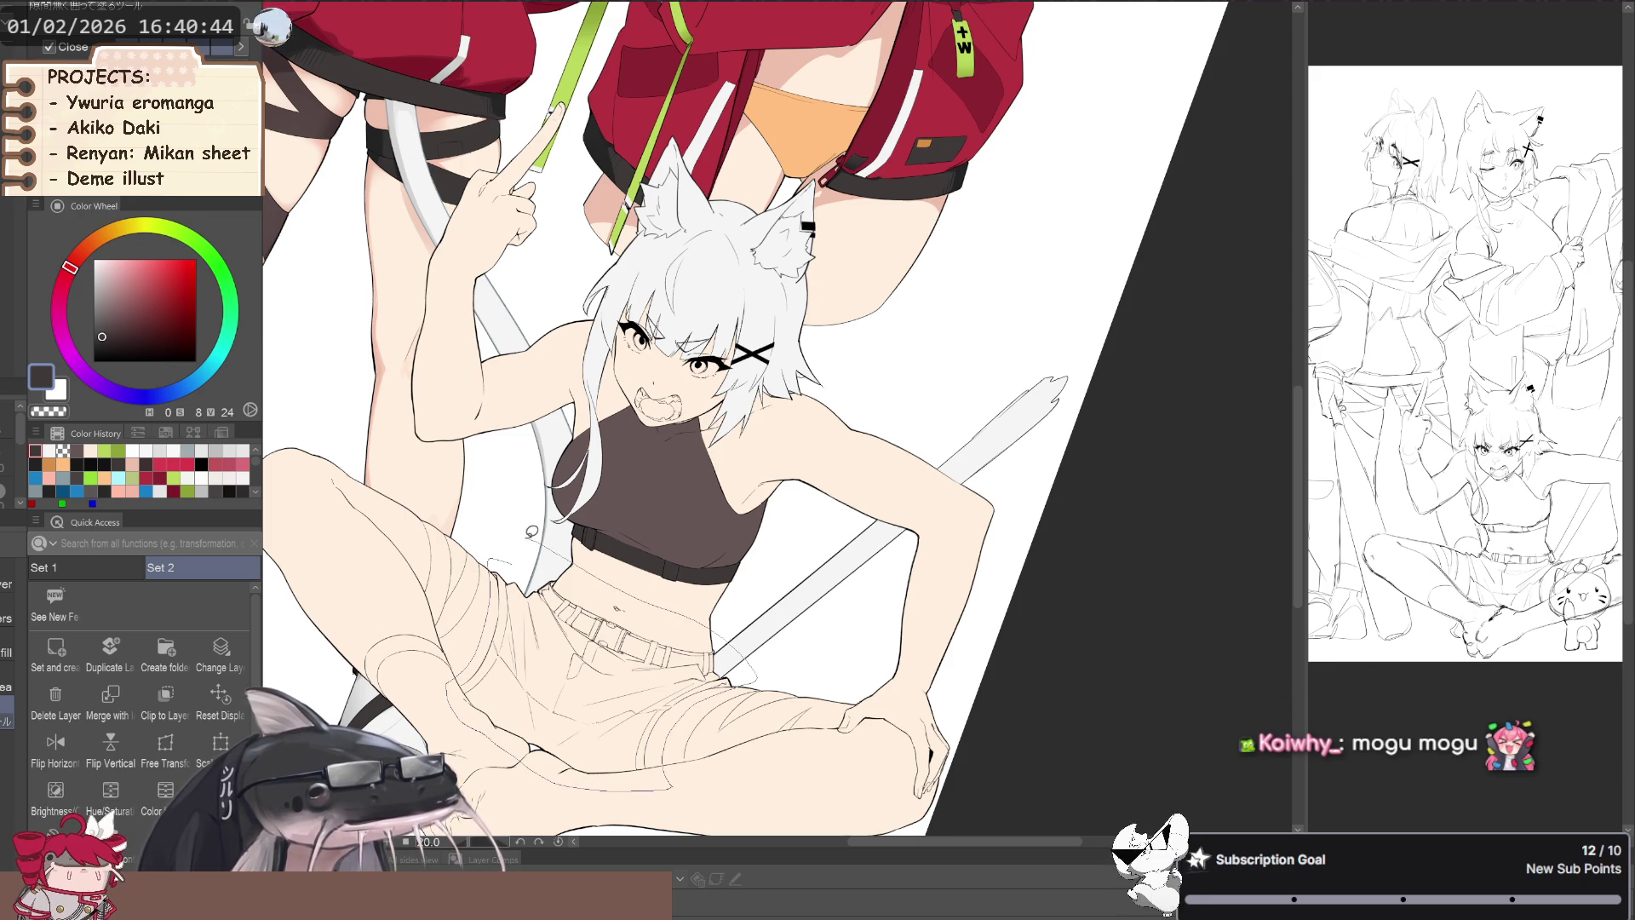
click(534, 533)
- Lasso-fill the left thigh strap and the left leg's stocking dark with Close and fill
key(p)
scroll(511, 537, up, 2)
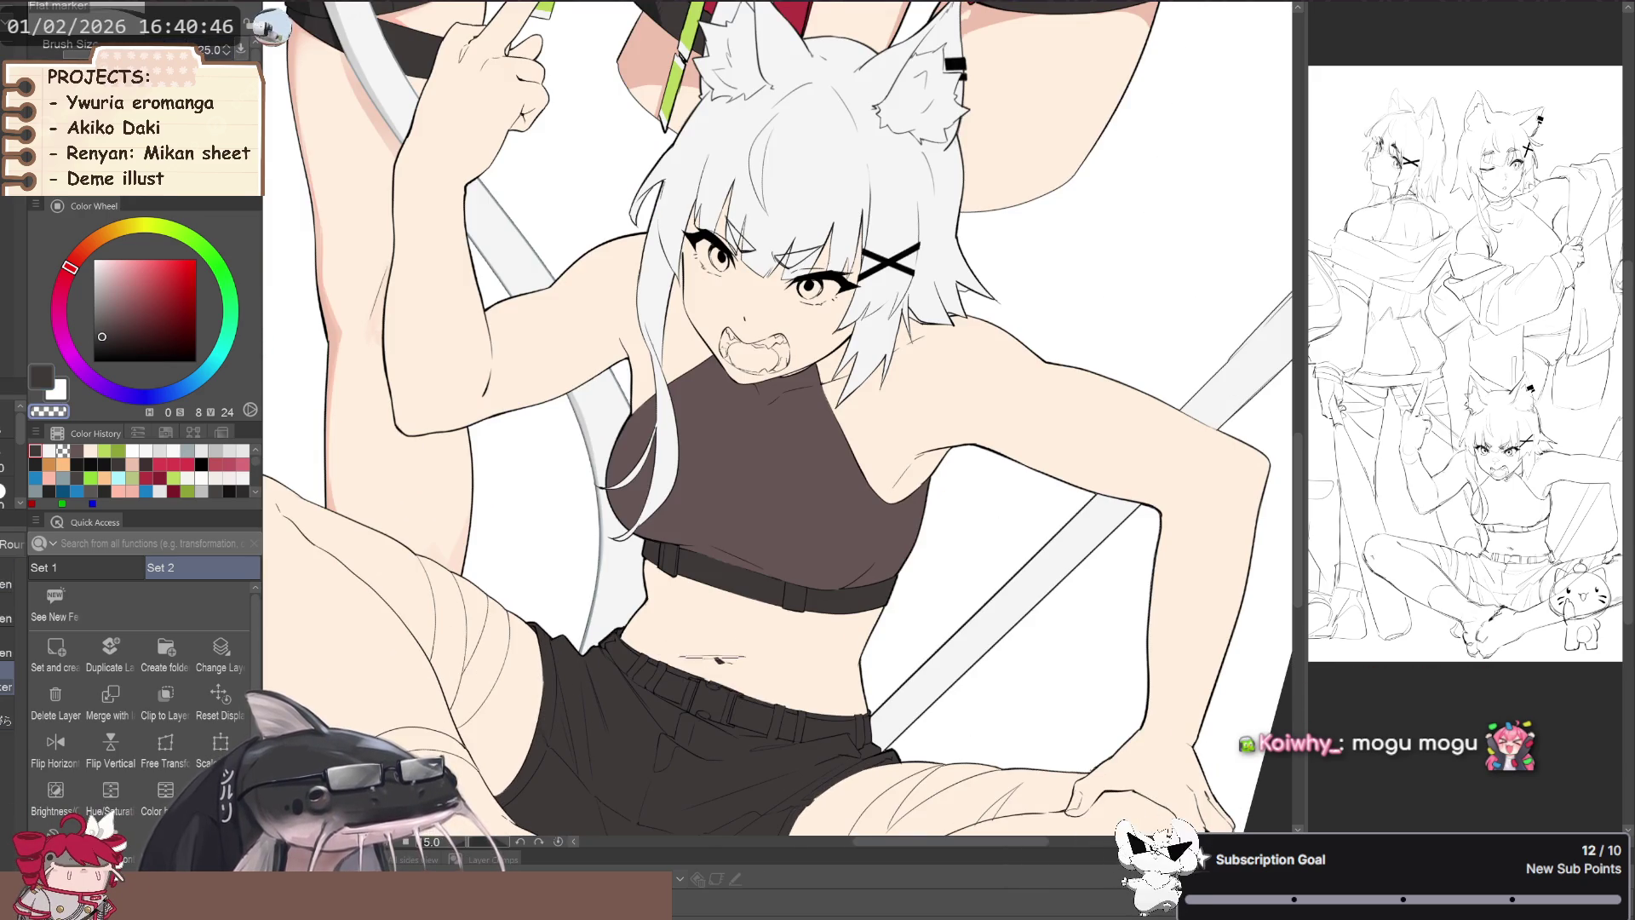
scroll(737, 669, down, 1)
scroll(716, 681, down, 2)
scroll(681, 707, down, 1)
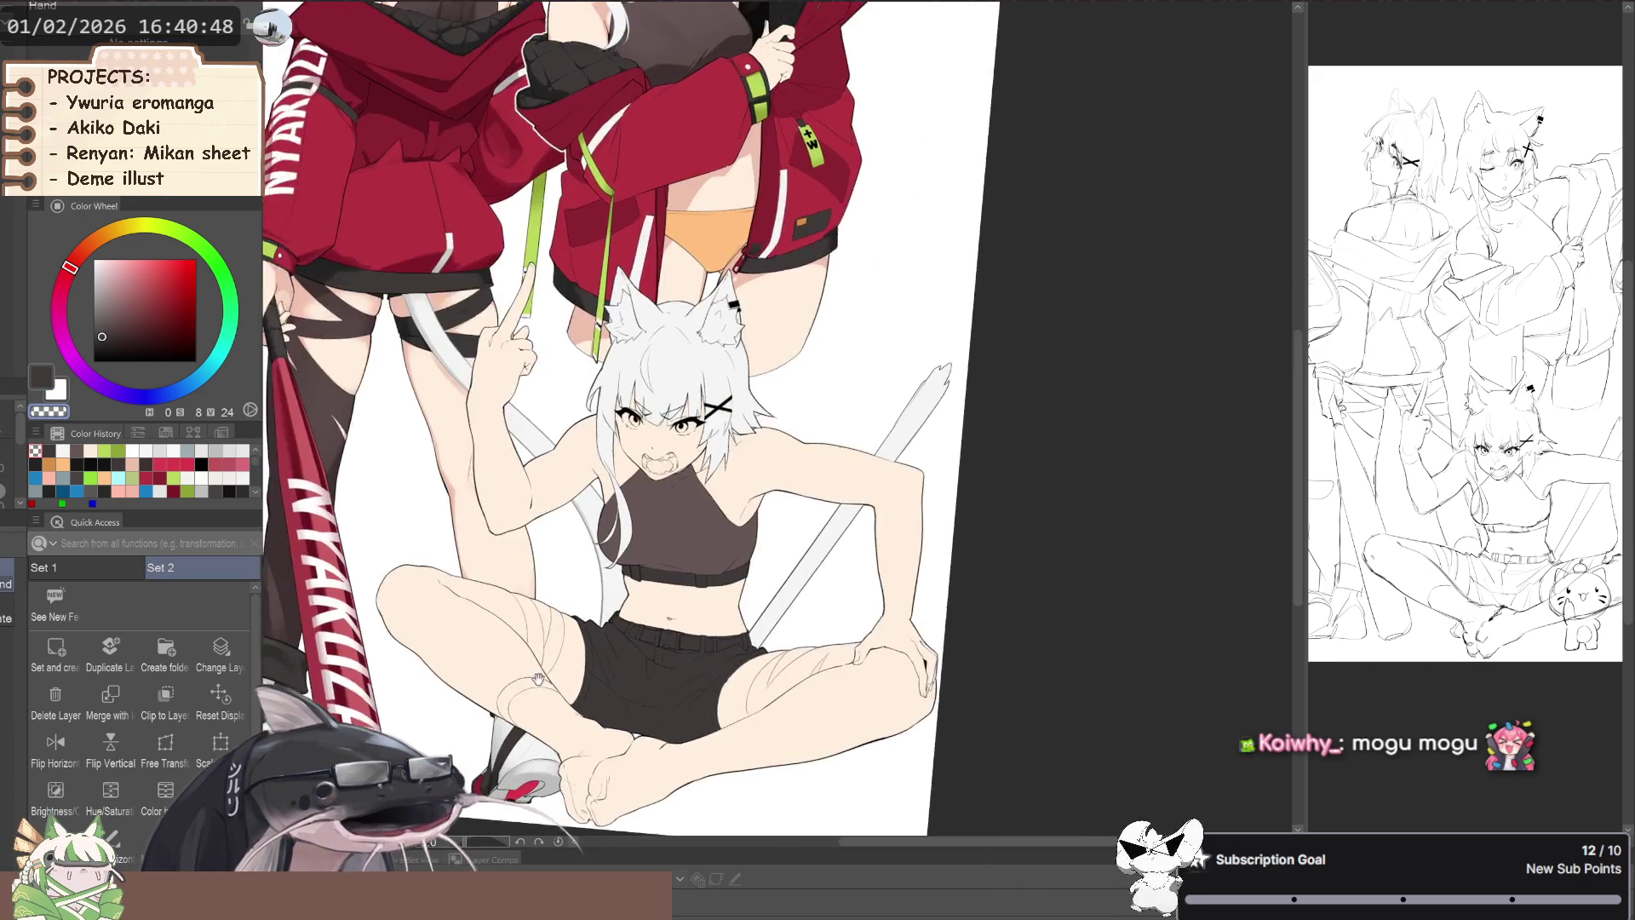
scroll(643, 730, down, 1)
key(c)
key(g)
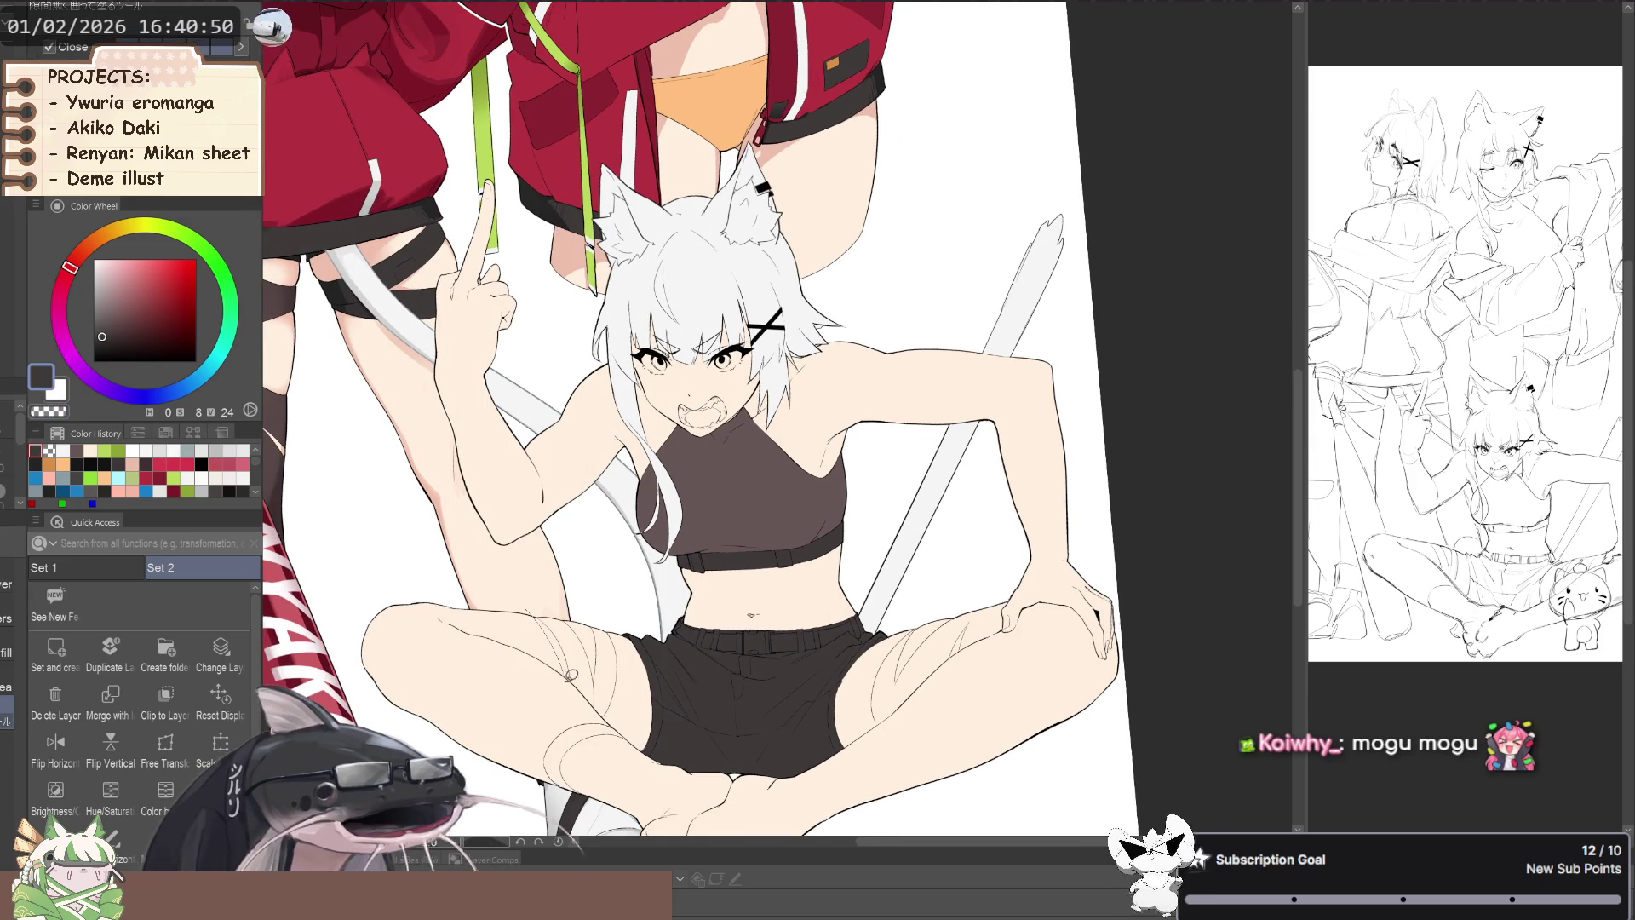
mouse_move(632, 652)
mouse_down()
mouse_move(601, 712)
mouse_move(606, 610)
mouse_move(579, 630)
mouse_move(449, 587)
mouse_up()
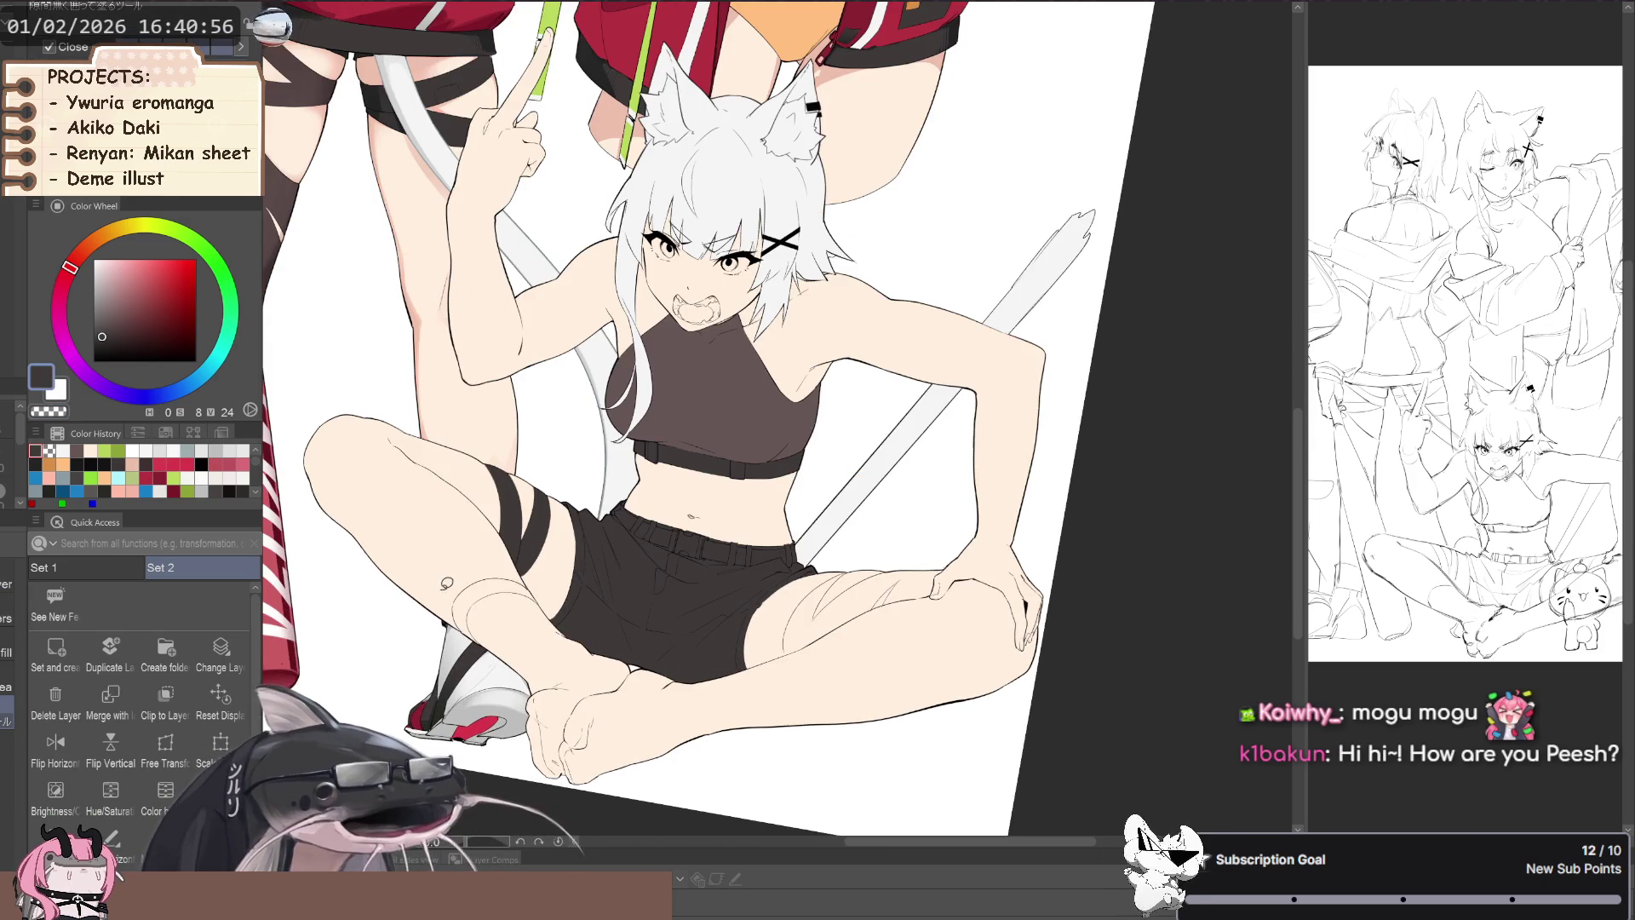
drag(574, 791, 583, 784)
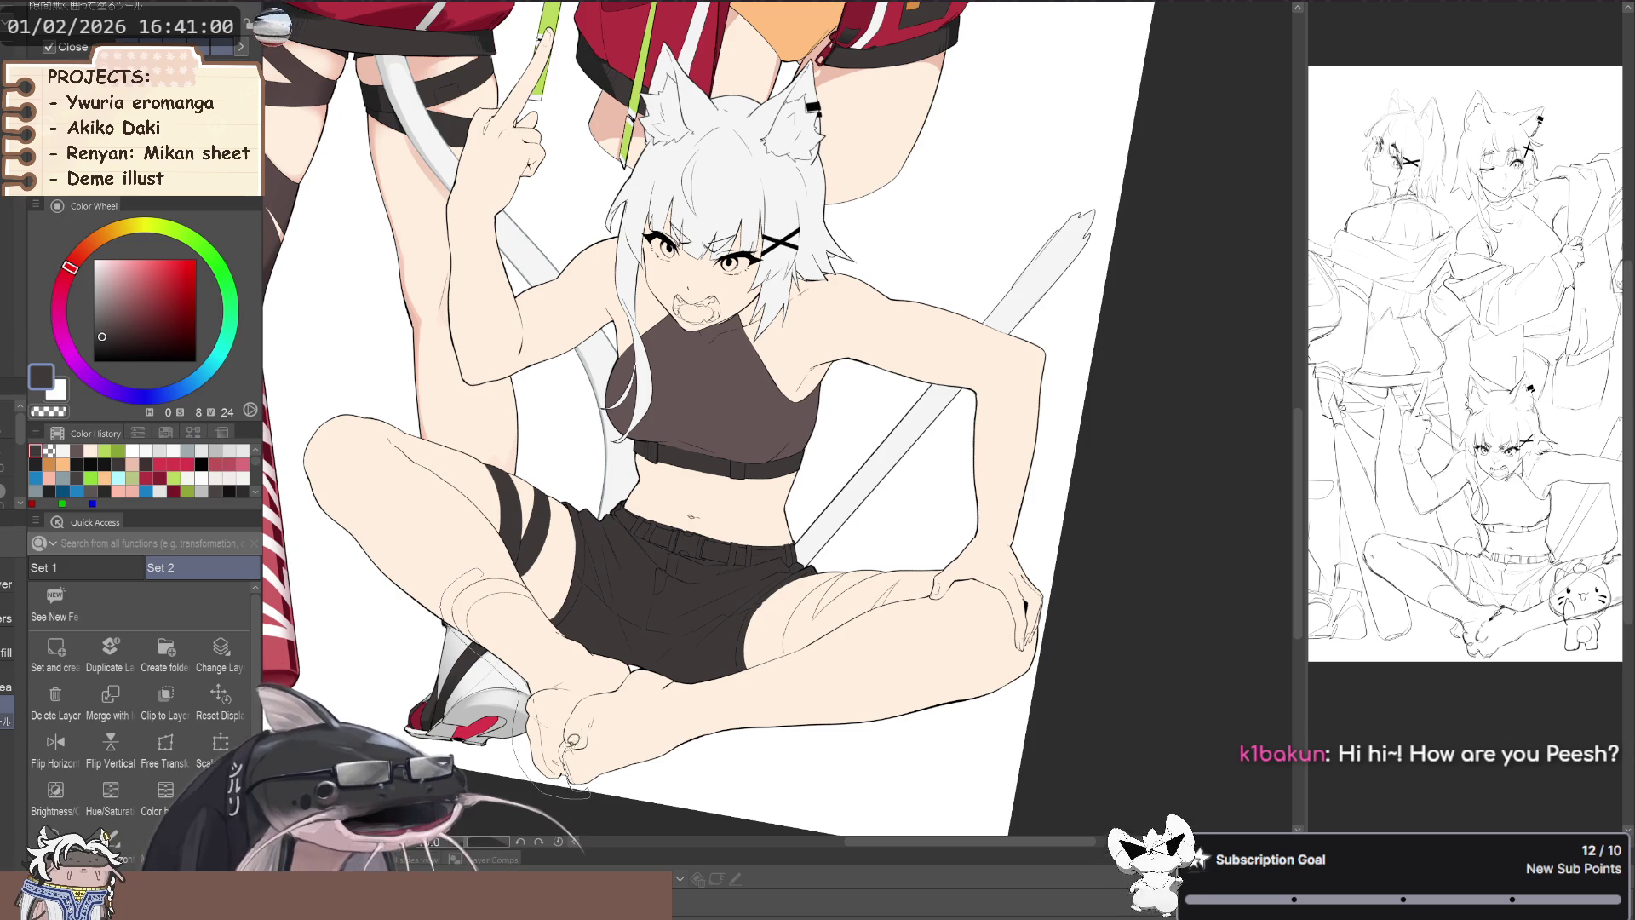
mouse_move(637, 654)
mouse_down()
mouse_move(427, 585)
mouse_move(549, 775)
mouse_up()
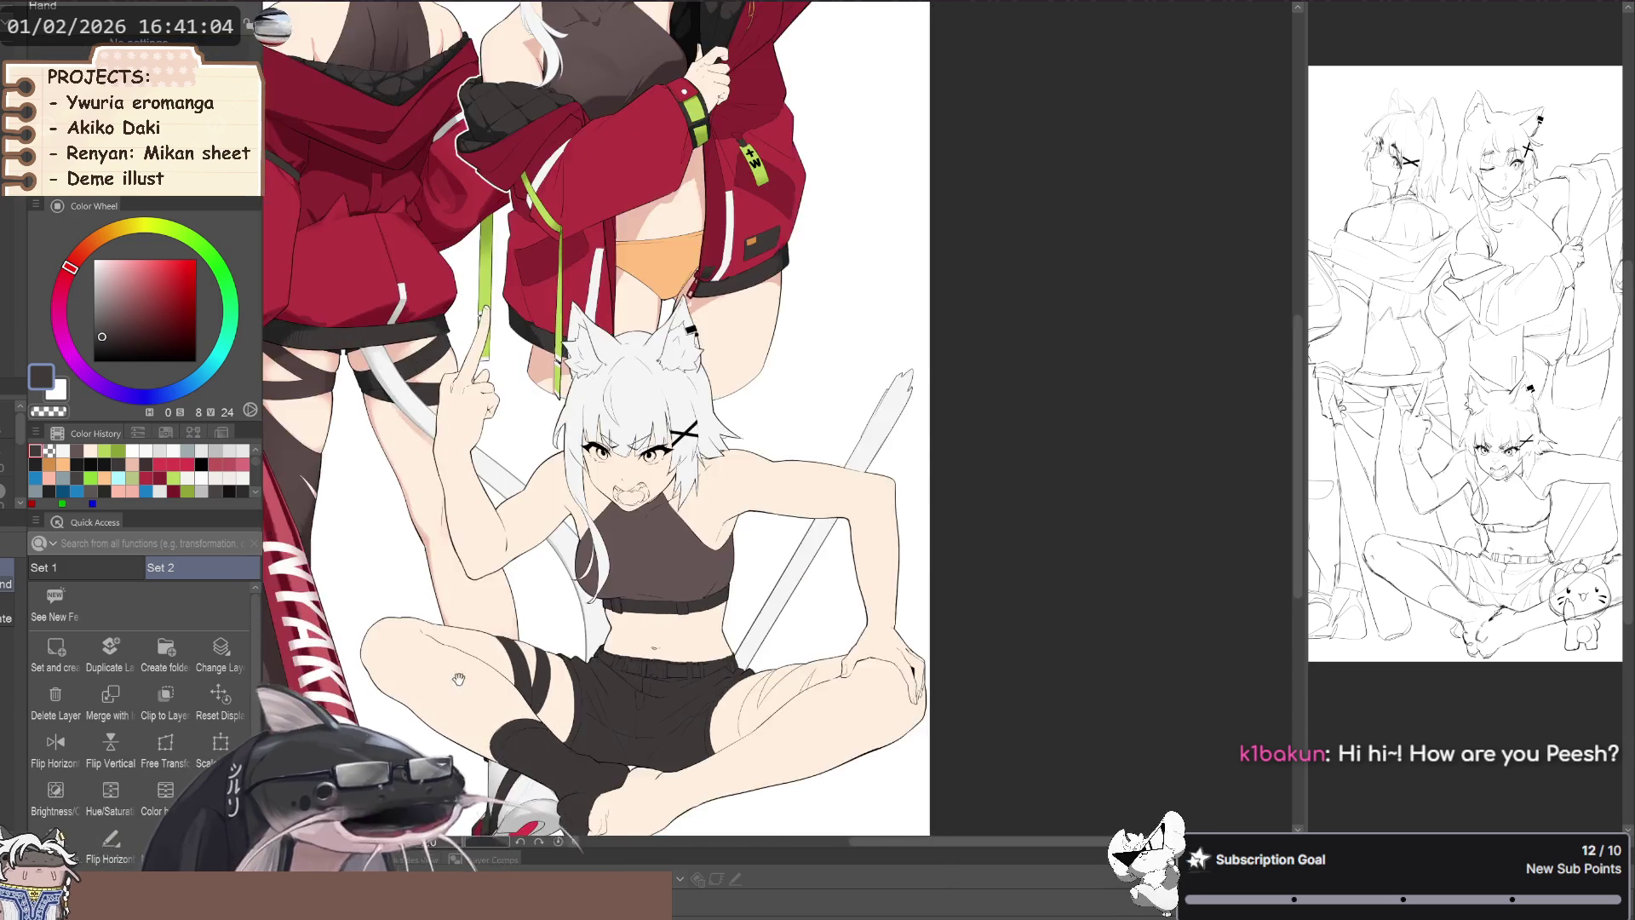
- Recentre on the crouching girl and lasso-fill the right leg's stocking dark
drag(384, 680, 231, 556)
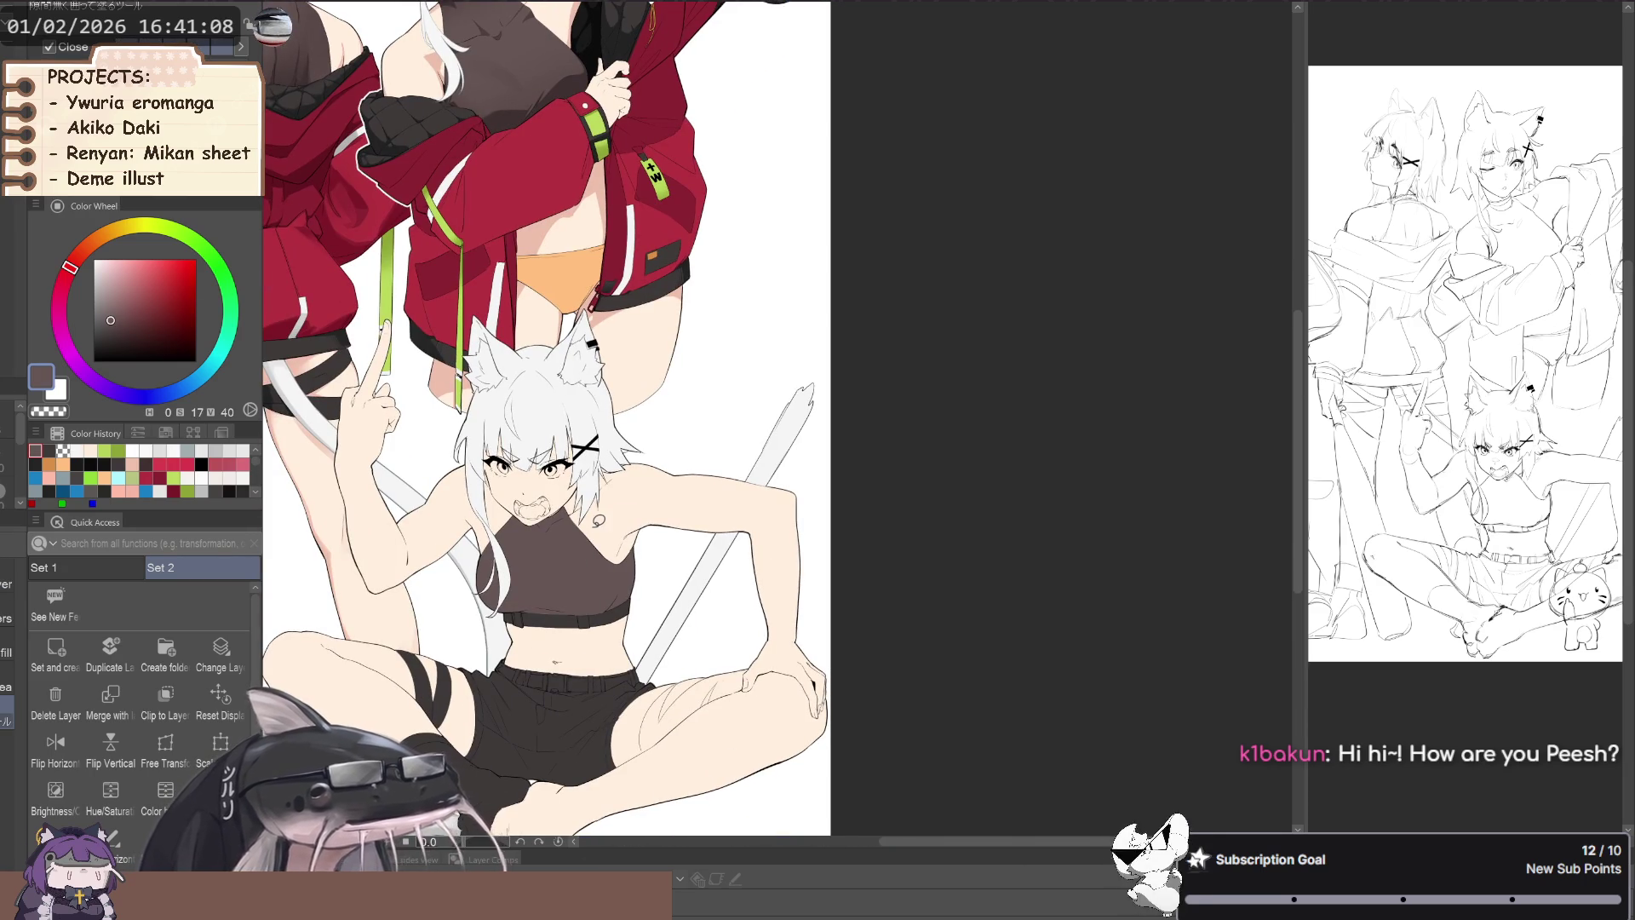
drag(643, 713, 688, 607)
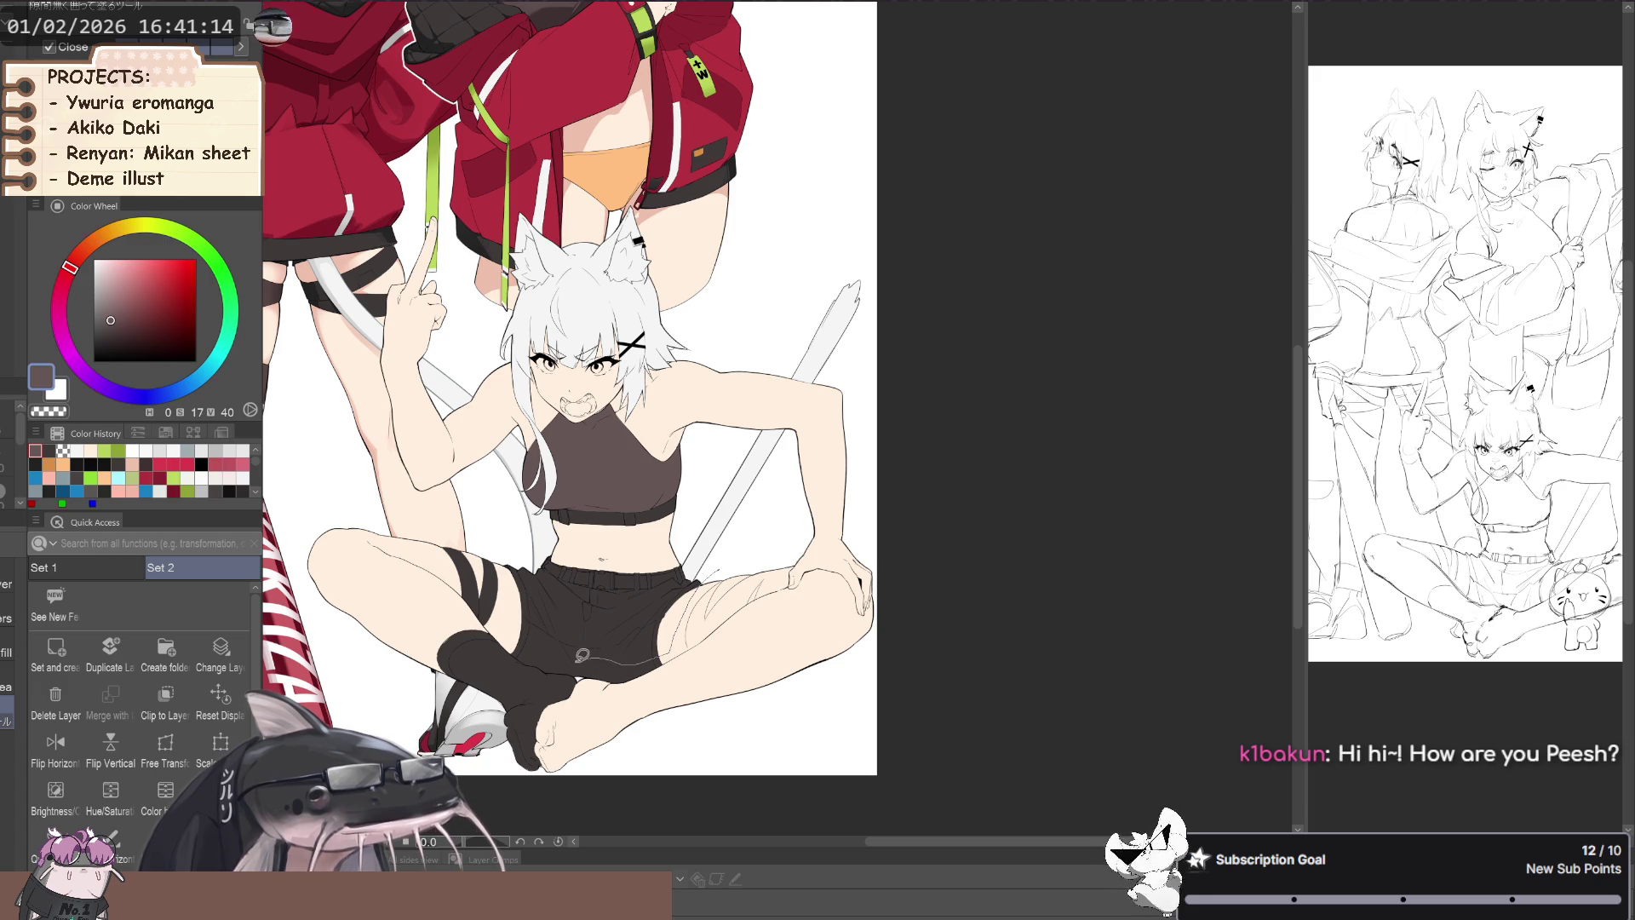
drag(547, 696, 926, 591)
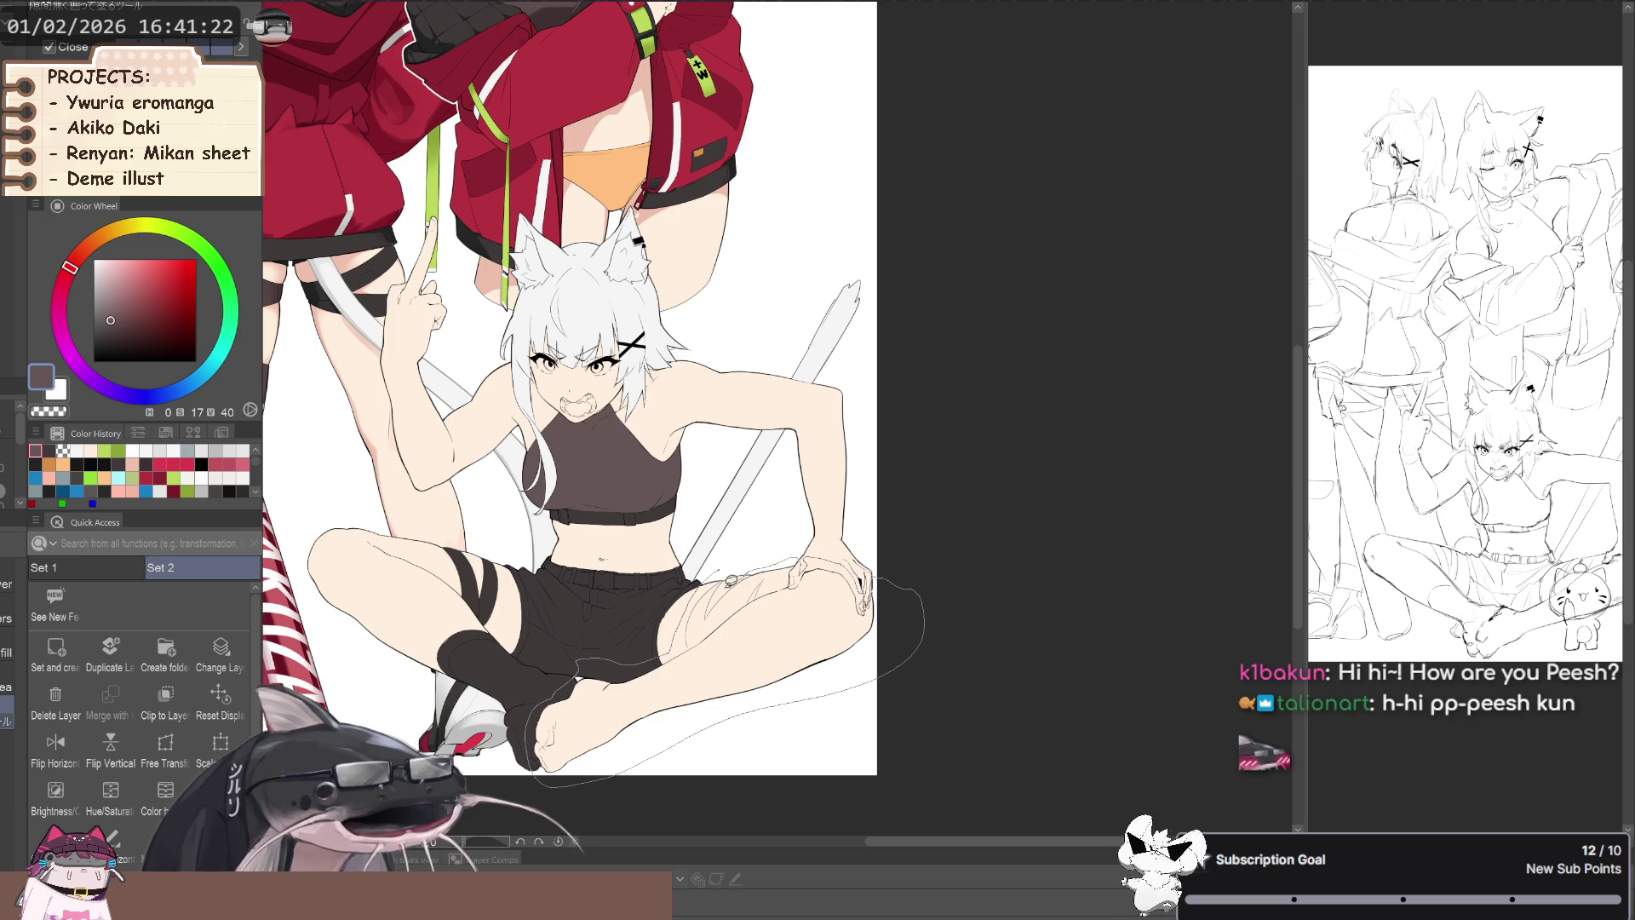
drag(718, 570, 586, 589)
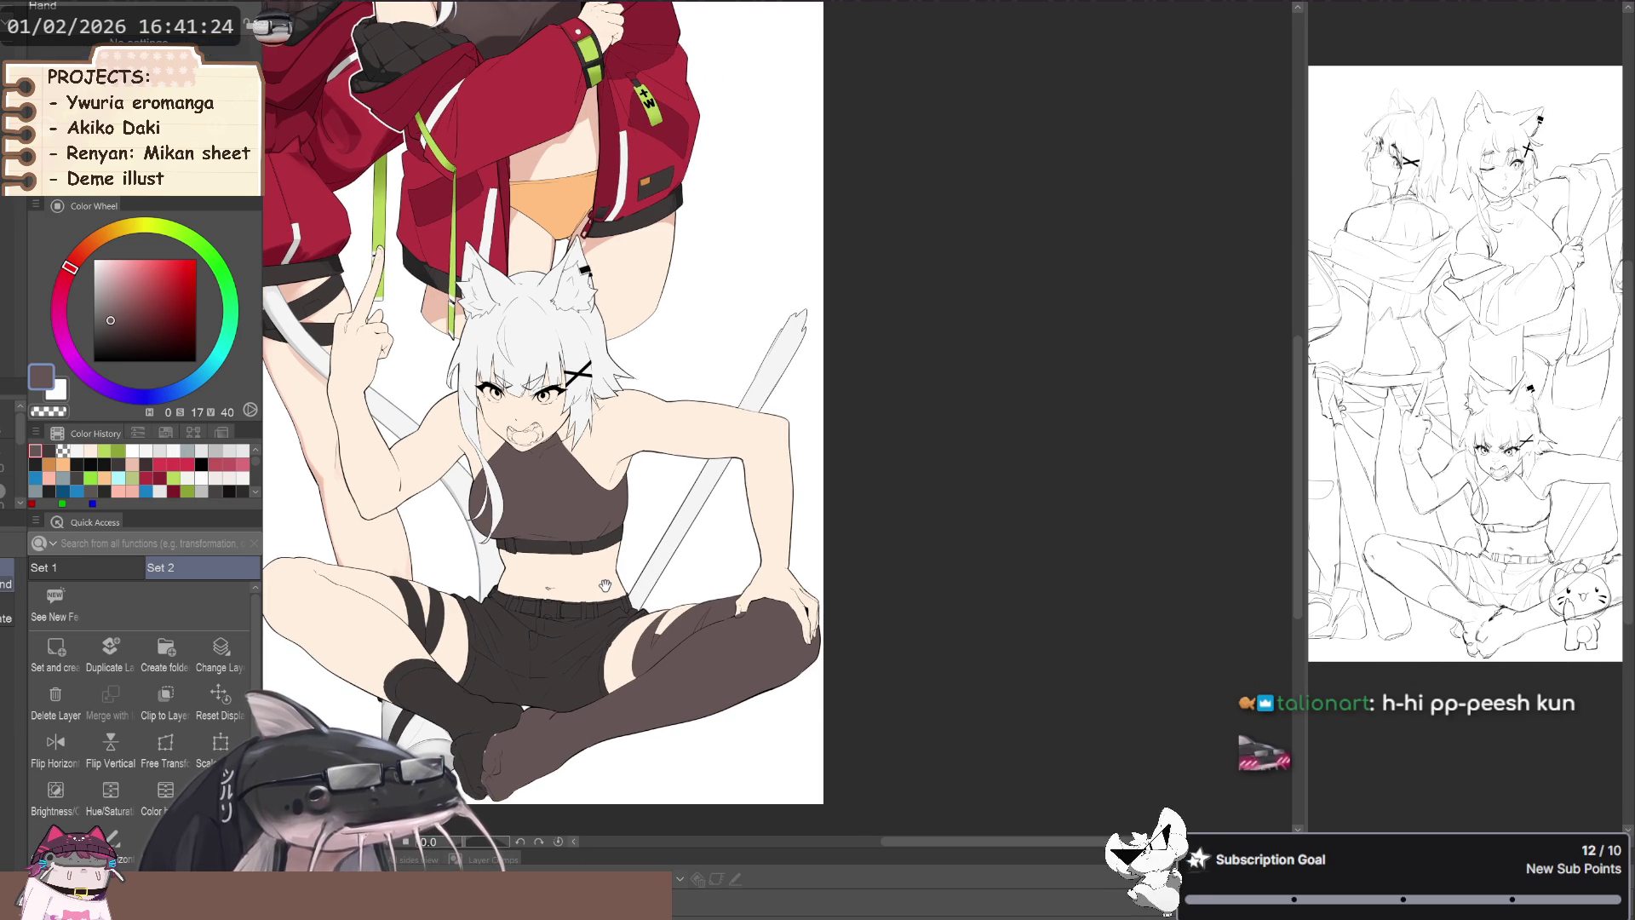
scroll(470, 639, up, 2)
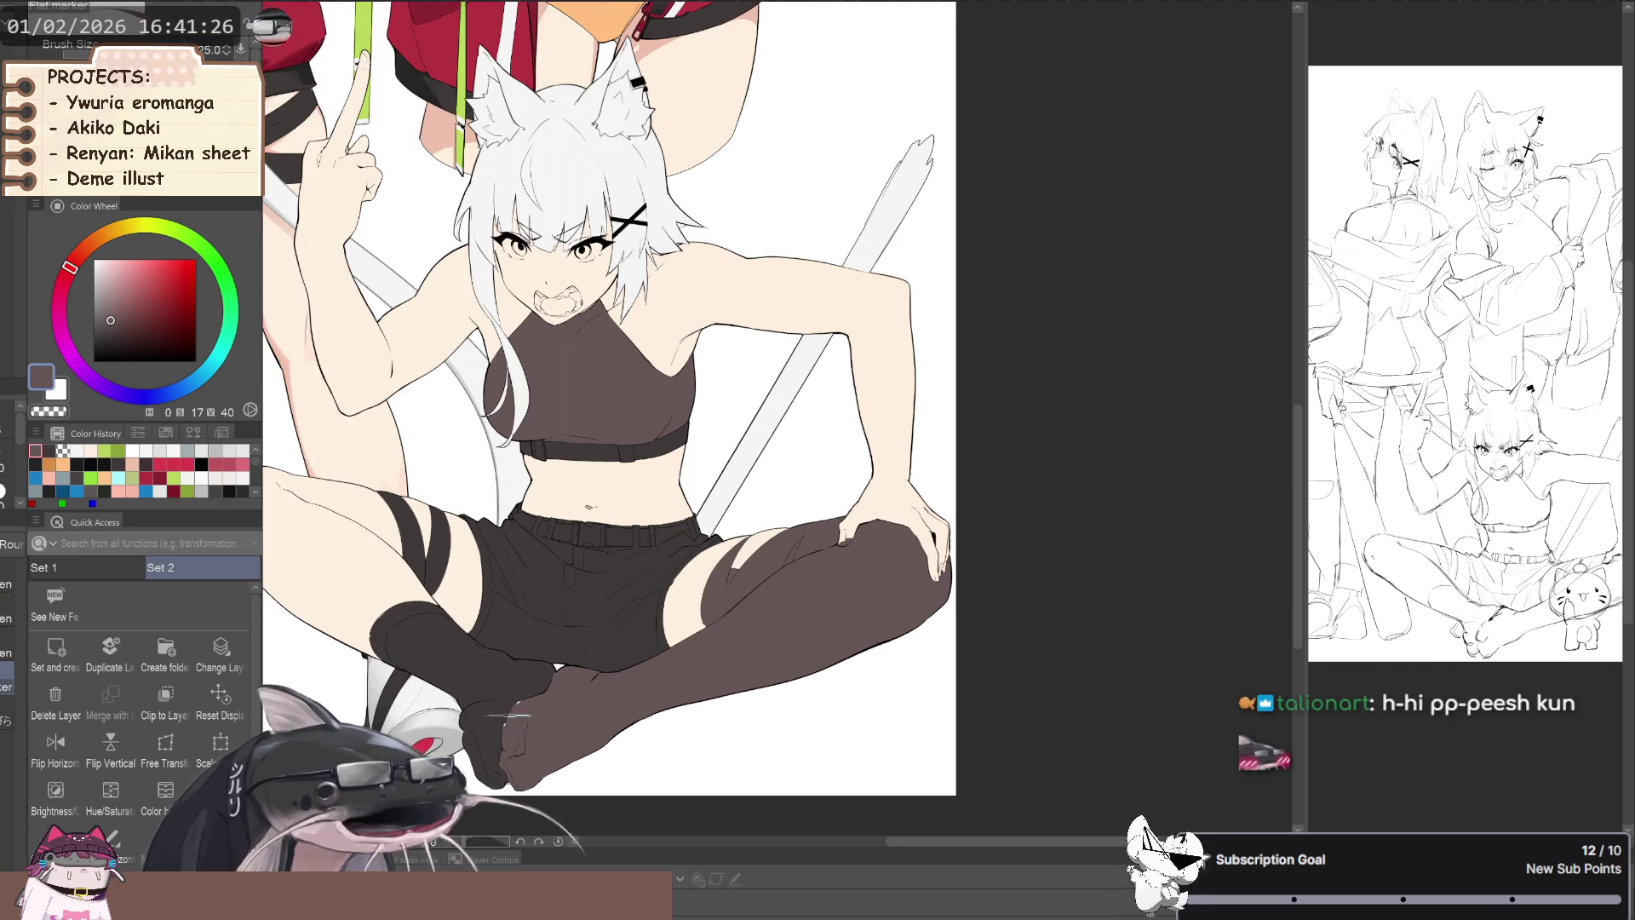
key(p)
scroll(757, 517, up, 3)
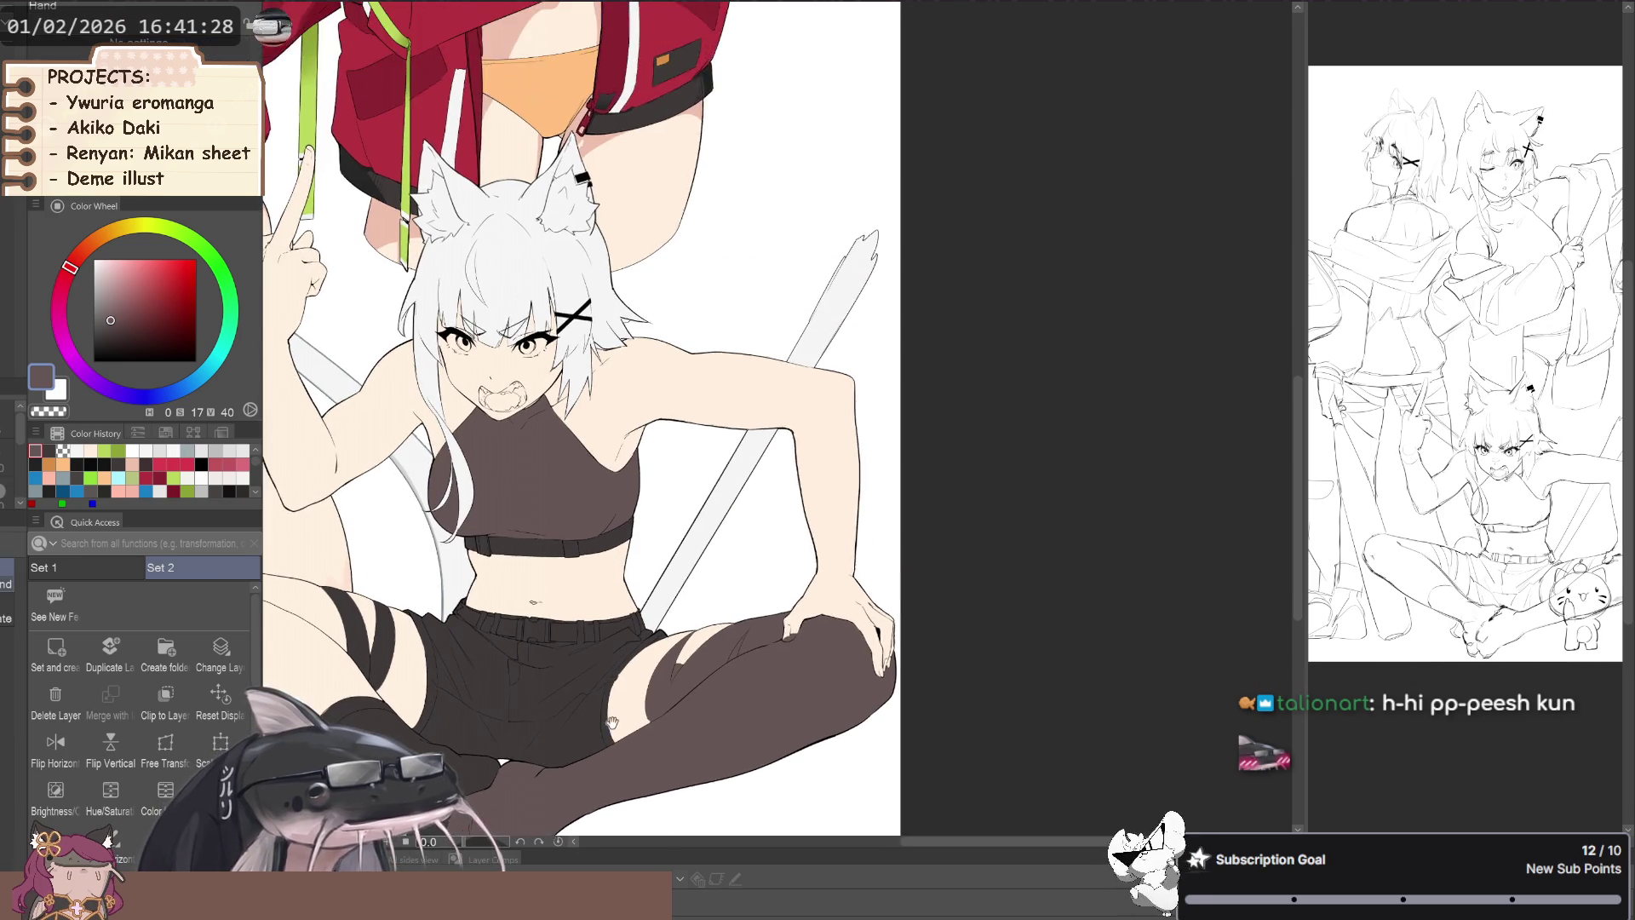
- Paint a skin-coloured slit into the stocking on the thigh with the inking pen
scroll(715, 626, up, 2)
key(p)
scroll(732, 630, up, 2)
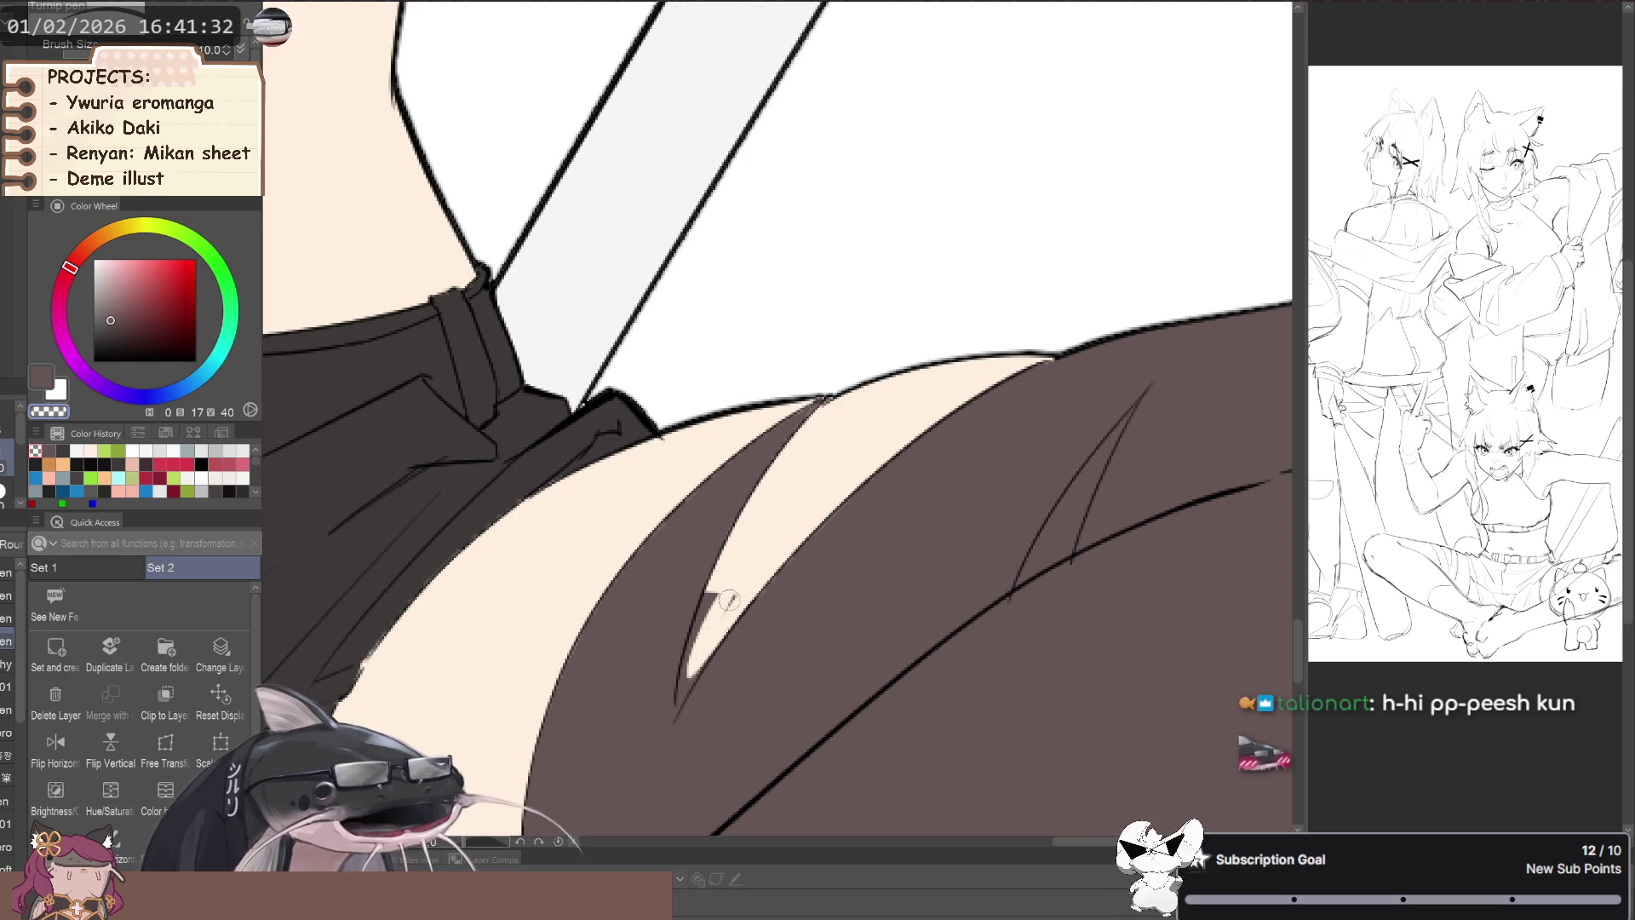
drag(717, 624, 691, 682)
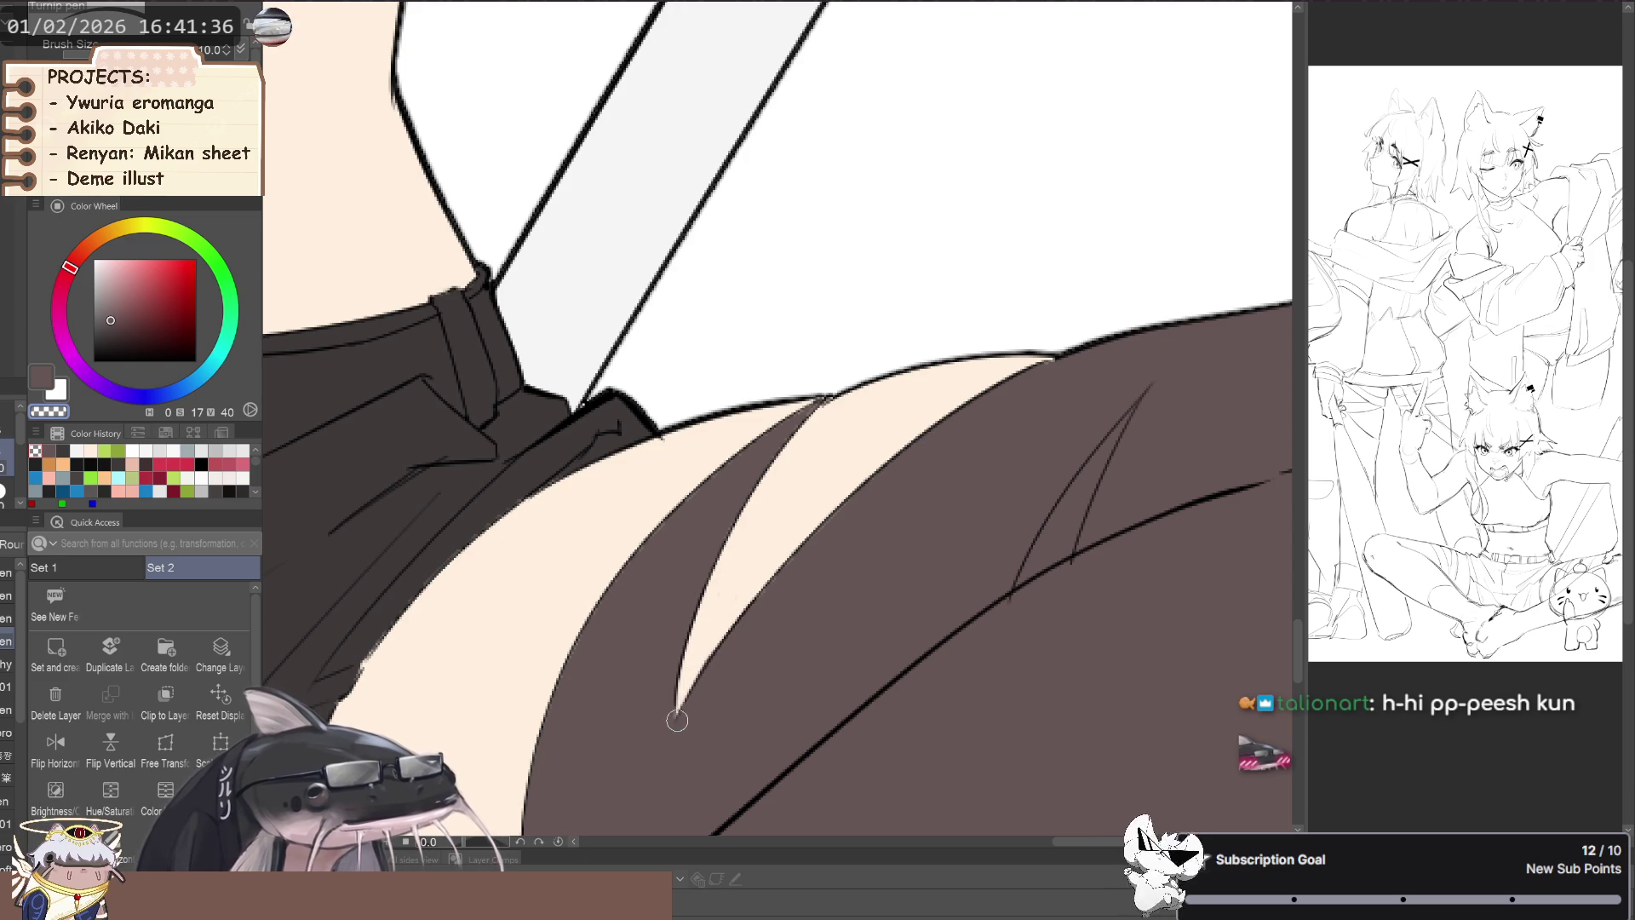
scroll(676, 720, down, 3)
scroll(588, 734, up, 2)
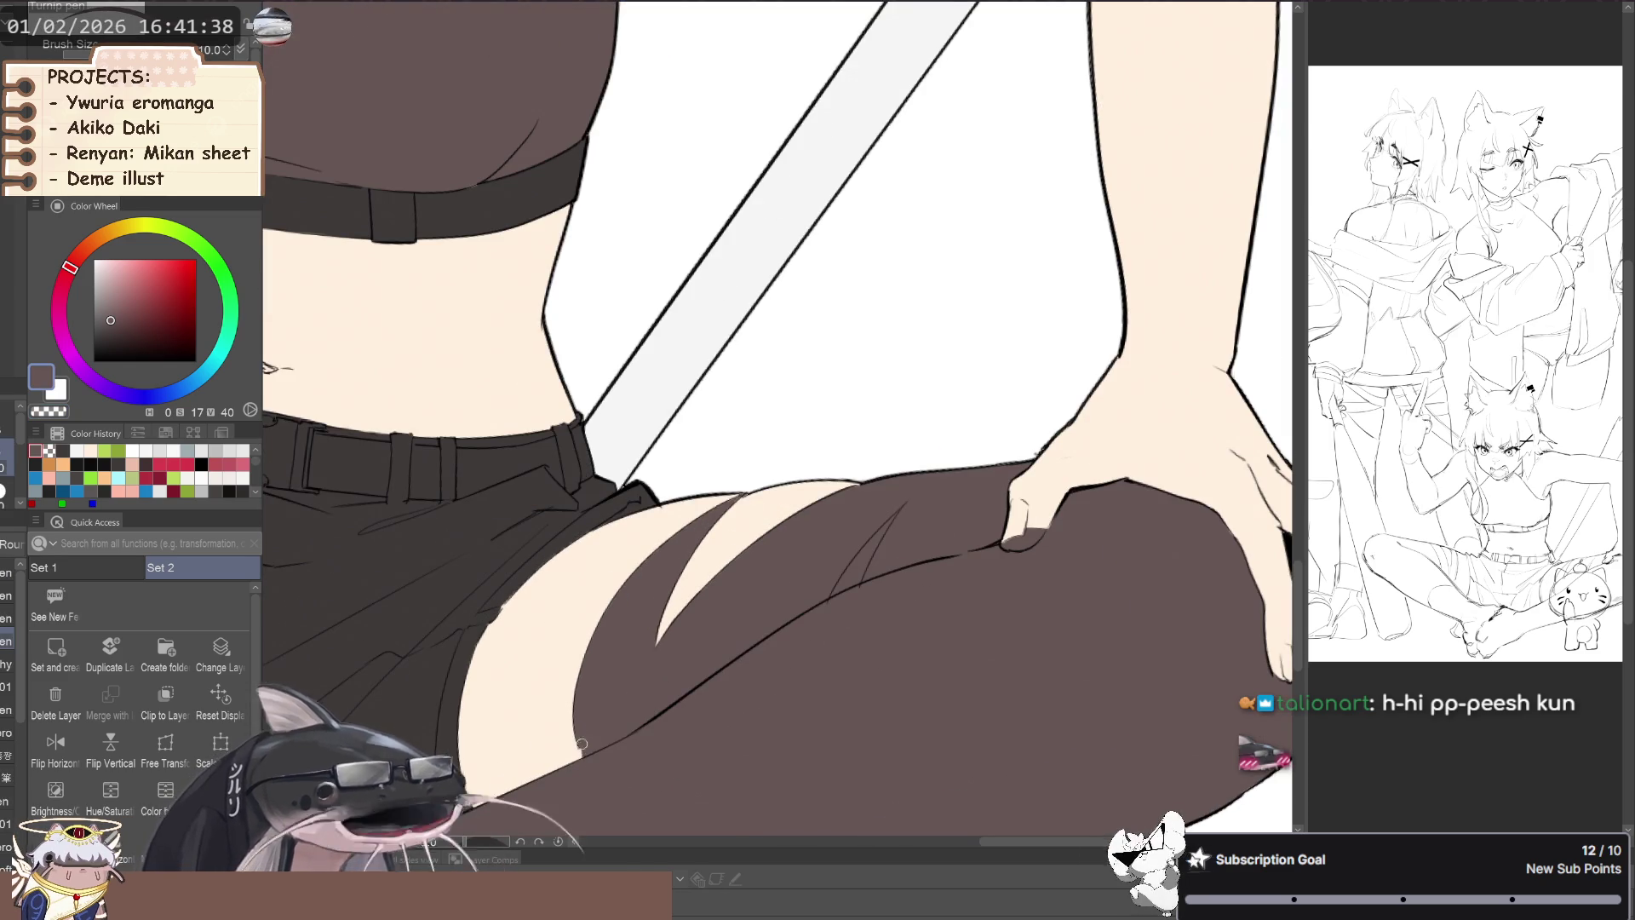
scroll(584, 749, down, 1)
- Tilt the view onto the thigh and fill the wedge-shaped tear with skin colour
mouse_move(584, 749)
mouse_down()
mouse_move(639, 659)
mouse_move(540, 627)
mouse_move(474, 547)
mouse_move(400, 403)
mouse_up()
drag(494, 546, 467, 639)
scroll(477, 656, up, 2)
scroll(528, 690, up, 2)
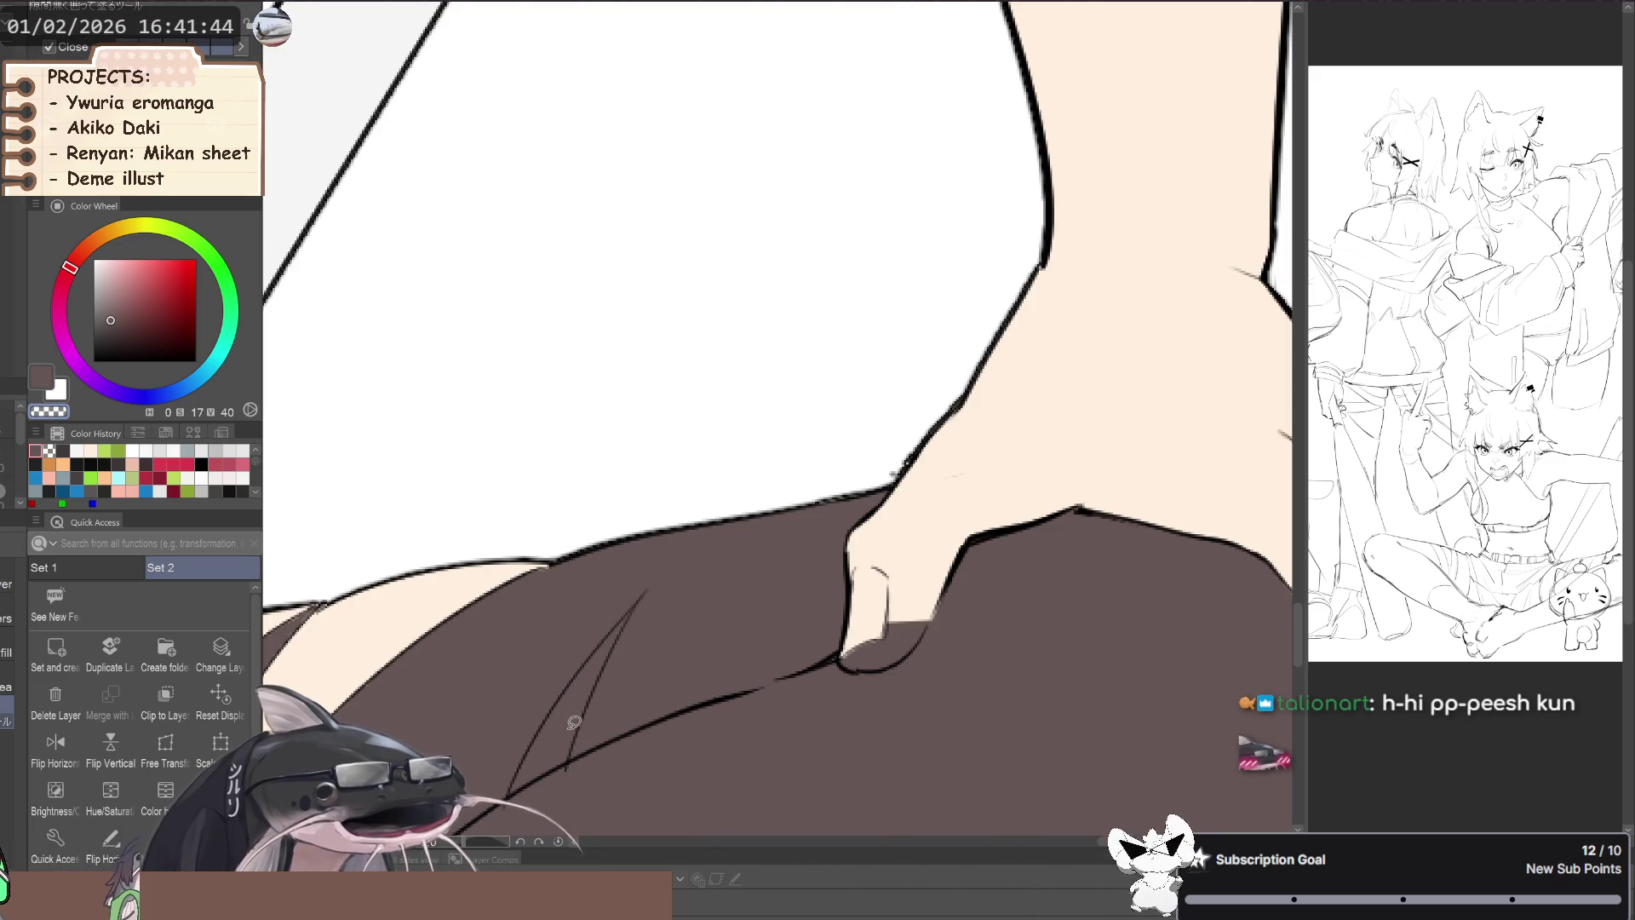
key(g)
click(561, 724)
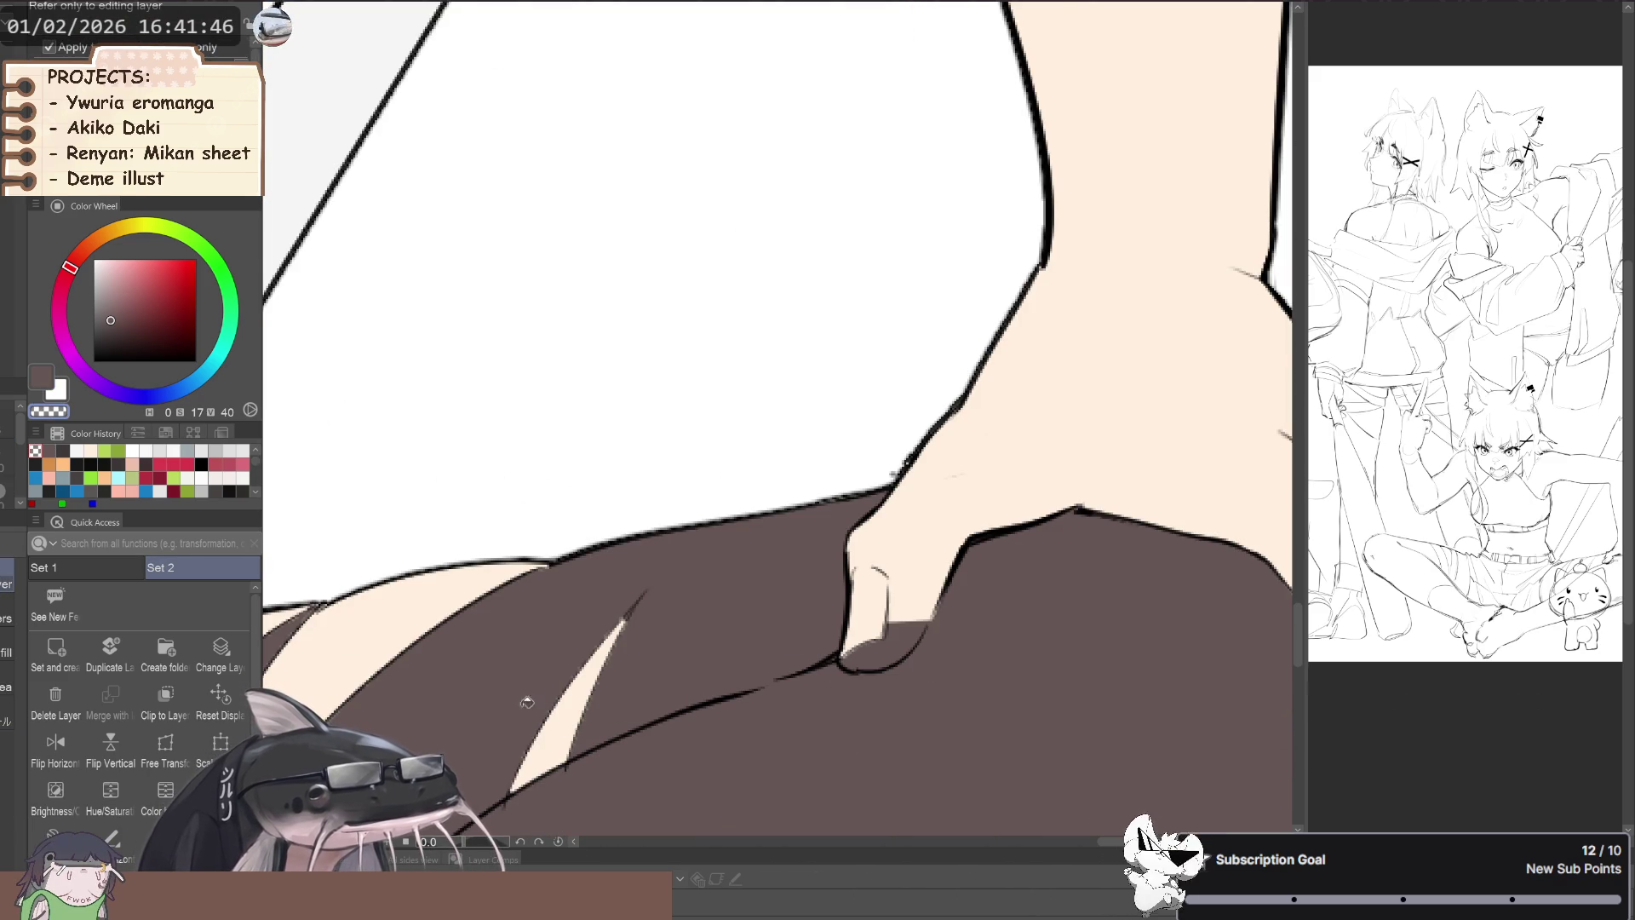
- Return the pen from transparent to the draw colour and zoom out over the torso and thigh
drag(536, 705, 478, 766)
key(p)
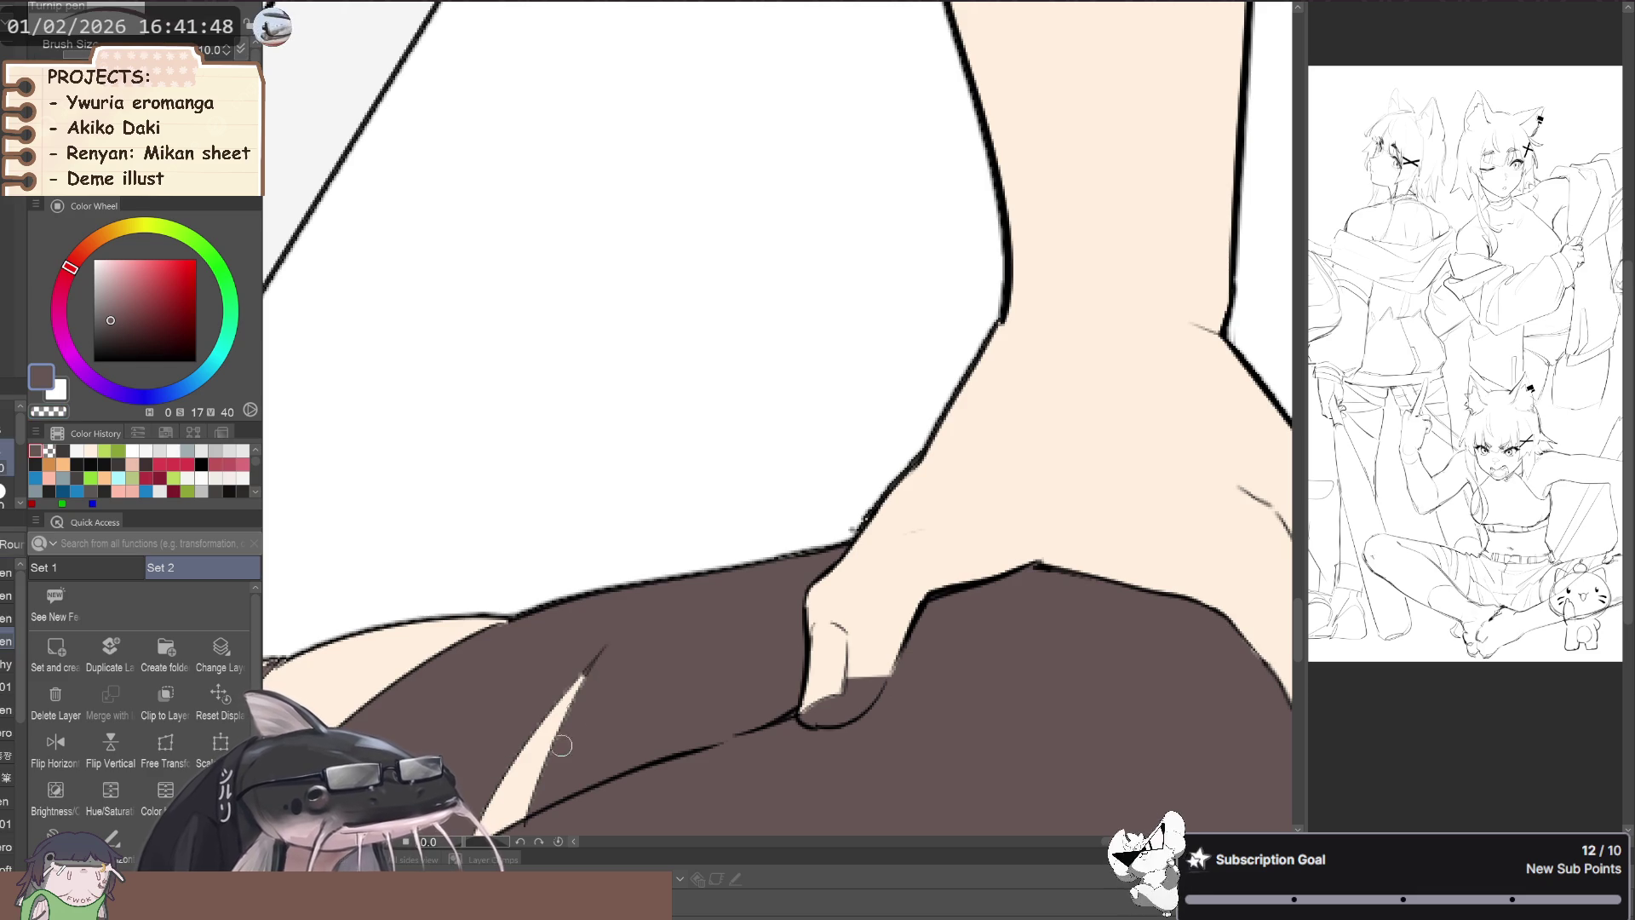
drag(573, 718, 667, 650)
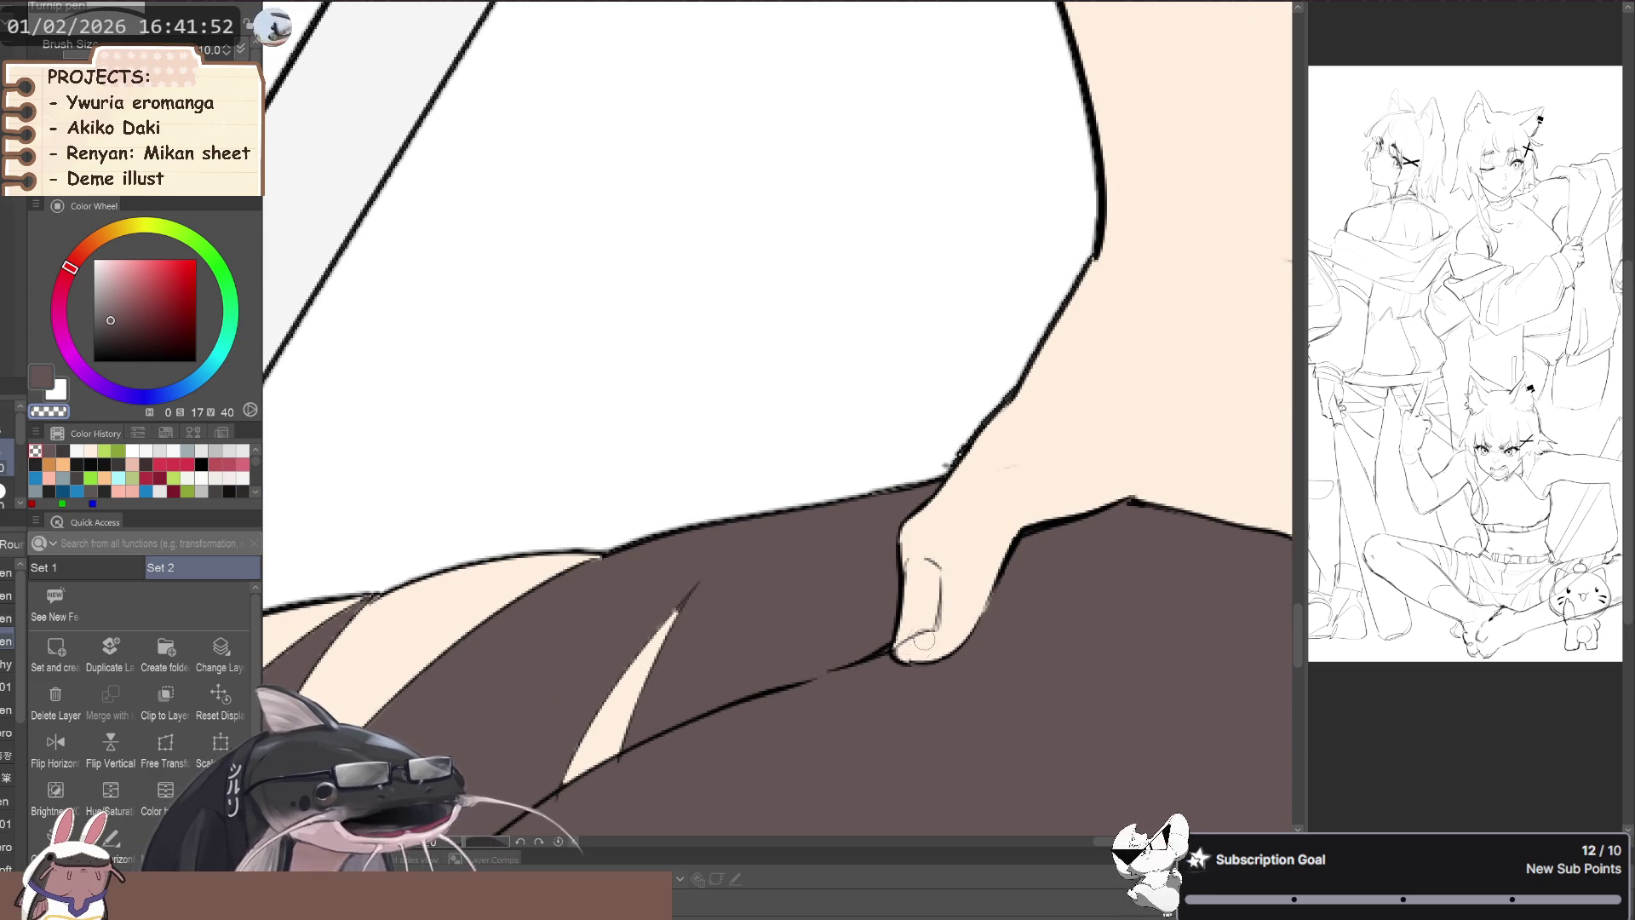
scroll(918, 649, down, 3)
scroll(701, 613, up, 3)
key(c)
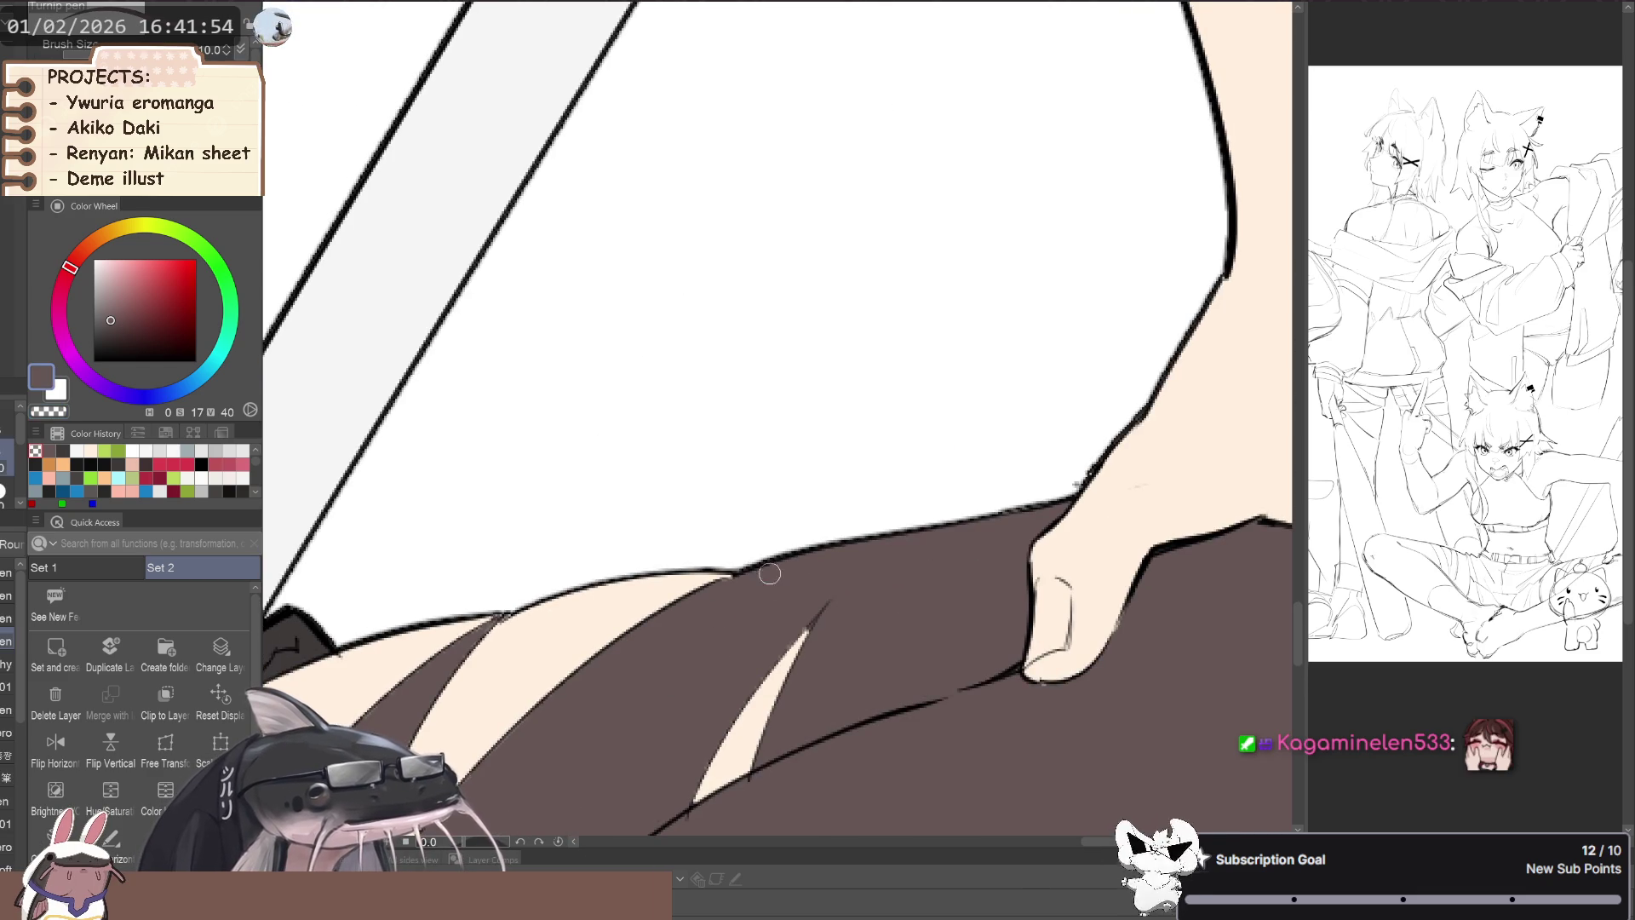
scroll(740, 587, down, 3)
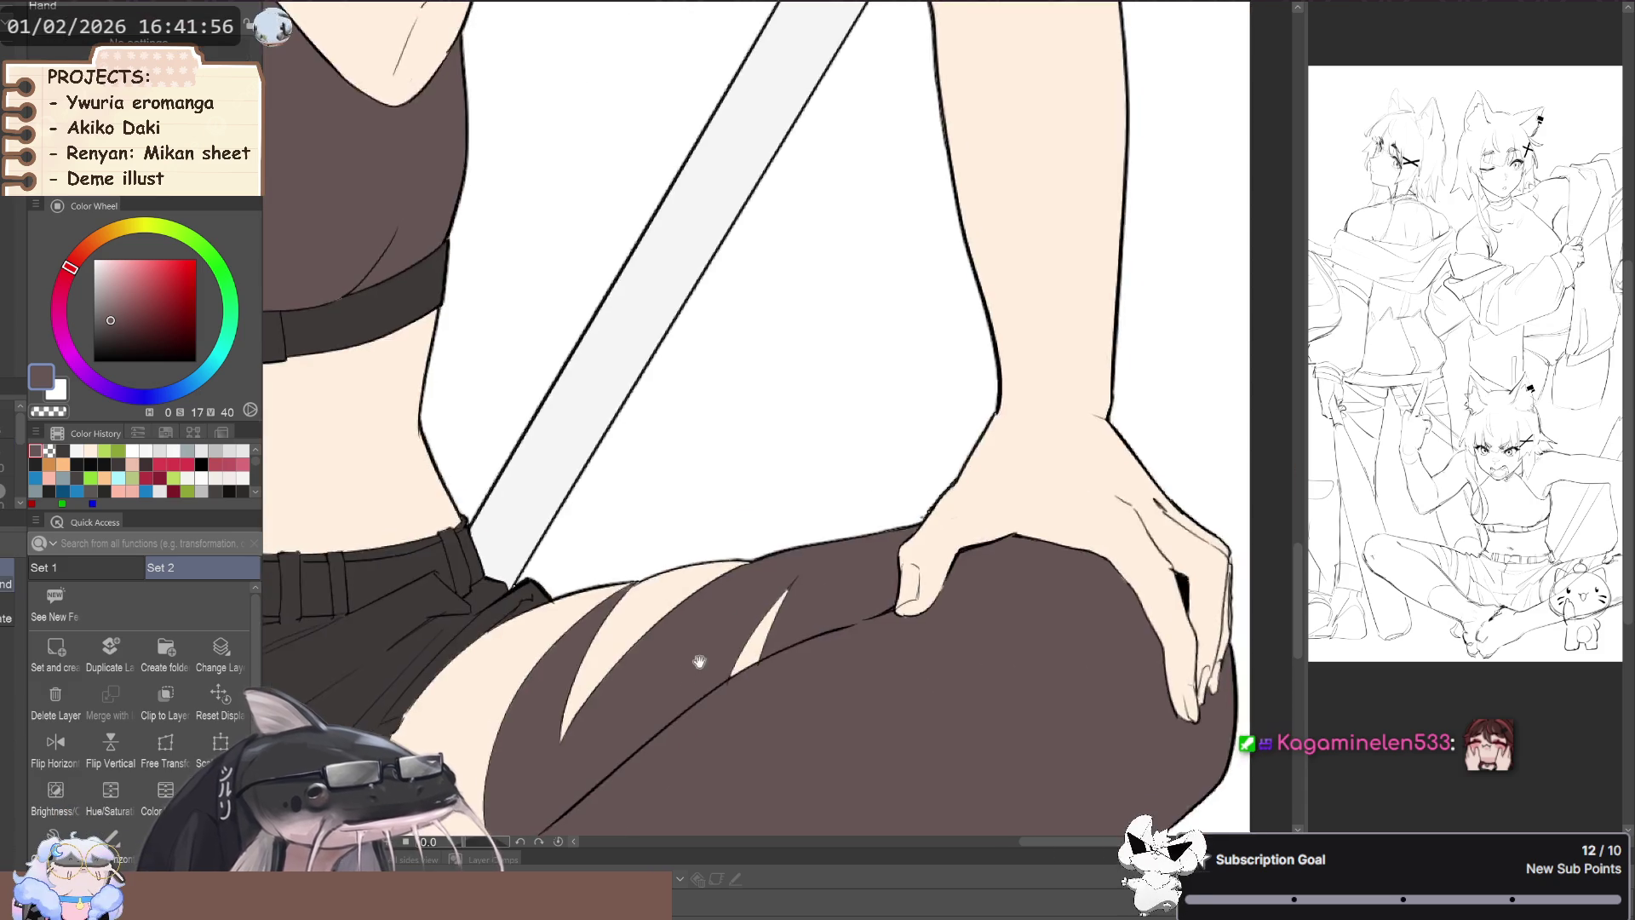
drag(694, 657, 480, 465)
scroll(480, 464, down, 2)
scroll(443, 545, down, 2)
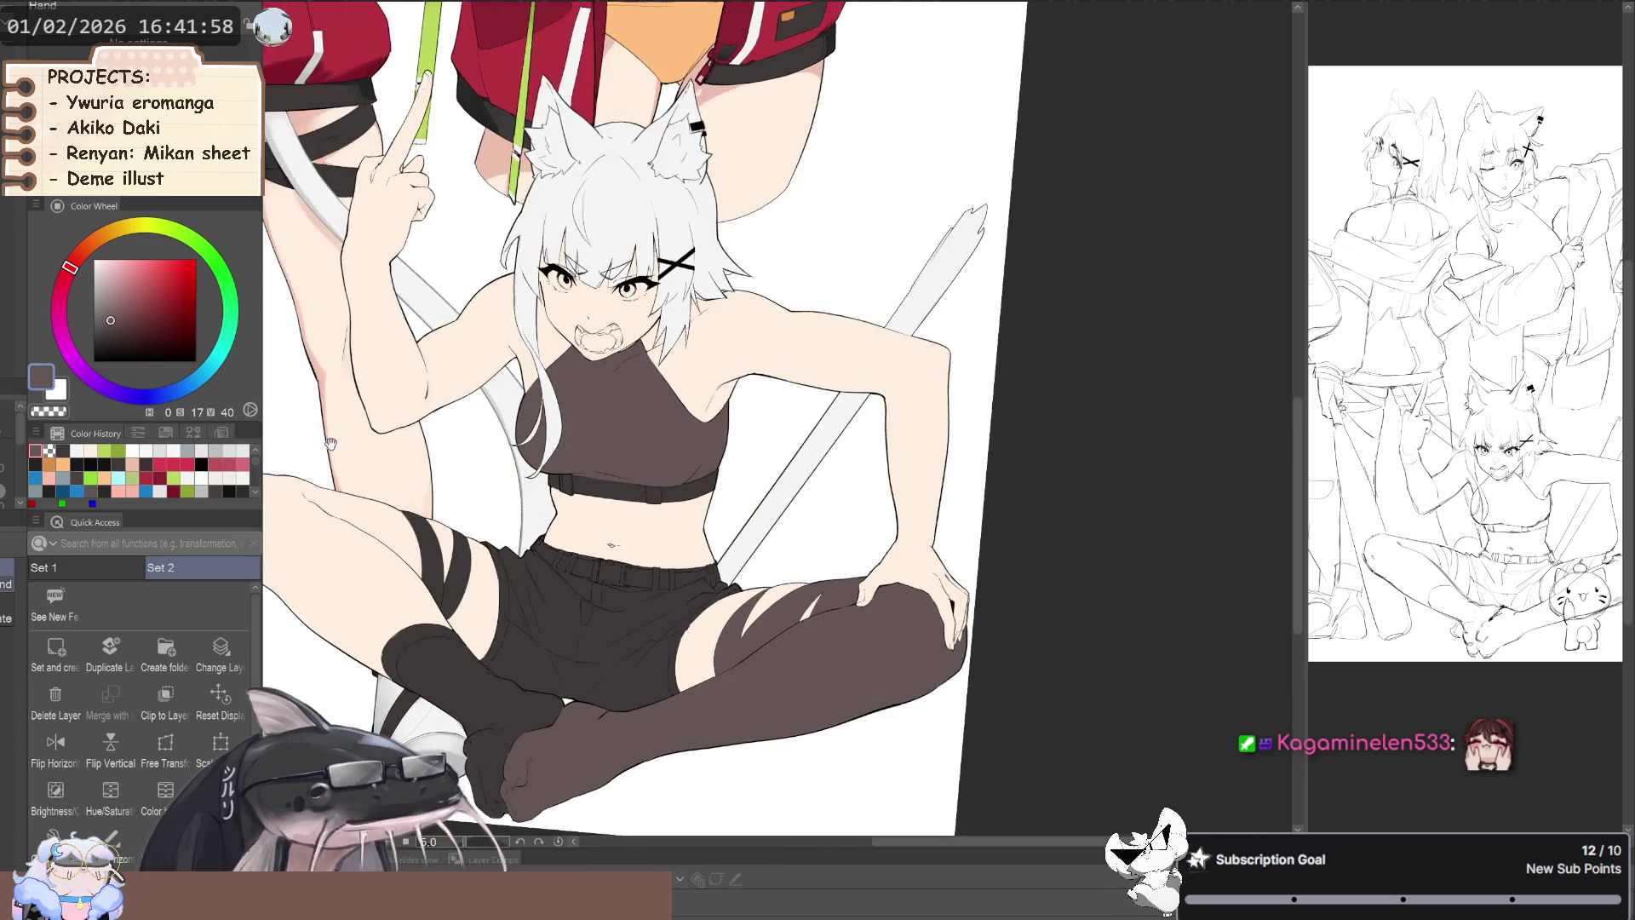
scroll(417, 605, down, 2)
scroll(407, 629, down, 3)
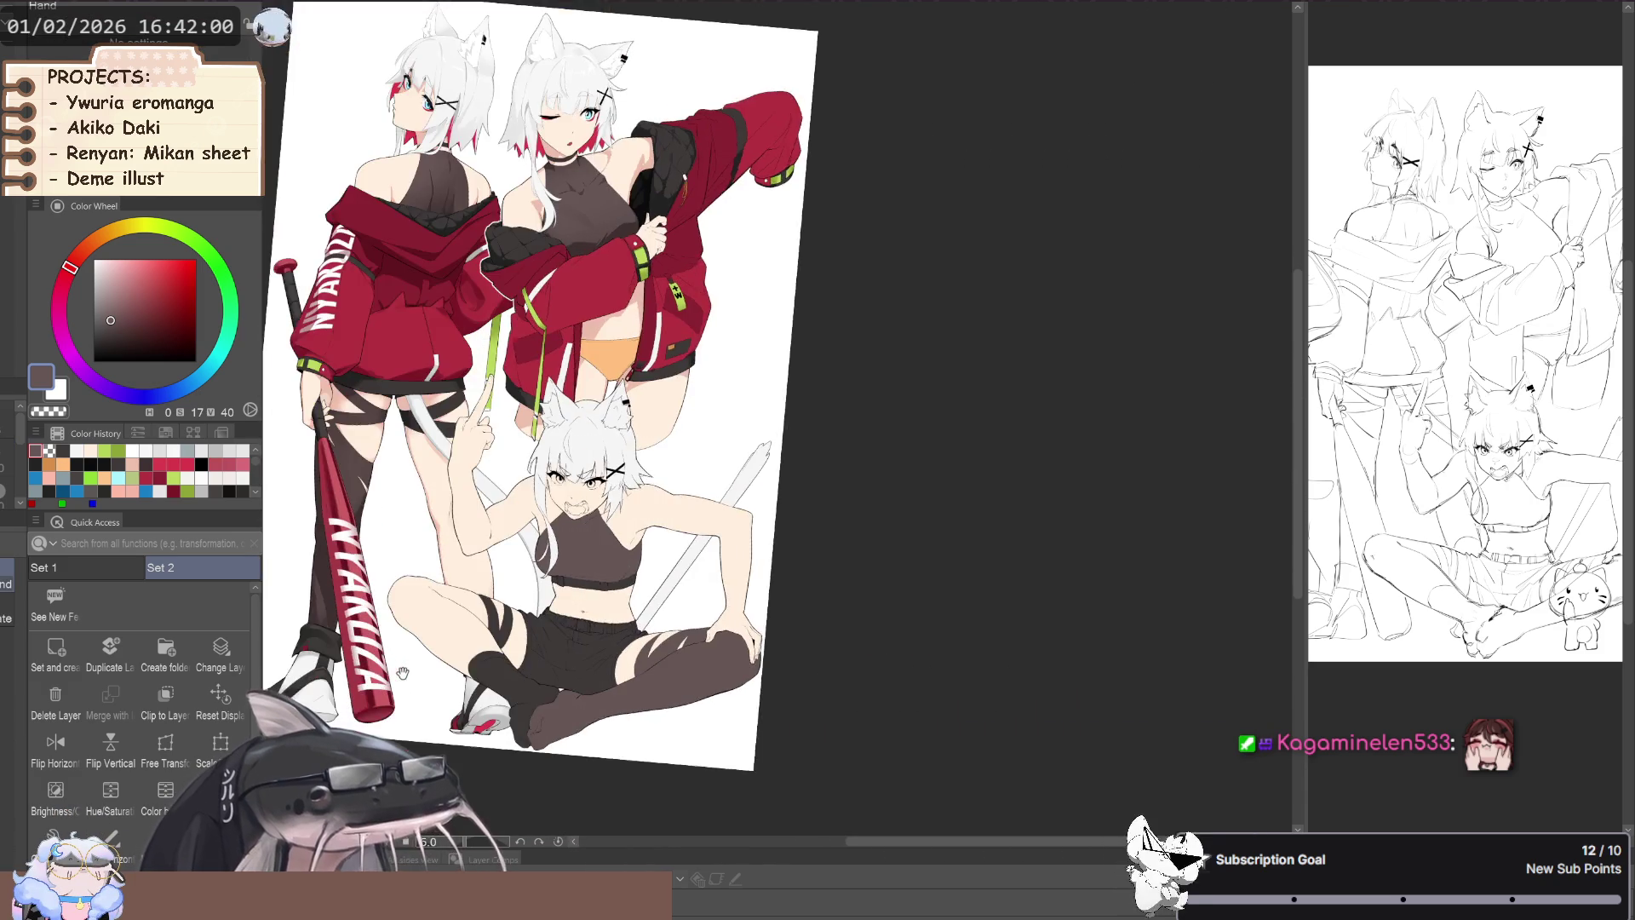
click(557, 842)
scroll(439, 644, up, 3)
scroll(430, 598, up, 1)
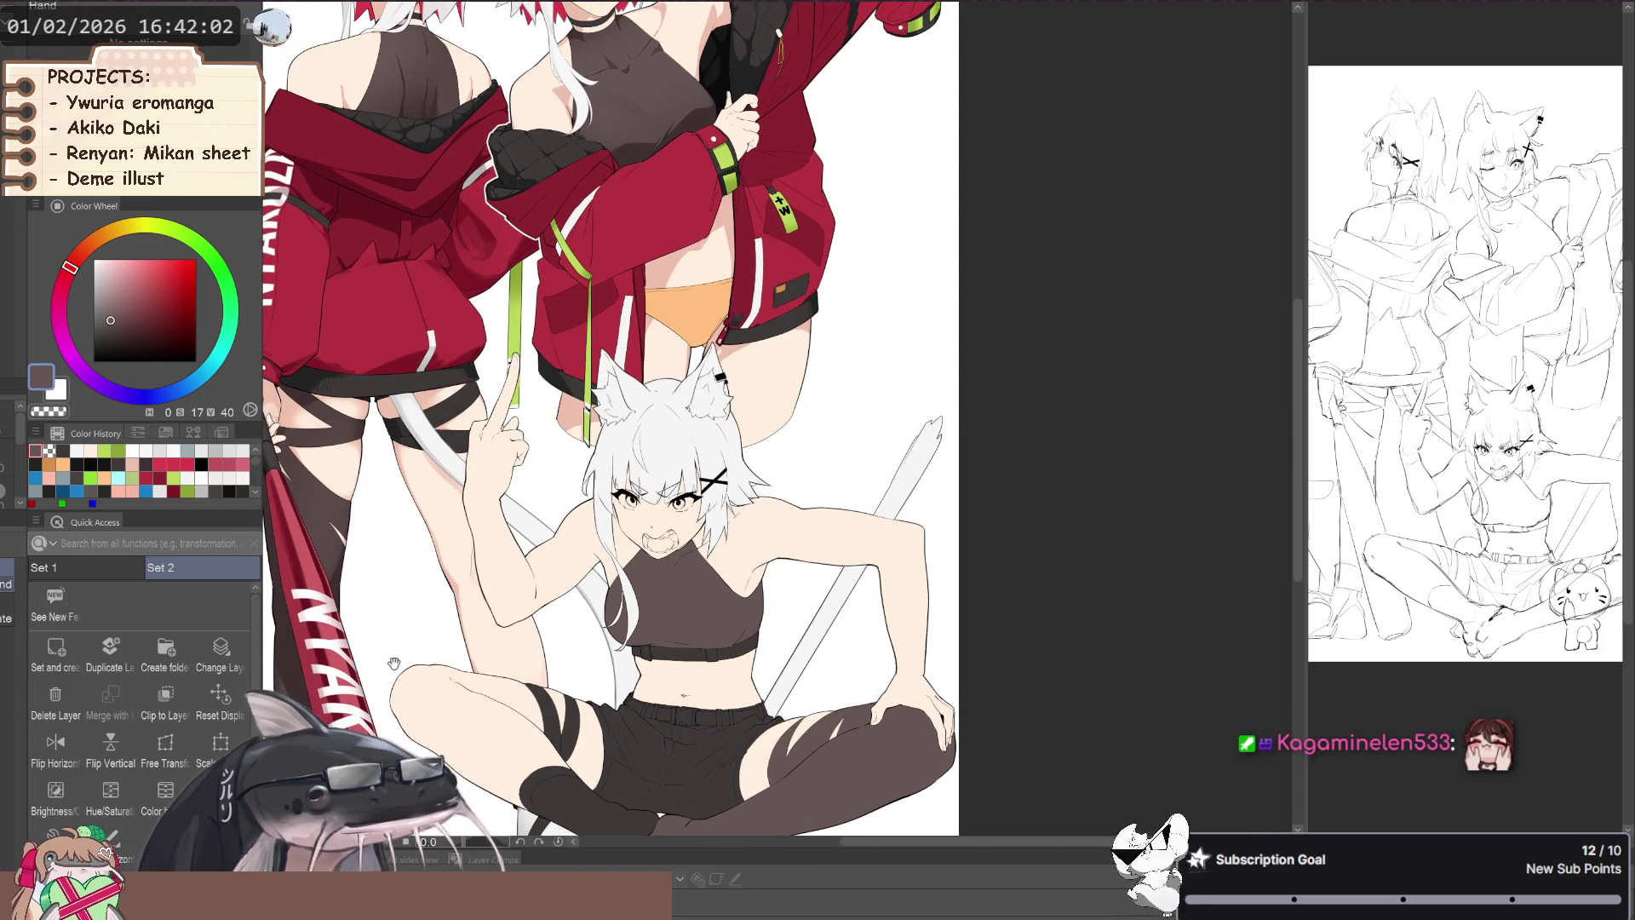
scroll(409, 658, down, 1)
scroll(442, 656, down, 1)
scroll(498, 653, down, 1)
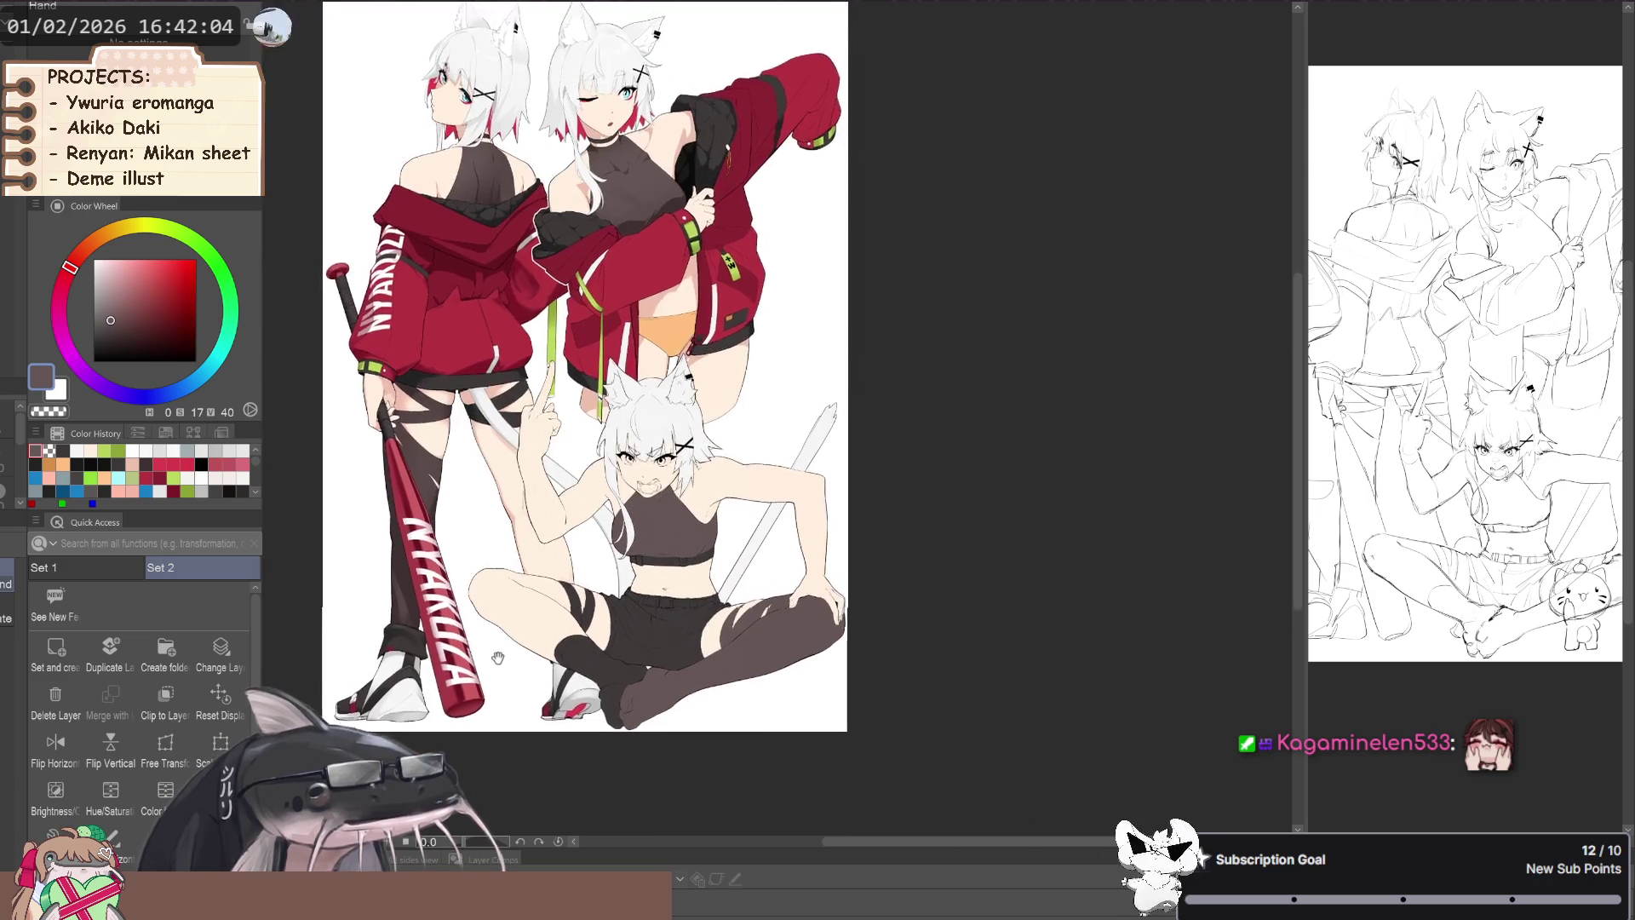
scroll(498, 653, up, 2)
drag(430, 578, 434, 561)
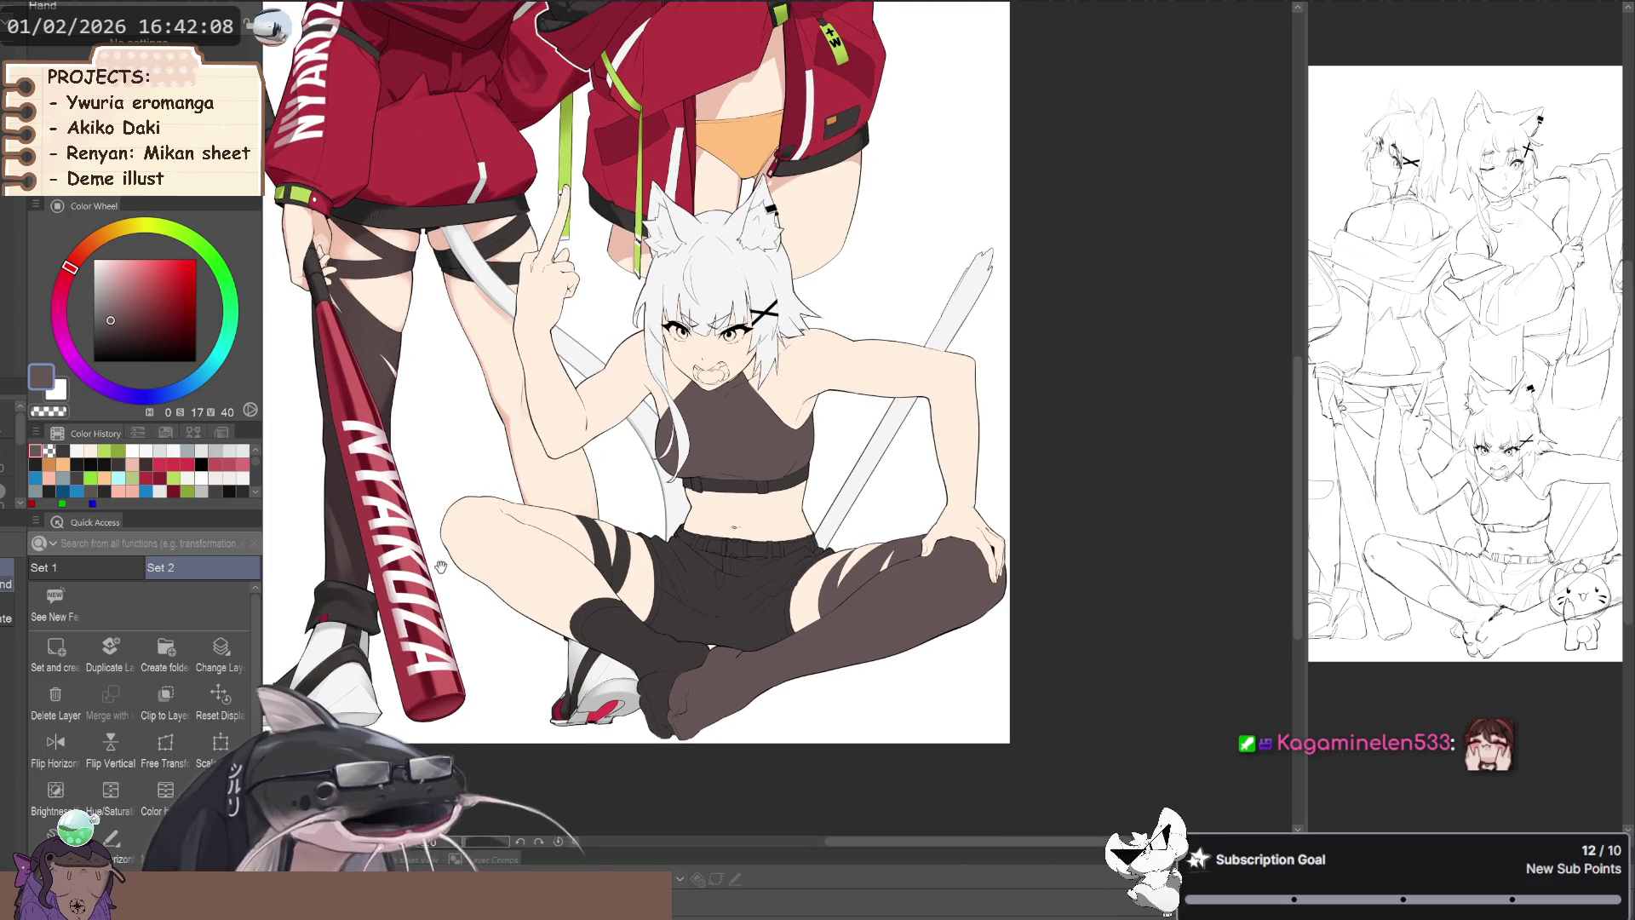
drag(488, 566, 488, 586)
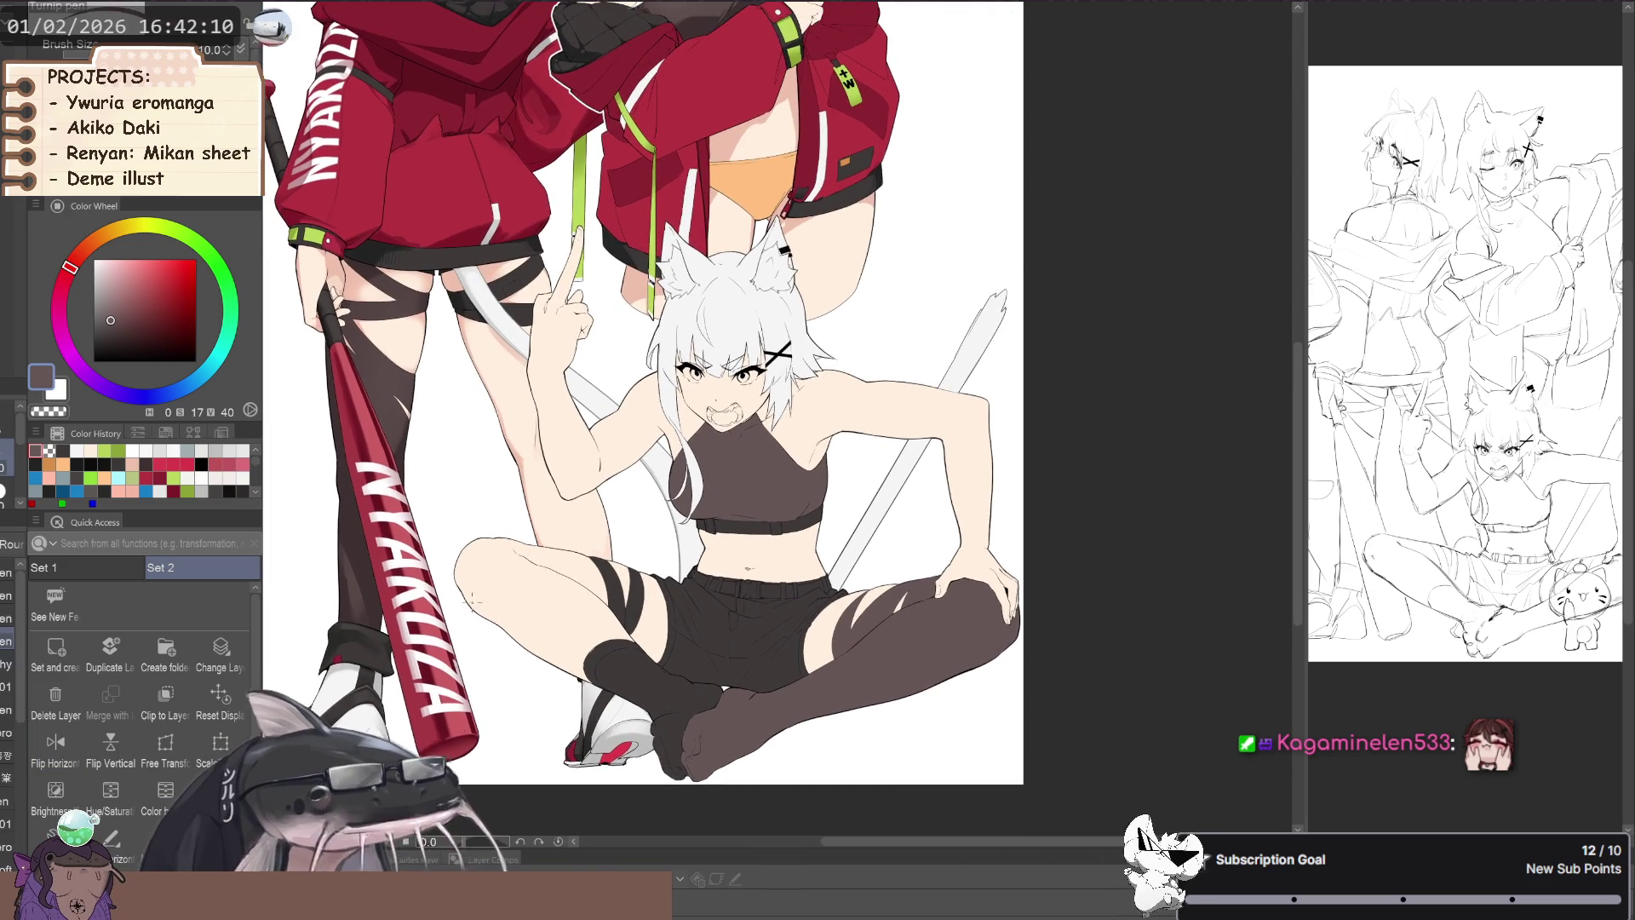
scroll(442, 597, down, 2)
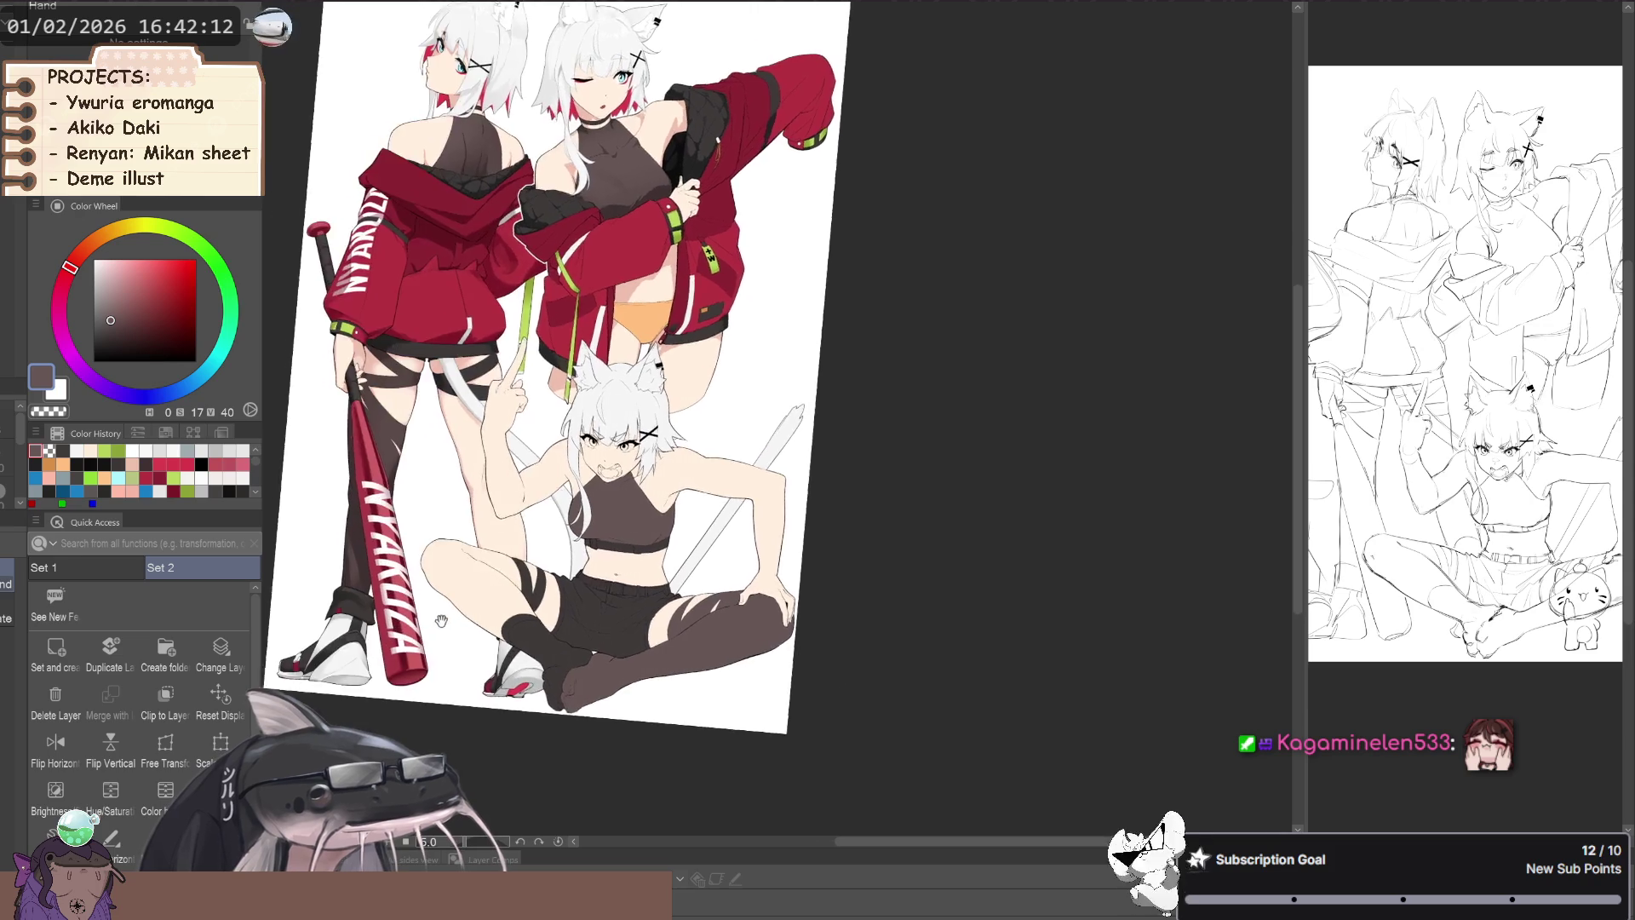
scroll(449, 587, up, 2)
key(p)
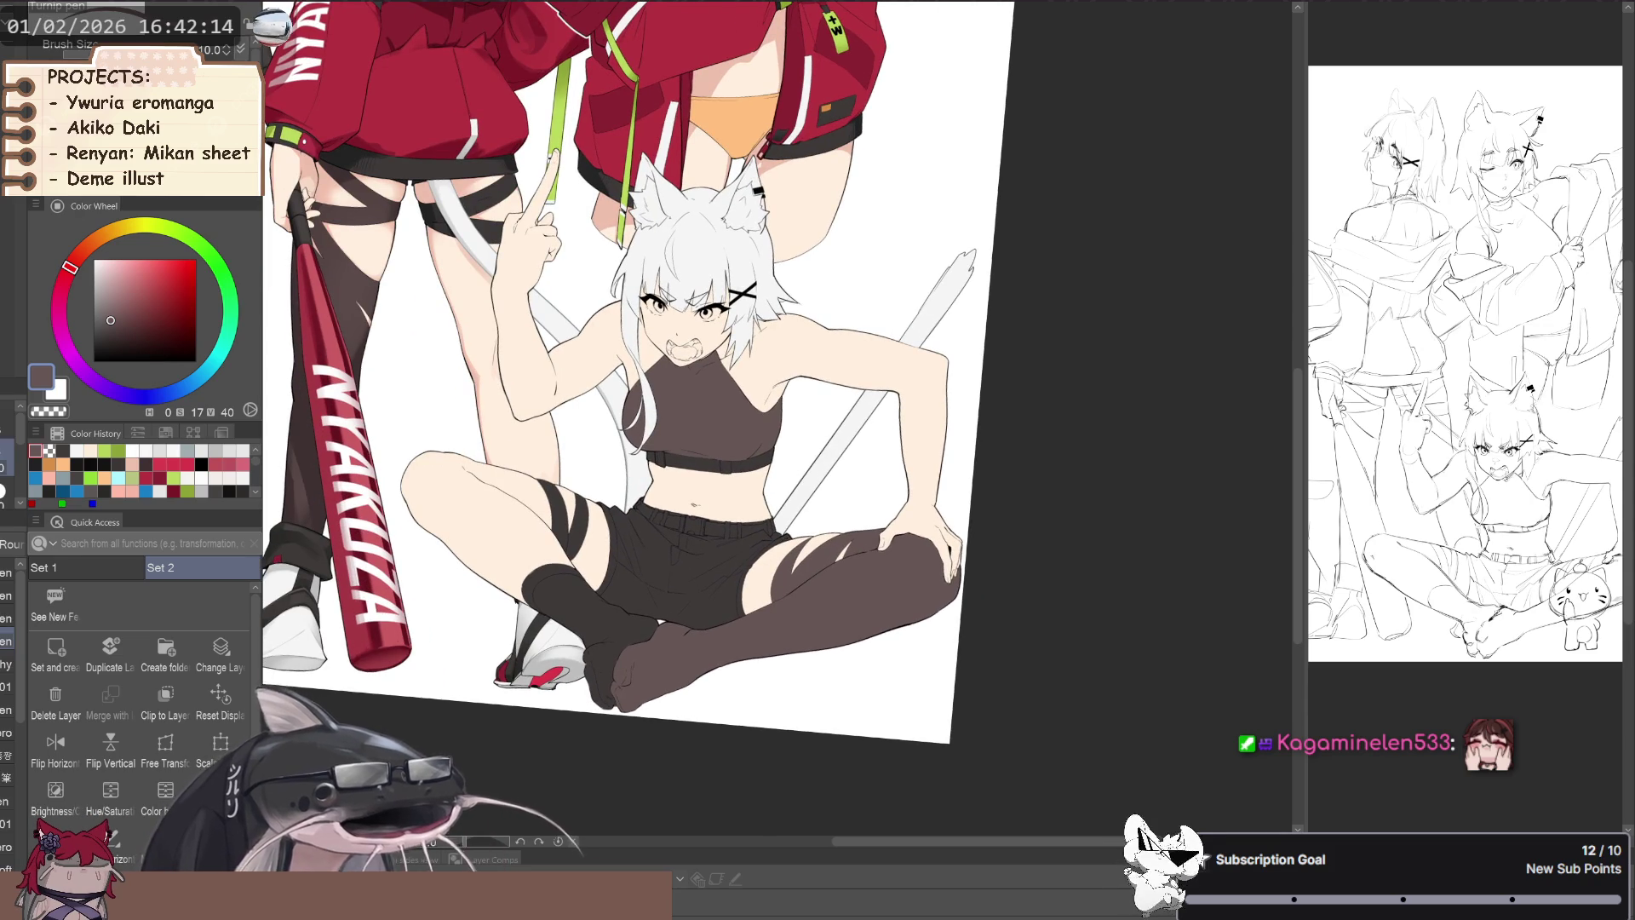
scroll(498, 317, up, 1)
scroll(497, 317, up, 1)
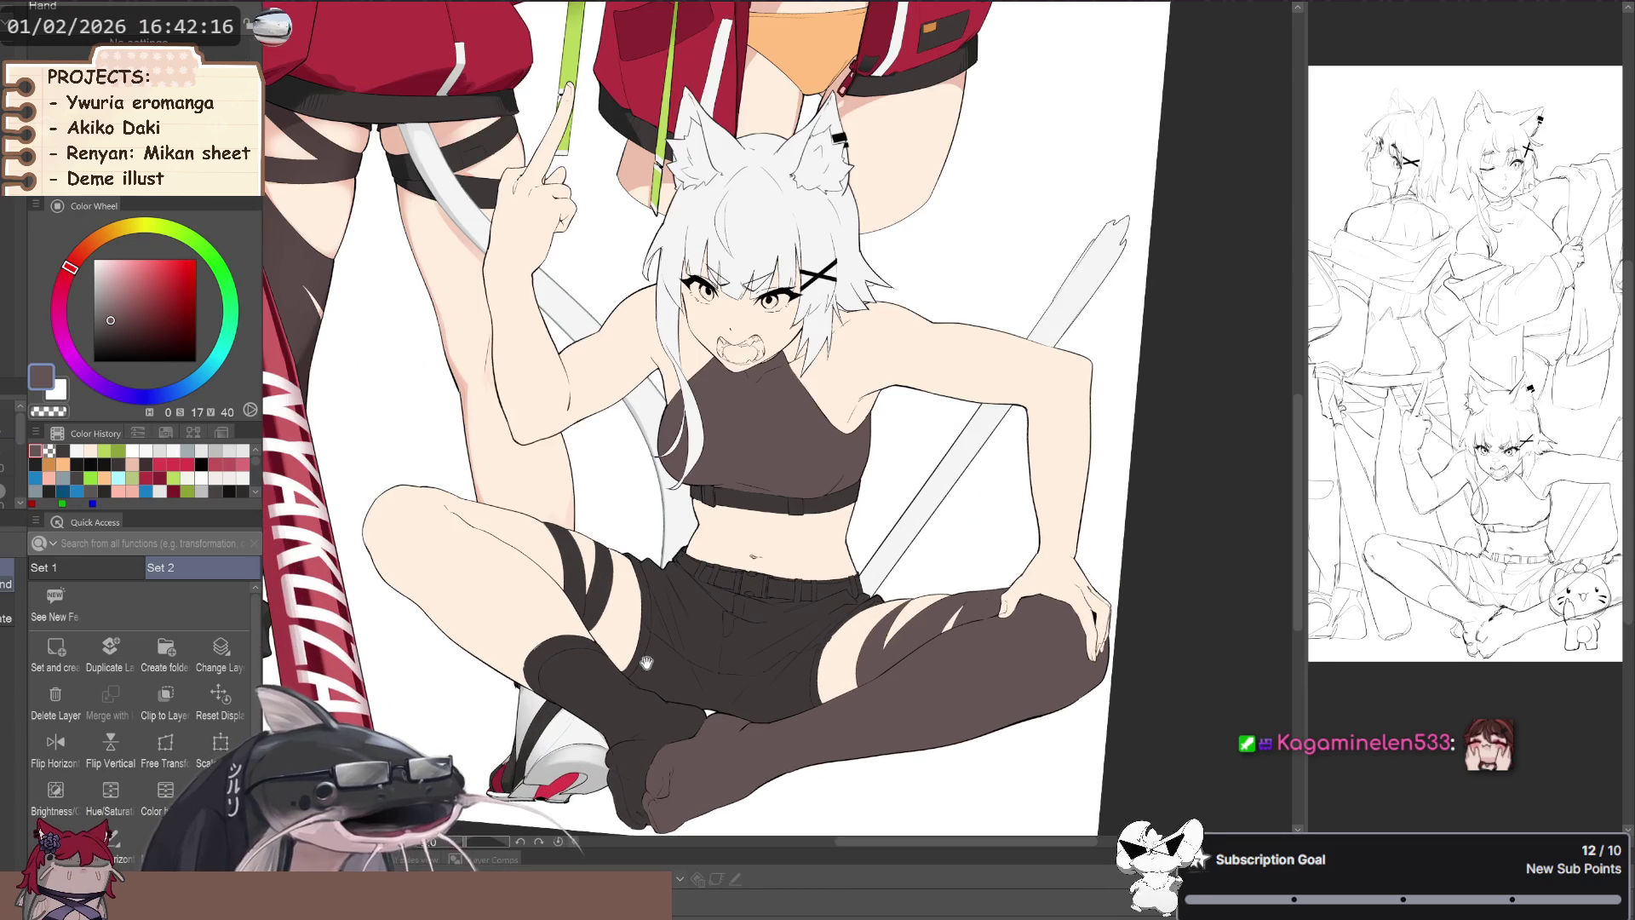
scroll(667, 554, up, 1)
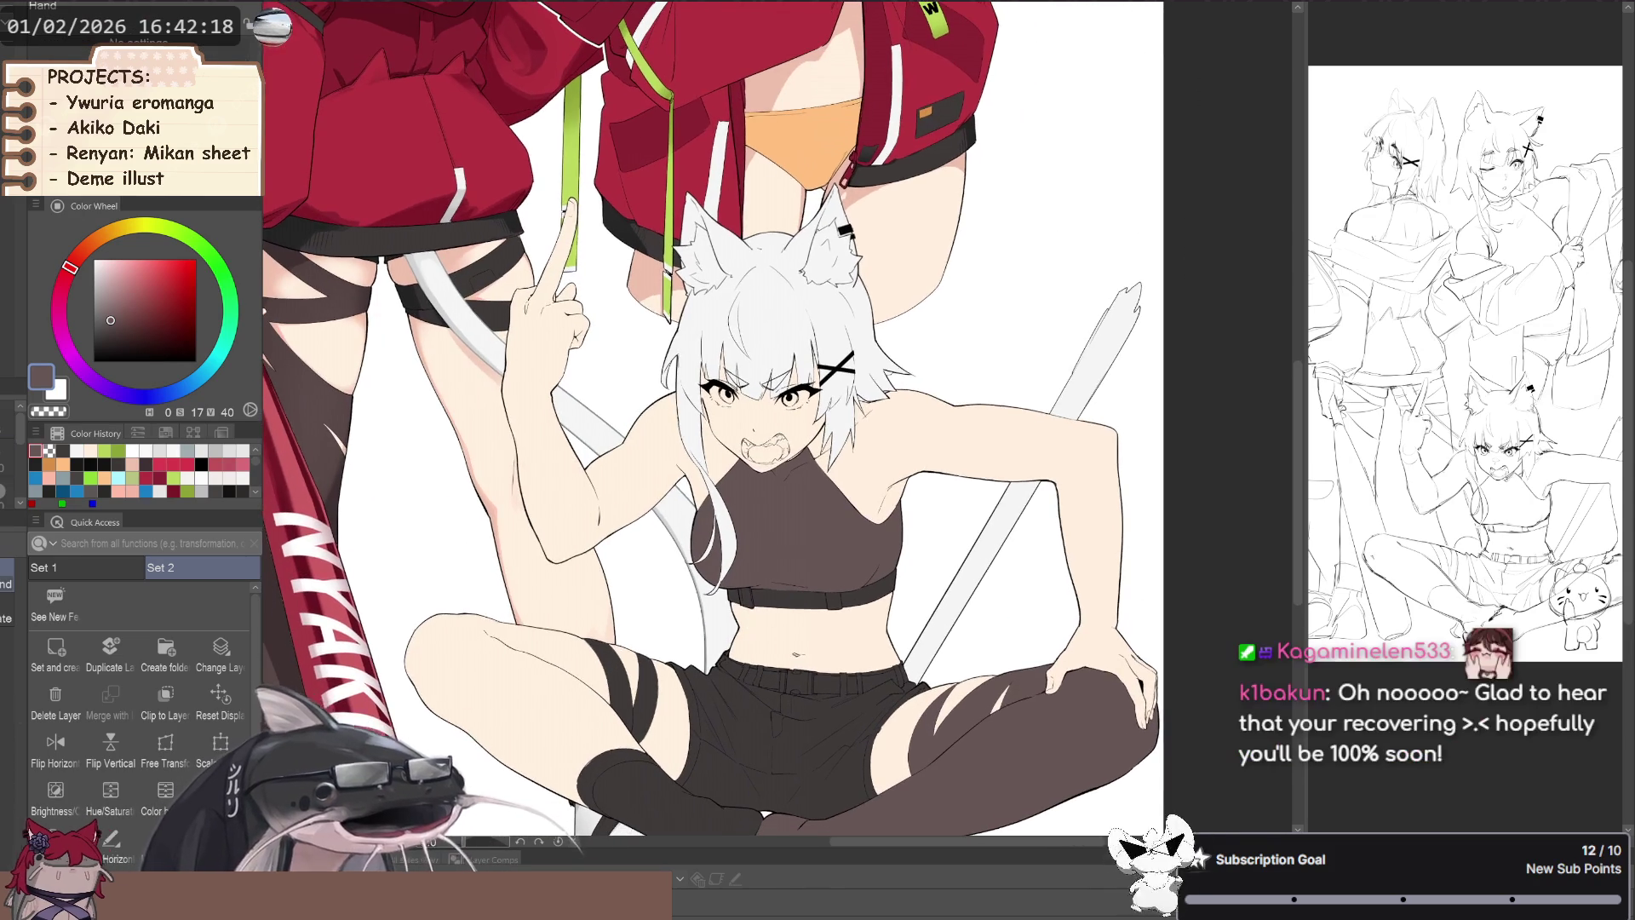
drag(649, 579, 668, 553)
scroll(668, 553, down, 1)
scroll(1005, 693, up, 1)
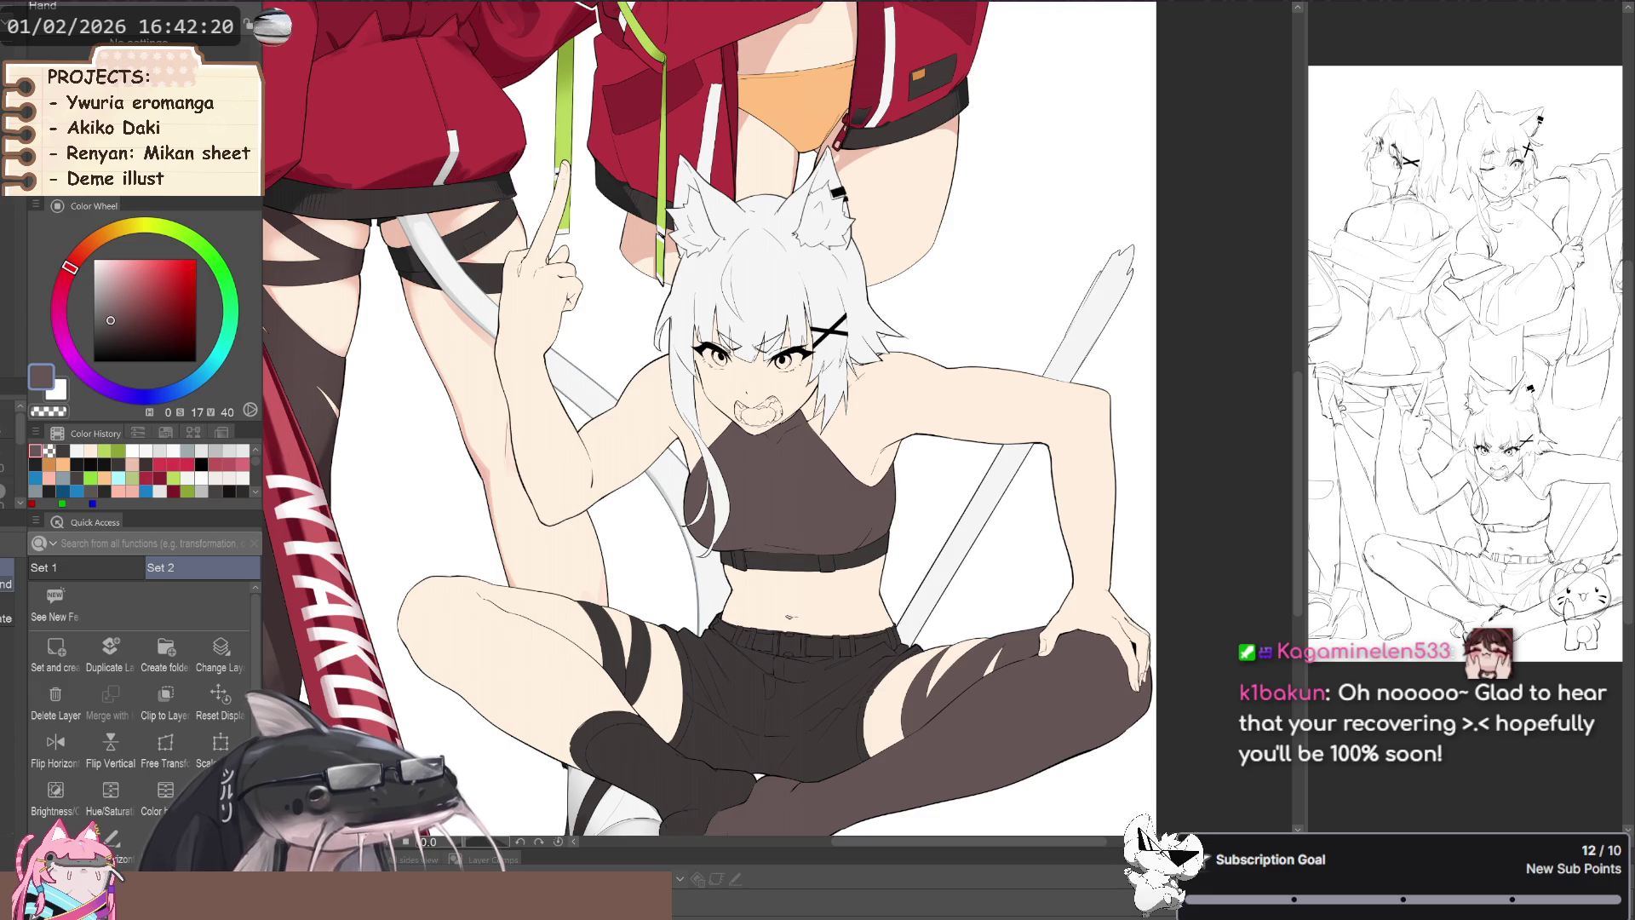
drag(1005, 694, 903, 915)
scroll(756, 232, down, 1)
scroll(756, 232, up, 2)
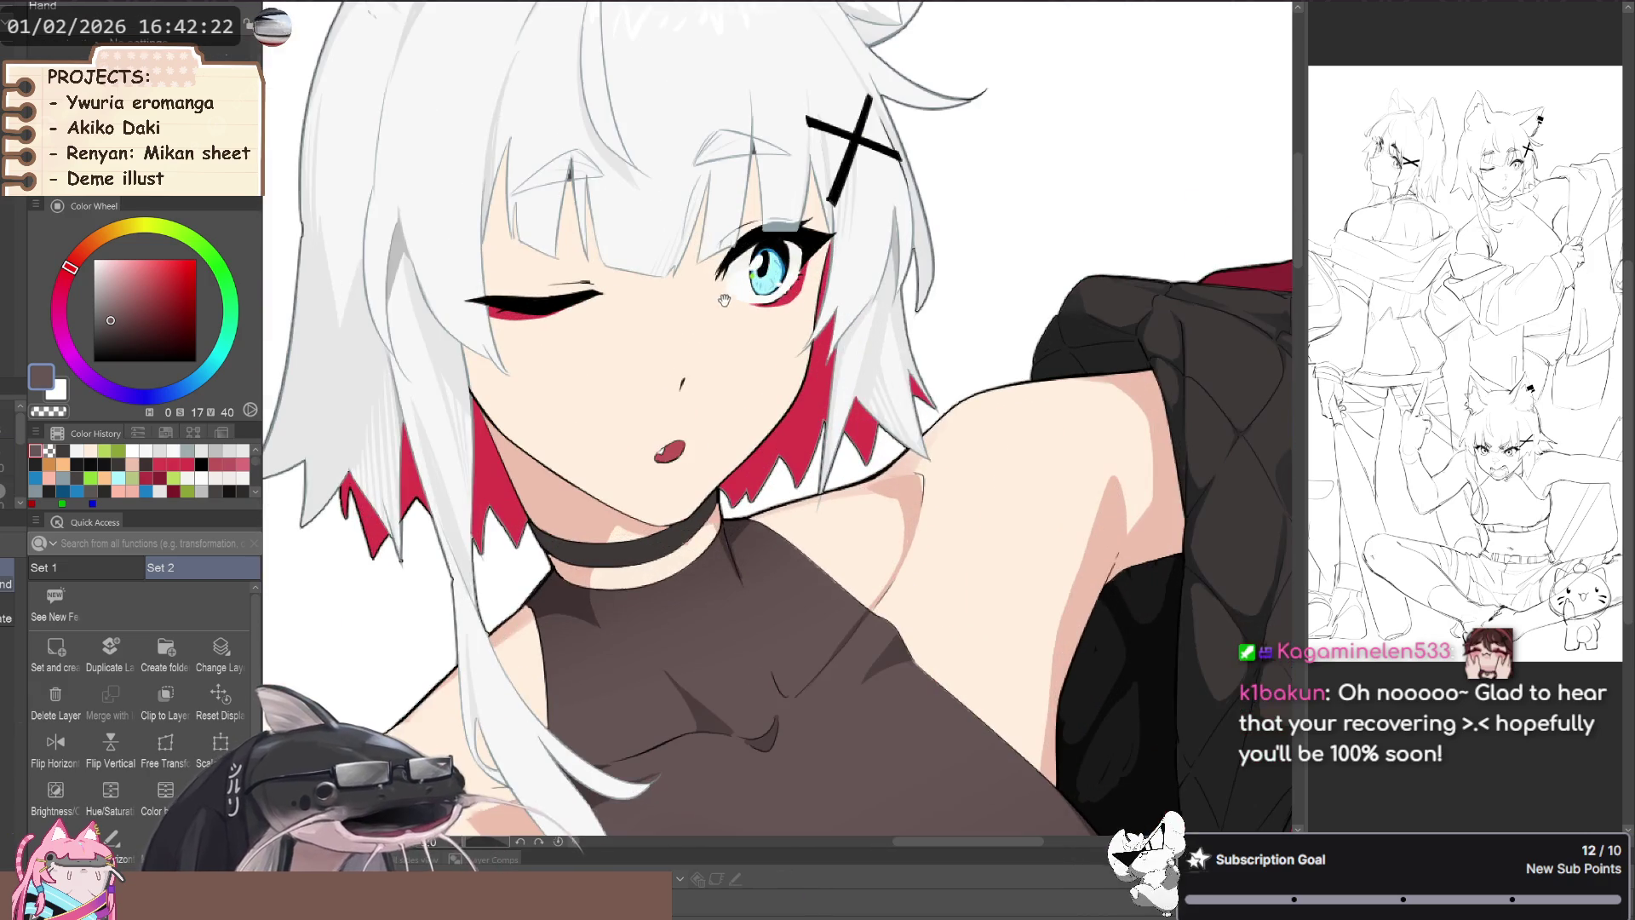
- Sample white from the winking girl, then a light grey from the left girl
scroll(752, 274, up, 1)
alt+click(753, 274)
scroll(748, 275, down, 1)
scroll(748, 275, down, 1)
drag(757, 460, 757, 350)
scroll(705, 460, down, 1)
scroll(656, 371, down, 1)
scroll(656, 498, up, 2)
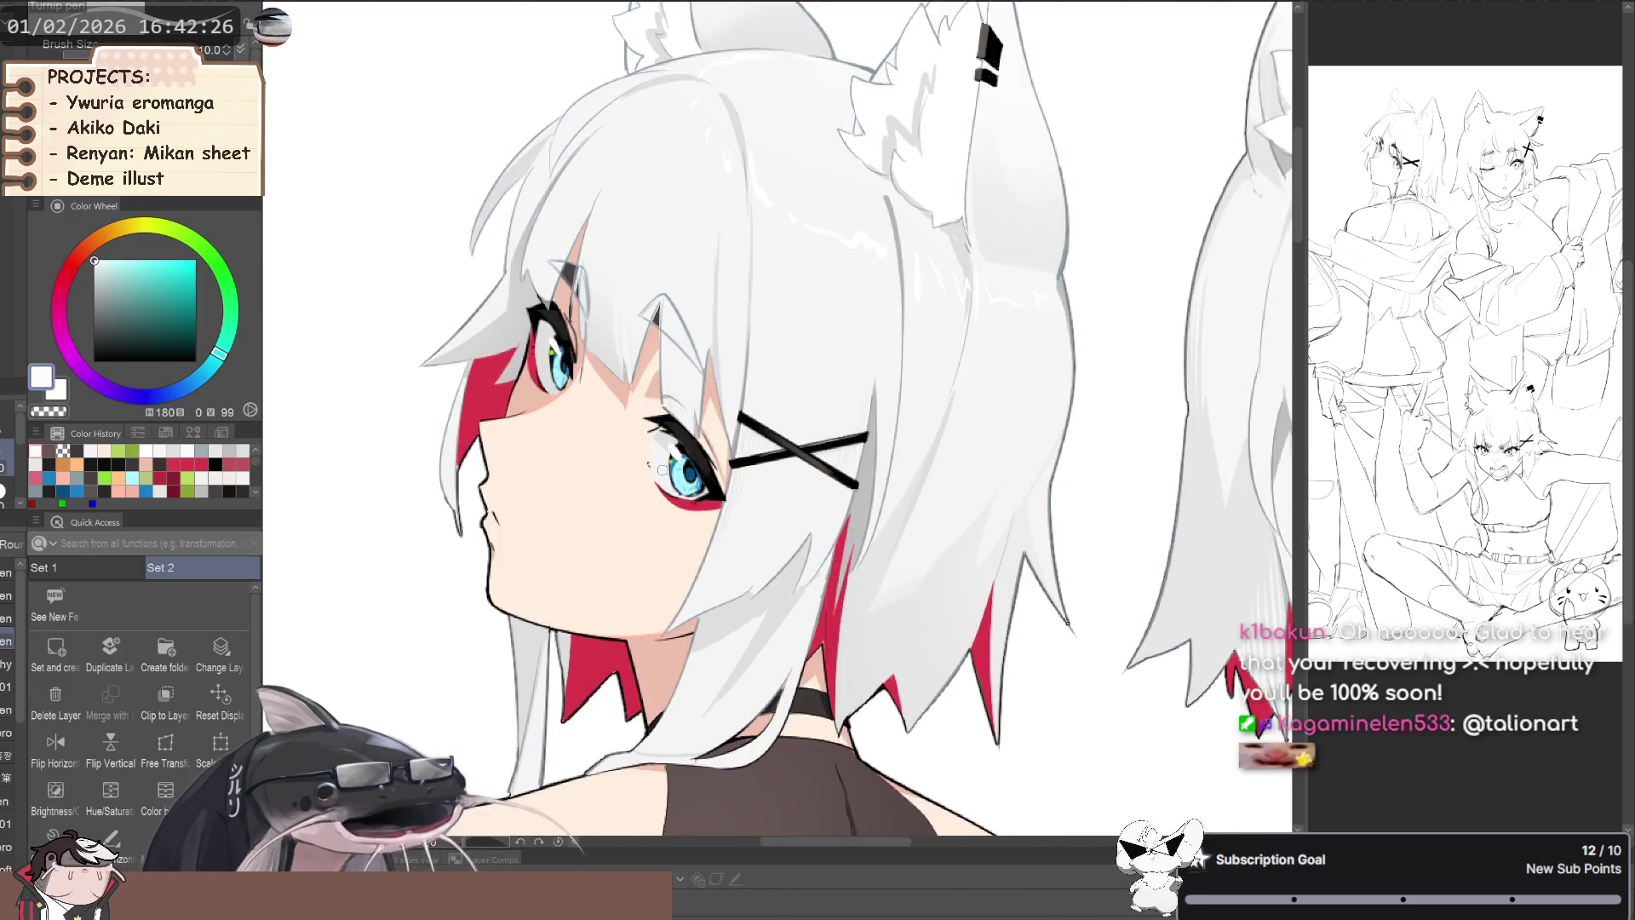
scroll(656, 498, up, 1)
alt+click(656, 498)
scroll(656, 499, down, 1)
- Rotate the canvas about -55° and touch up the crouching girl's face and fangs
drag(655, 498, 673, 136)
scroll(728, 492, up, 1)
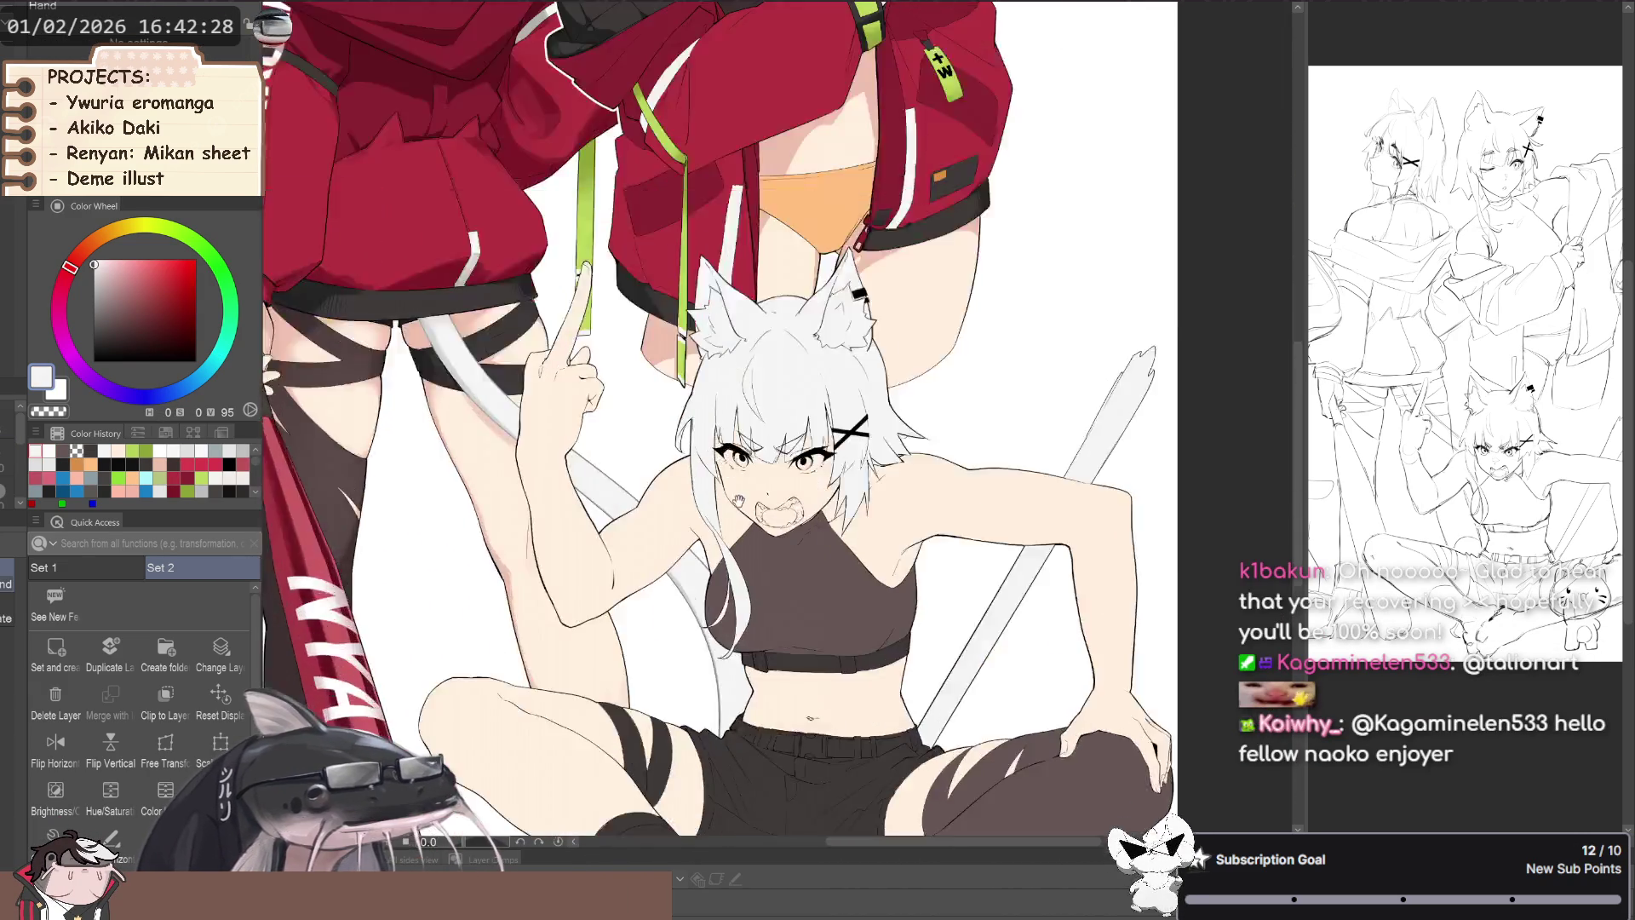
scroll(728, 492, up, 1)
scroll(807, 436, up, 2)
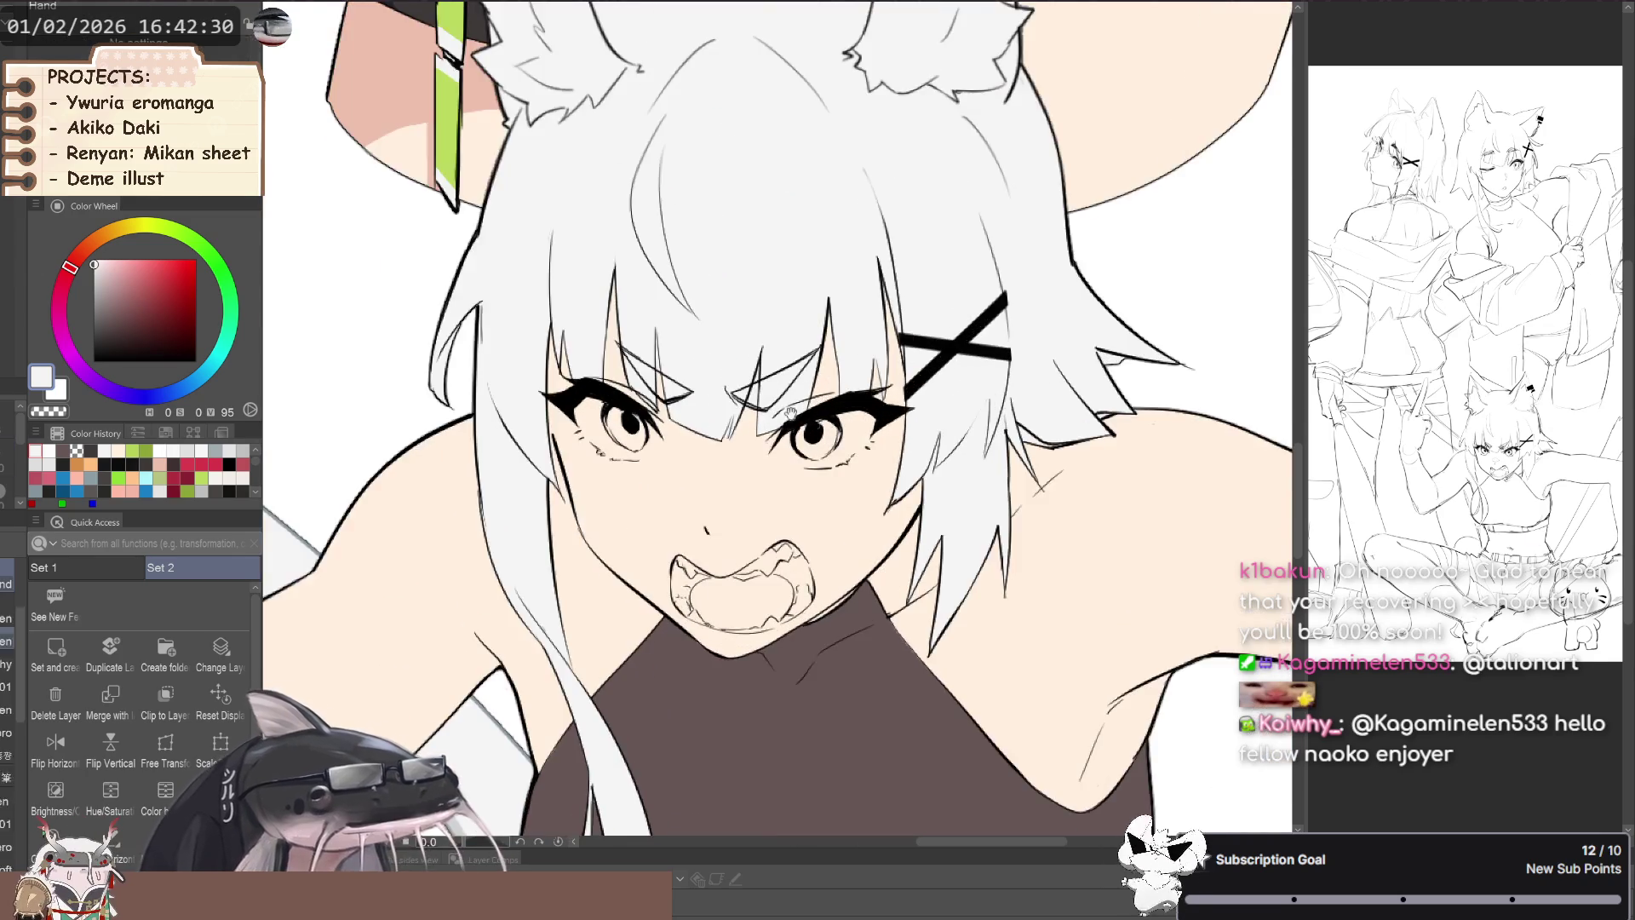
drag(807, 436, 910, 468)
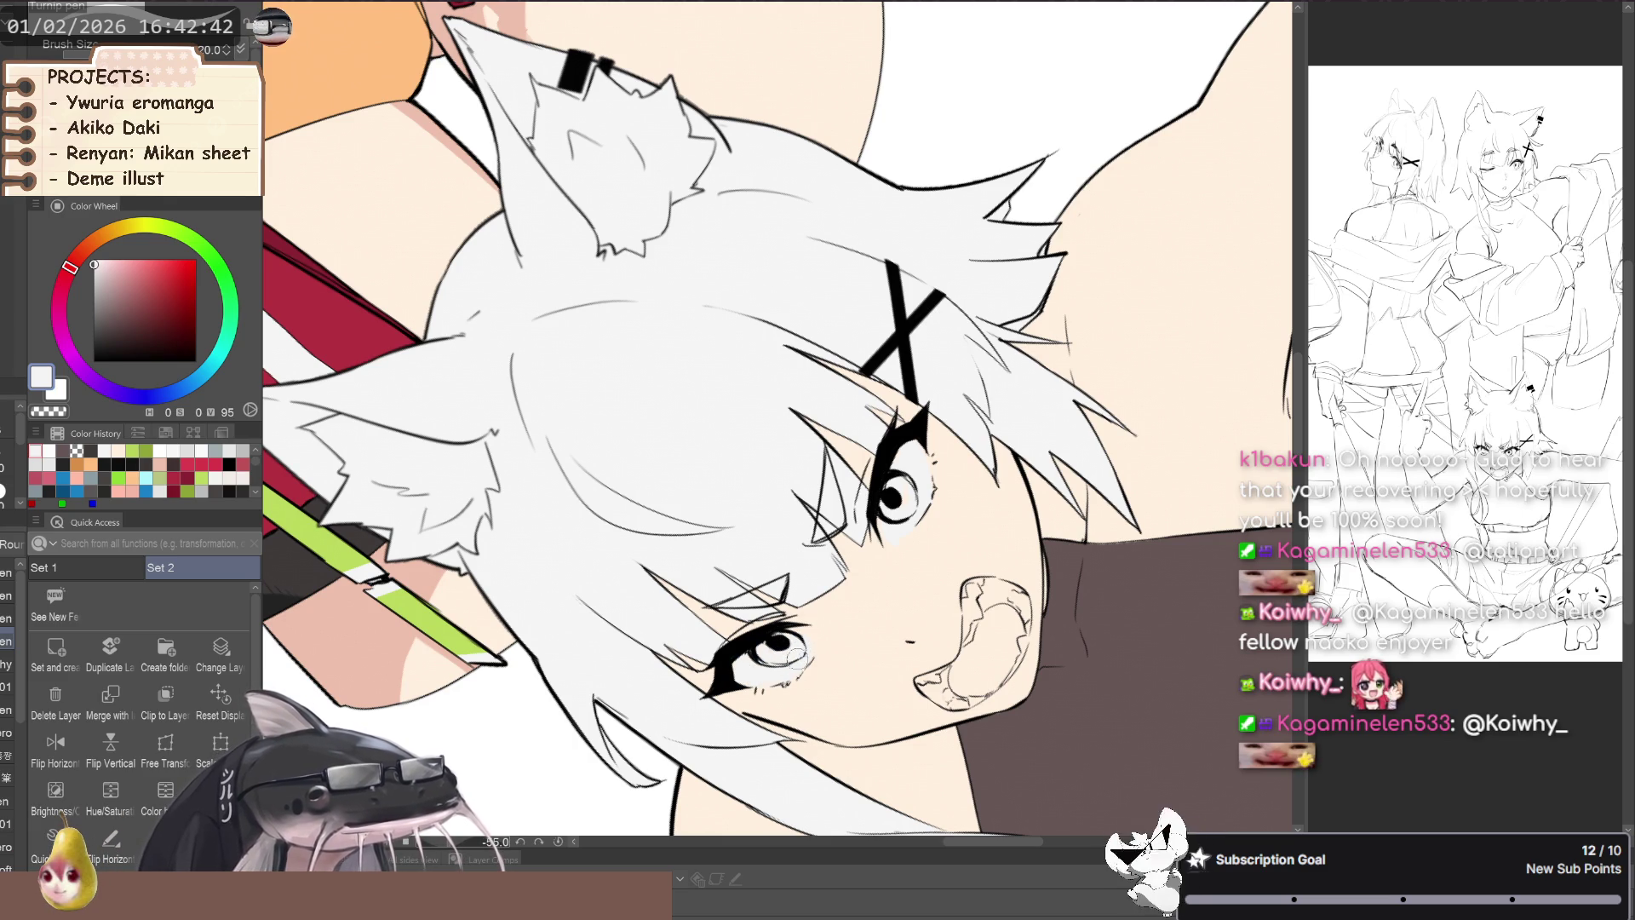
scroll(741, 656, down, 5)
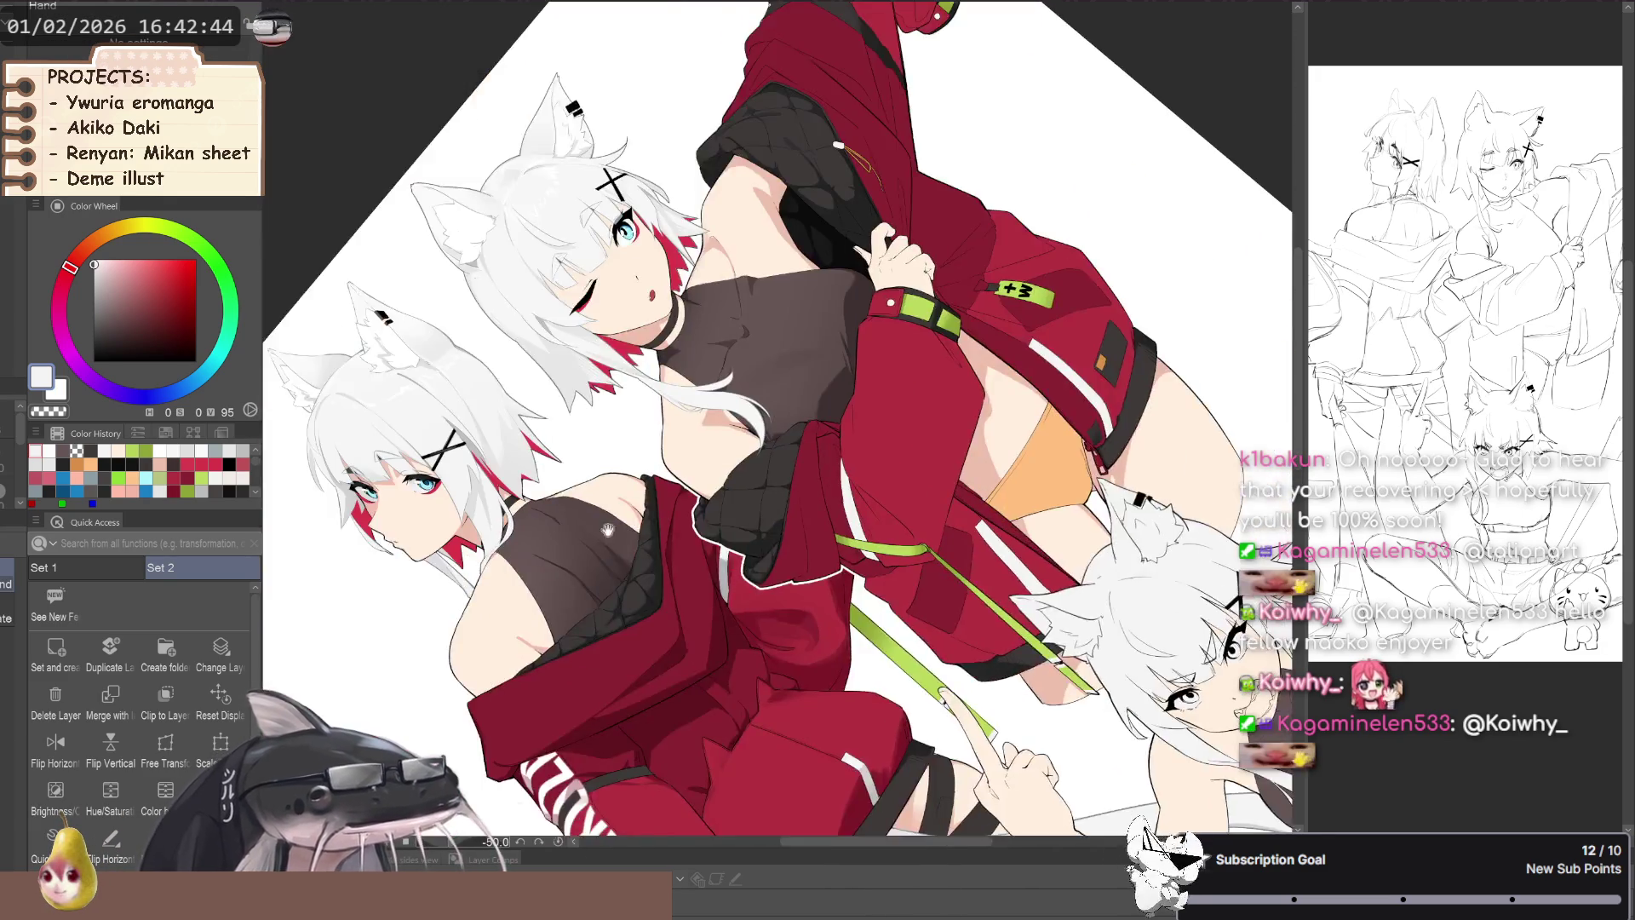
drag(742, 656, 545, 584)
scroll(545, 583, up, 5)
scroll(545, 584, up, 3)
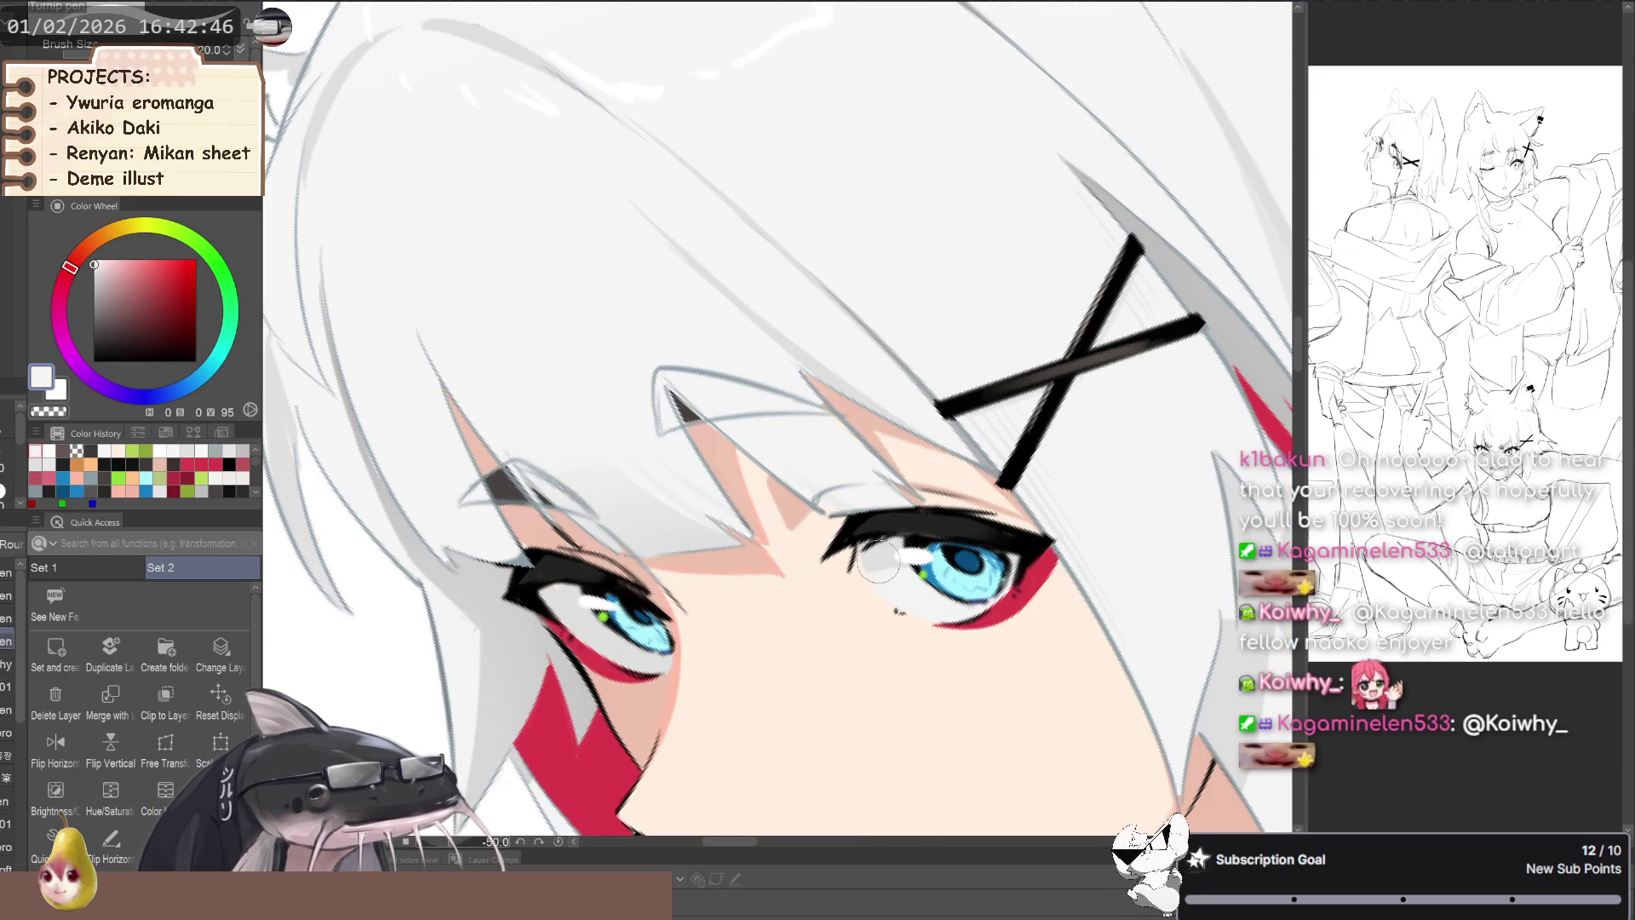
scroll(873, 562, down, 5)
drag(872, 563, 929, 779)
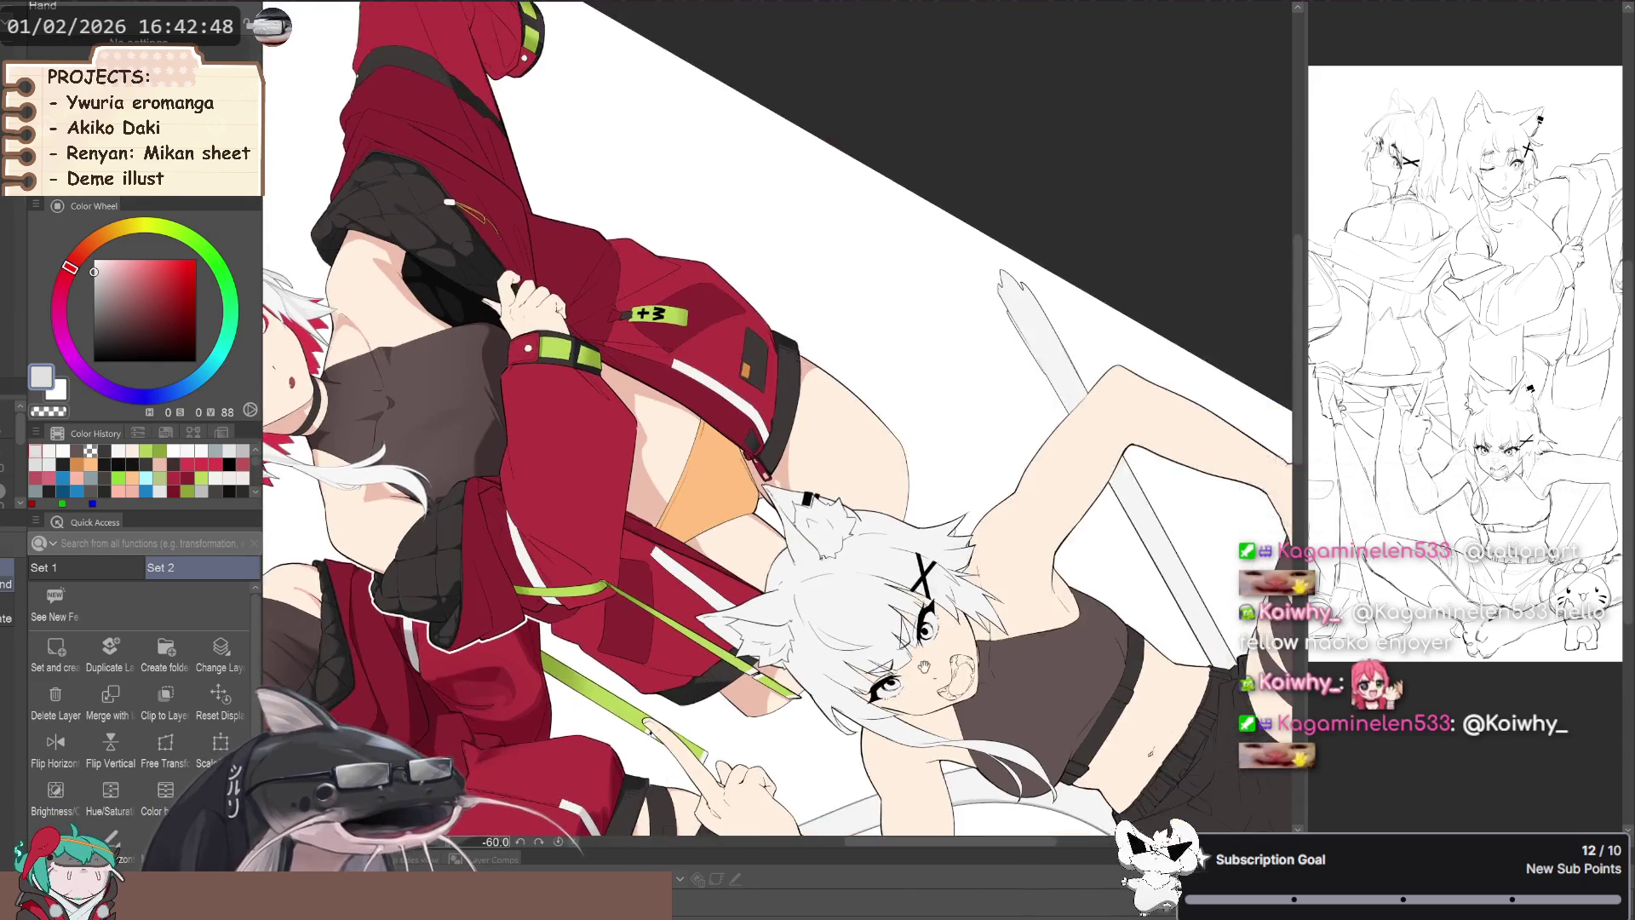
scroll(885, 682, up, 5)
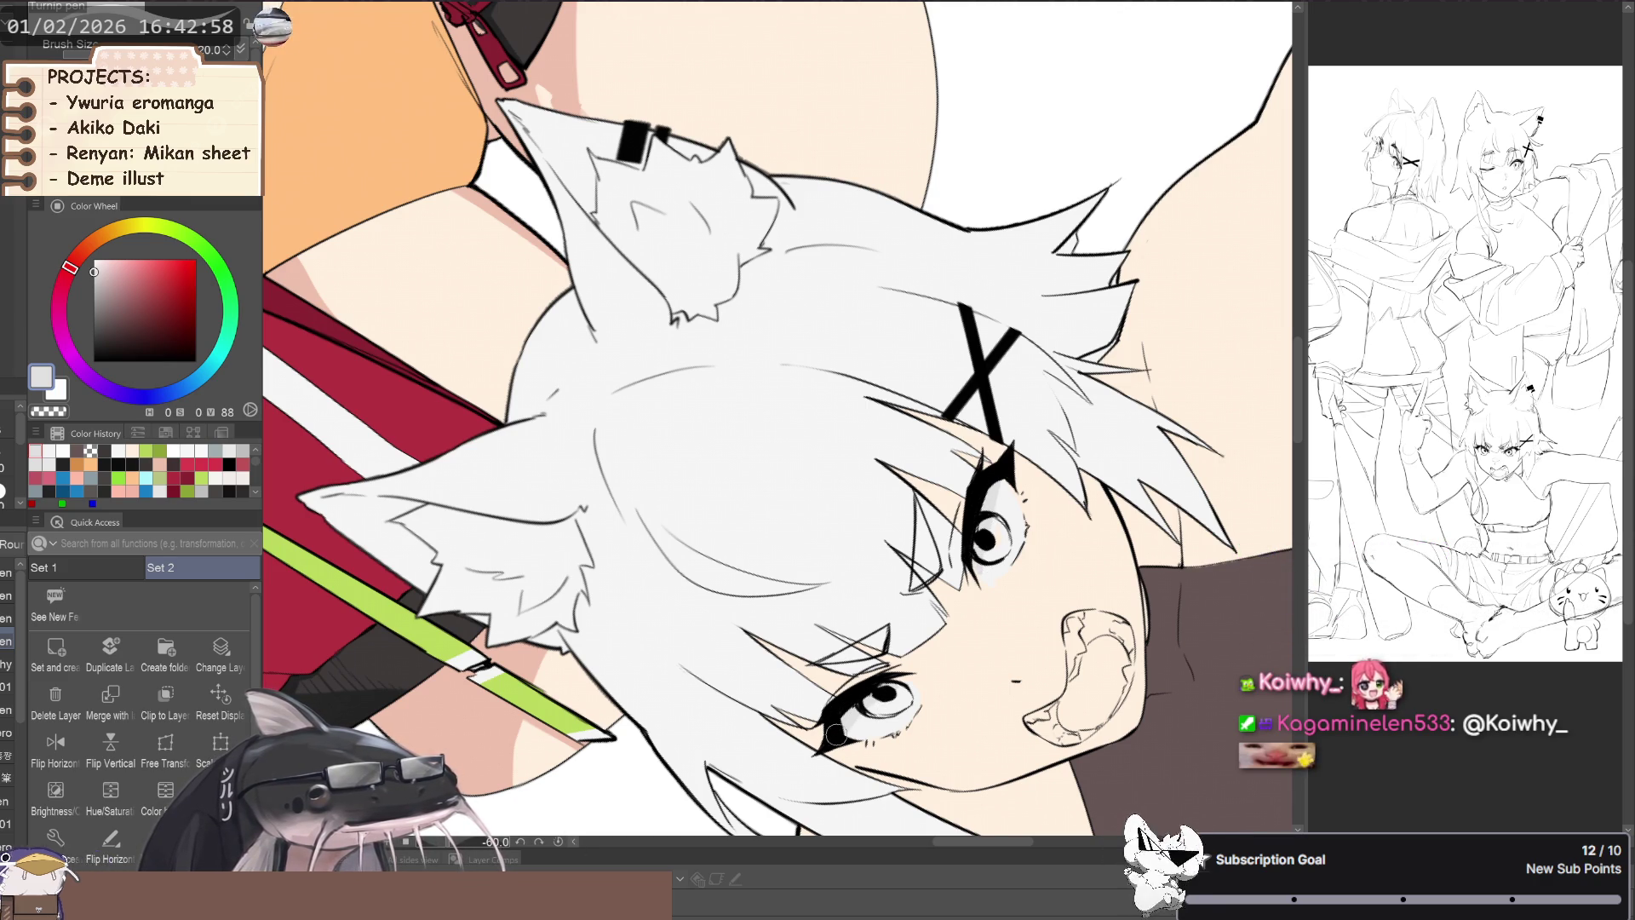
mouse_move(860, 656)
mouse_down()
mouse_move(591, 591)
mouse_move(571, 543)
mouse_move(545, 607)
mouse_up()
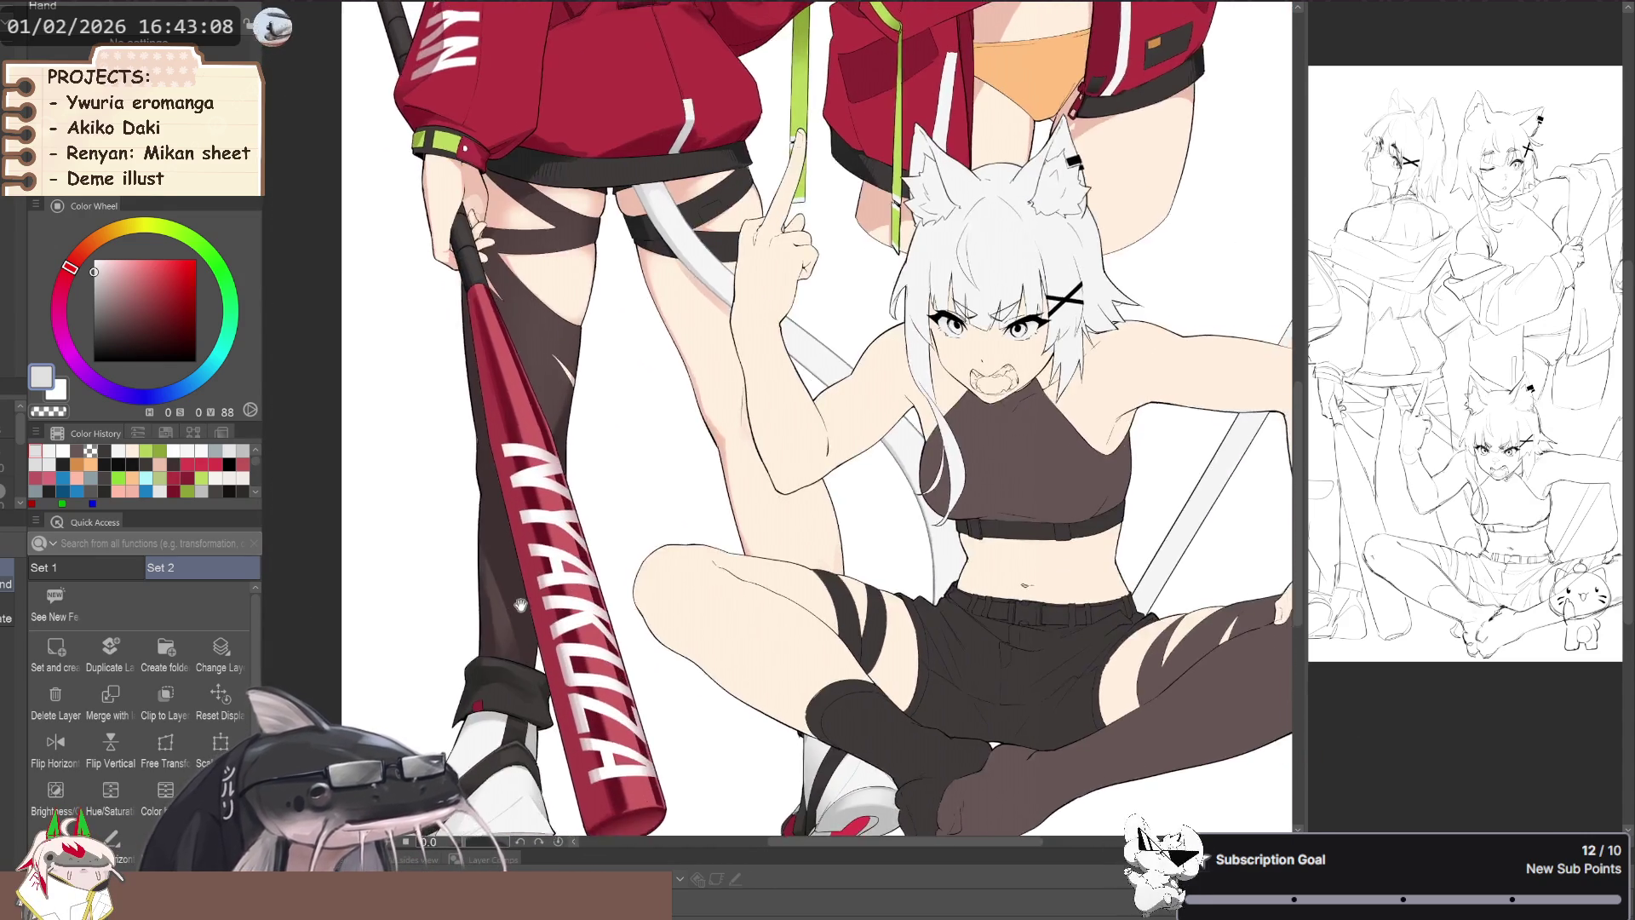
- Mirror the canvas, zoom into the winking girl's eye and sample the light cyan iris
drag(545, 607, 517, 577)
key(h)
key(h)
scroll(522, 550, up, 2)
drag(538, 513, 491, 601)
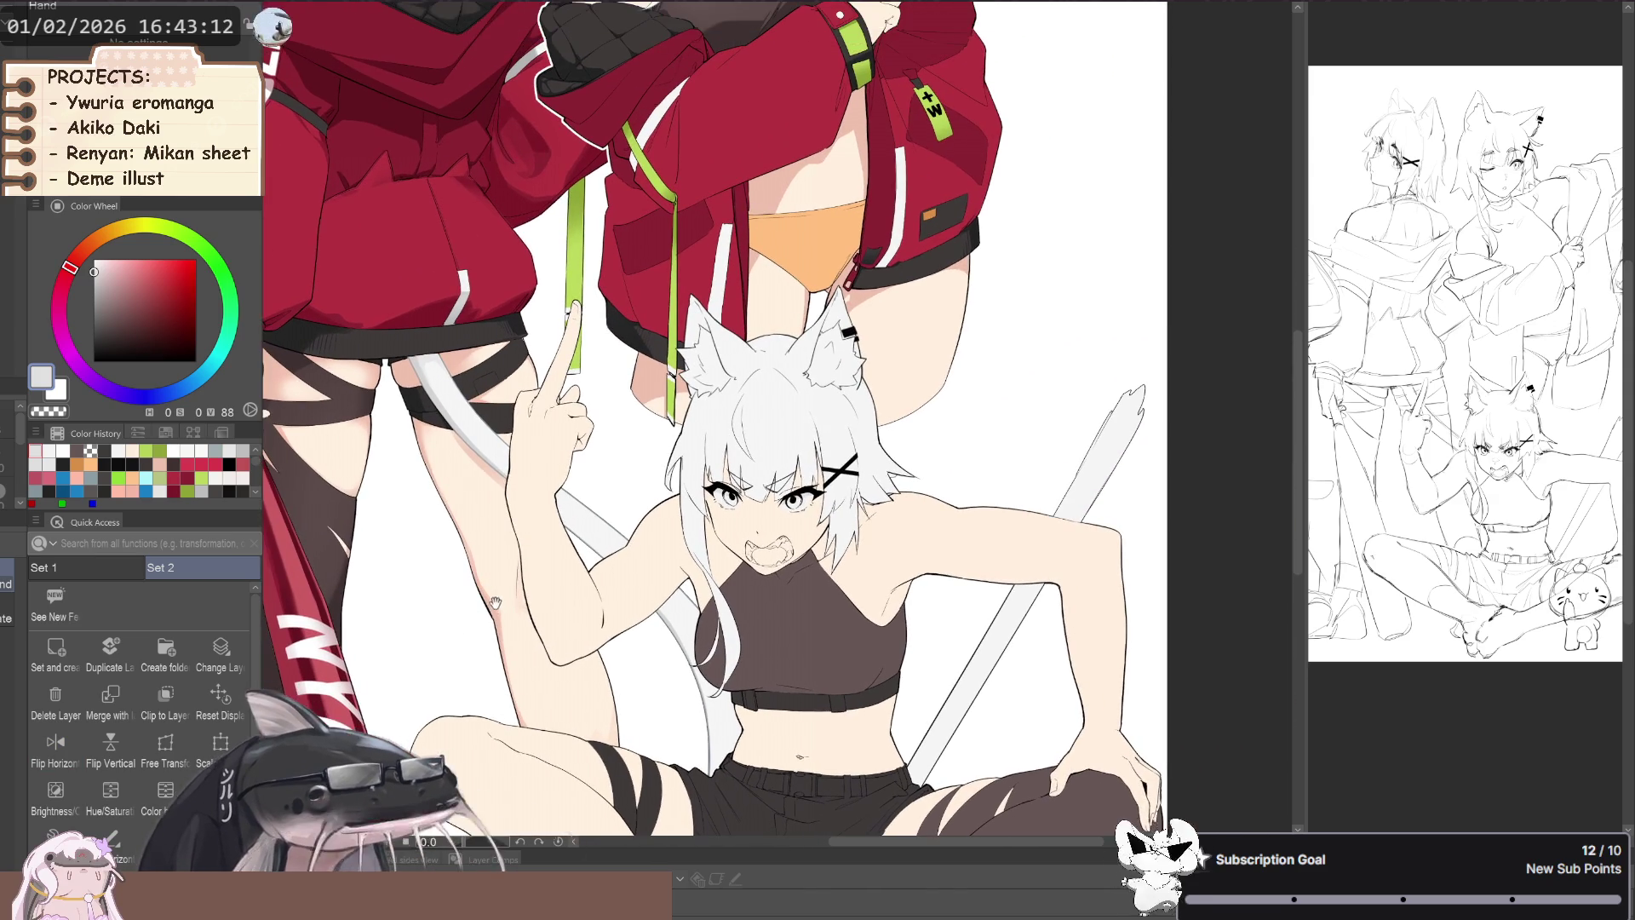
scroll(437, 604, down, 2)
drag(490, 465, 478, 606)
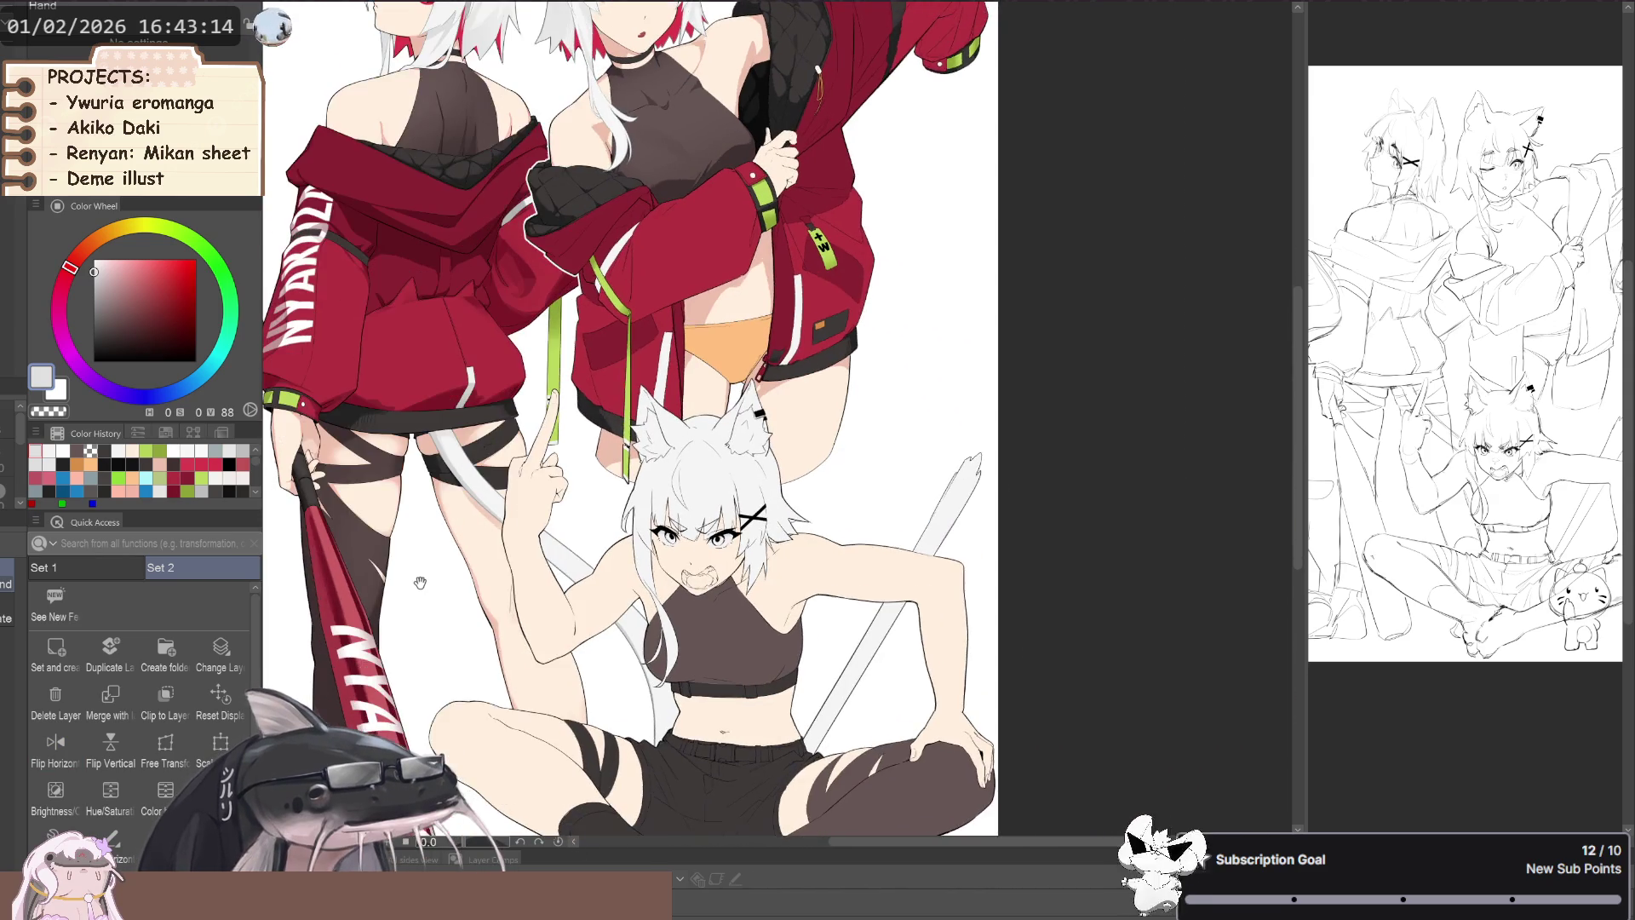
scroll(719, 467, up, 1)
scroll(753, 482, up, 2)
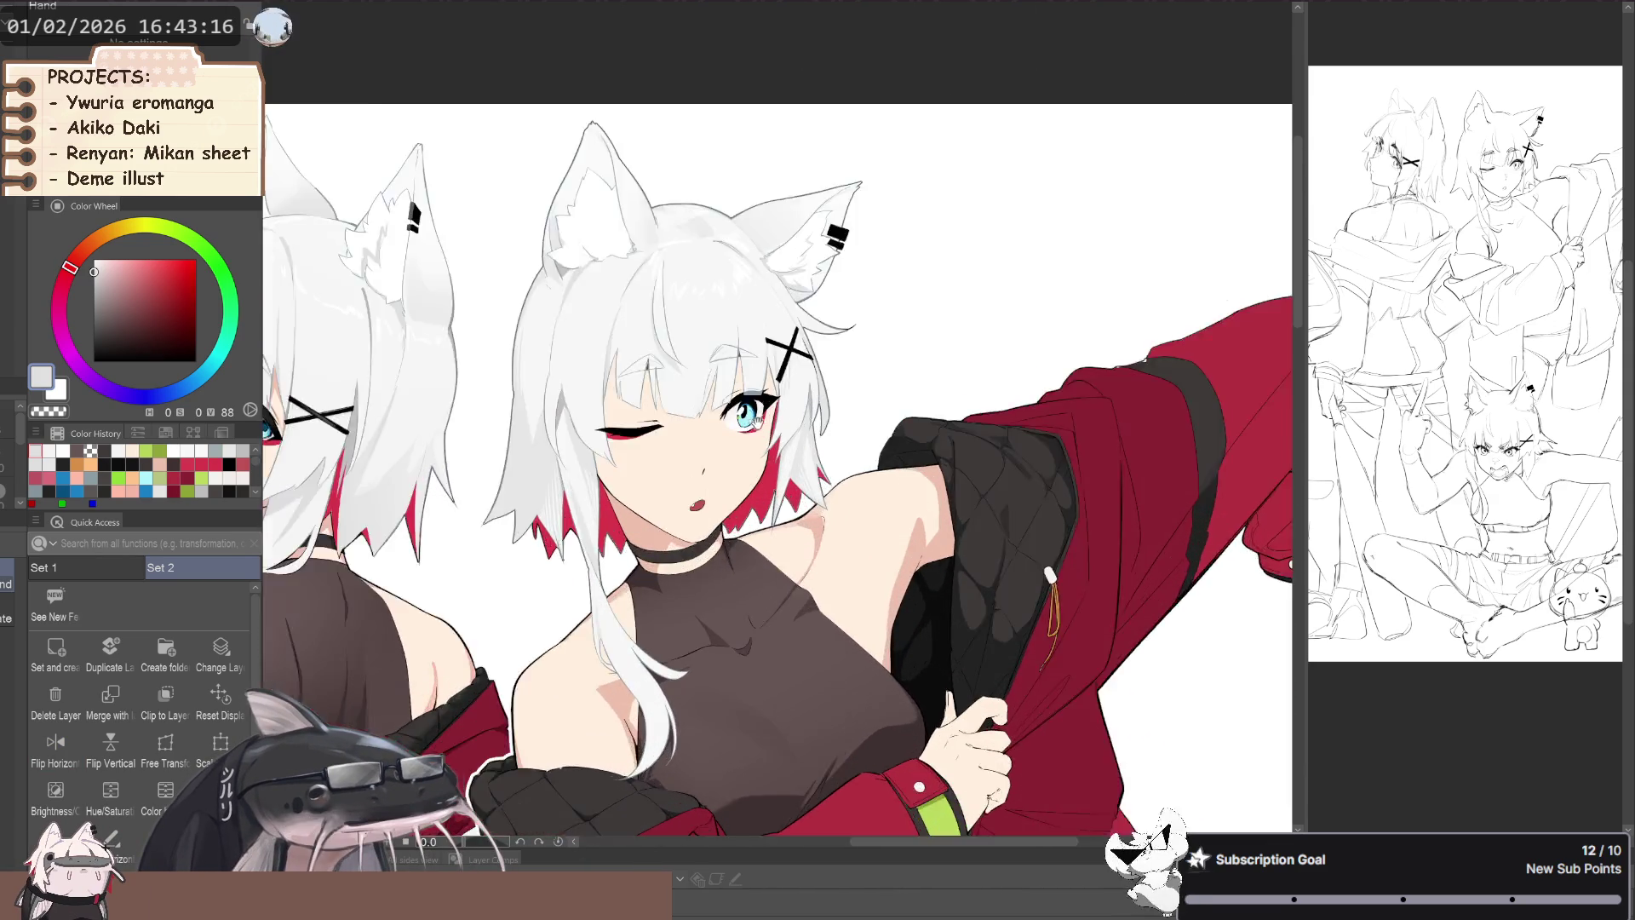
scroll(848, 485, up, 2)
scroll(741, 385, up, 2)
alt+click(744, 379)
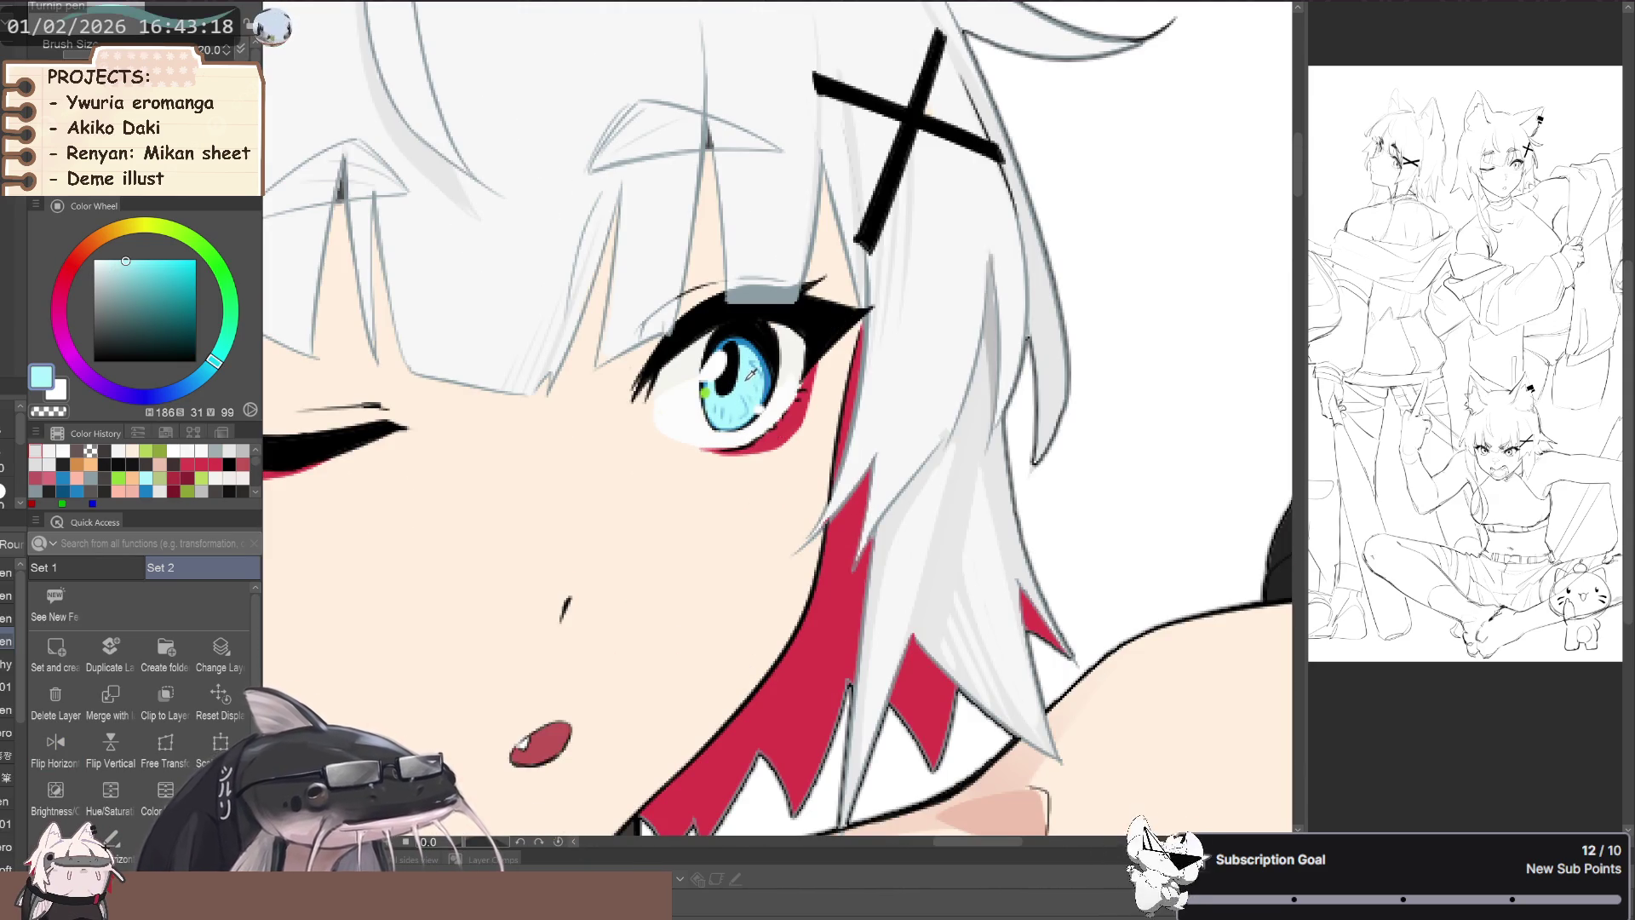
- Zoom out, centre the illustration, then zoom into the crouching girl's eye
scroll(732, 409, down, 2)
scroll(720, 452, down, 2)
scroll(707, 494, down, 2)
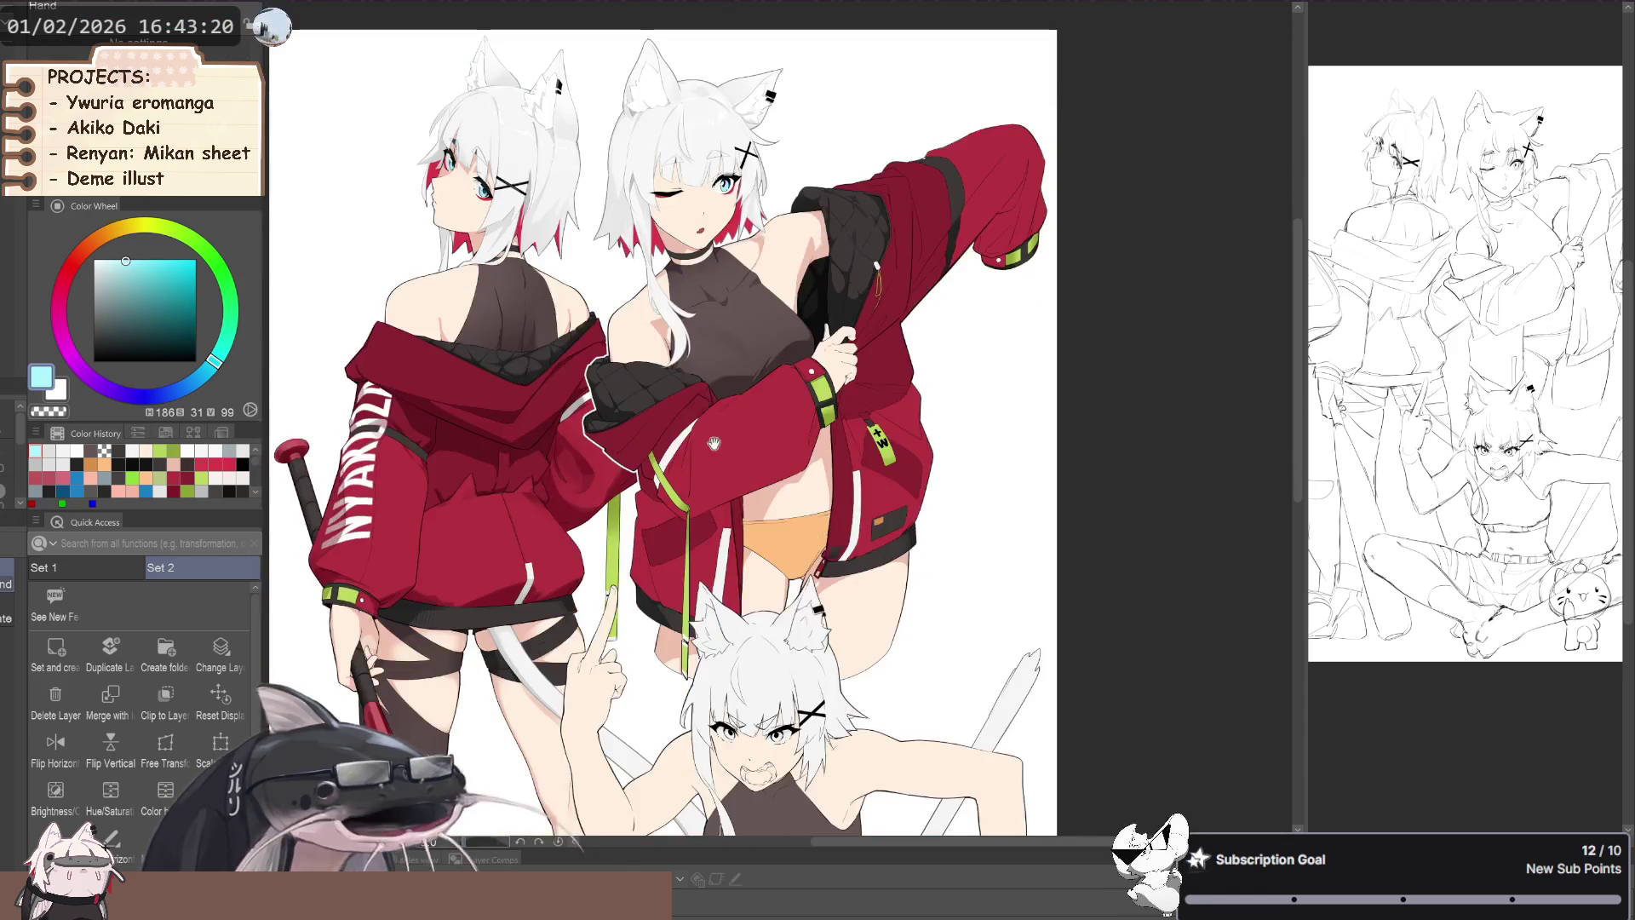
scroll(708, 494, down, 3)
drag(688, 494, 688, 757)
scroll(681, 732, up, 3)
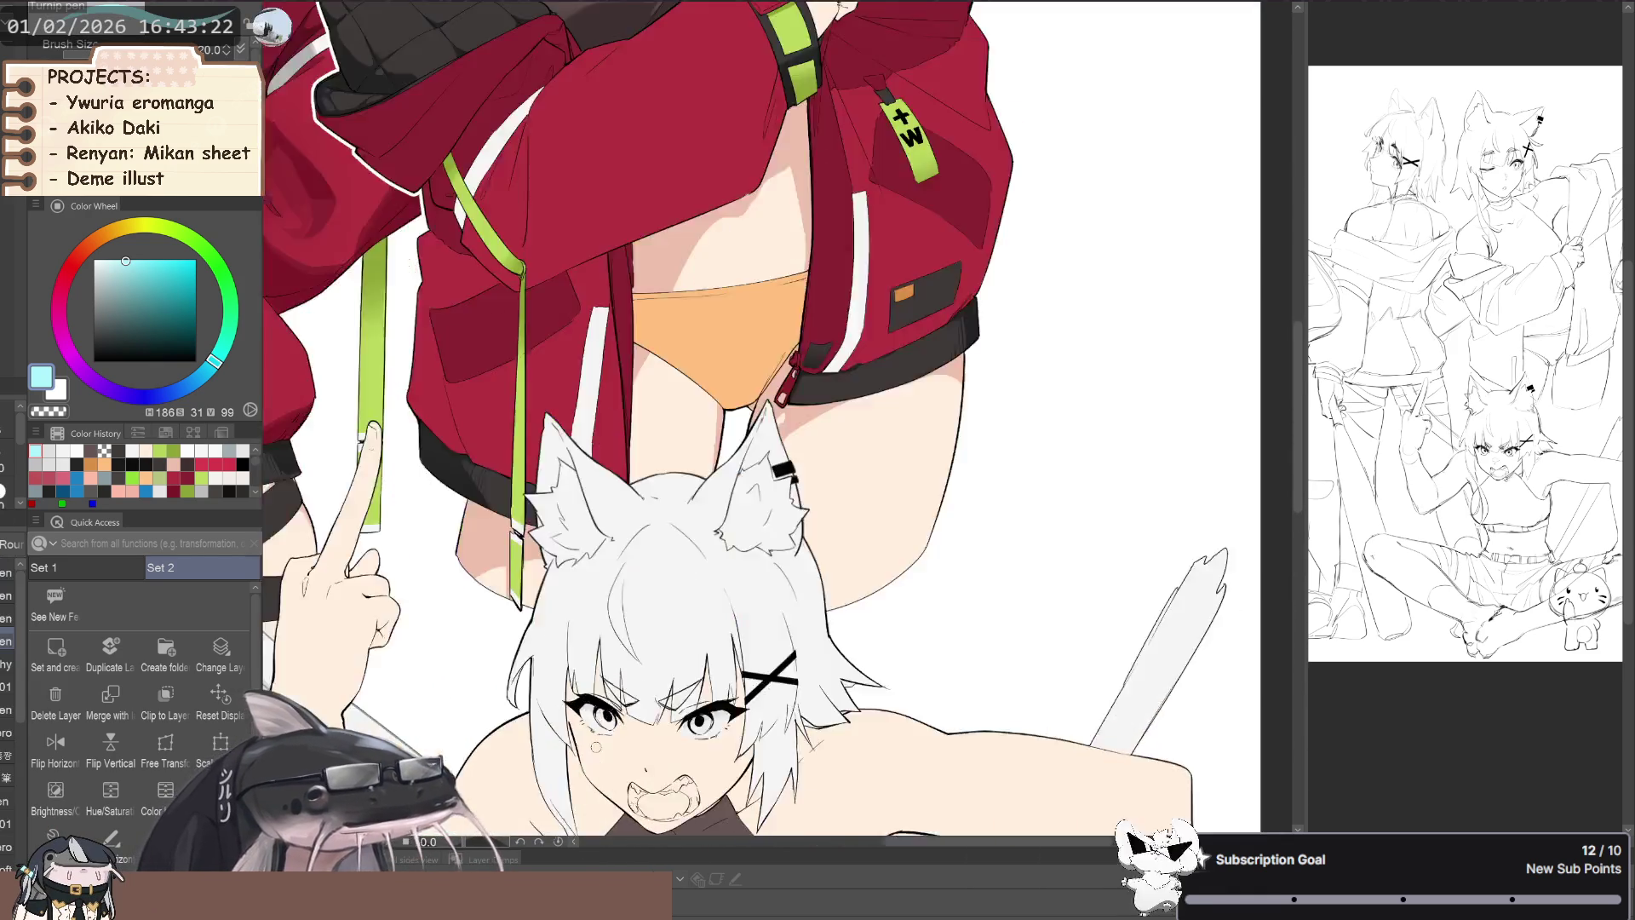
scroll(669, 703, up, 3)
scroll(656, 681, up, 2)
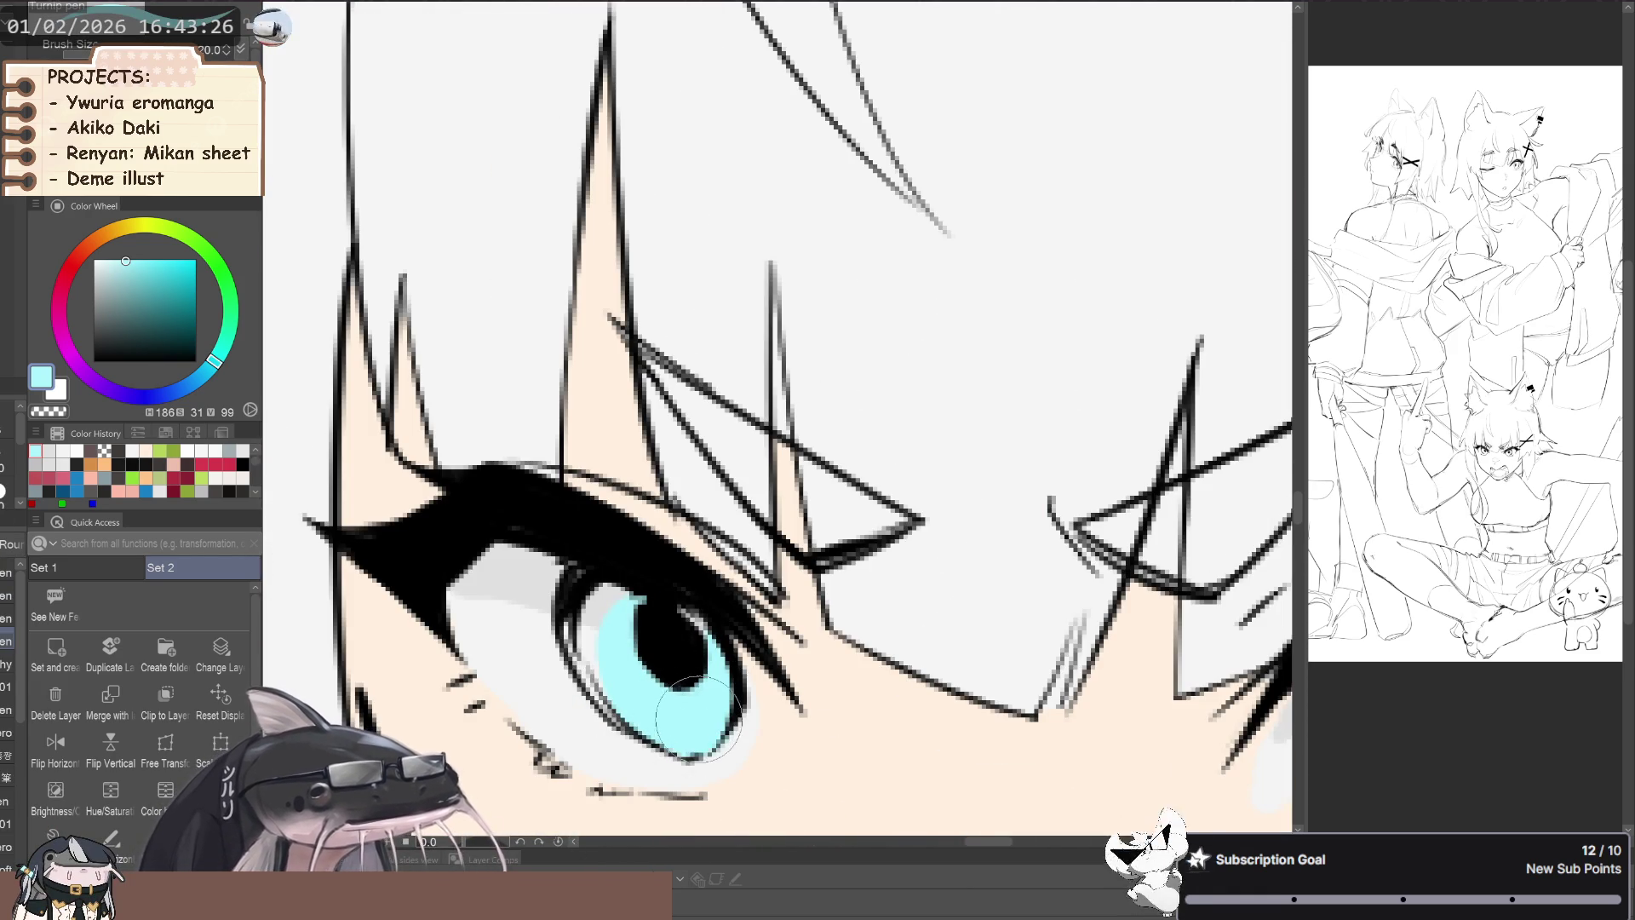
- Paint the crouching girl's grey iris cyan and zoom out to compare both eyes
drag(626, 626, 595, 607)
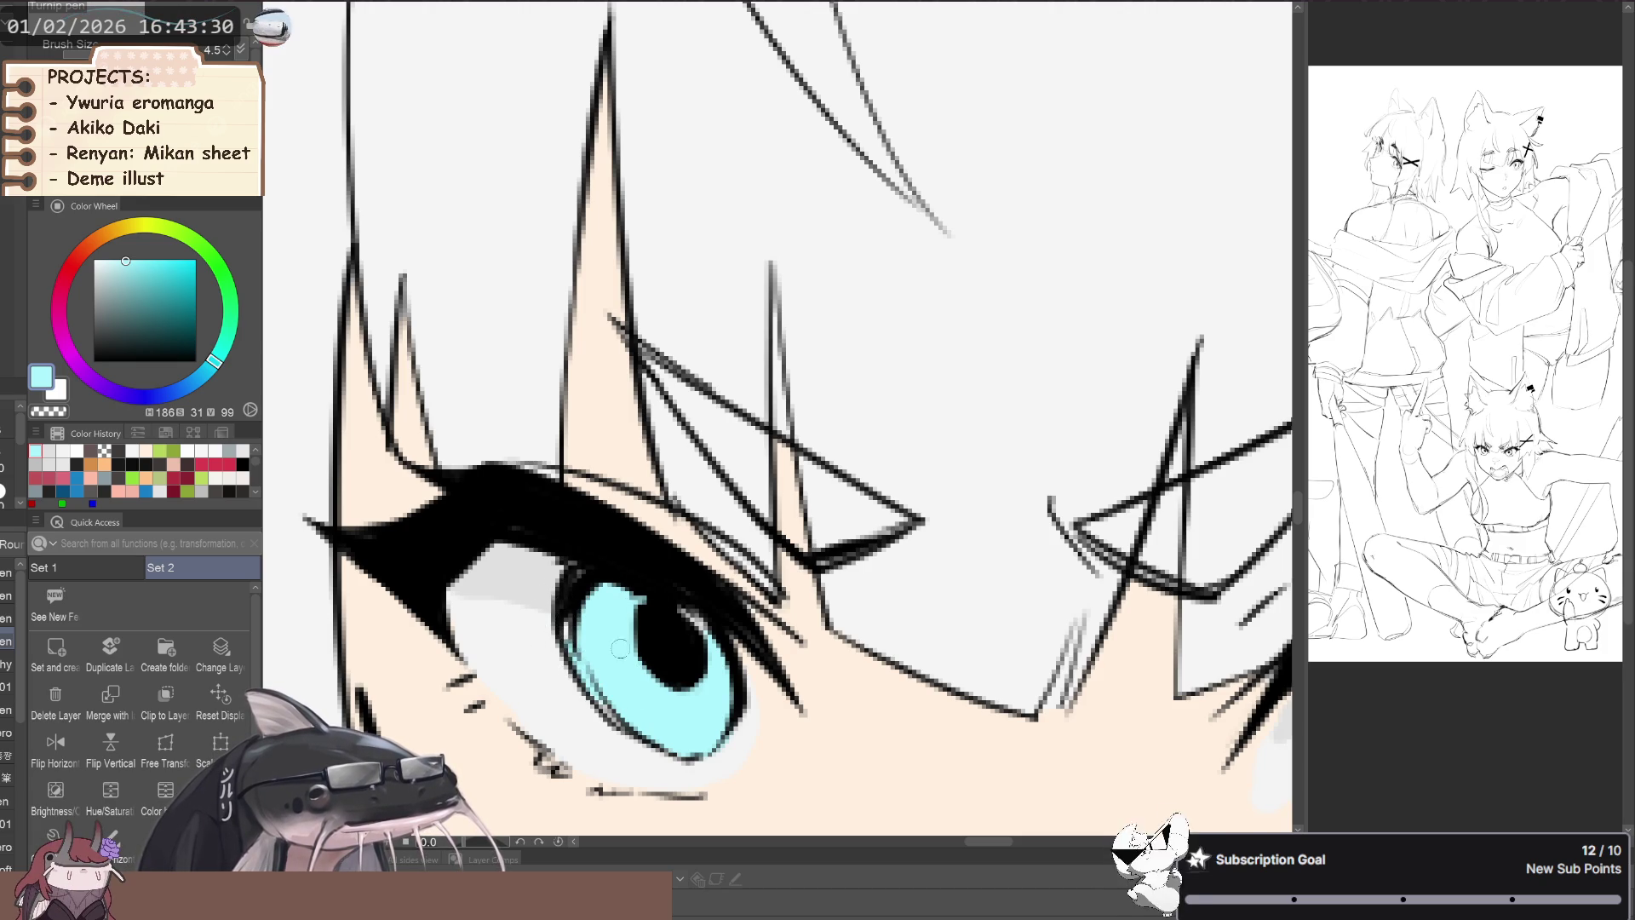
scroll(692, 632, down, 4)
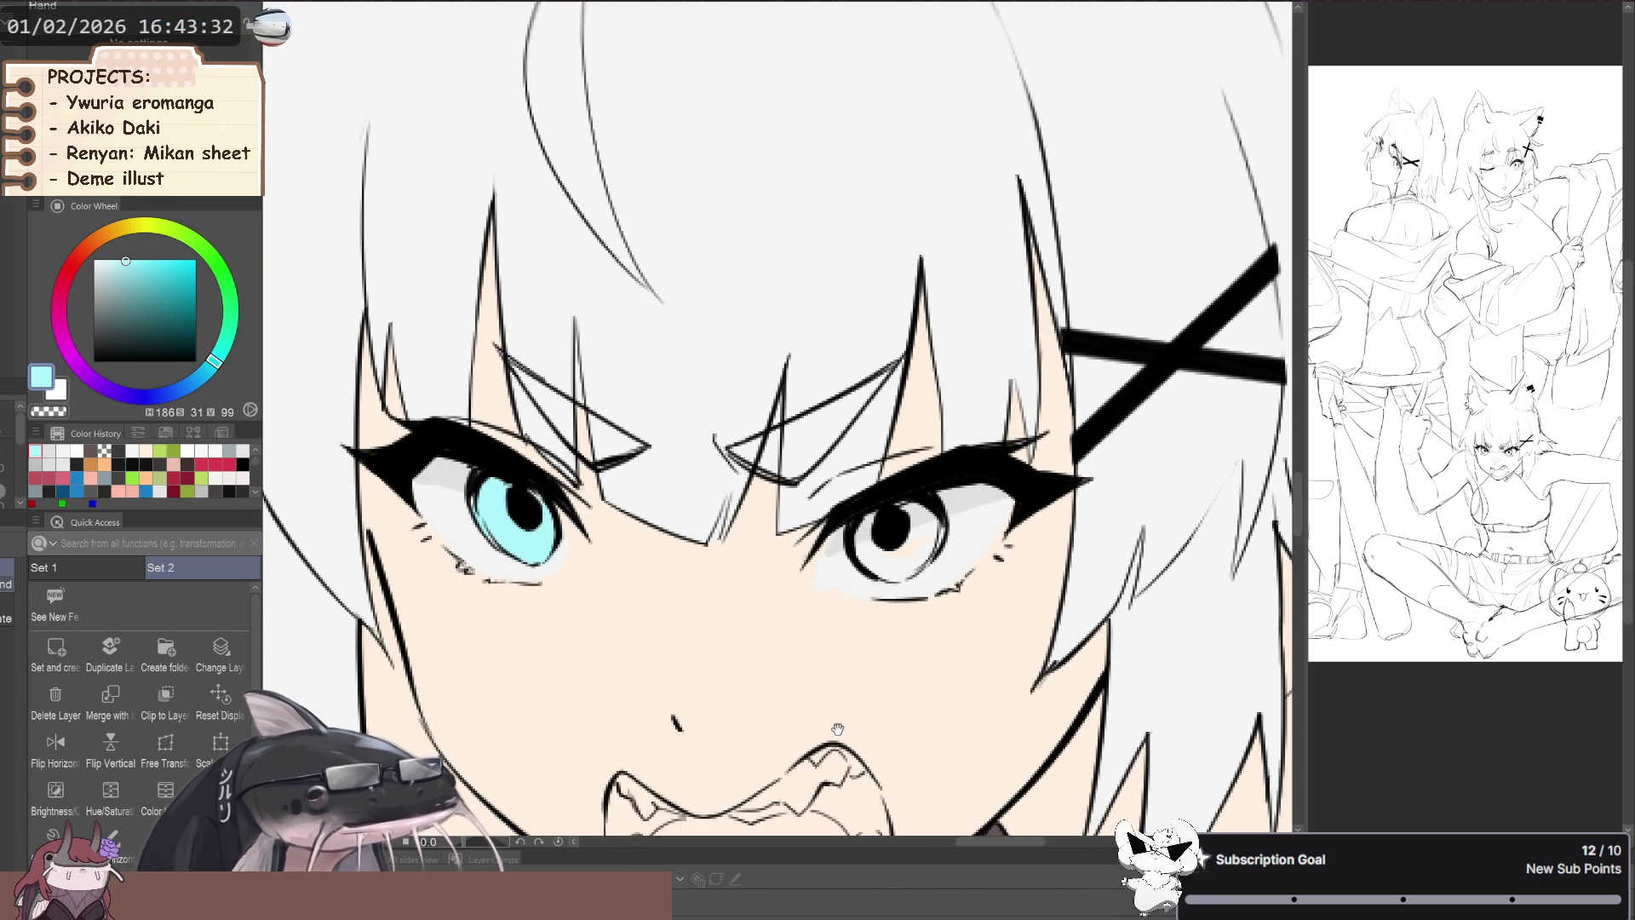
scroll(705, 506, up, 2)
scroll(705, 506, up, 2)
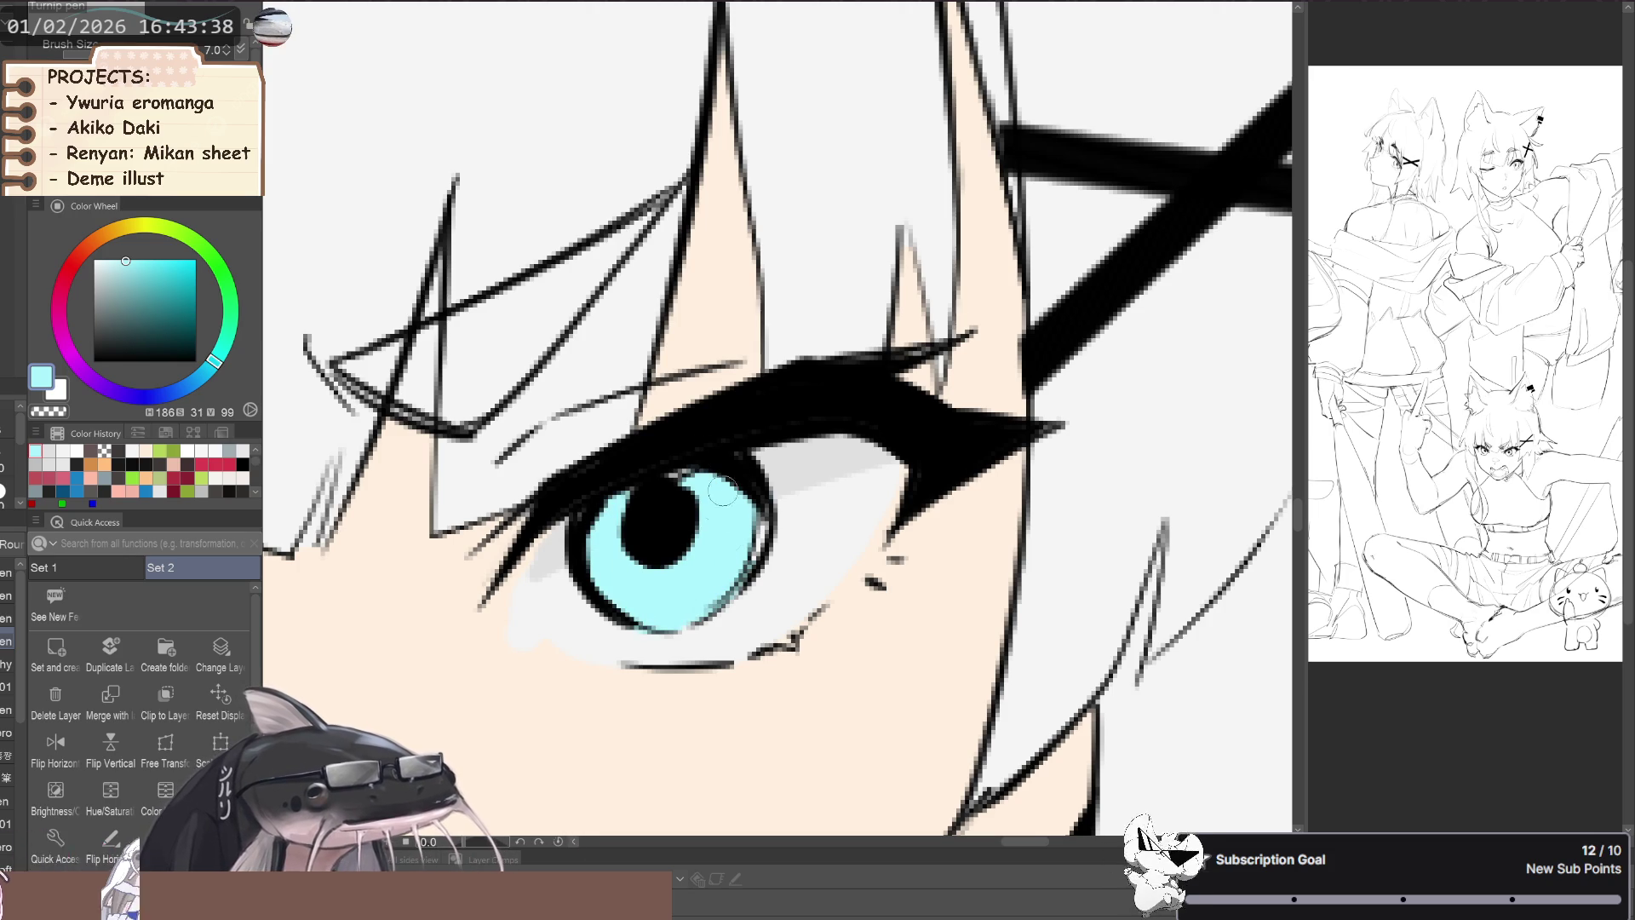
scroll(647, 501, down, 5)
drag(563, 559, 562, 610)
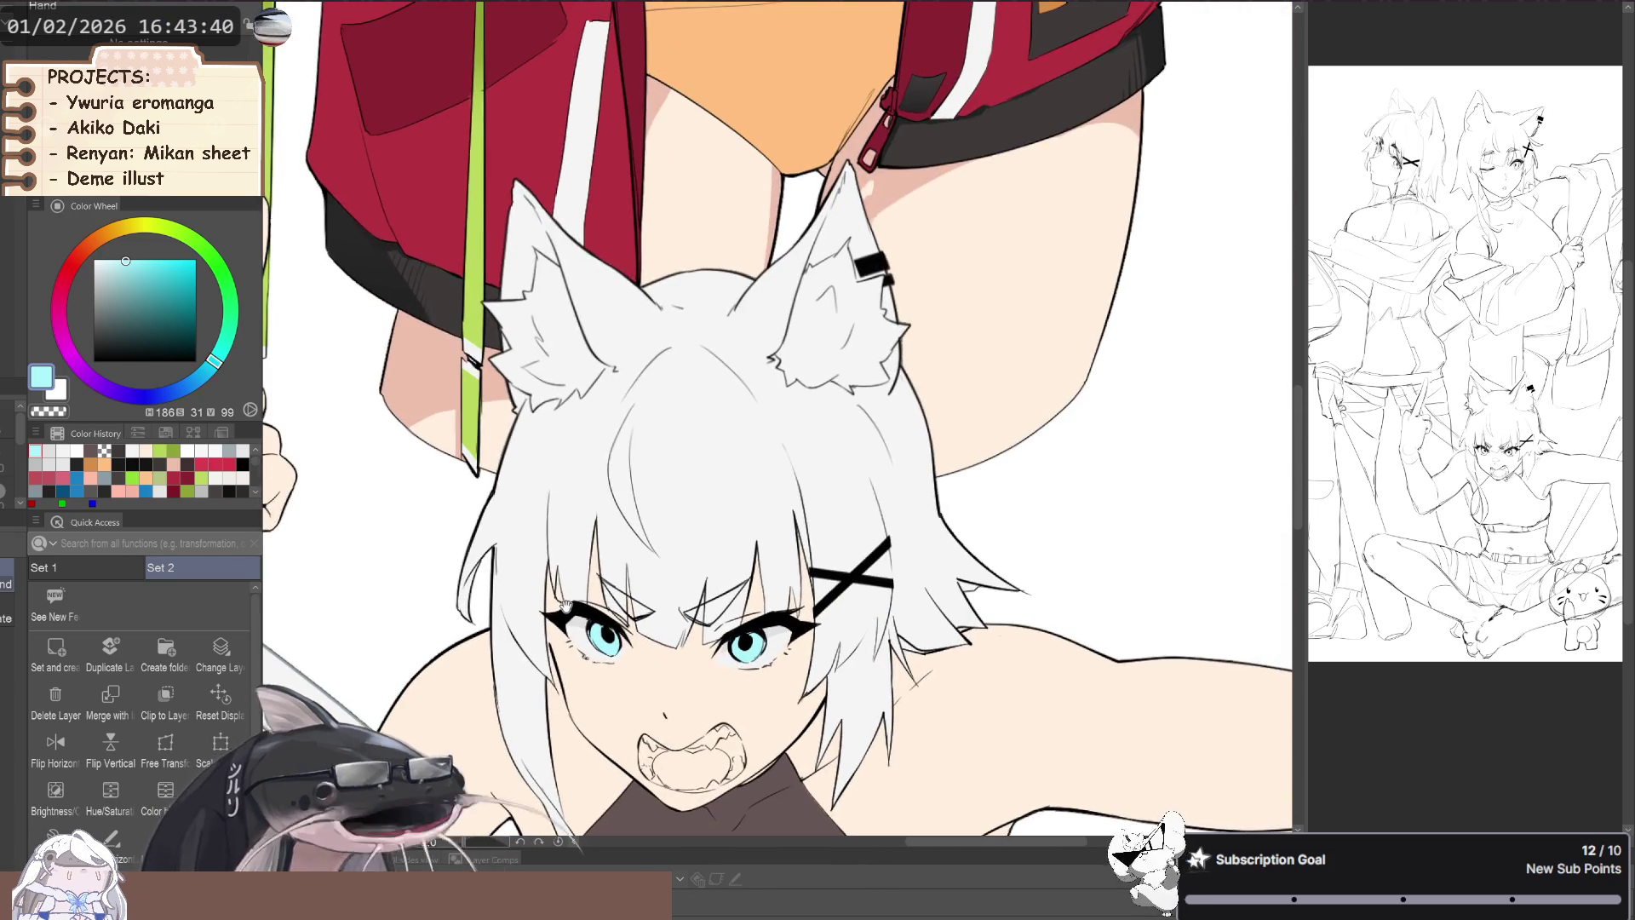
- Pan and zoom over the upper girls' jackets and heads to review the illustration
scroll(768, 476, down, 2)
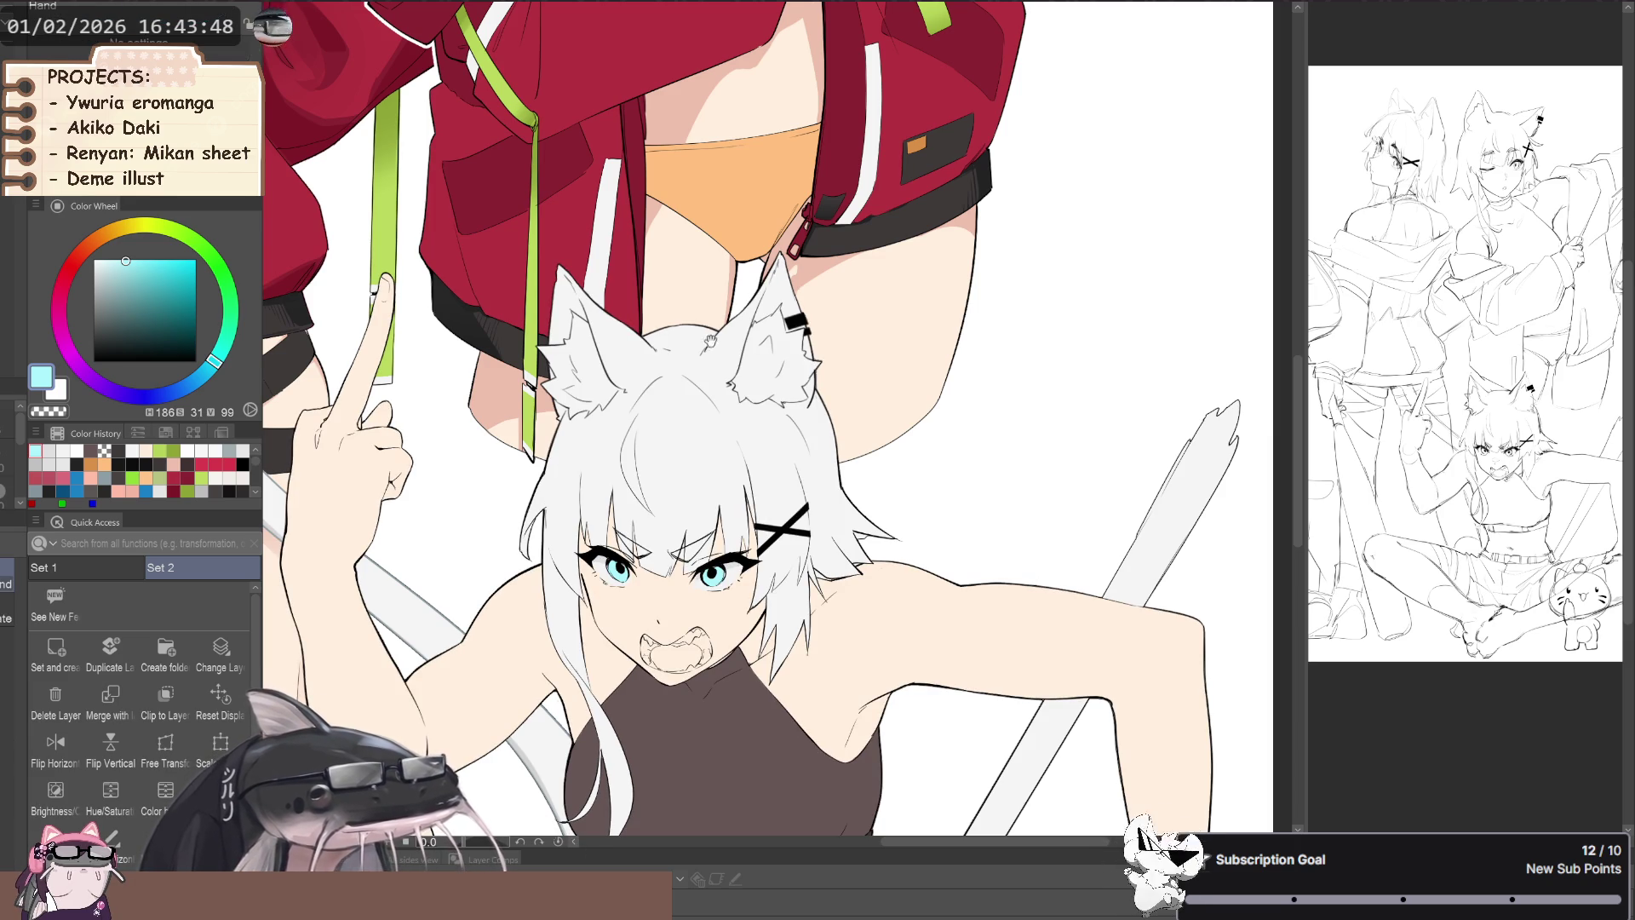
drag(650, 128, 650, 767)
scroll(650, 370, up, 2)
scroll(650, 370, up, 2)
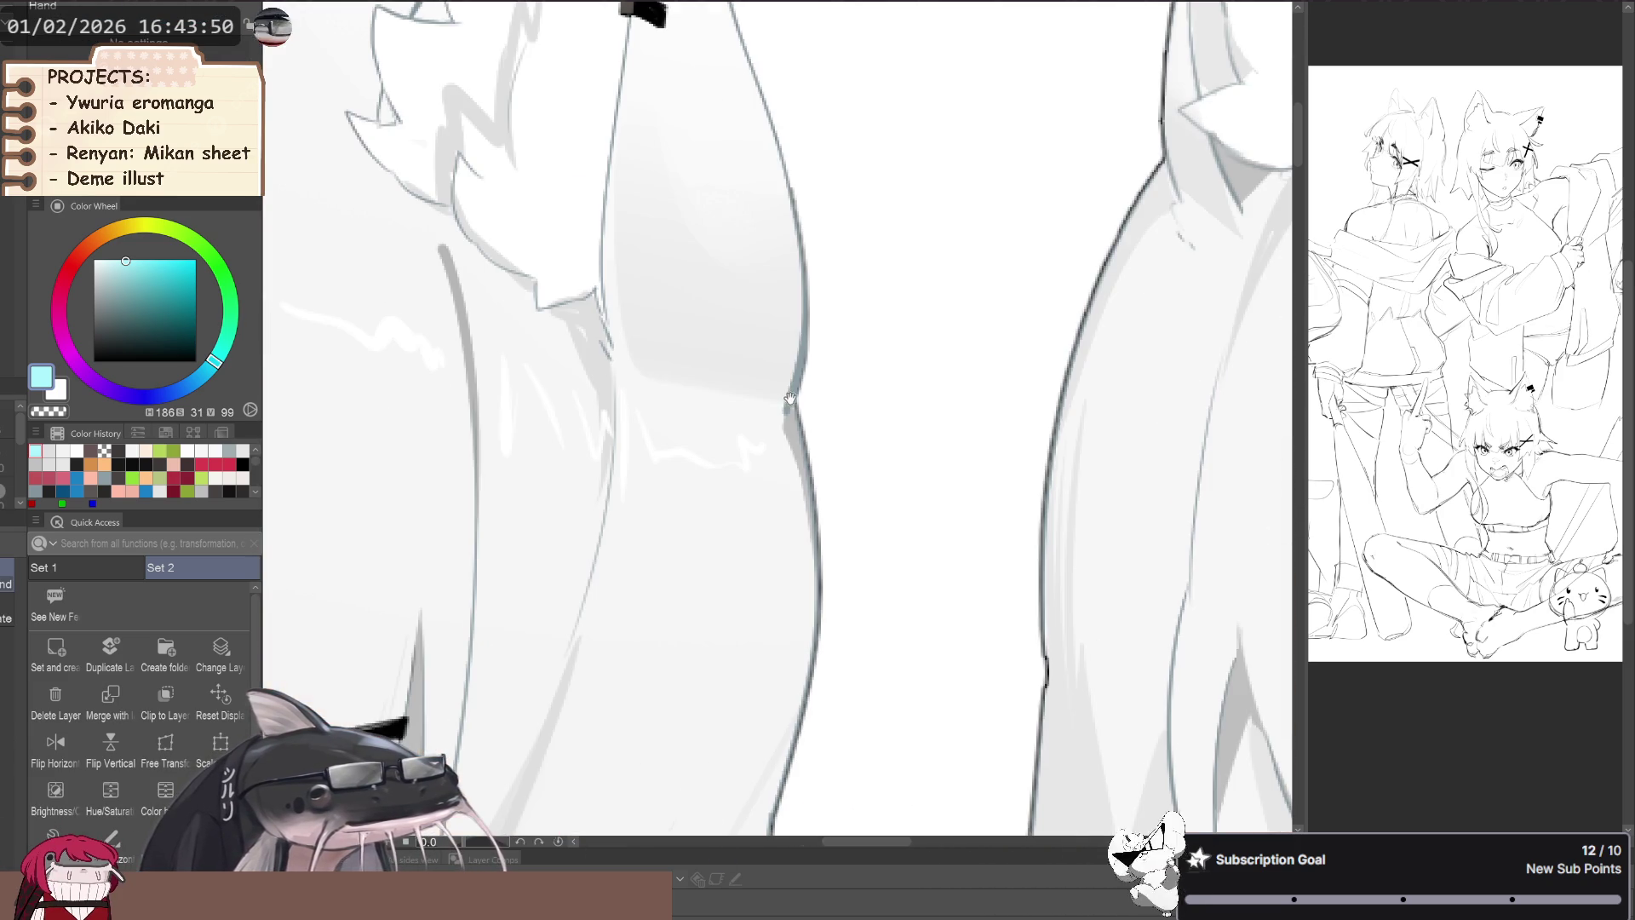
scroll(639, 323, down, 3)
scroll(620, 242, down, 2)
scroll(619, 242, down, 2)
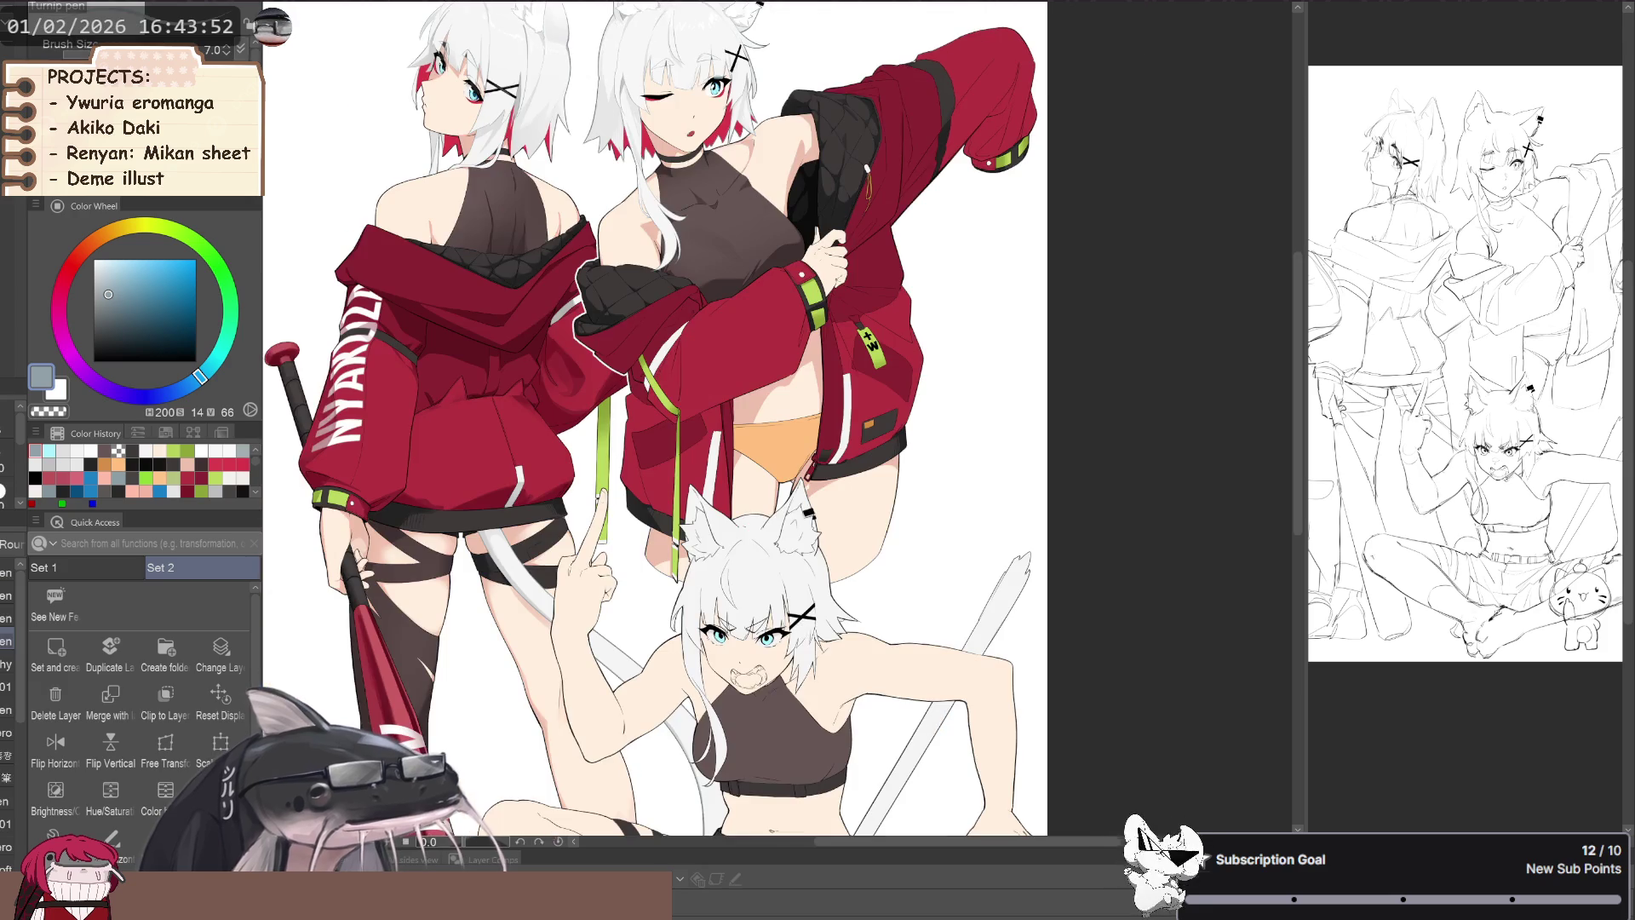
scroll(631, 589, up, 3)
scroll(631, 589, up, 1)
- Set the main colour to black and select the Flat marker sub-tool
key(p)
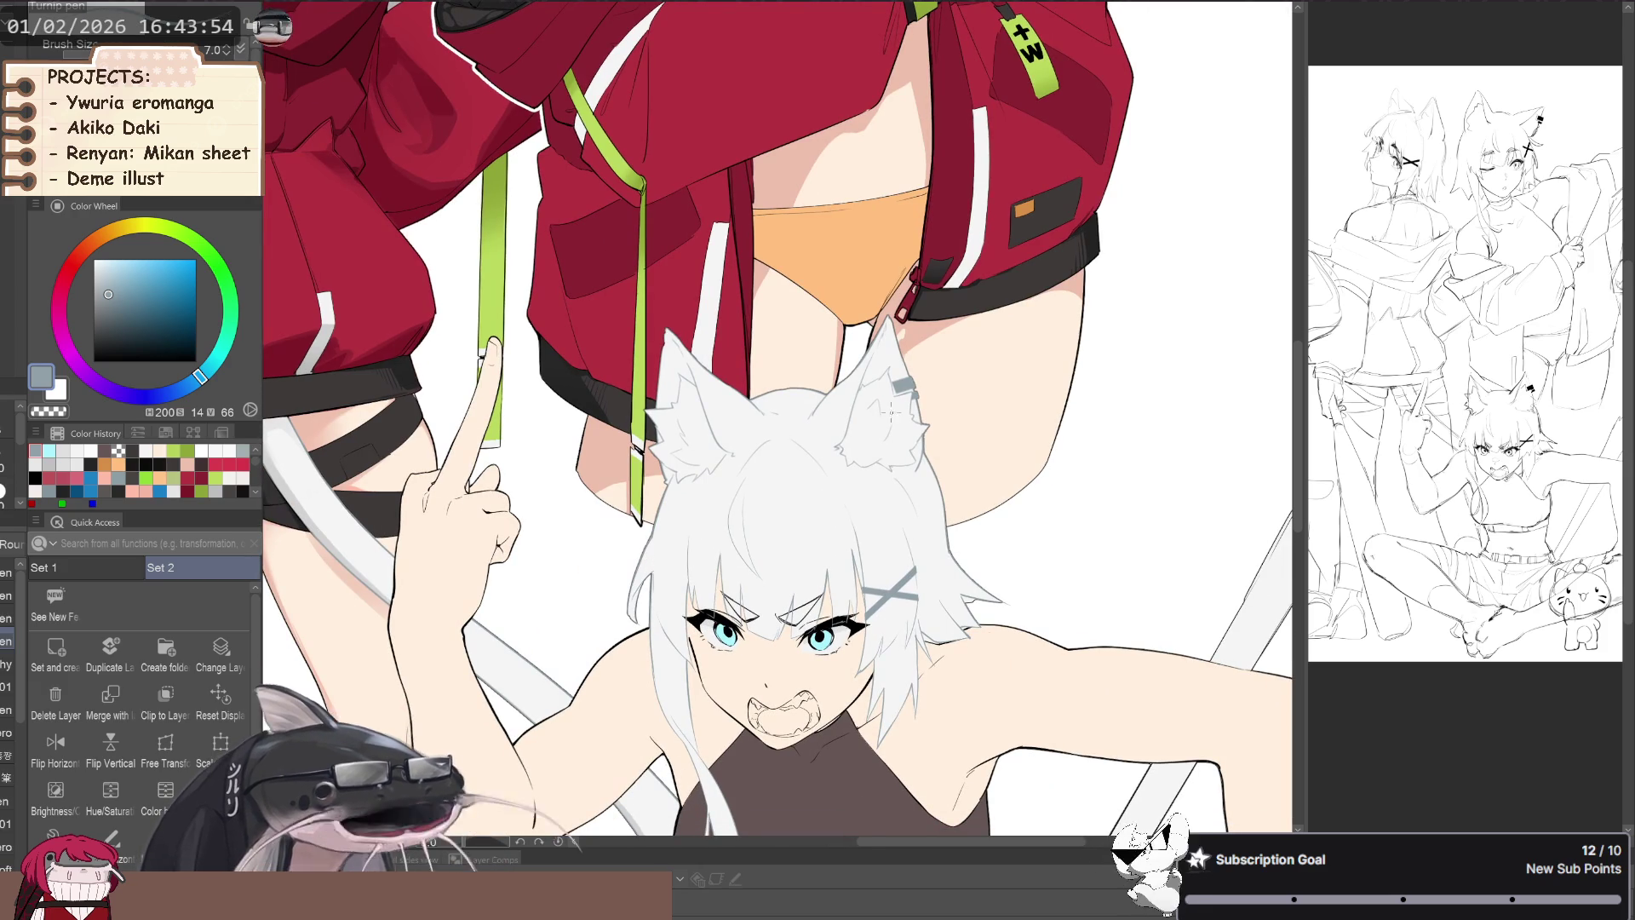
drag(157, 330, 93, 361)
key(p)
scroll(872, 460, up, 1)
scroll(872, 459, up, 1)
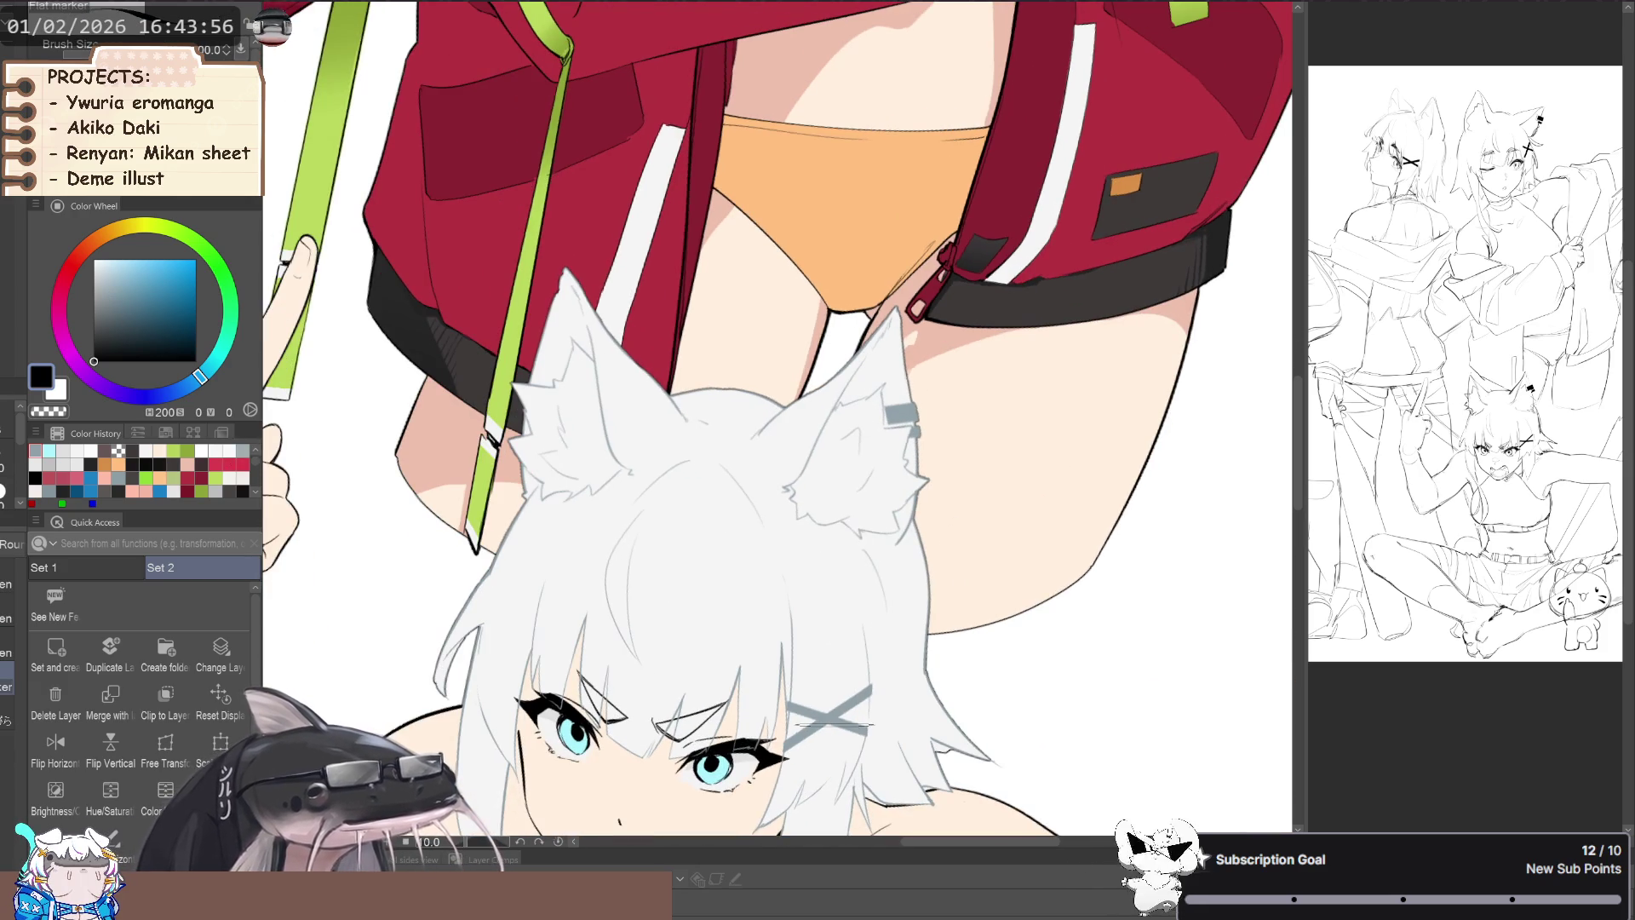
- Paint the grey X hairclip solid black with the Flat marker
drag(838, 692, 817, 719)
scroll(838, 685, up, 1)
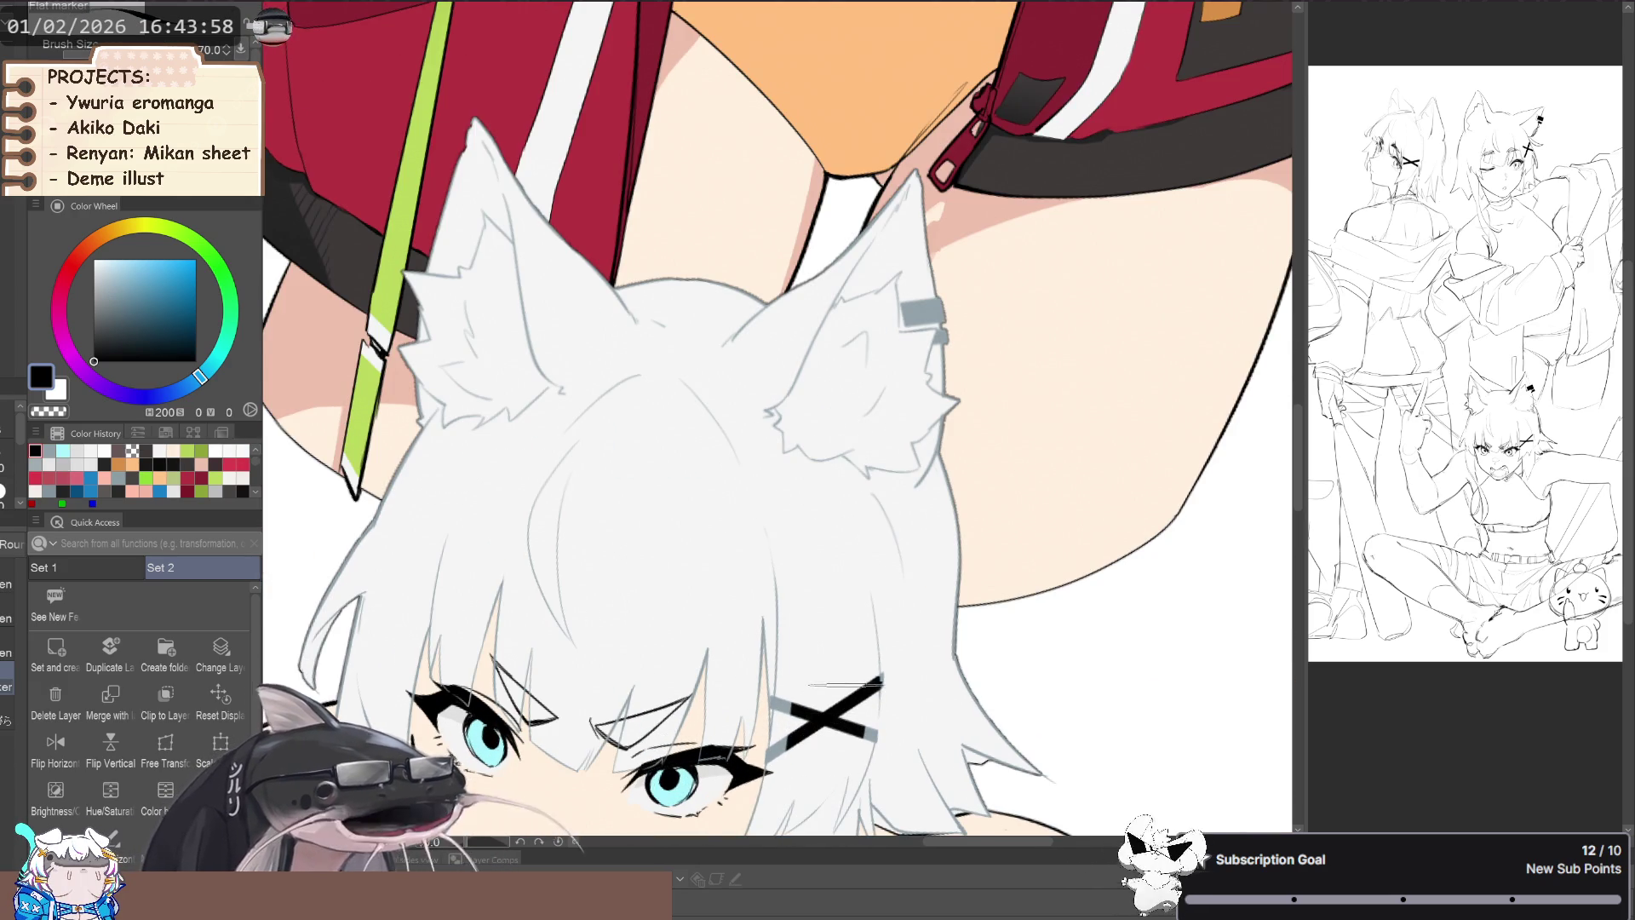
key(asciicircum)
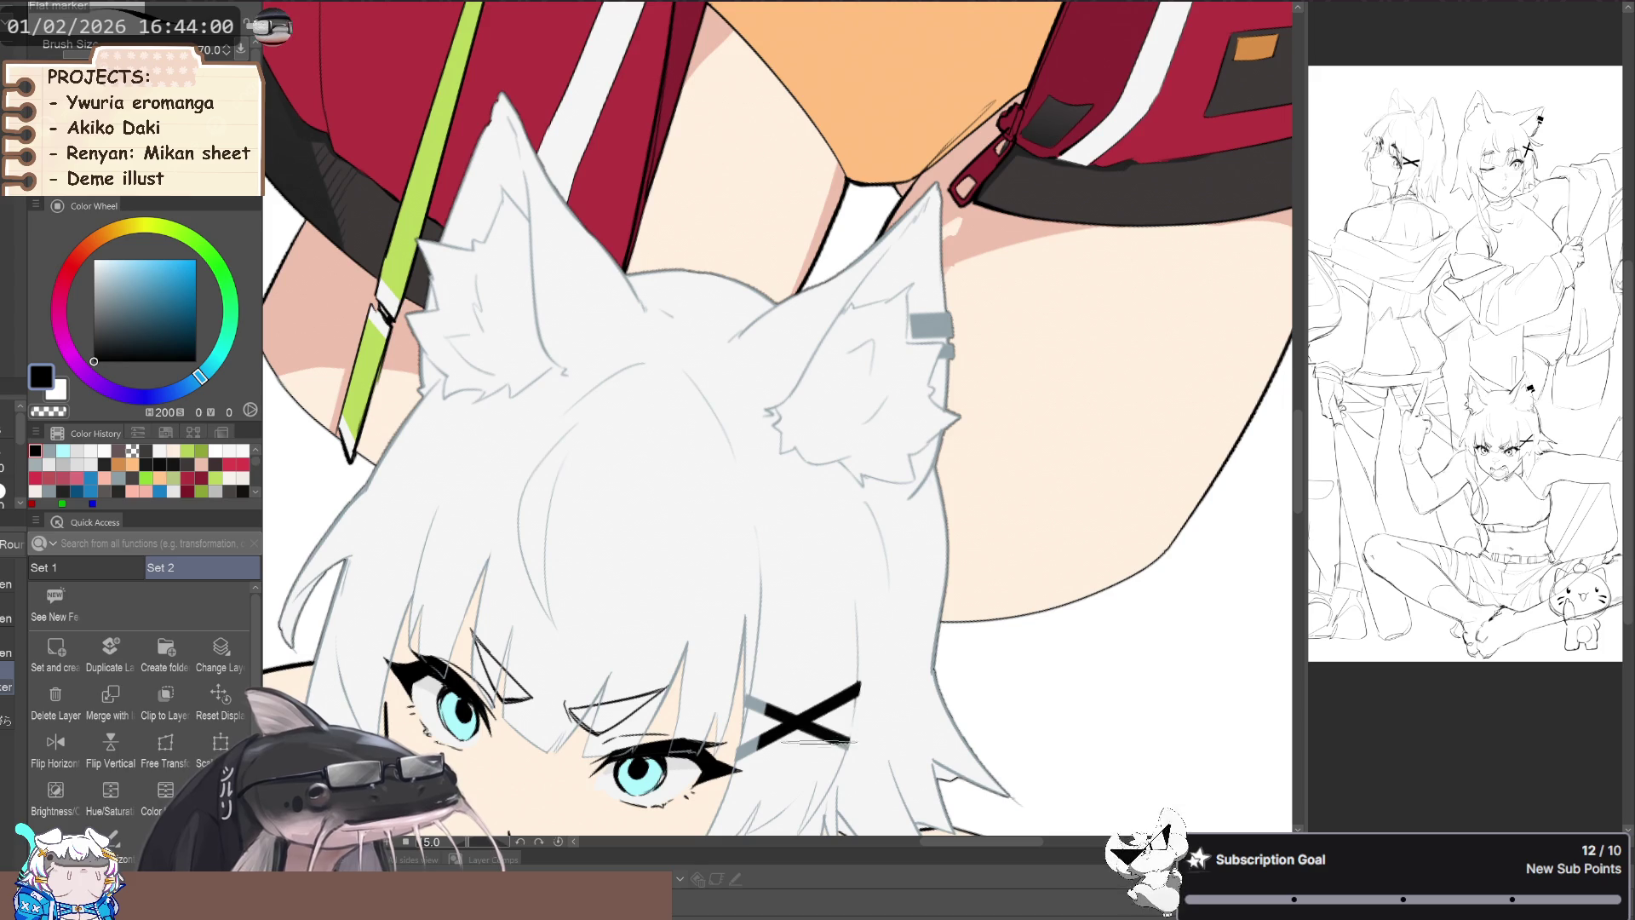
key(minus)
drag(818, 746, 795, 582)
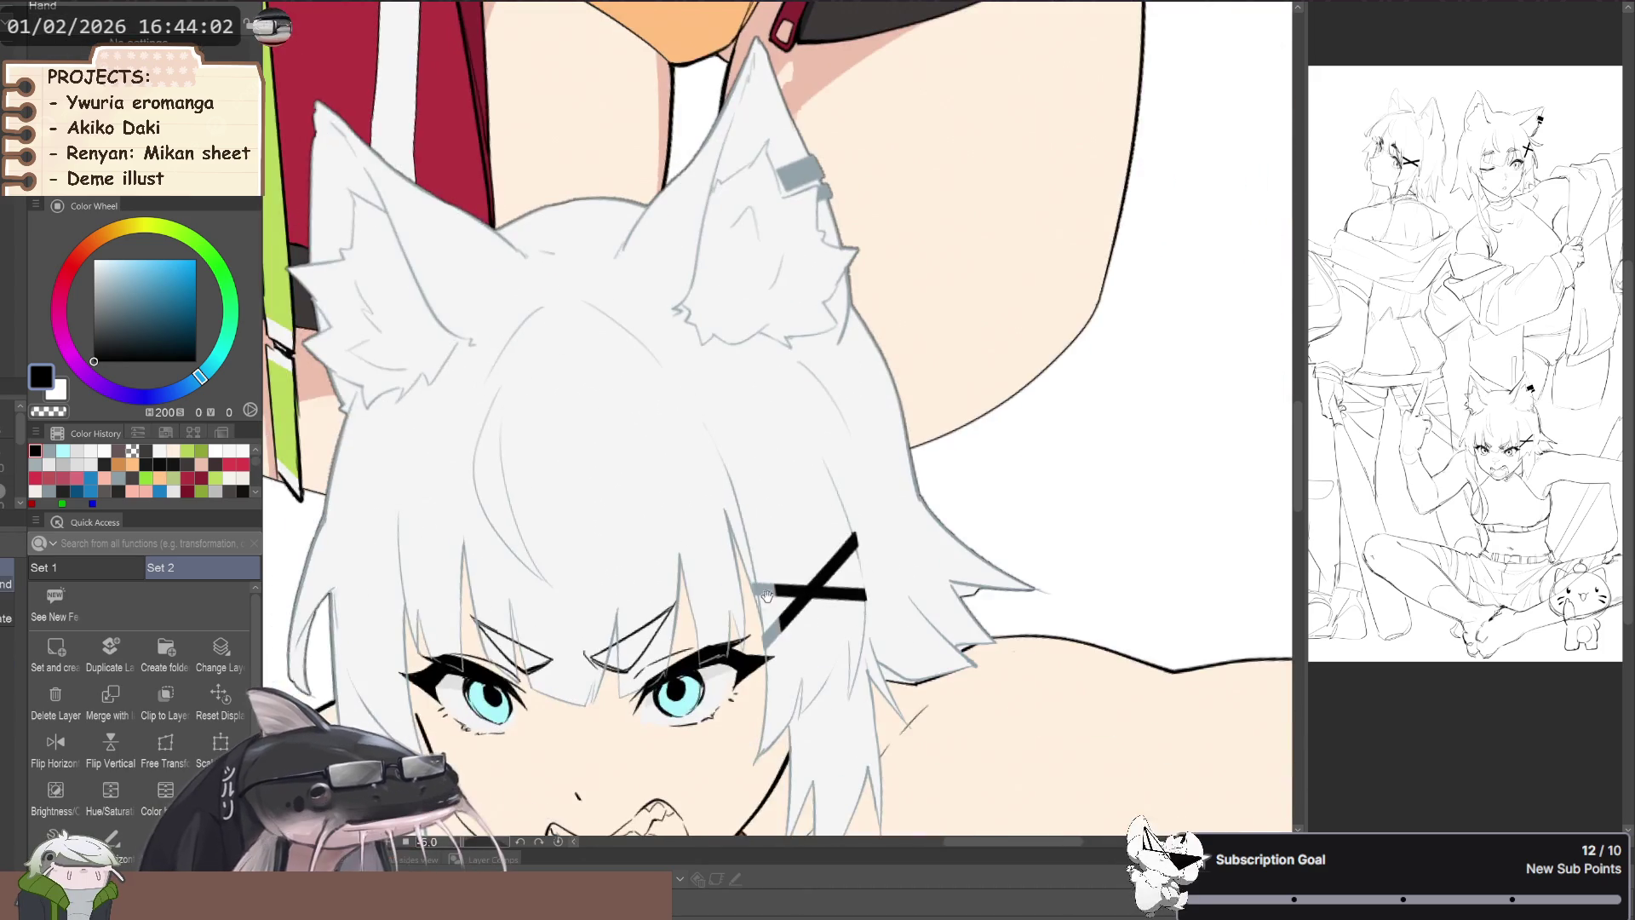
scroll(794, 582, up, 1)
scroll(755, 592, up, 1)
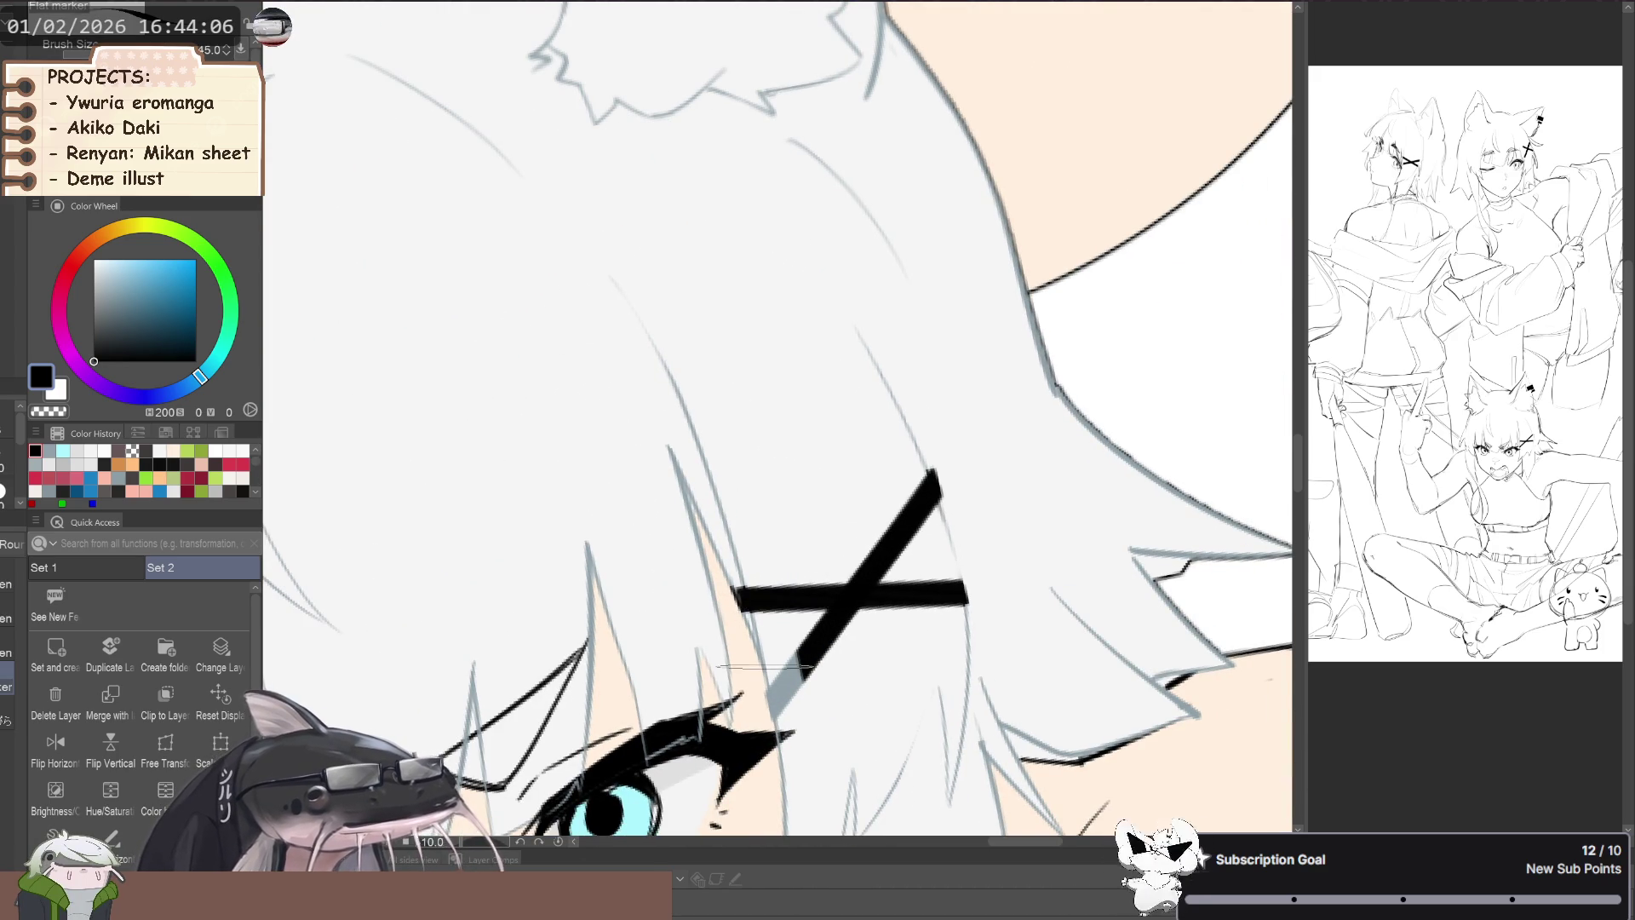
- Rotate the canvas clockwise and paint the ear piercing solid black
key(asciicircum)
key(asciicircum)
key(asciicircum)
key(asciicircum)
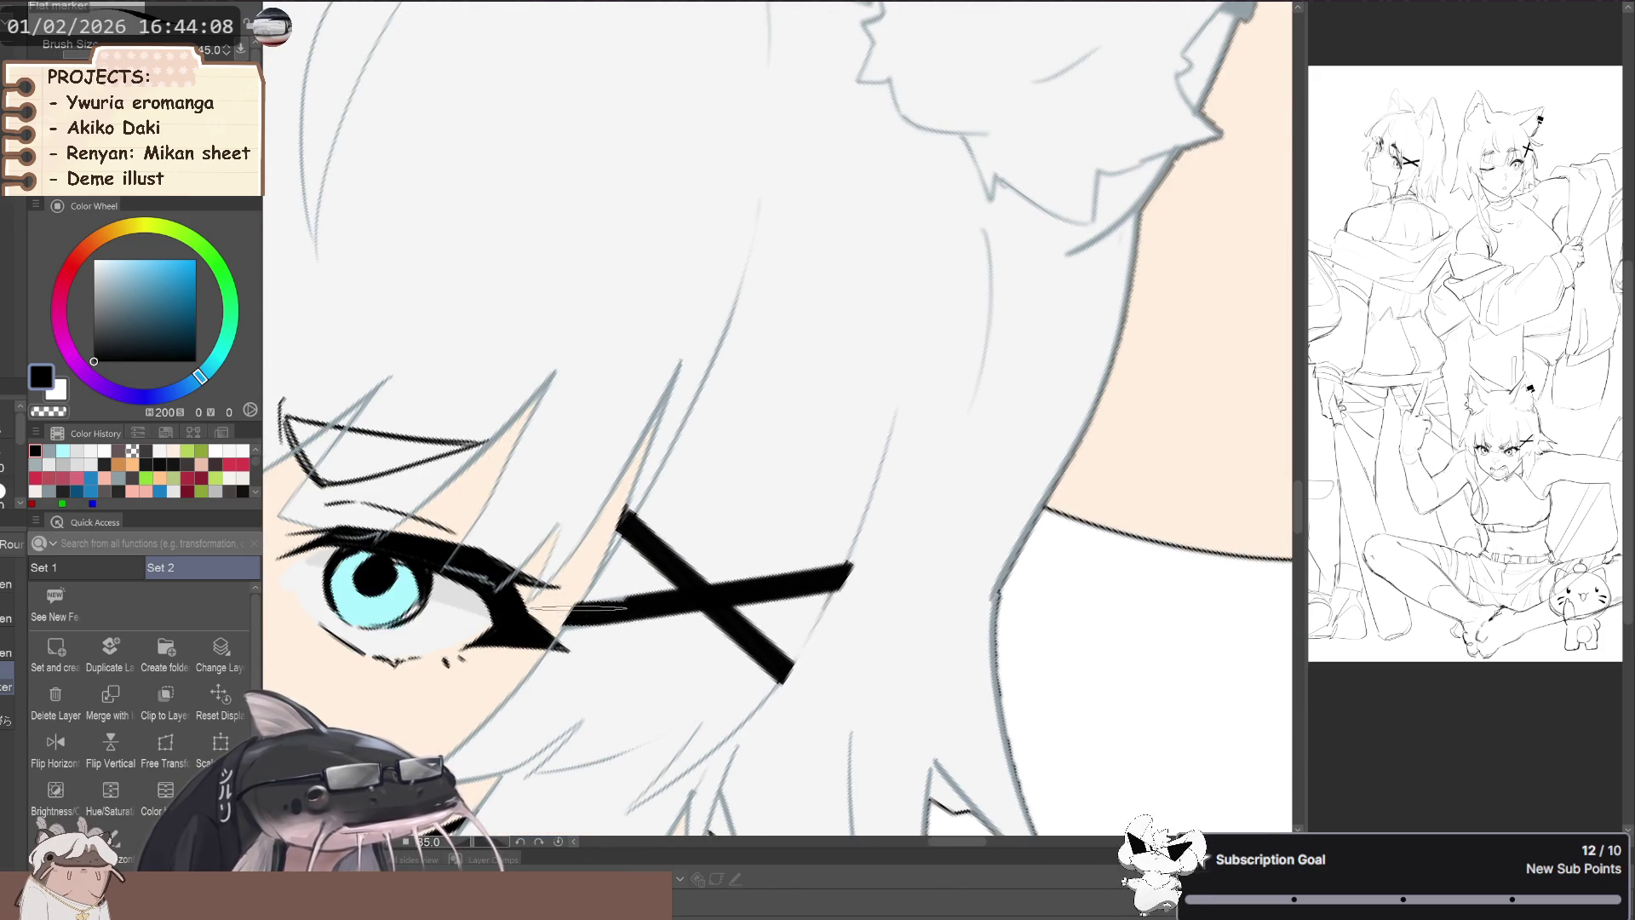
key(asciicircum)
key(asciicircum)
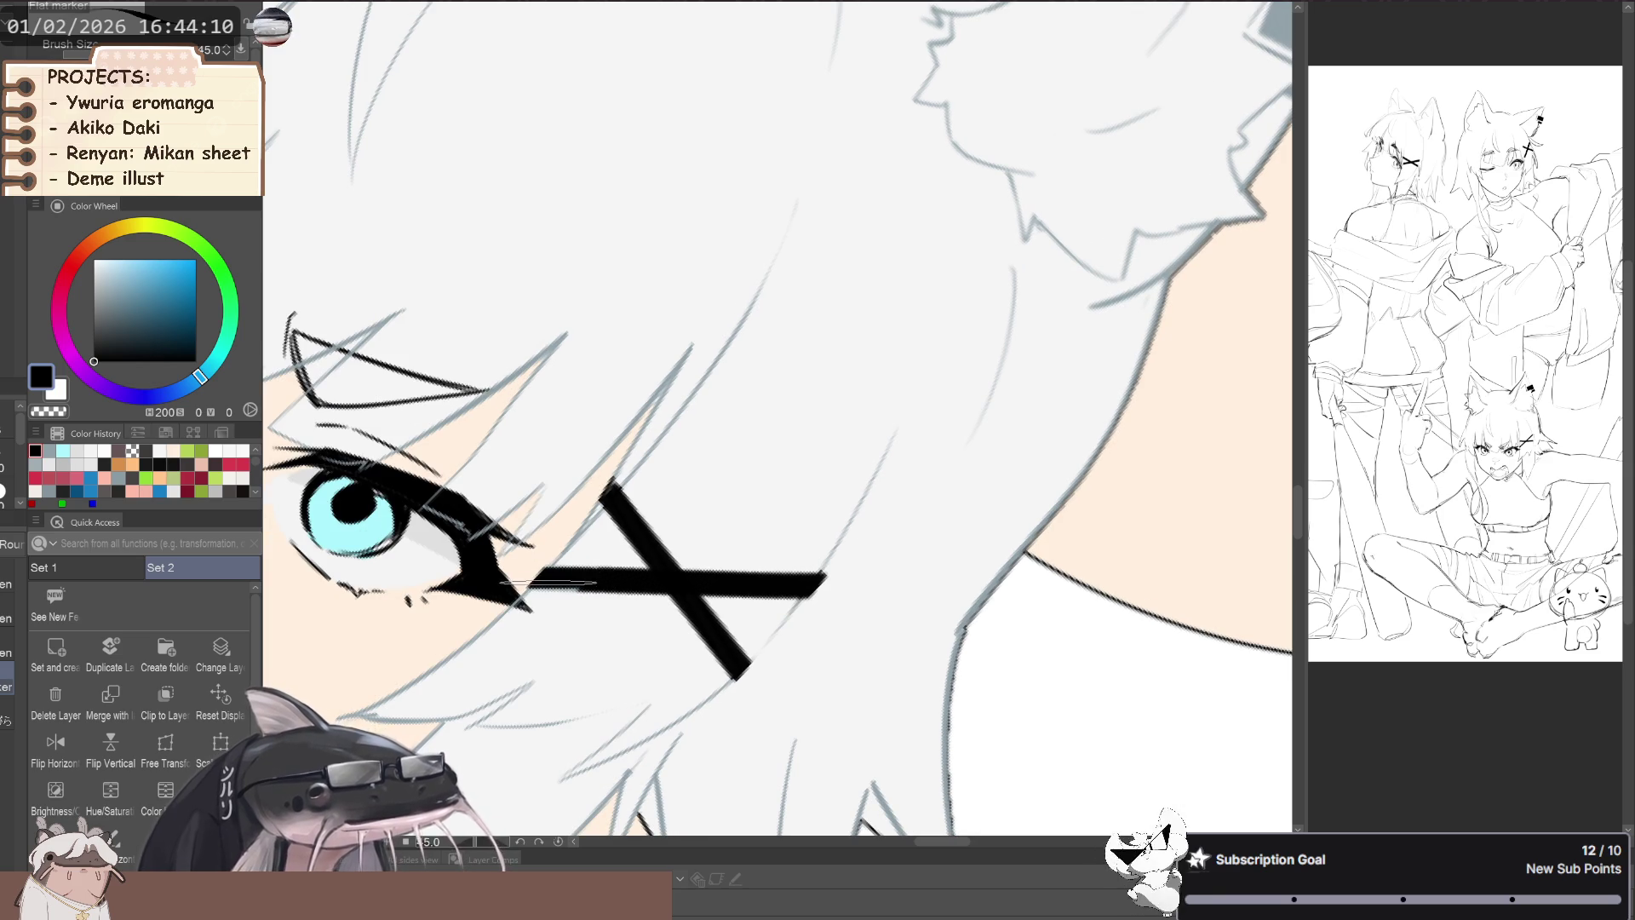
scroll(565, 571, down, 3)
scroll(565, 571, up, 1)
mouse_move(647, 477)
mouse_down()
mouse_move(740, 356)
mouse_move(706, 498)
mouse_up()
scroll(739, 366, up, 5)
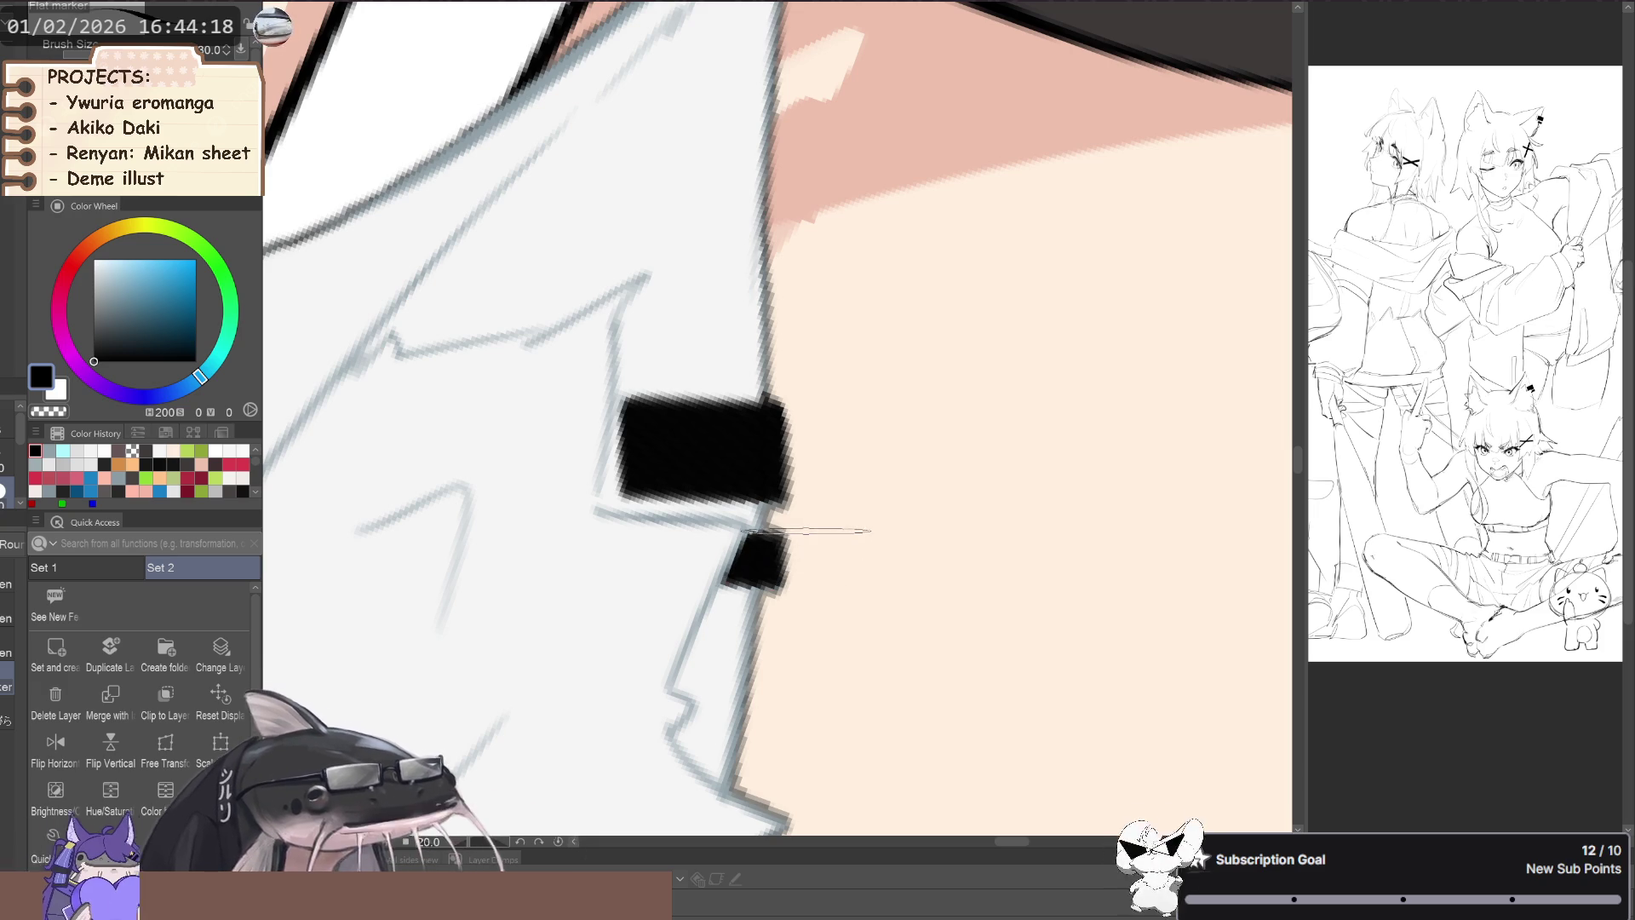
scroll(801, 571, down, 6)
scroll(470, 488, down, 2)
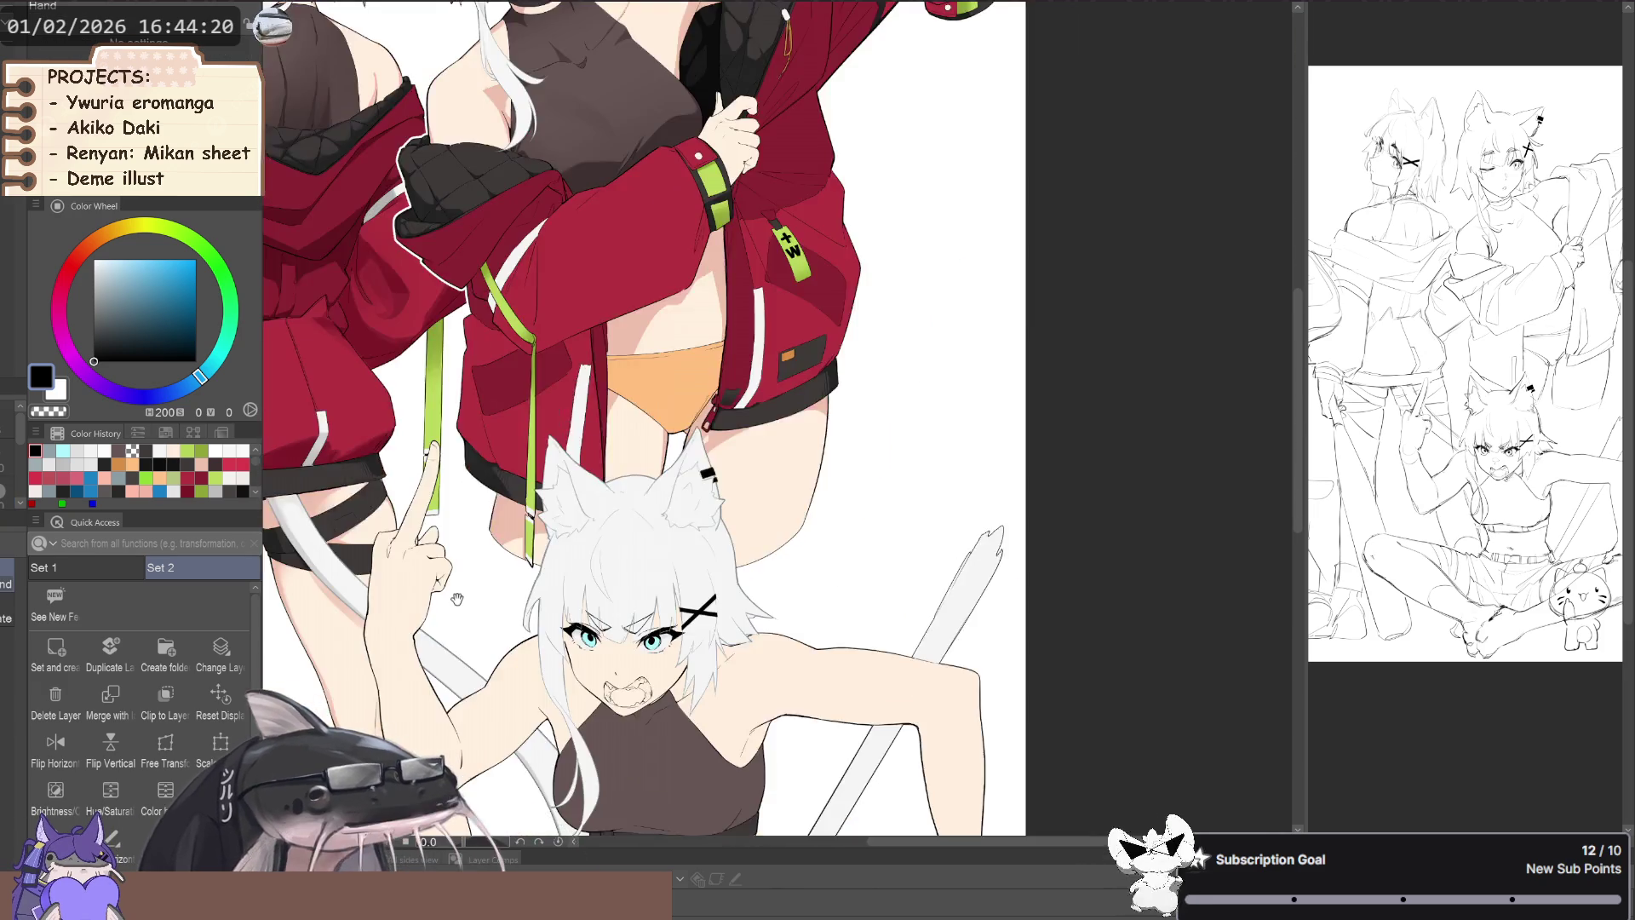
scroll(379, 628, down, 2)
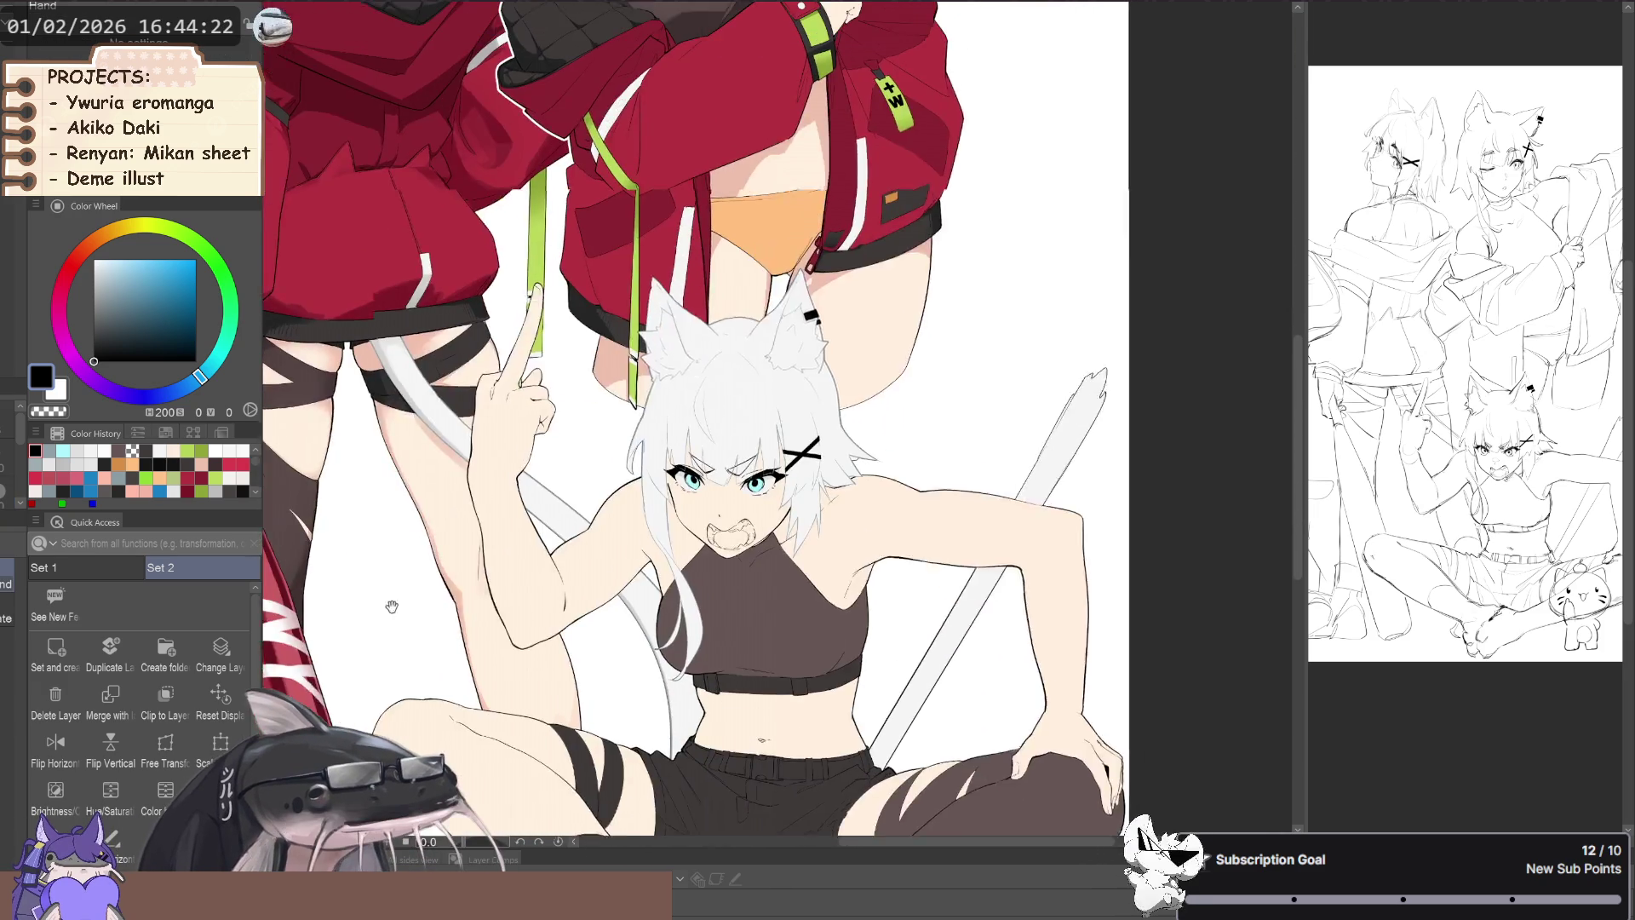
drag(379, 628, 358, 678)
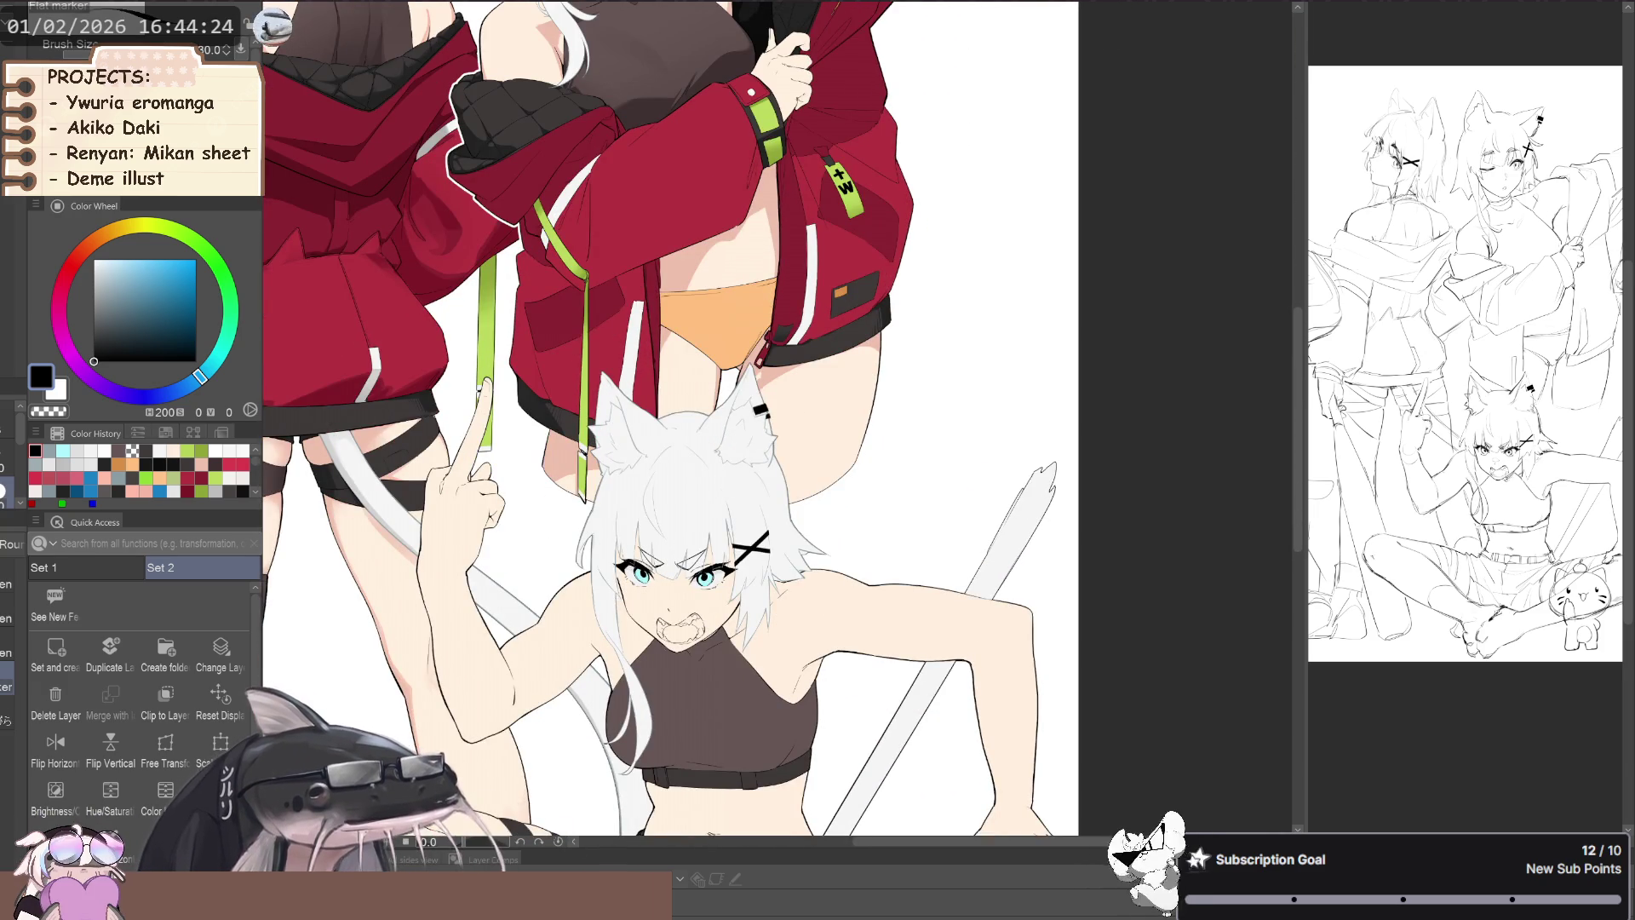
scroll(767, 426, up, 2)
key(minus)
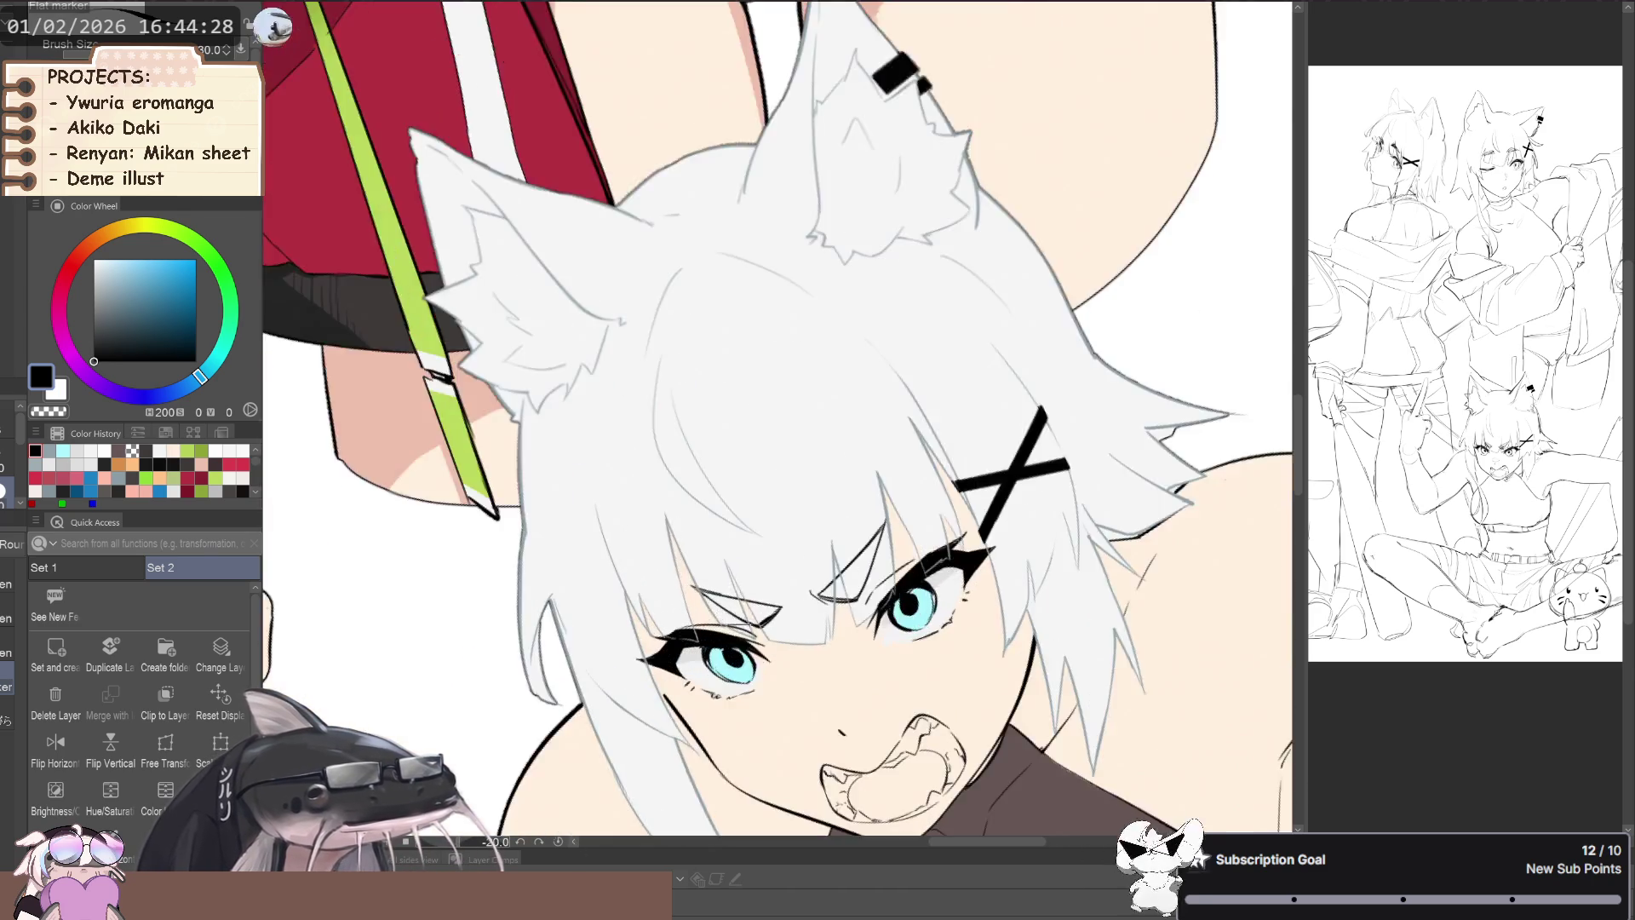
scroll(749, 596, up, 5)
key(minus)
key(minus)
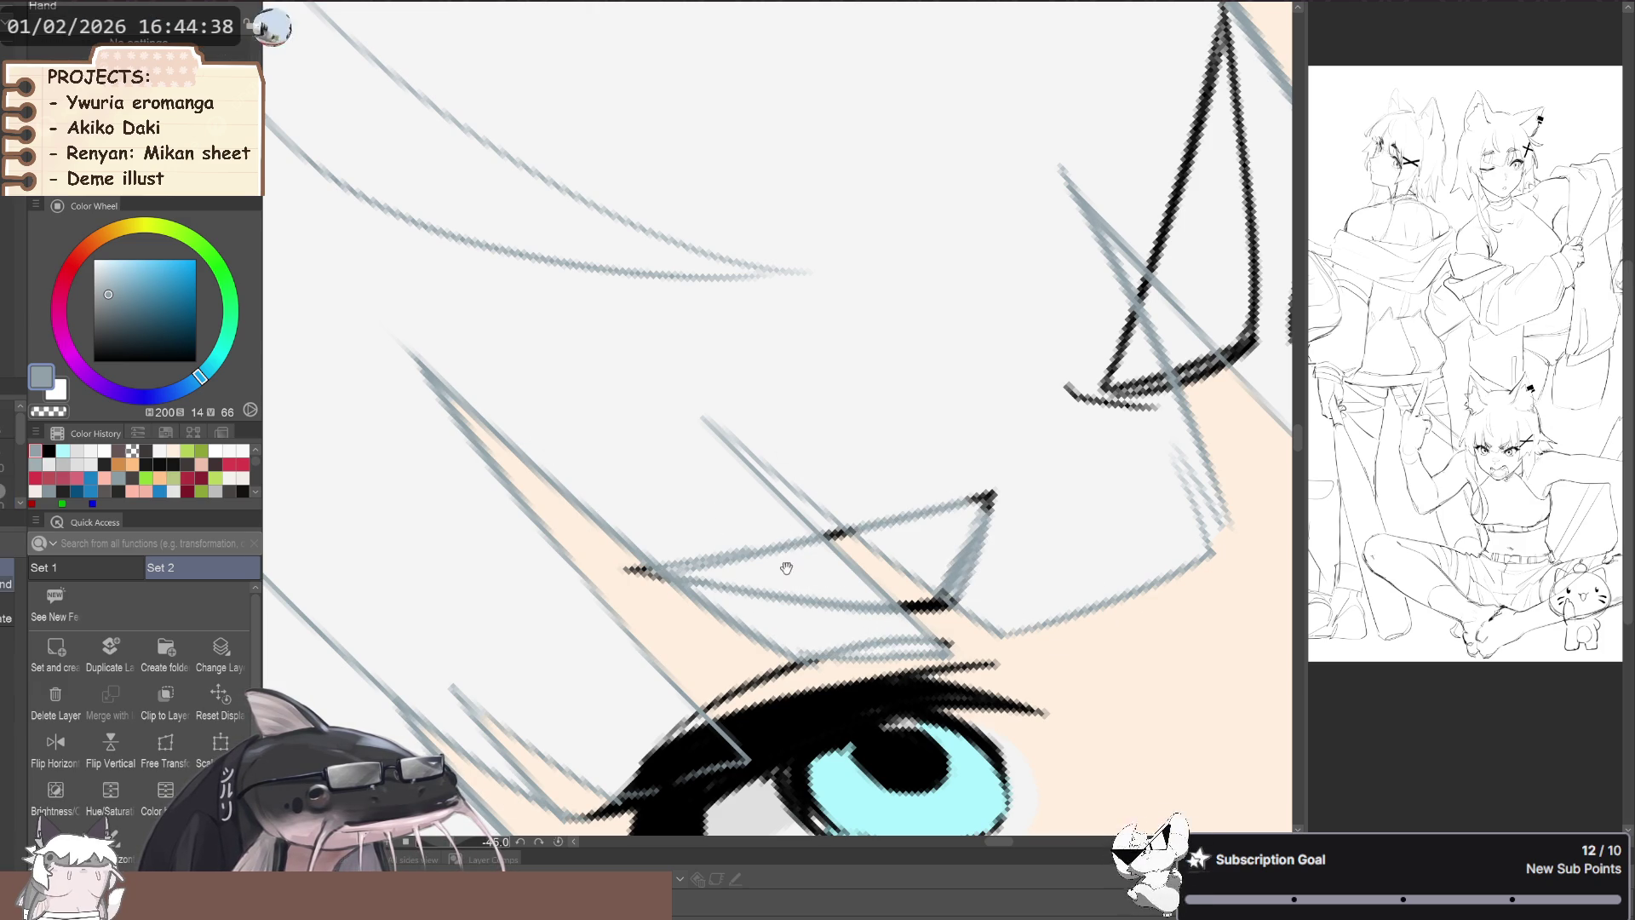
scroll(852, 579, down, 5)
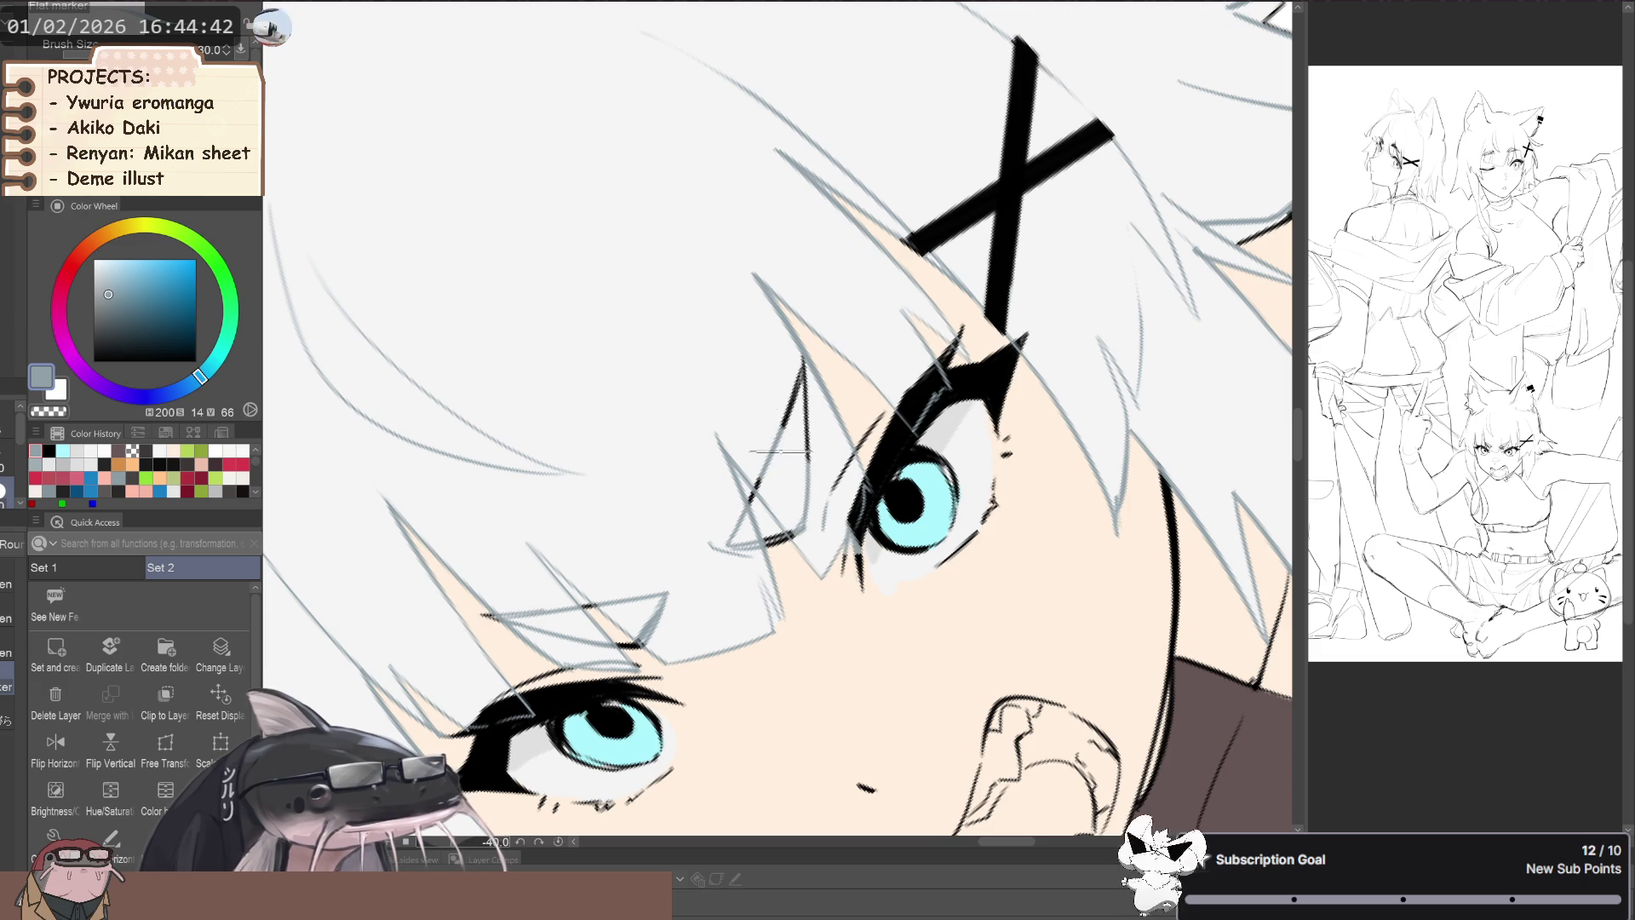
drag(750, 502, 800, 375)
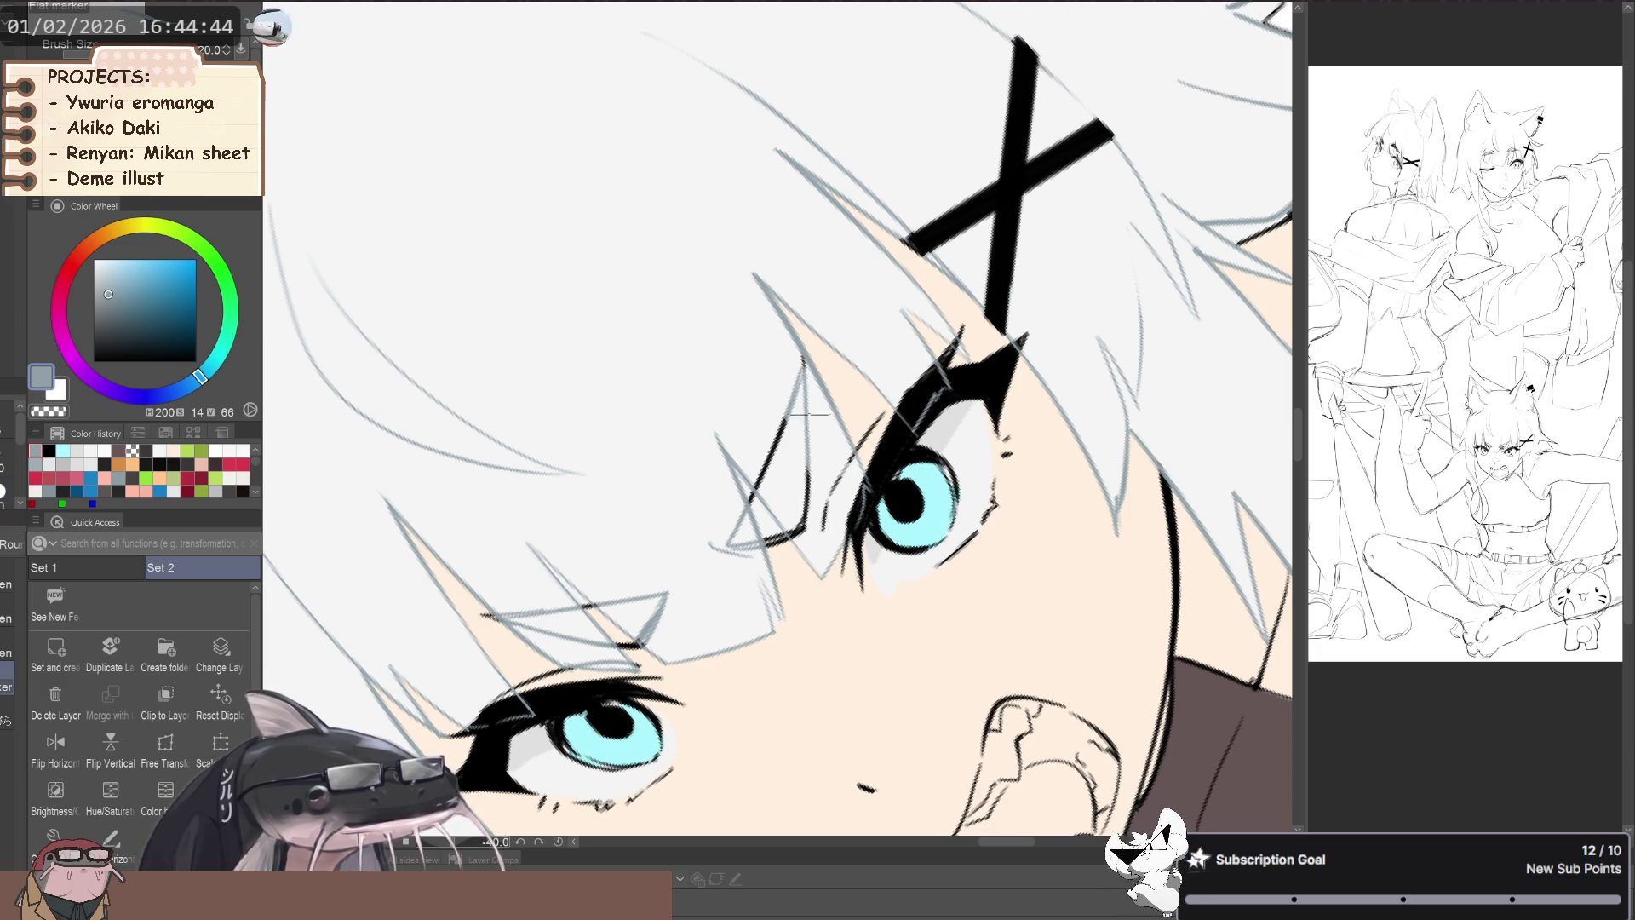
key(ctrl+z)
key(ctrl+z)
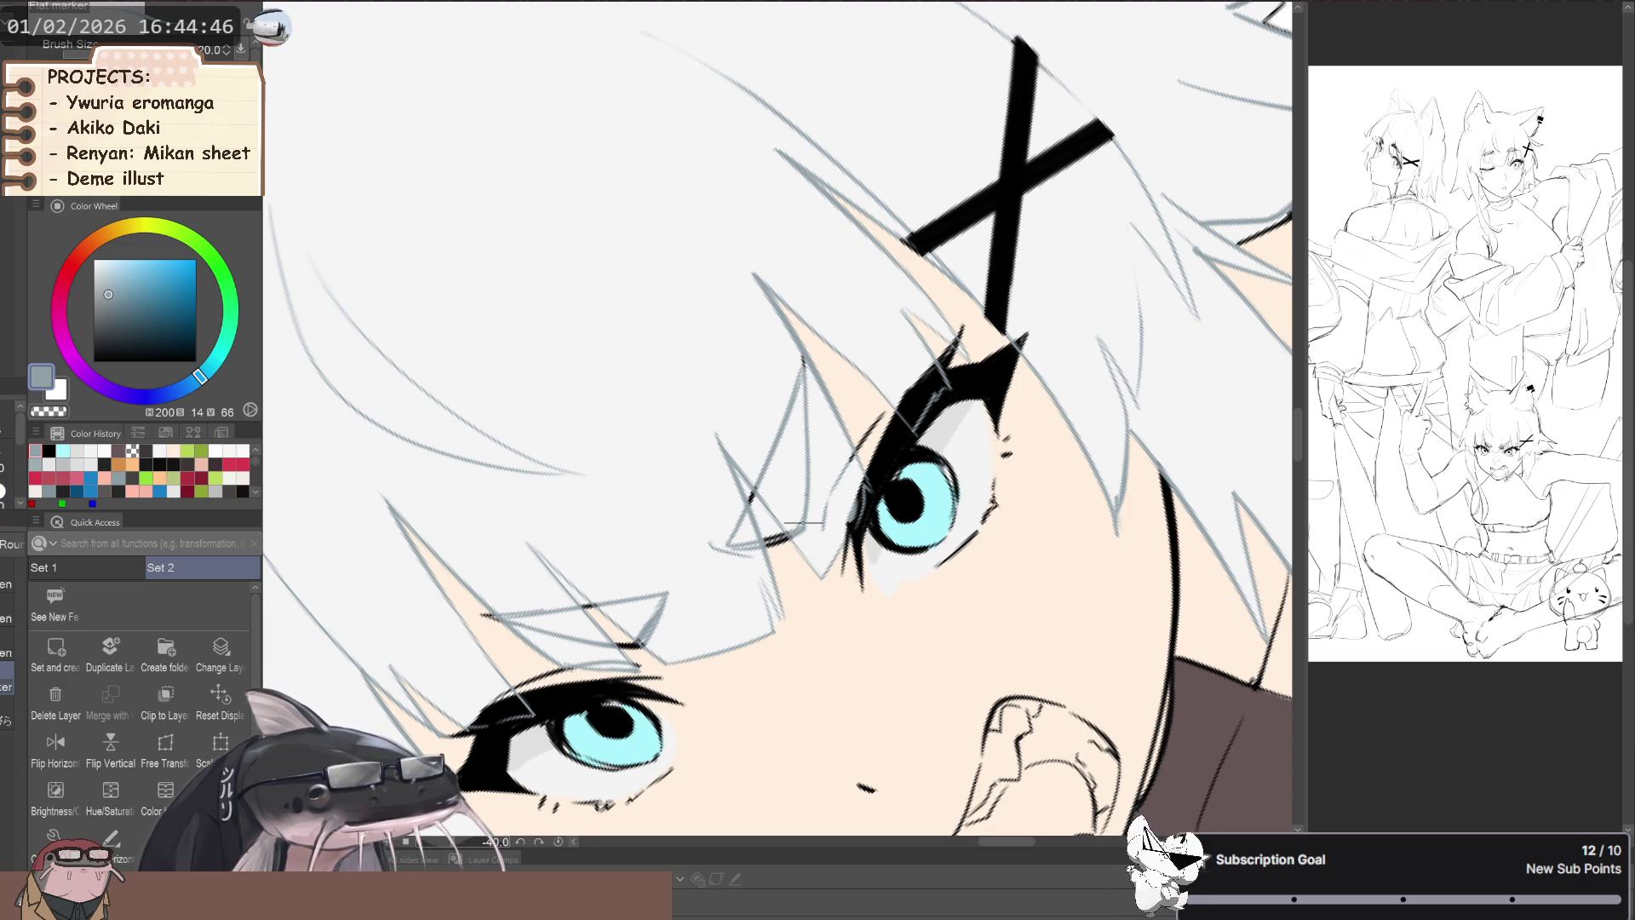
key(-)
key(bracketleft)
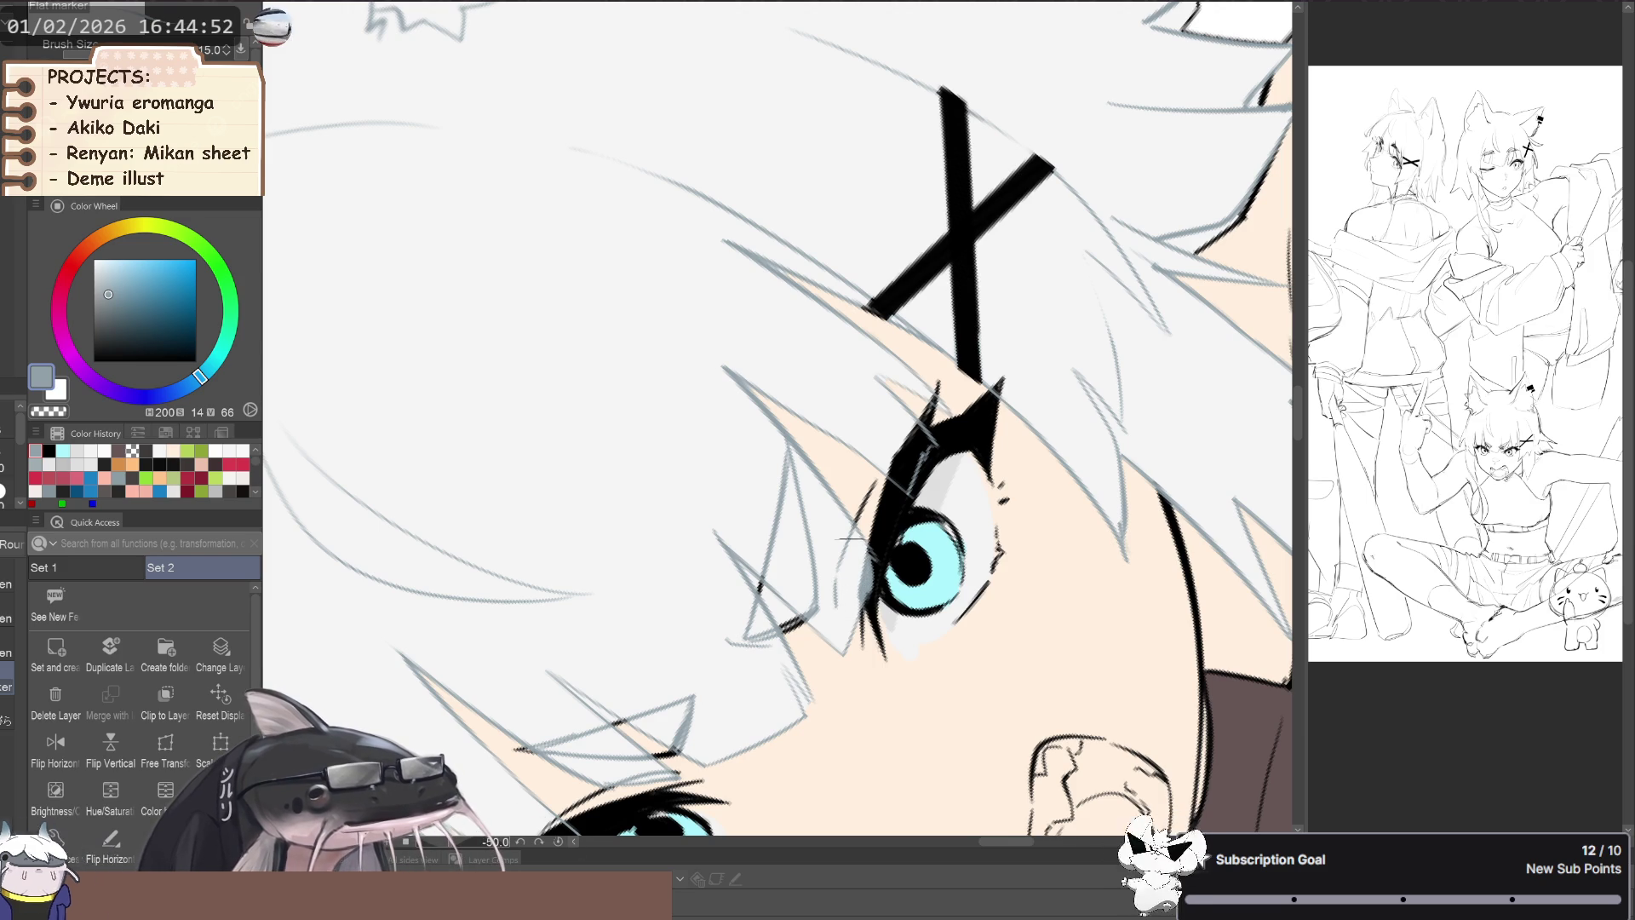
key(minus)
key(minus)
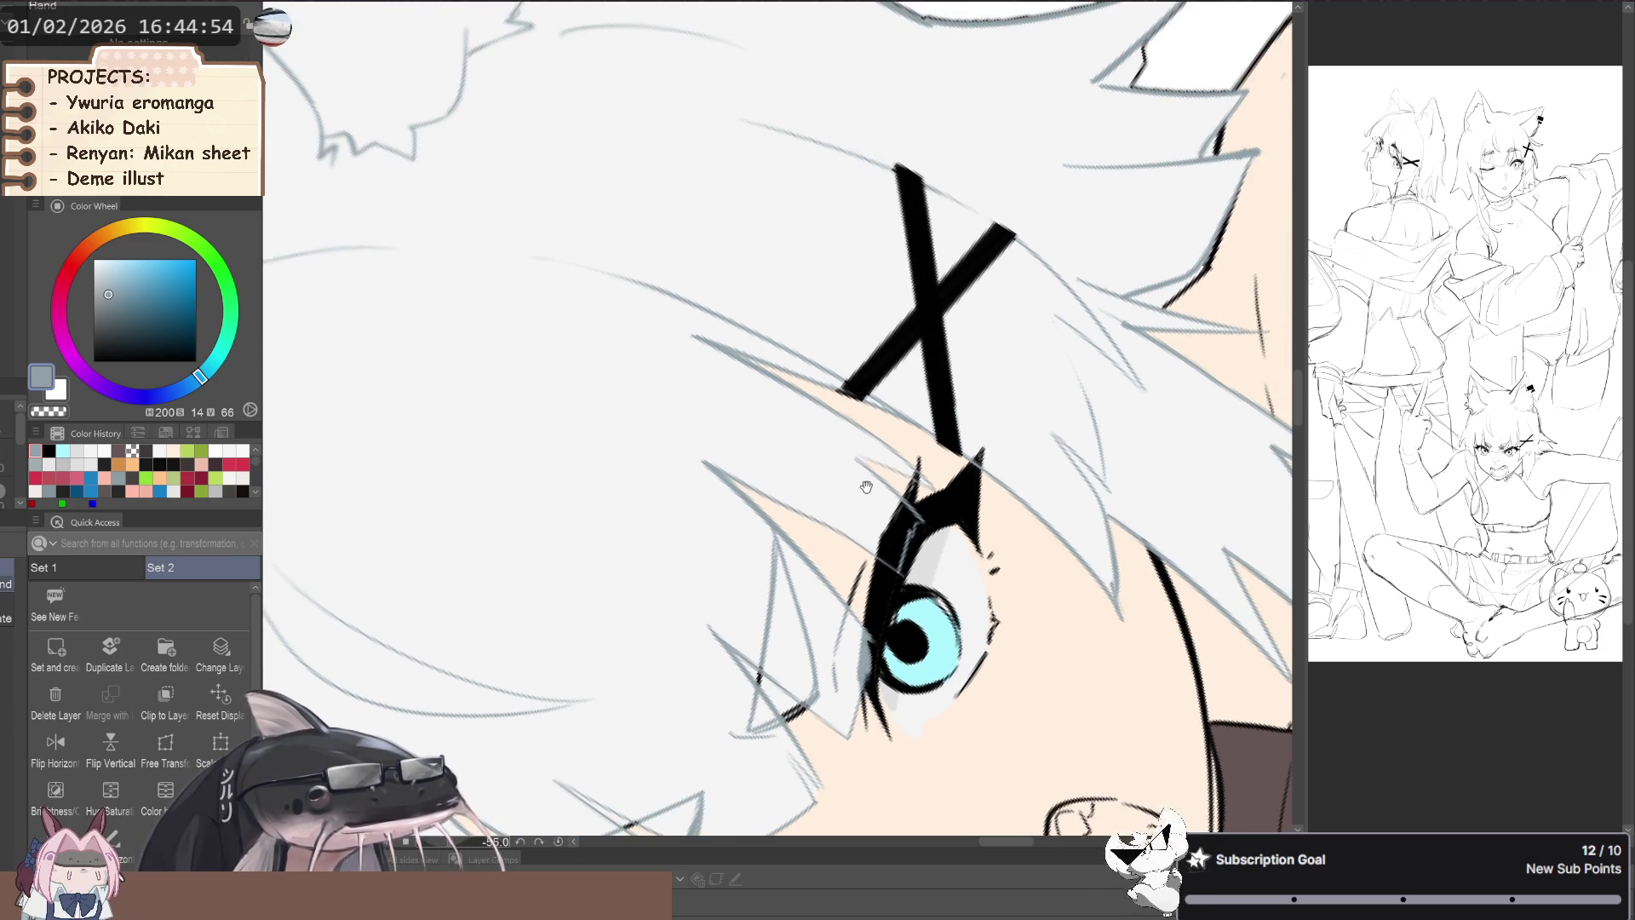
key(minus)
key(minus)
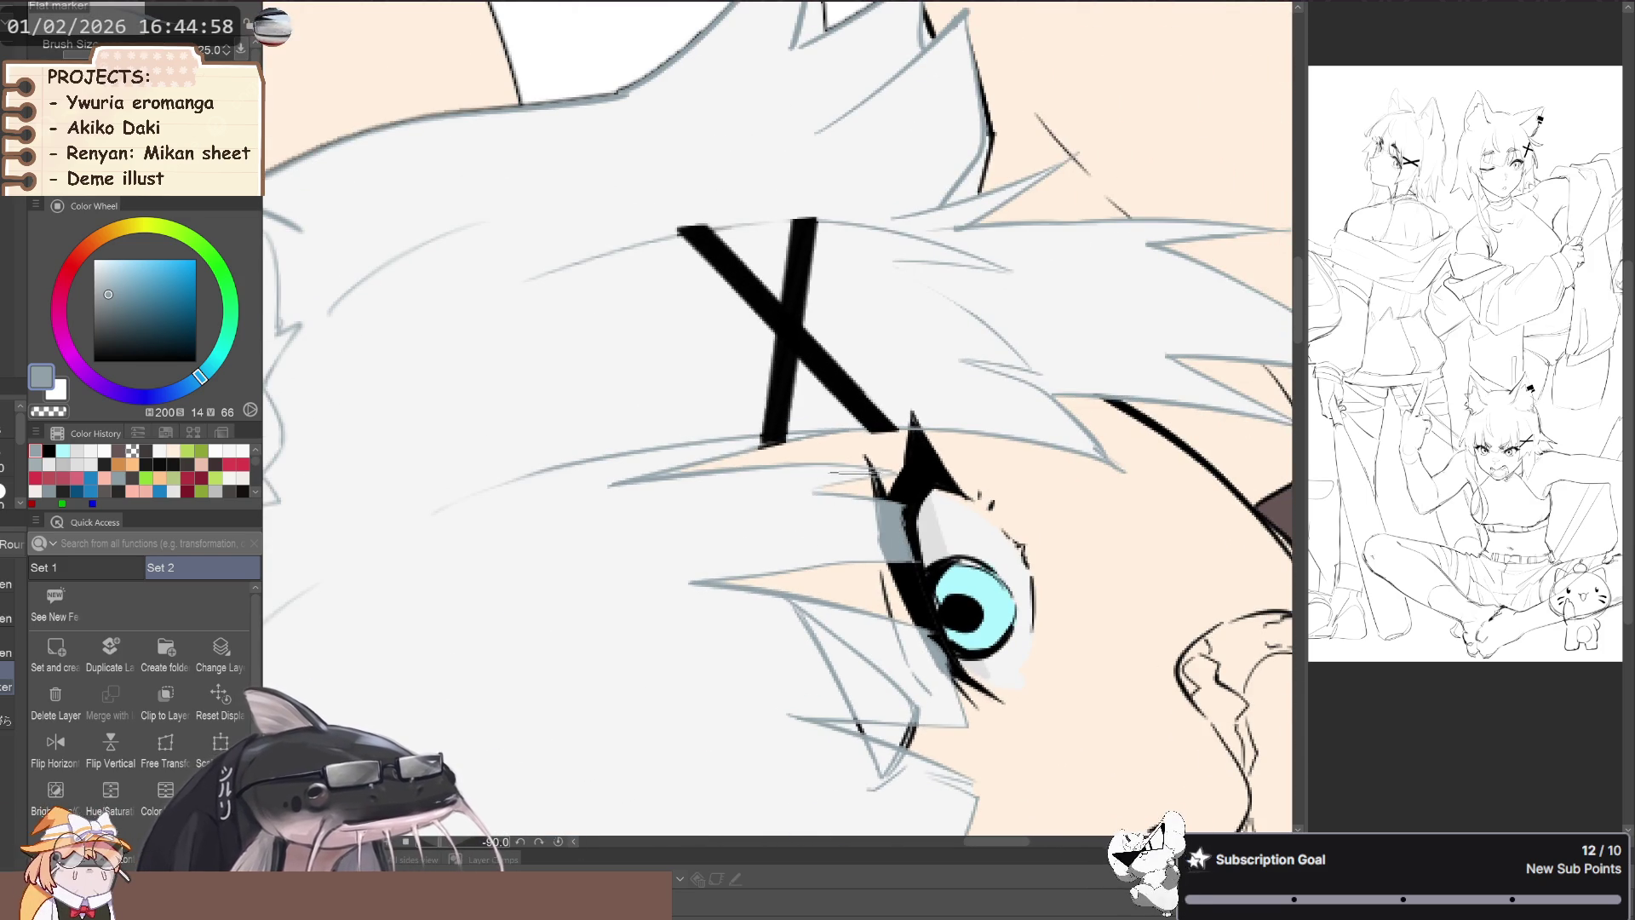
scroll(523, 575, down, 5)
drag(523, 576, 418, 100)
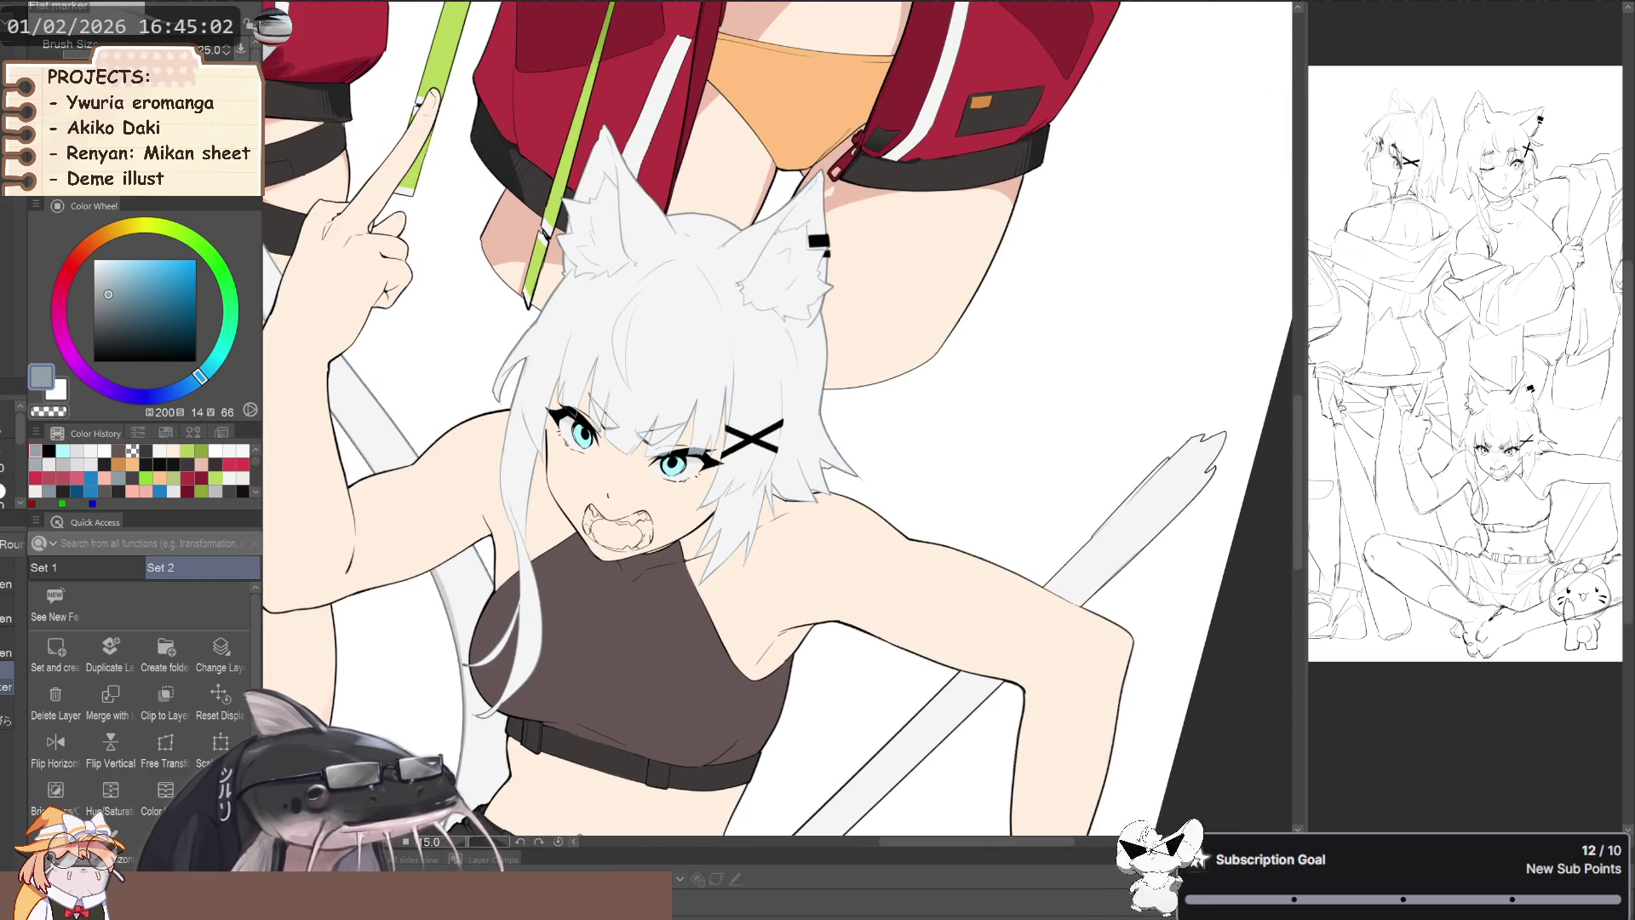
- With the pen, try filling the notch below the hair spike, then undo the stray grey fill
scroll(830, 473, up, 2)
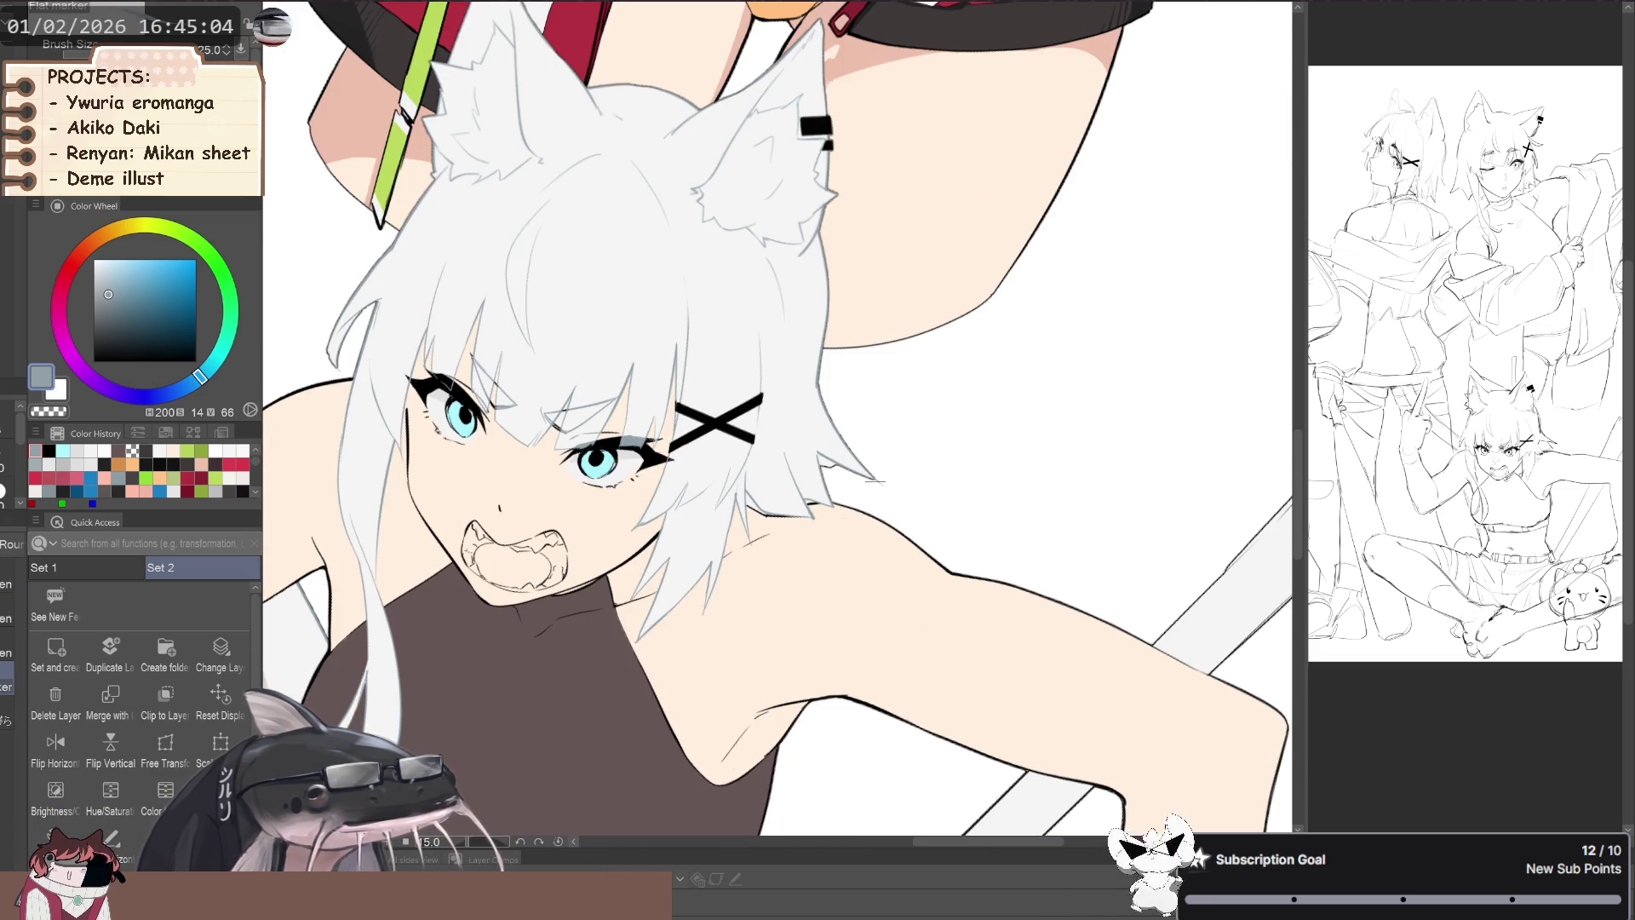
key(p)
scroll(823, 425, up, 1)
scroll(823, 425, up, 4)
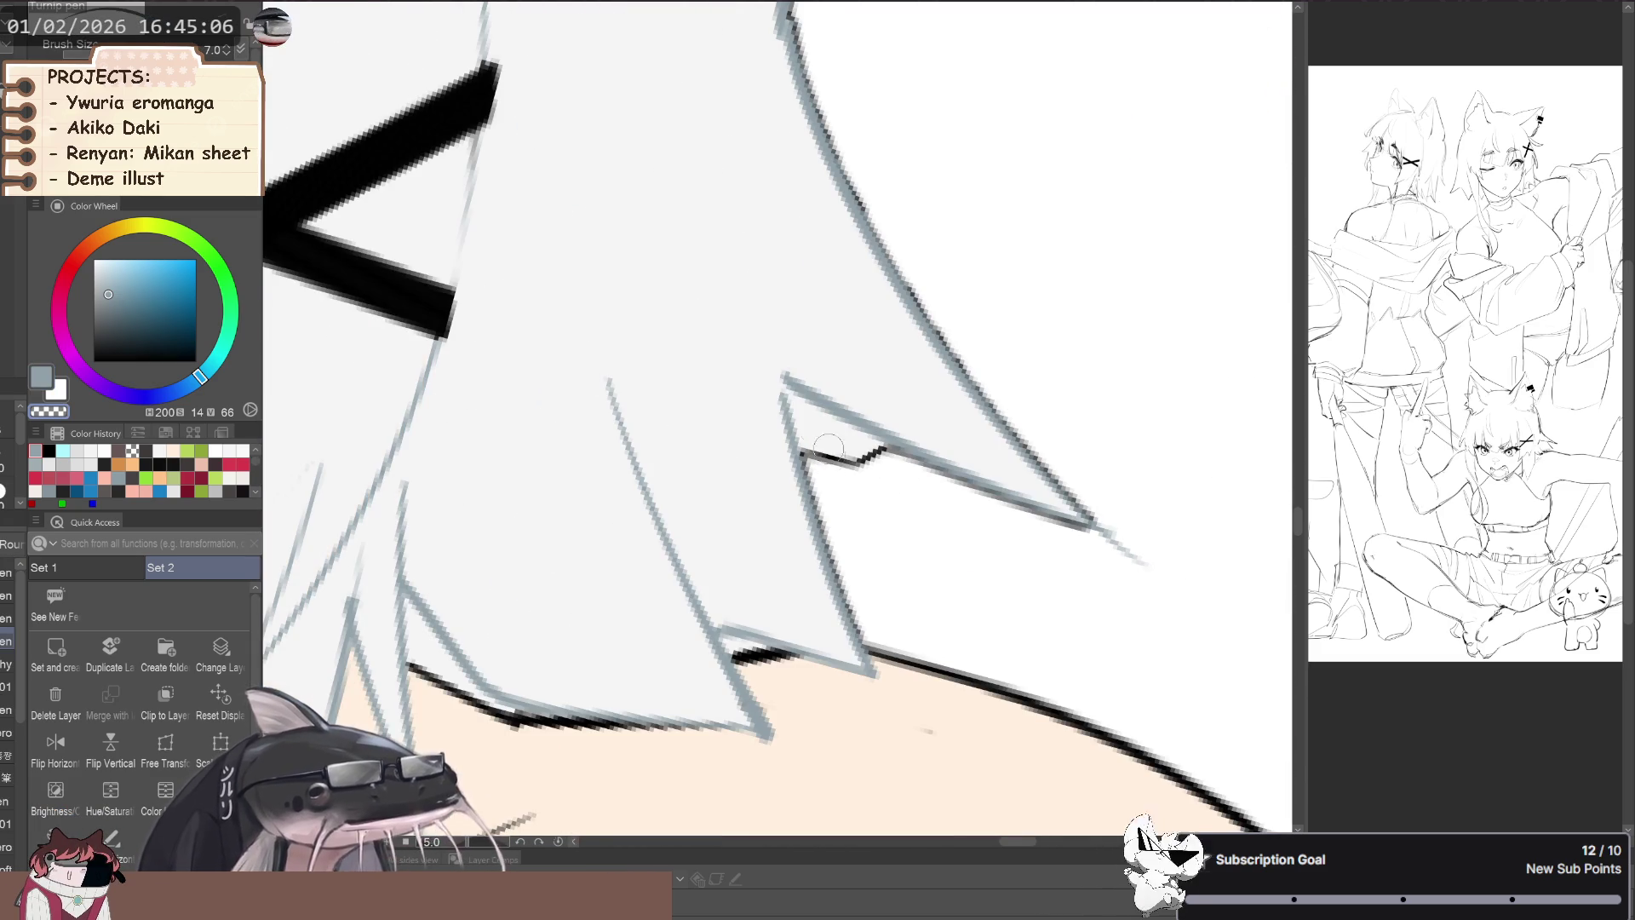
drag(839, 452, 946, 520)
key(ctrl+z)
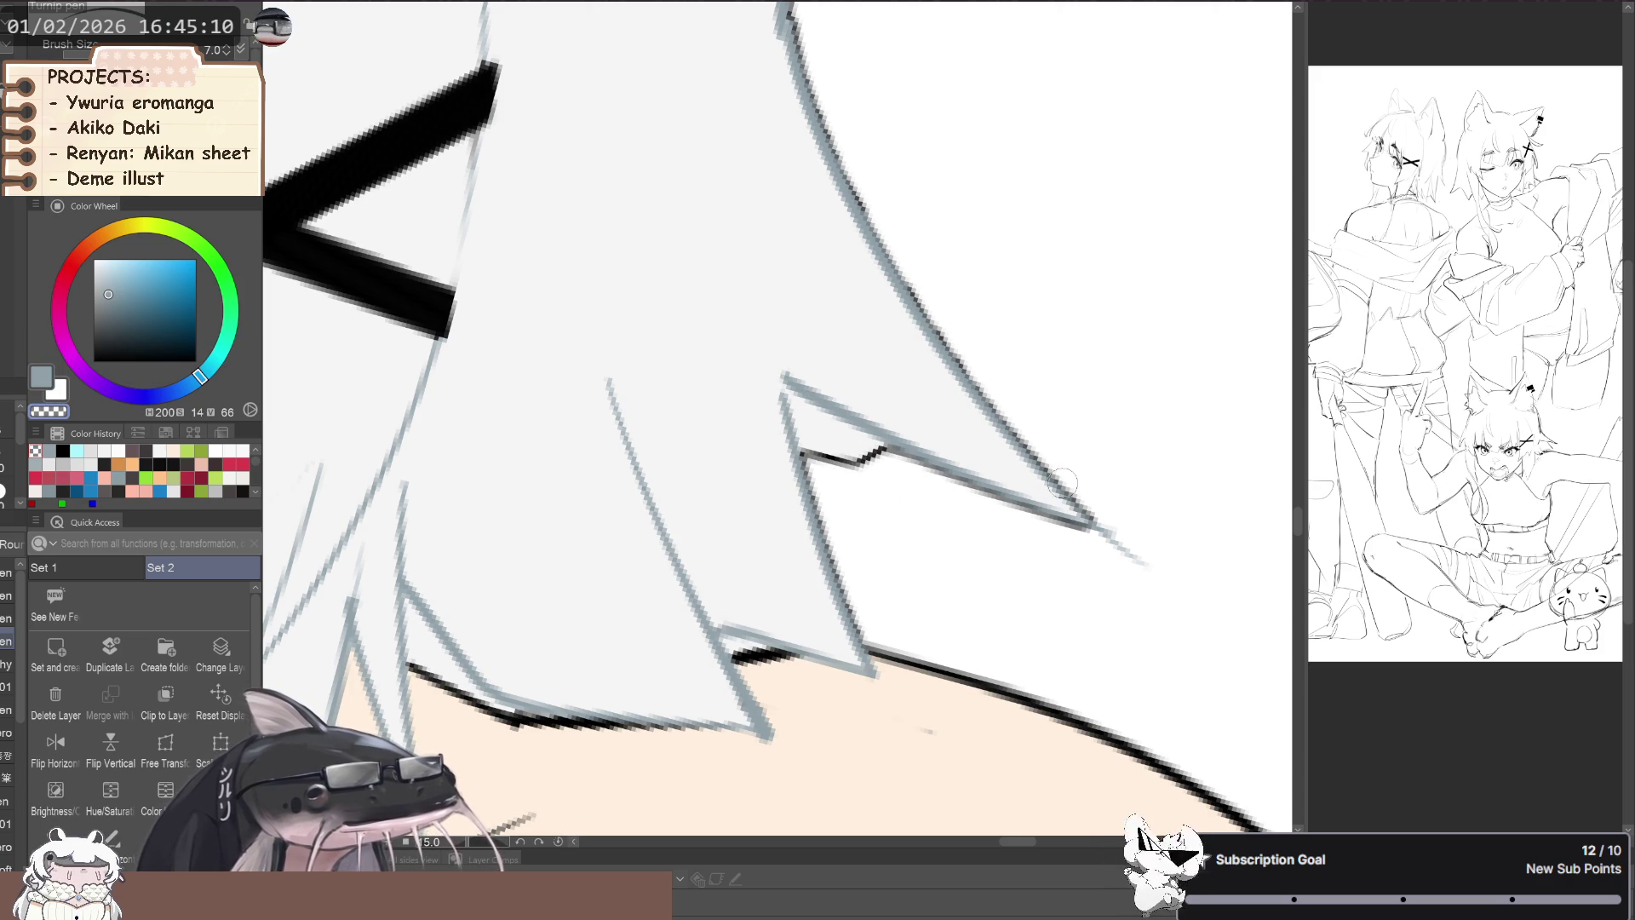
- Clip the layer to the one beneath and erase the stray dark marks along the hair edge
click(166, 696)
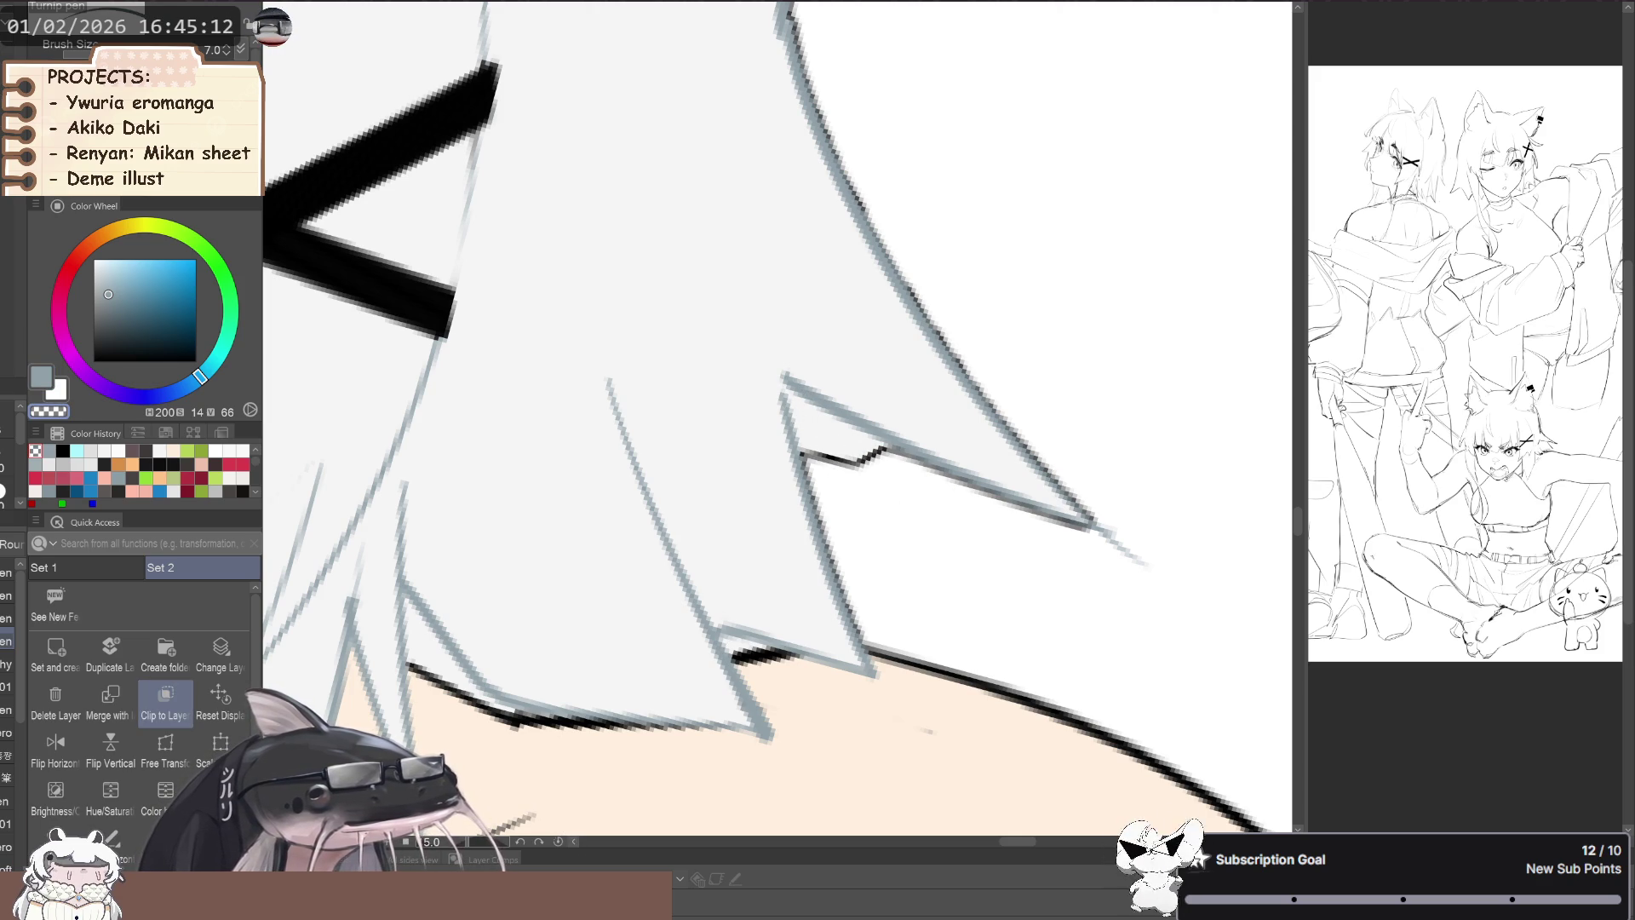
key(c)
key(c)
drag(886, 451, 813, 457)
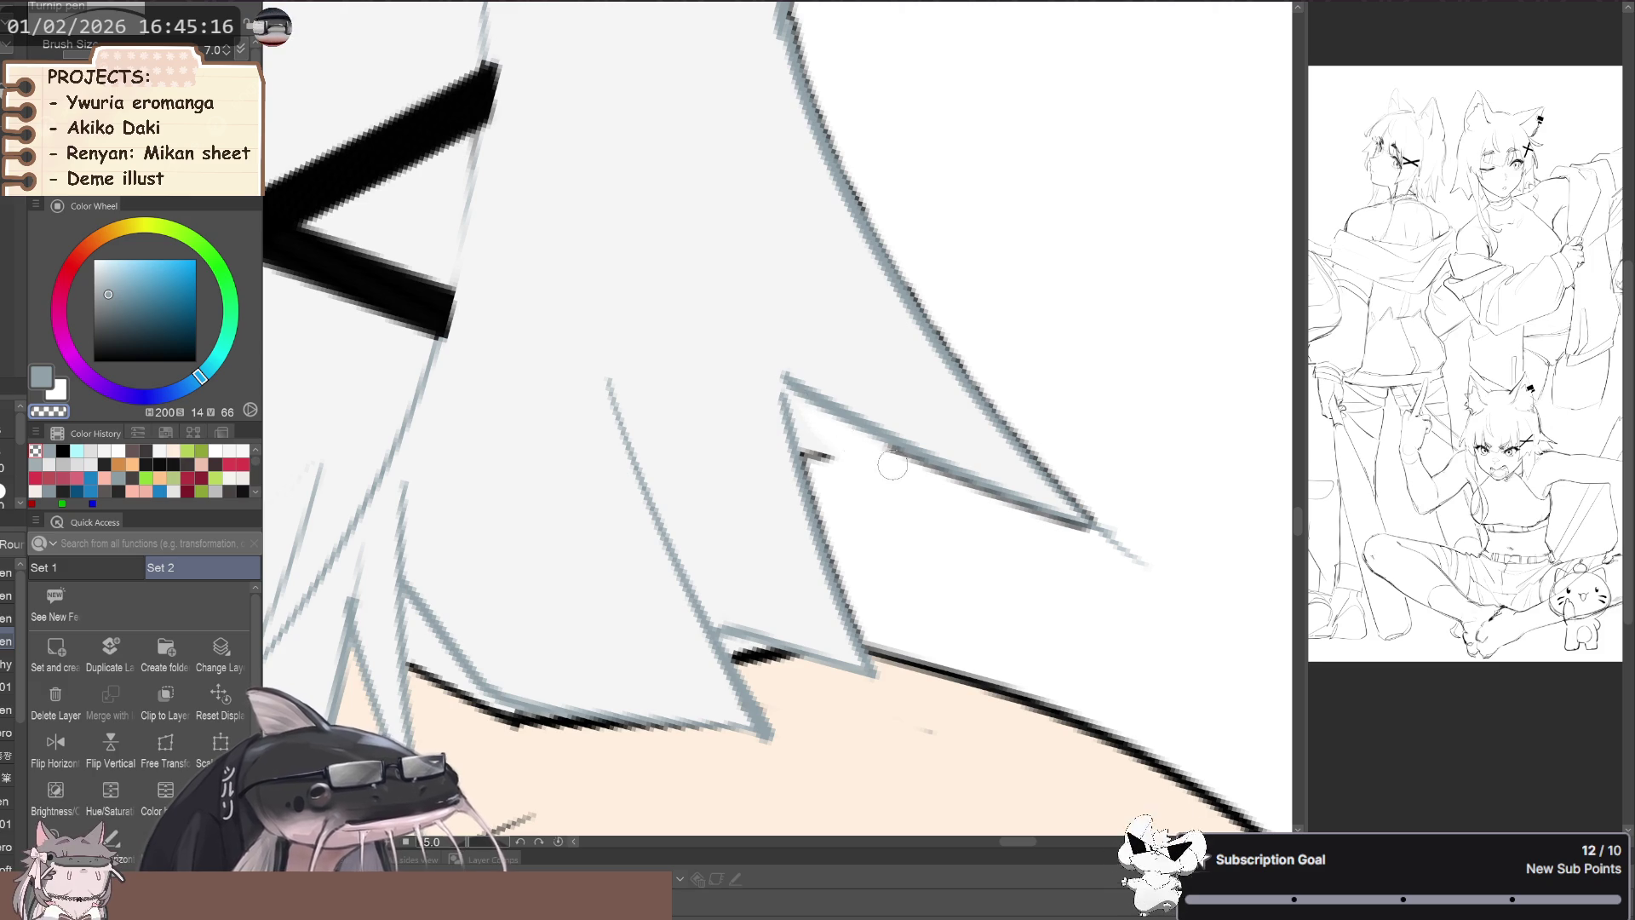
drag(801, 419, 842, 483)
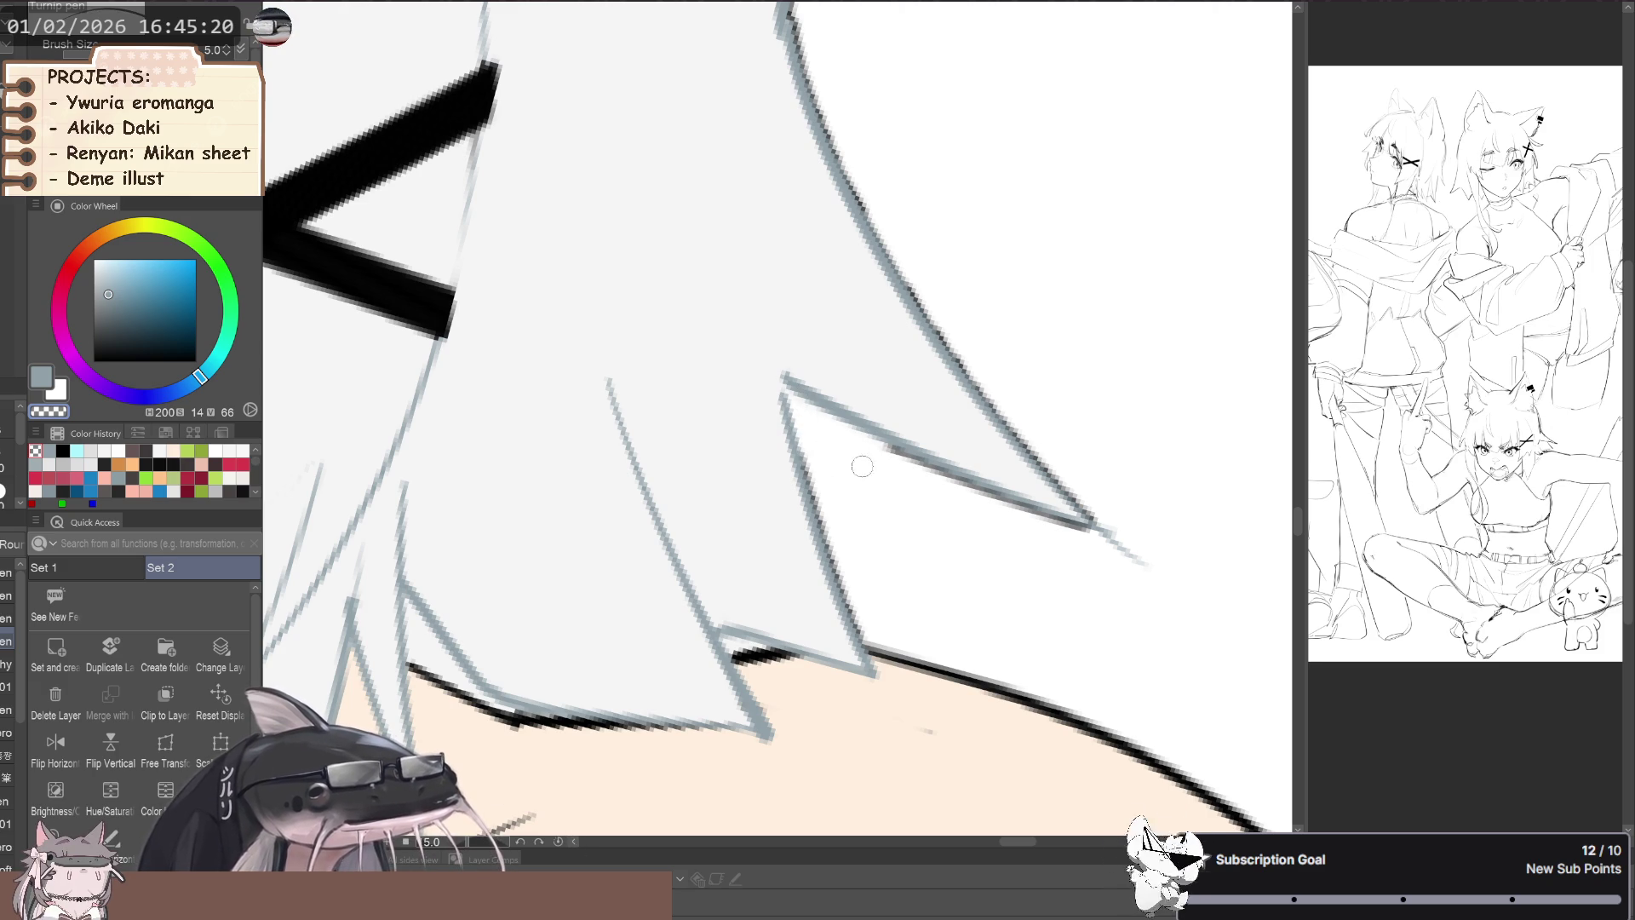
scroll(836, 467, down, 3)
scroll(886, 569, up, 3)
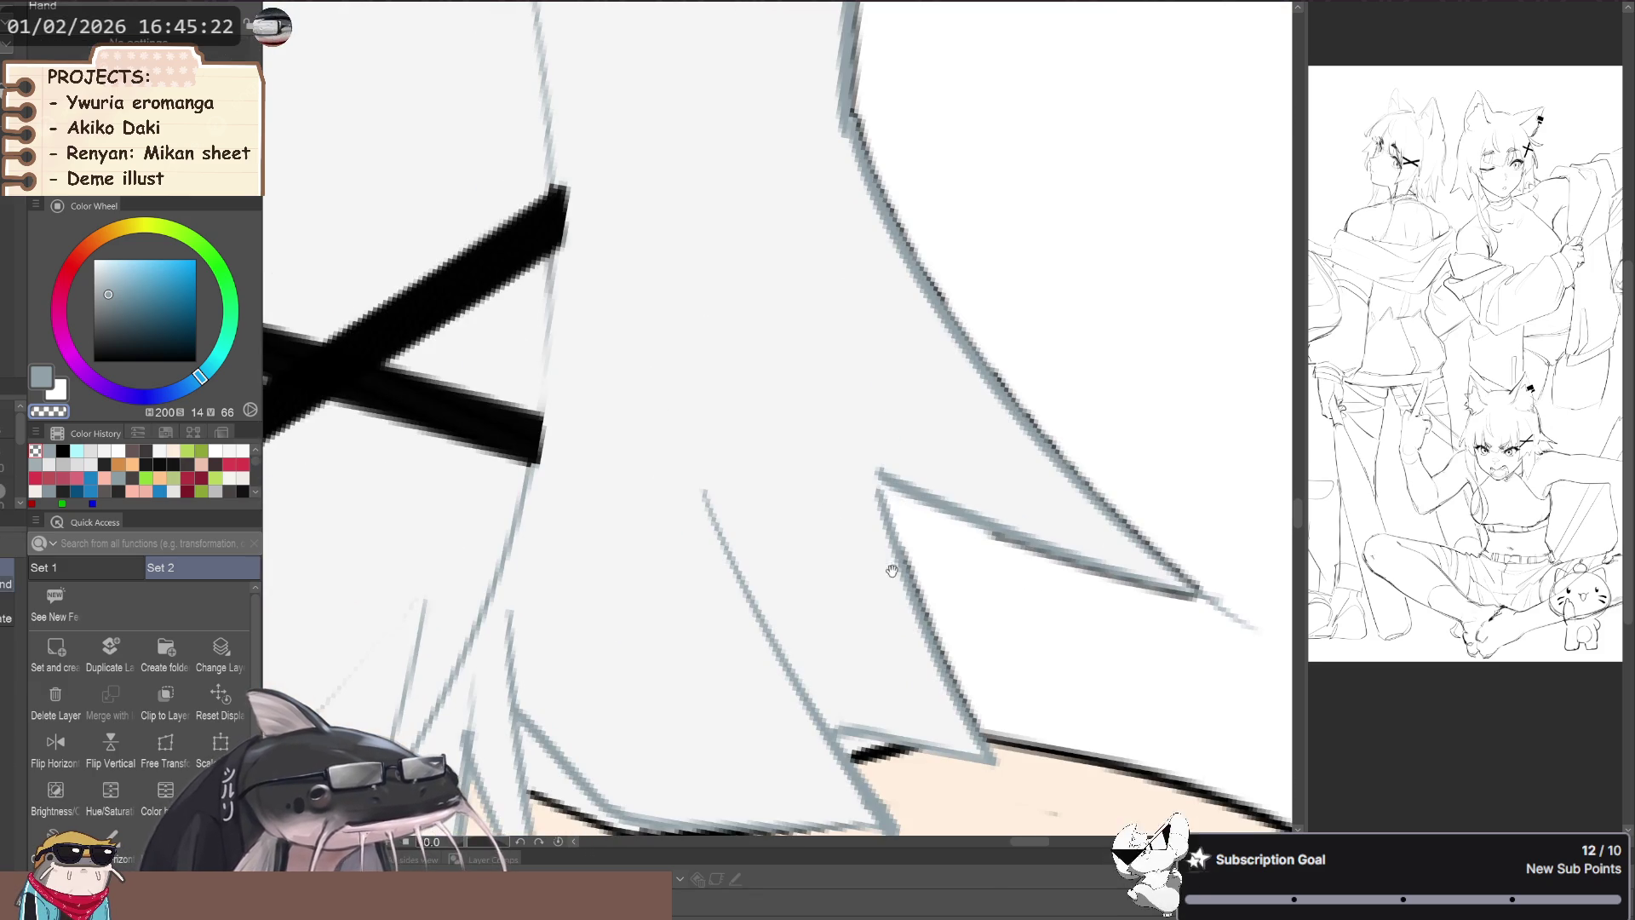
key(p)
scroll(913, 552, down, 5)
scroll(913, 552, down, 2)
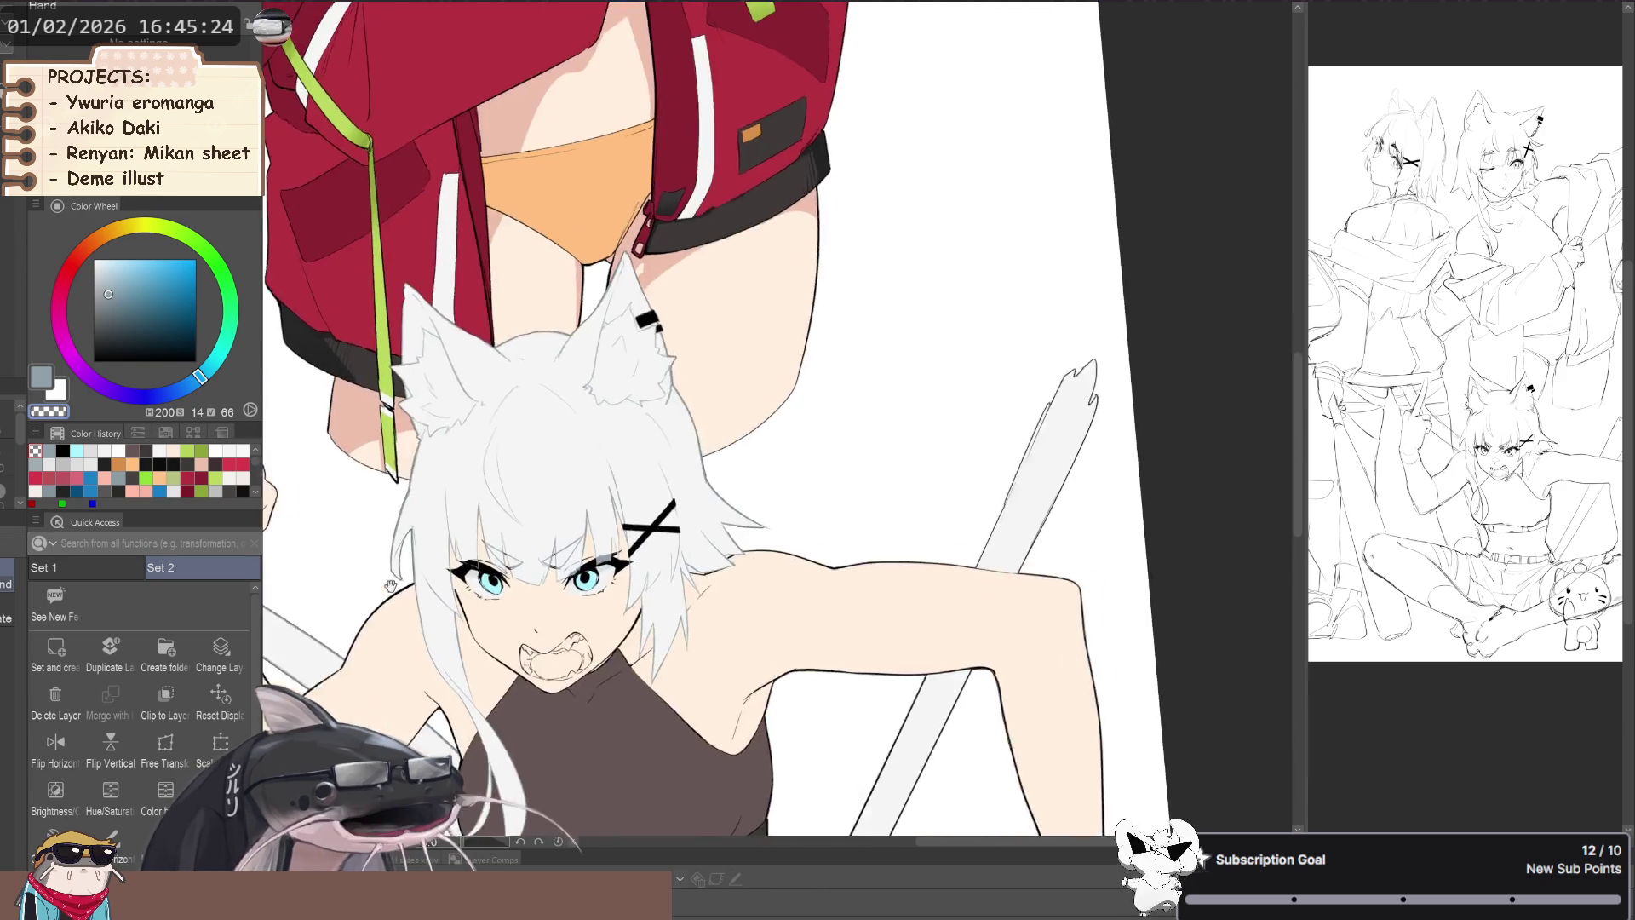
- Pick up the jacket's deep red from the upper girls, then recentre on the crouching girl's face
scroll(417, 593, left, 5)
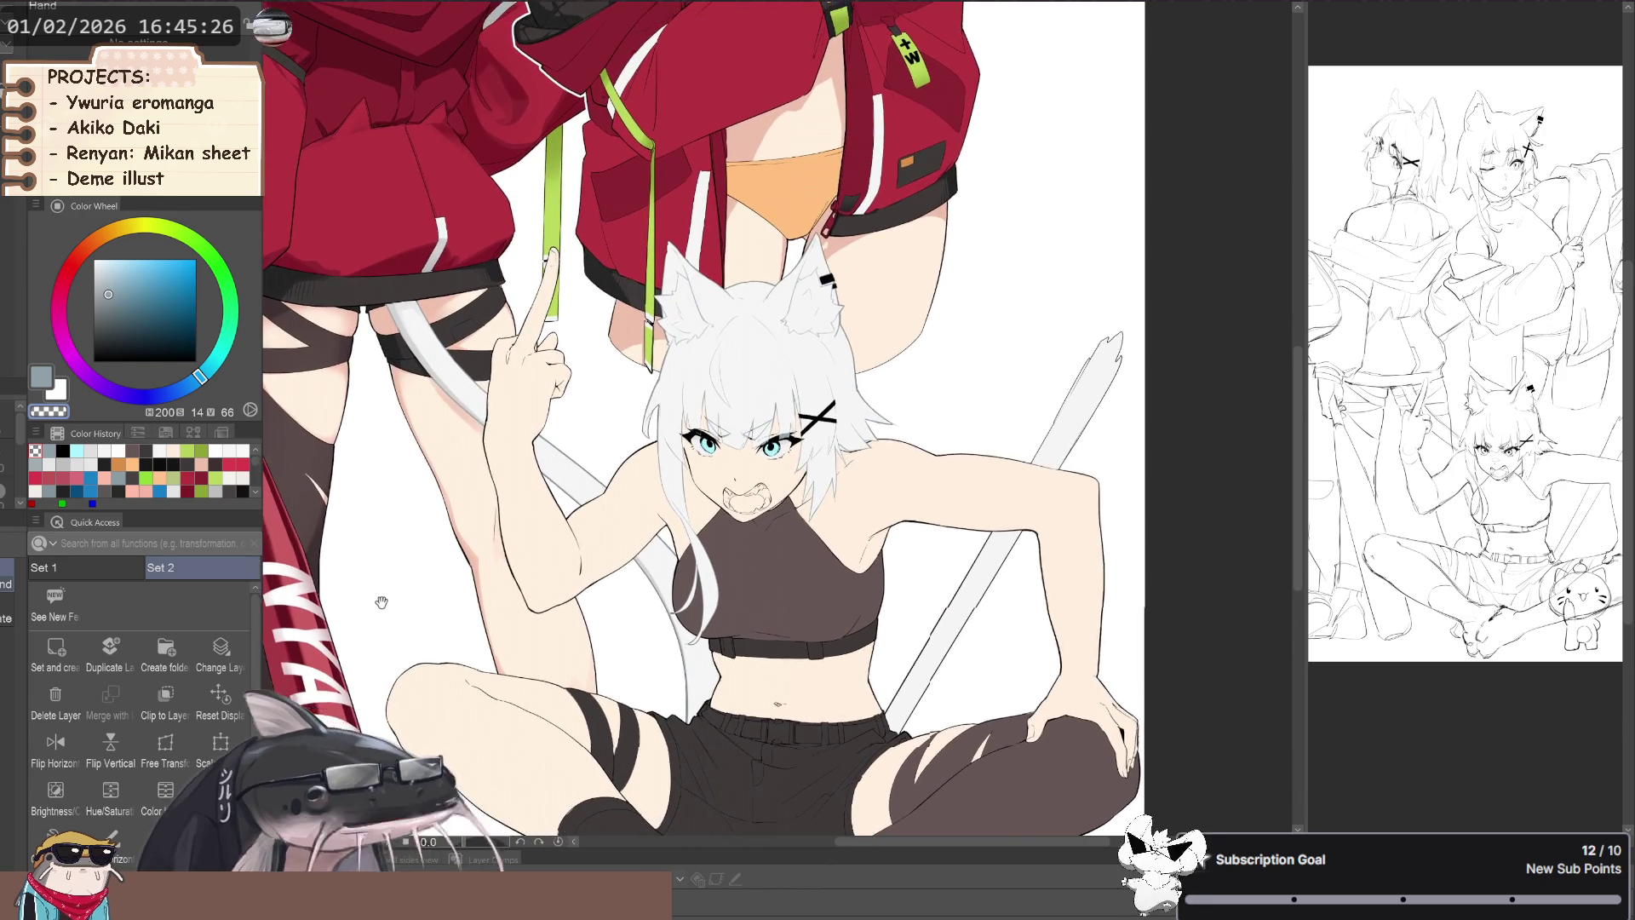
scroll(421, 658, up, 2)
scroll(453, 743, down, 2)
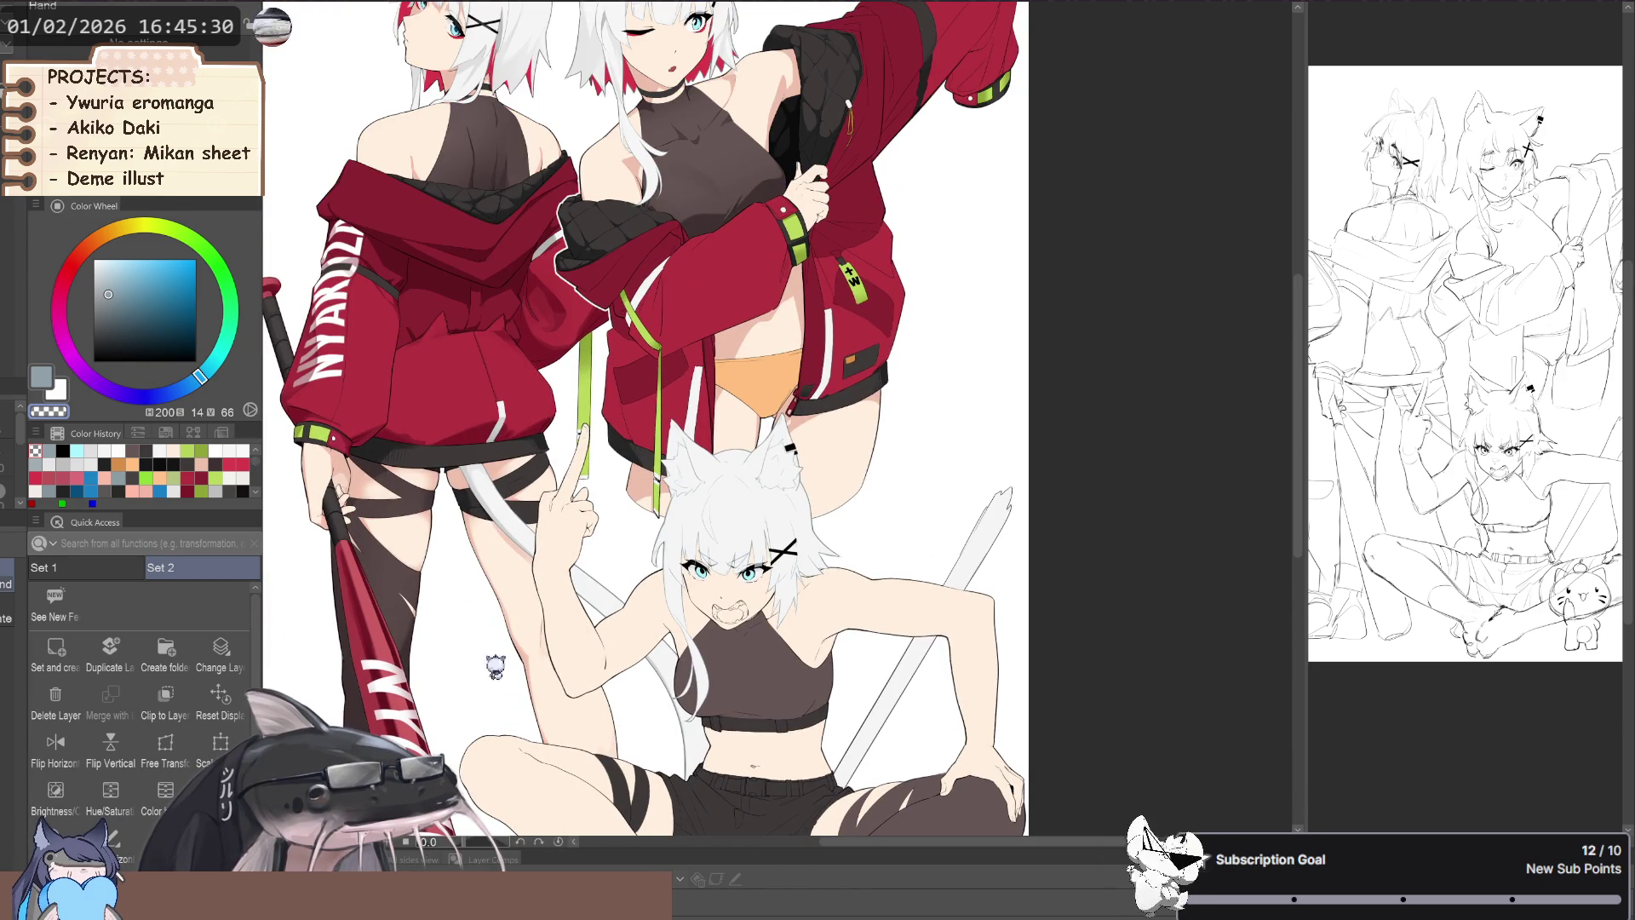
scroll(500, 660, up, 2)
scroll(499, 660, up, 2)
scroll(500, 660, up, 3)
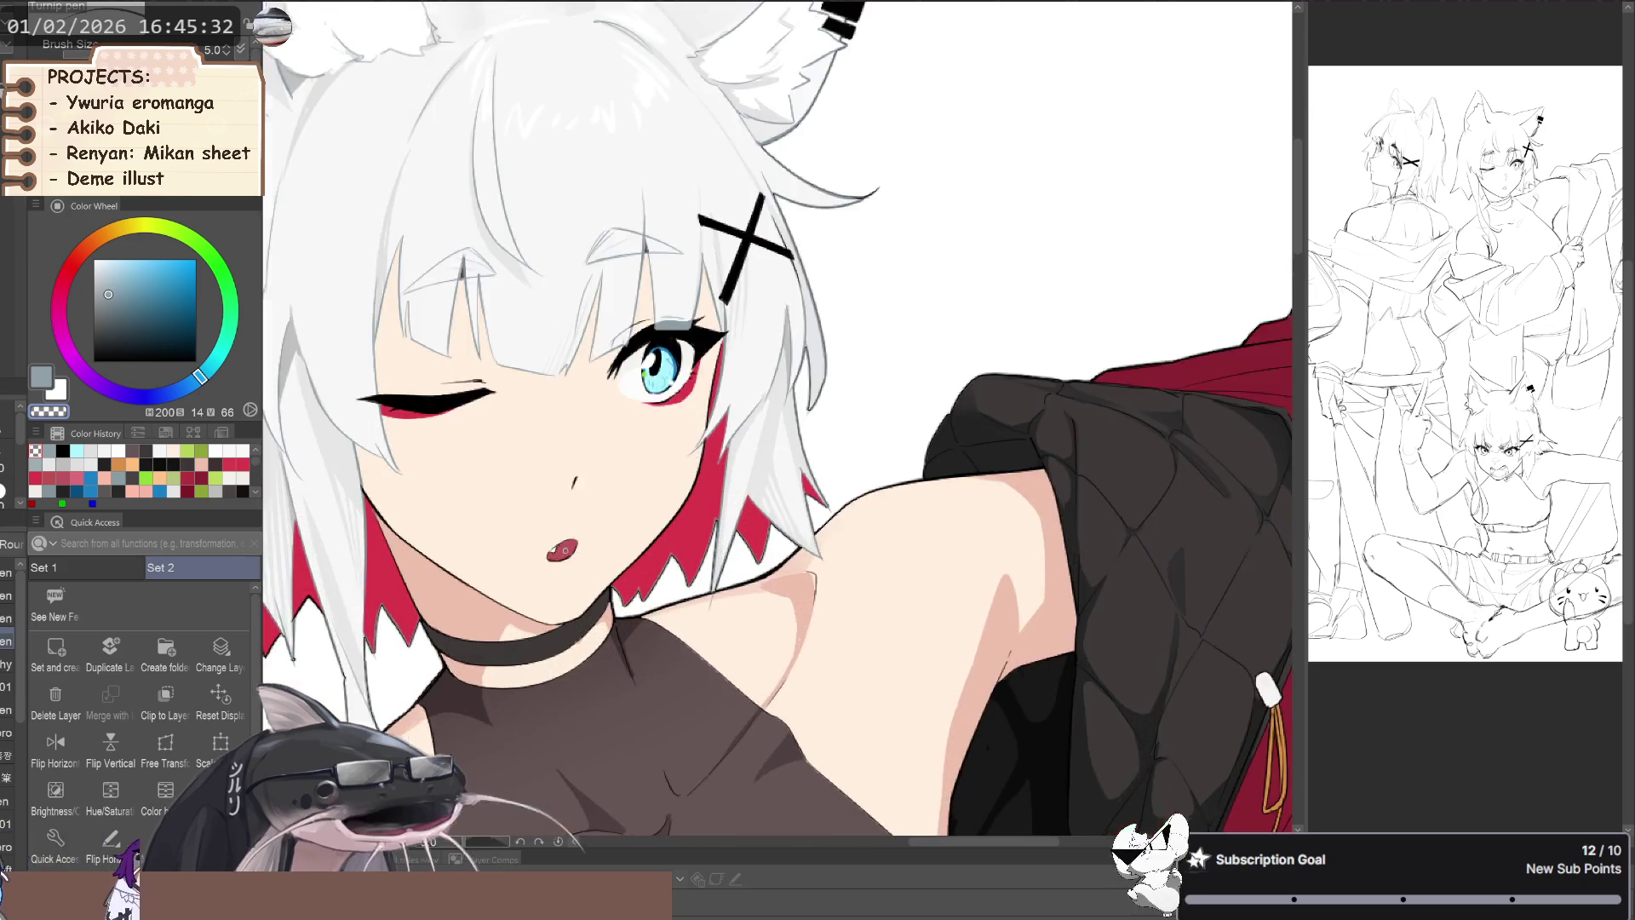
scroll(592, 109, down, 3)
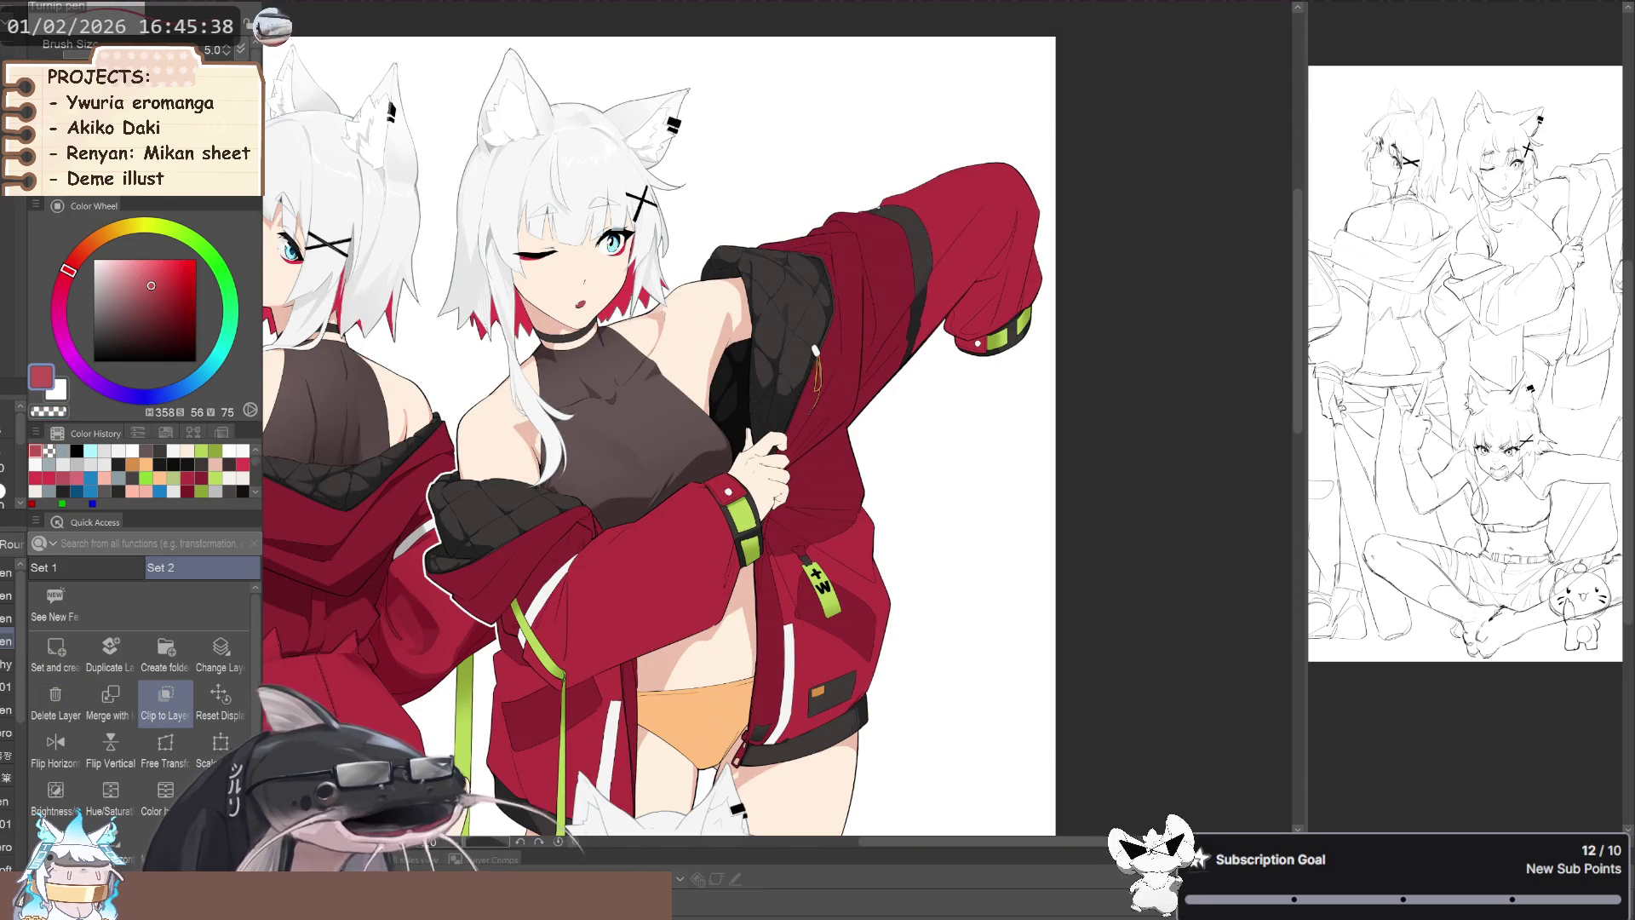
mouse_move(549, 509)
mouse_down()
mouse_move(592, 437)
mouse_move(634, 423)
mouse_move(497, 82)
mouse_up()
scroll(594, 633, up, 4)
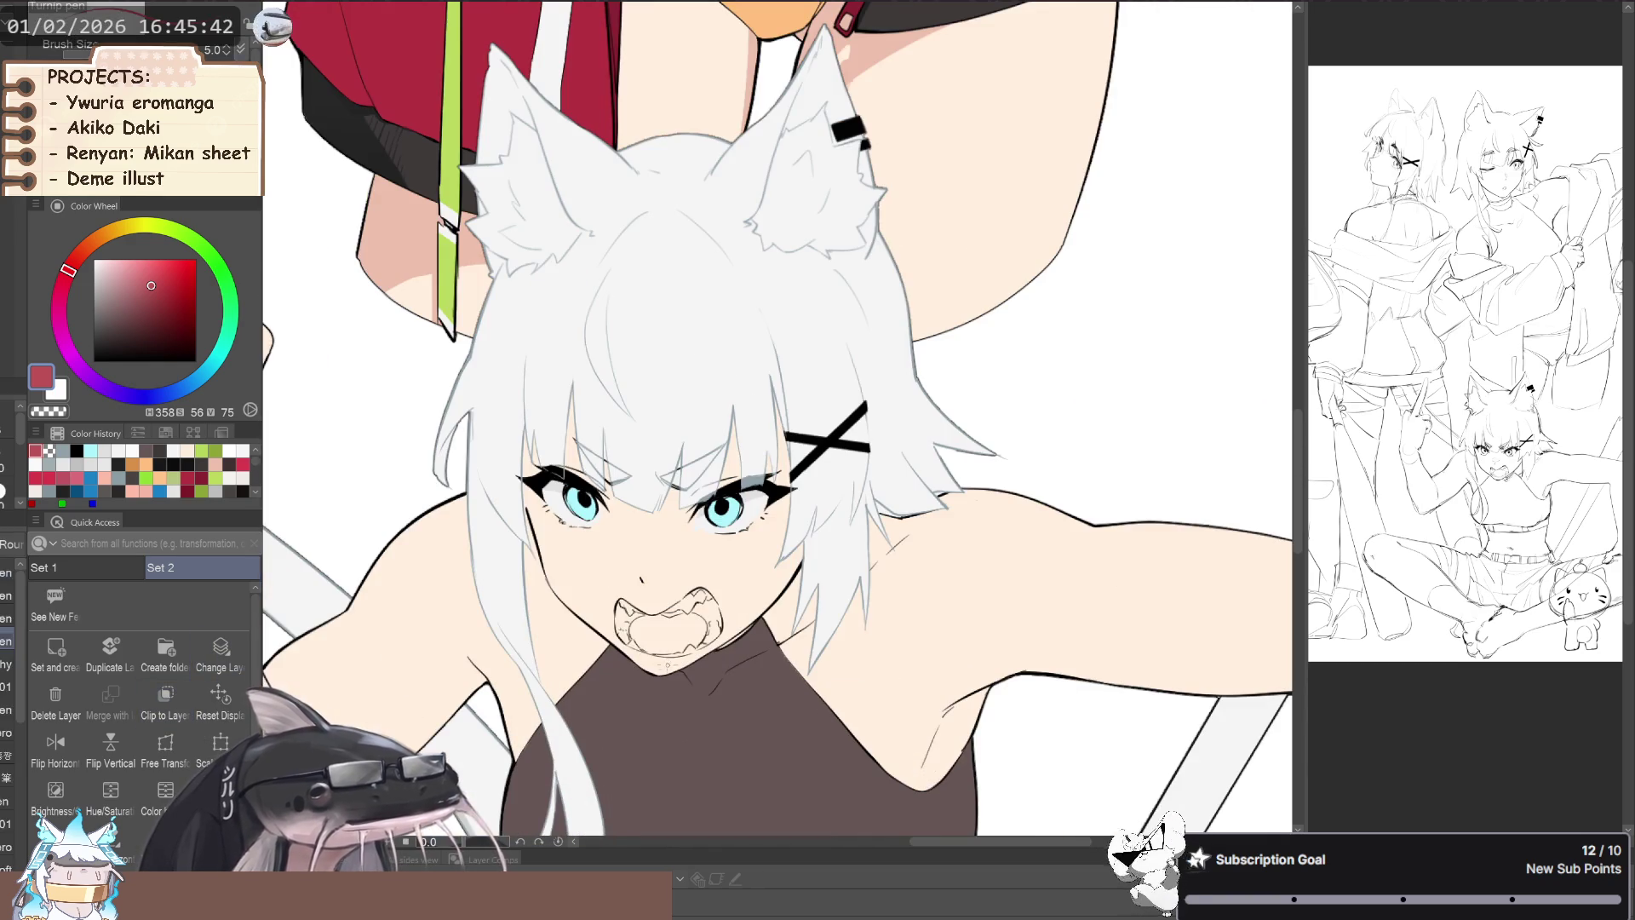
drag(594, 632, 652, 753)
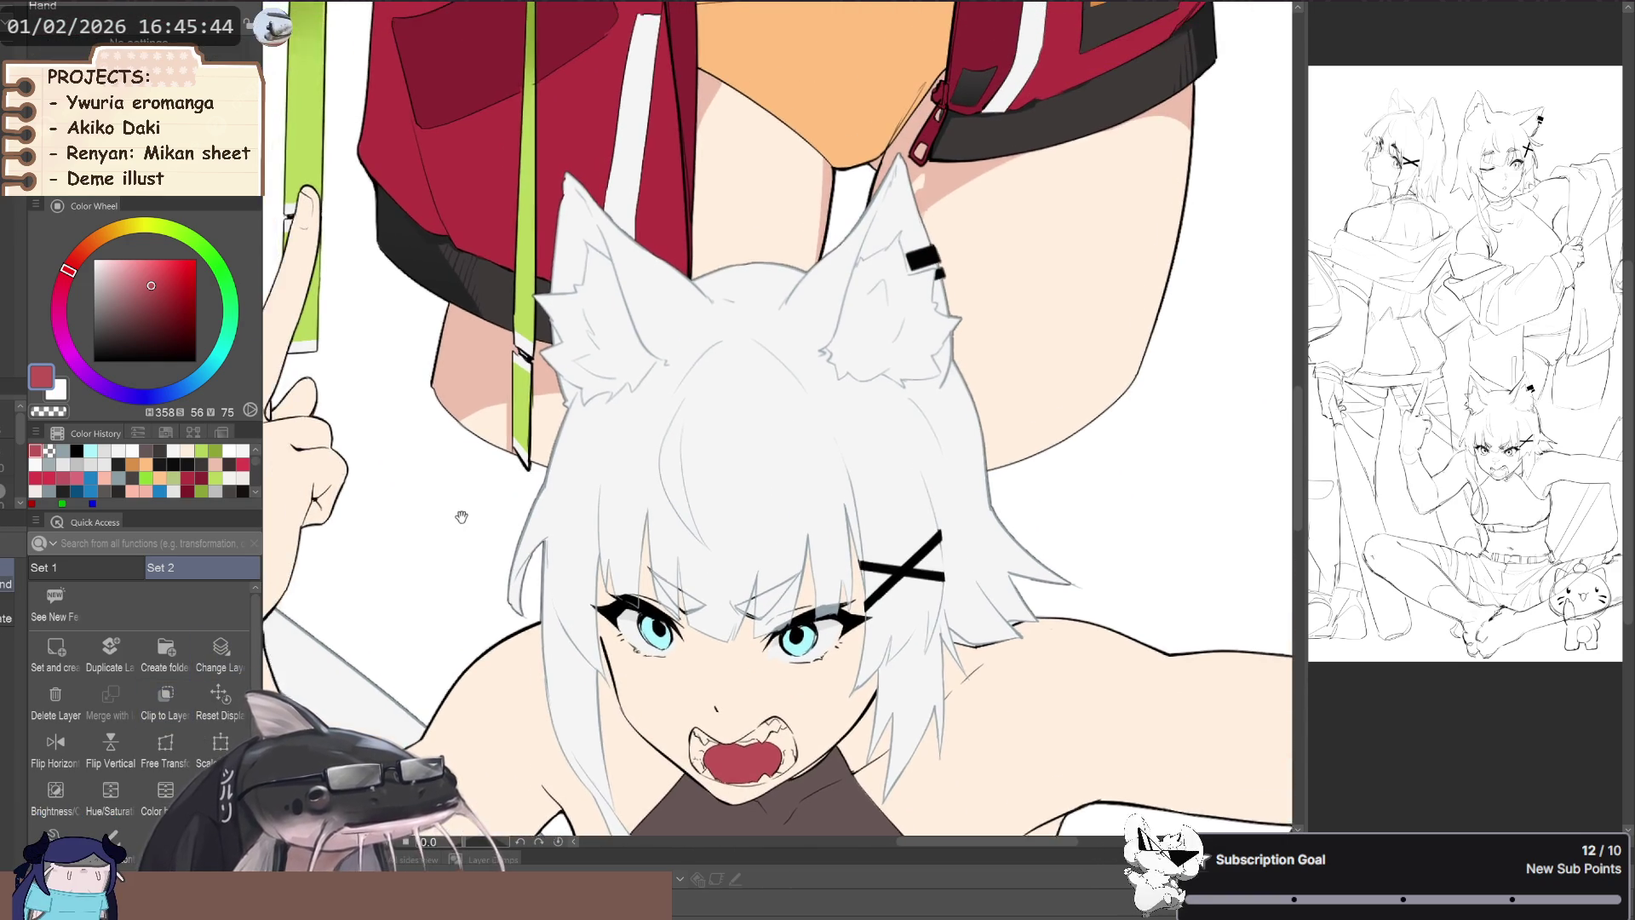
- Fill the mouth's left corner dark red, tuning the hue toward crimson and brightening it slightly
key(g)
click(82, 273)
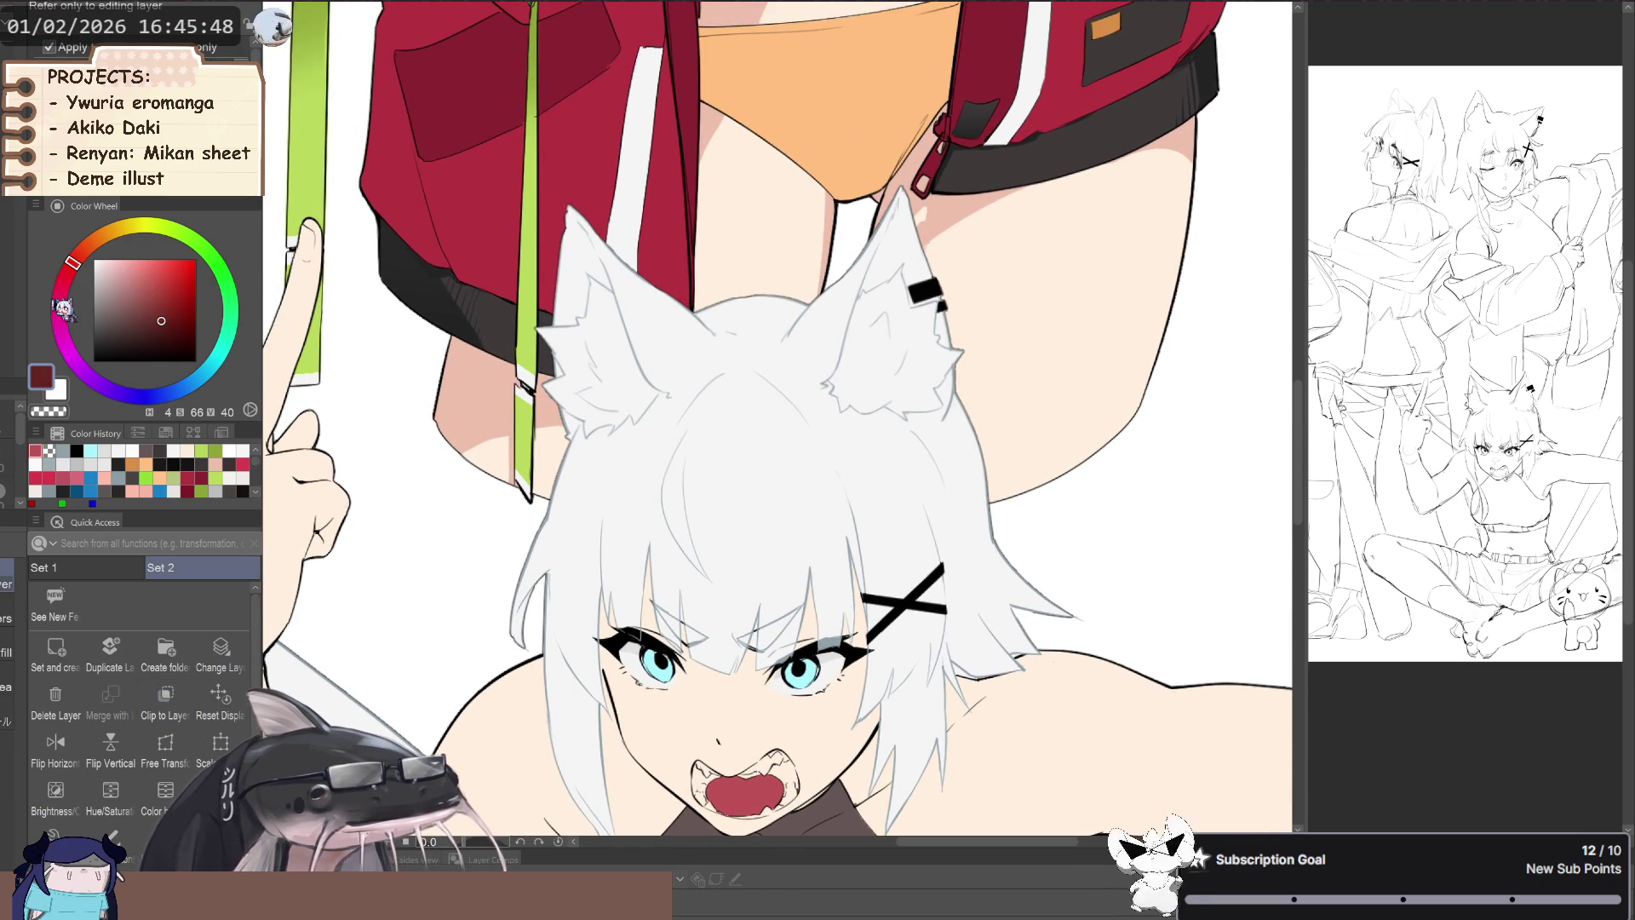
click(77, 256)
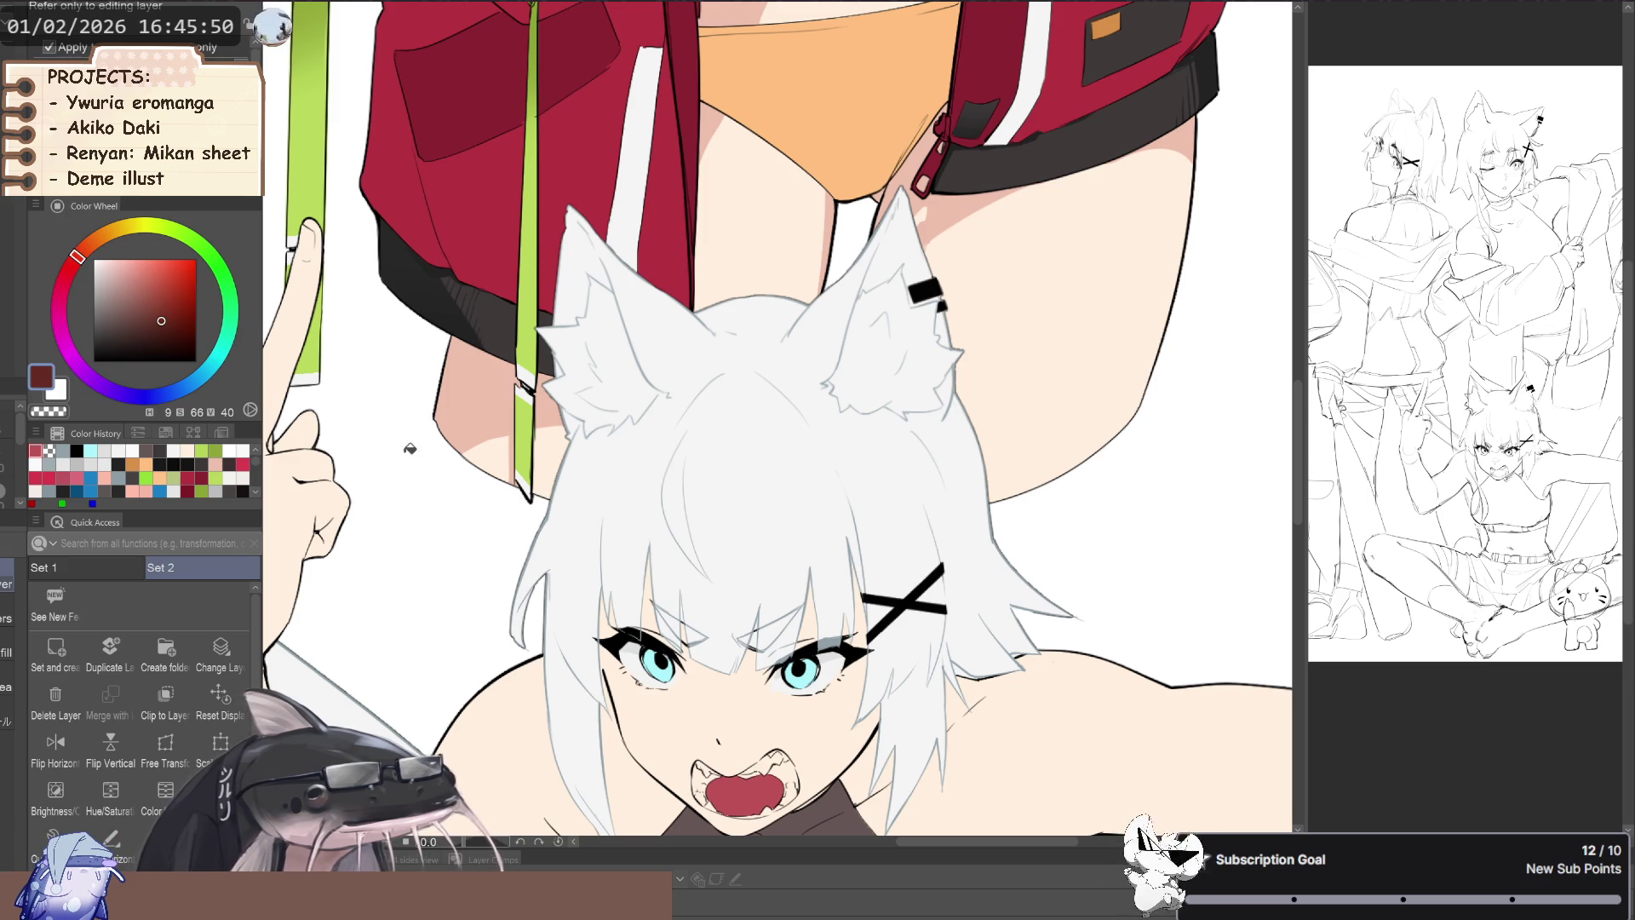
click(702, 773)
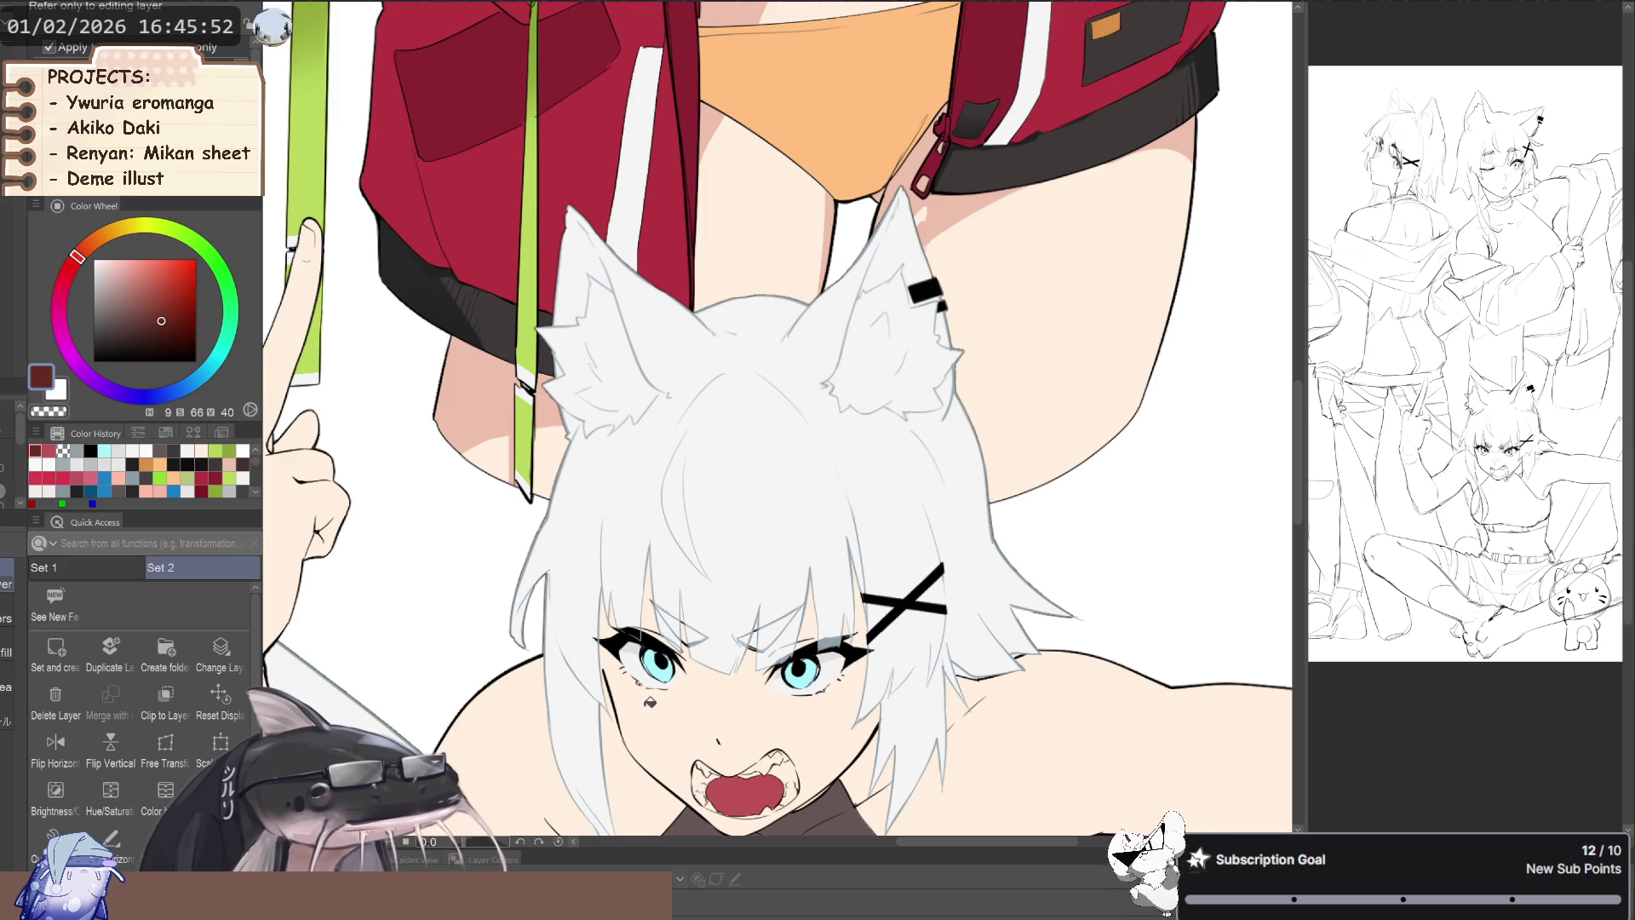
click(77, 274)
click(700, 775)
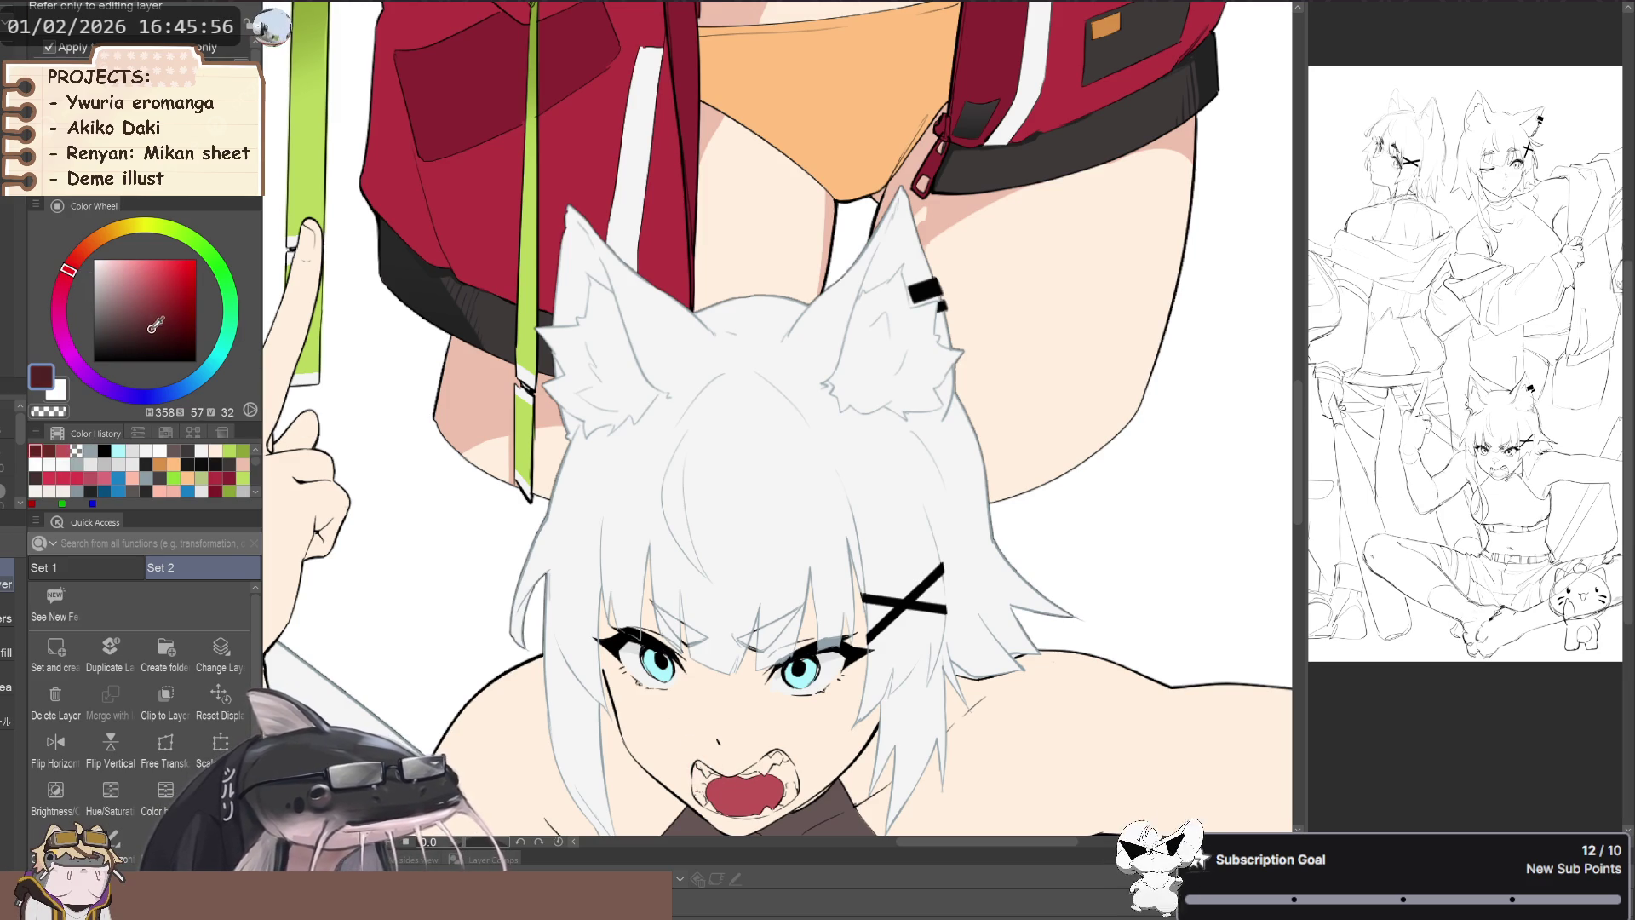
click(703, 771)
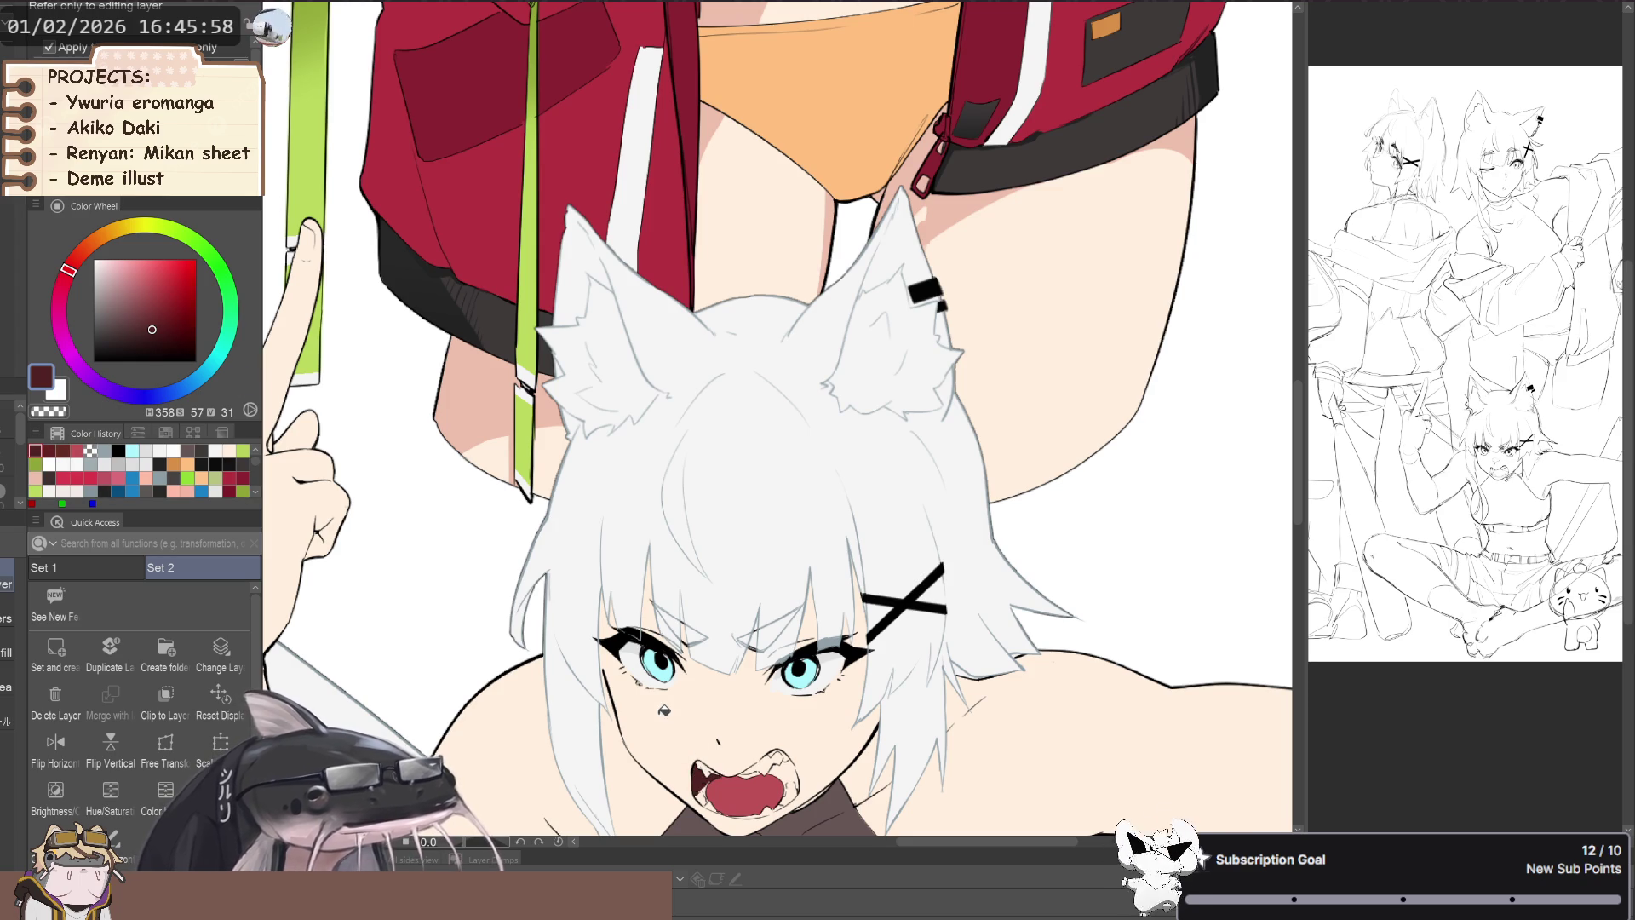
drag(81, 293, 63, 282)
click(703, 772)
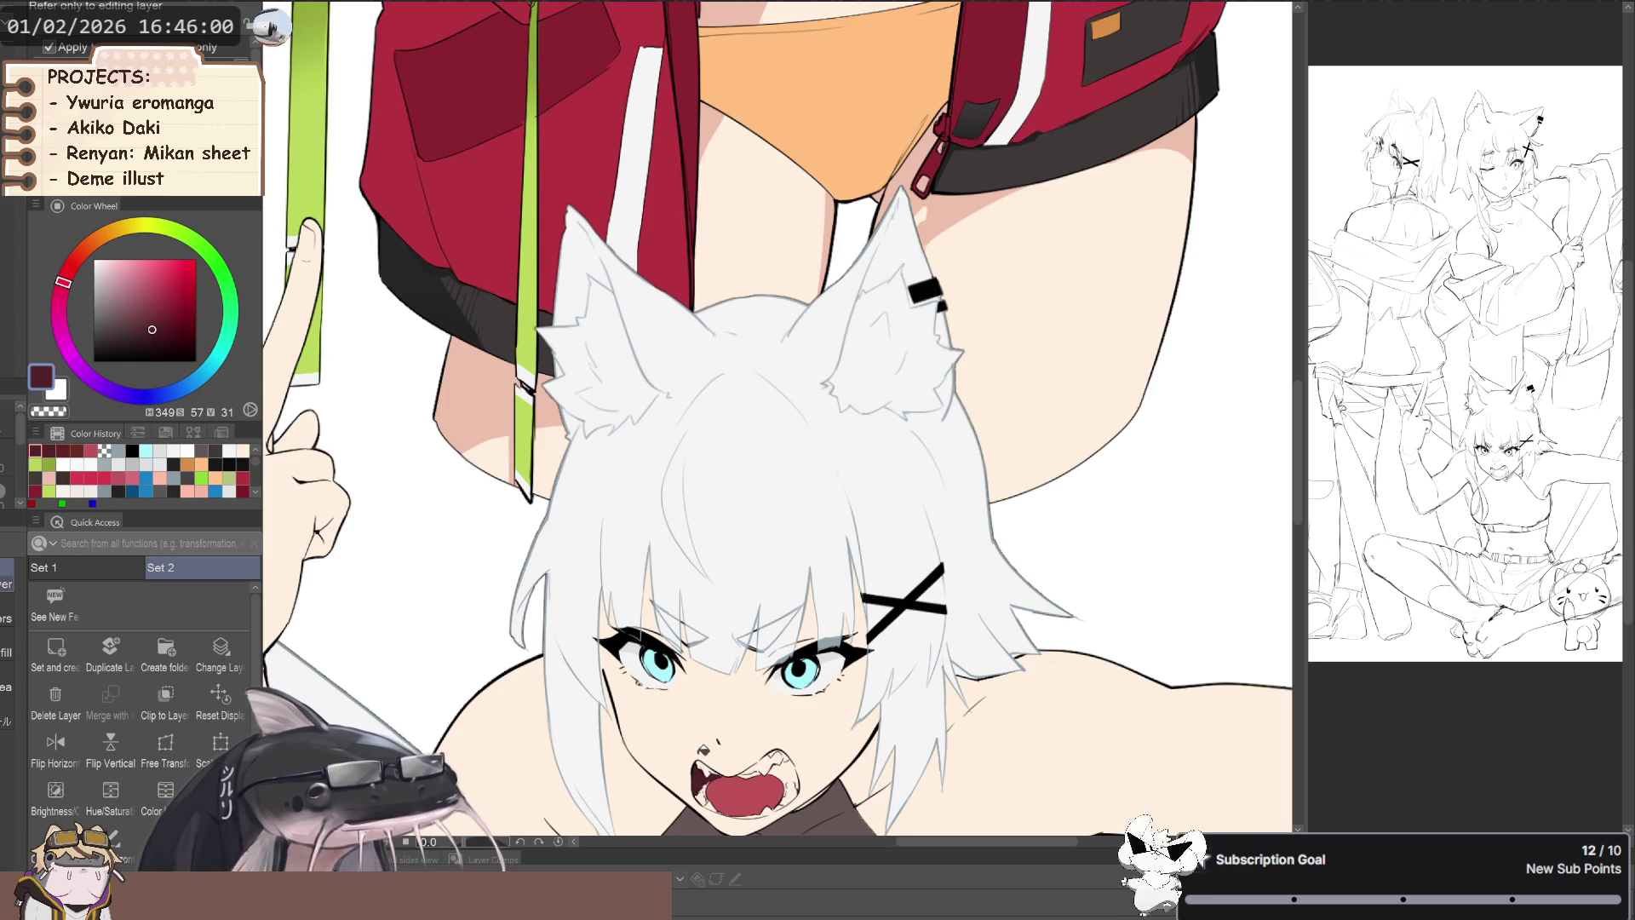
click(153, 315)
click(701, 774)
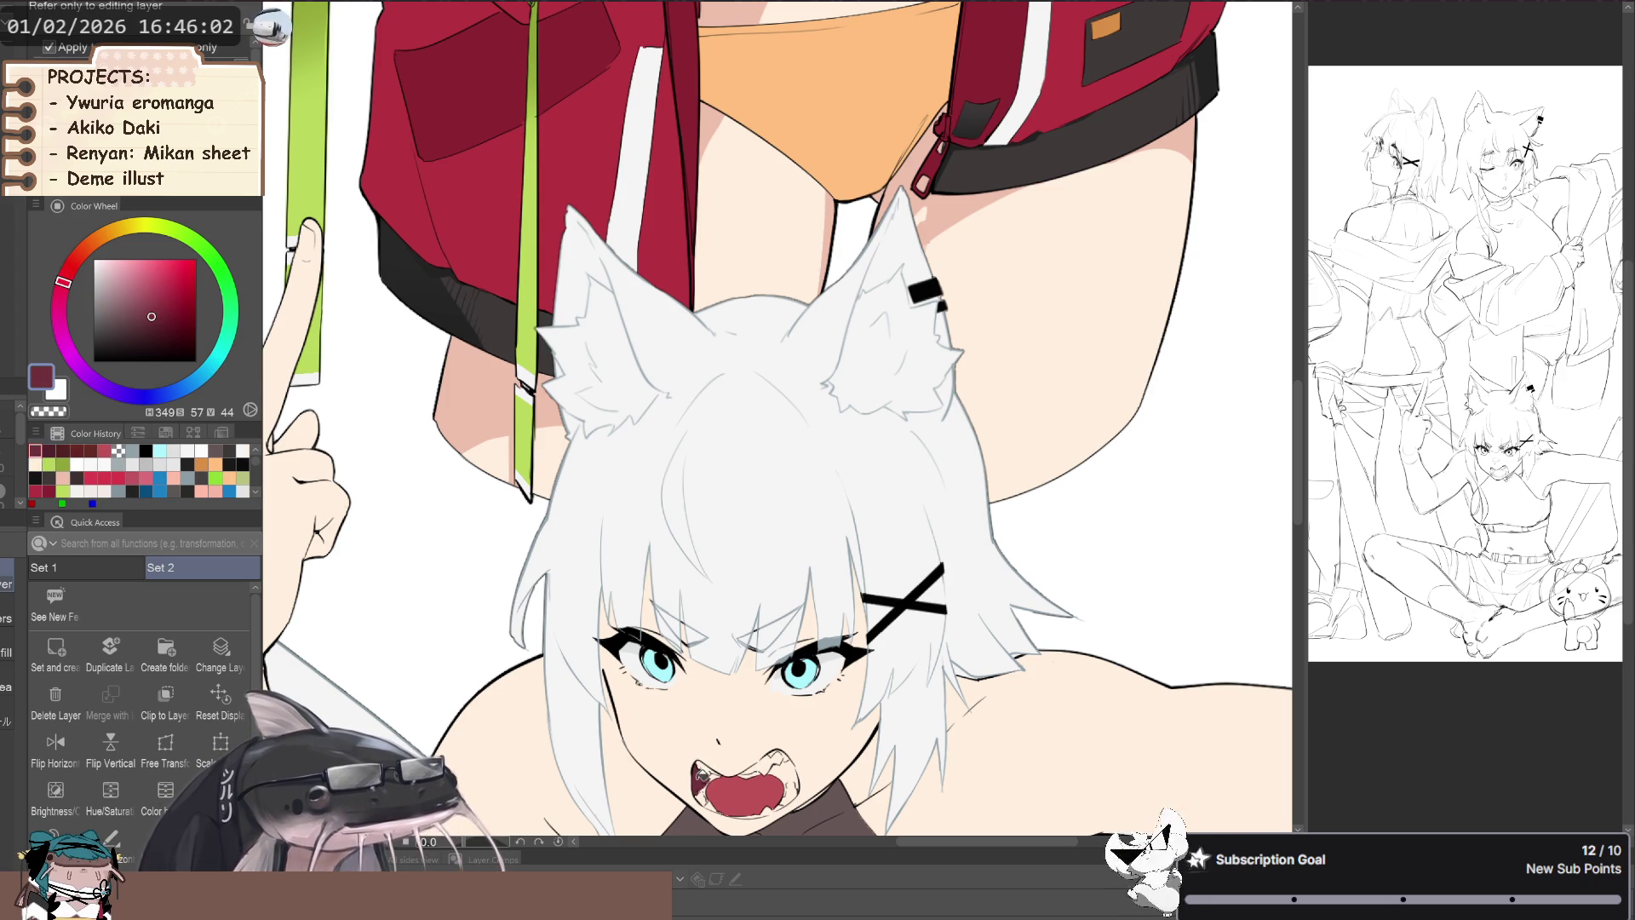
- Fill the mouth's right and left sides and the upper gaps with a lighter red
drag(705, 765, 636, 734)
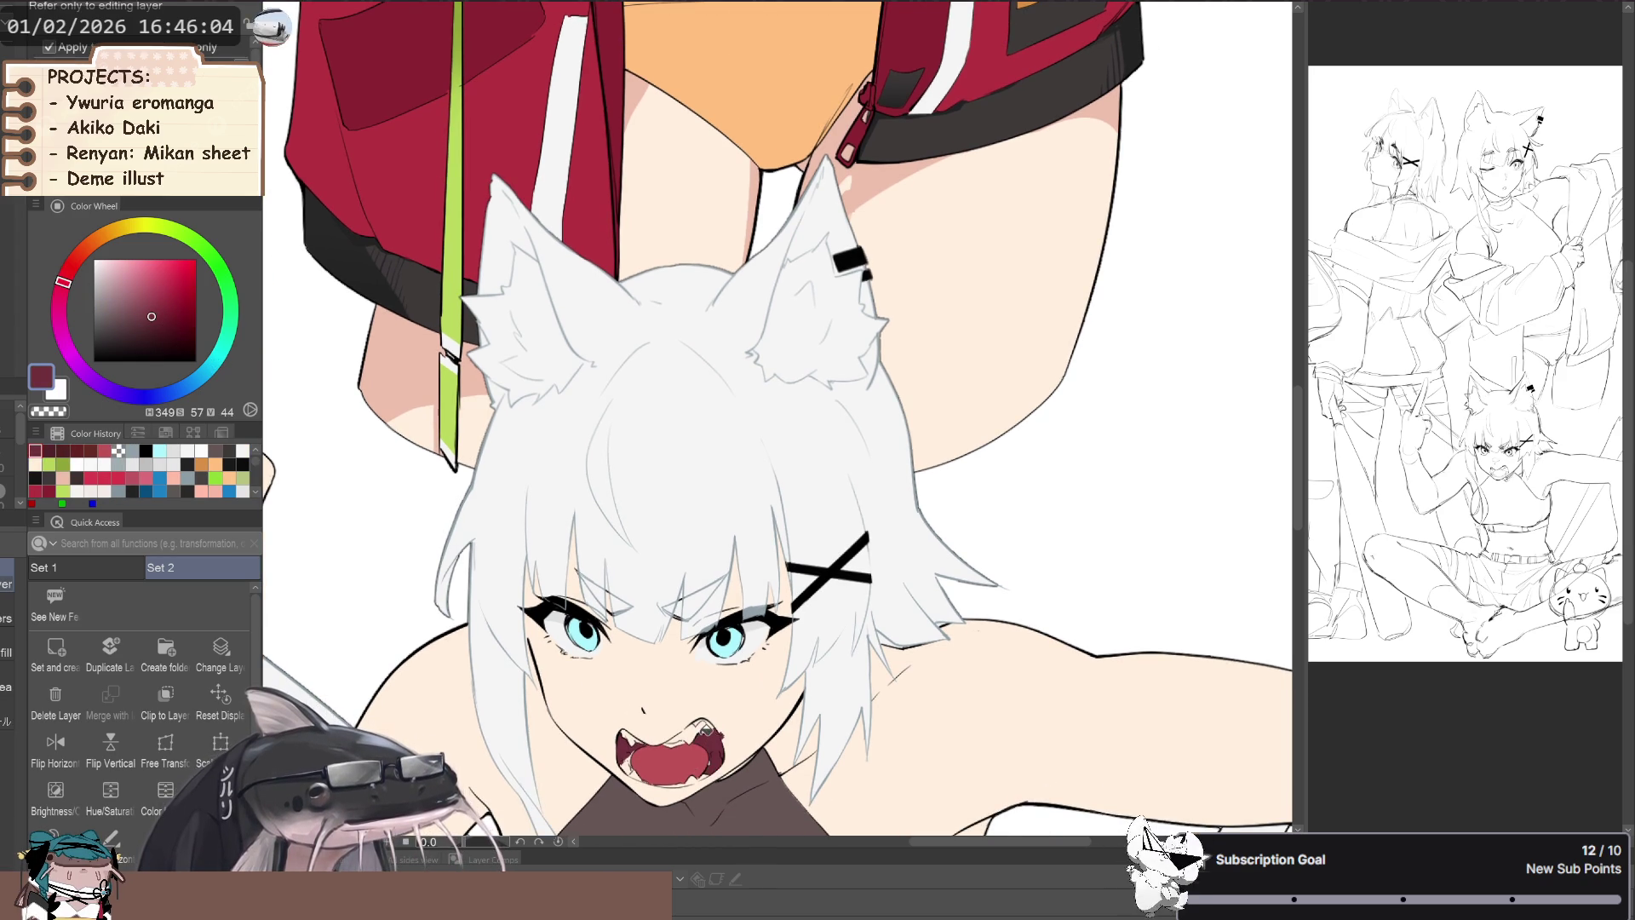
scroll(673, 734, up, 2)
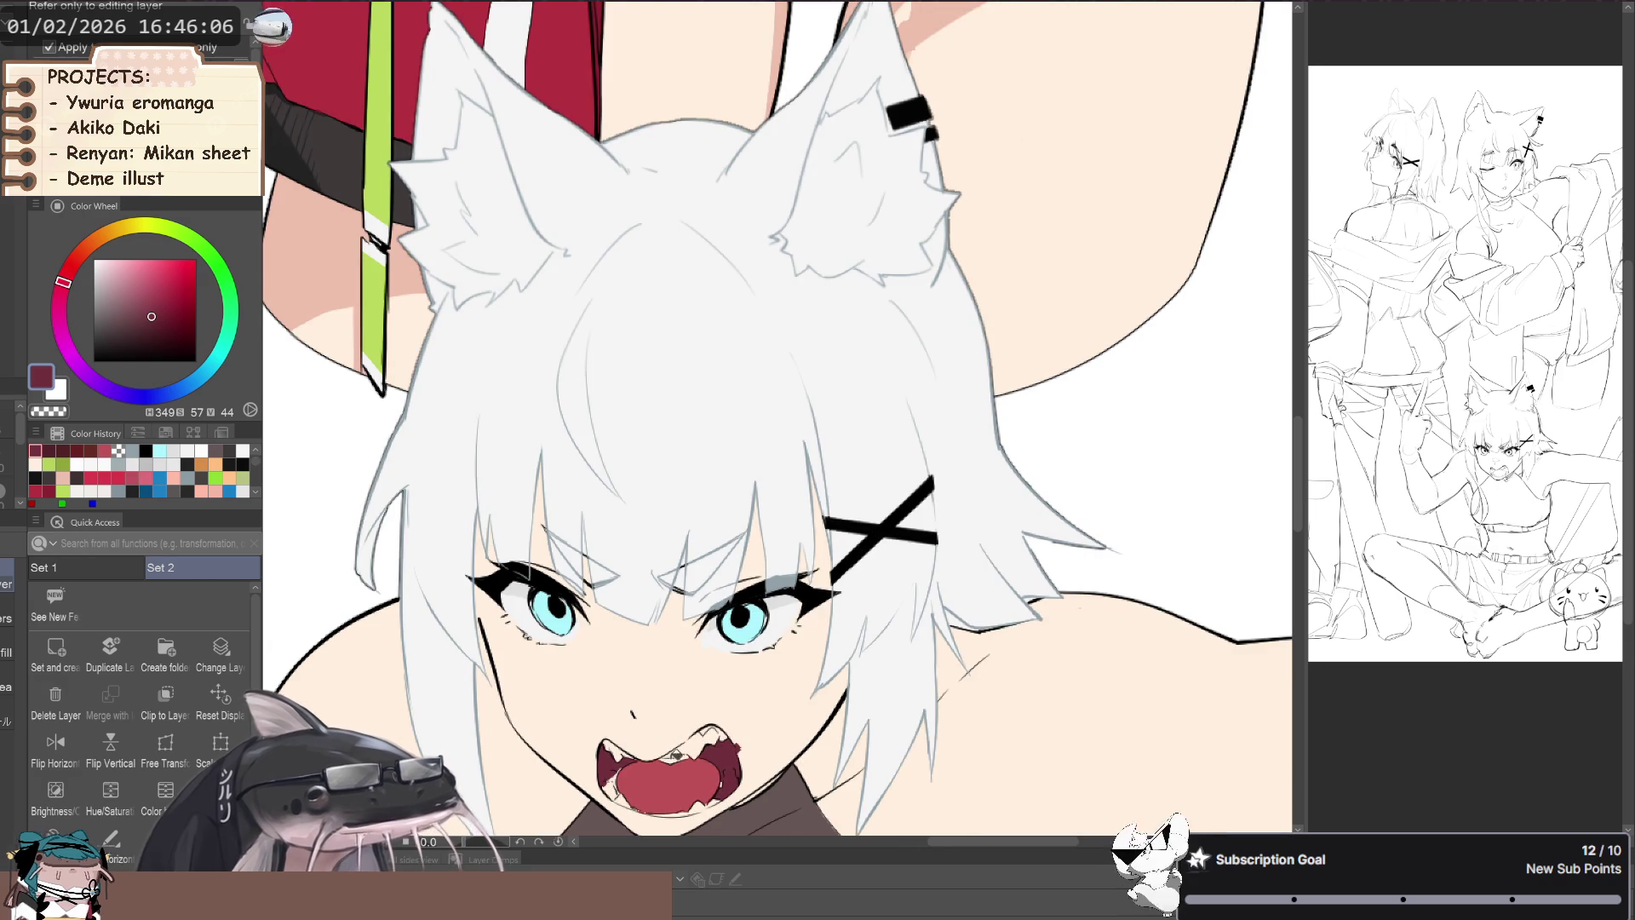
drag(673, 749, 569, 621)
click(715, 711)
click(607, 710)
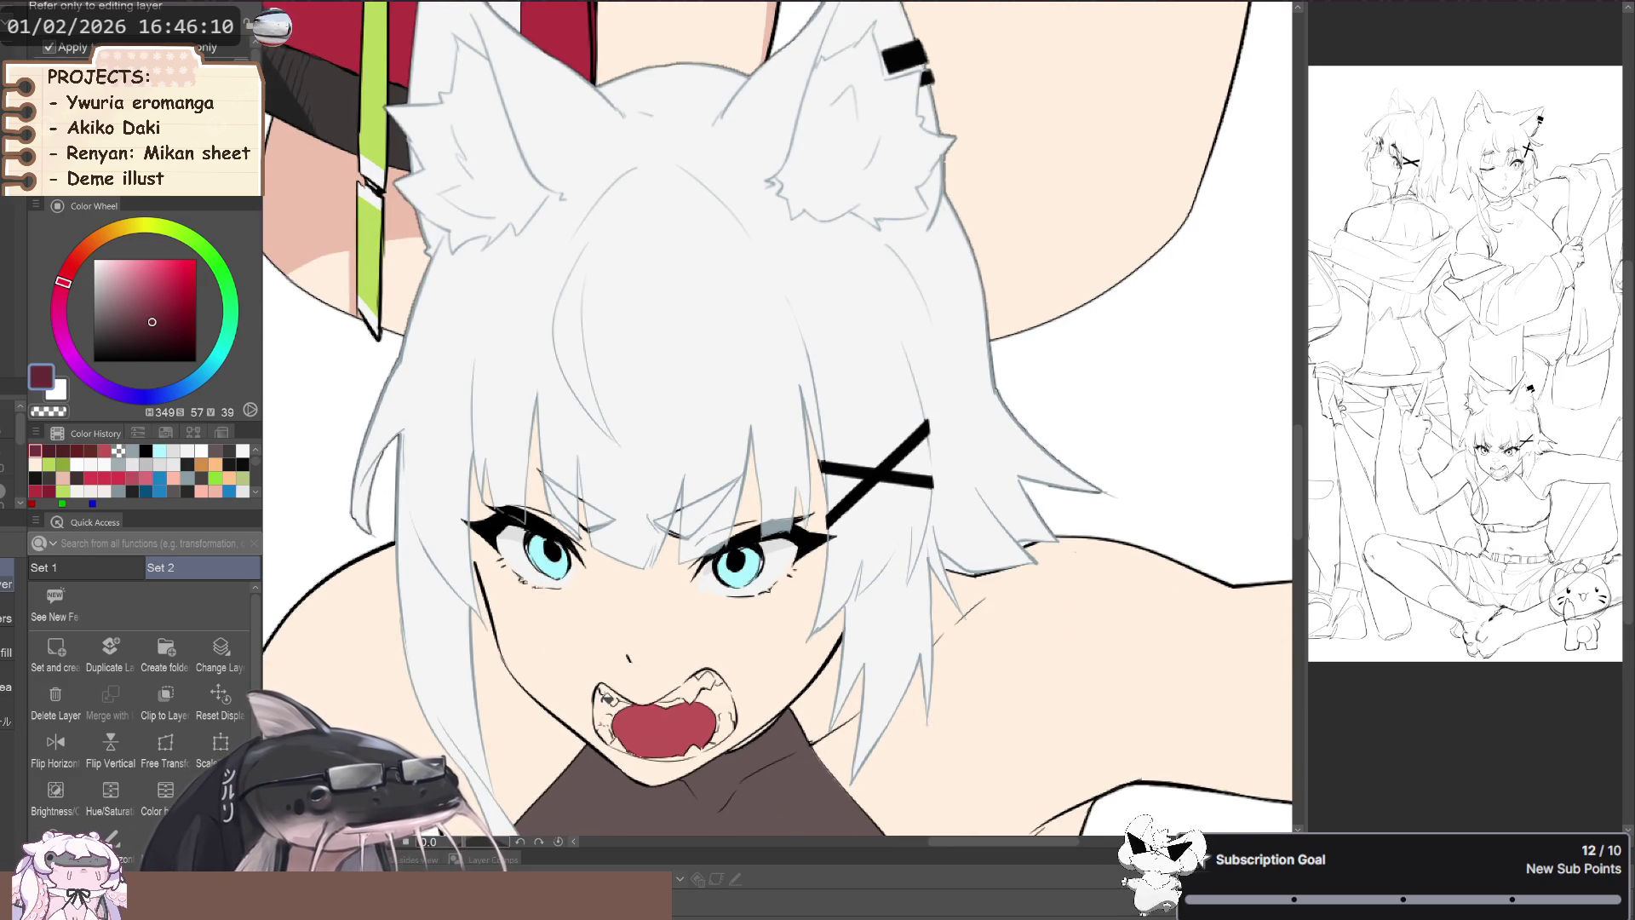
click(611, 699)
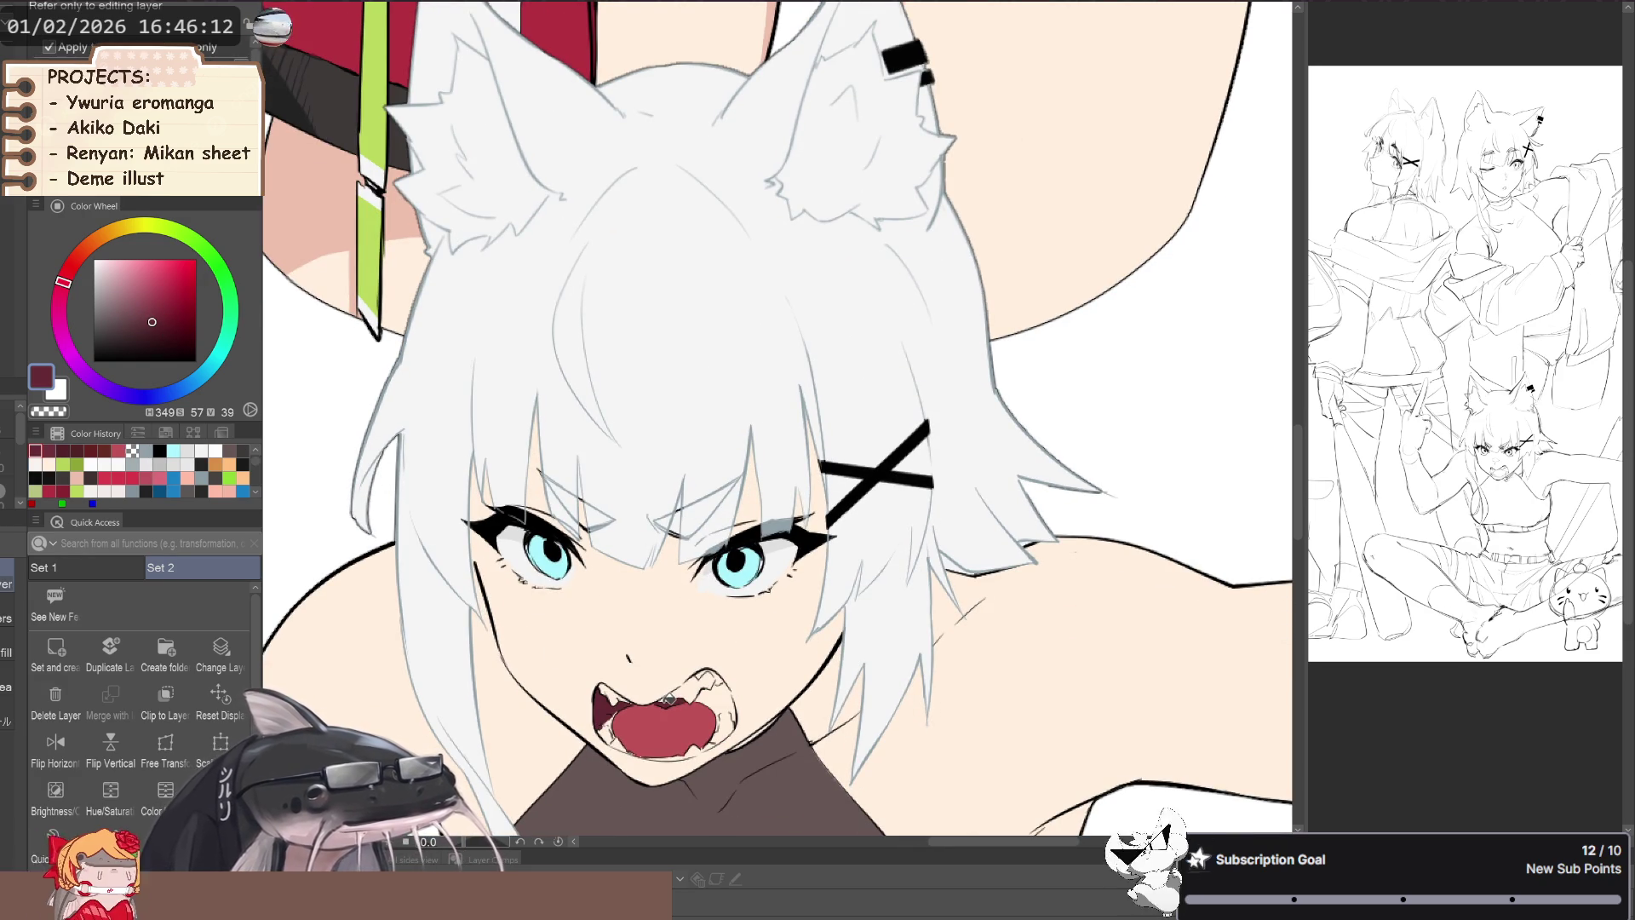
click(724, 694)
key(b)
key(p)
scroll(732, 692, up, 3)
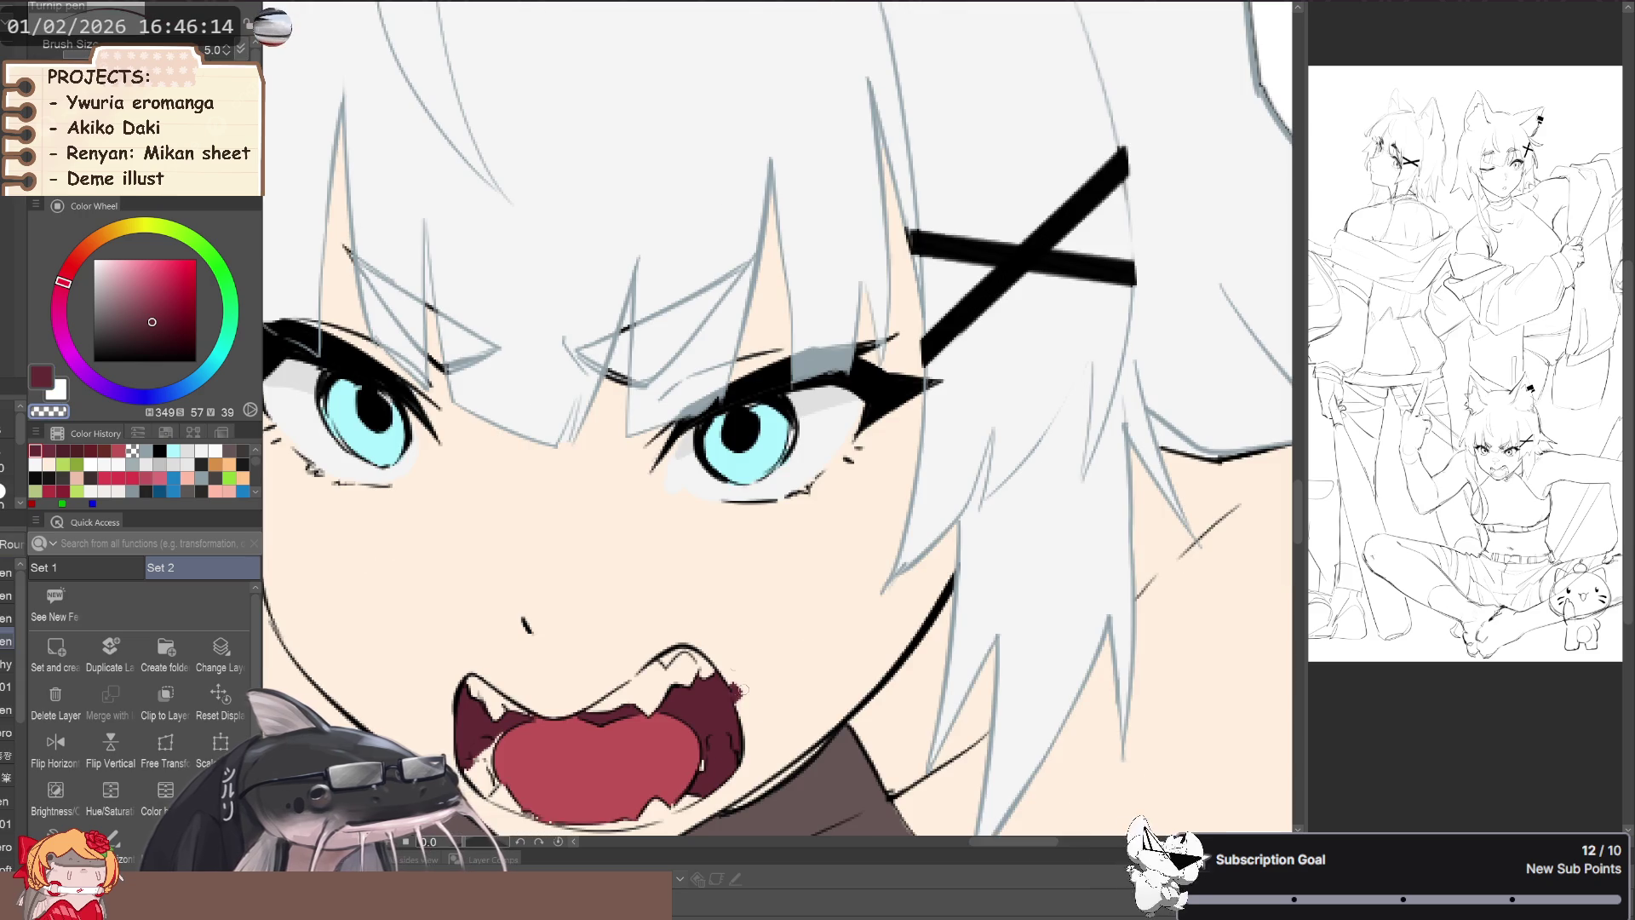
- Sample the tongue red and dab it on the tooth tip, undoing the oversized stroke
scroll(722, 658, down, 3)
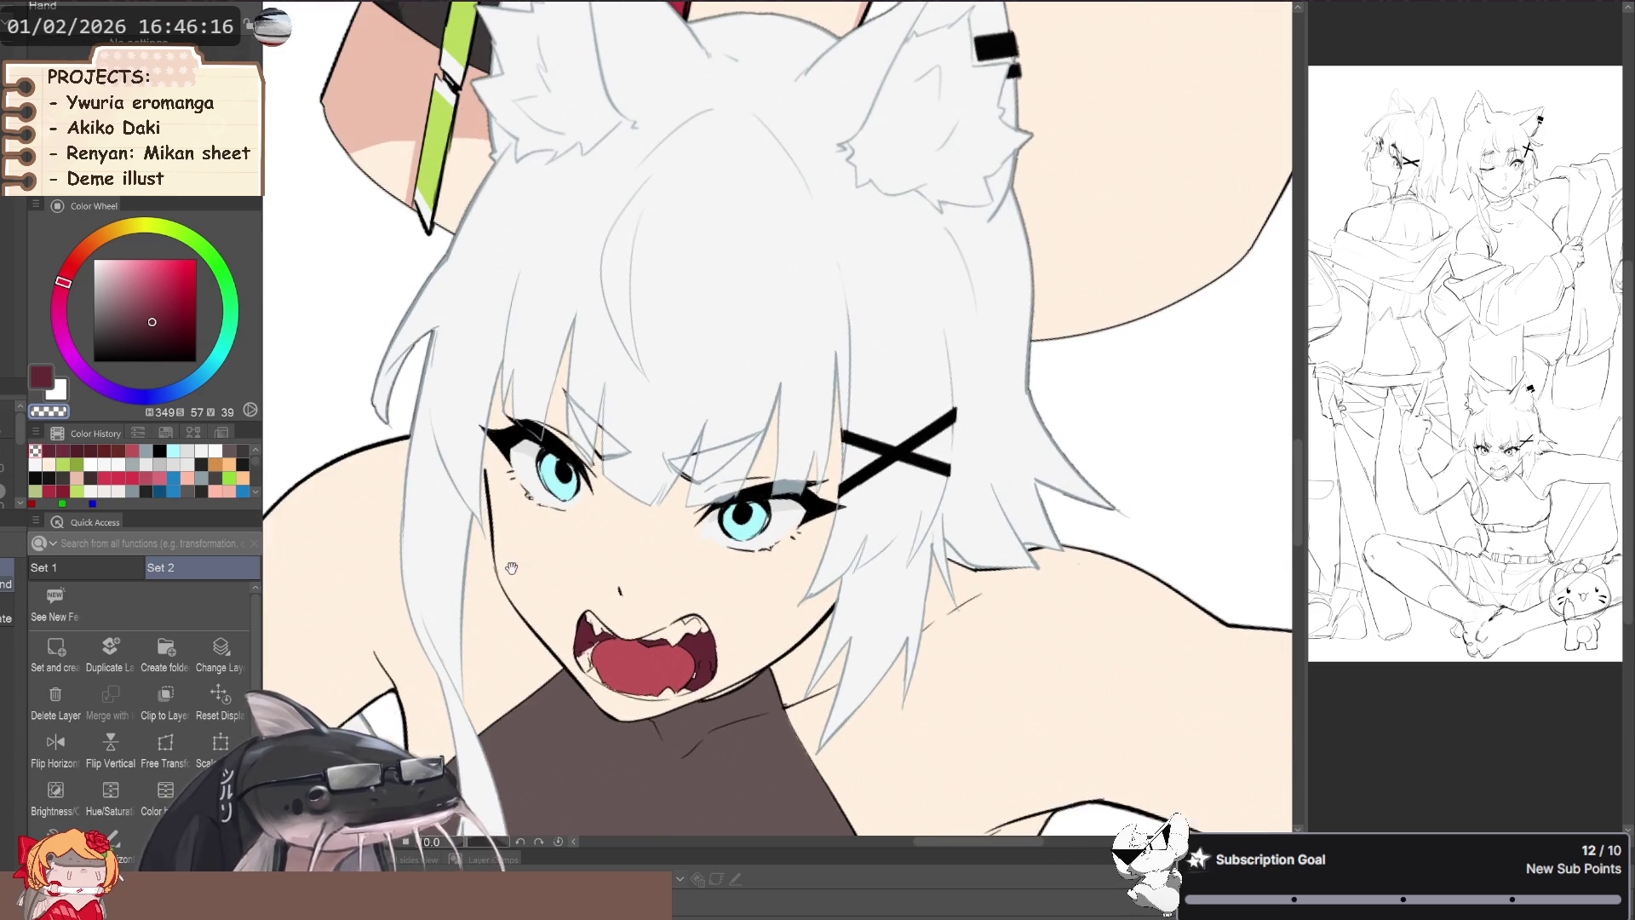
alt+click(649, 671)
scroll(671, 643, up, 4)
drag(720, 551, 709, 577)
key(ctrl+z)
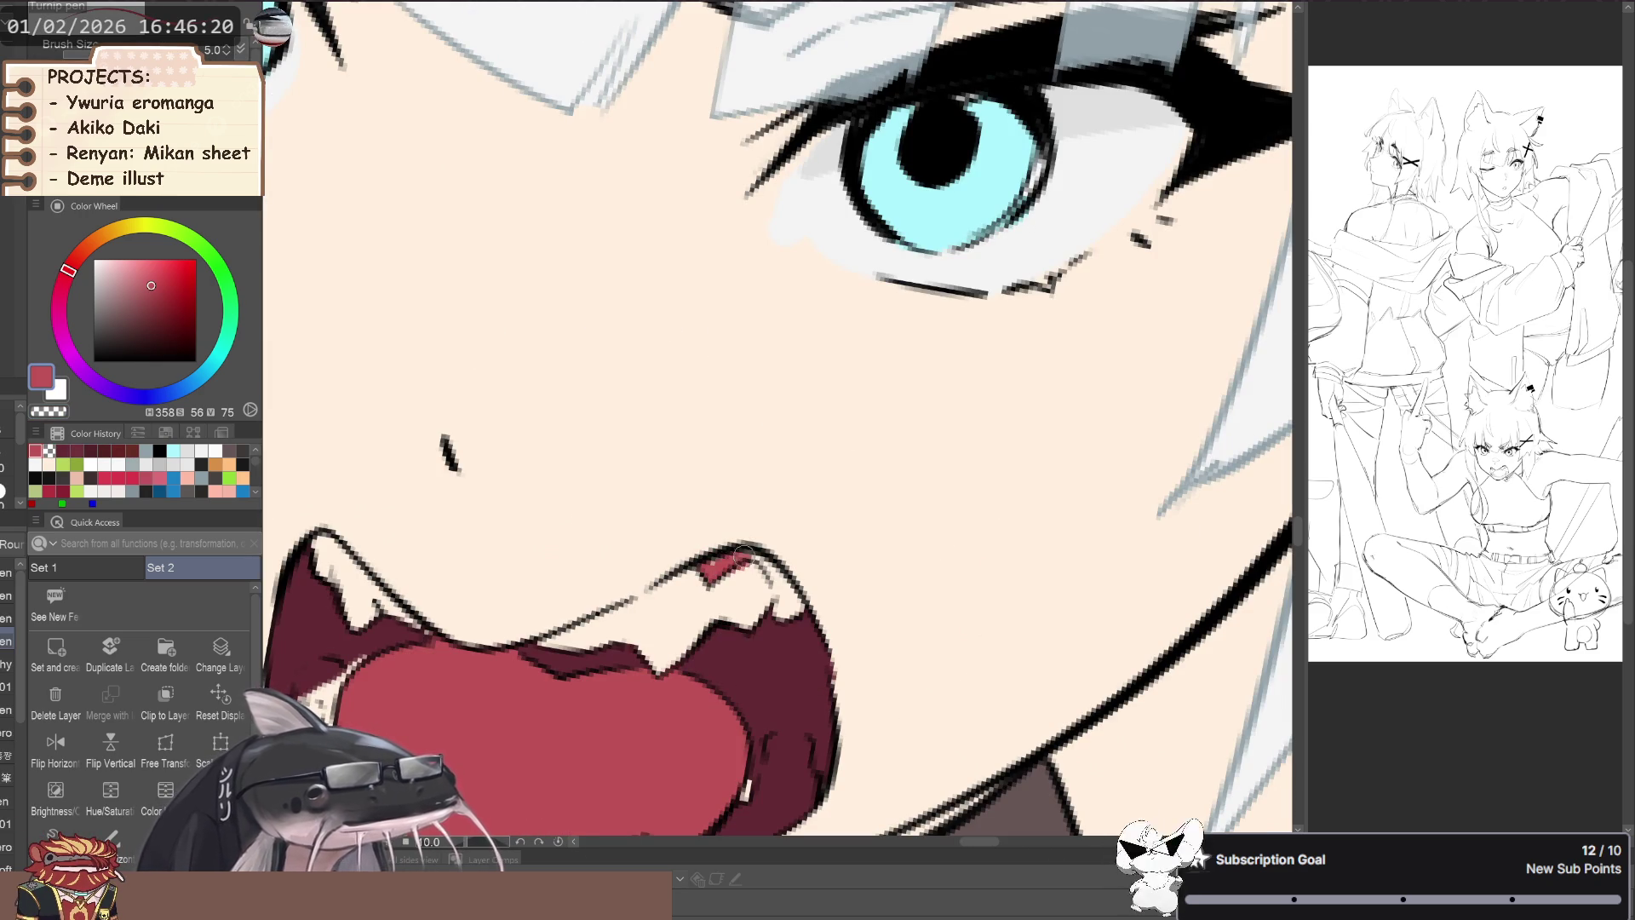
- Sample the mouth's dark maroon and the hair grey, ending with white as the painting colour
scroll(709, 565, down, 4)
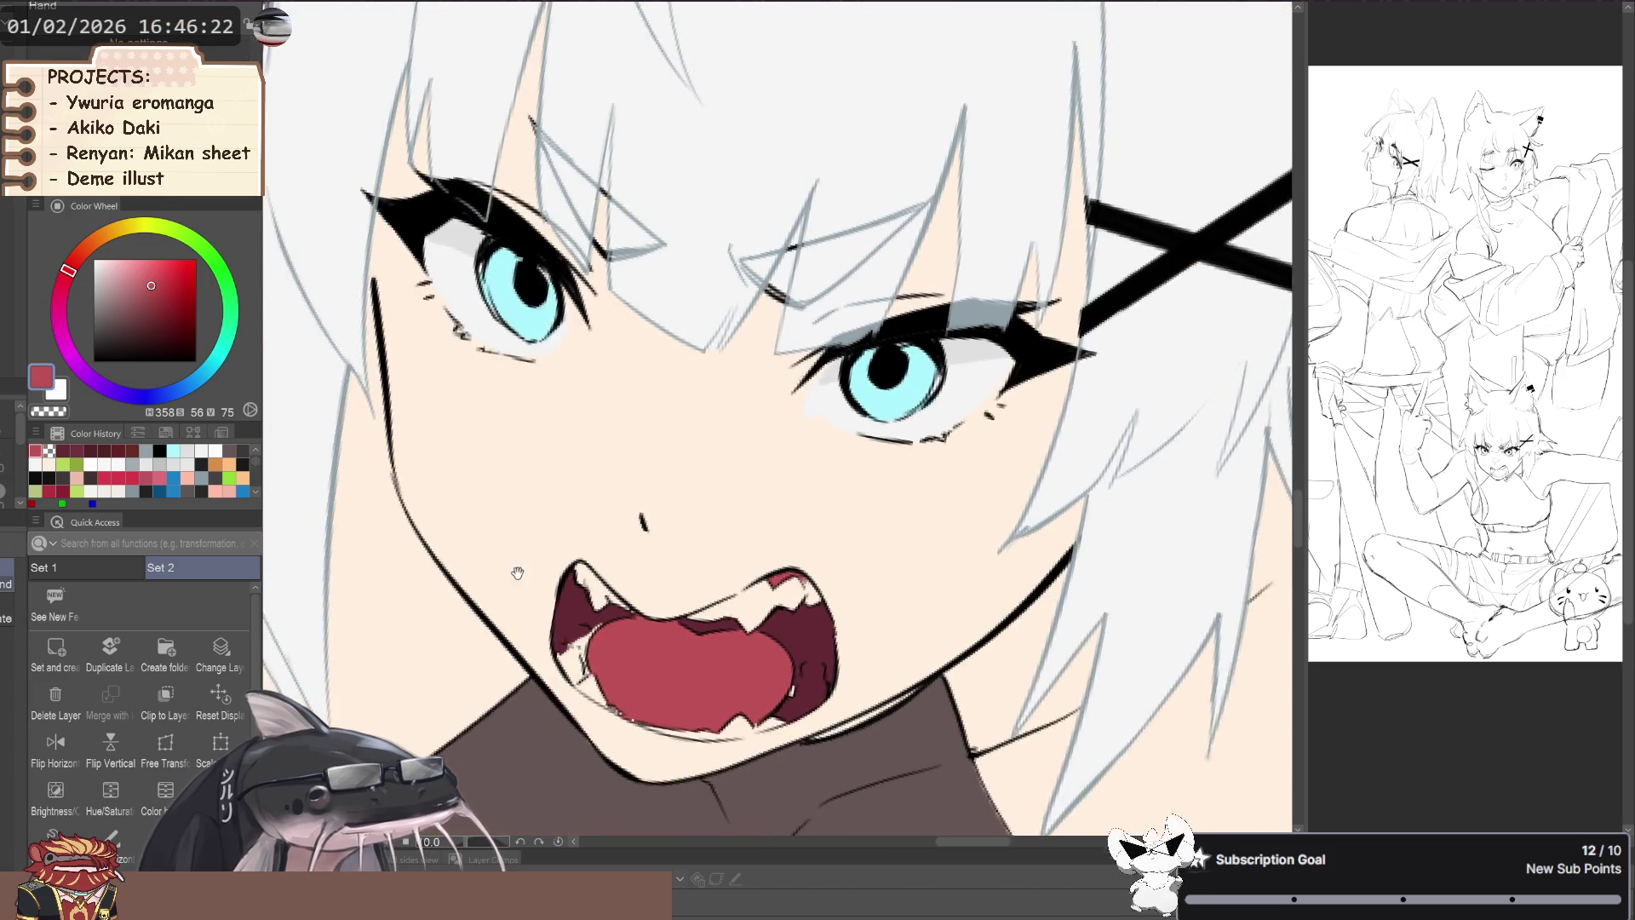
alt+click(617, 652)
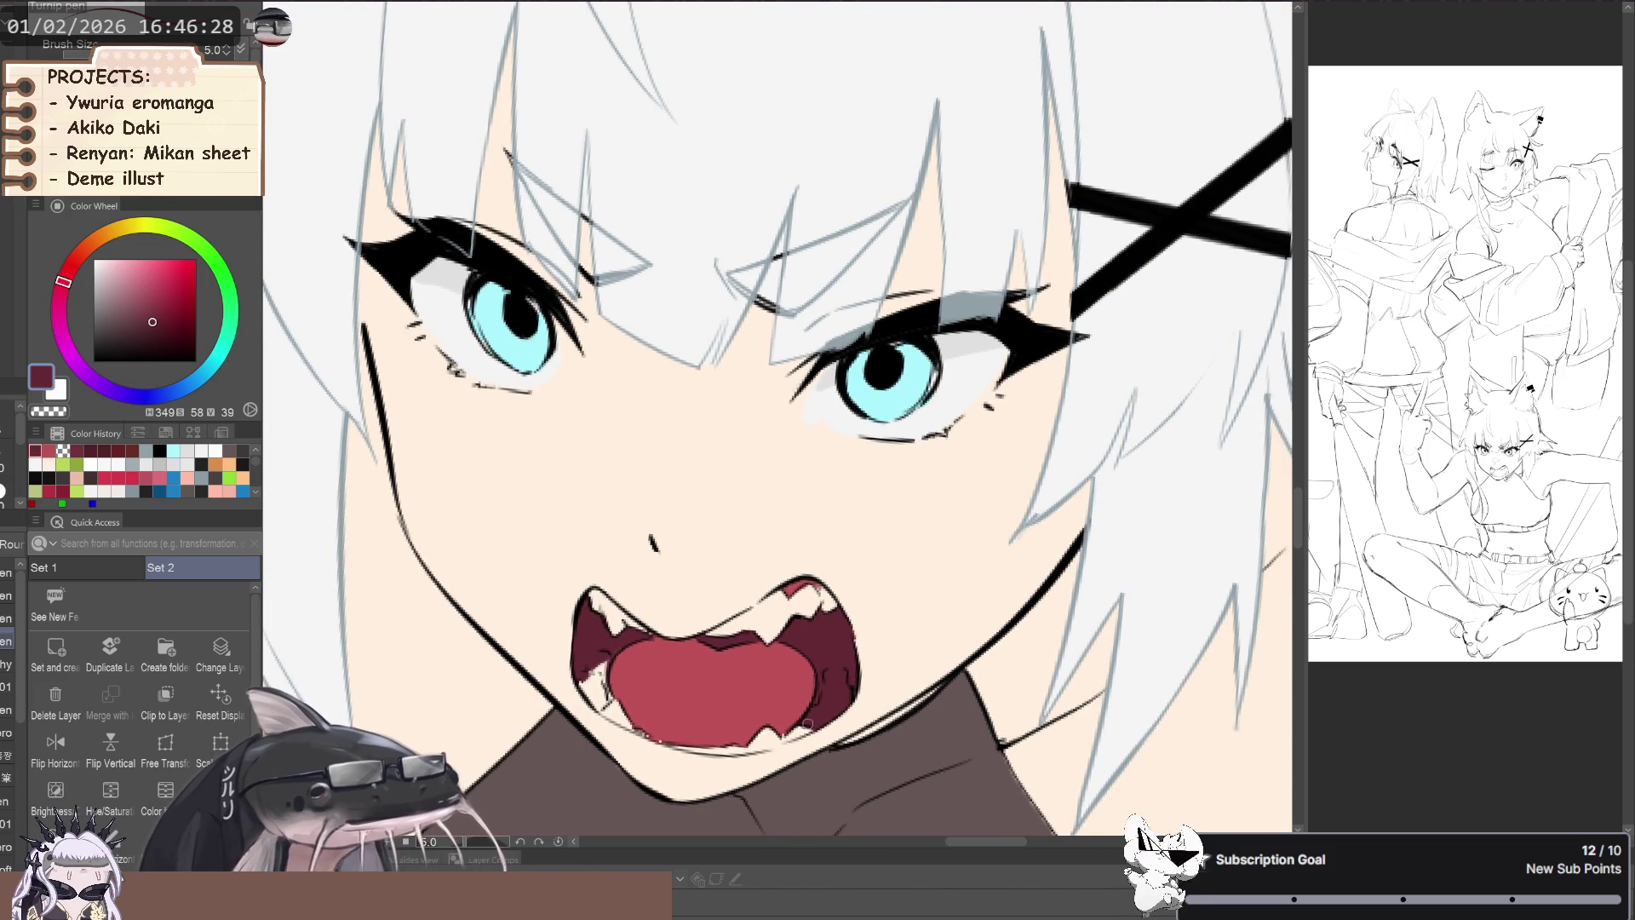
scroll(808, 725, down, 2)
scroll(807, 725, down, 1)
alt+click(360, 414)
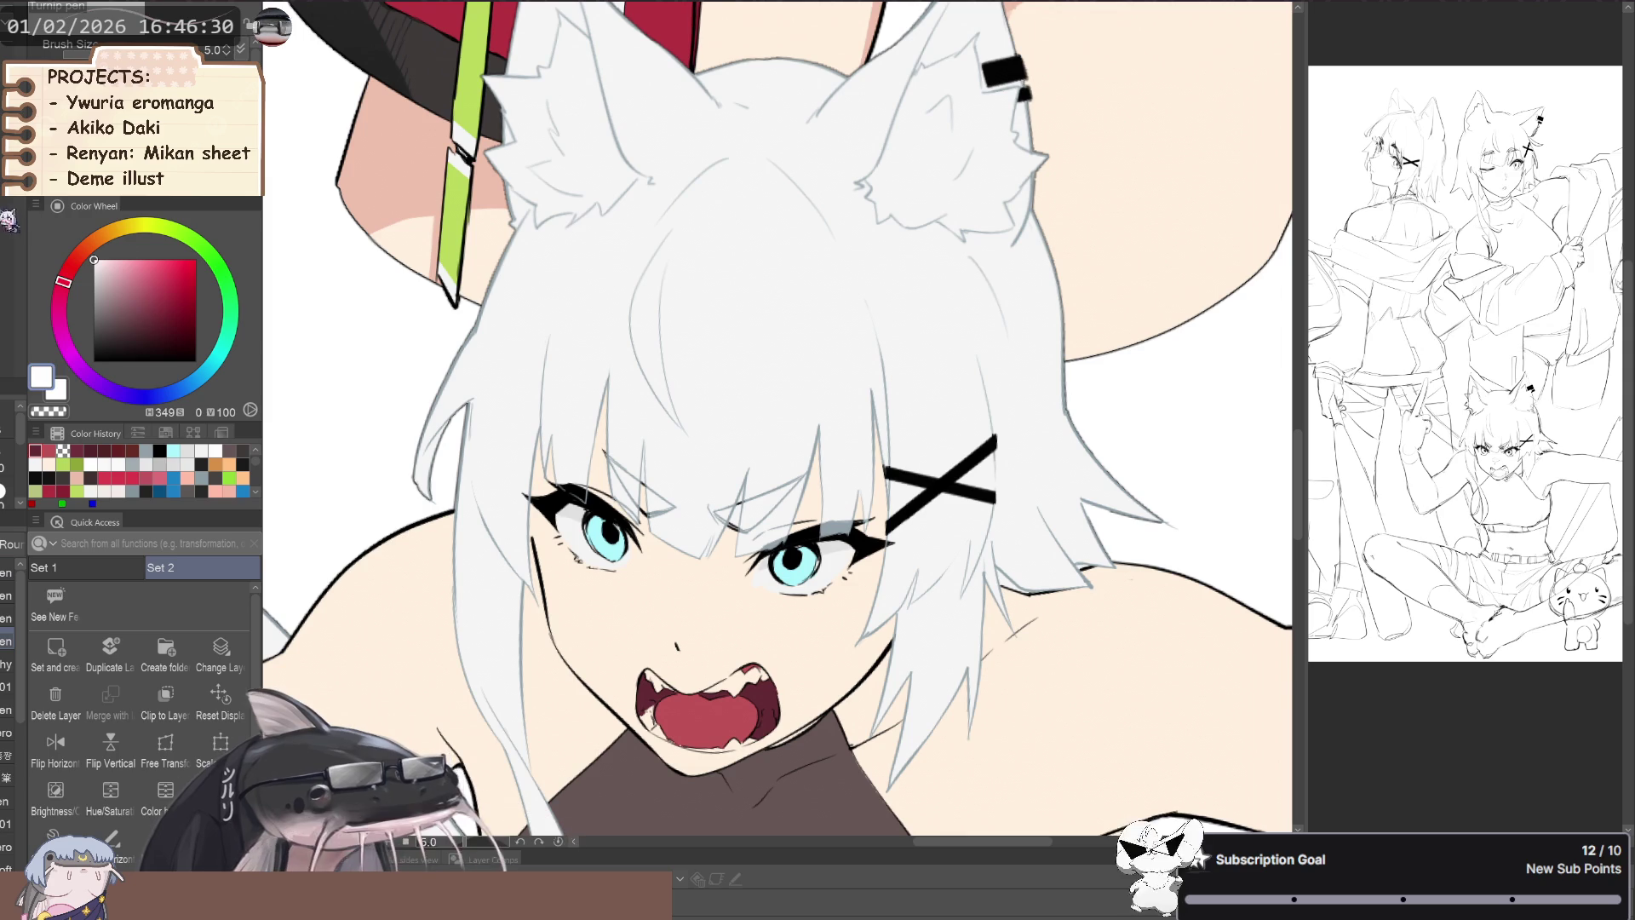
alt+click(708, 415)
alt+click(360, 430)
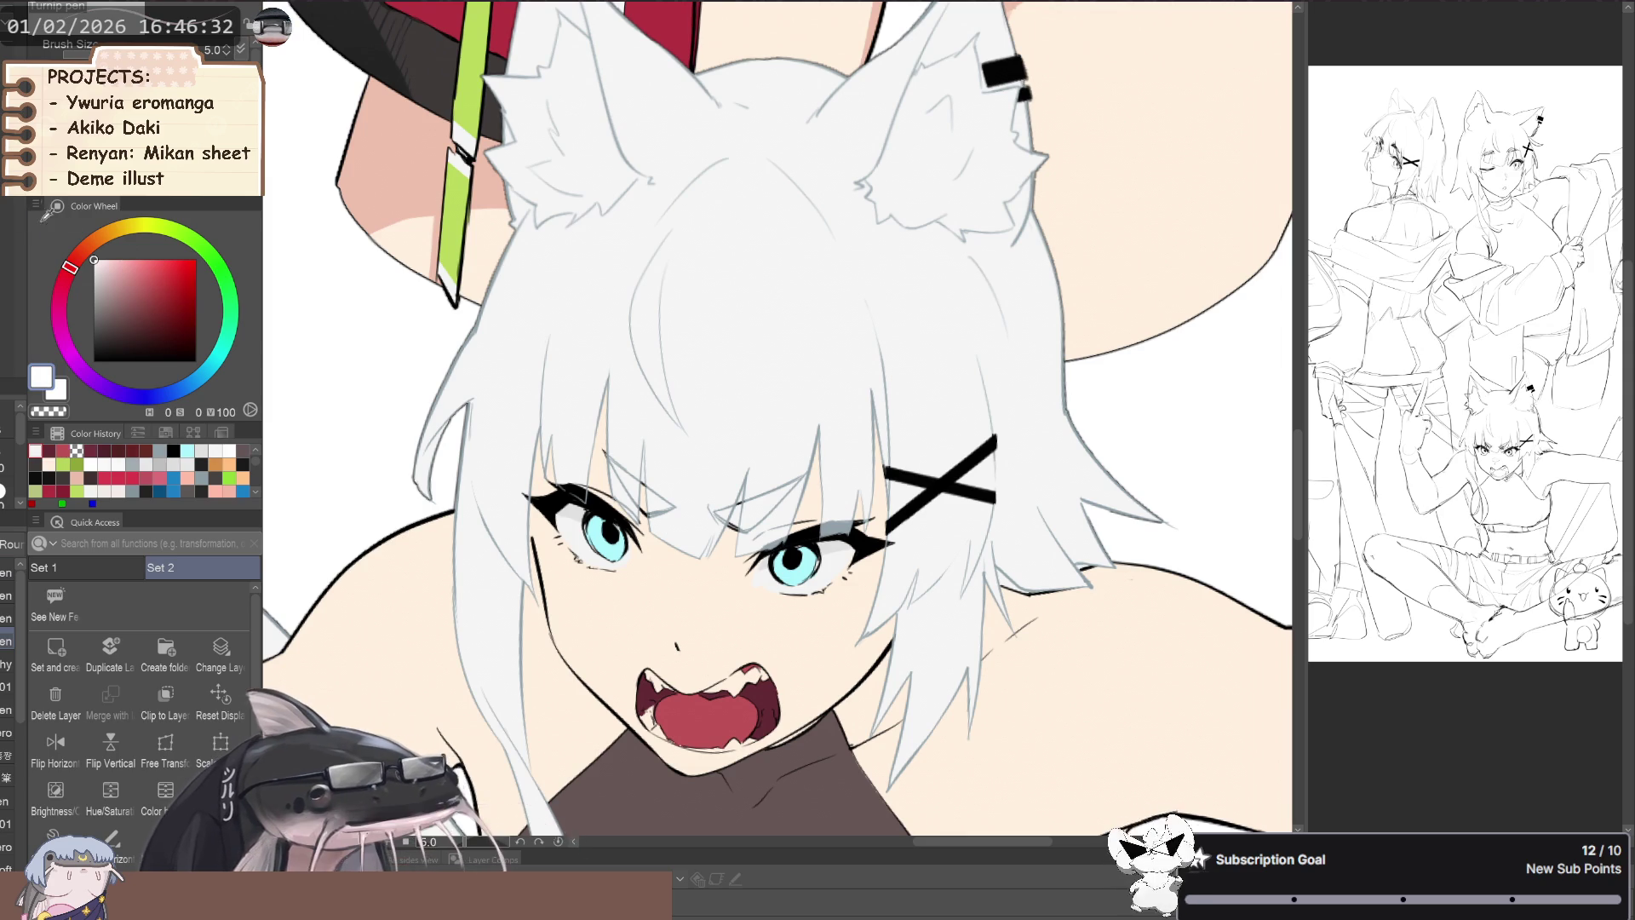
scroll(701, 546, up, 3)
drag(562, 476, 596, 664)
scroll(596, 667, up, 3)
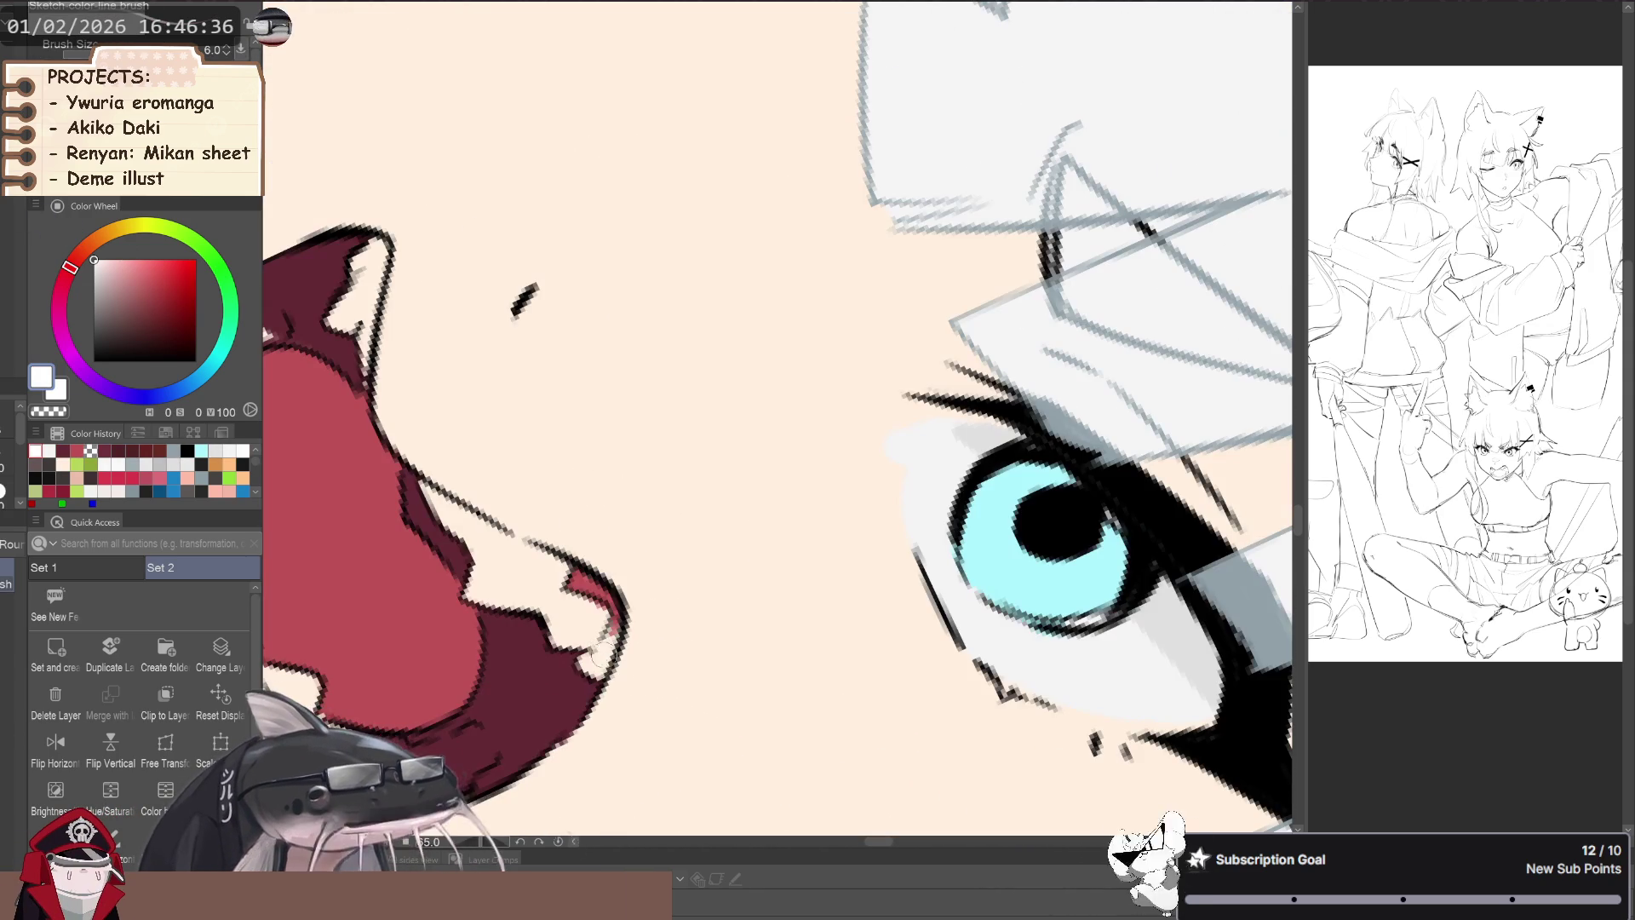
- Fill the teeth area white, undo the extra fill, and repaint the tooth edge cleanly
key(g)
click(571, 615)
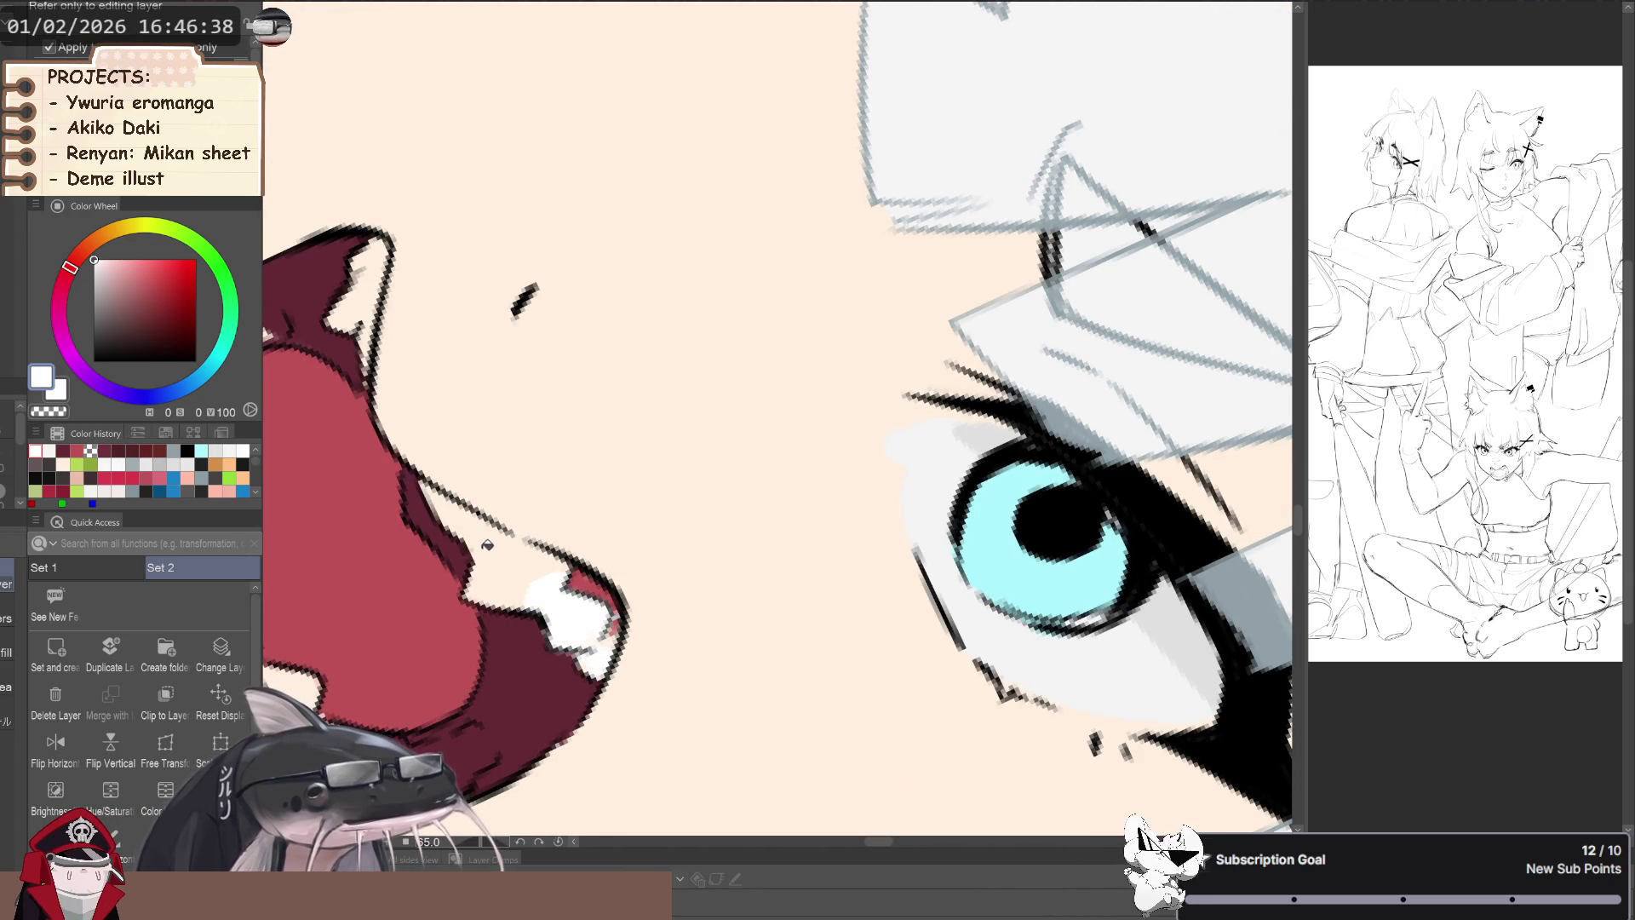
click(496, 548)
key(p)
key(ctrl+z)
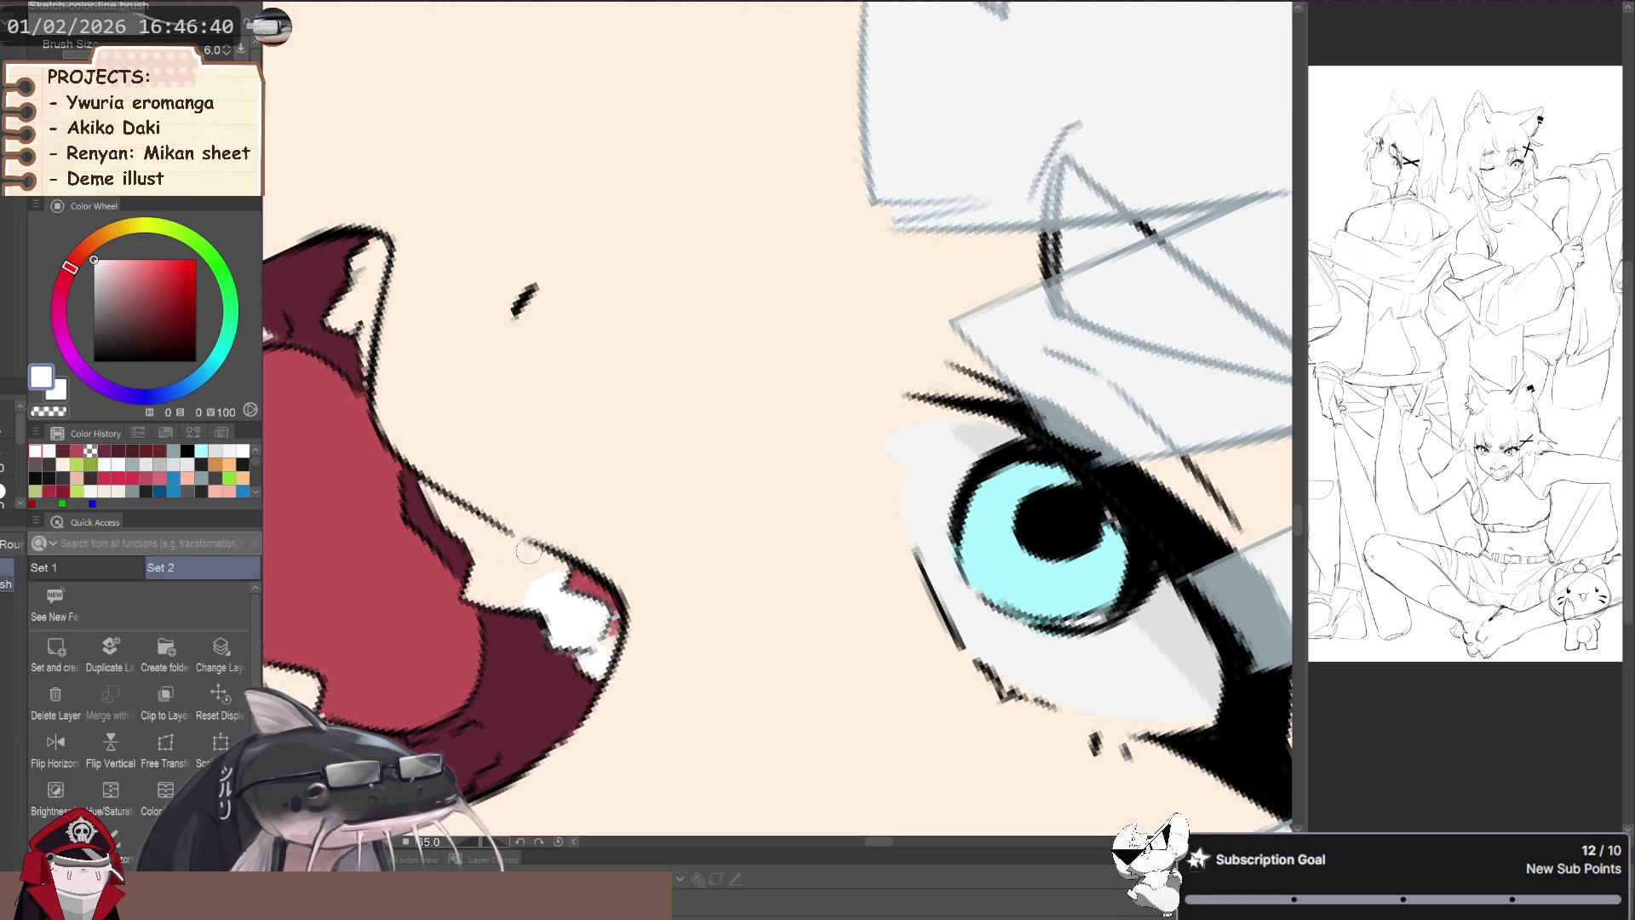
key(c)
key(p)
key(c)
drag(541, 556, 476, 526)
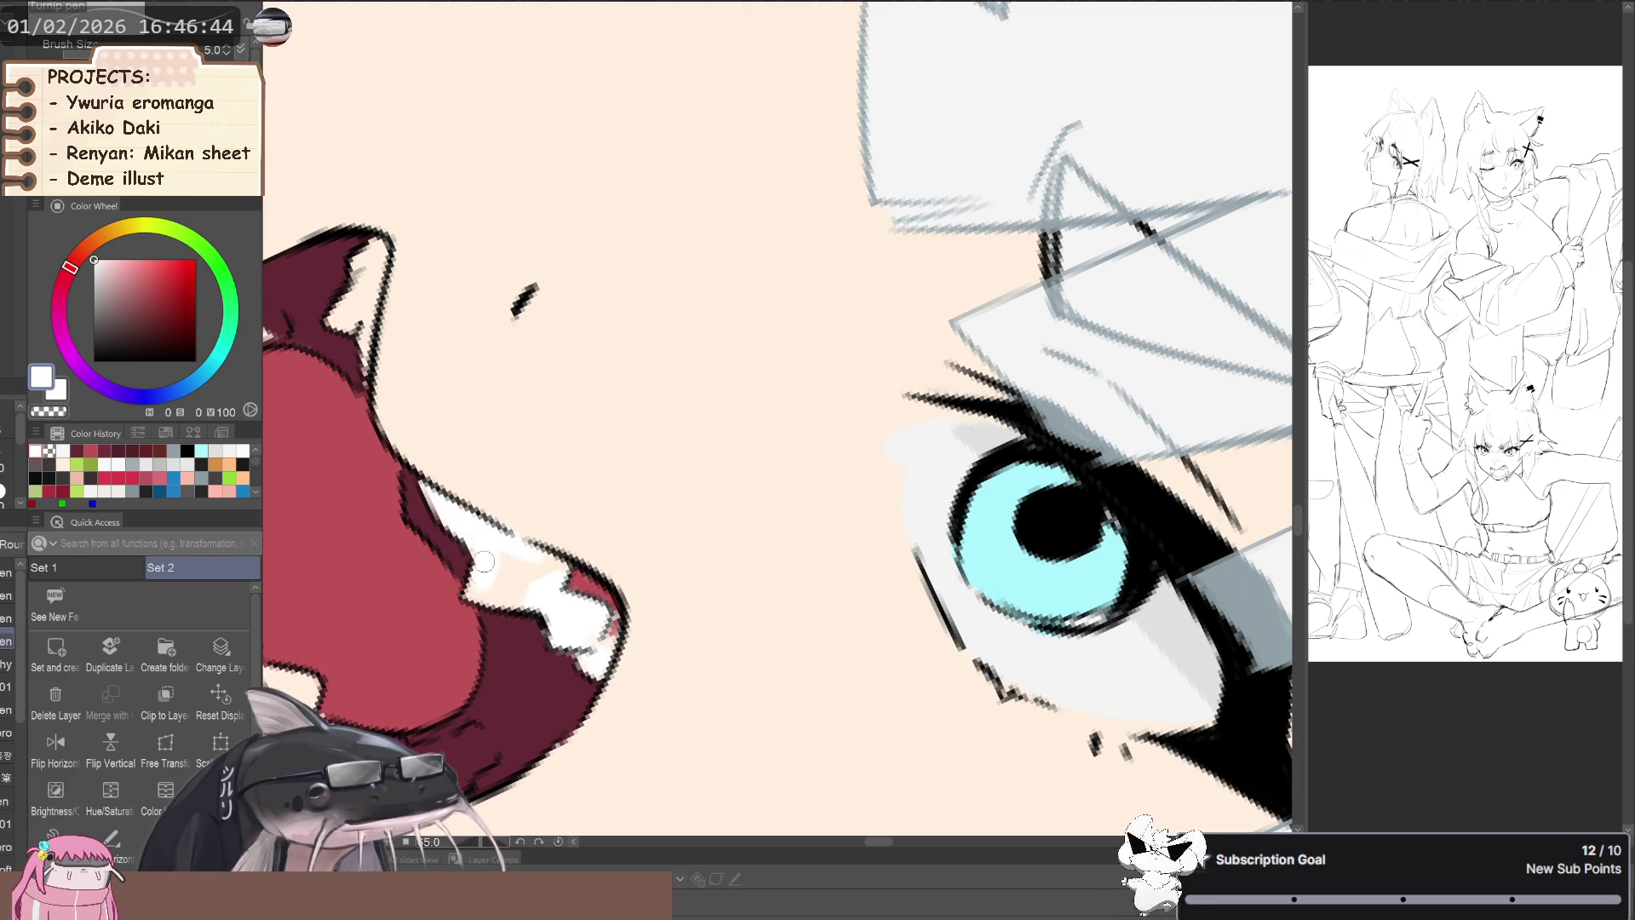
mouse_move(477, 593)
mouse_down()
mouse_move(524, 589)
mouse_move(639, 707)
mouse_up()
- Paint white teeth along the upper mouth edge, sample the maroon, then return to white
drag(522, 556, 562, 704)
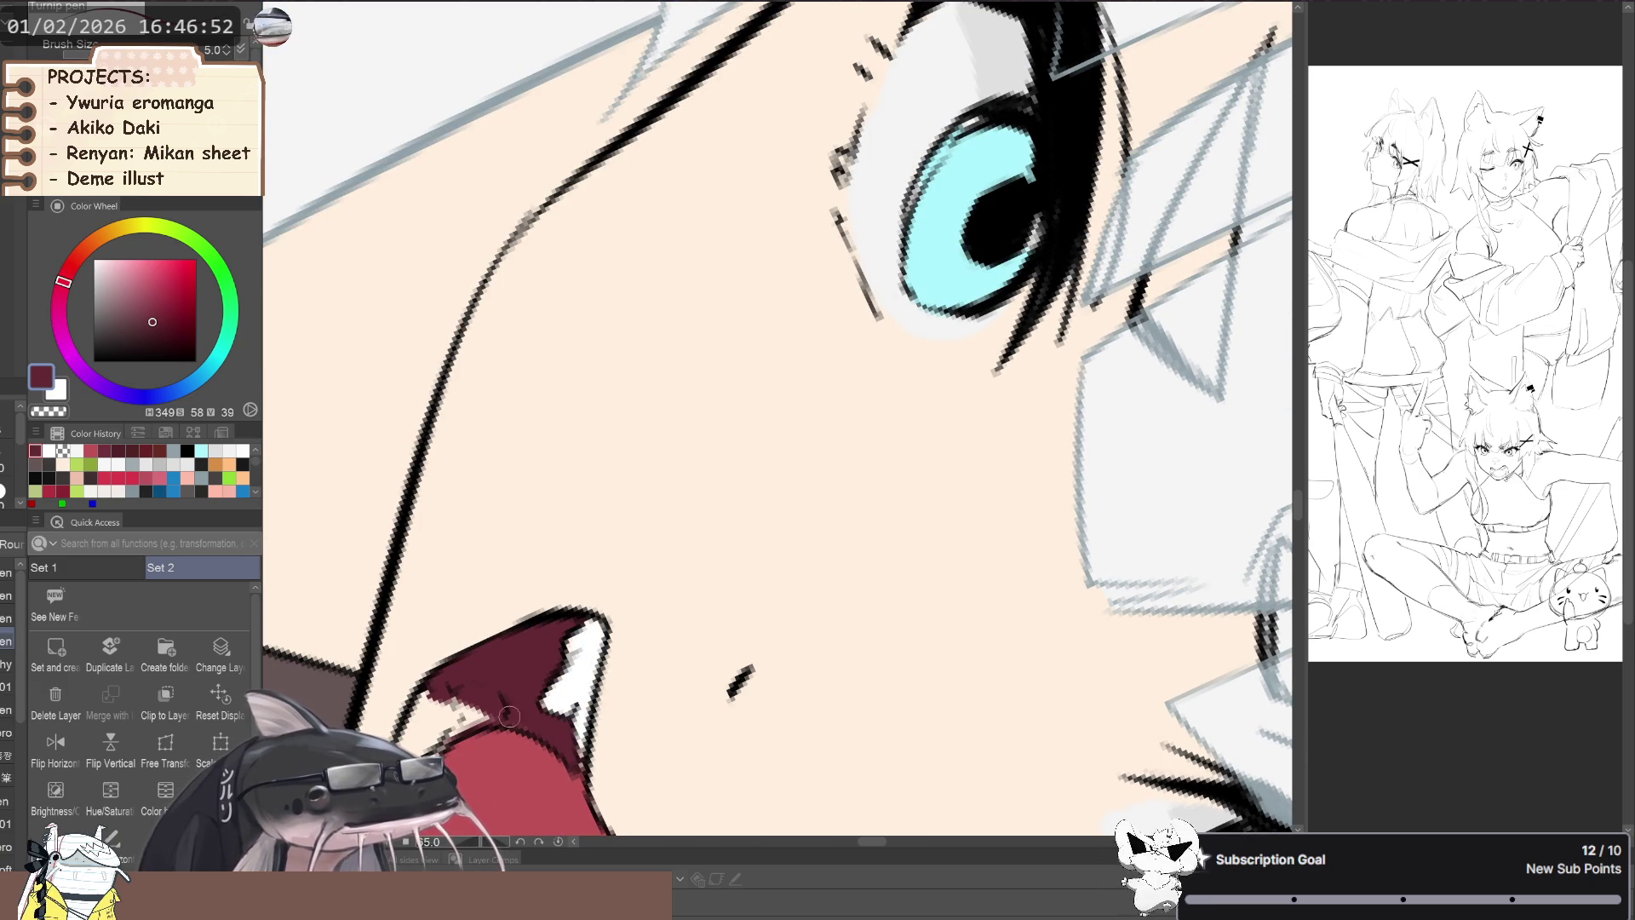
drag(522, 693, 503, 615)
key(space)
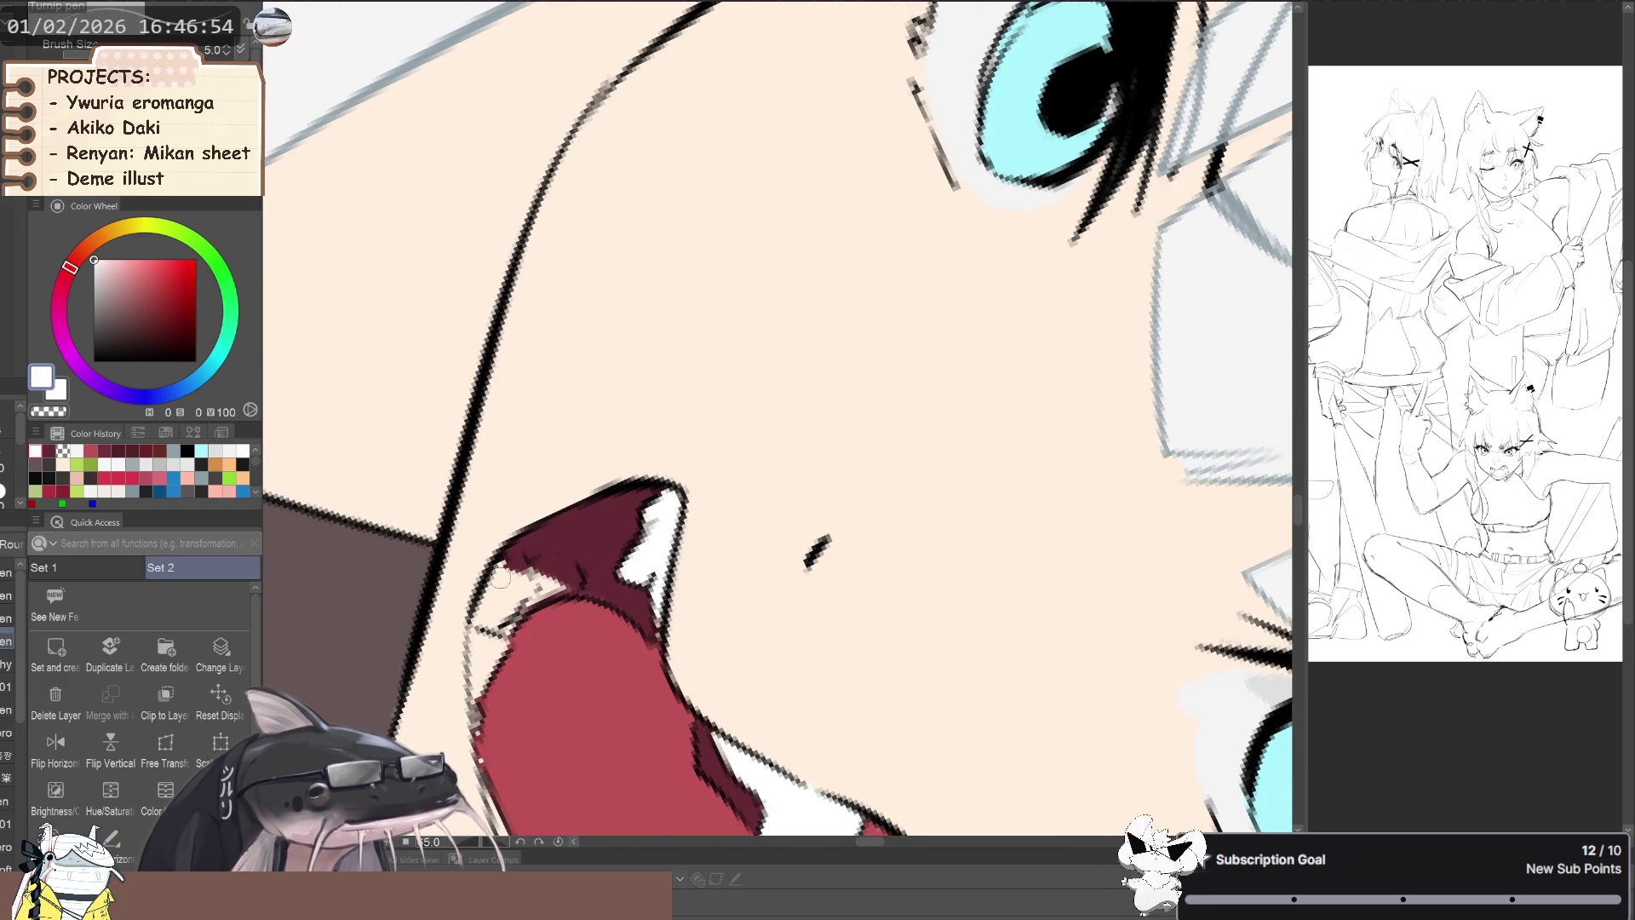
mouse_move(545, 567)
mouse_down()
mouse_move(512, 574)
mouse_move(477, 656)
mouse_move(474, 596)
mouse_up()
key(space)
alt+click(595, 516)
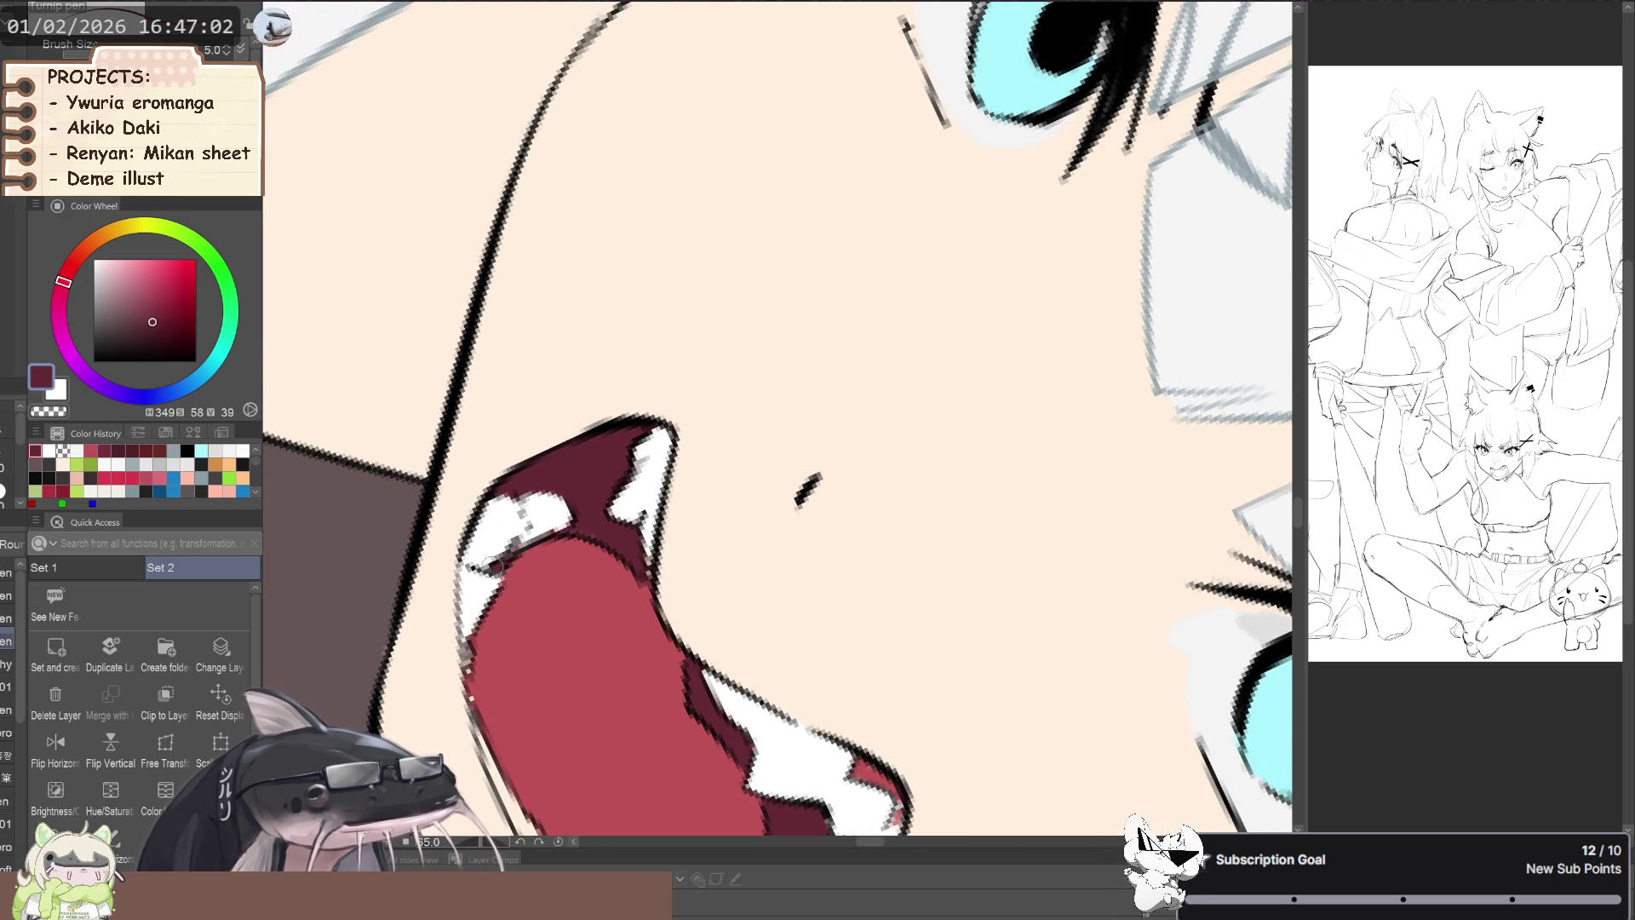
scroll(493, 569, down, 3)
alt+click(486, 550)
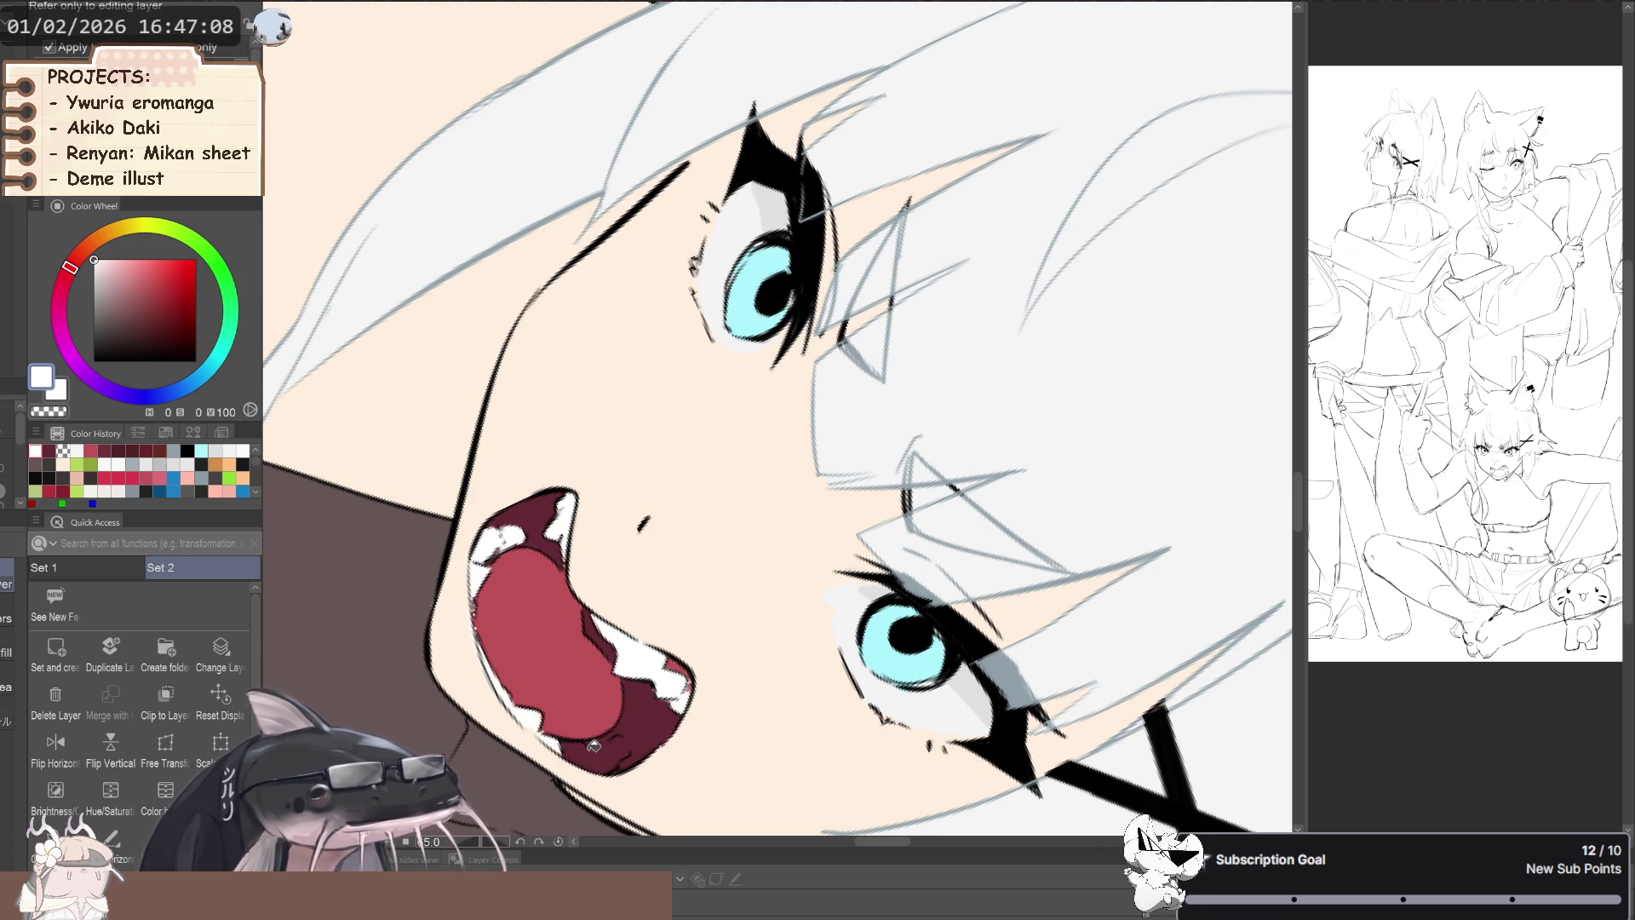
- Paint a white stroke along the lower lip and fill the lower teeth area white
scroll(569, 743, up, 3)
drag(629, 745, 558, 760)
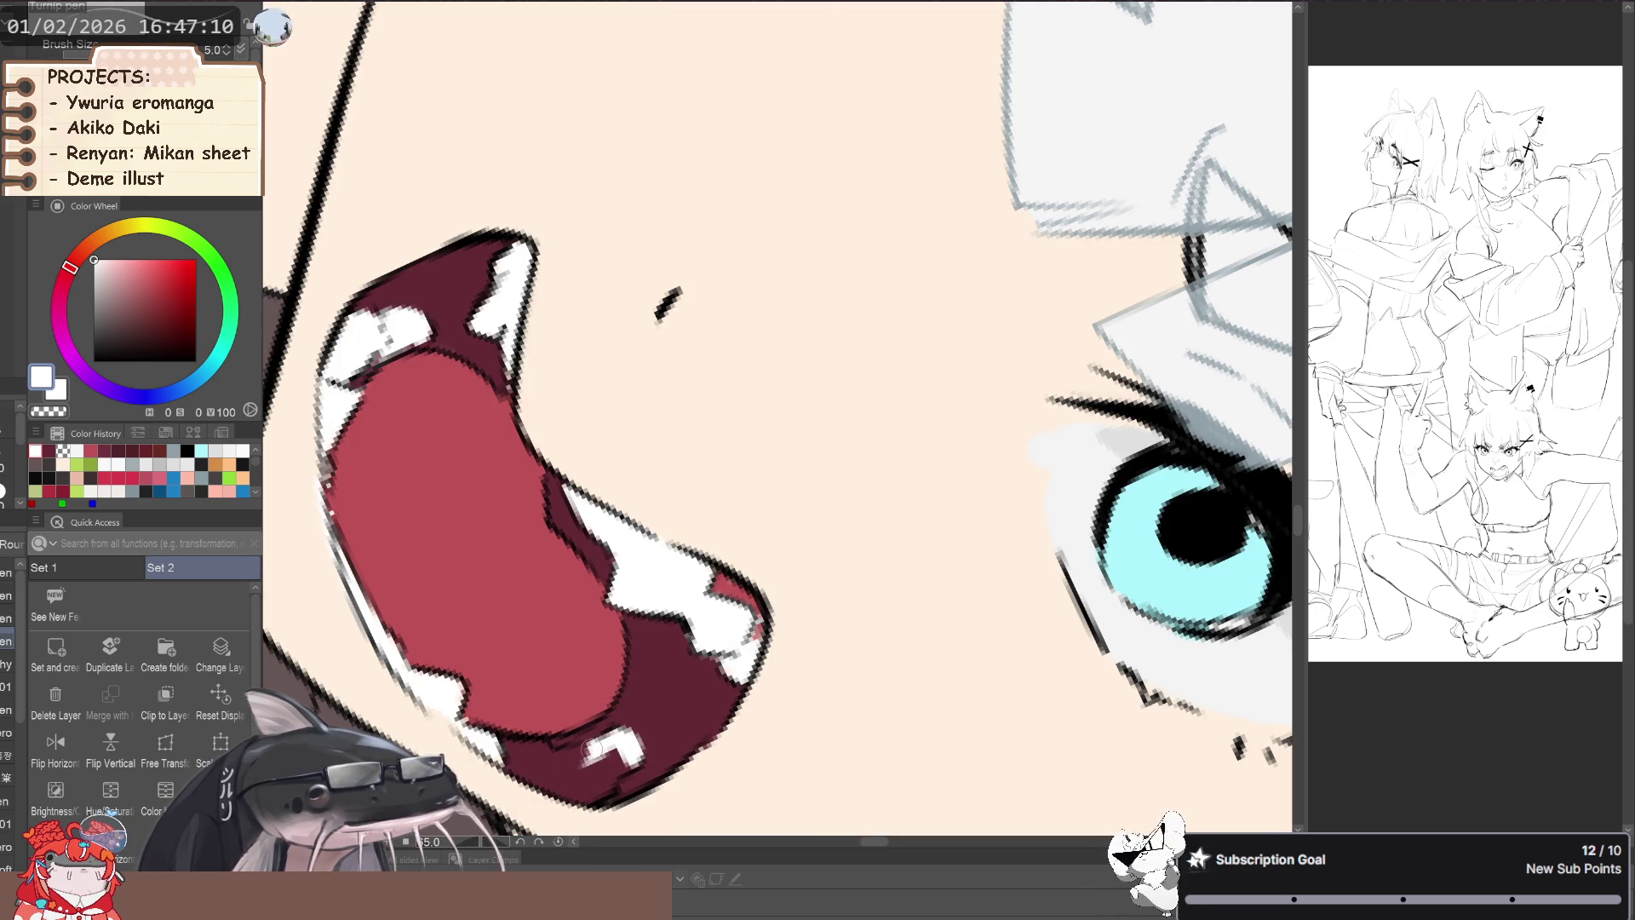
key(g)
click(558, 761)
key(p)
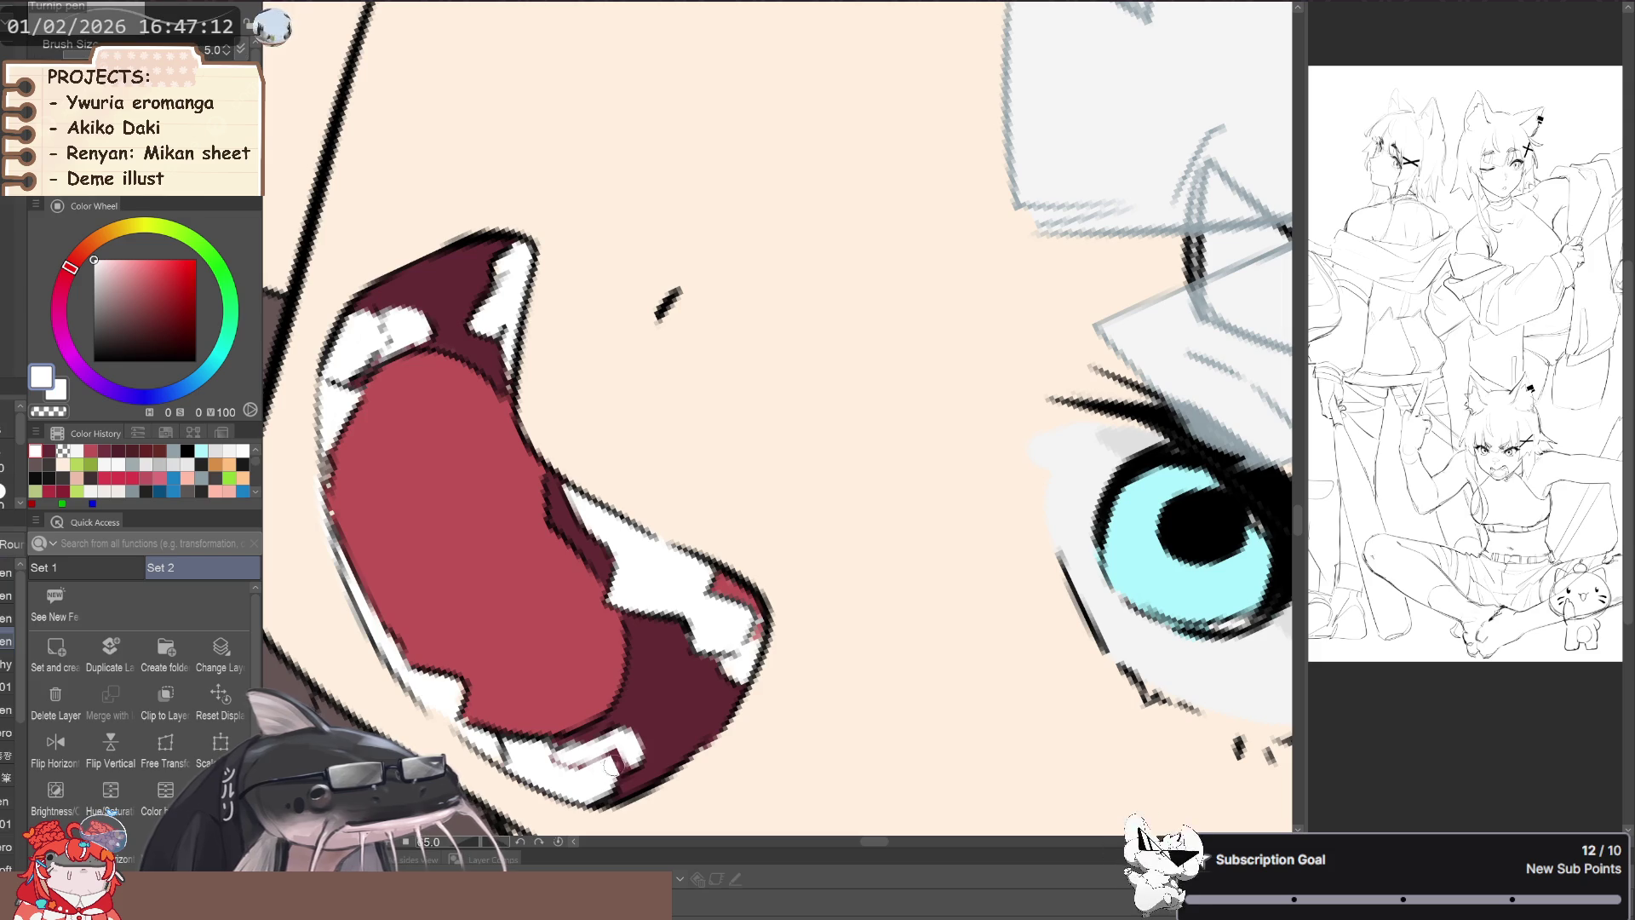
scroll(365, 764, down, 3)
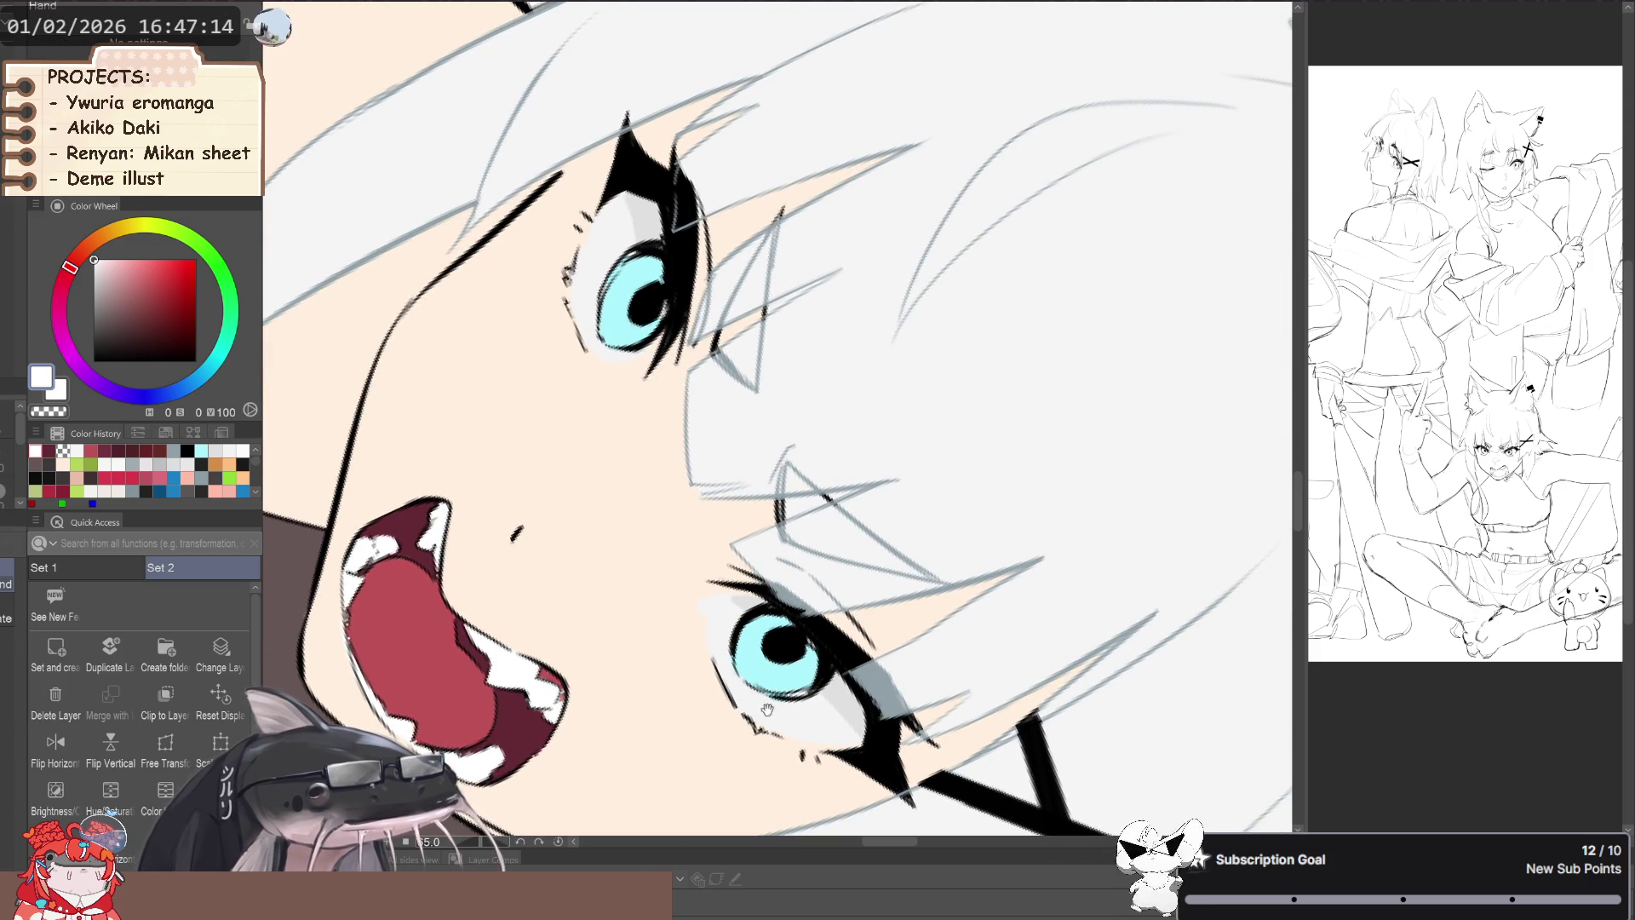
- Recentre, straighten and zoom out the view of the girl's face
drag(739, 709, 899, 680)
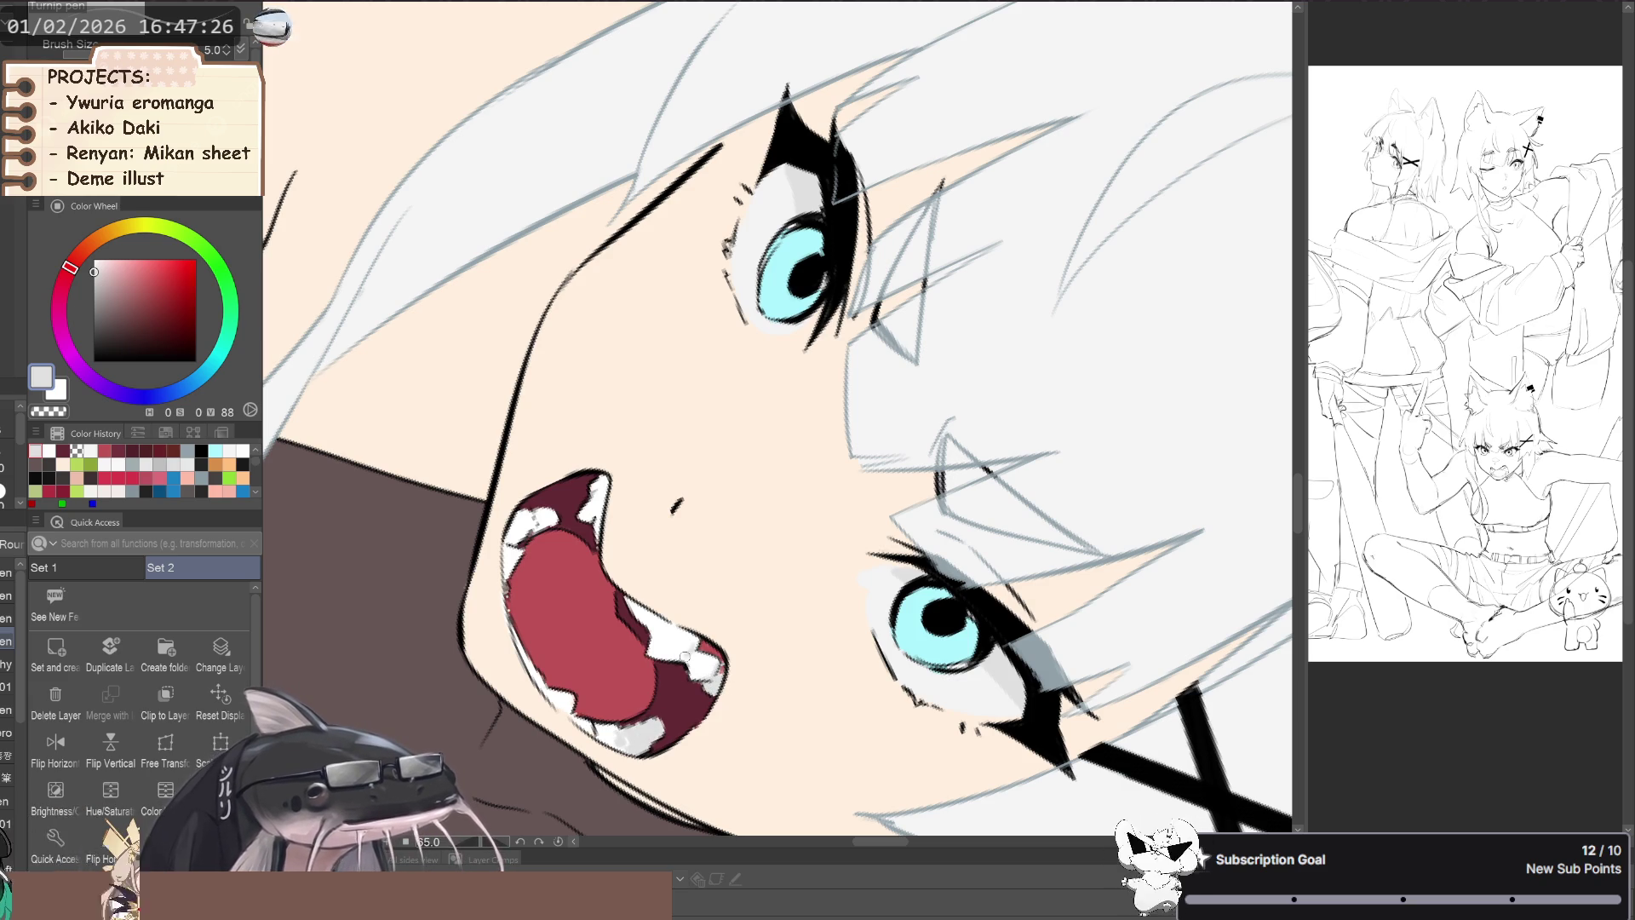
drag(591, 496, 614, 591)
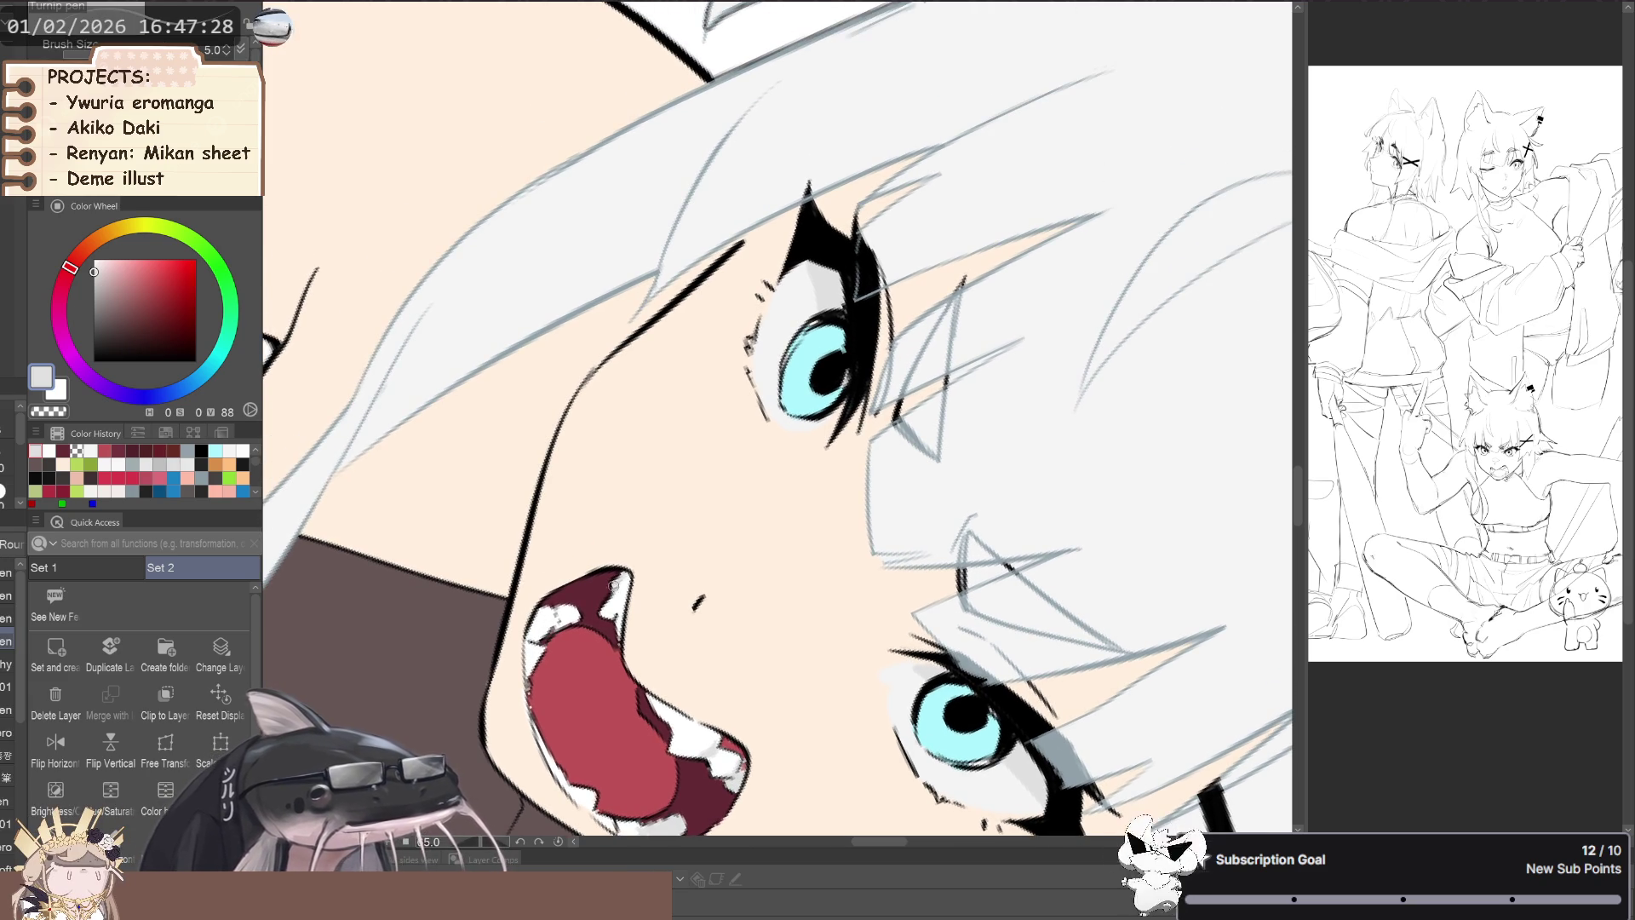
drag(619, 612, 640, 599)
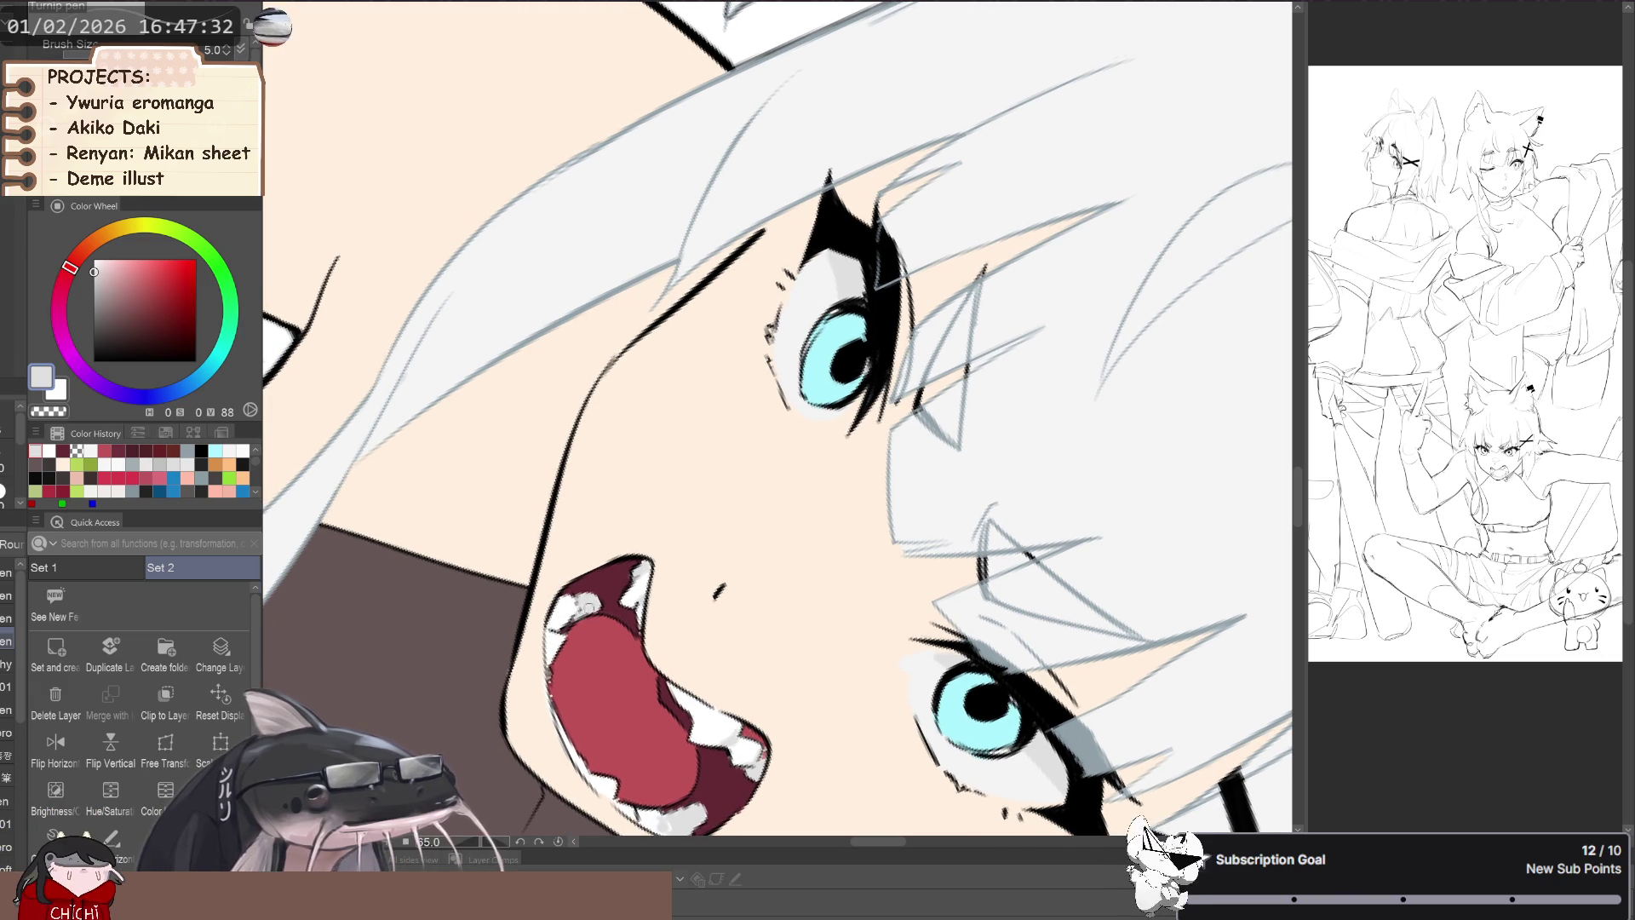
mouse_move(557, 580)
mouse_down()
mouse_move(431, 470)
mouse_move(720, 535)
mouse_up()
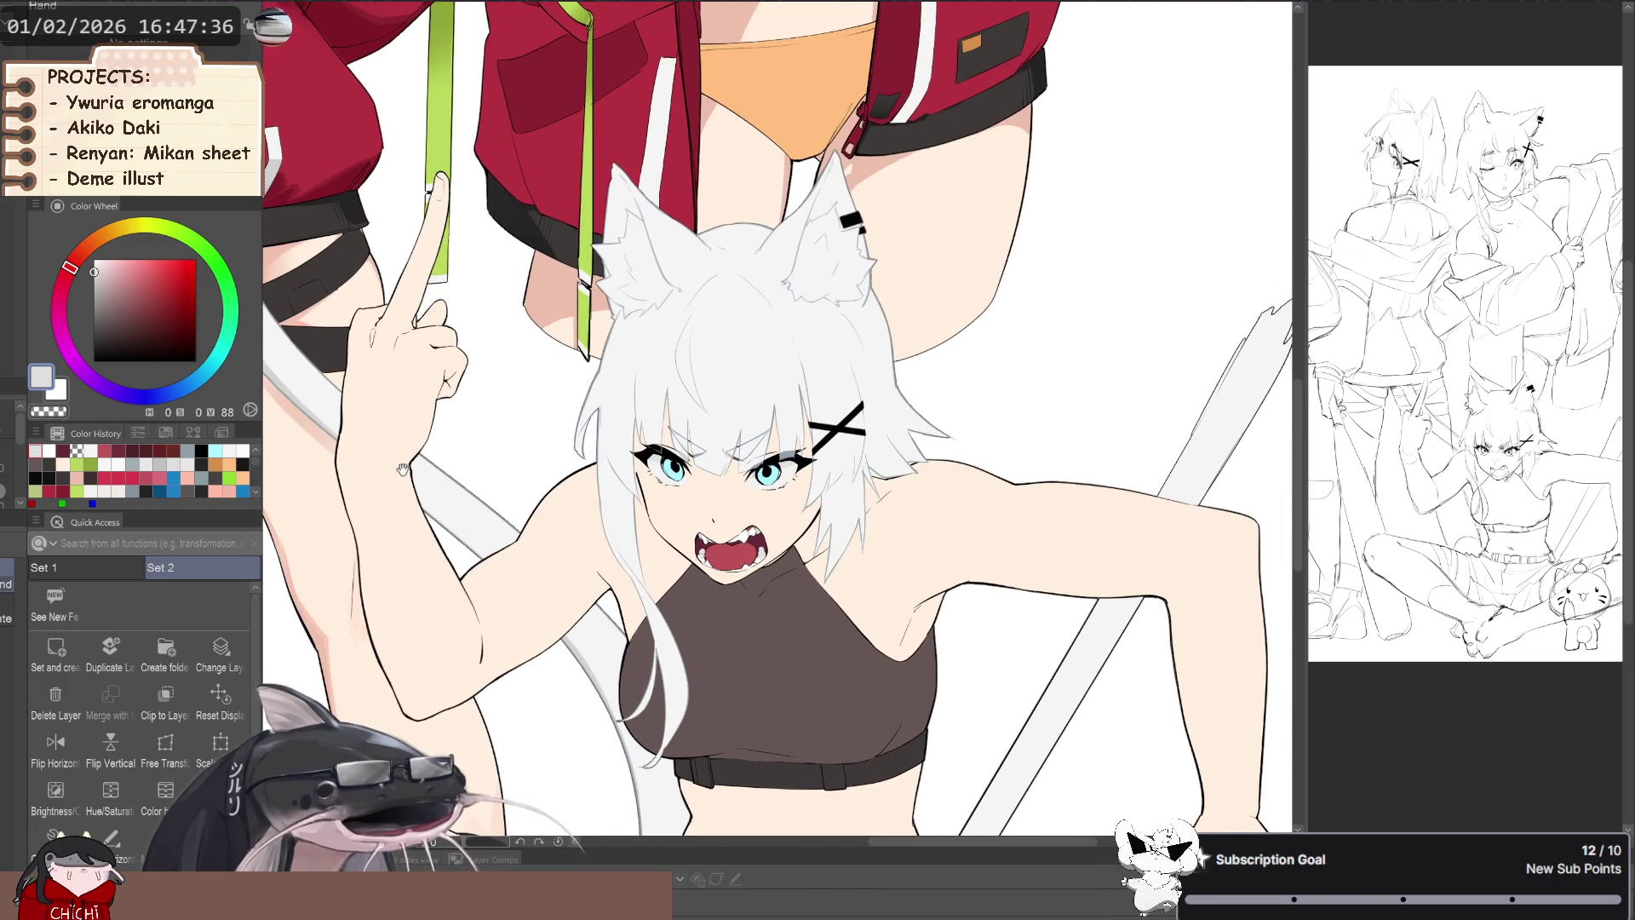
- Airbrush the lower lip edge with white at a slightly smaller brush size
key(b)
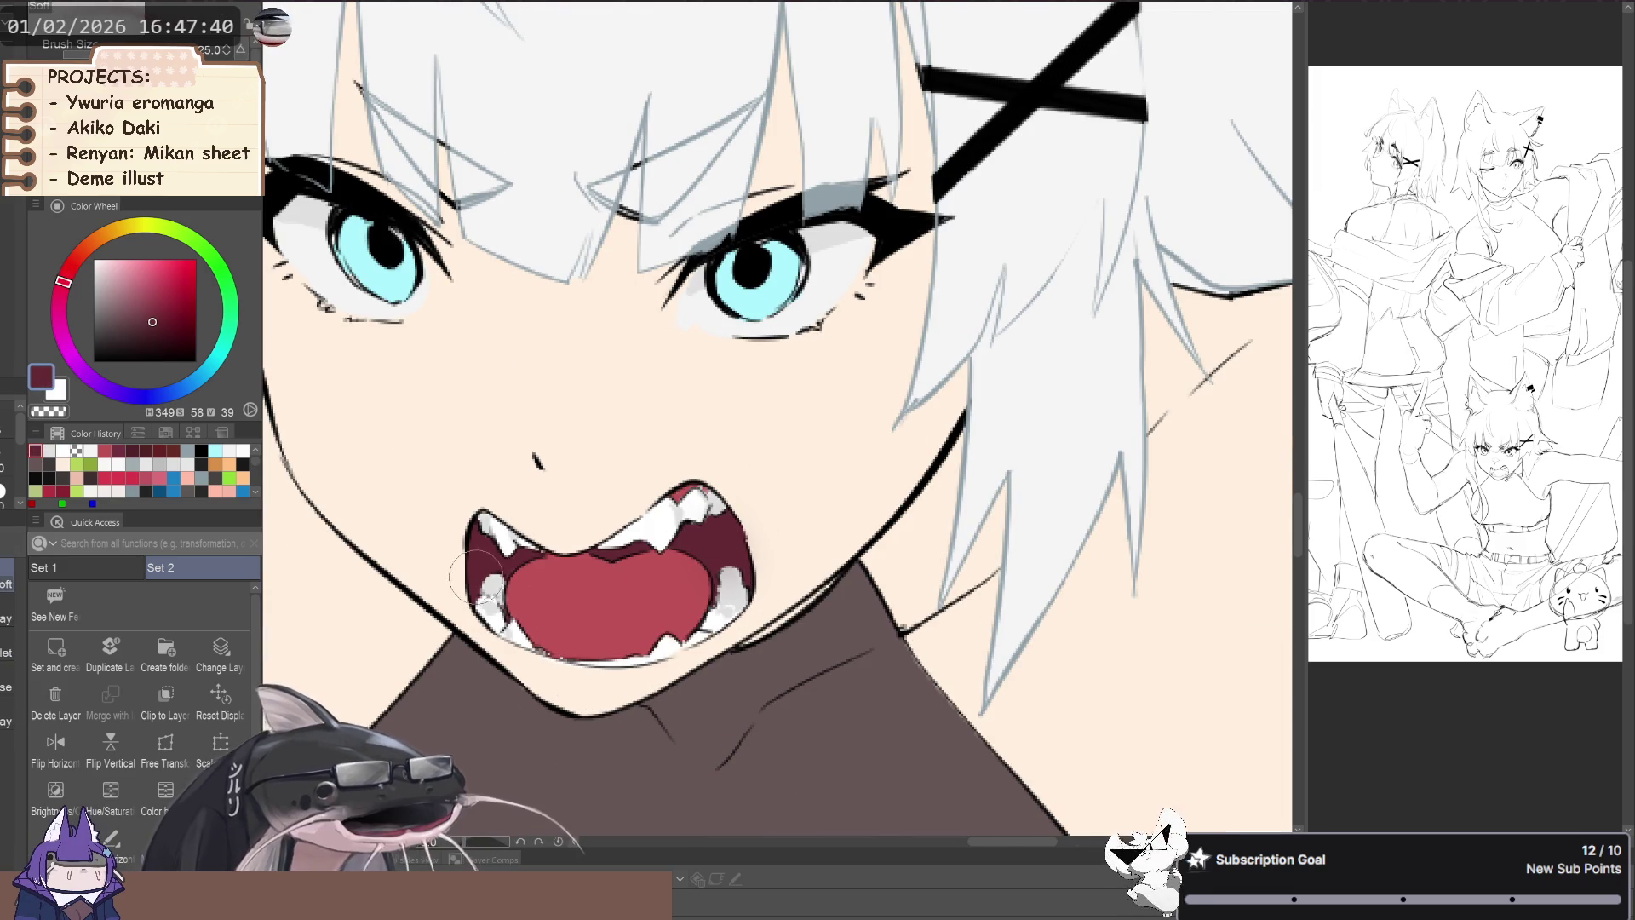
mouse_move(494, 549)
mouse_down()
mouse_move(454, 637)
mouse_move(475, 548)
mouse_up()
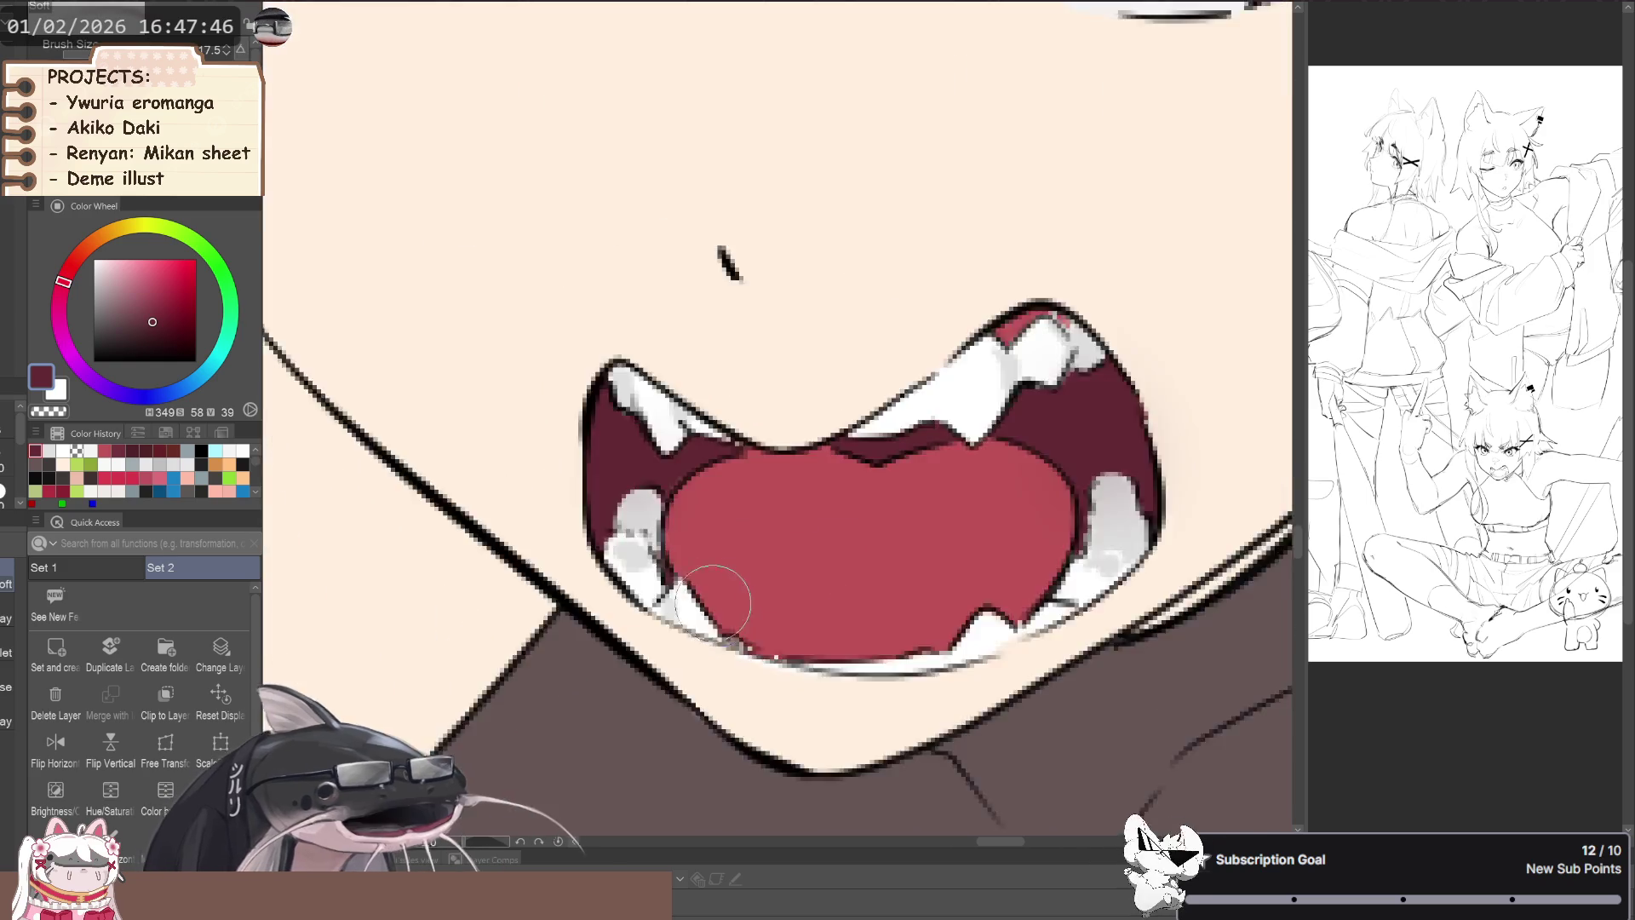
scroll(712, 584, up, 5)
scroll(755, 650, up, 3)
alt+click(755, 650)
alt+click(1014, 720)
key(bracketleft)
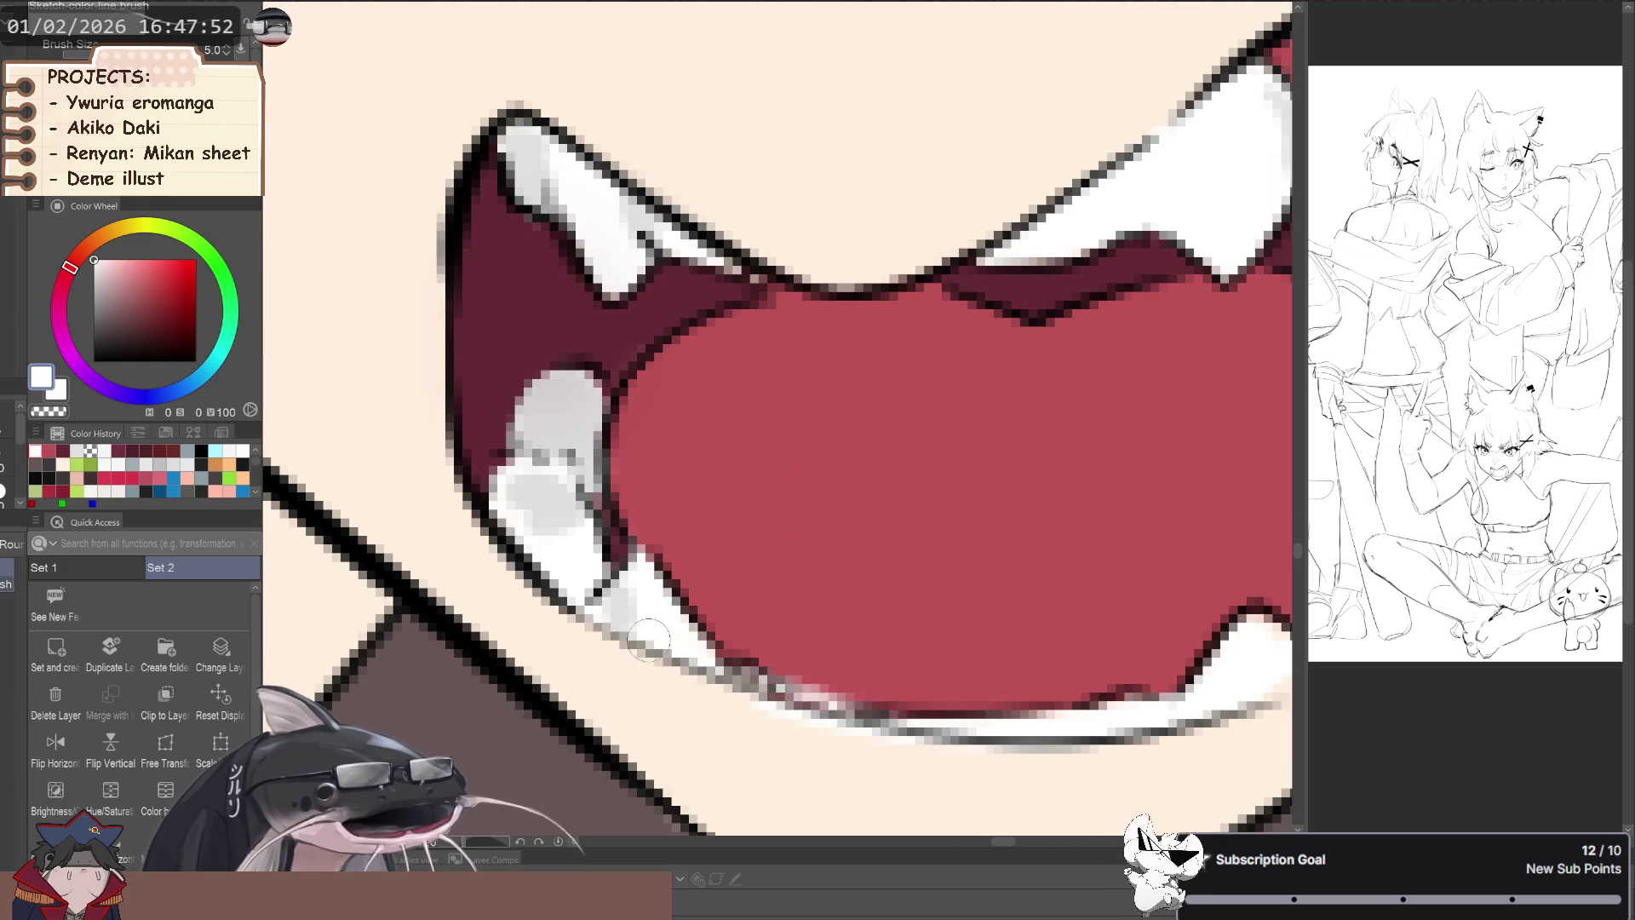
drag(753, 686, 847, 707)
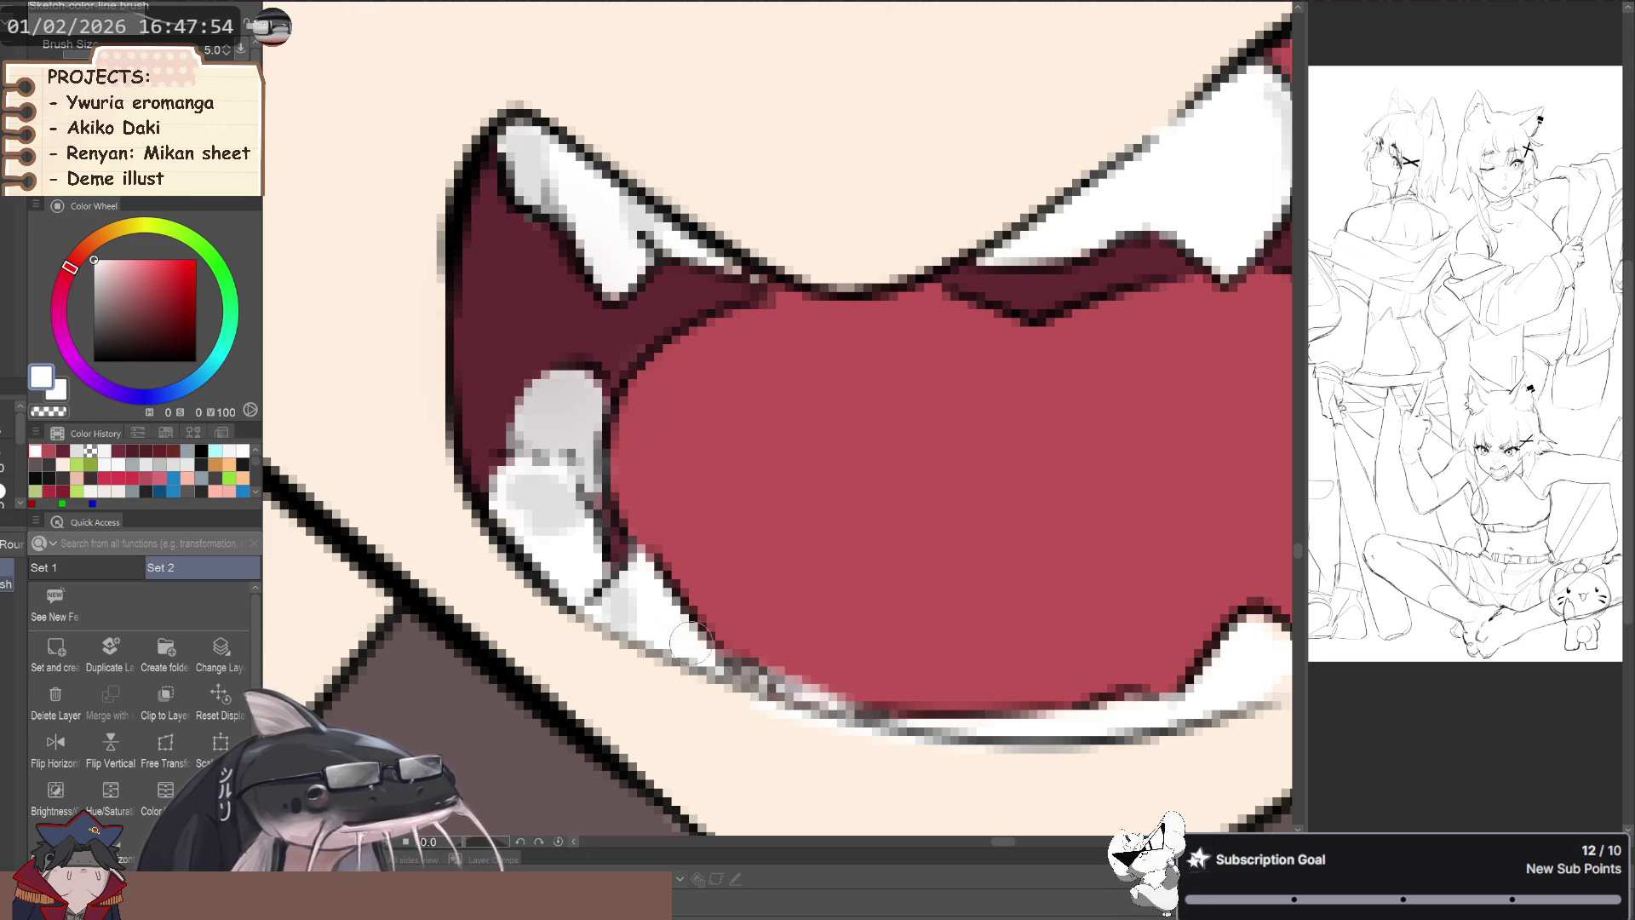
key(p)
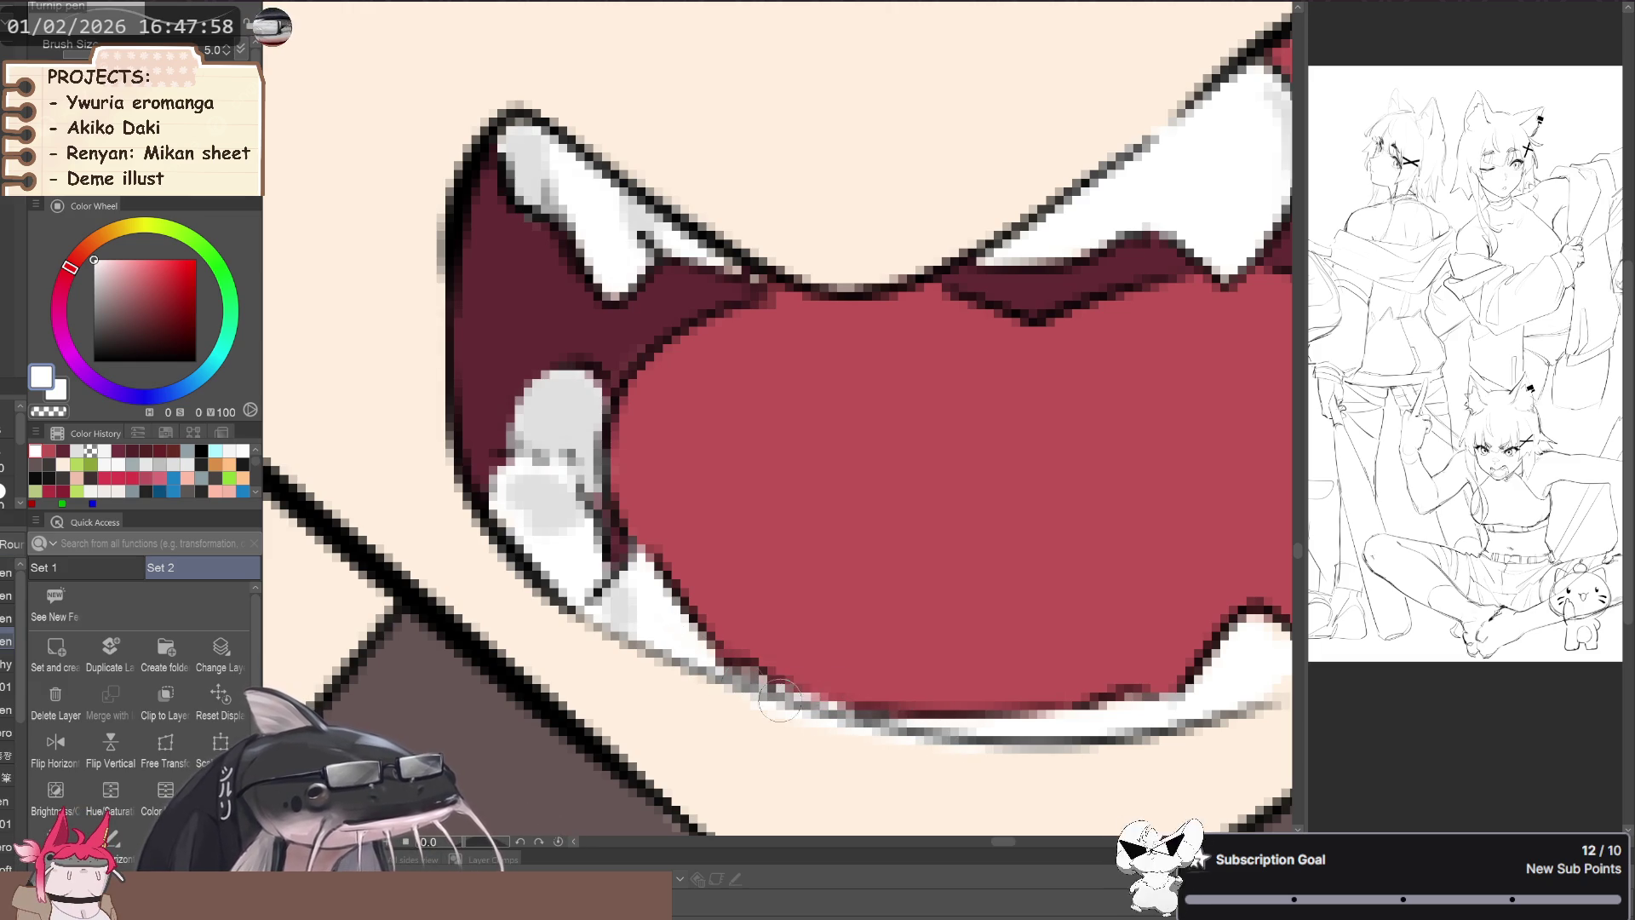
key(c)
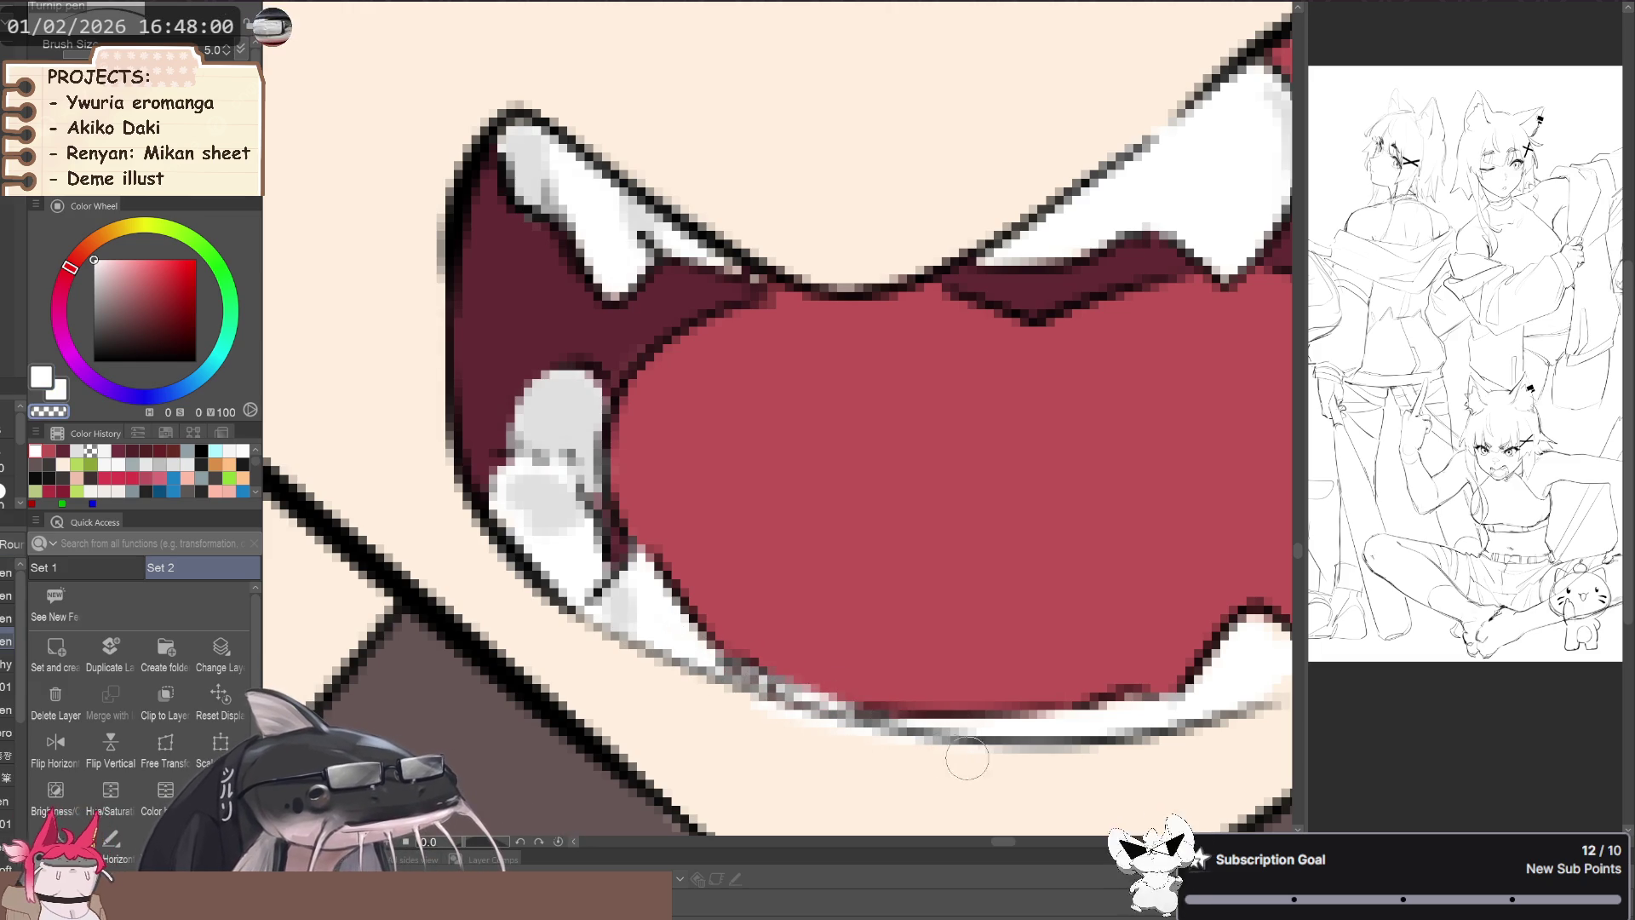
- Zoom out and rotate the view to review the crouching girl's whole figure and legs
scroll(755, 707, down, 3)
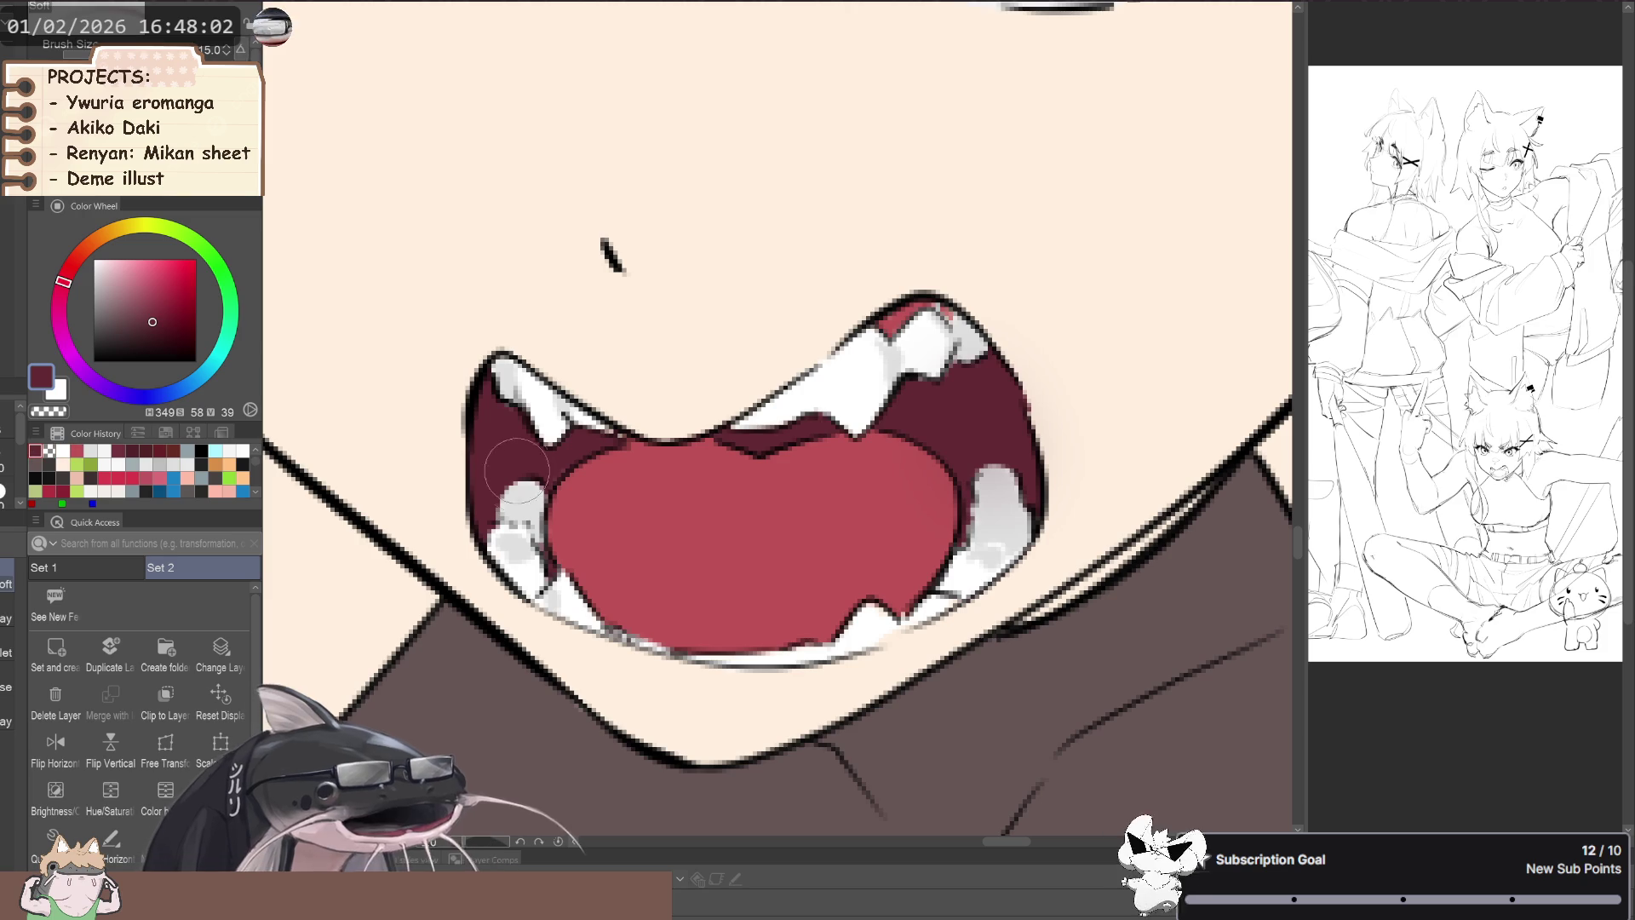
scroll(517, 449, down, 8)
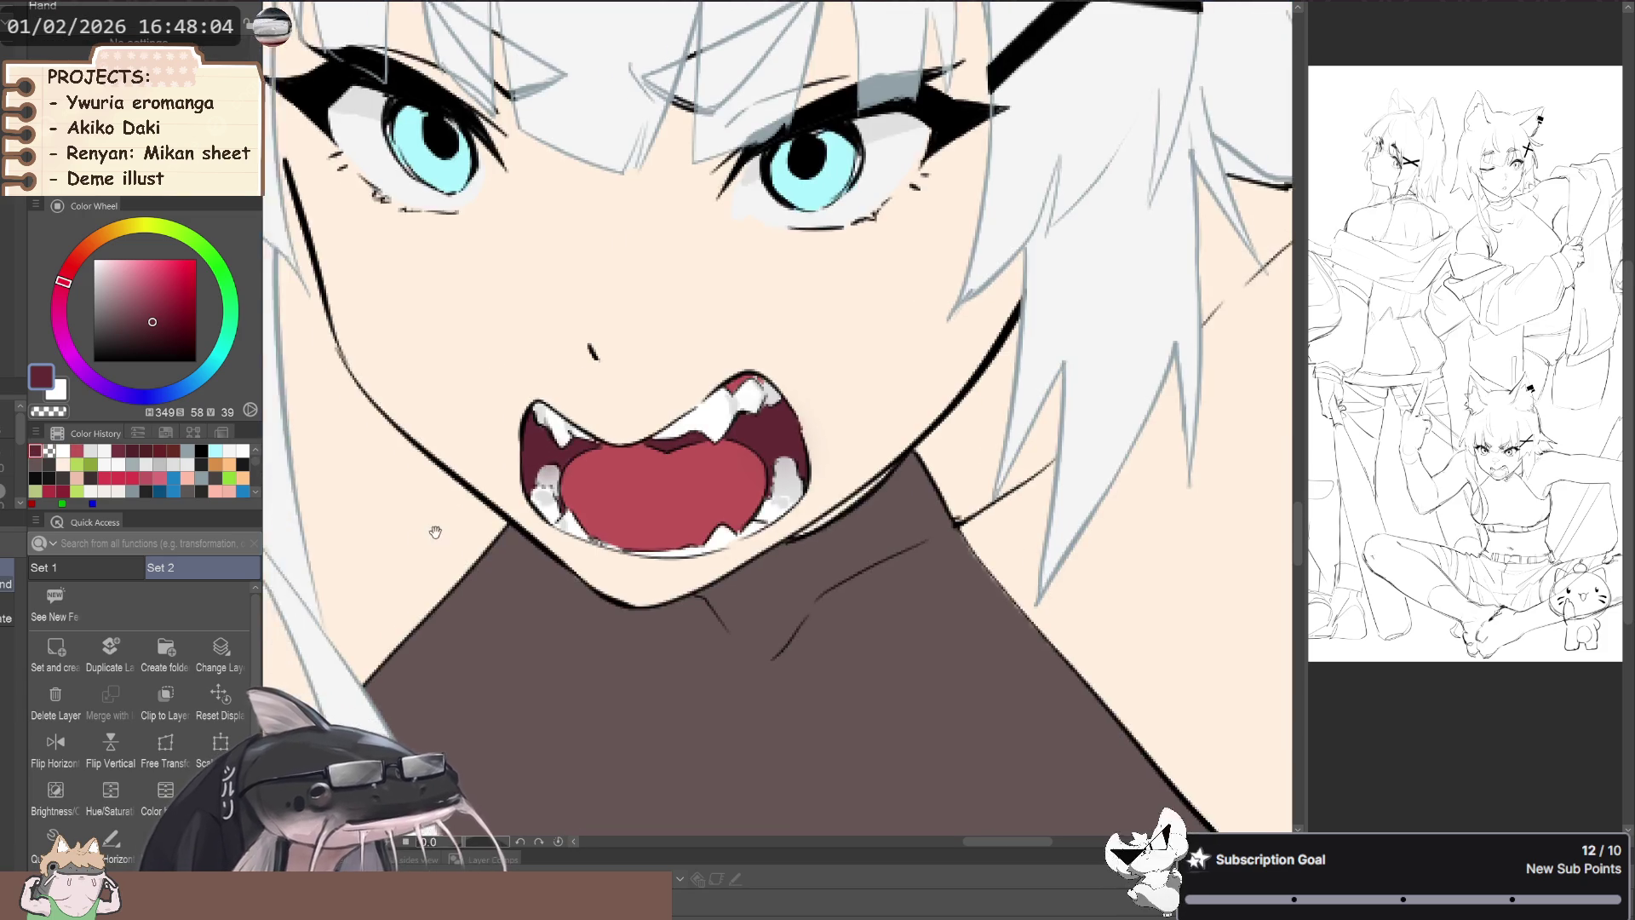
scroll(511, 582, down, 3)
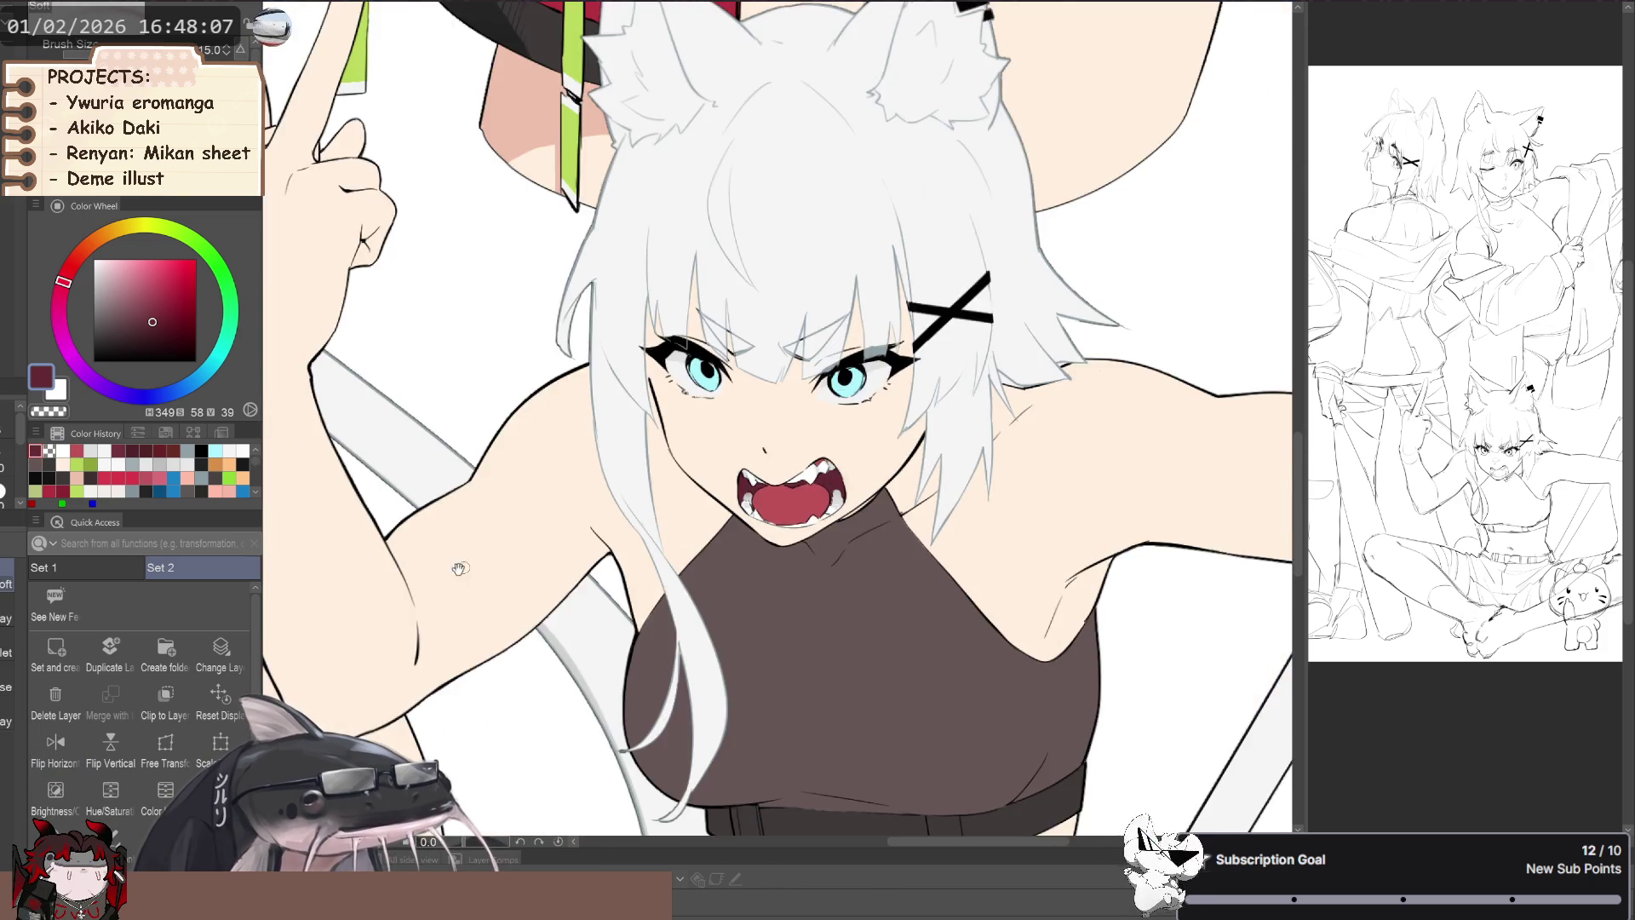
scroll(425, 599, down, 2)
scroll(425, 599, down, 2)
scroll(419, 584, down, 1)
scroll(413, 566, down, 1)
scroll(407, 550, down, 1)
drag(407, 549, 617, 622)
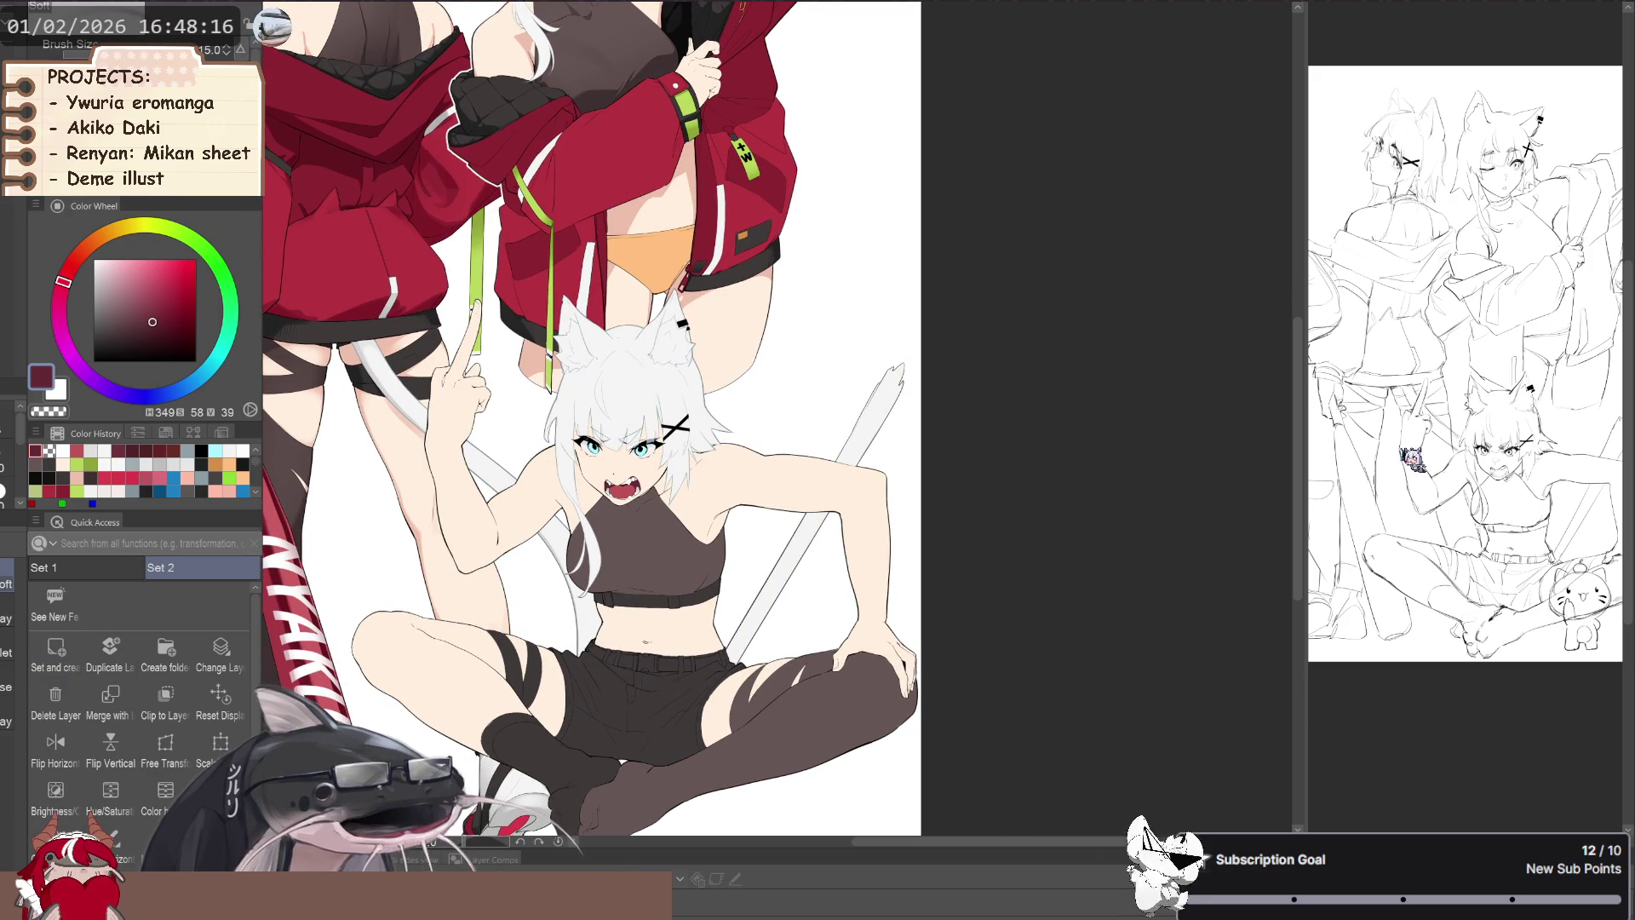
scroll(682, 590, up, 3)
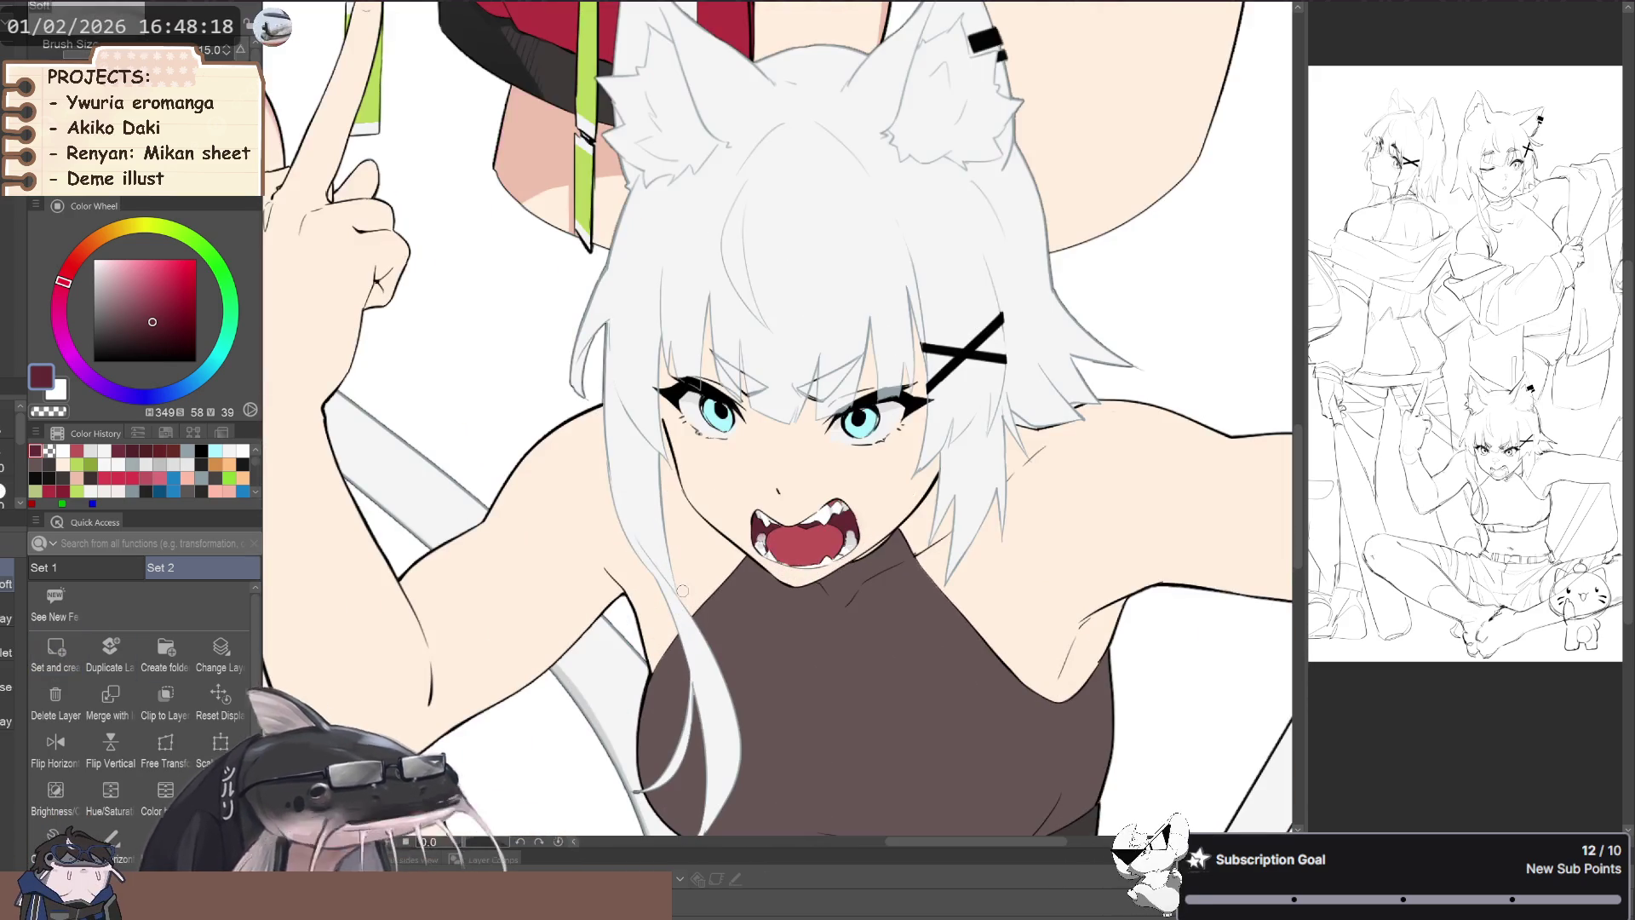
scroll(647, 618, down, 2)
mouse_move(576, 489)
mouse_down()
mouse_move(579, 577)
mouse_move(440, 624)
mouse_move(381, 597)
mouse_move(658, 677)
mouse_move(622, 419)
mouse_move(643, 676)
mouse_up()
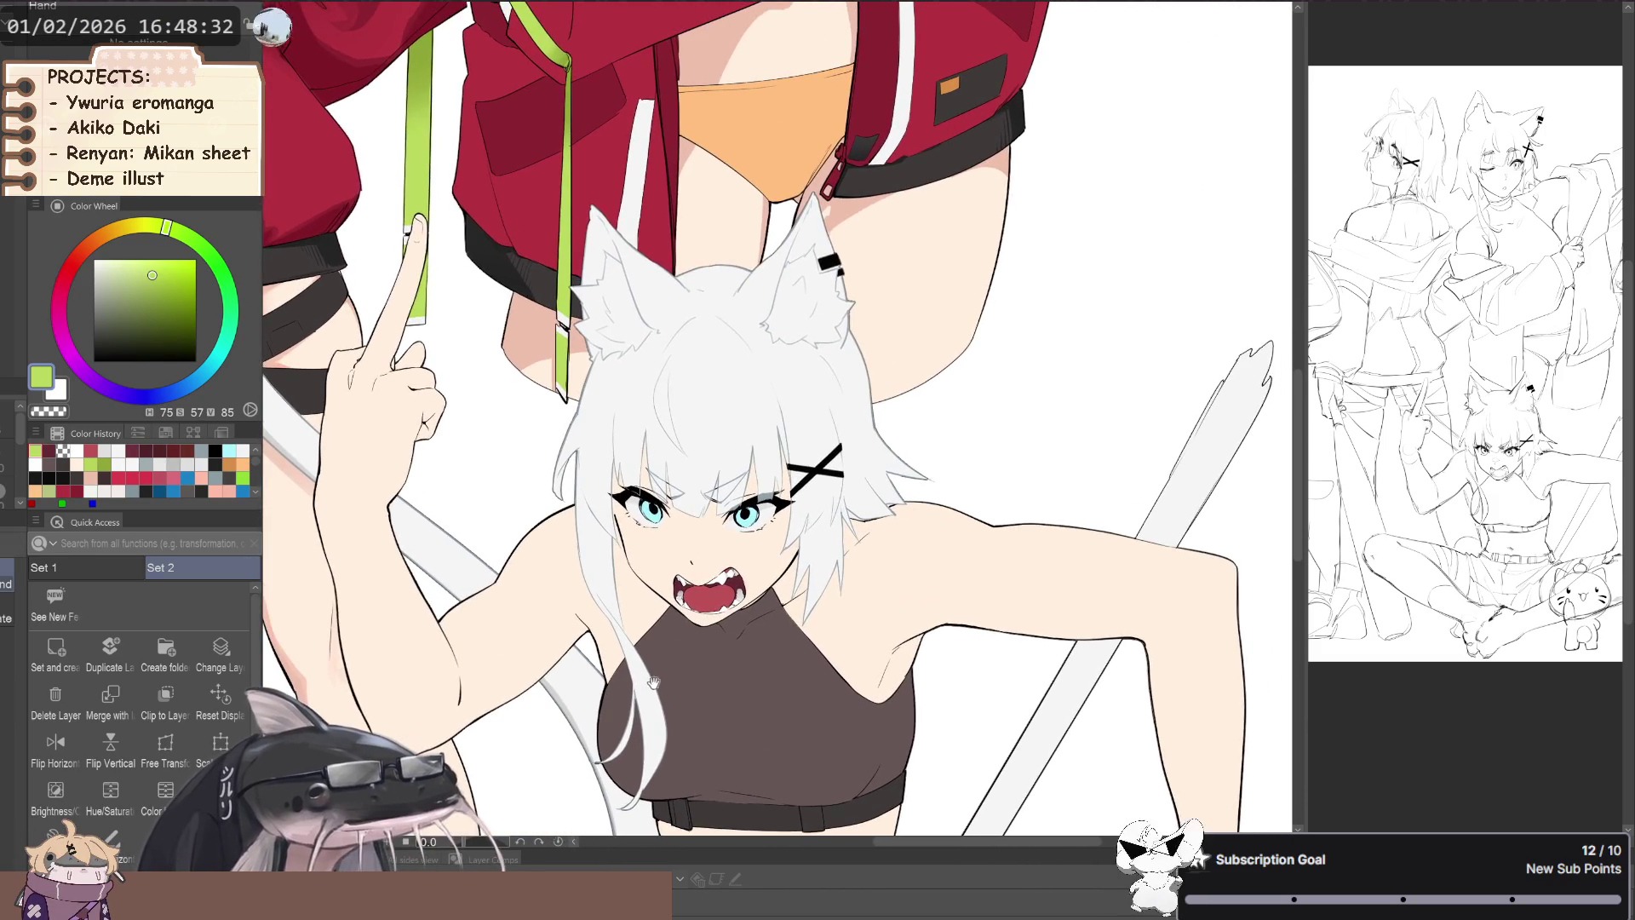
scroll(528, 681, down, 3)
drag(528, 681, 455, 681)
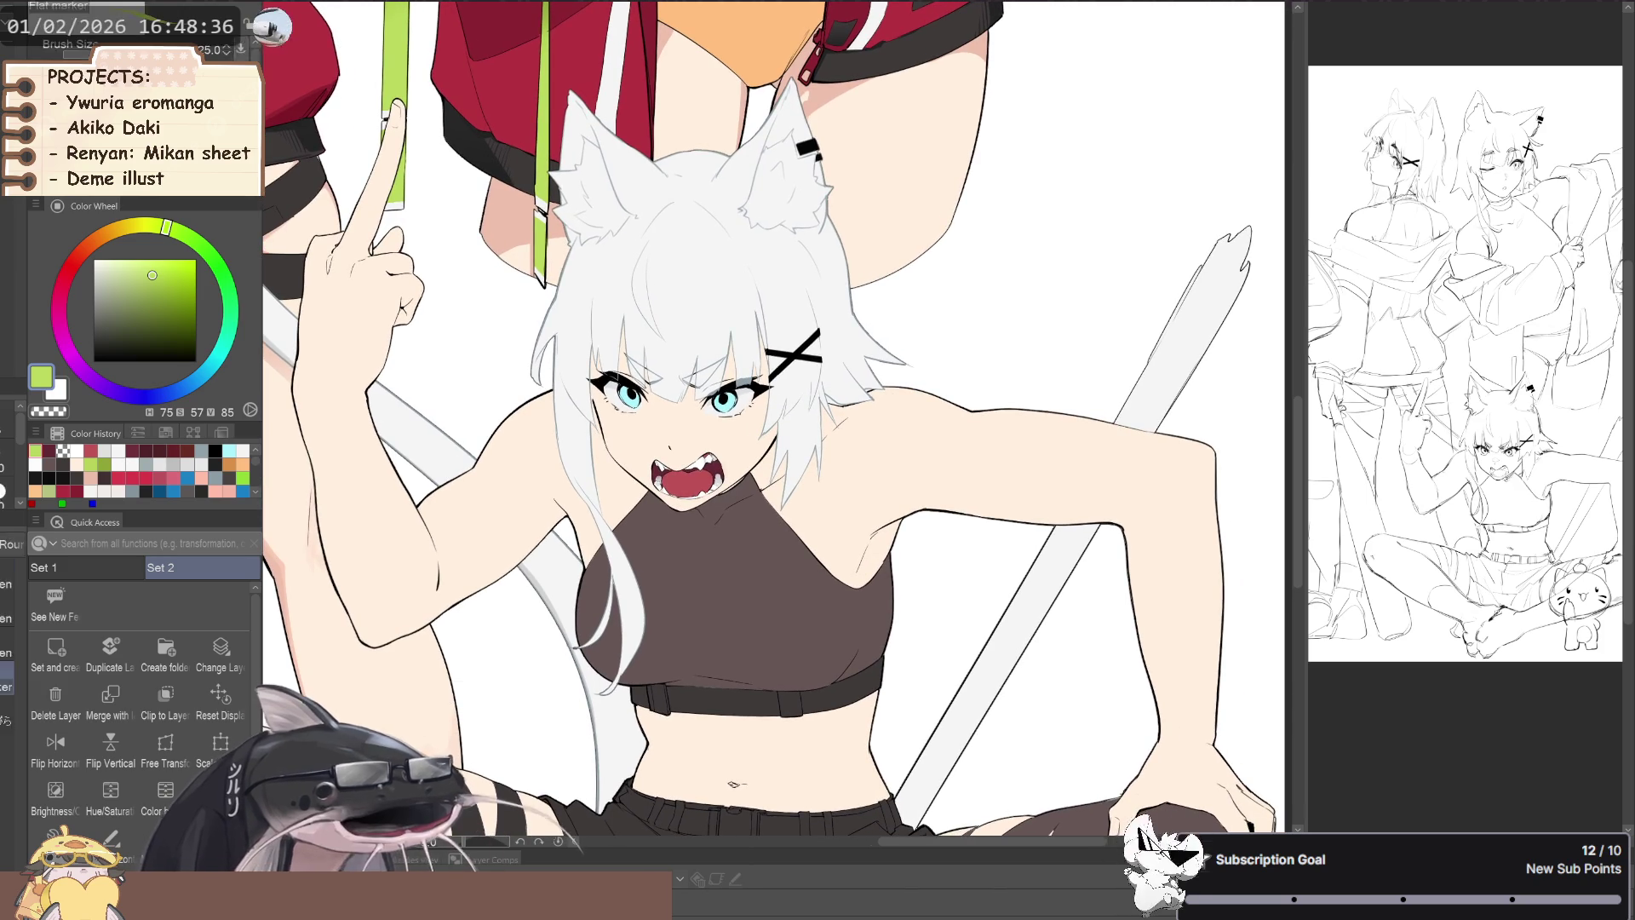
scroll(471, 675, down, 1)
scroll(489, 676, down, 2)
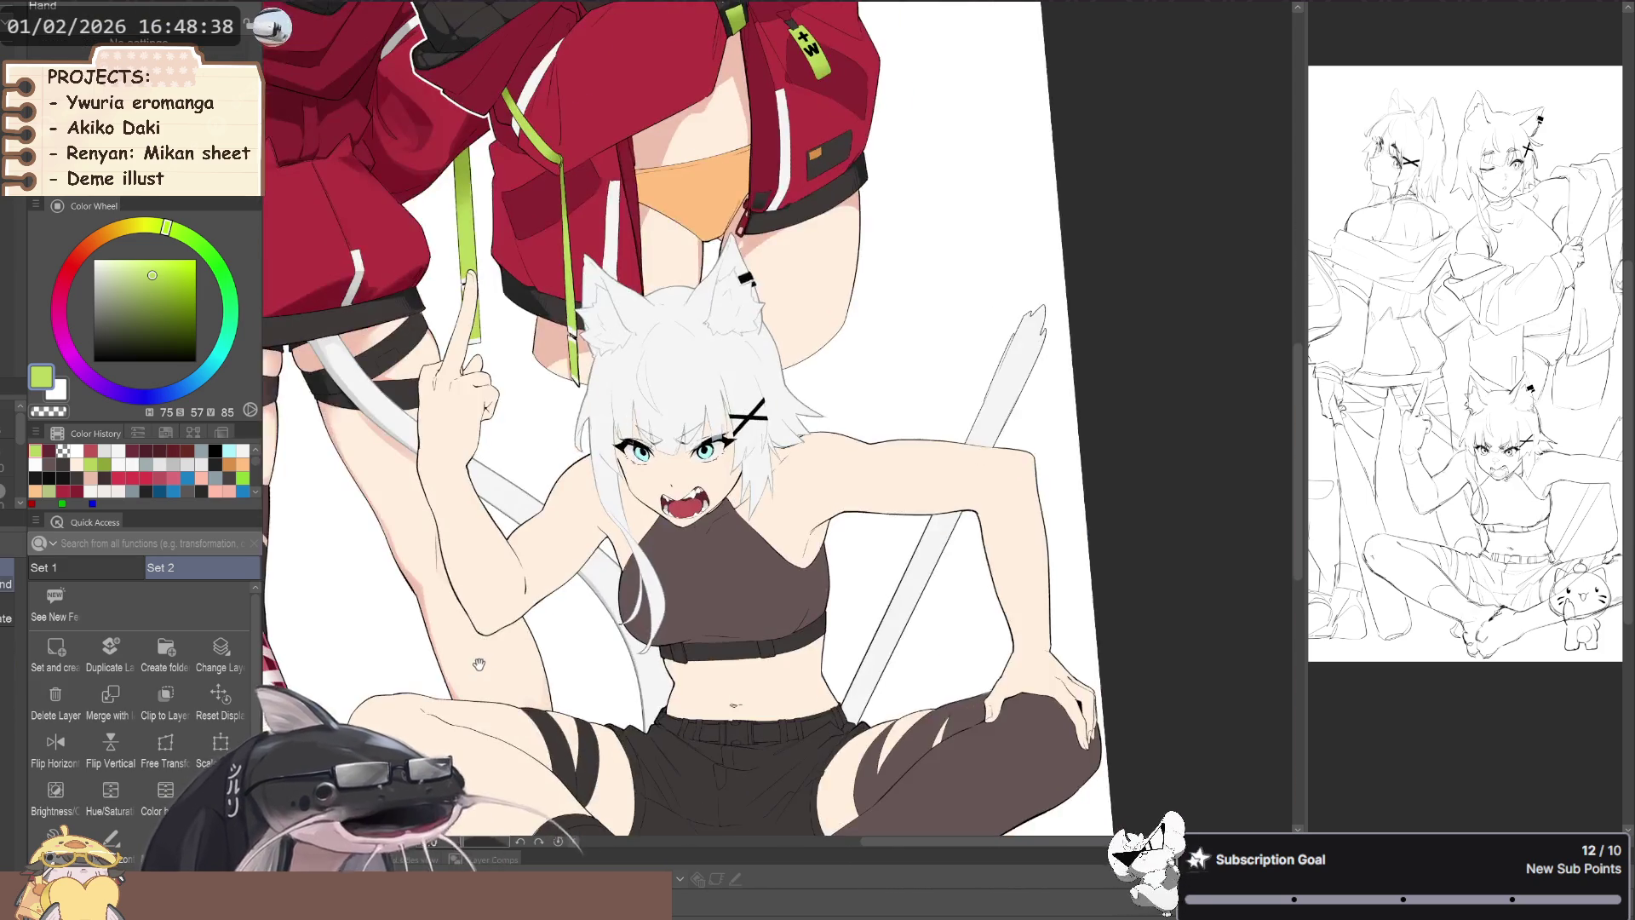
scroll(501, 677, down, 2)
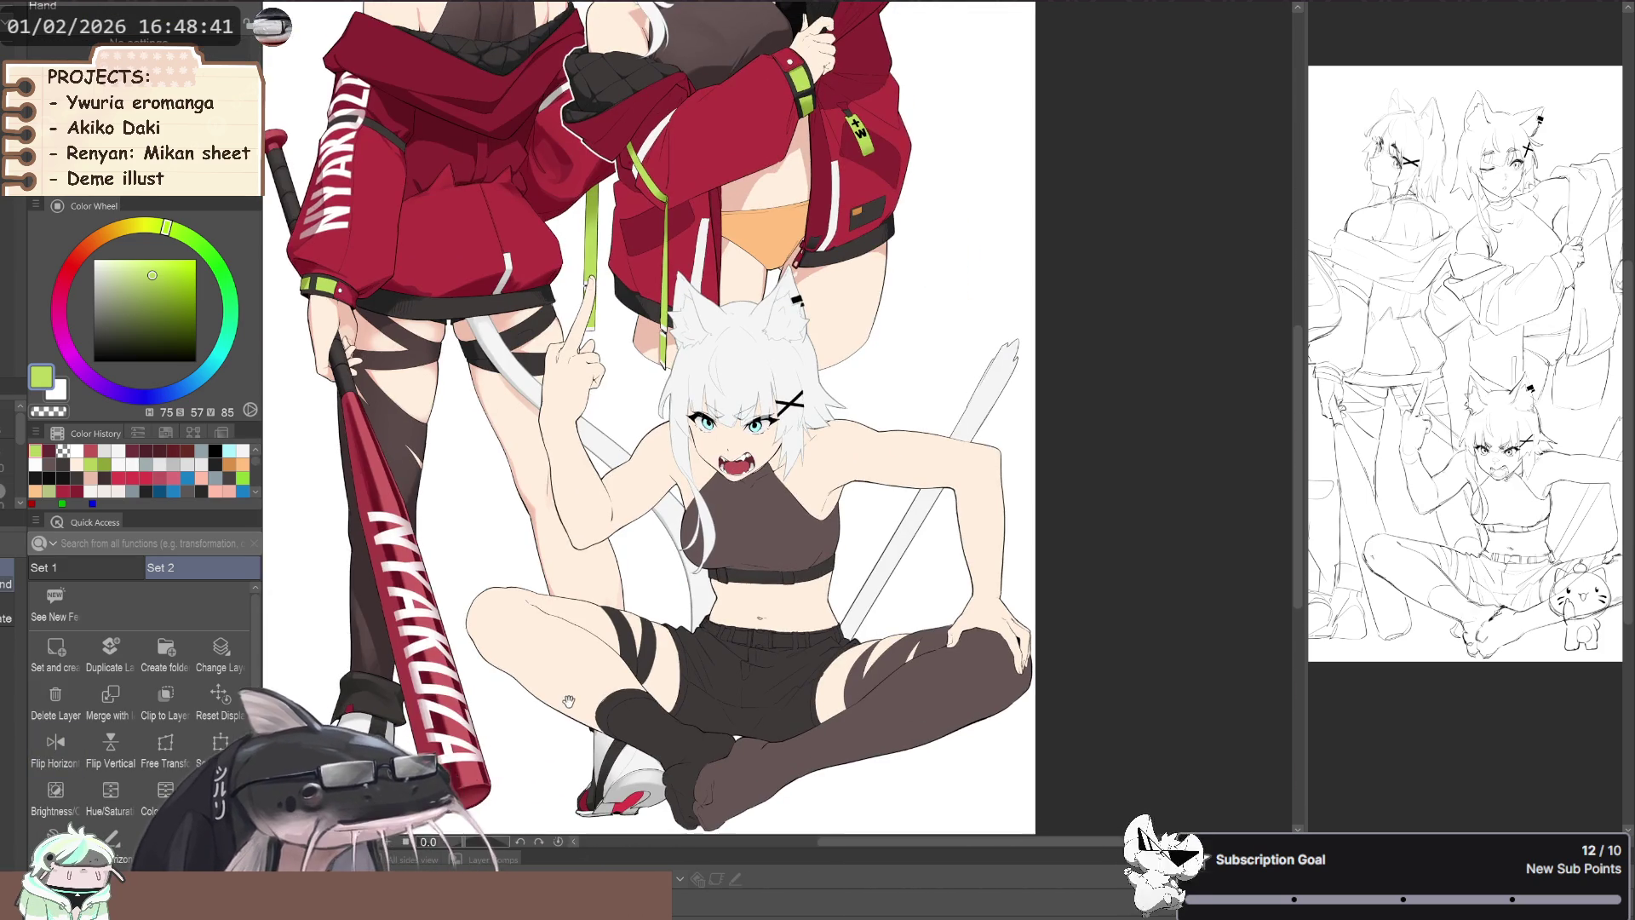
scroll(833, 607, up, 2)
drag(544, 636, 494, 588)
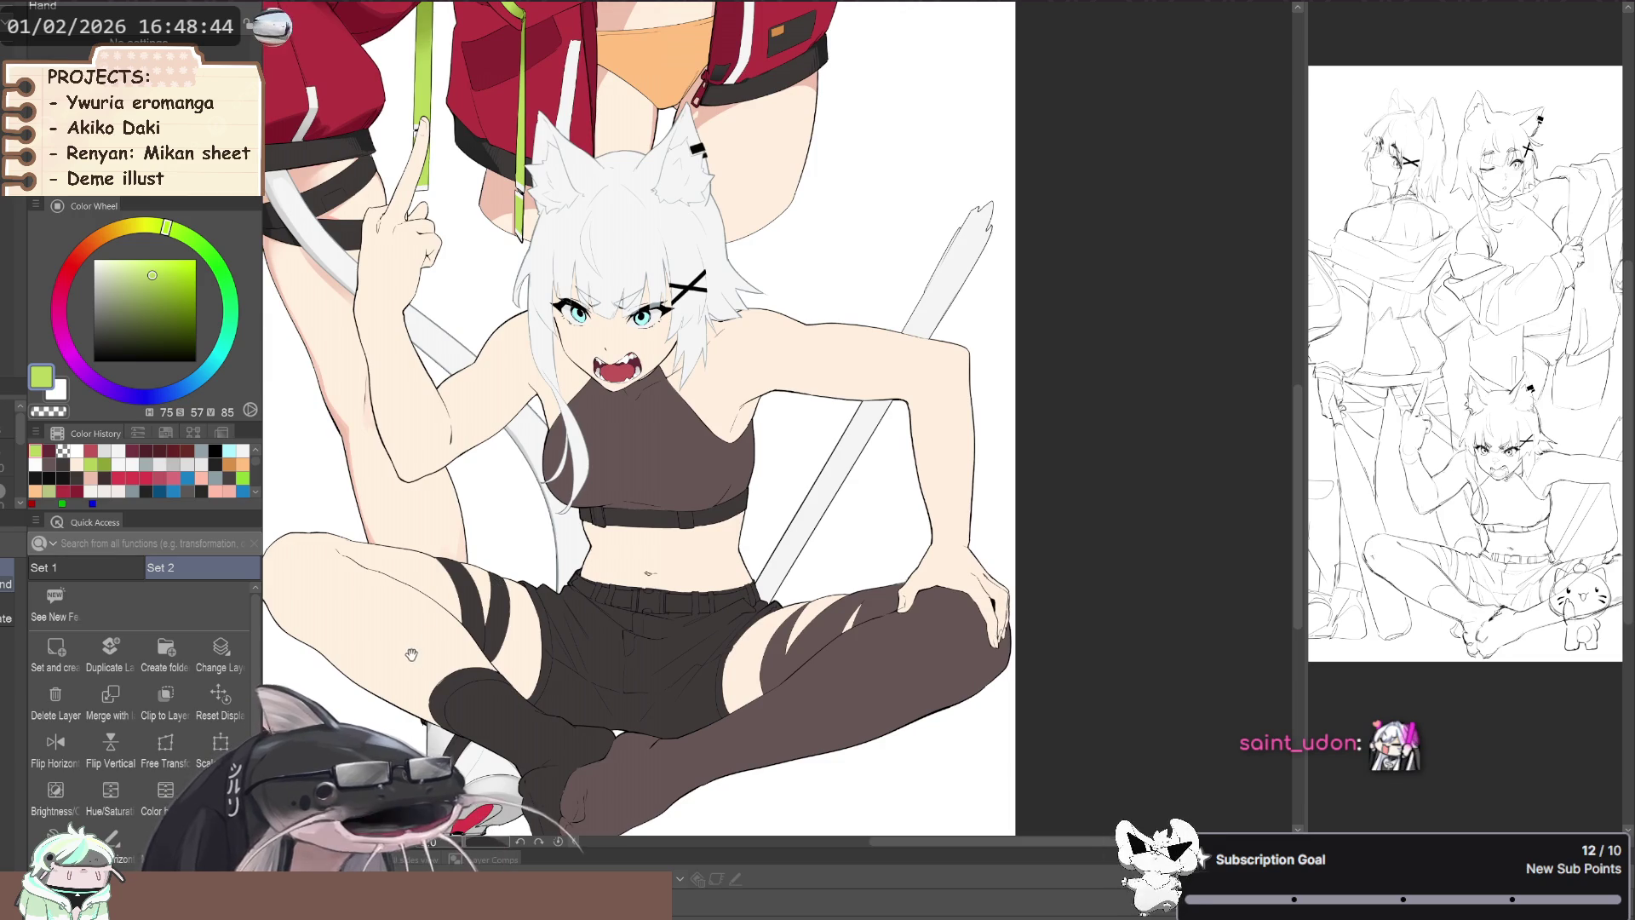
drag(416, 651, 464, 623)
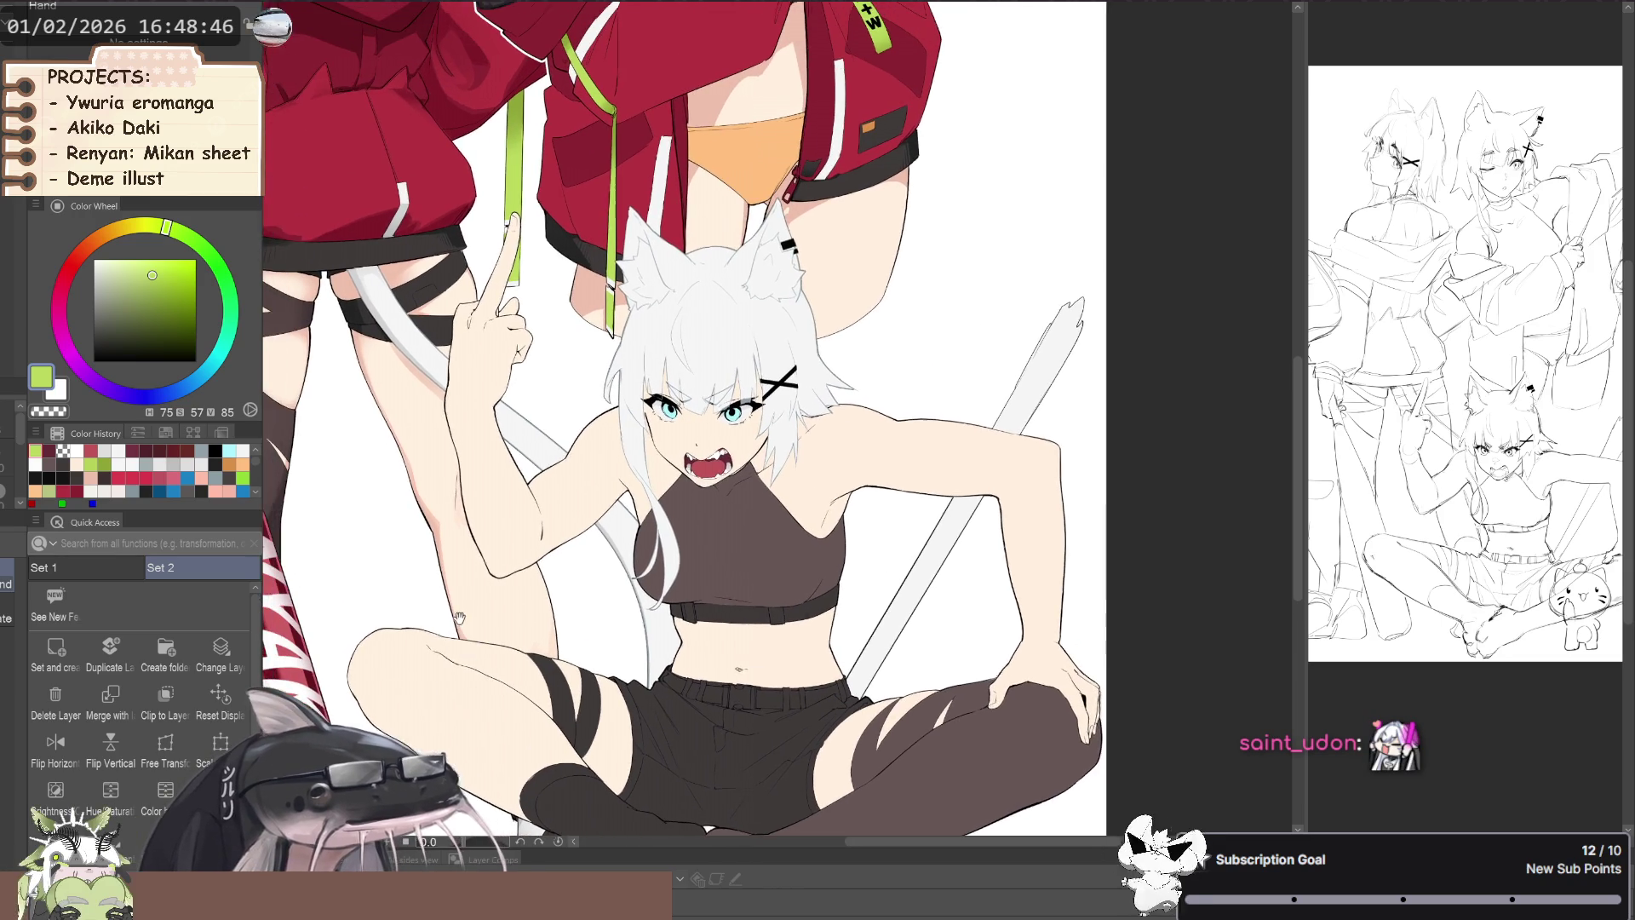
scroll(642, 663, up, 4)
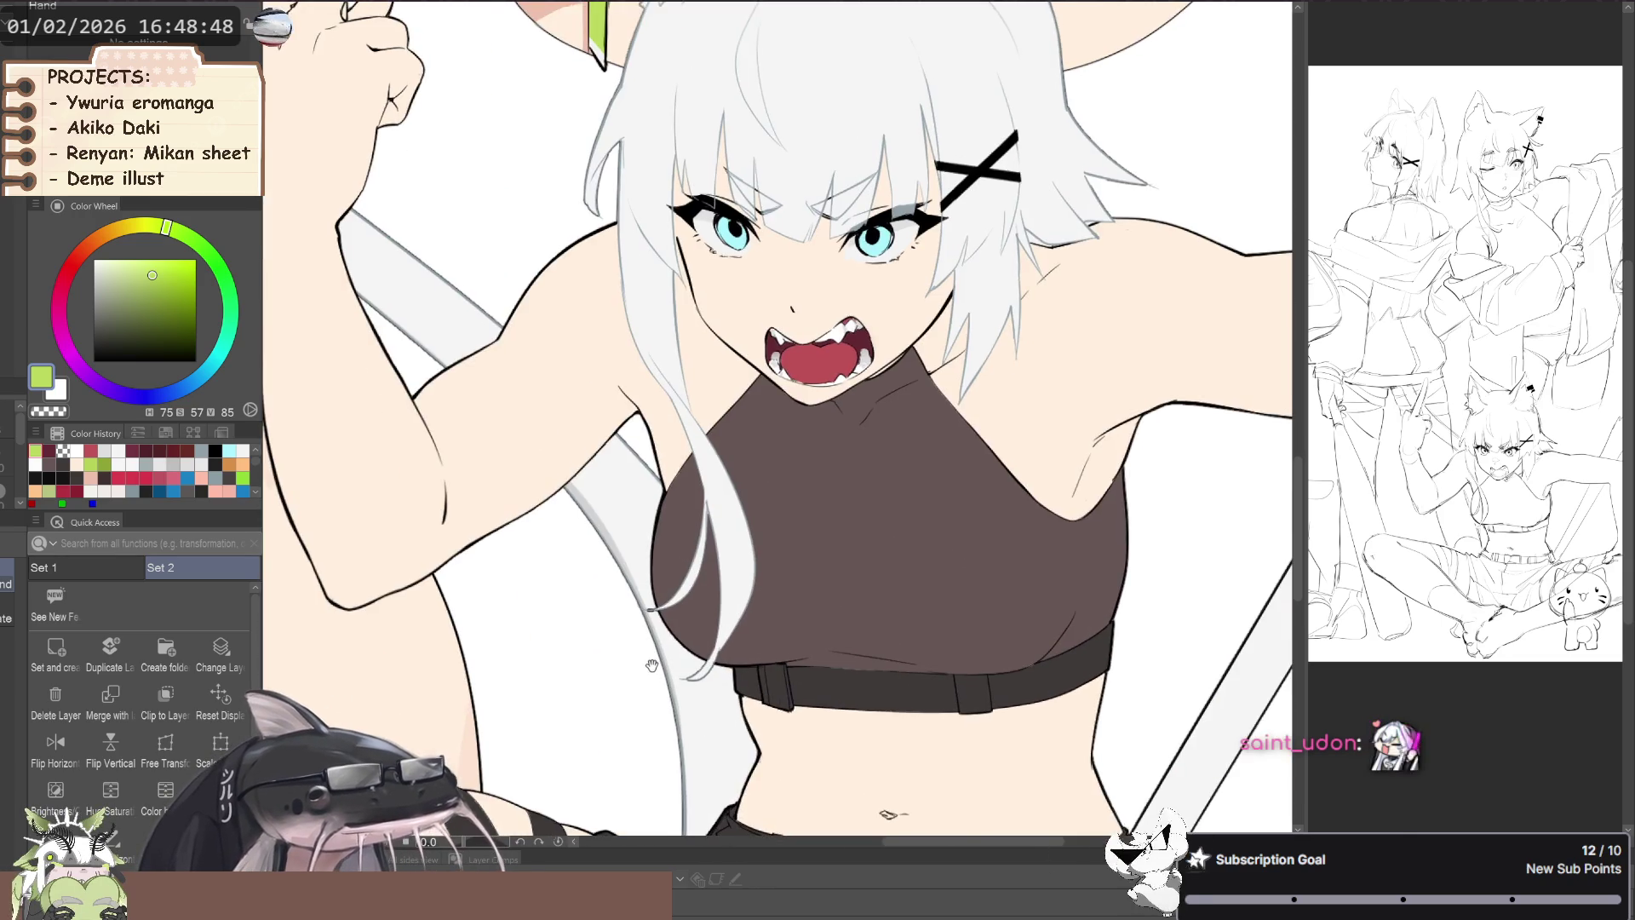
scroll(648, 639, down, 3)
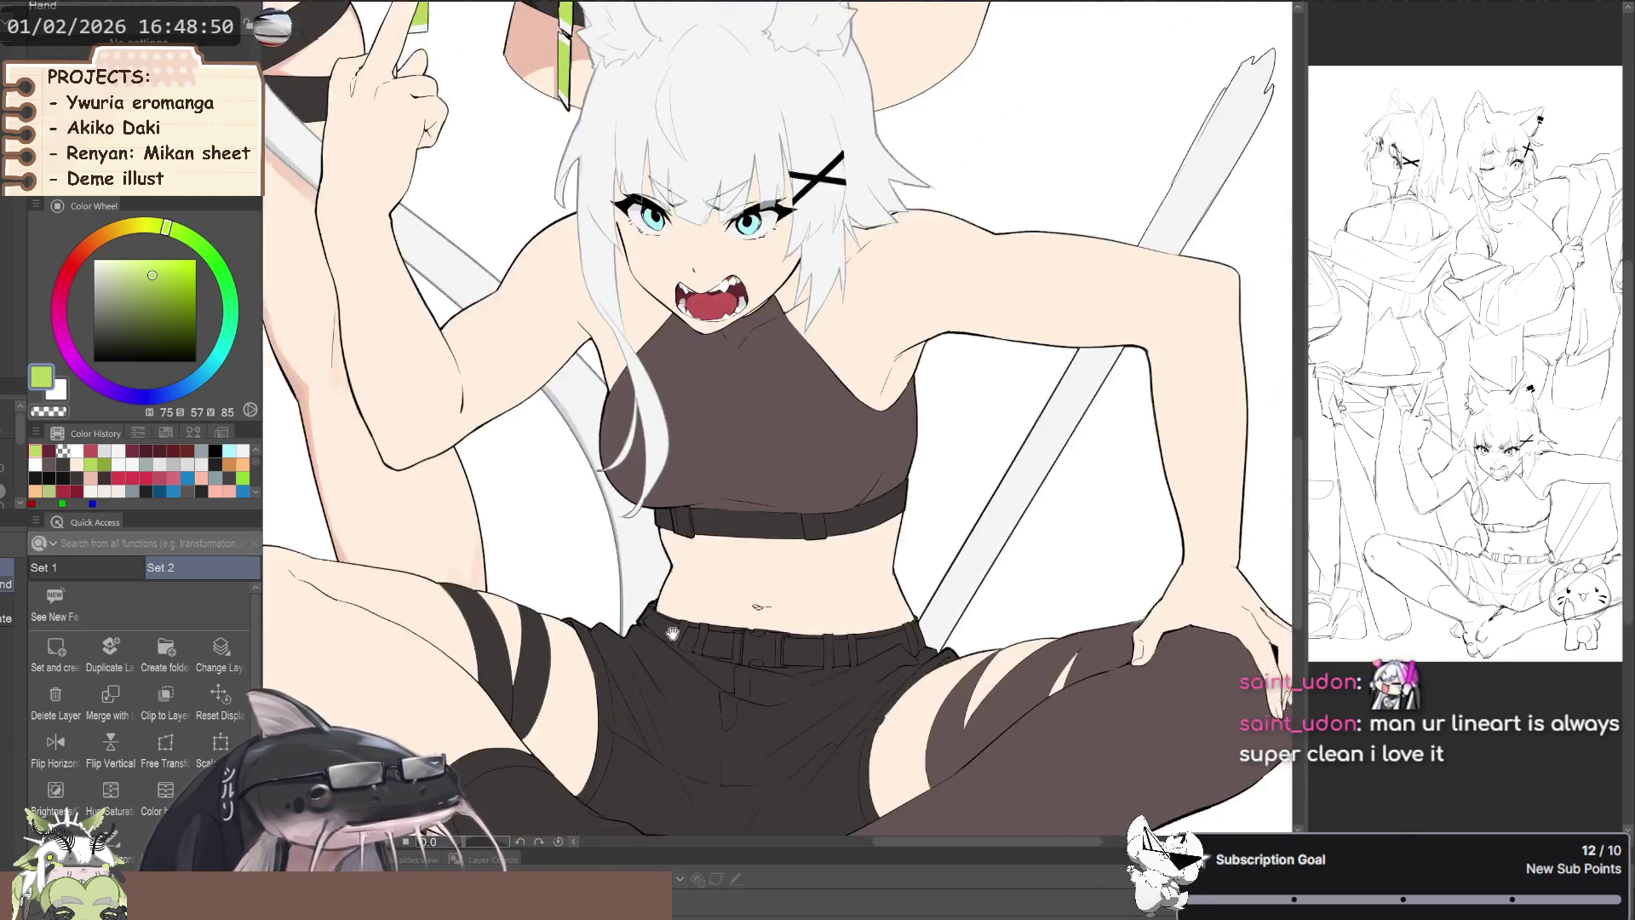
scroll(654, 610, up, 3)
click(758, 660)
click(970, 673)
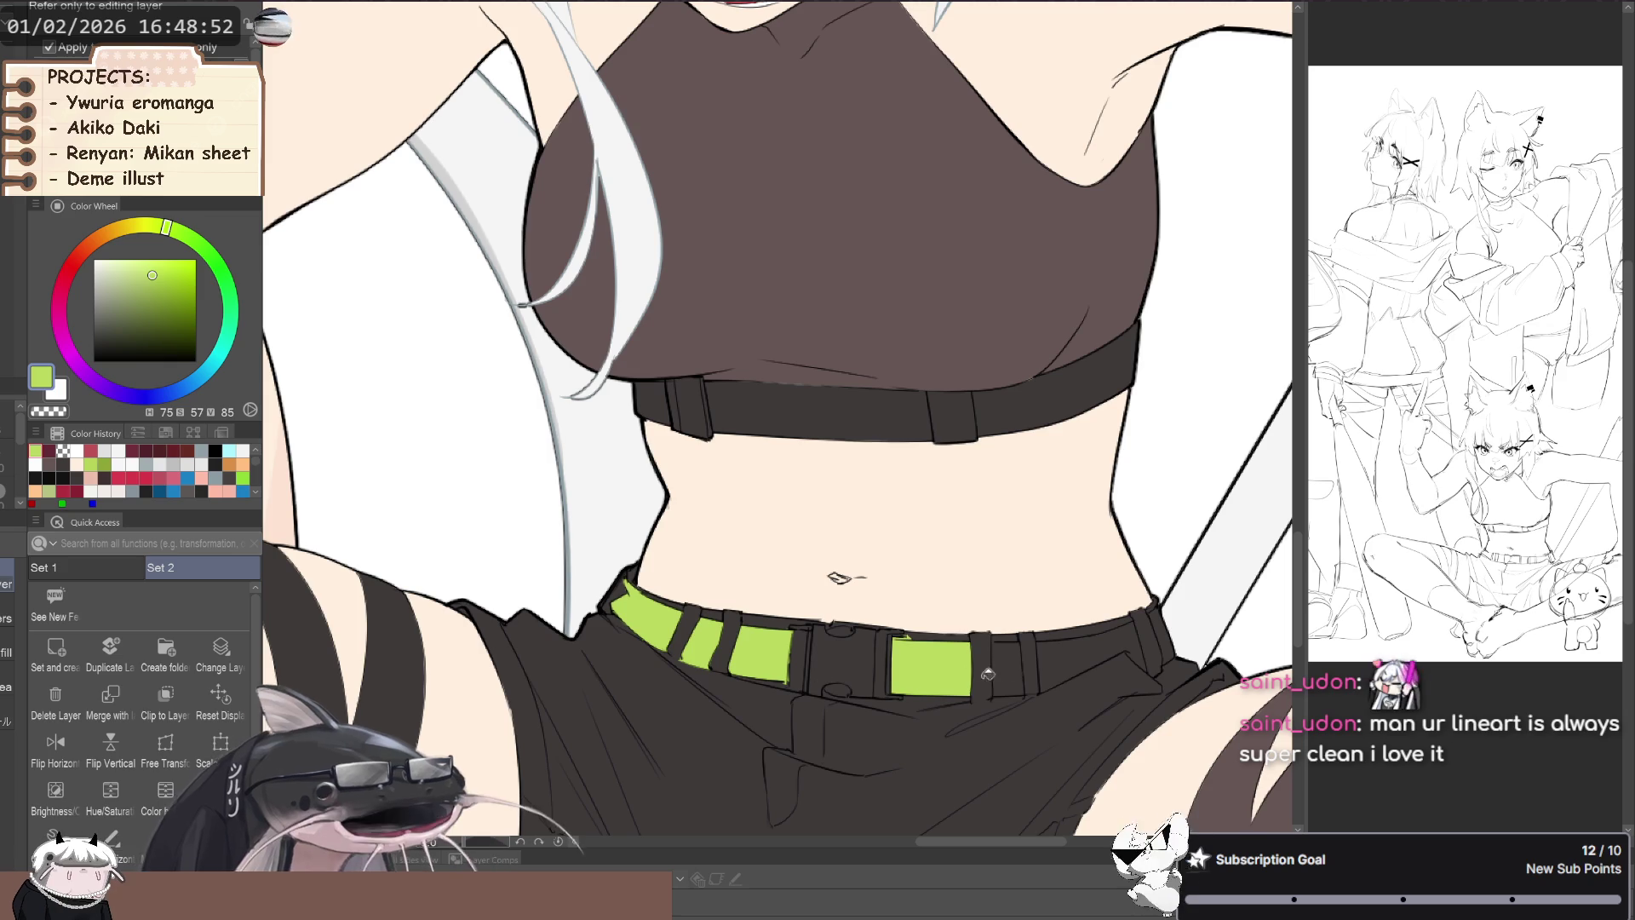
mouse_move(1060, 658)
mouse_down()
mouse_move(794, 645)
mouse_move(901, 539)
mouse_move(867, 614)
mouse_up()
scroll(794, 645, up, 2)
scroll(794, 645, down, 2)
scroll(795, 646, down, 1)
scroll(901, 539, up, 2)
scroll(901, 539, up, 2)
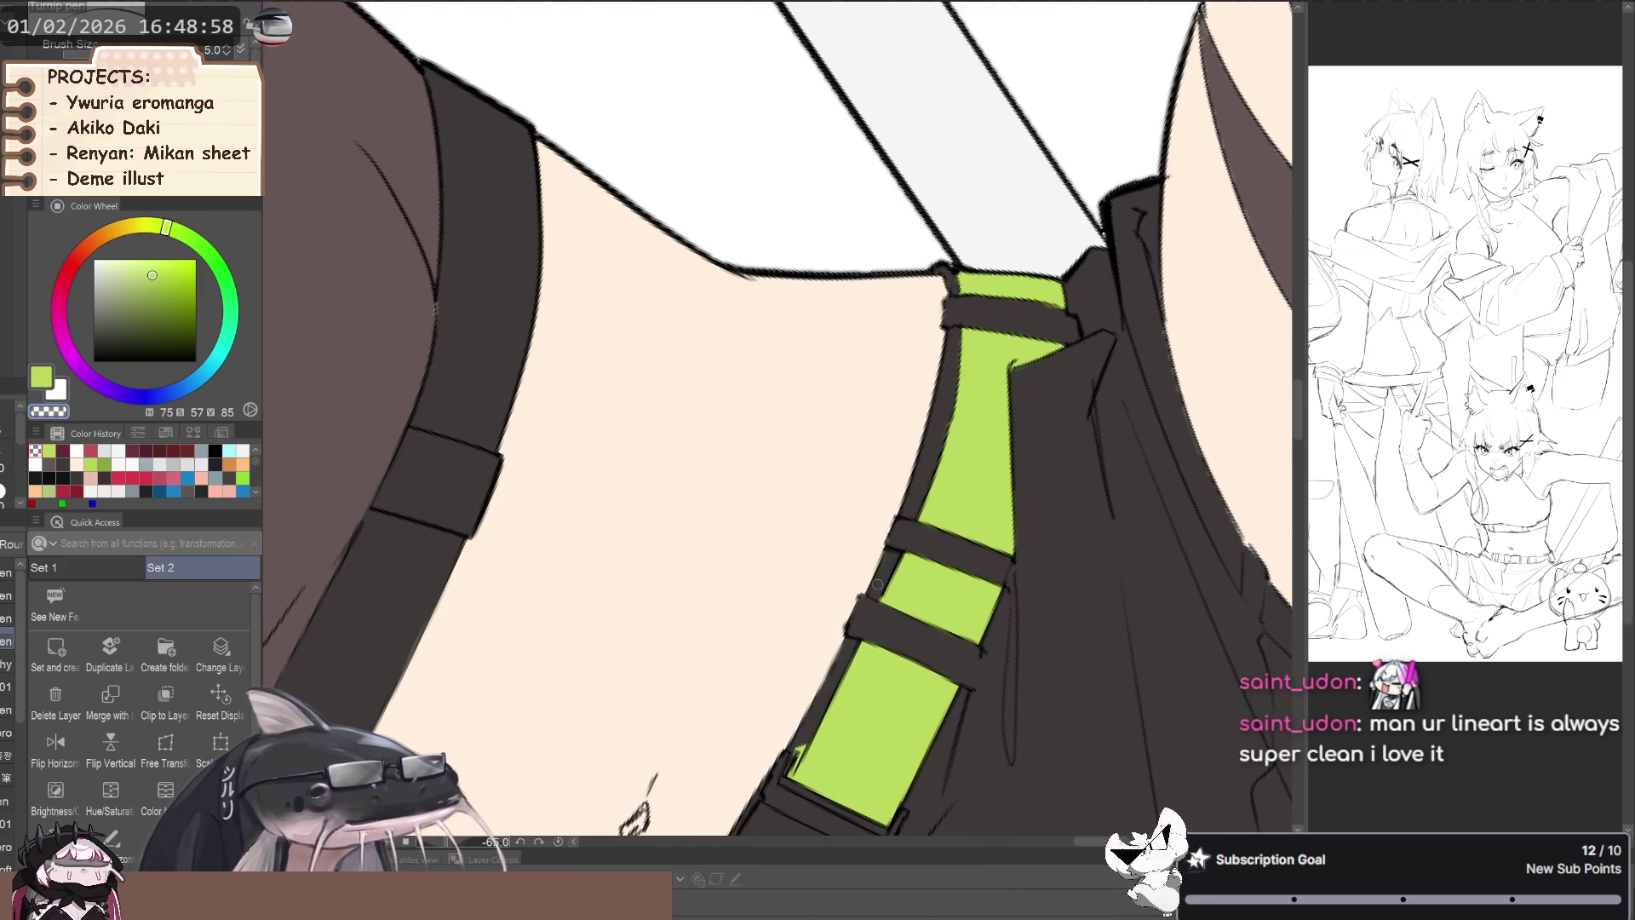
scroll(675, 650, down, 2)
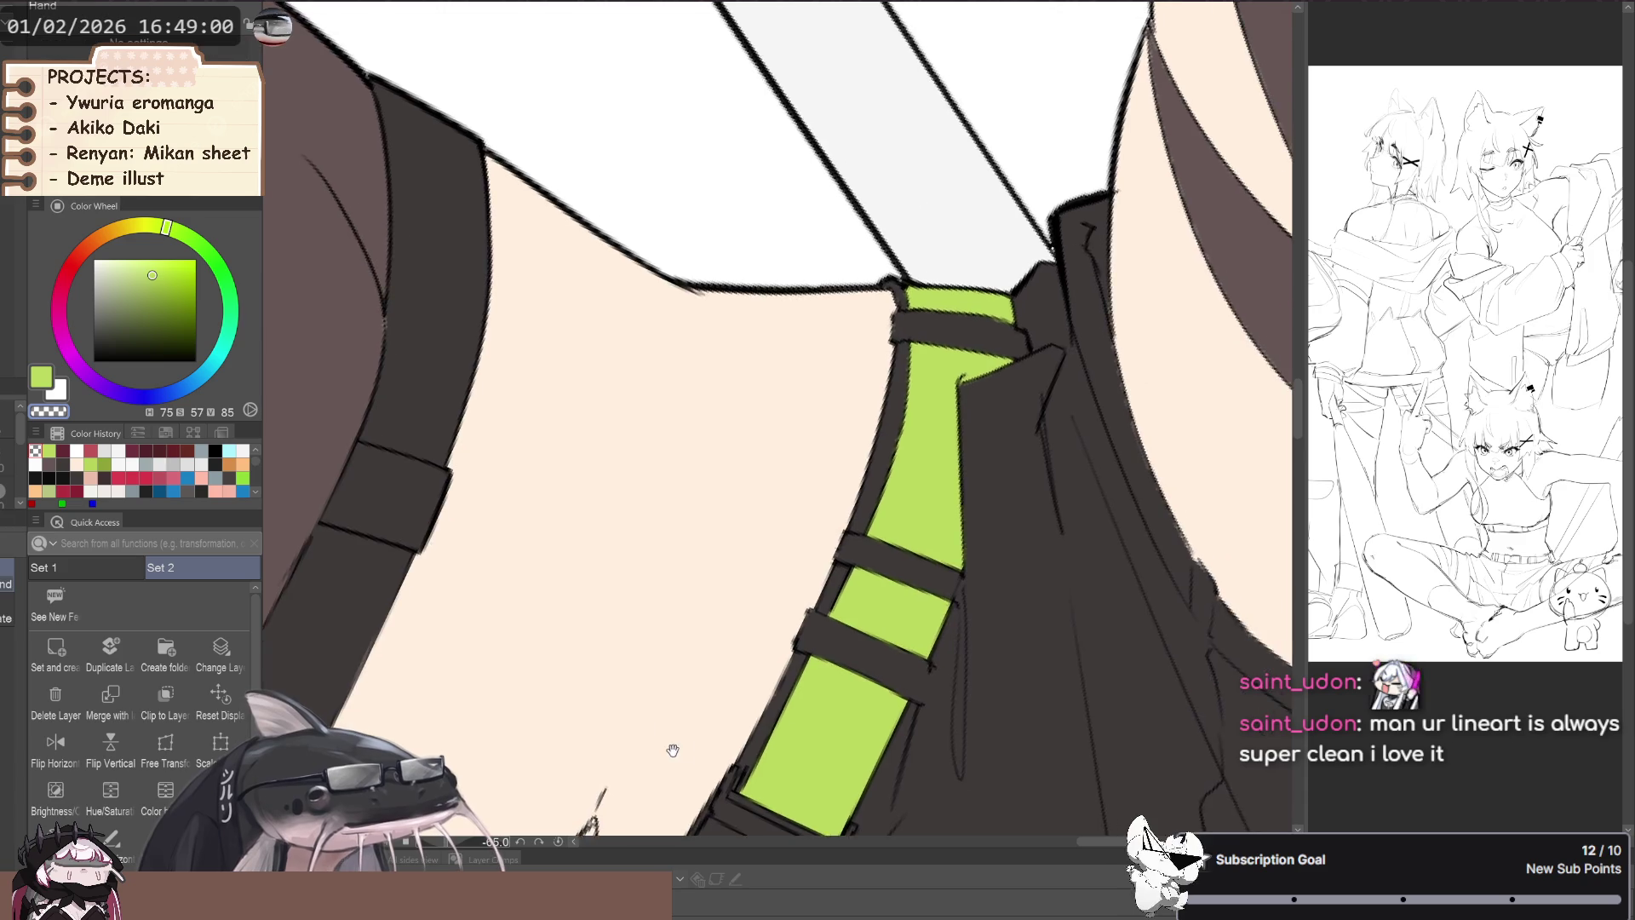
drag(676, 649, 744, 566)
scroll(744, 565, up, 2)
scroll(722, 677, up, 1)
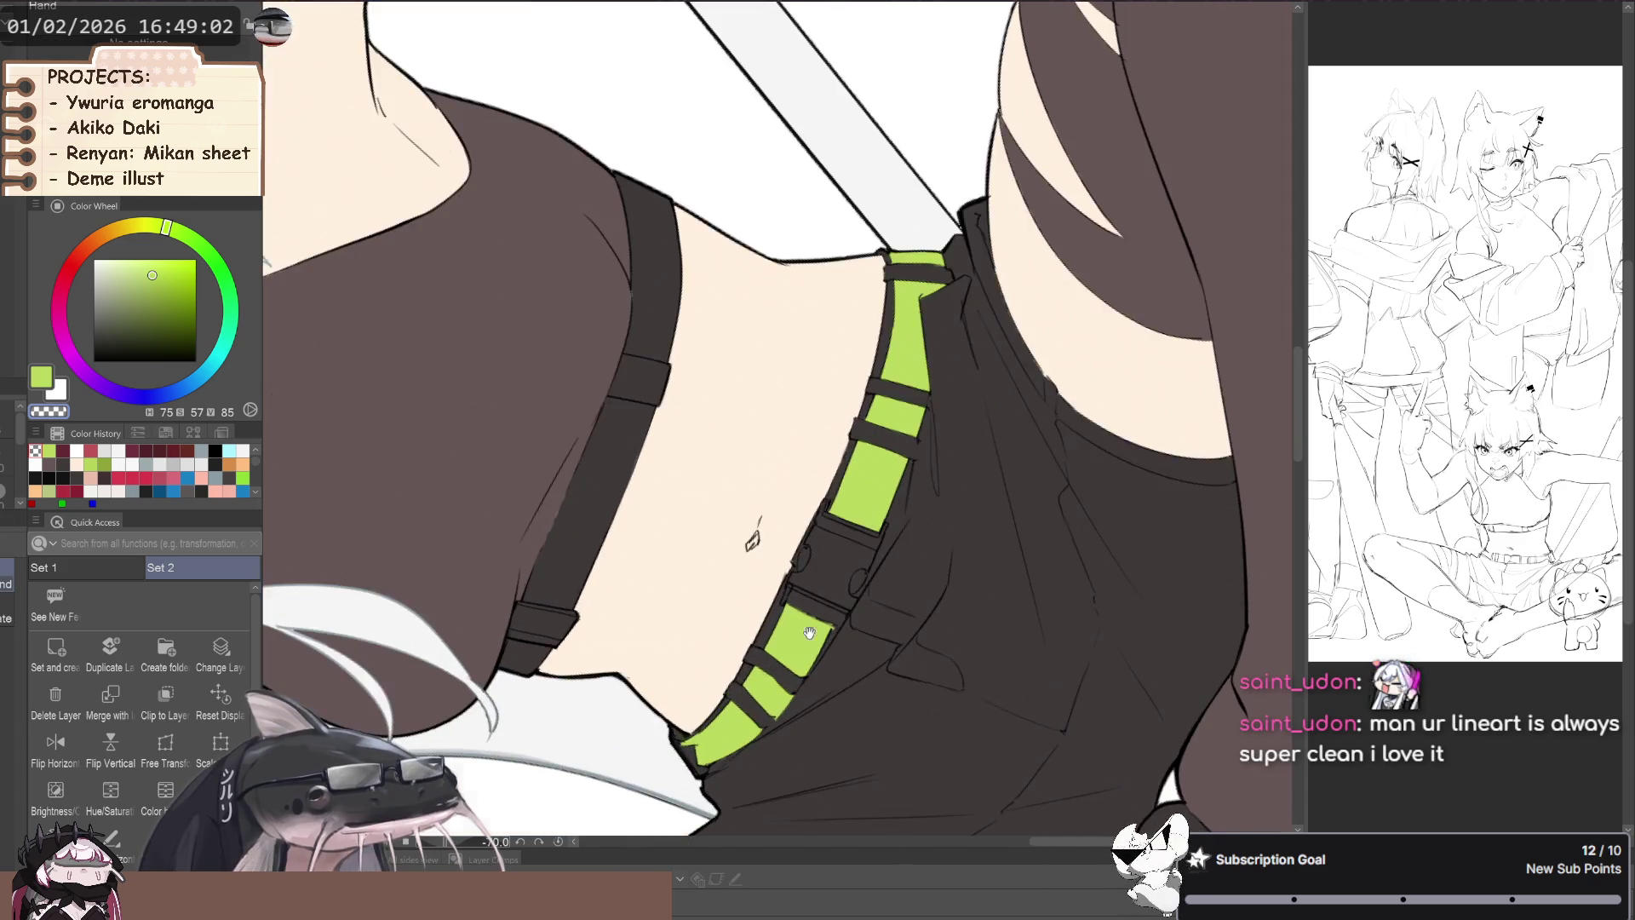
scroll(698, 656, up, 2)
scroll(686, 644, down, 2)
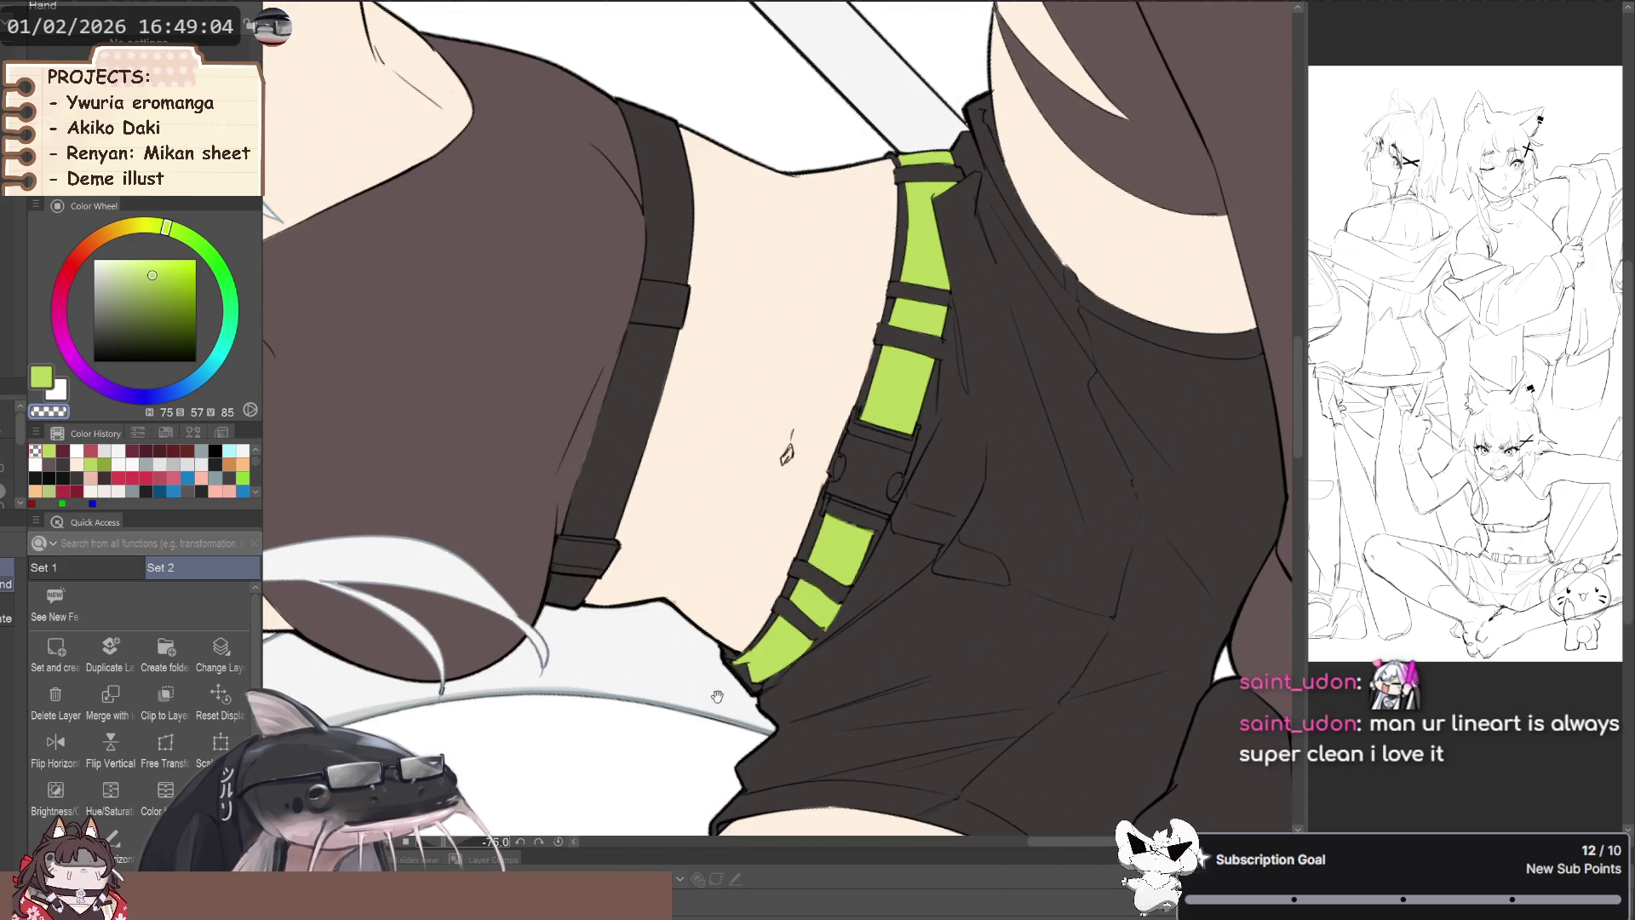
scroll(721, 681, down, 2)
mouse_move(721, 682)
mouse_down()
mouse_move(445, 607)
mouse_move(476, 596)
mouse_up()
scroll(445, 607, down, 2)
scroll(445, 606, down, 1)
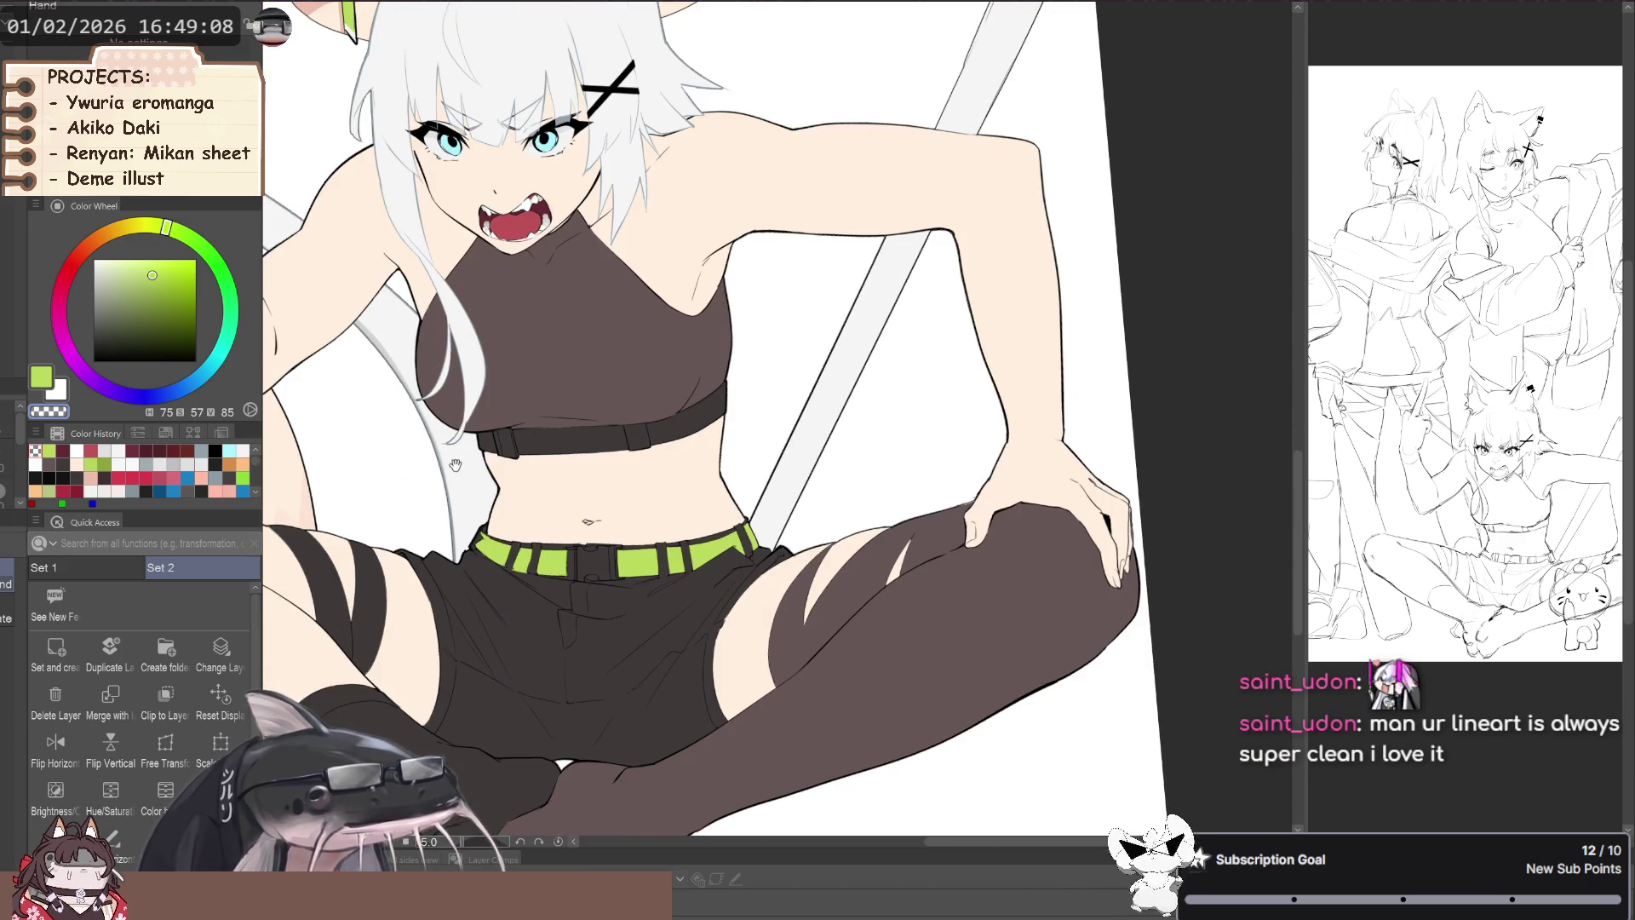
- Review the figures, mirroring the canvas horizontally to check the drawing, then restore it
key(p)
key(h)
scroll(445, 604, down, 2)
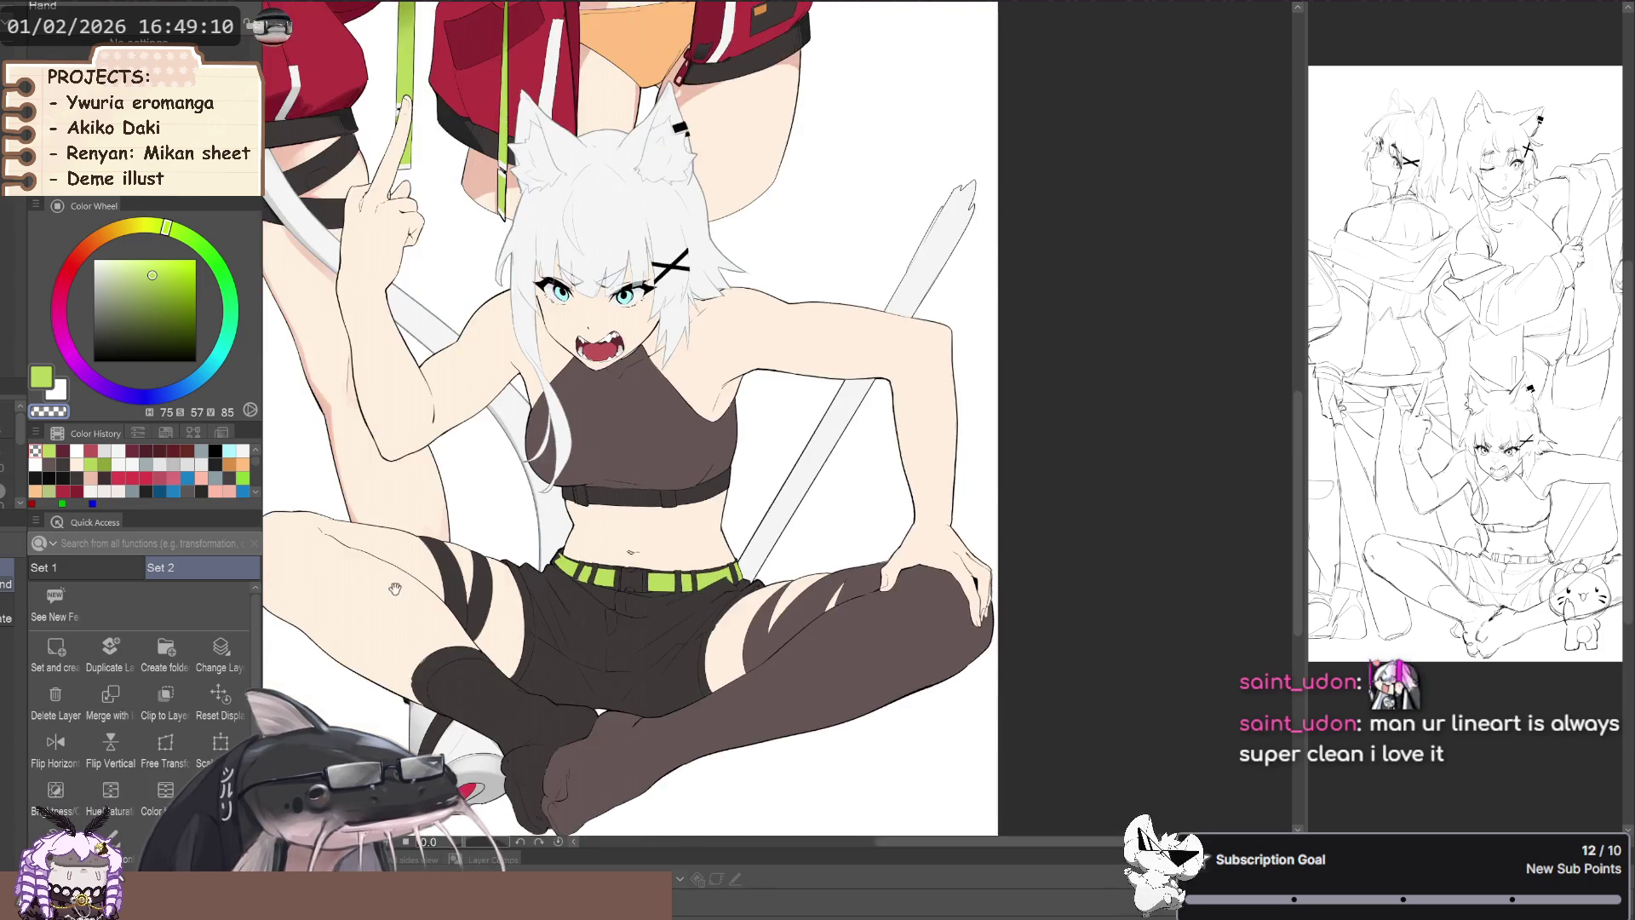
scroll(445, 604, down, 1)
scroll(445, 604, up, 1)
scroll(446, 604, up, 2)
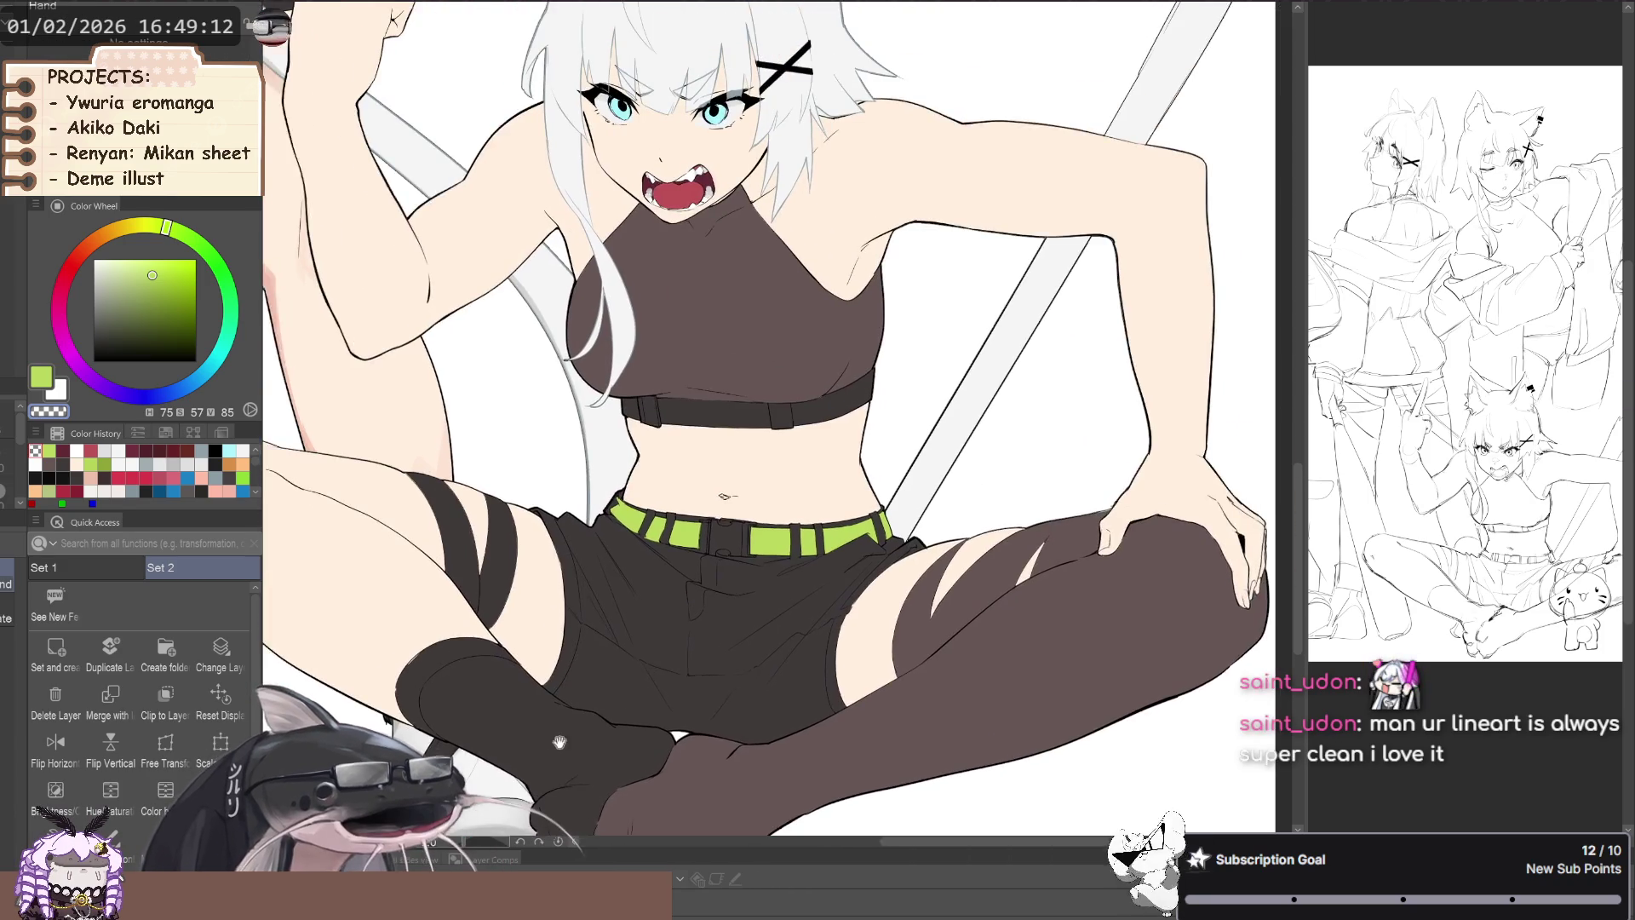
scroll(530, 595, down, 2)
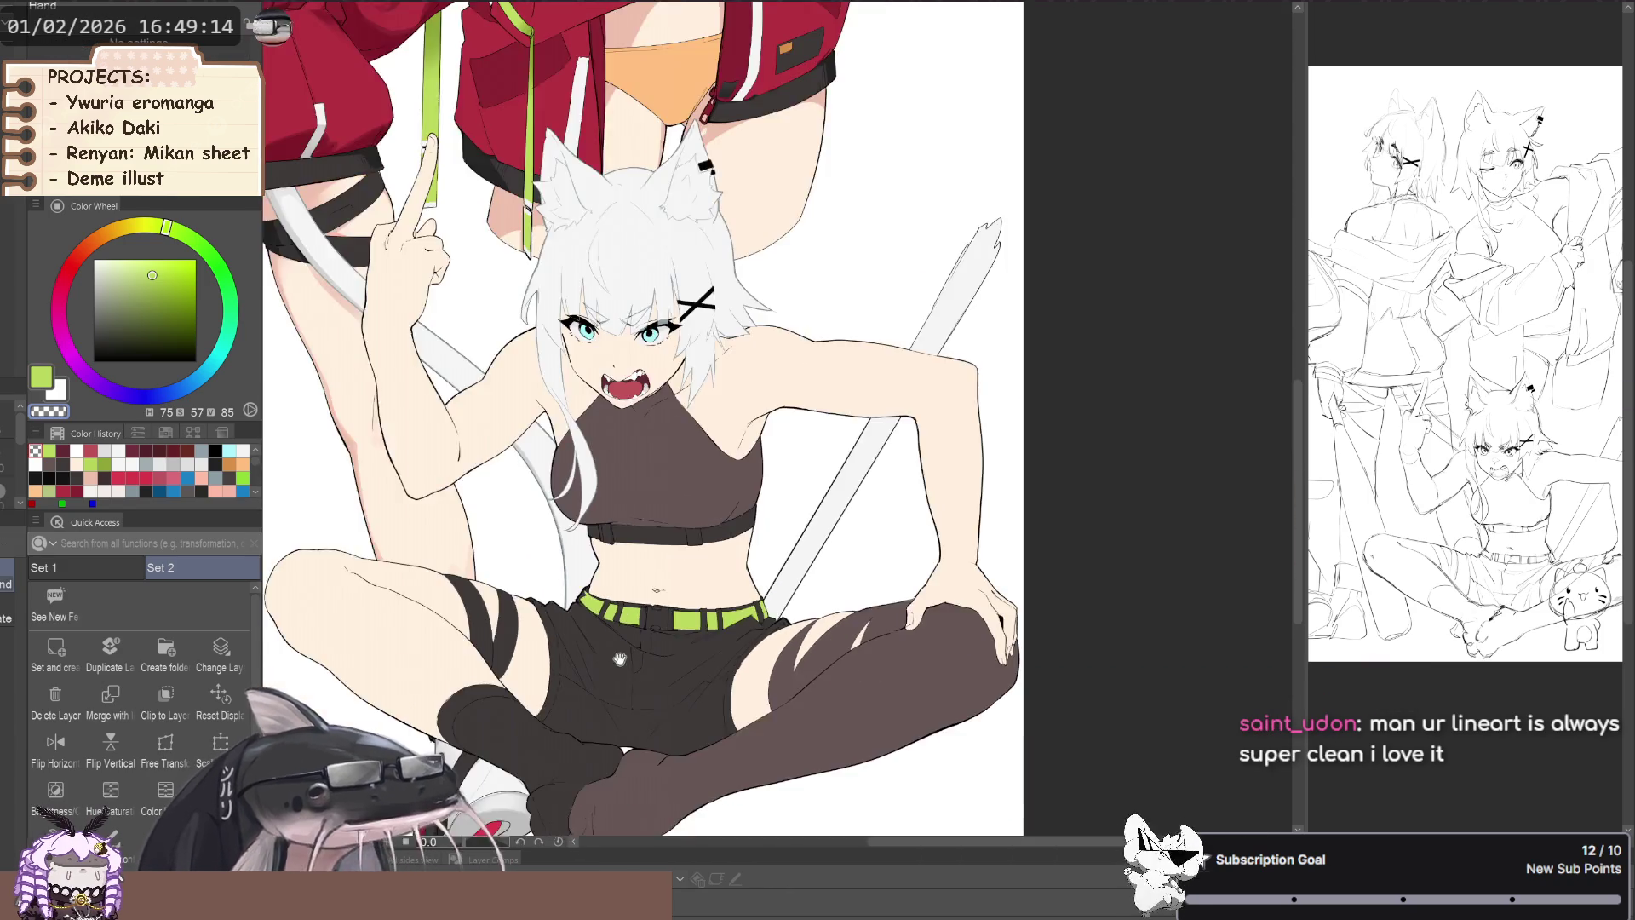
scroll(530, 595, down, 1)
key(ctrl+shift+h)
key(ctrl+shift+h)
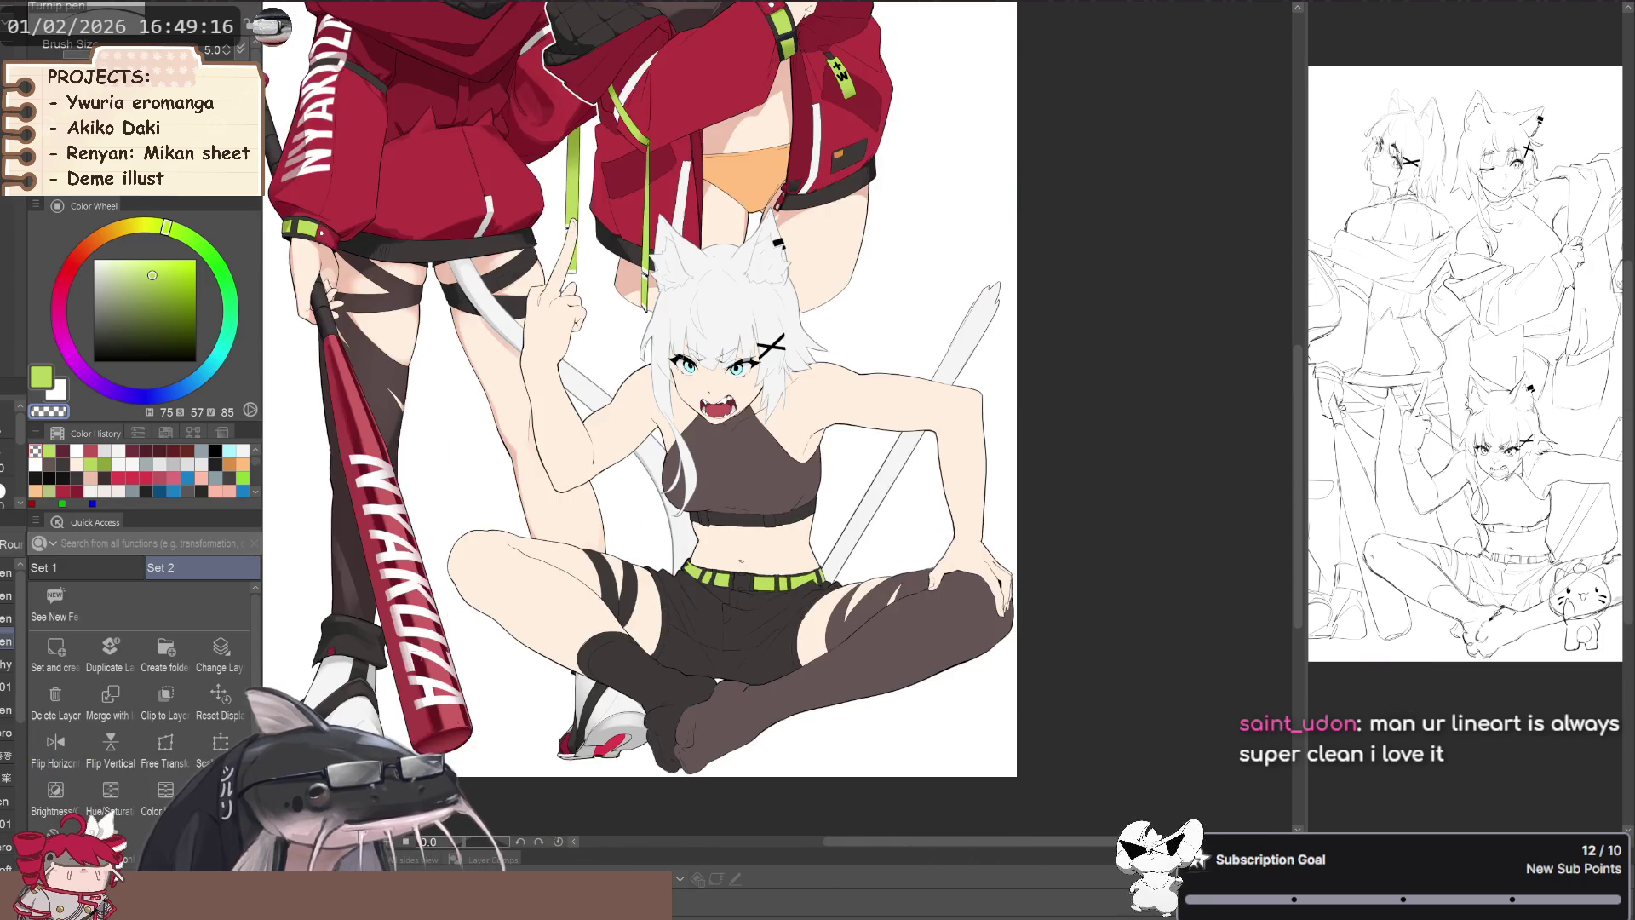
scroll(529, 595, up, 2)
key(p)
mouse_move(509, 626)
mouse_down()
mouse_move(407, 648)
mouse_move(400, 688)
mouse_move(432, 609)
mouse_up()
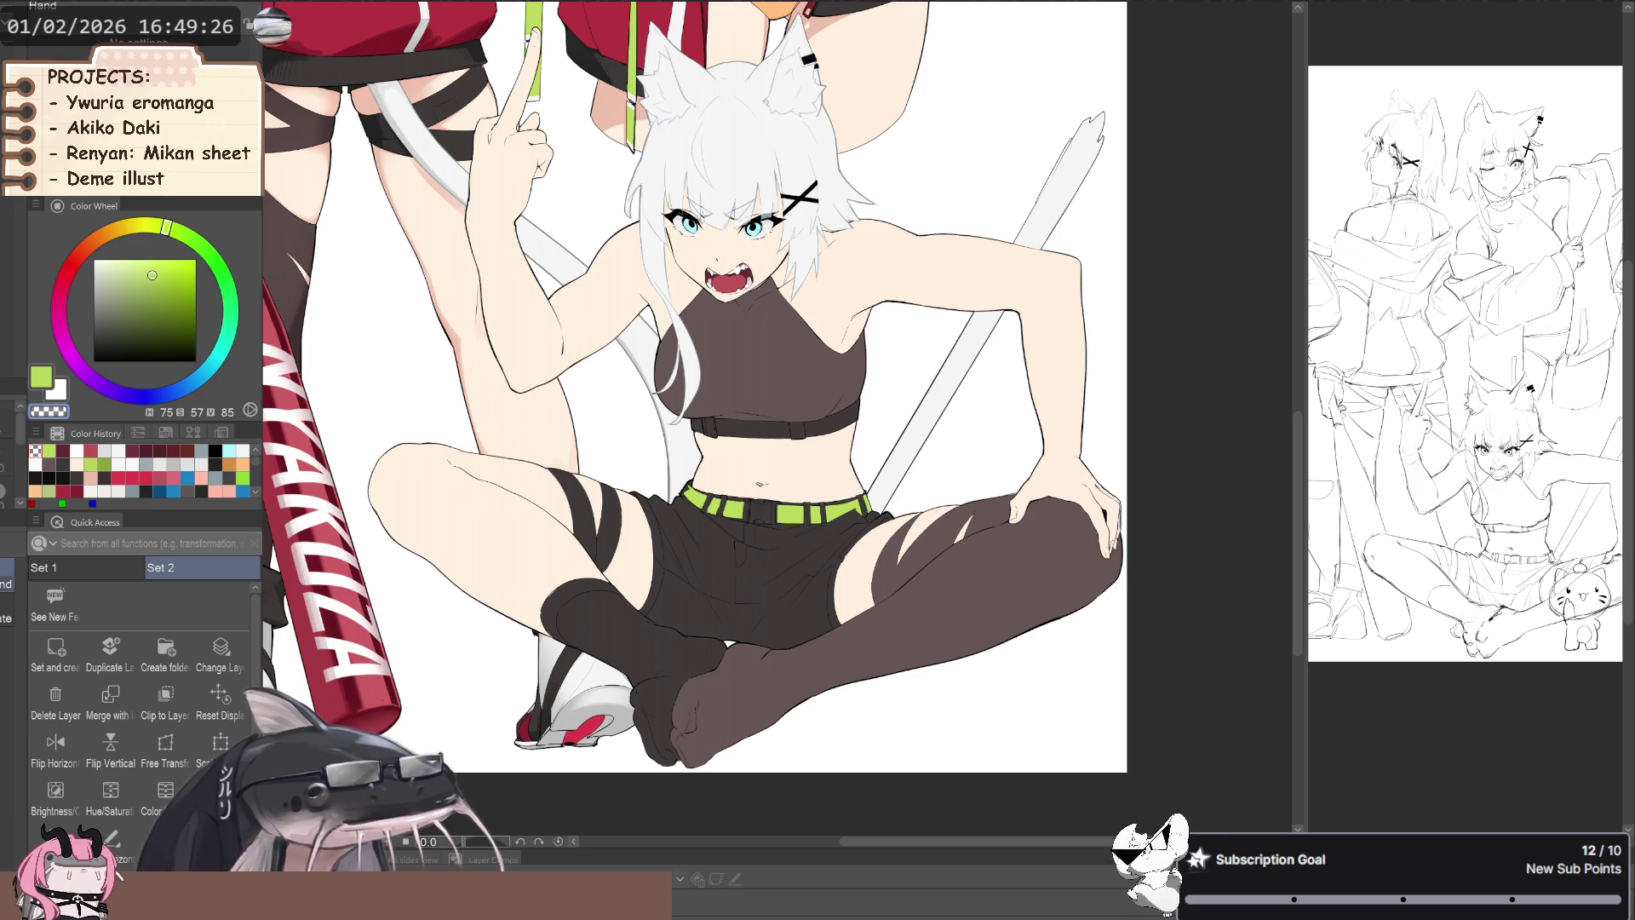
- Centre the crouching girl in view and pick near-white from Color History
key(p)
key(h)
mouse_move(600, 564)
mouse_down()
mouse_move(566, 637)
mouse_move(502, 661)
mouse_up()
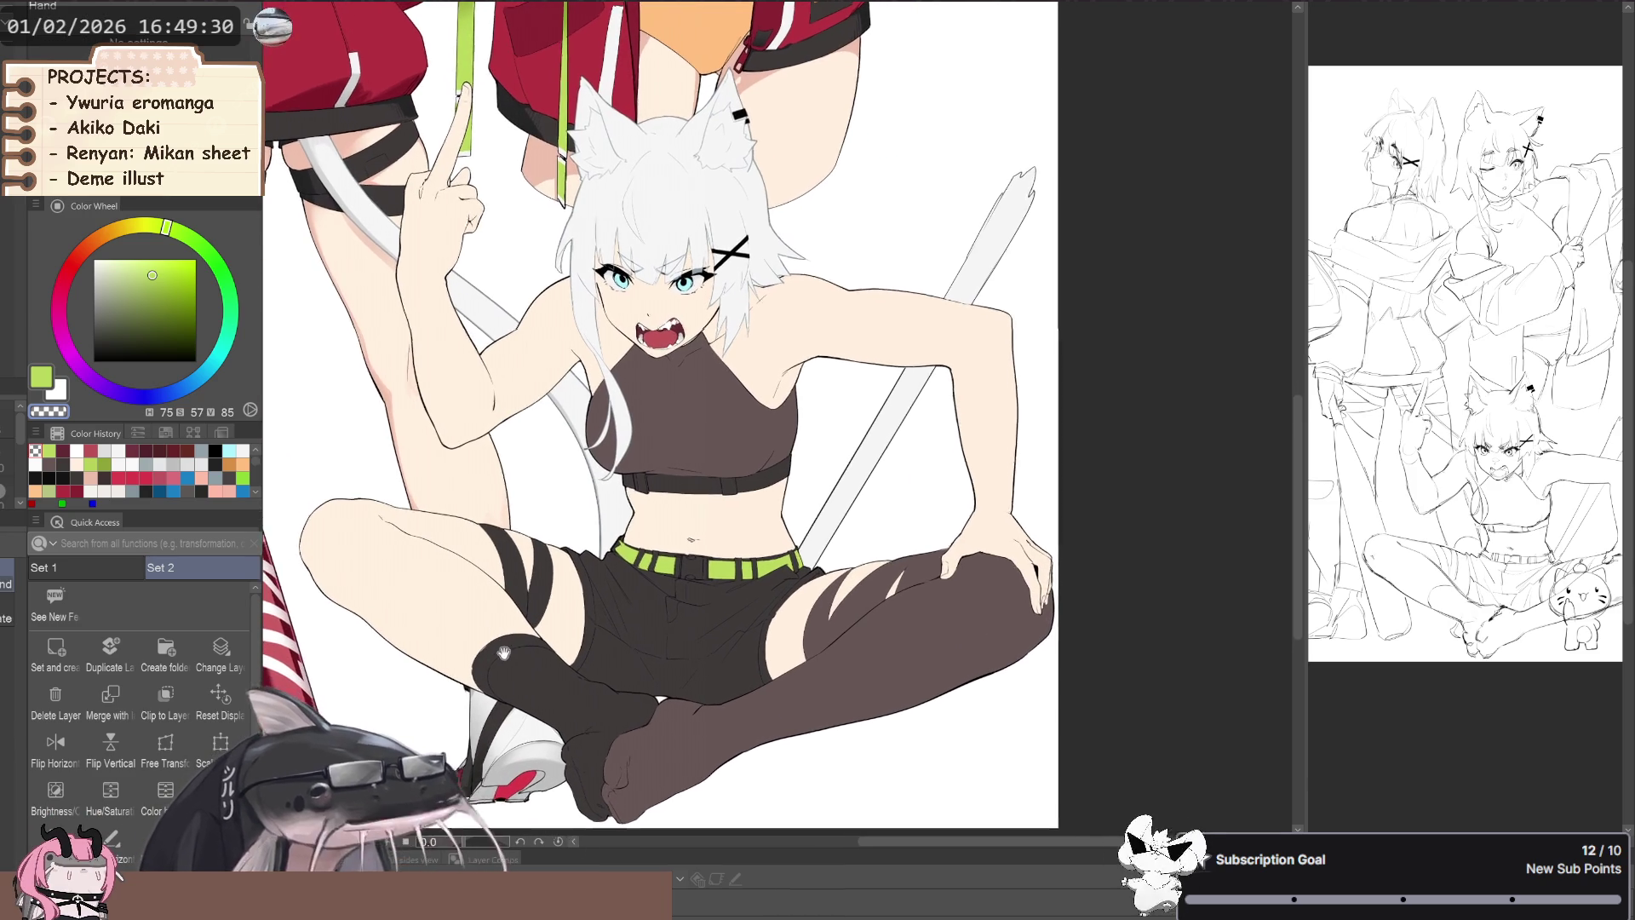
scroll(503, 662, down, 2)
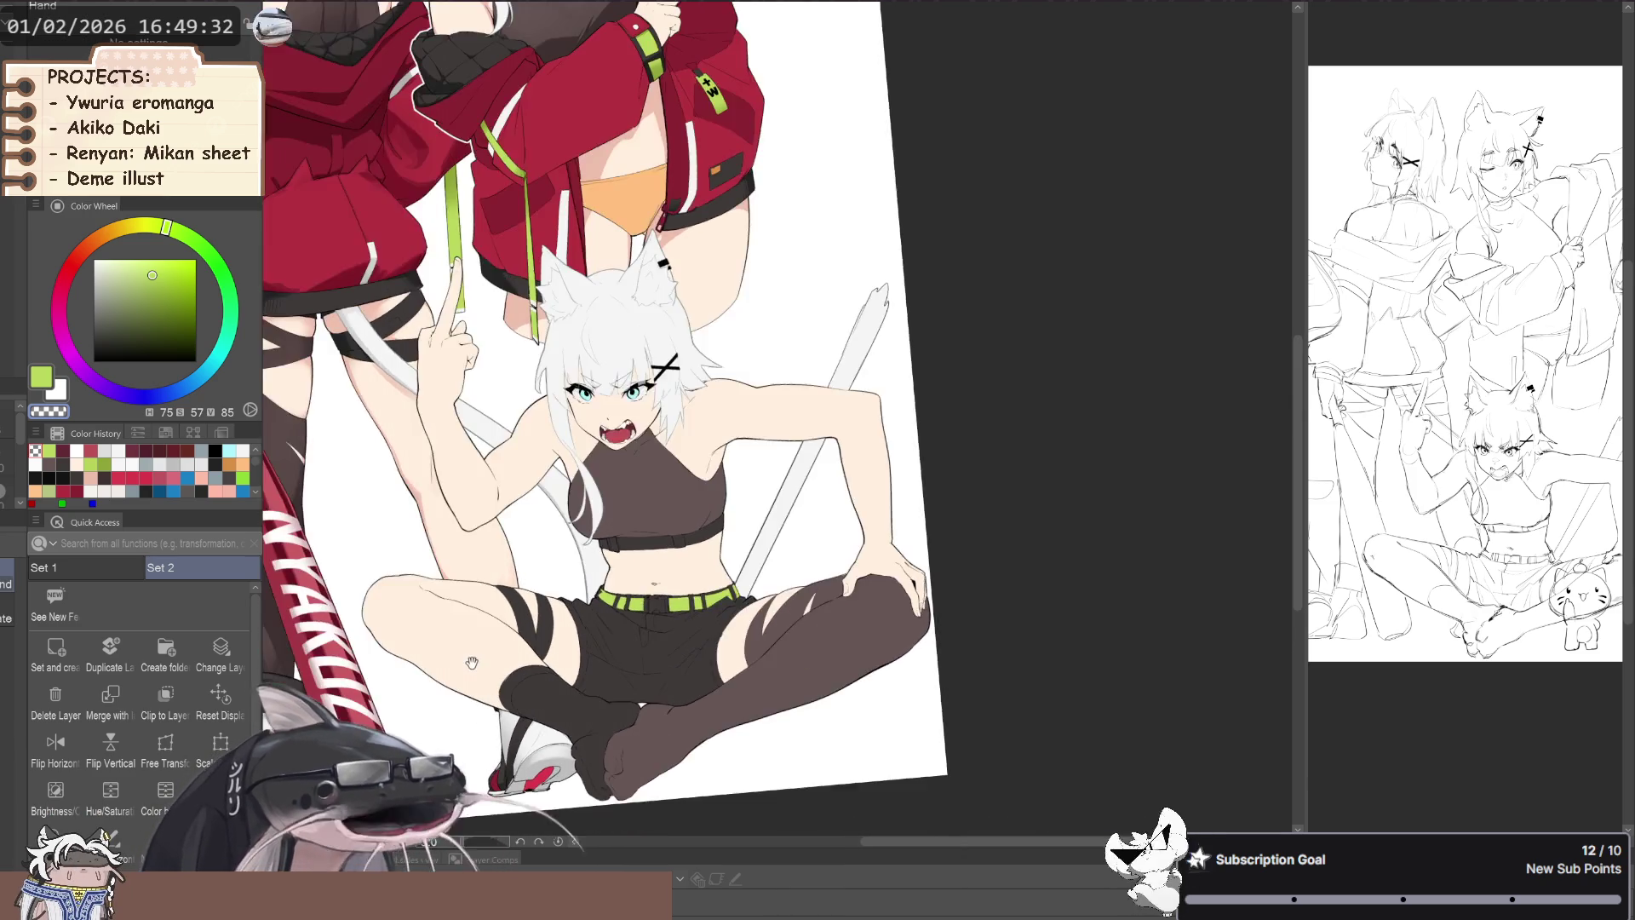
drag(502, 662, 504, 743)
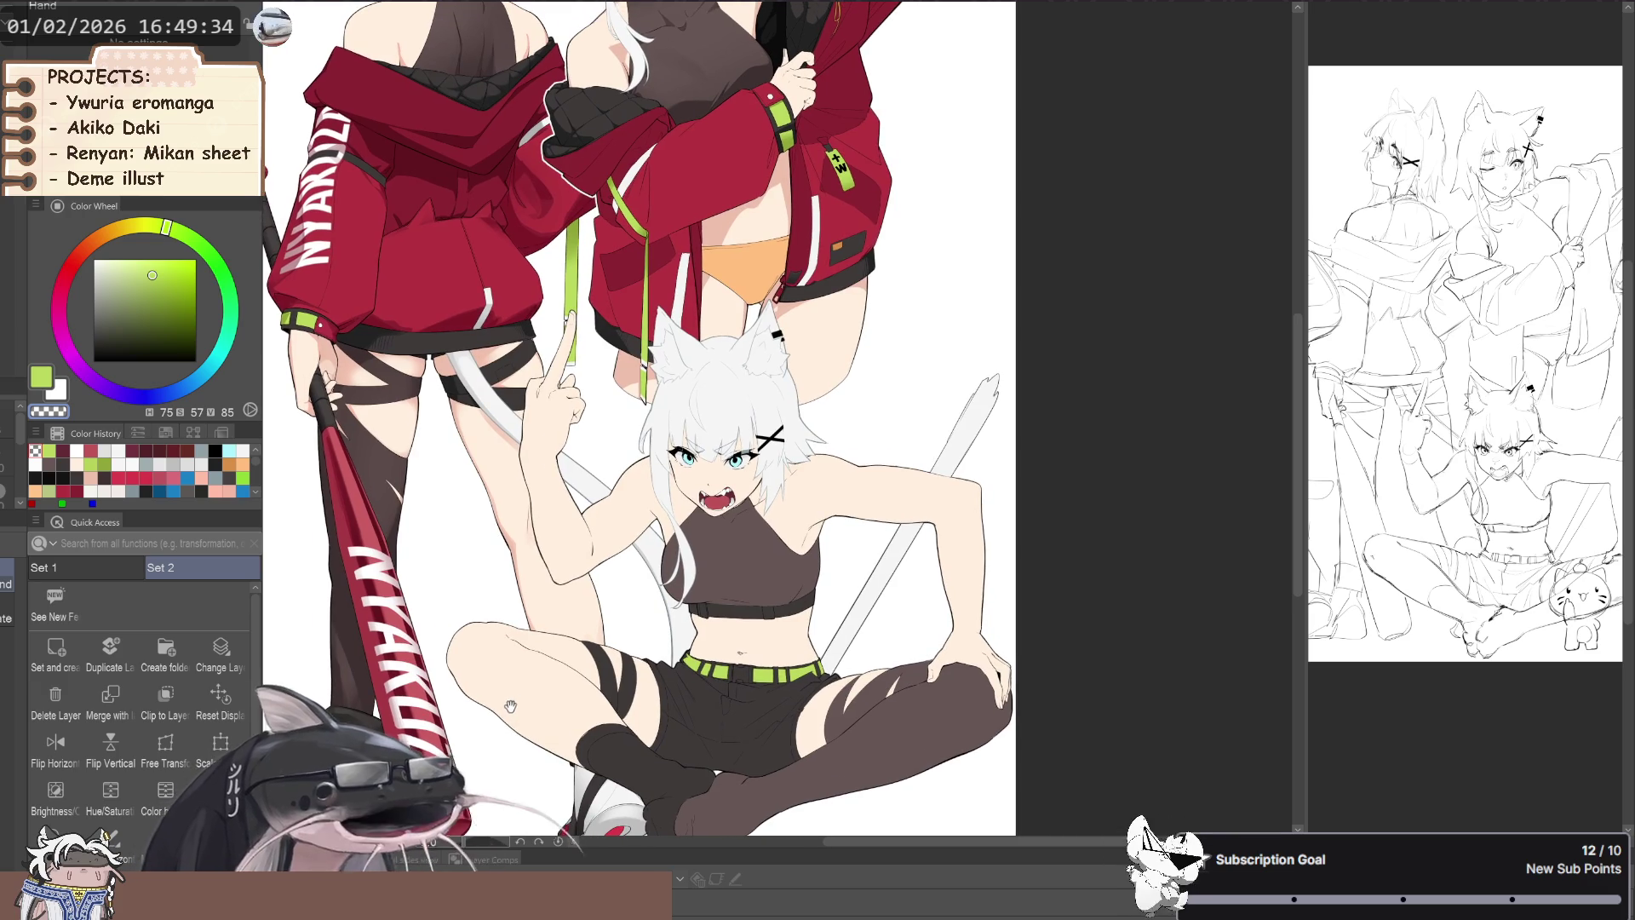
scroll(515, 703, up, 3)
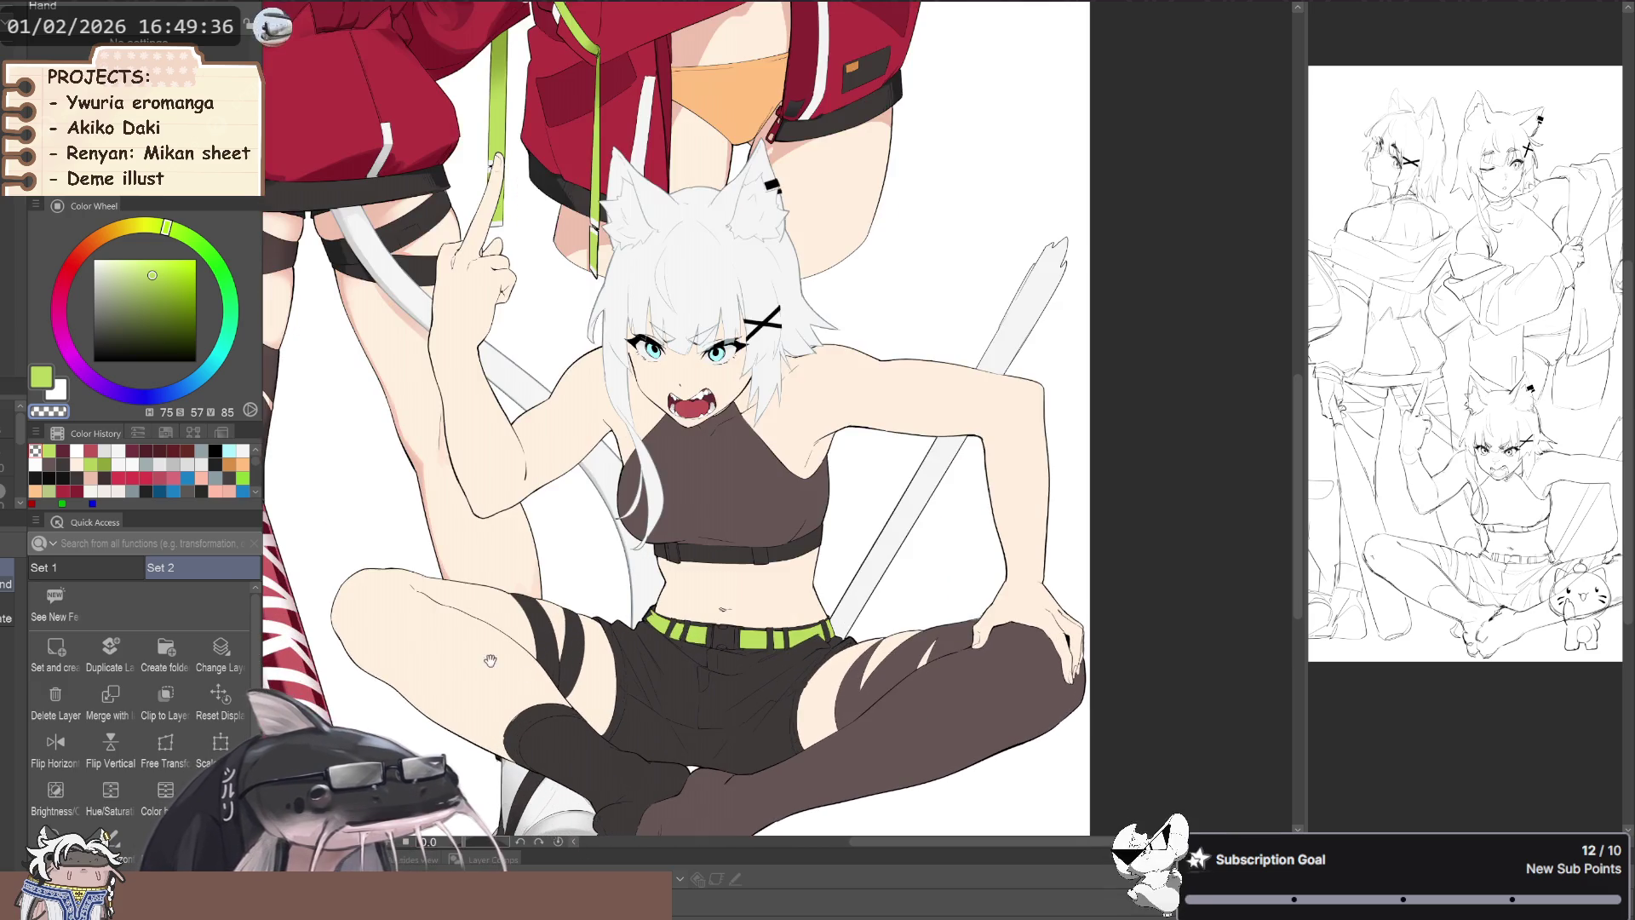
scroll(501, 663, down, 1)
scroll(477, 698, down, 1)
scroll(492, 672, down, 1)
scroll(562, 675, down, 1)
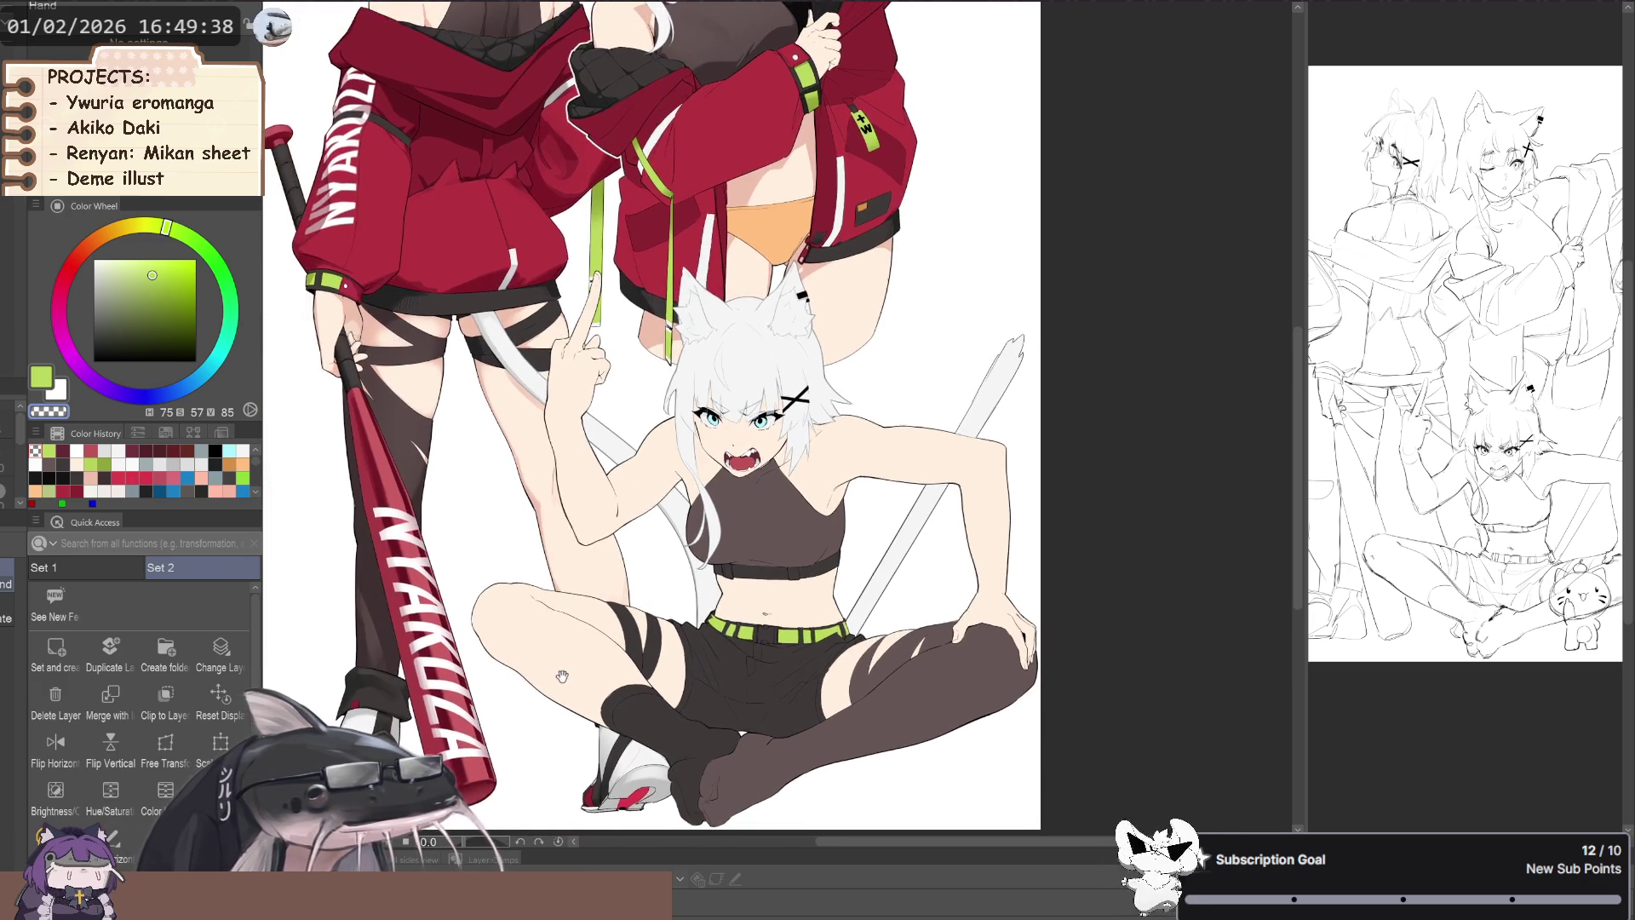
scroll(562, 675, up, 1)
scroll(537, 639, up, 1)
scroll(516, 642, up, 1)
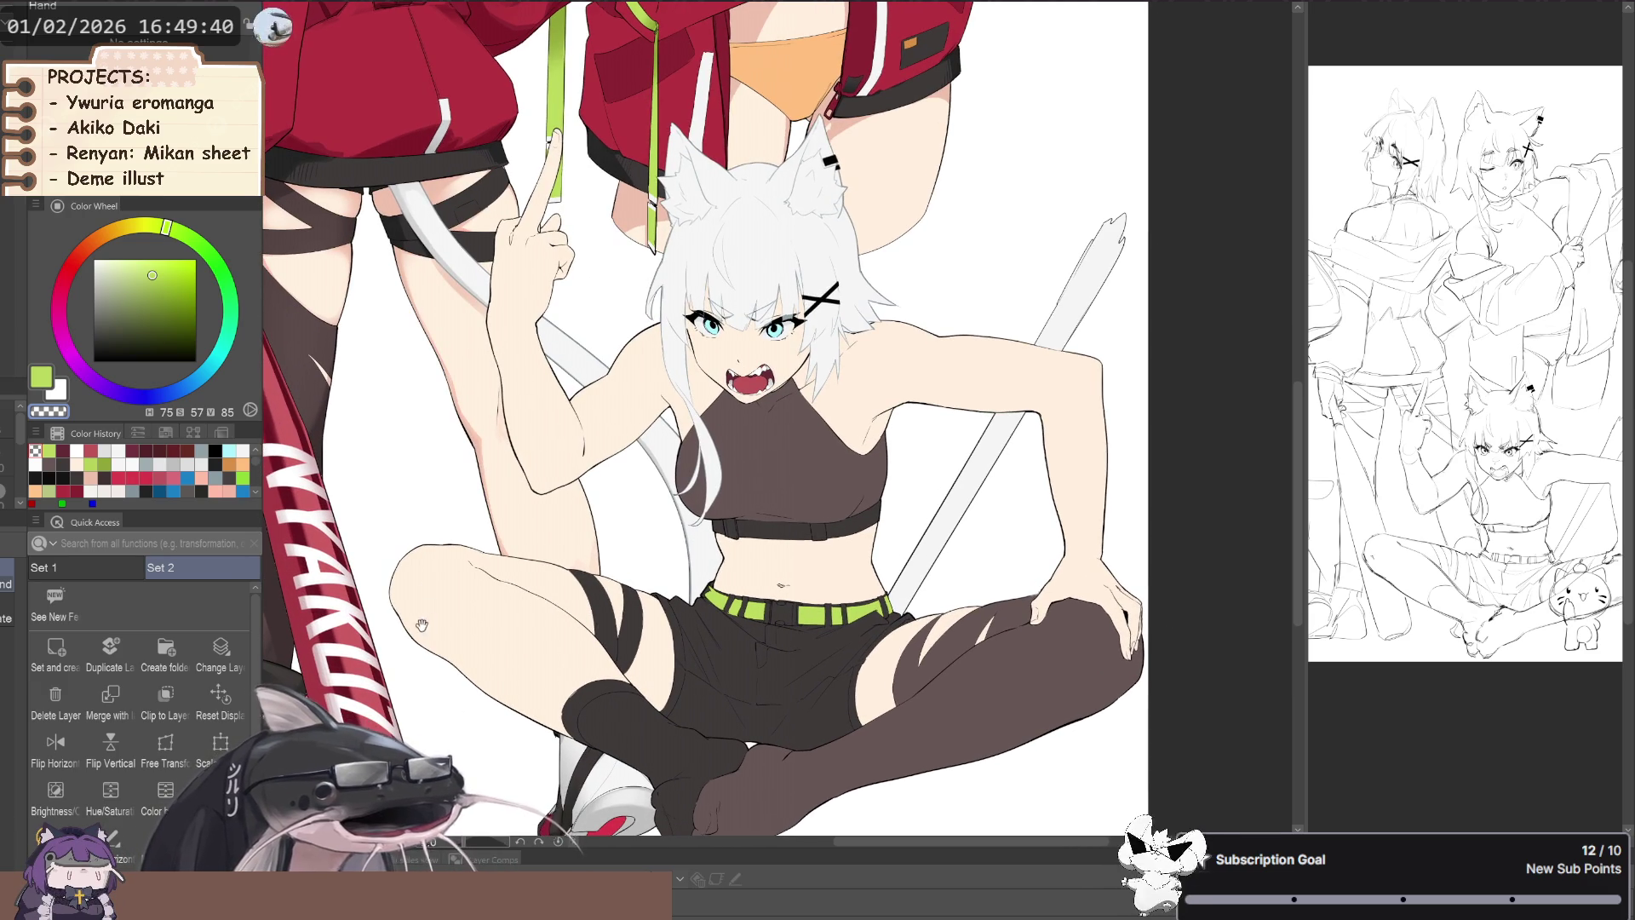
scroll(424, 623, up, 1)
scroll(411, 651, down, 1)
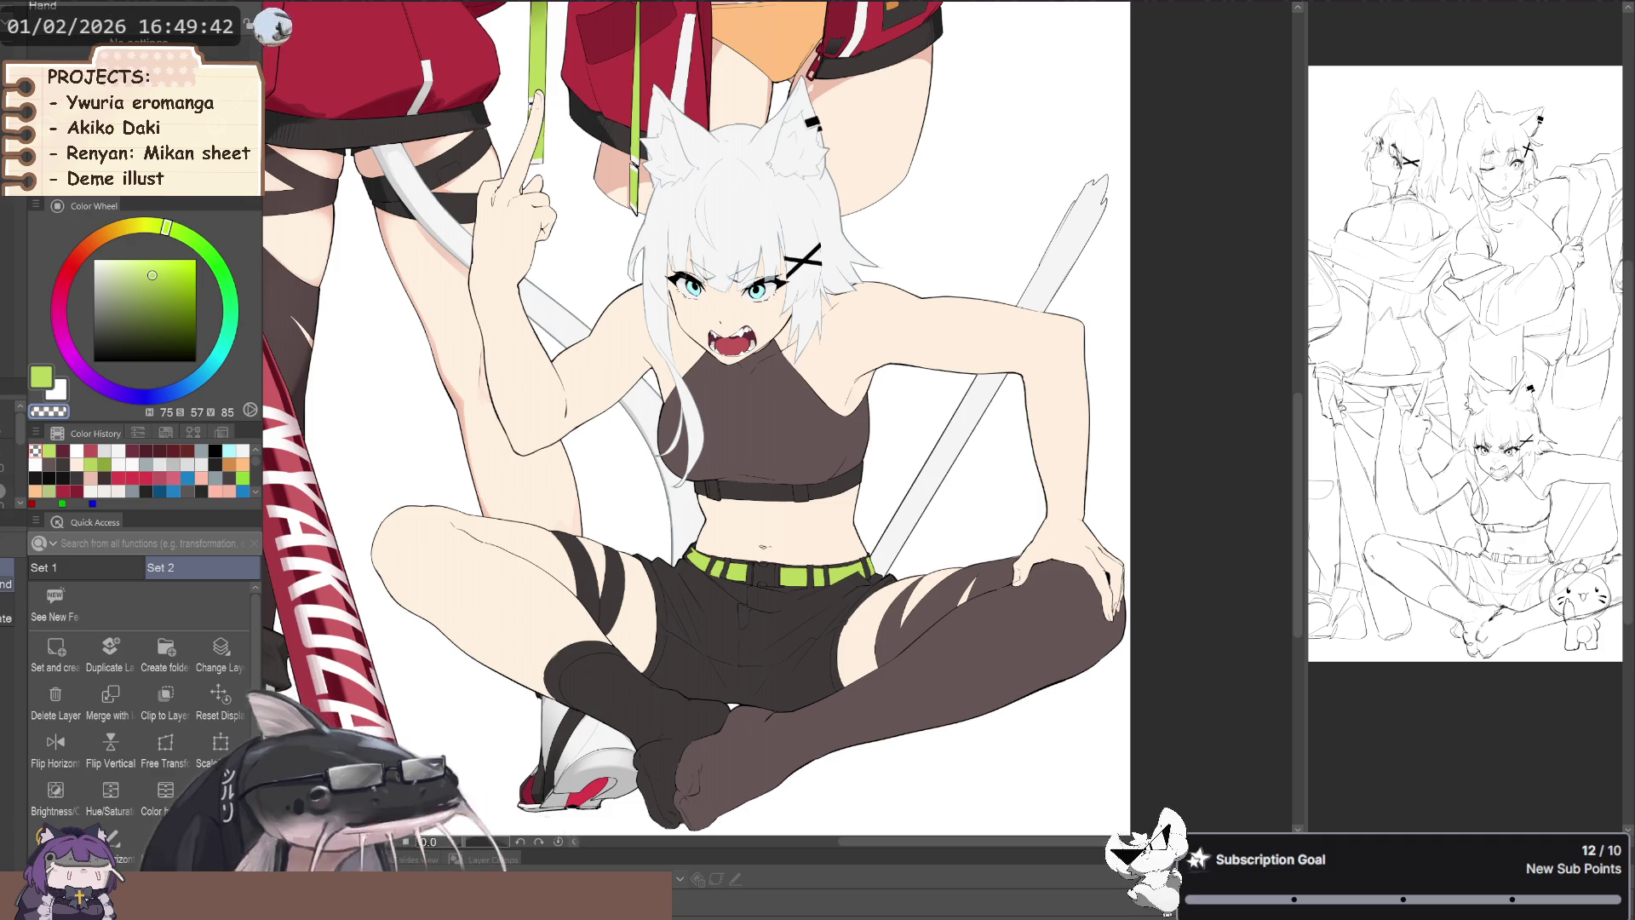
mouse_move(572, 737)
mouse_down()
mouse_move(530, 760)
mouse_move(519, 794)
mouse_up()
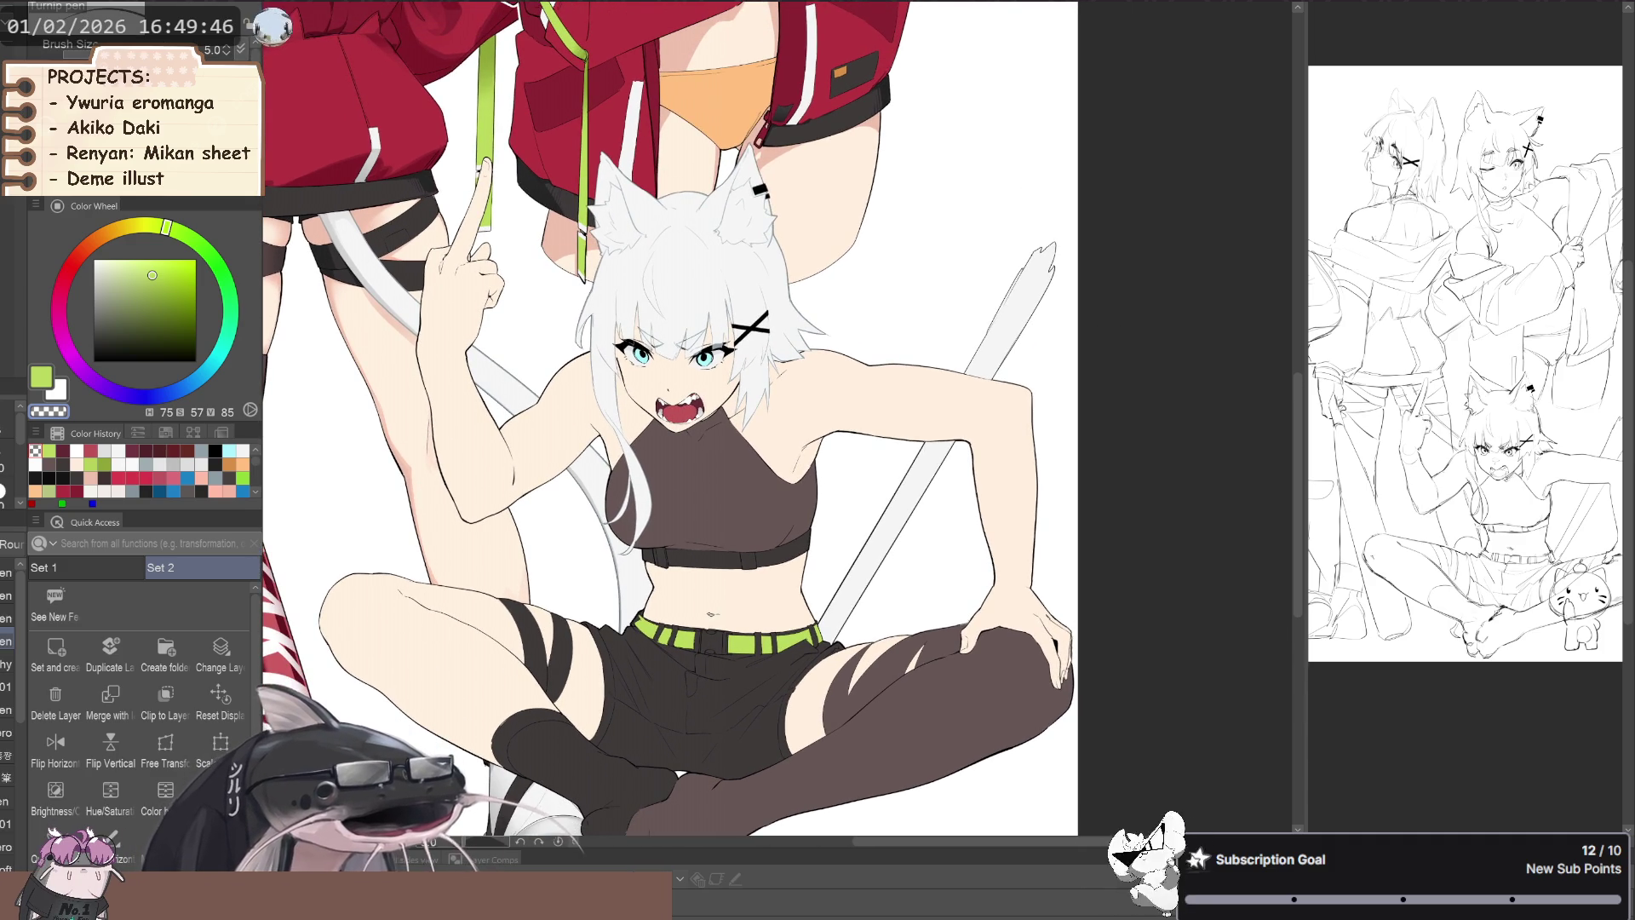
alt+click(869, 545)
scroll(686, 669, up, 6)
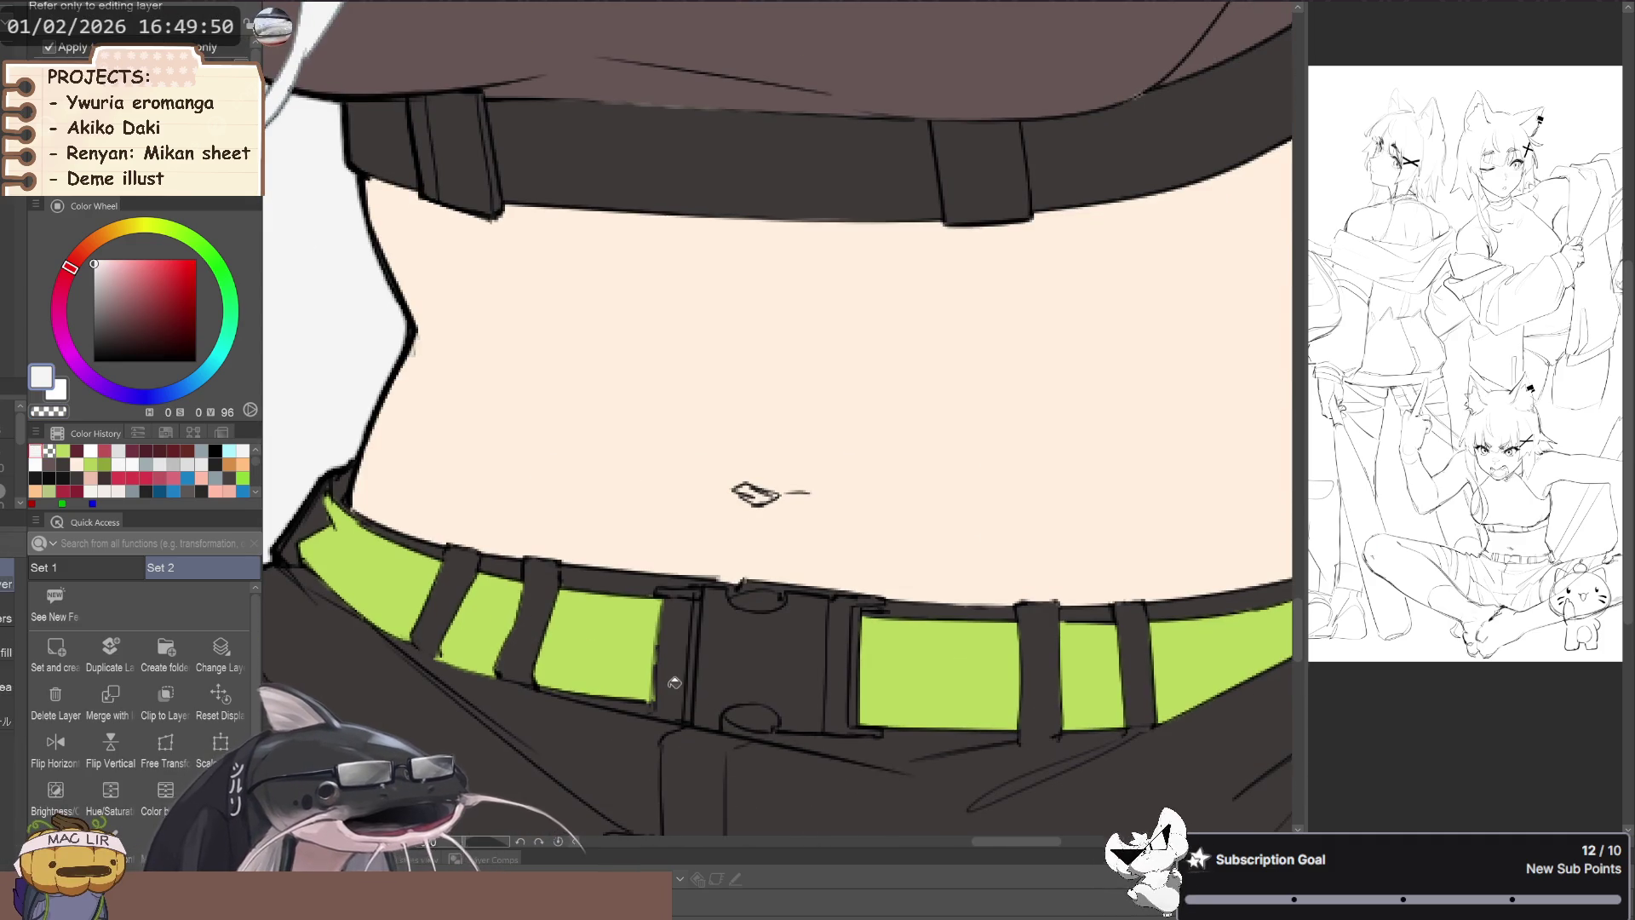
- Lasso-fill the centre of the lime belt with white using Close gap fill, then touch it up
drag(680, 677, 630, 643)
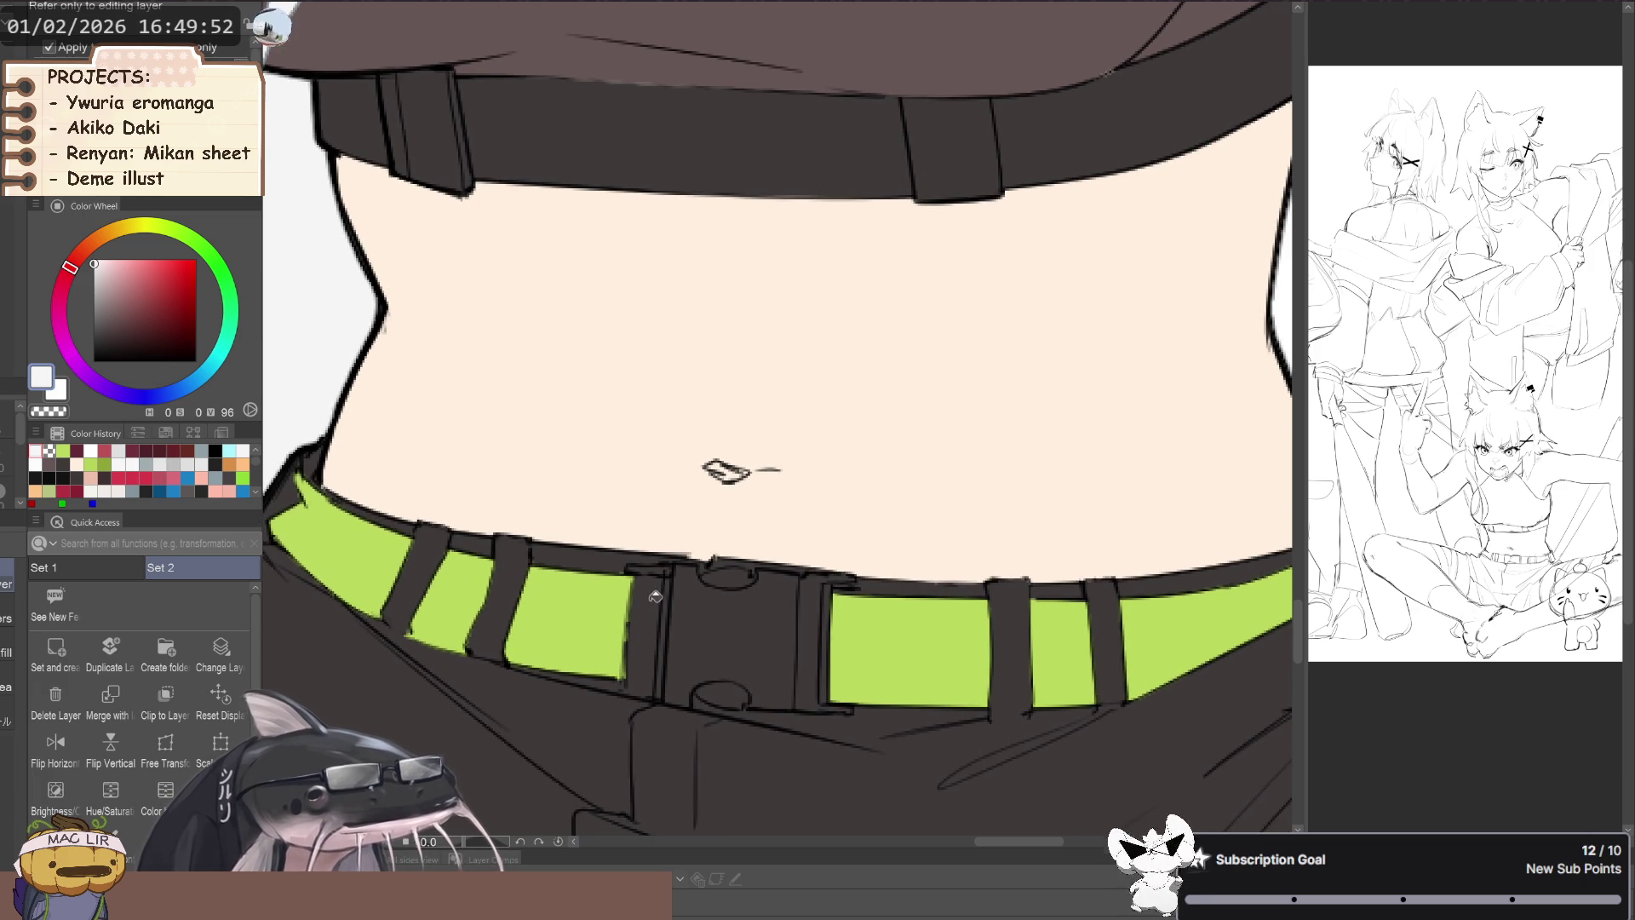
key(g)
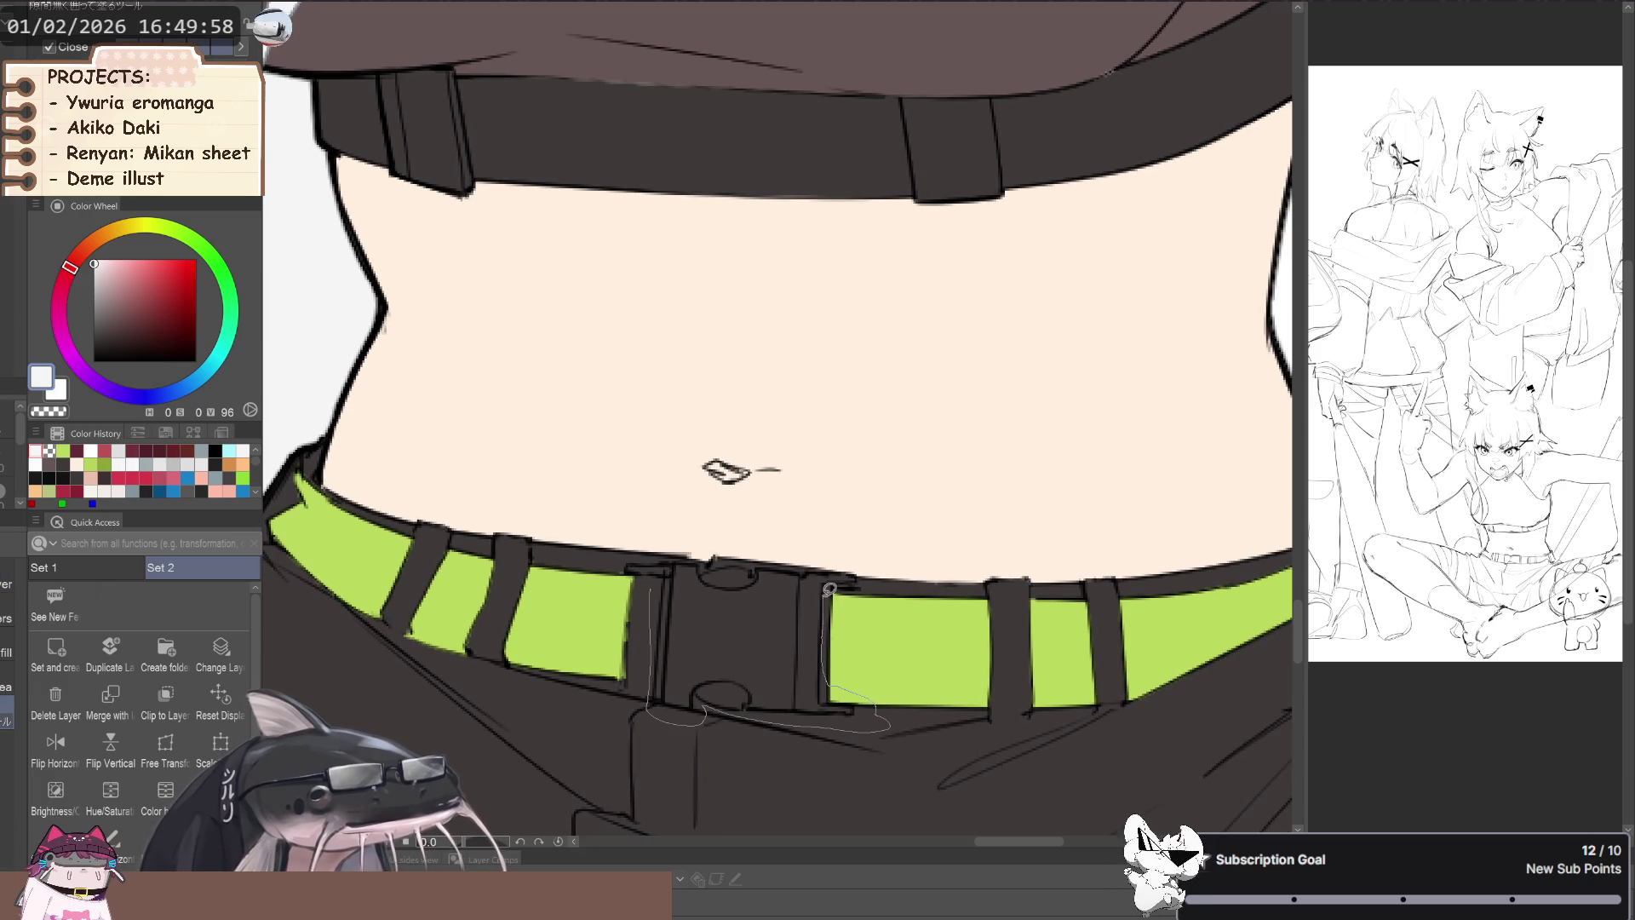
mouse_move(716, 560)
mouse_down()
mouse_move(663, 554)
mouse_move(643, 614)
mouse_up()
scroll(583, 658, down, 5)
scroll(622, 682, up, 3)
scroll(622, 681, up, 3)
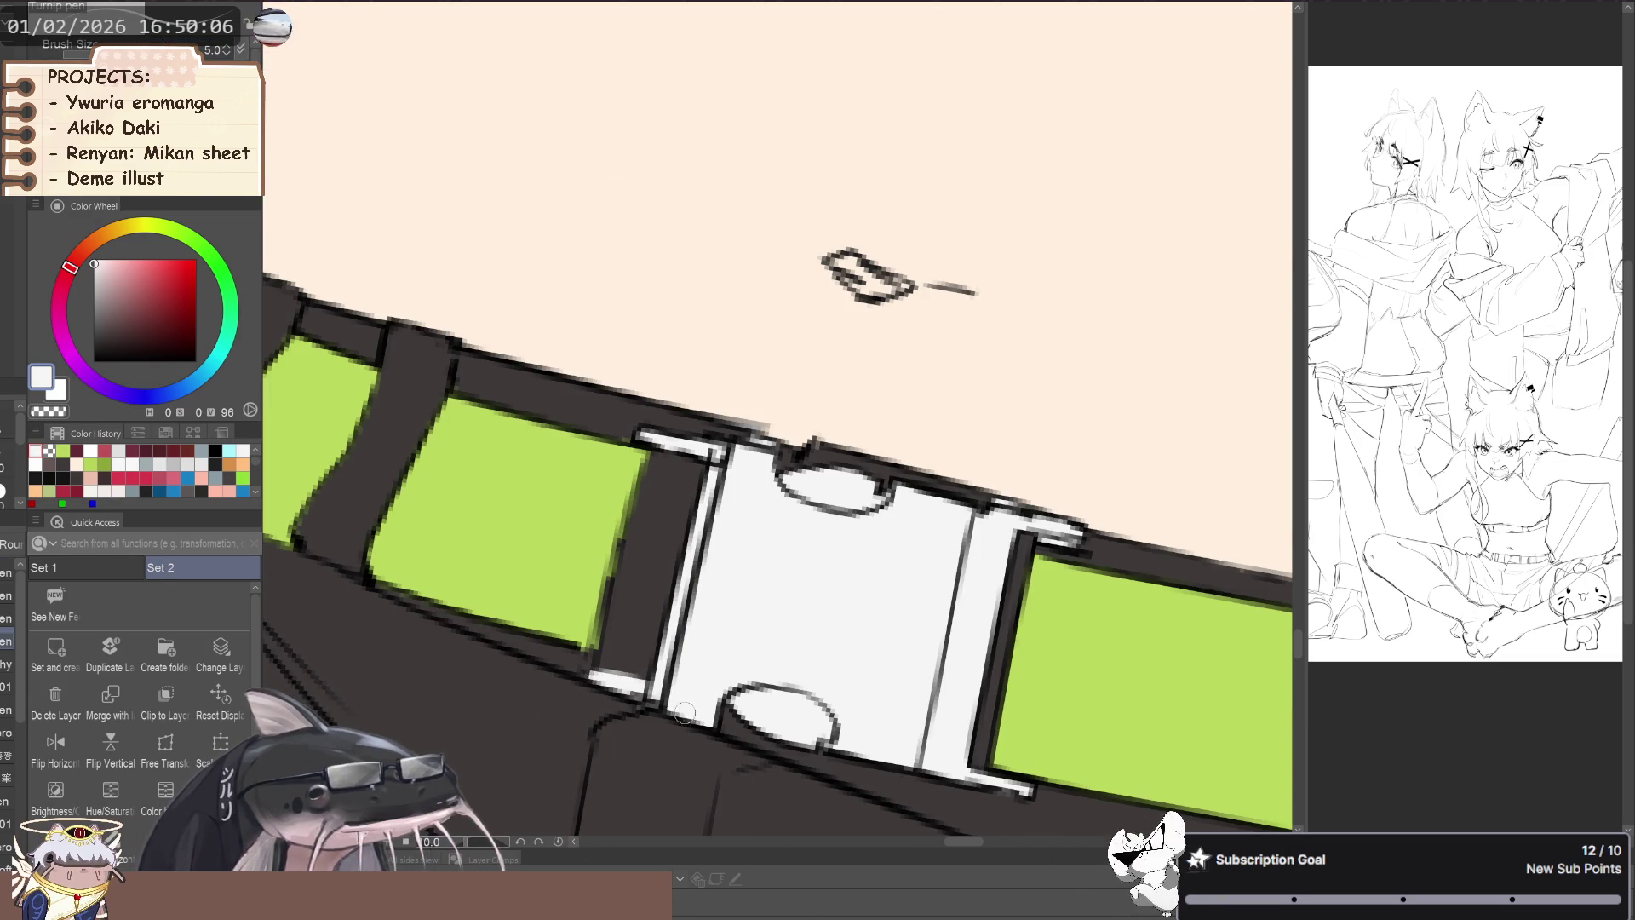
scroll(630, 690, down, 3)
key(space)
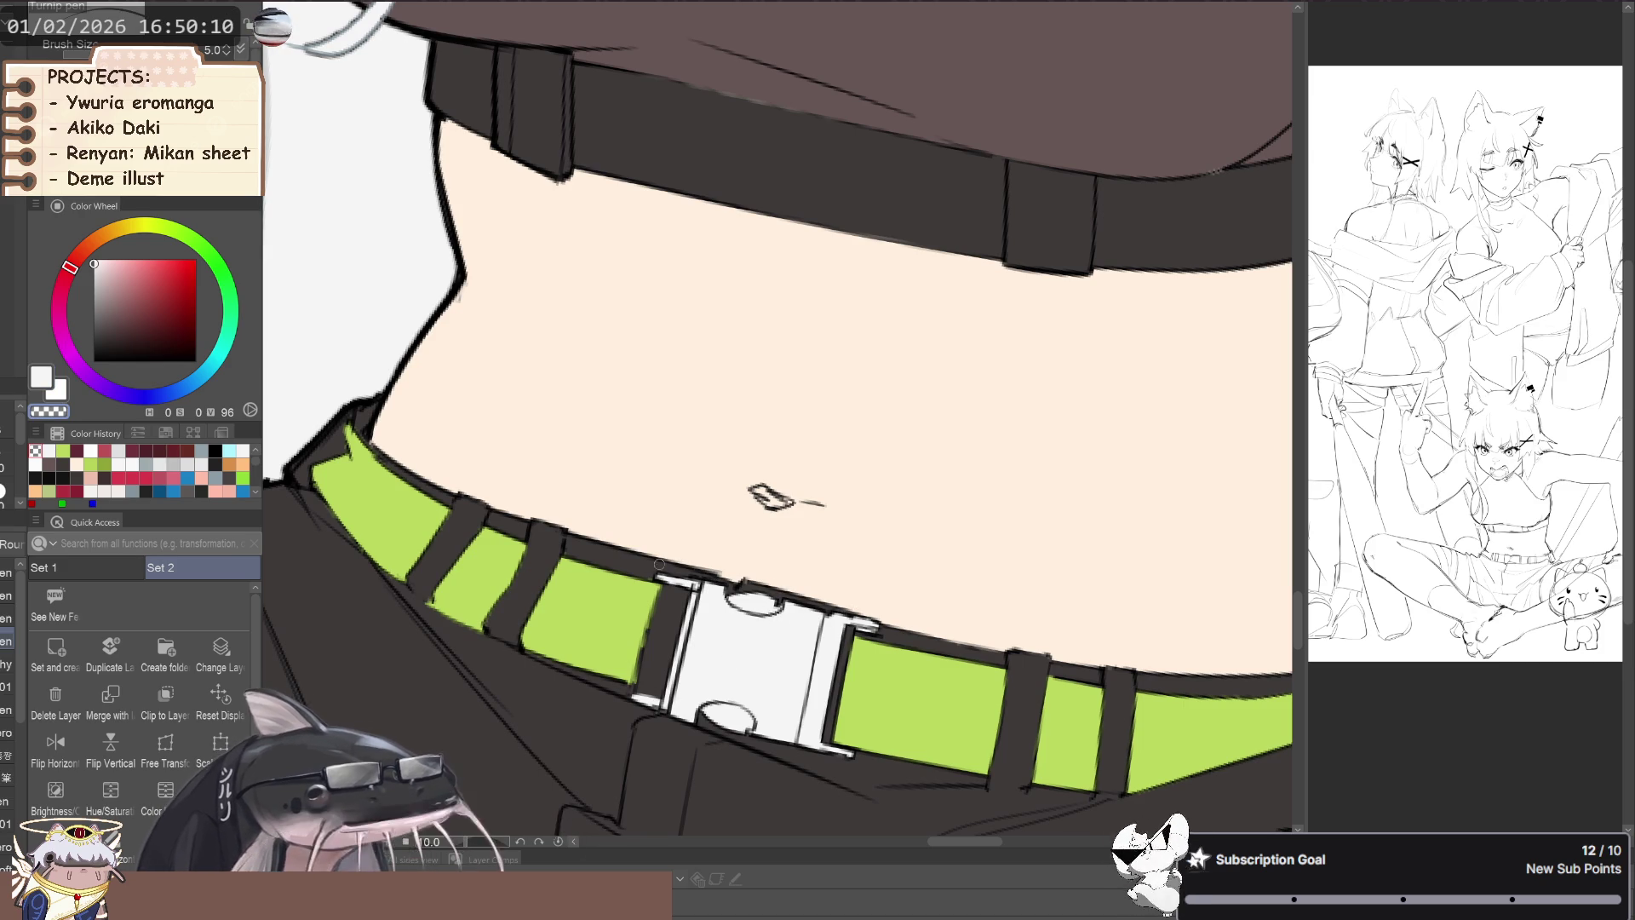
scroll(711, 587, down, 5)
scroll(477, 608, down, 3)
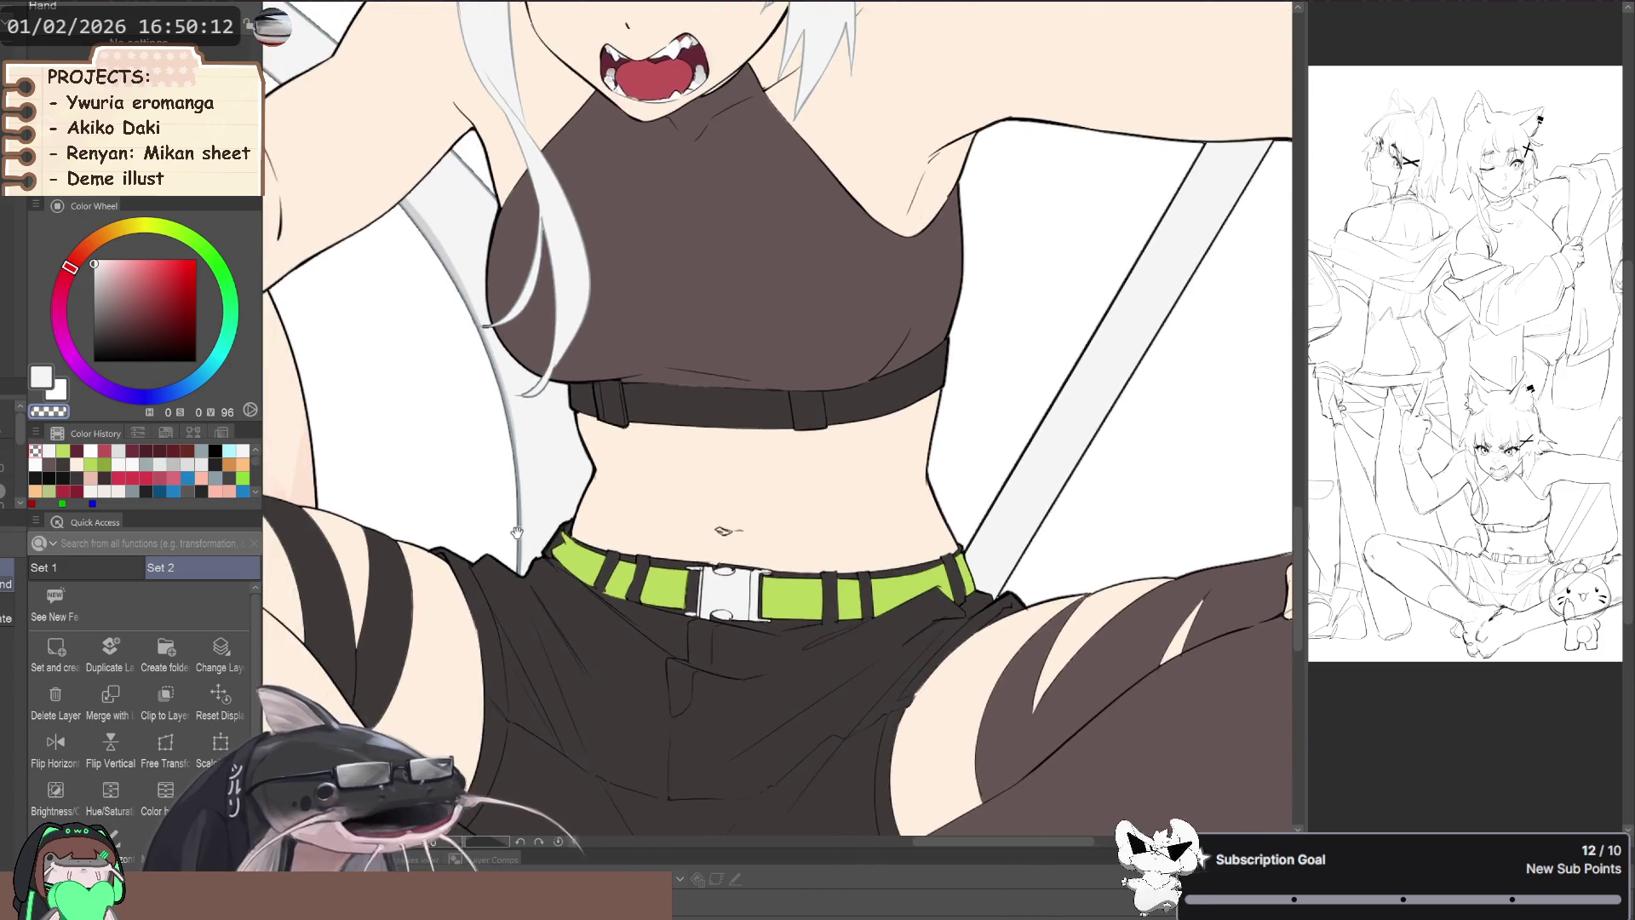
scroll(476, 608, up, 2)
scroll(497, 649, down, 2)
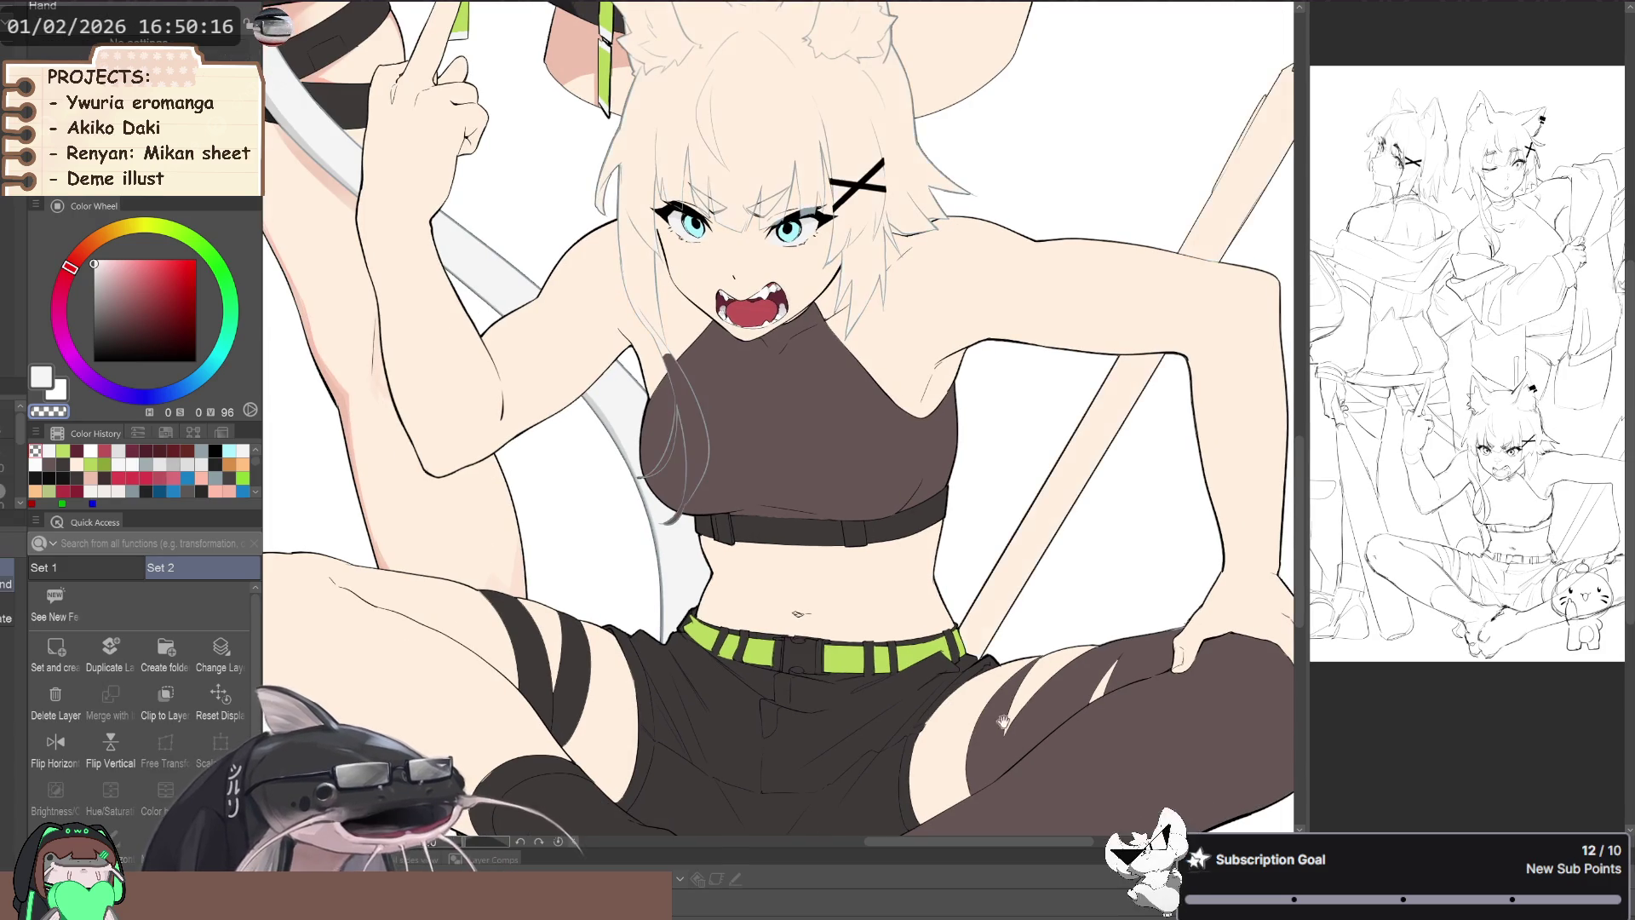
- Eyedrop the medium blue from the standing girl's eye
scroll(485, 633, down, 2)
mouse_move(485, 633)
mouse_down()
mouse_move(518, 680)
mouse_move(422, 686)
mouse_move(351, 555)
mouse_up()
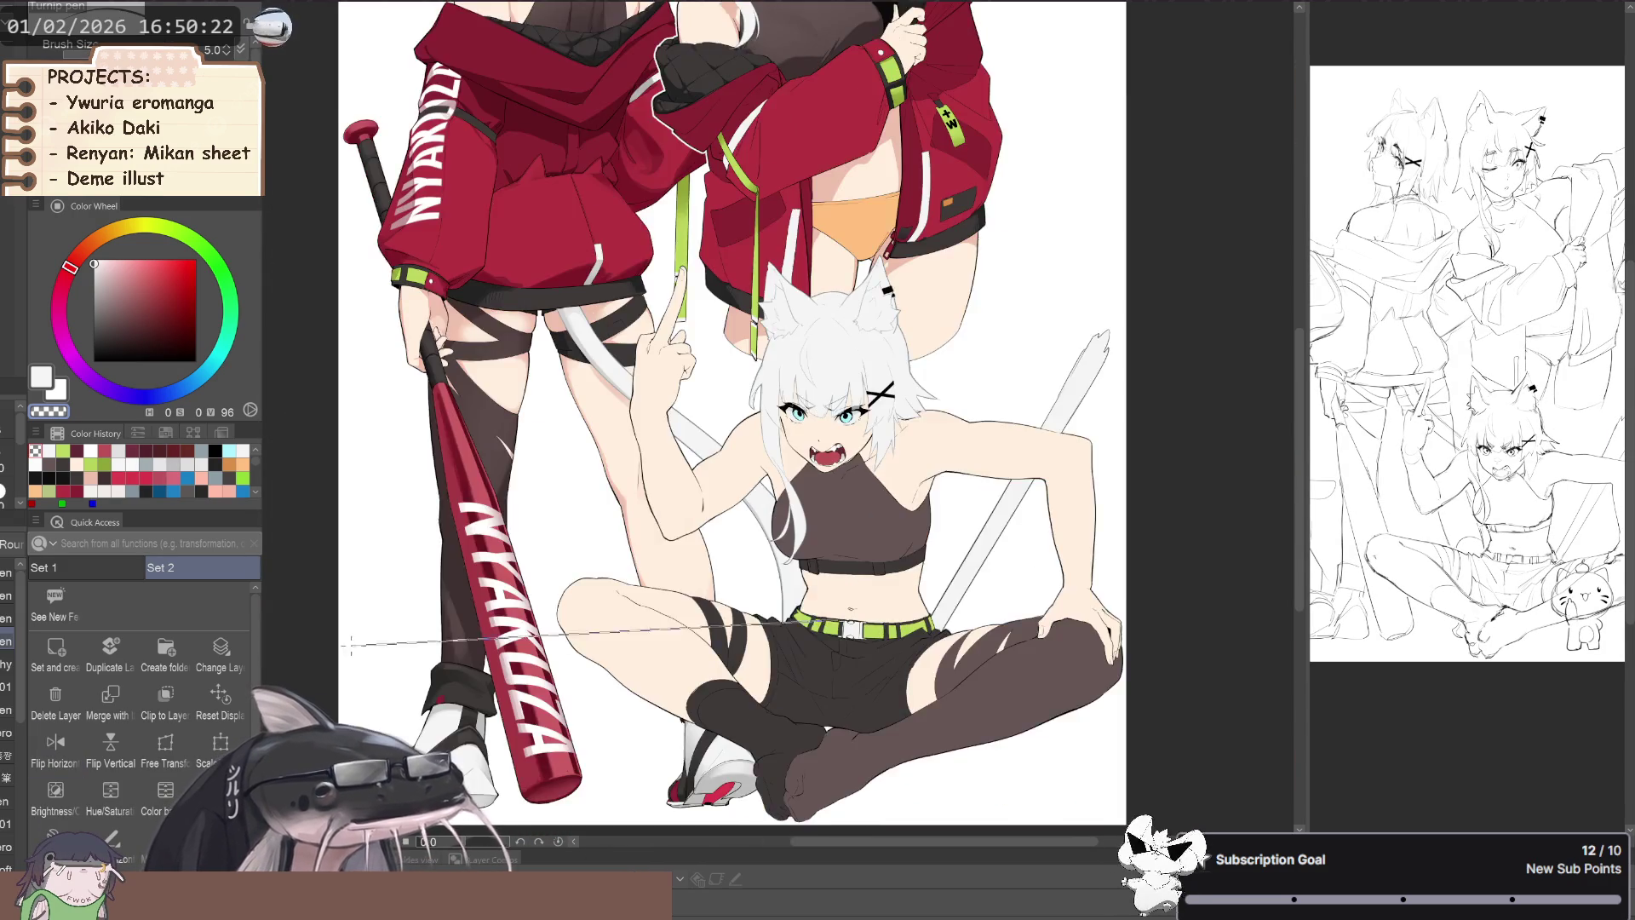
mouse_move(349, 630)
mouse_down()
mouse_move(446, 666)
mouse_move(690, 589)
mouse_up()
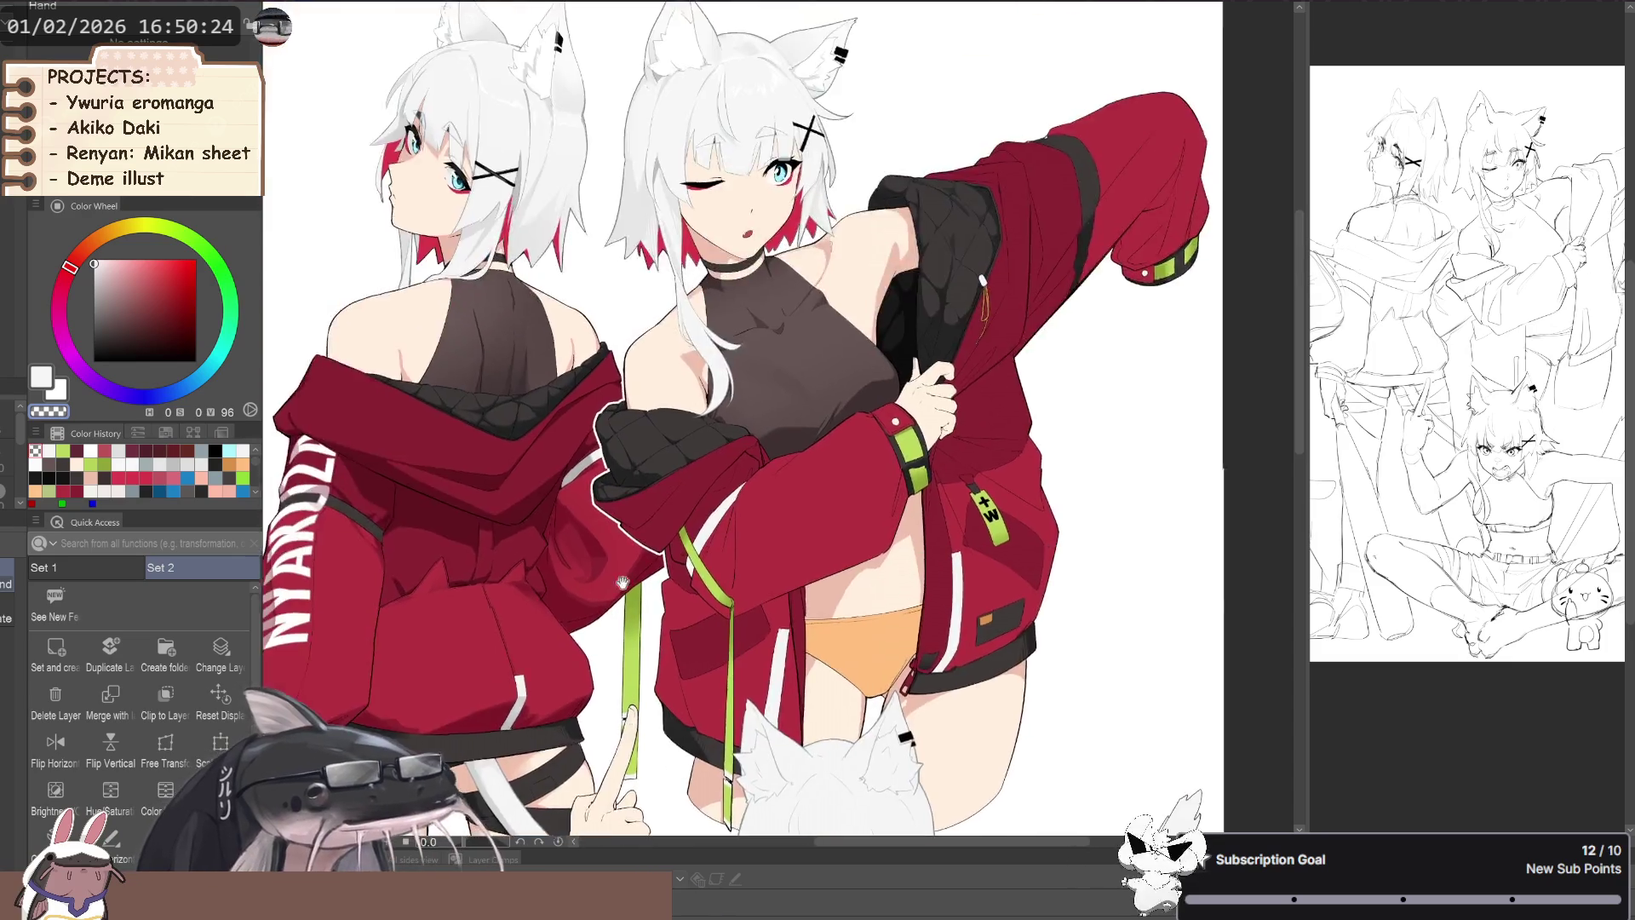
scroll(689, 589, up, 3)
scroll(690, 590, up, 2)
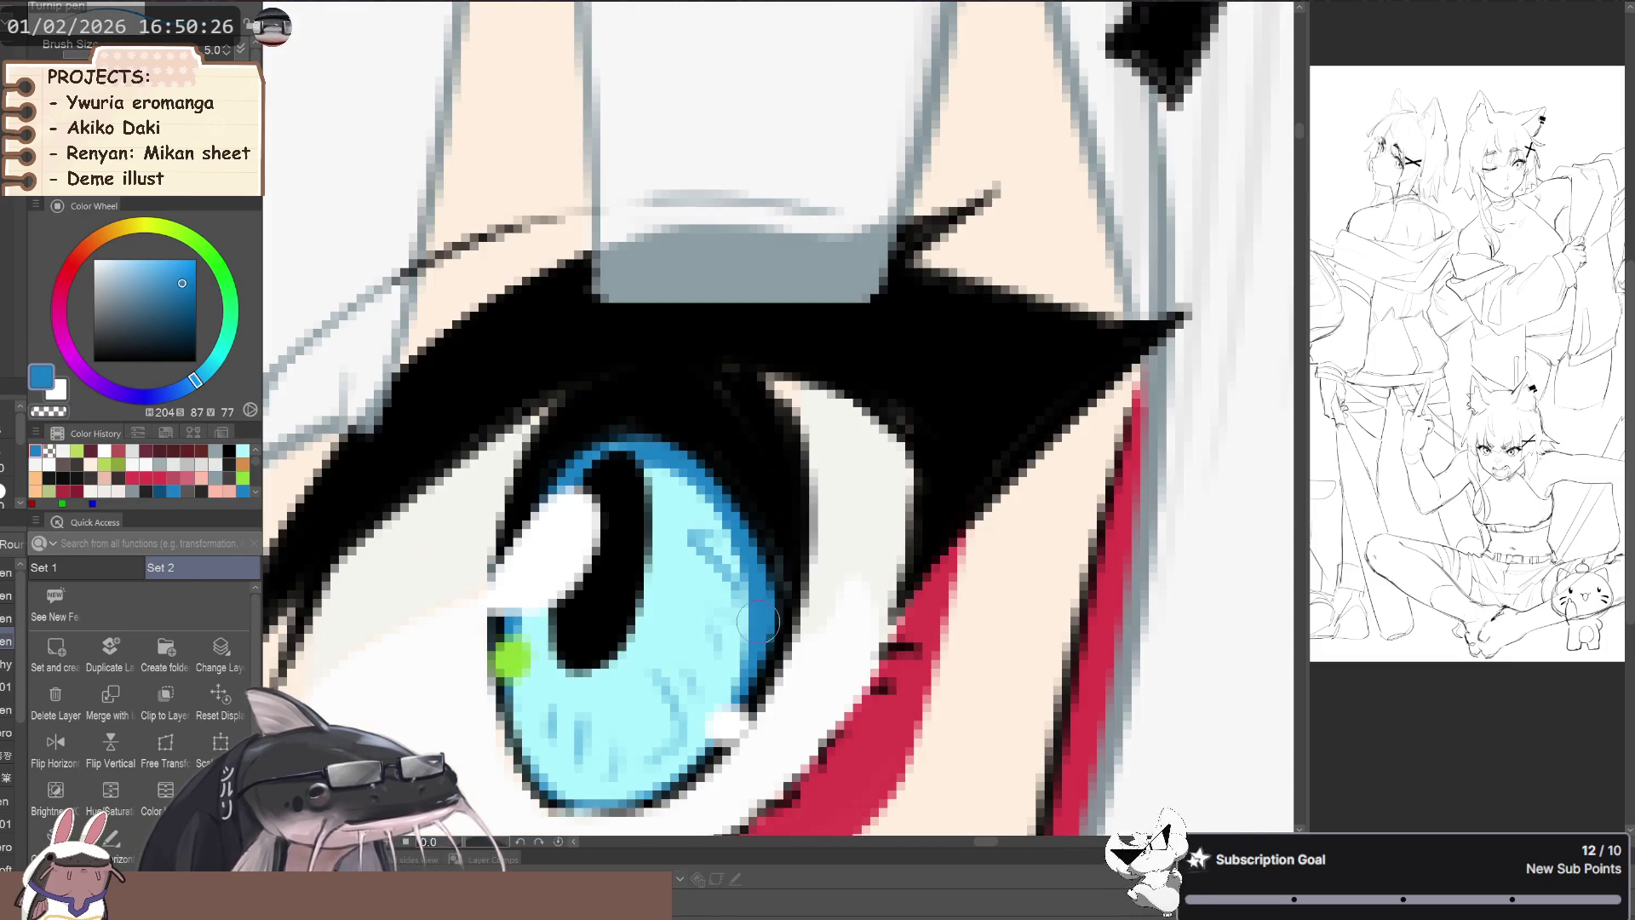
alt+click(689, 590)
- Zoom in on the crouching girl's eye, ready to rework it
scroll(635, 525, down, 4)
scroll(635, 525, down, 3)
drag(635, 525, 660, 375)
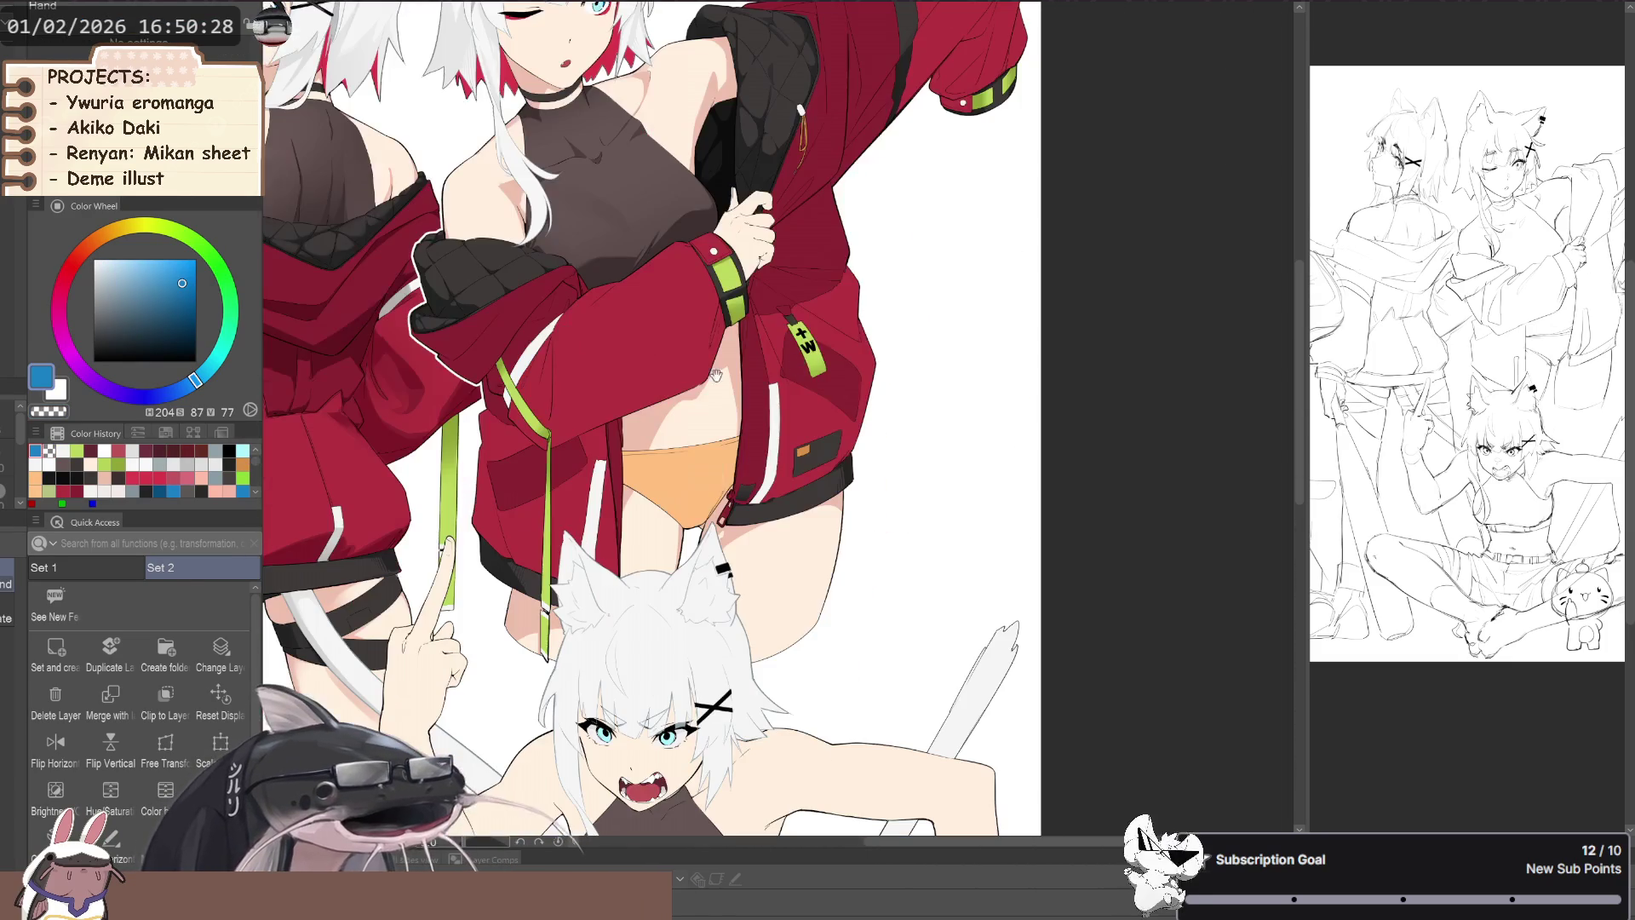
scroll(681, 771, up, 3)
scroll(682, 771, up, 4)
drag(678, 738, 773, 516)
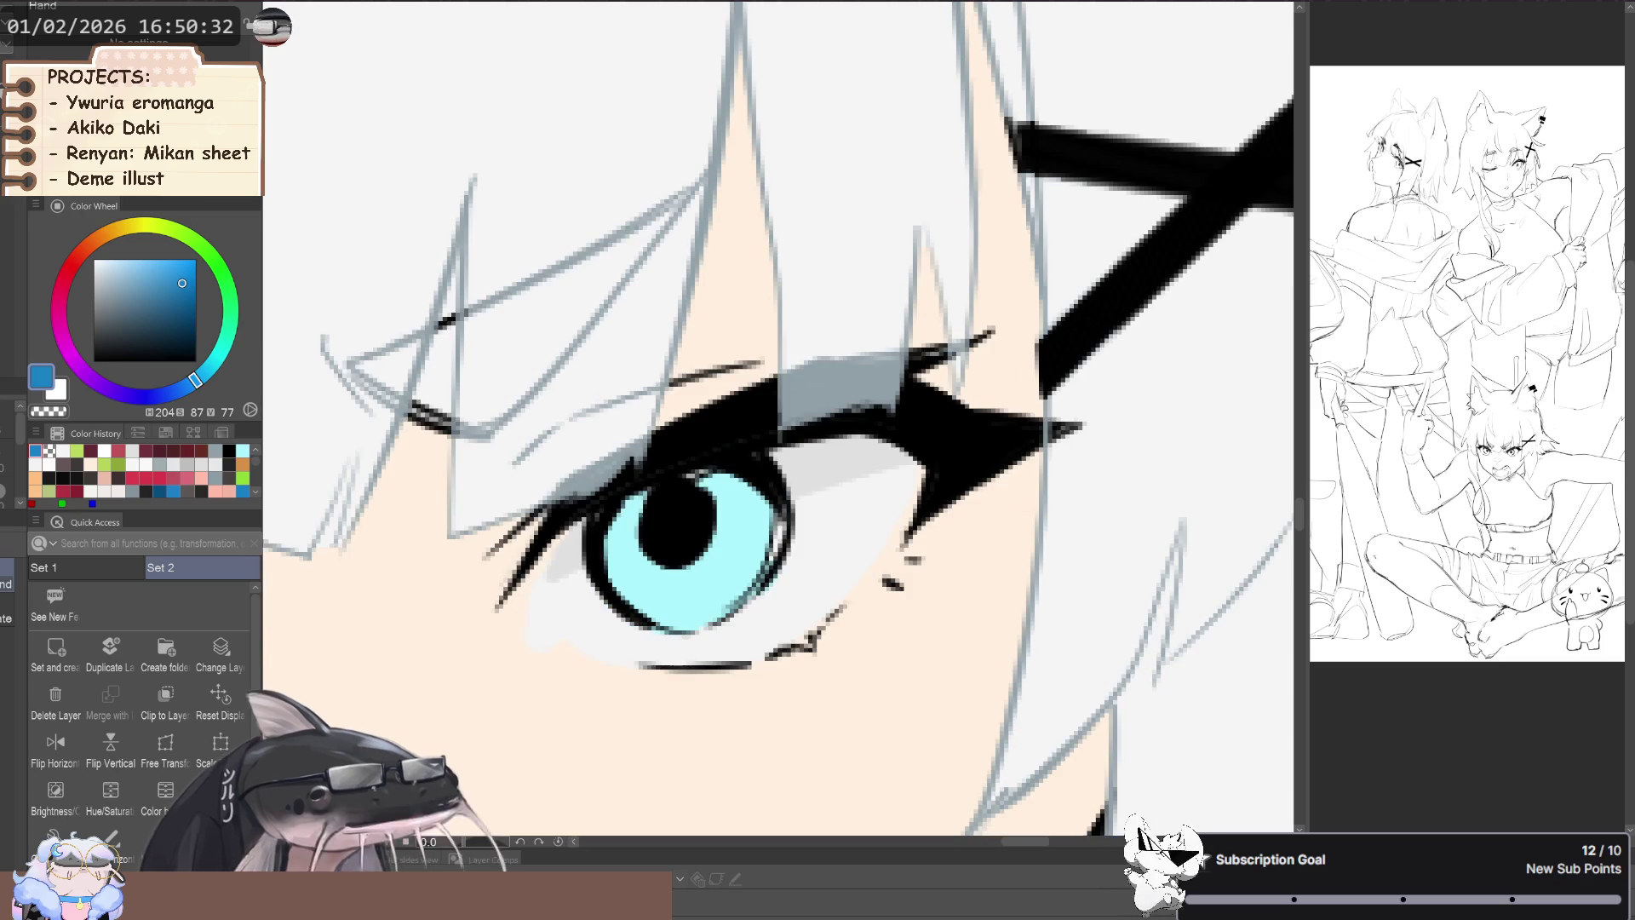
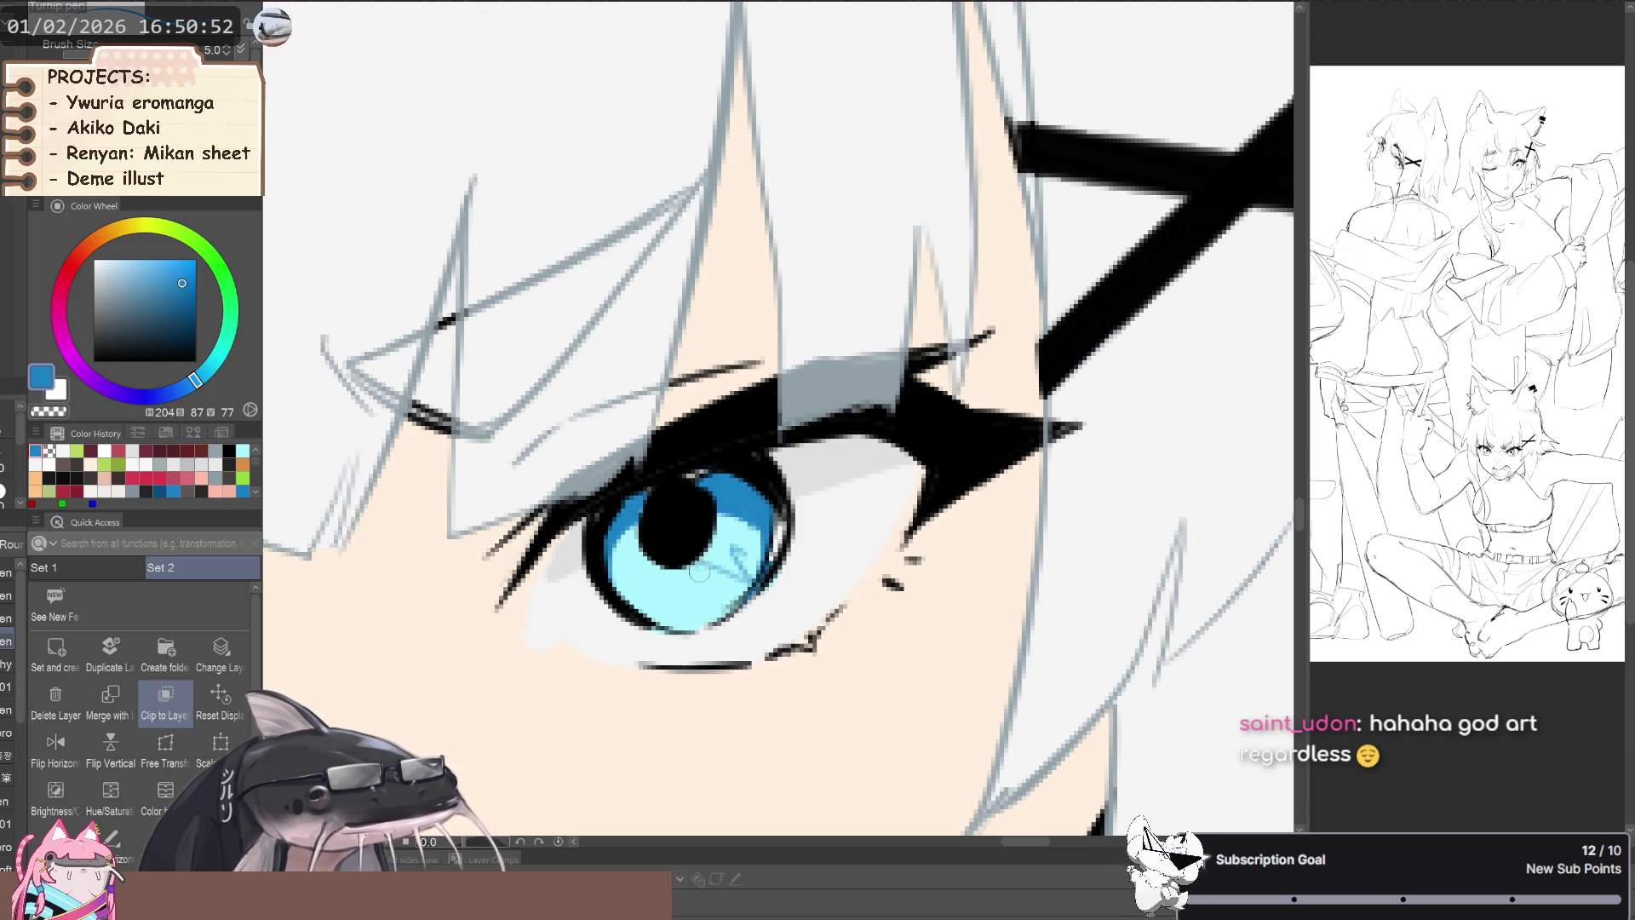
- Zoom onto the eyes and paint a light blue streak across the upper iris
scroll(537, 569, down, 5)
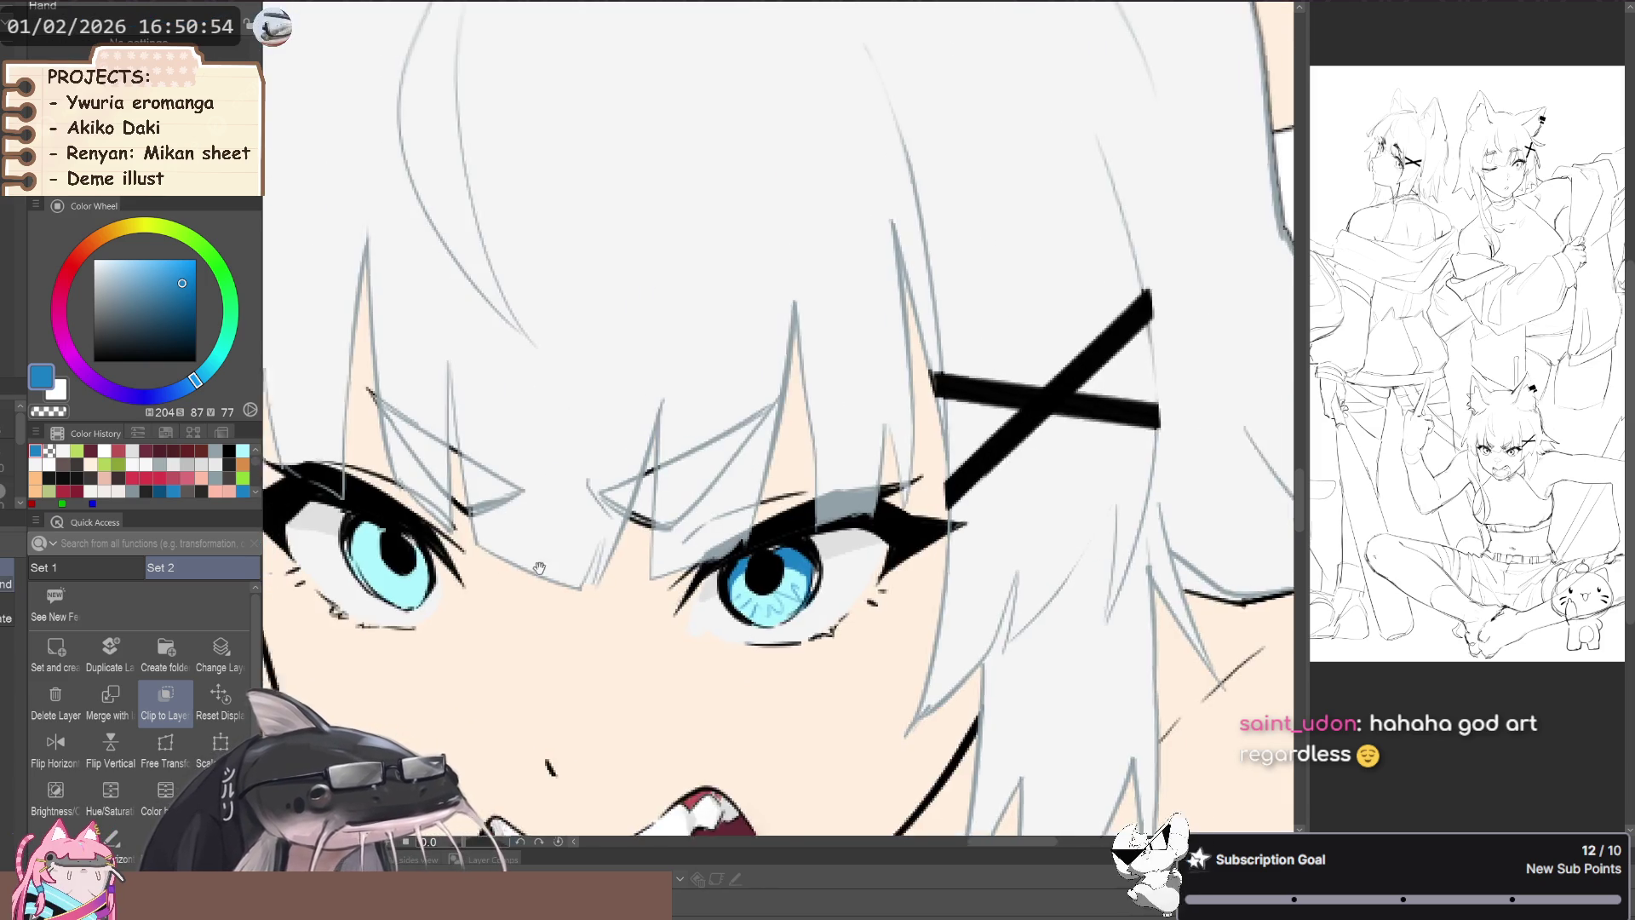
scroll(806, 620, up, 5)
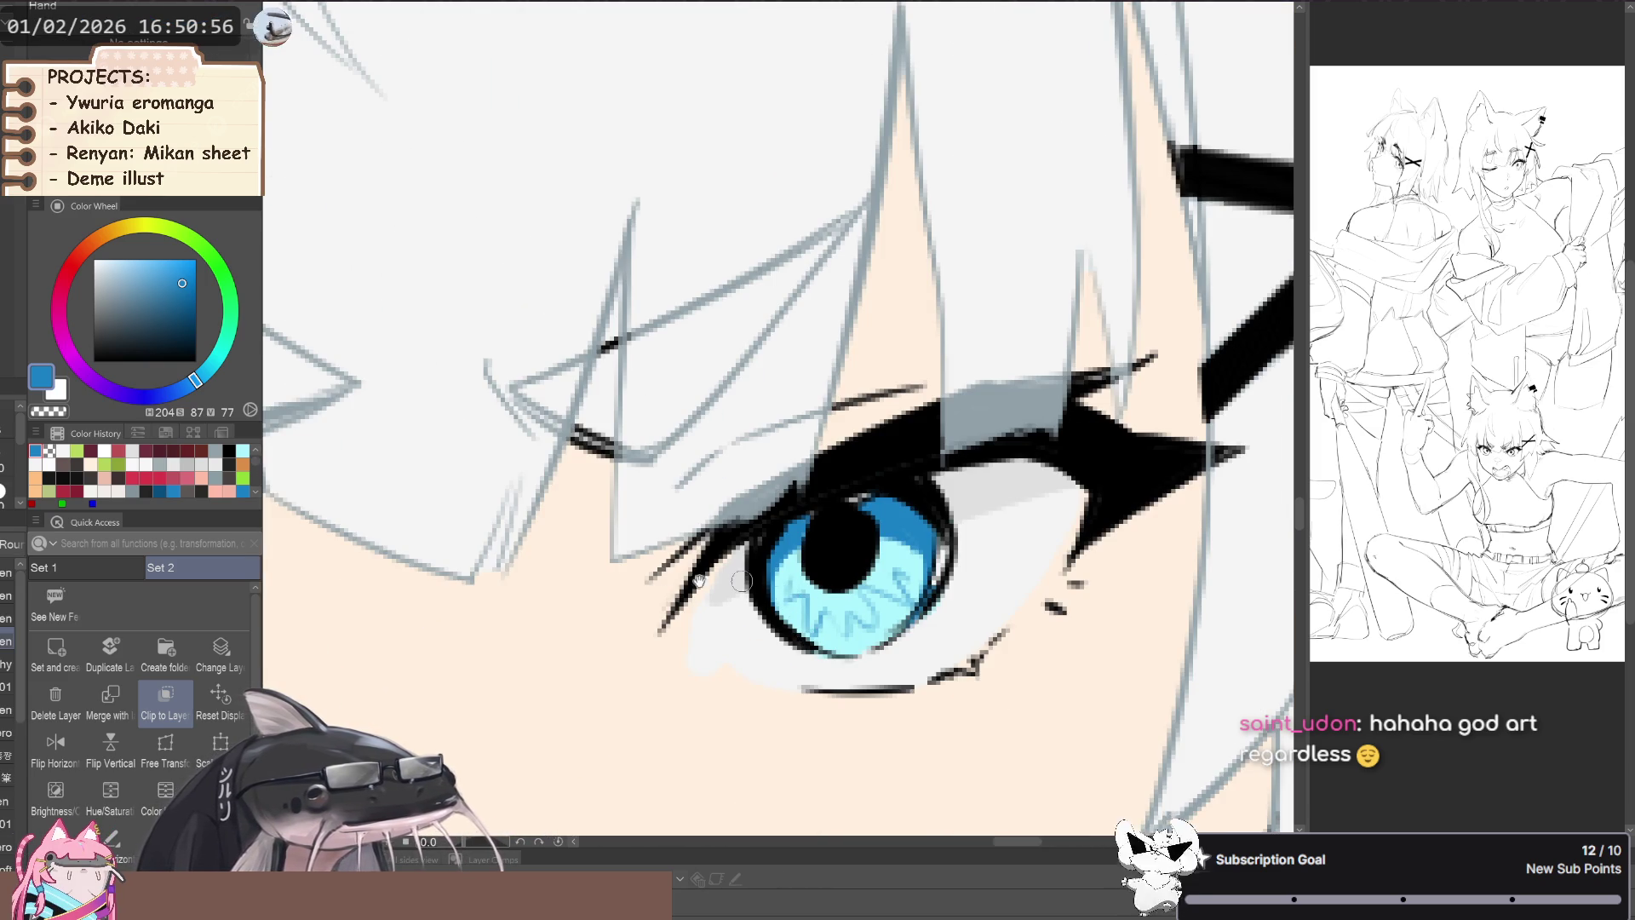
scroll(742, 582, down, 2)
scroll(479, 526, down, 4)
scroll(621, 476, up, 3)
scroll(774, 716, up, 3)
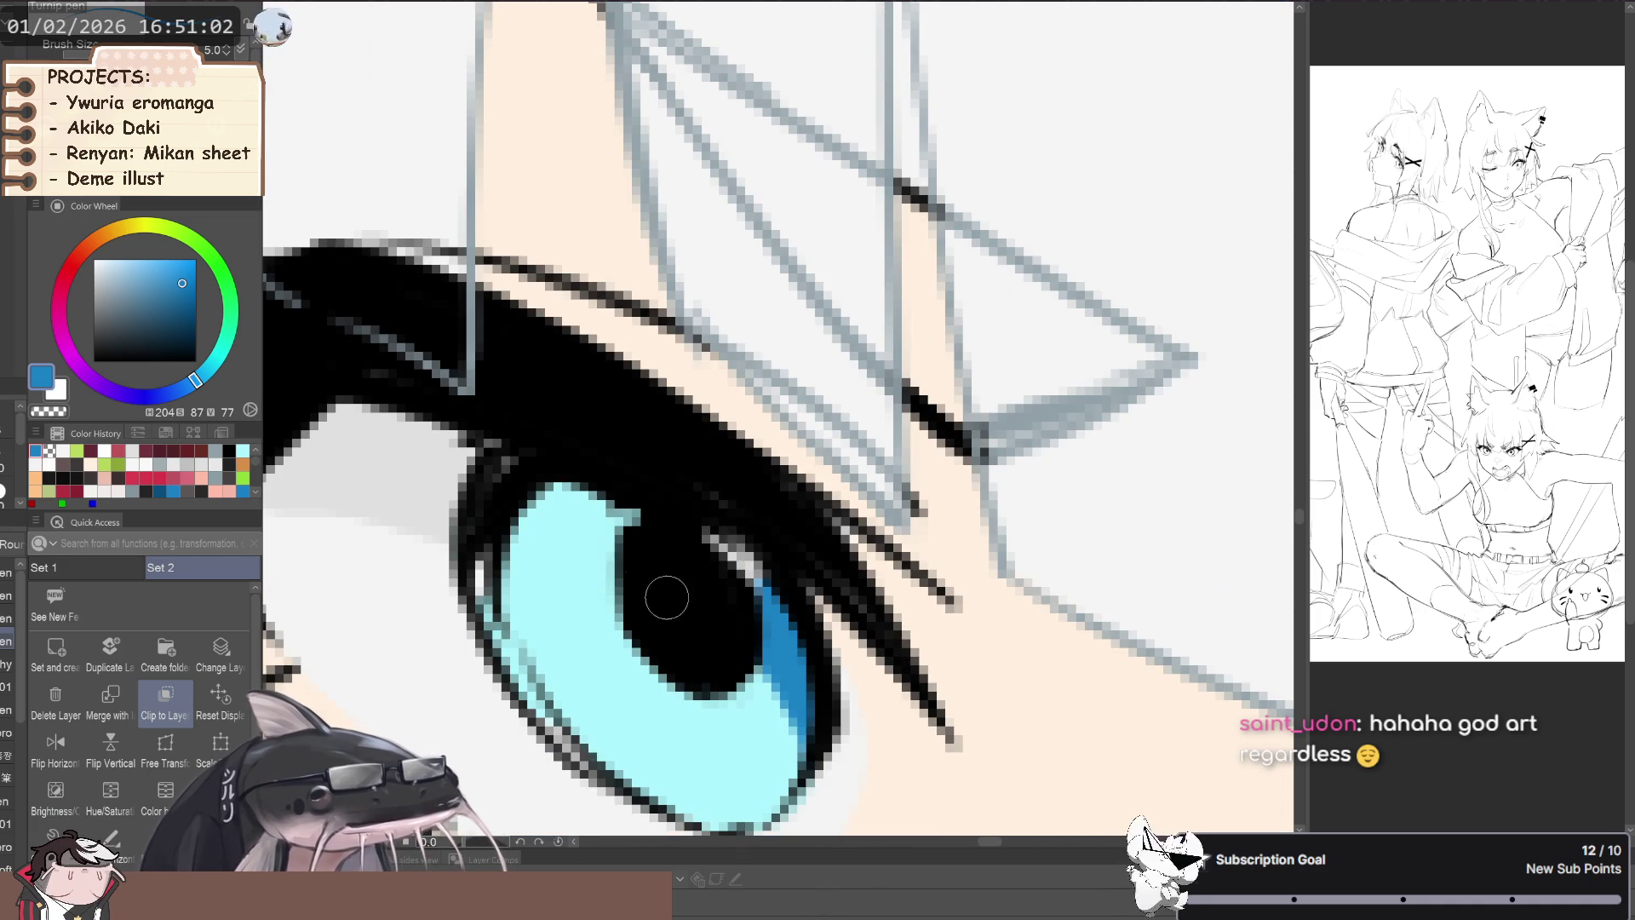
drag(615, 552, 509, 562)
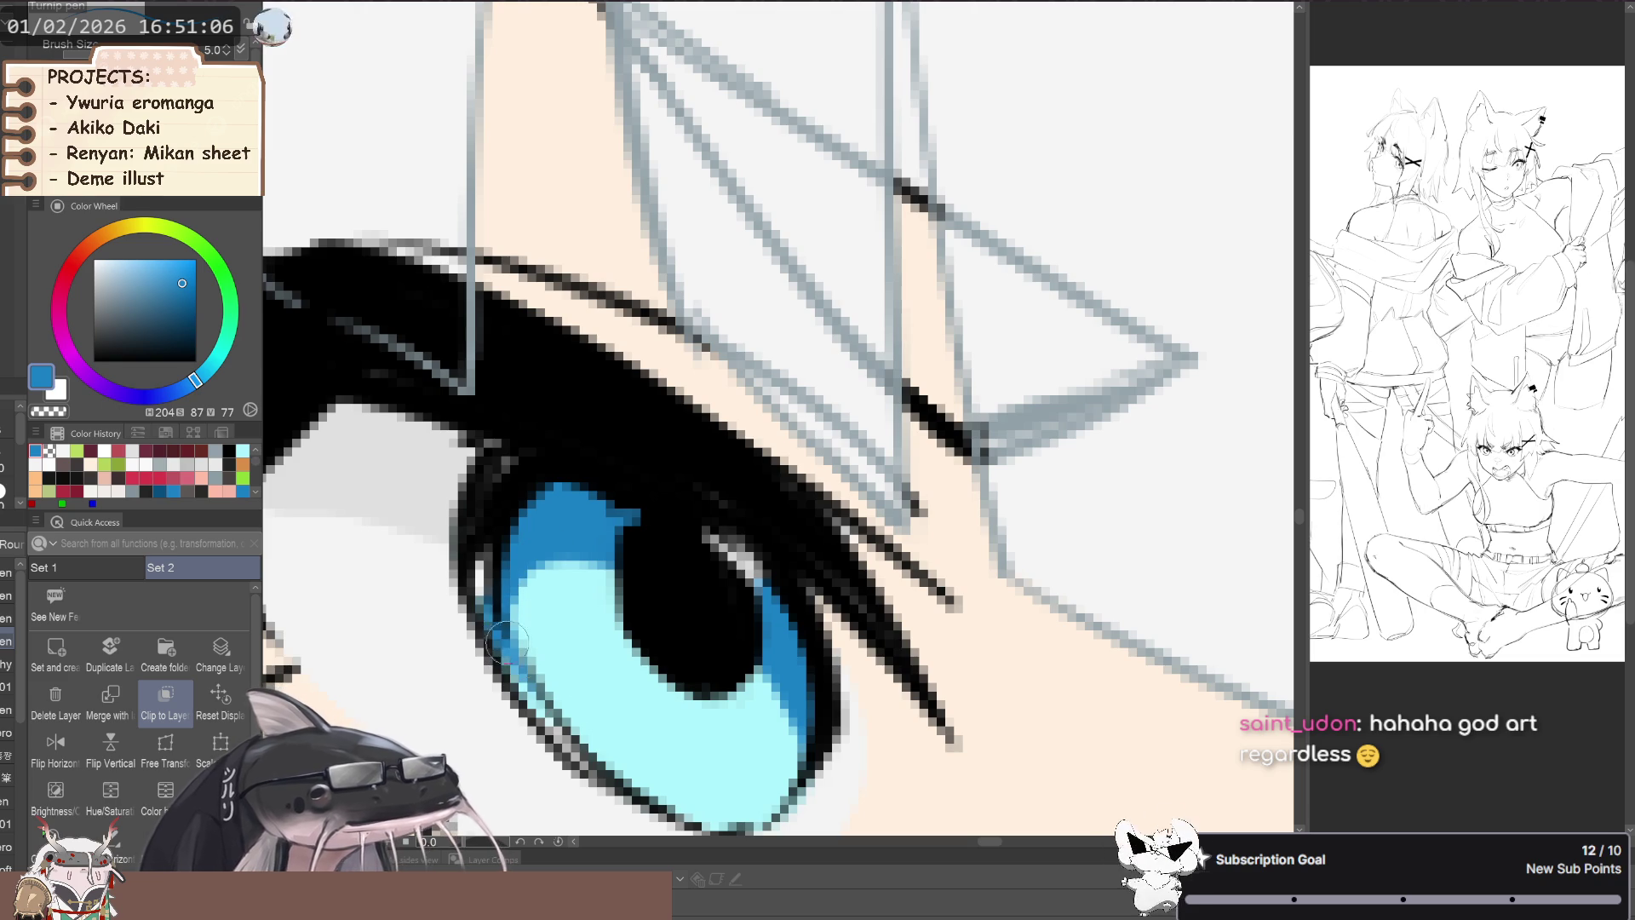
- Add a thin blue line down the iris and a short stroke on the lower iris
drag(480, 612, 374, 358)
scroll(680, 684, down, 2)
scroll(680, 684, up, 2)
drag(682, 634, 700, 712)
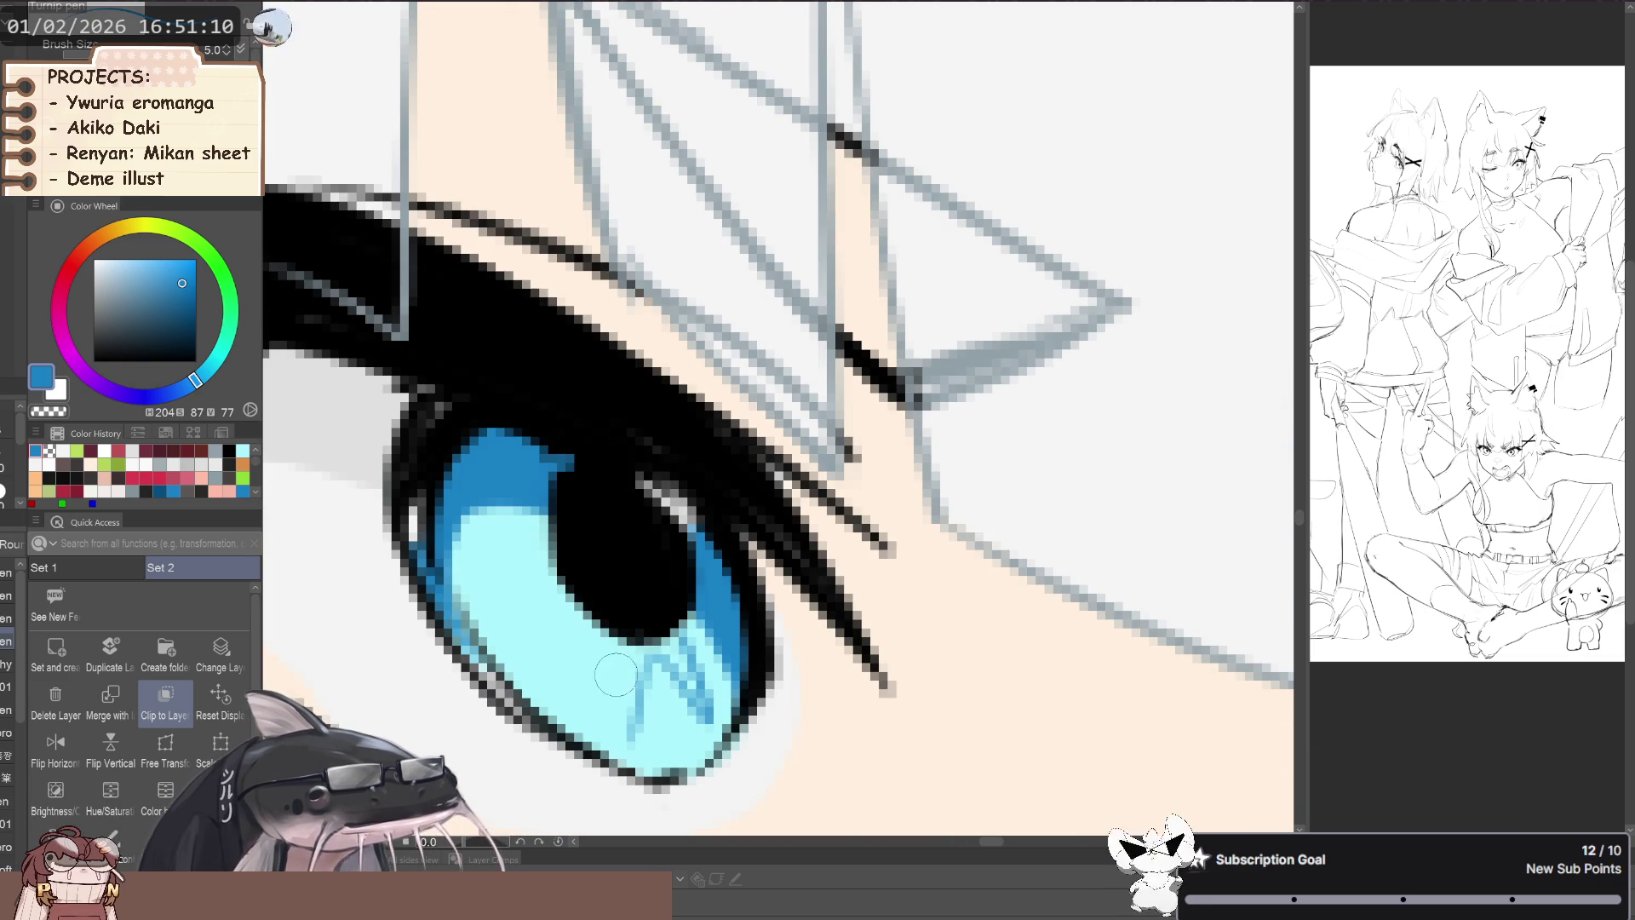
scroll(451, 573, down, 3)
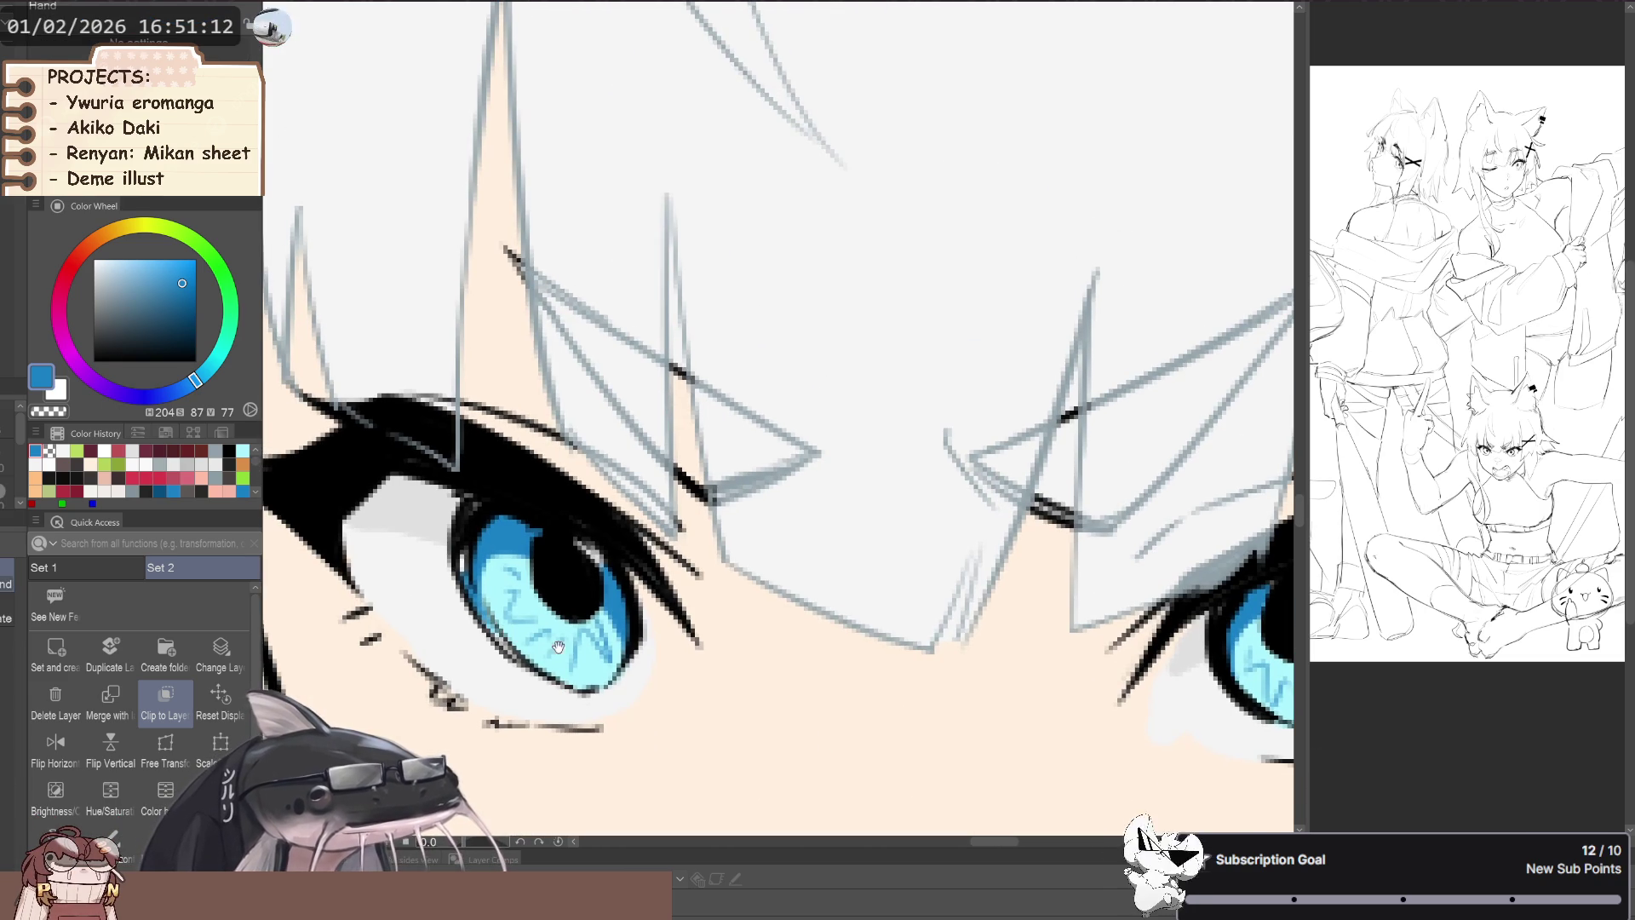
drag(582, 684, 573, 685)
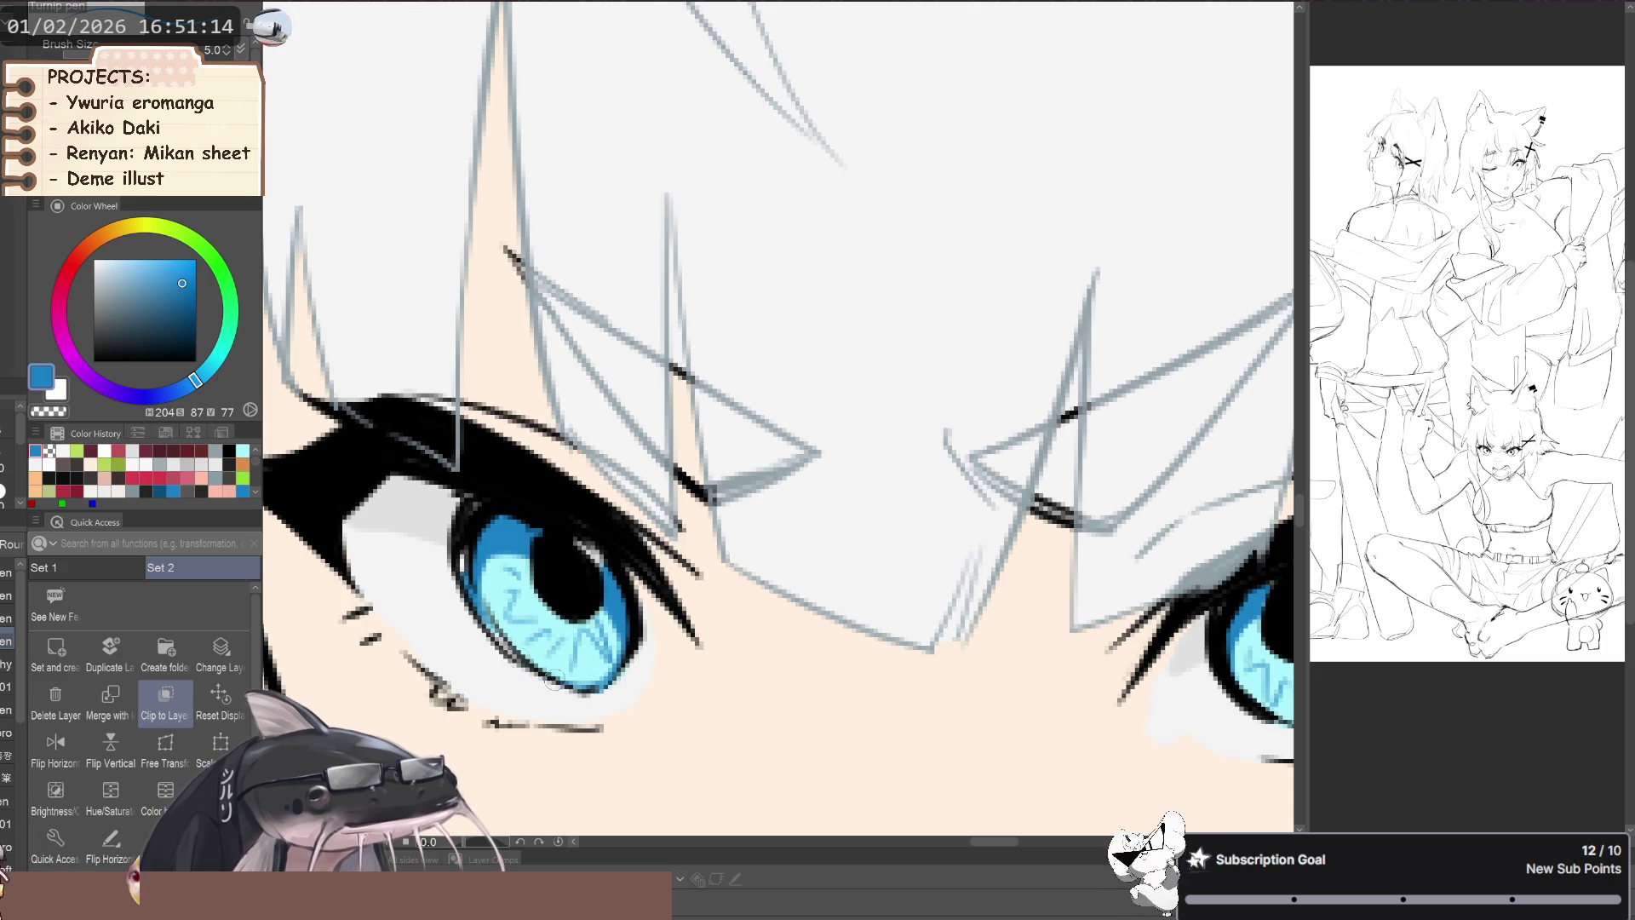
scroll(461, 561, down, 3)
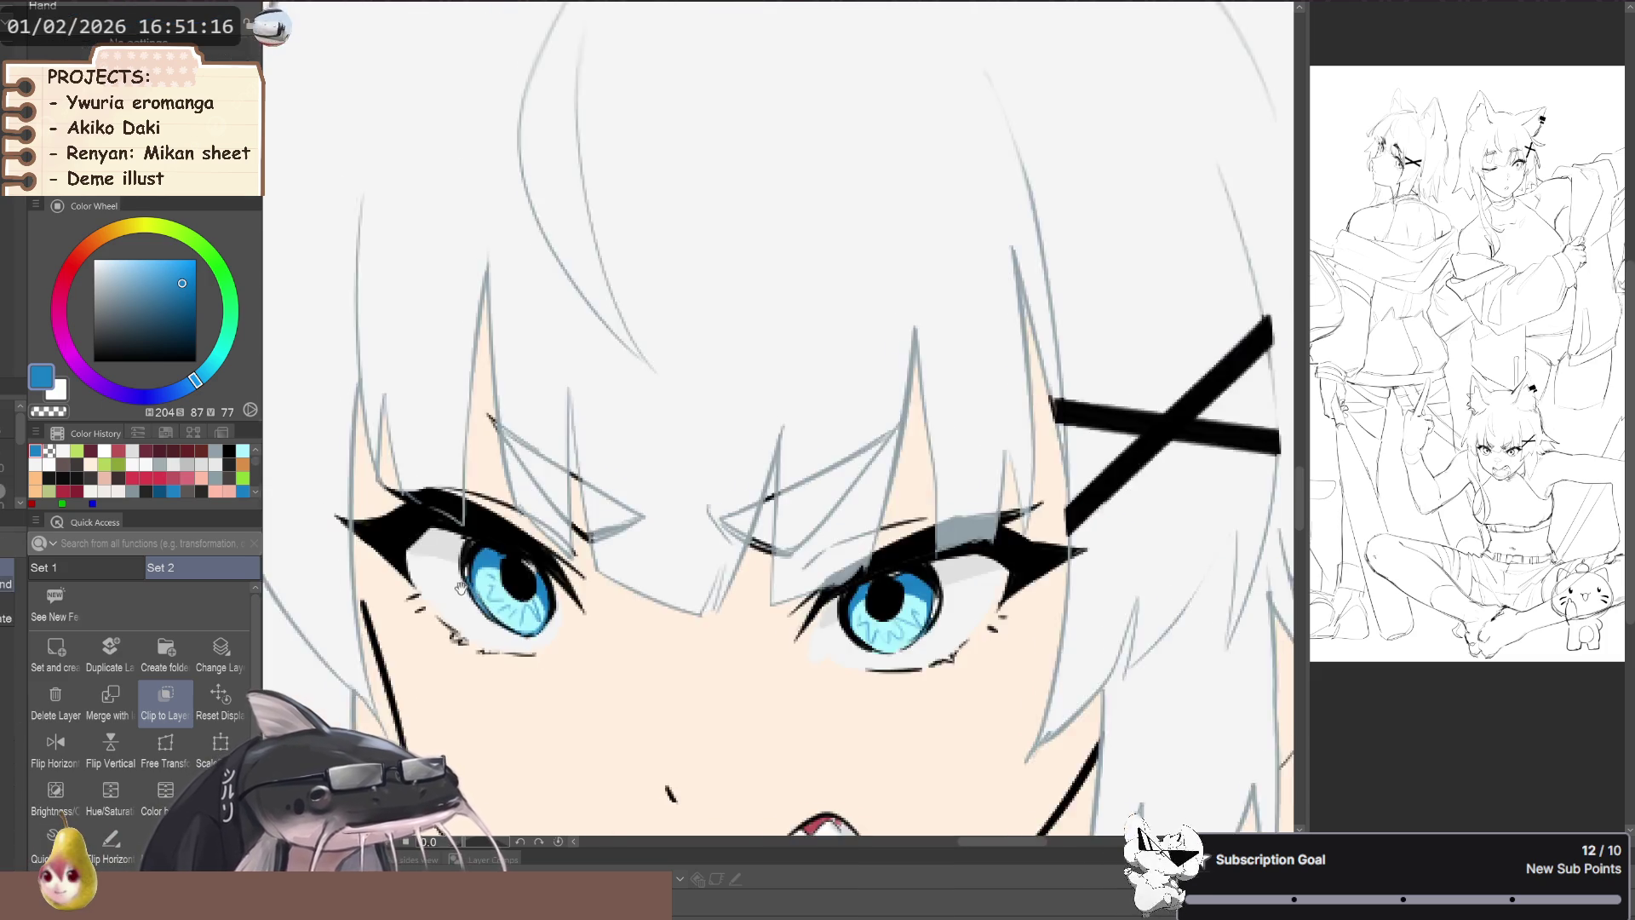
scroll(462, 571, down, 2)
scroll(464, 588, down, 2)
scroll(464, 594, down, 3)
scroll(465, 594, down, 2)
scroll(460, 593, down, 2)
scroll(453, 594, down, 2)
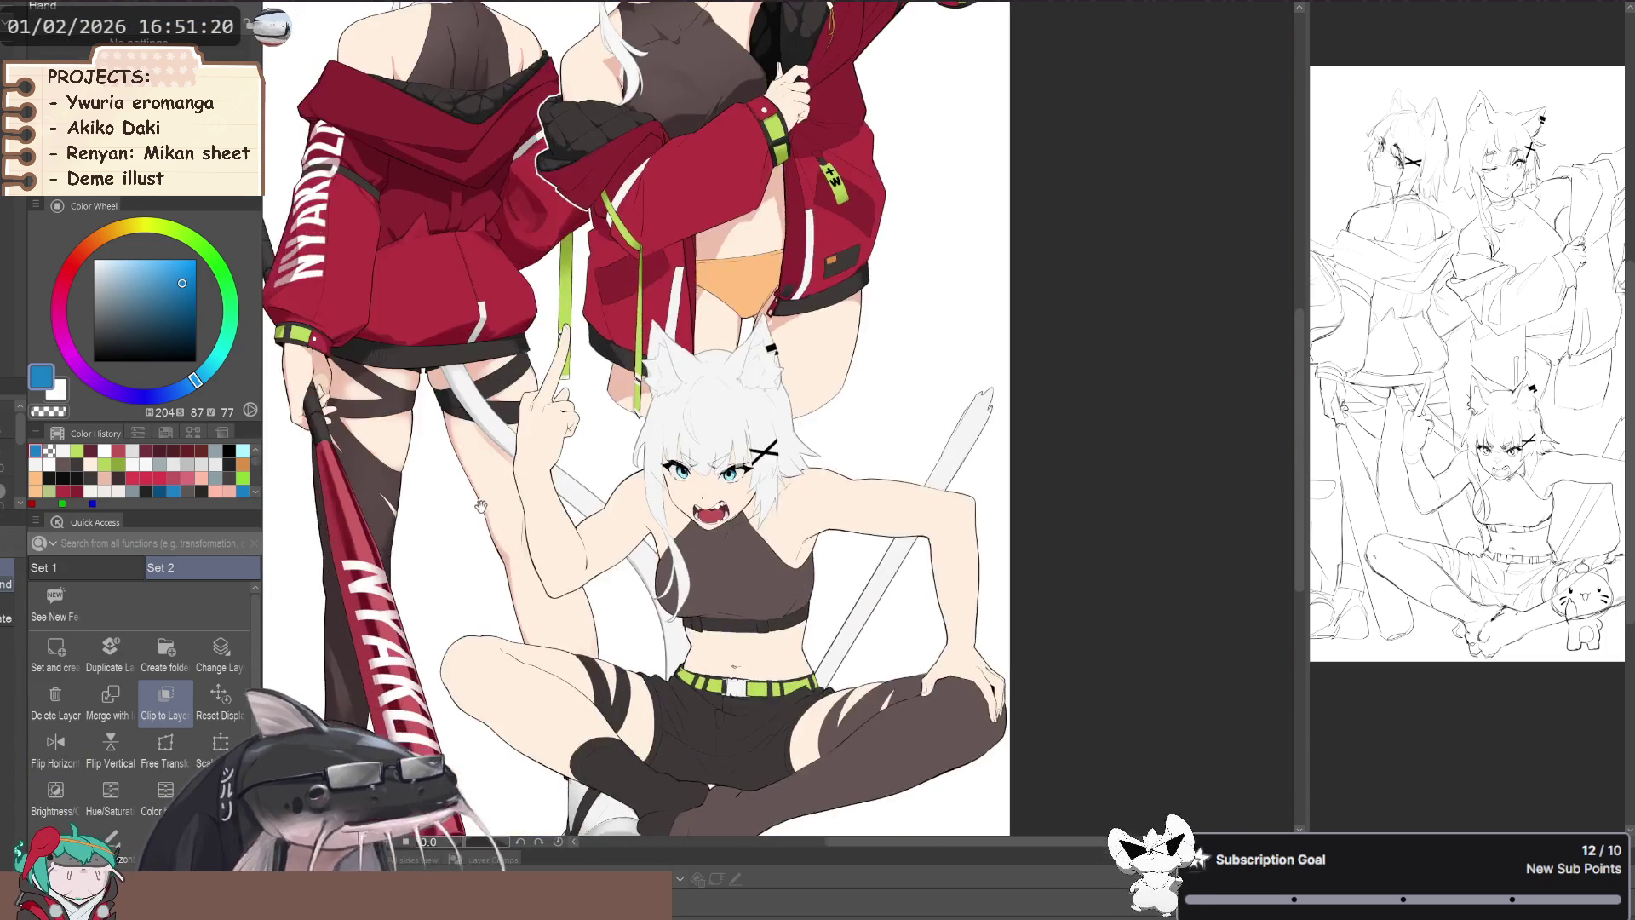
- Mirror the canvas view to check the drawing, then flip it back
scroll(438, 570, down, 2)
drag(358, 555, 328, 629)
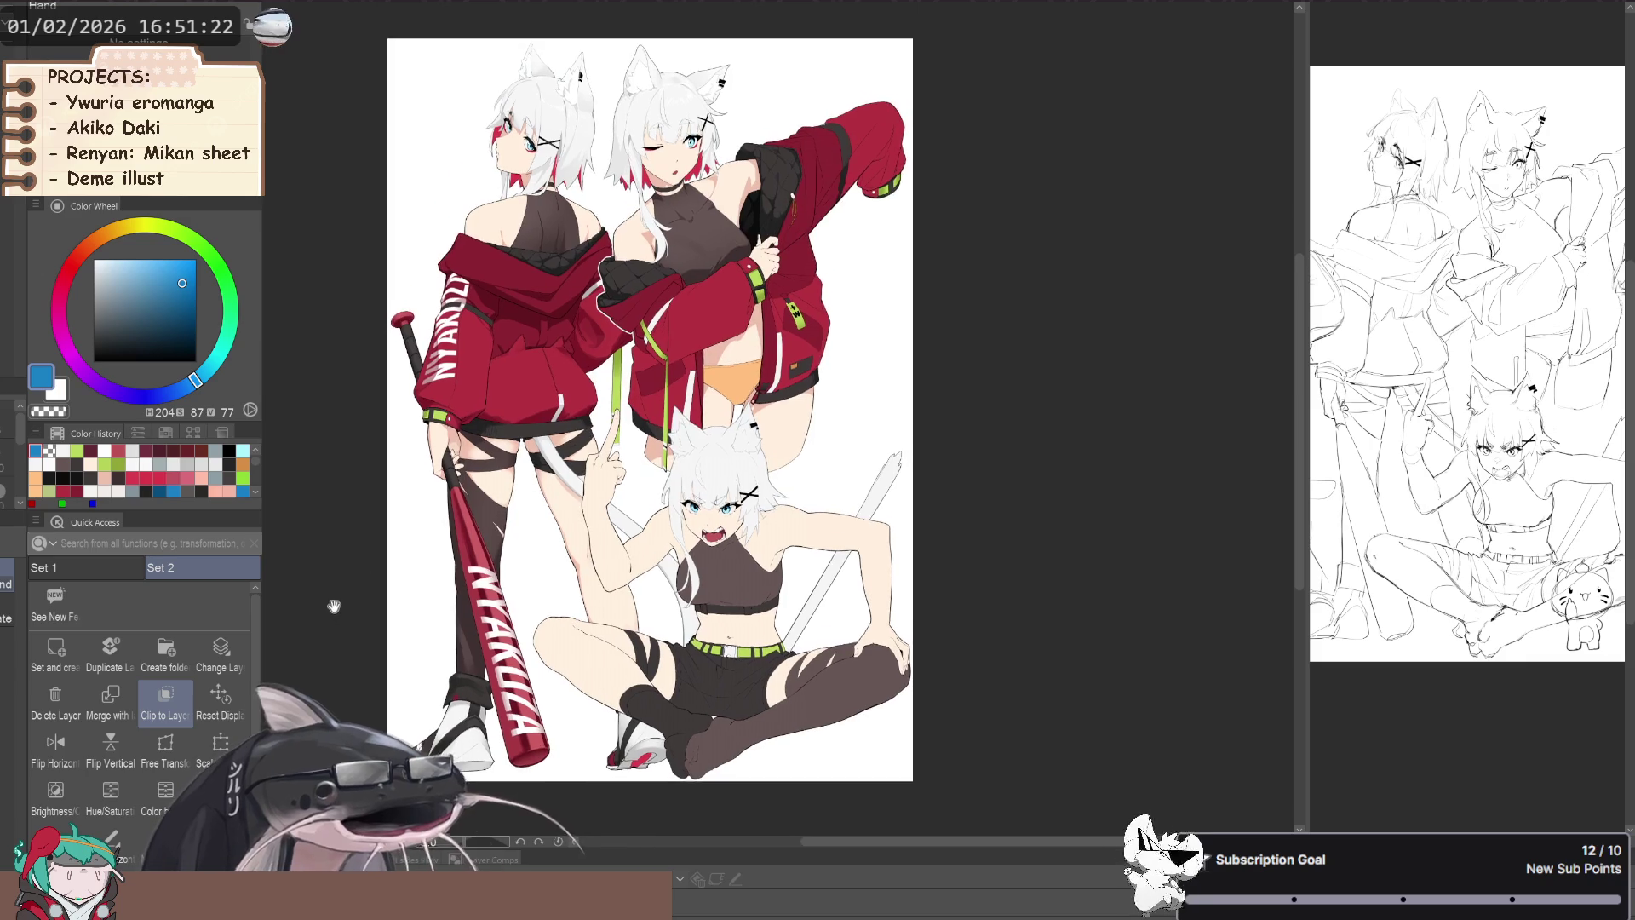
key(h)
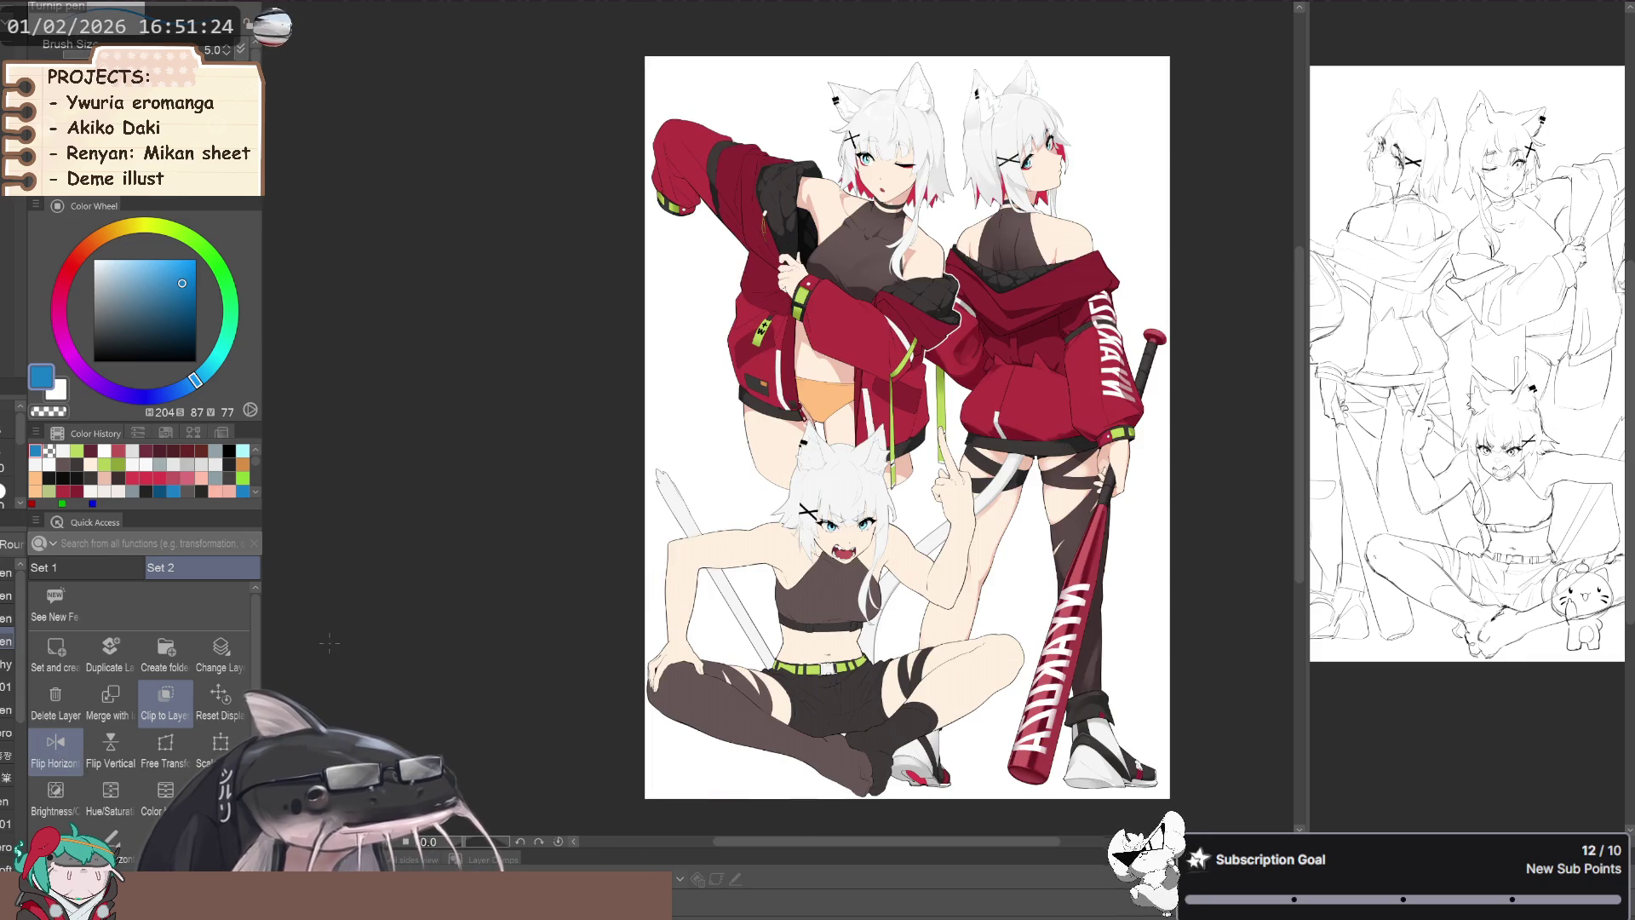
key(h)
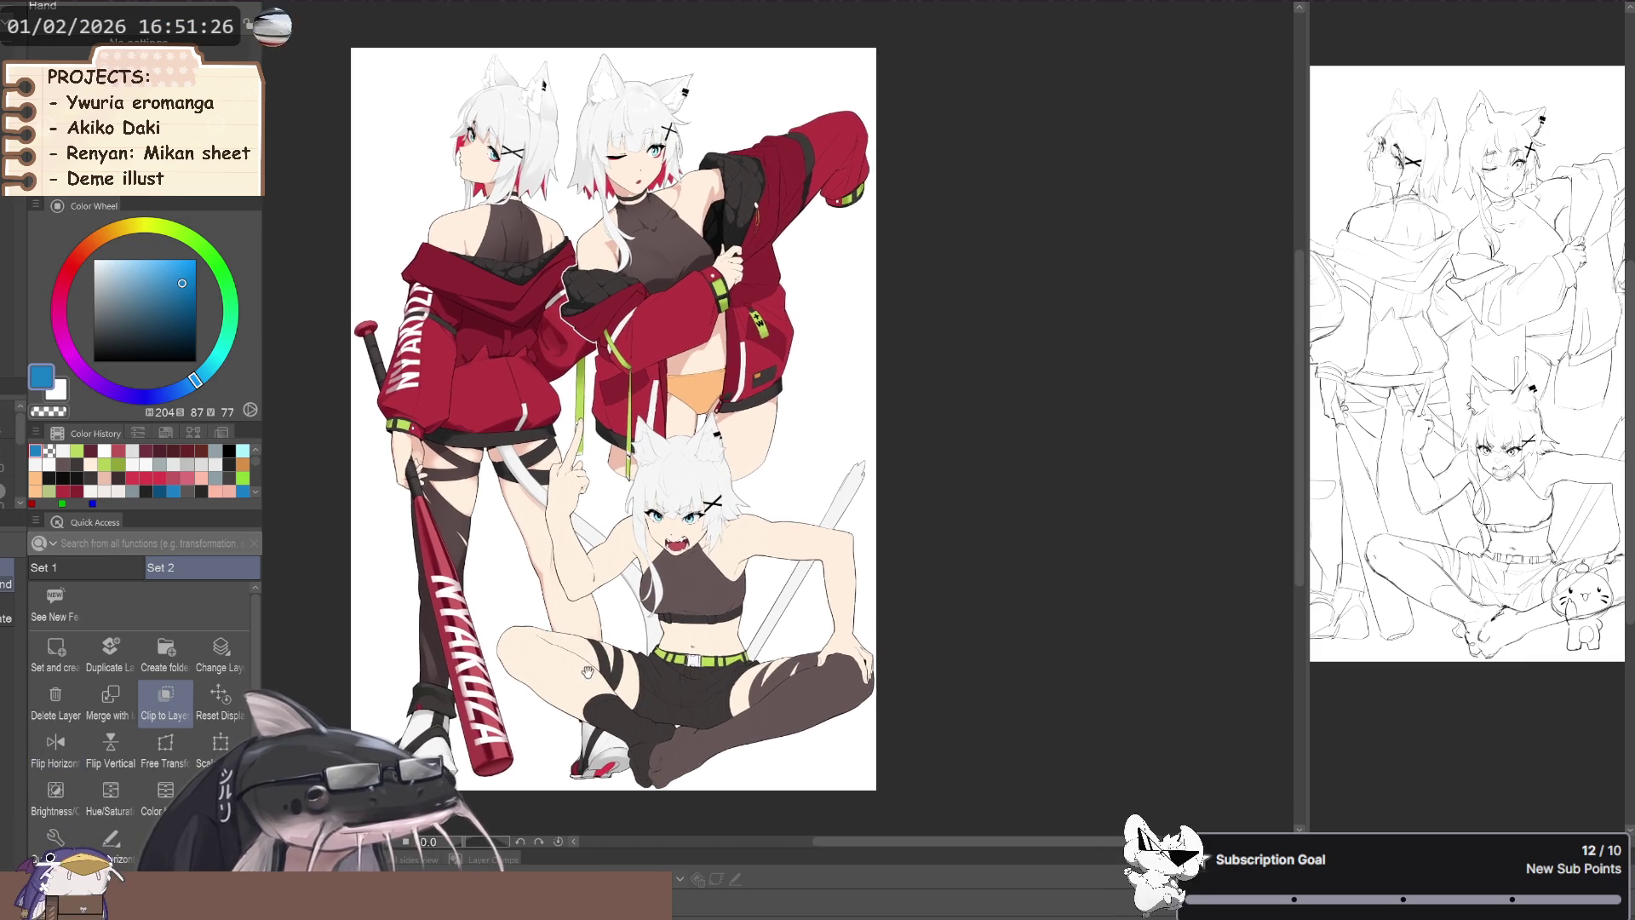
- Sample orange from the upper figure and fill the left strap tab with it
scroll(698, 696, up, 3)
scroll(698, 697, up, 2)
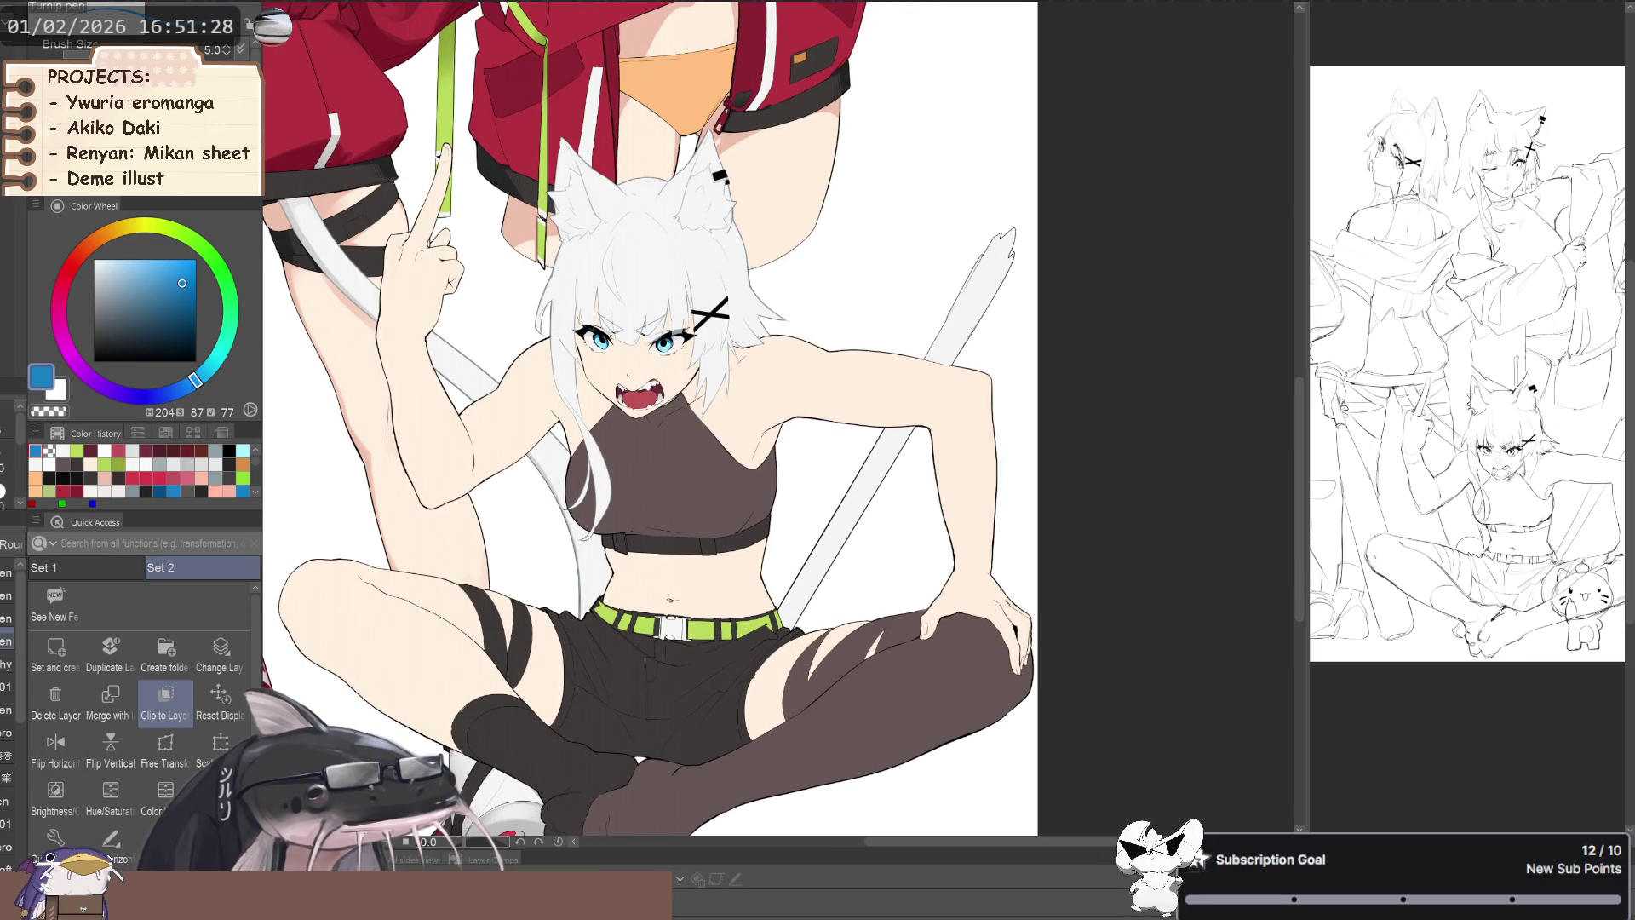
scroll(728, 718, up, 2)
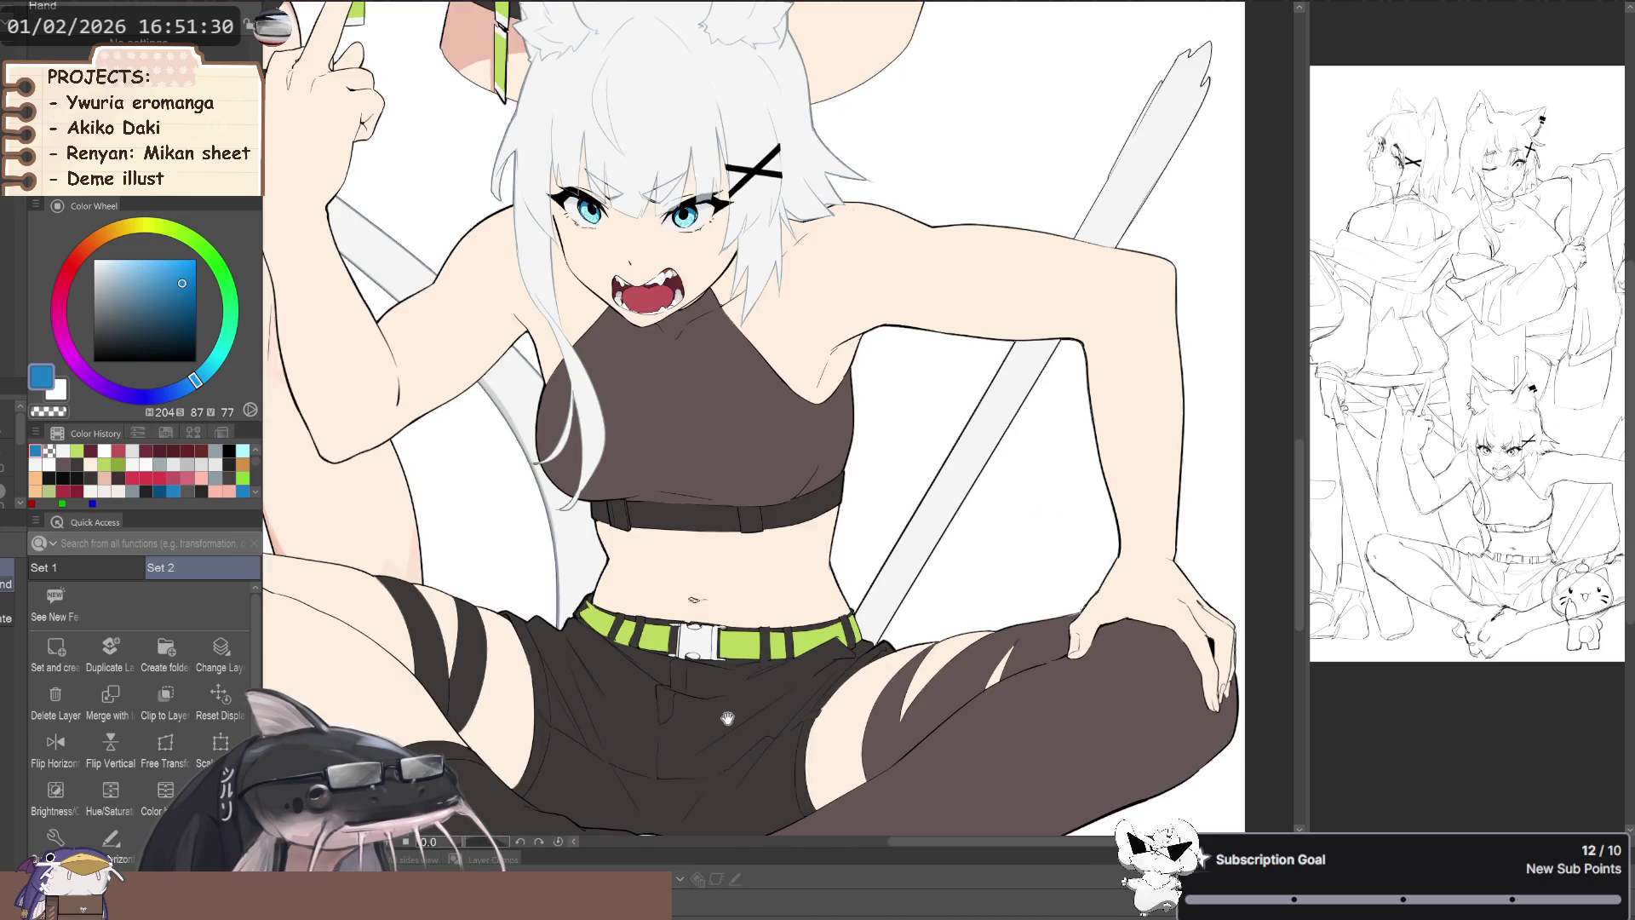
drag(727, 718, 817, 727)
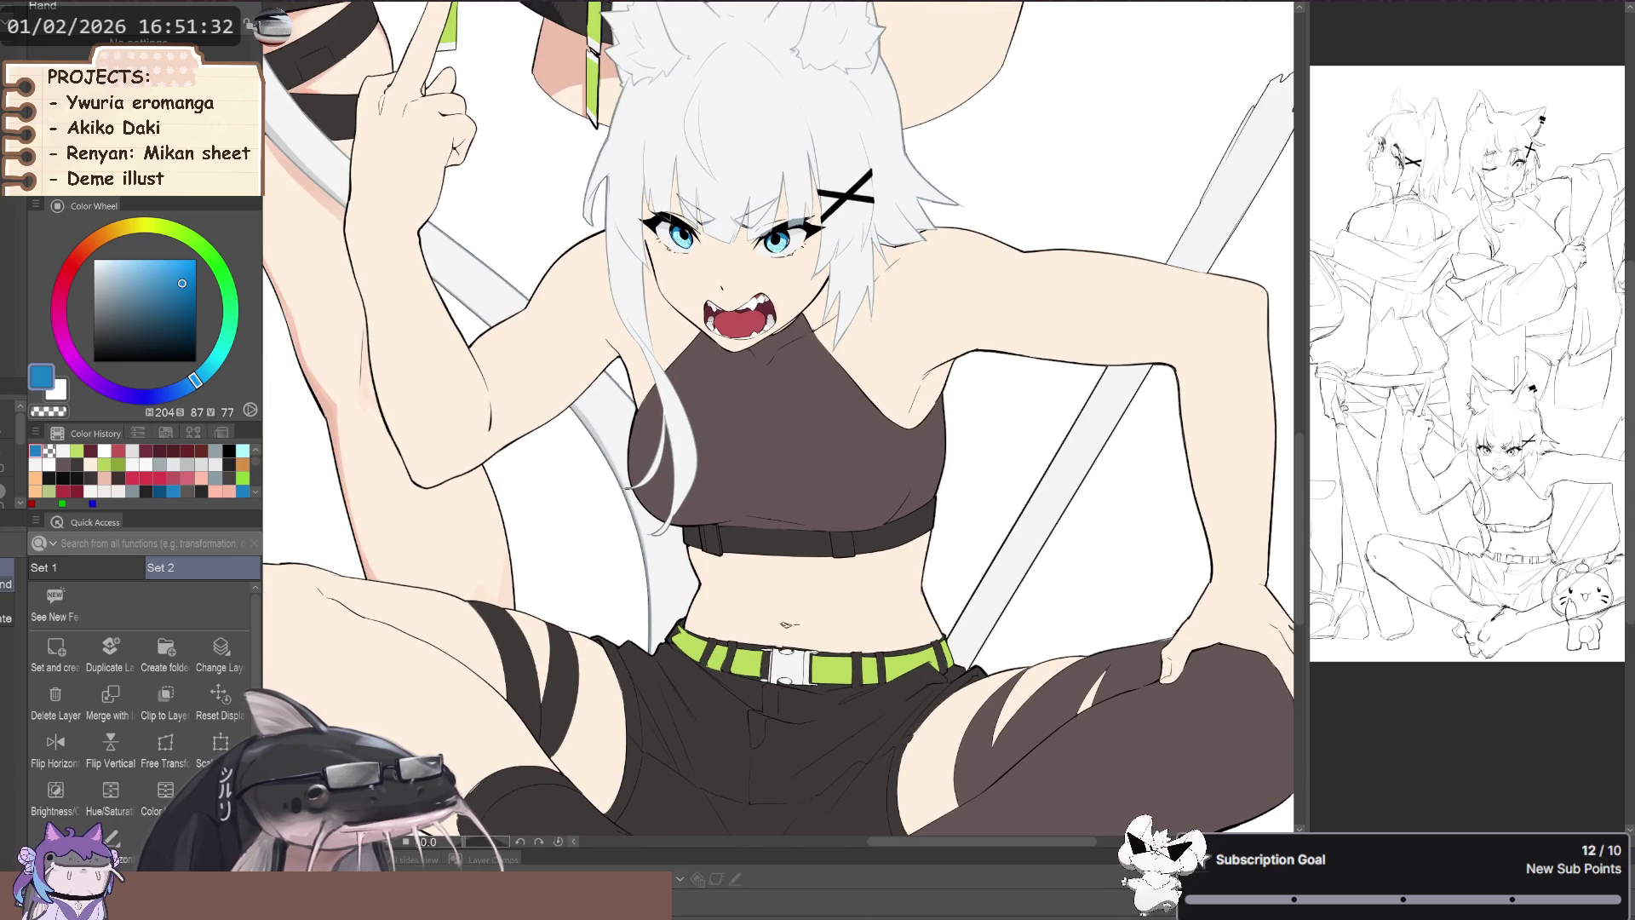
scroll(1006, 329, down, 3)
scroll(1007, 329, up, 3)
alt+click(1005, 332)
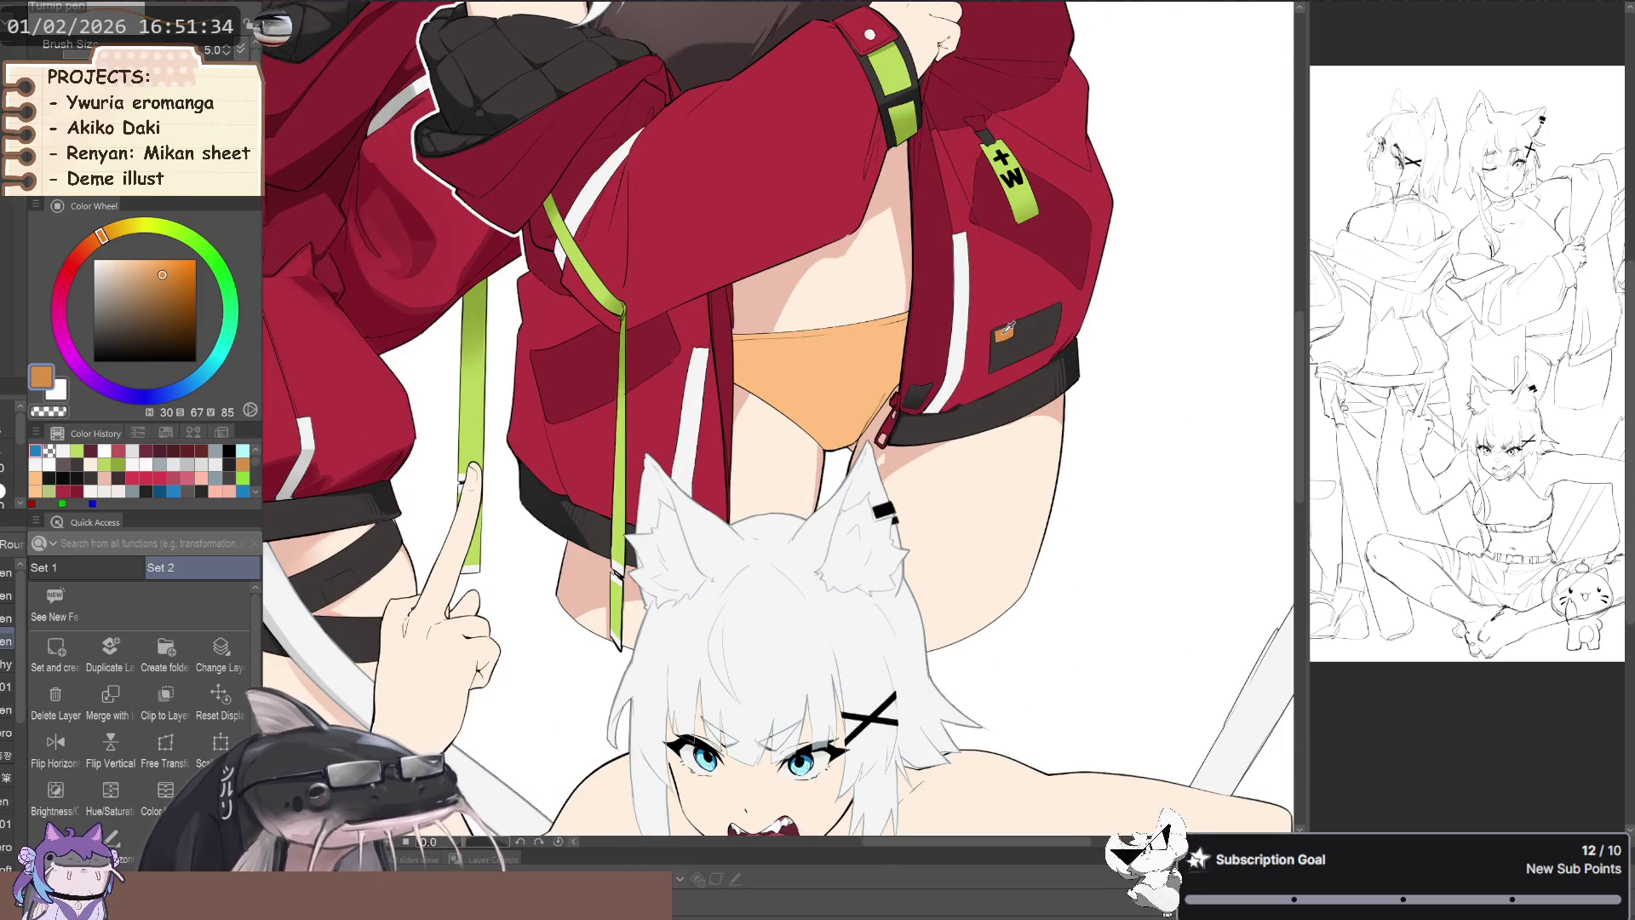
scroll(851, 469, down, 6)
scroll(733, 605, up, 3)
key(g)
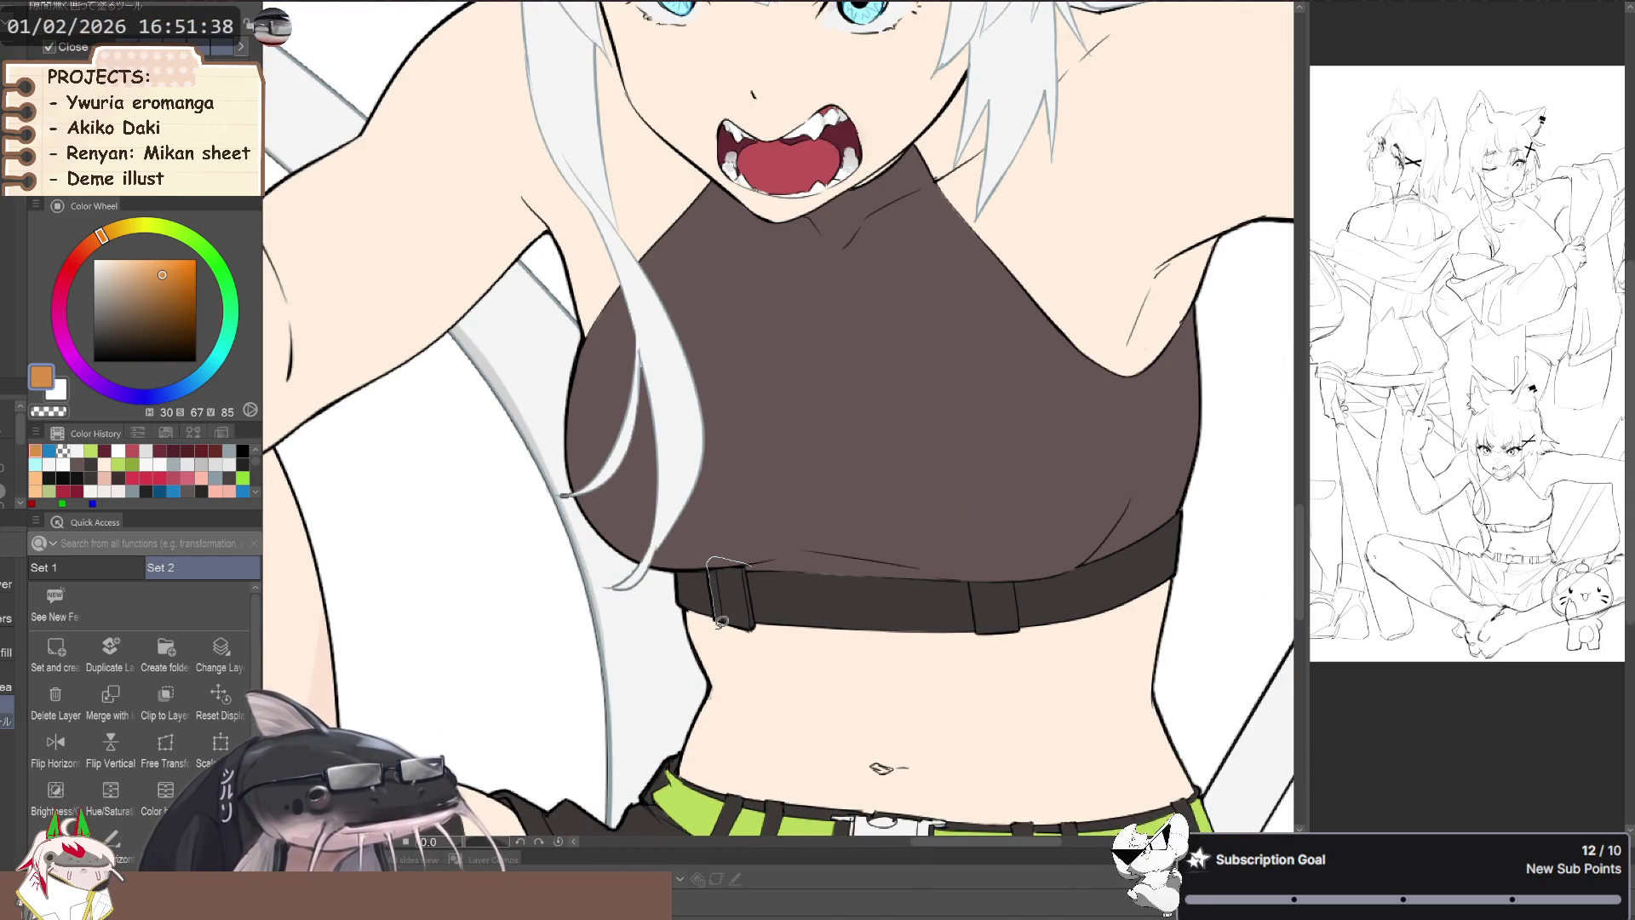
drag(721, 618, 722, 626)
- Undo the two stray light strokes beside and above the buckle
scroll(742, 562, up, 3)
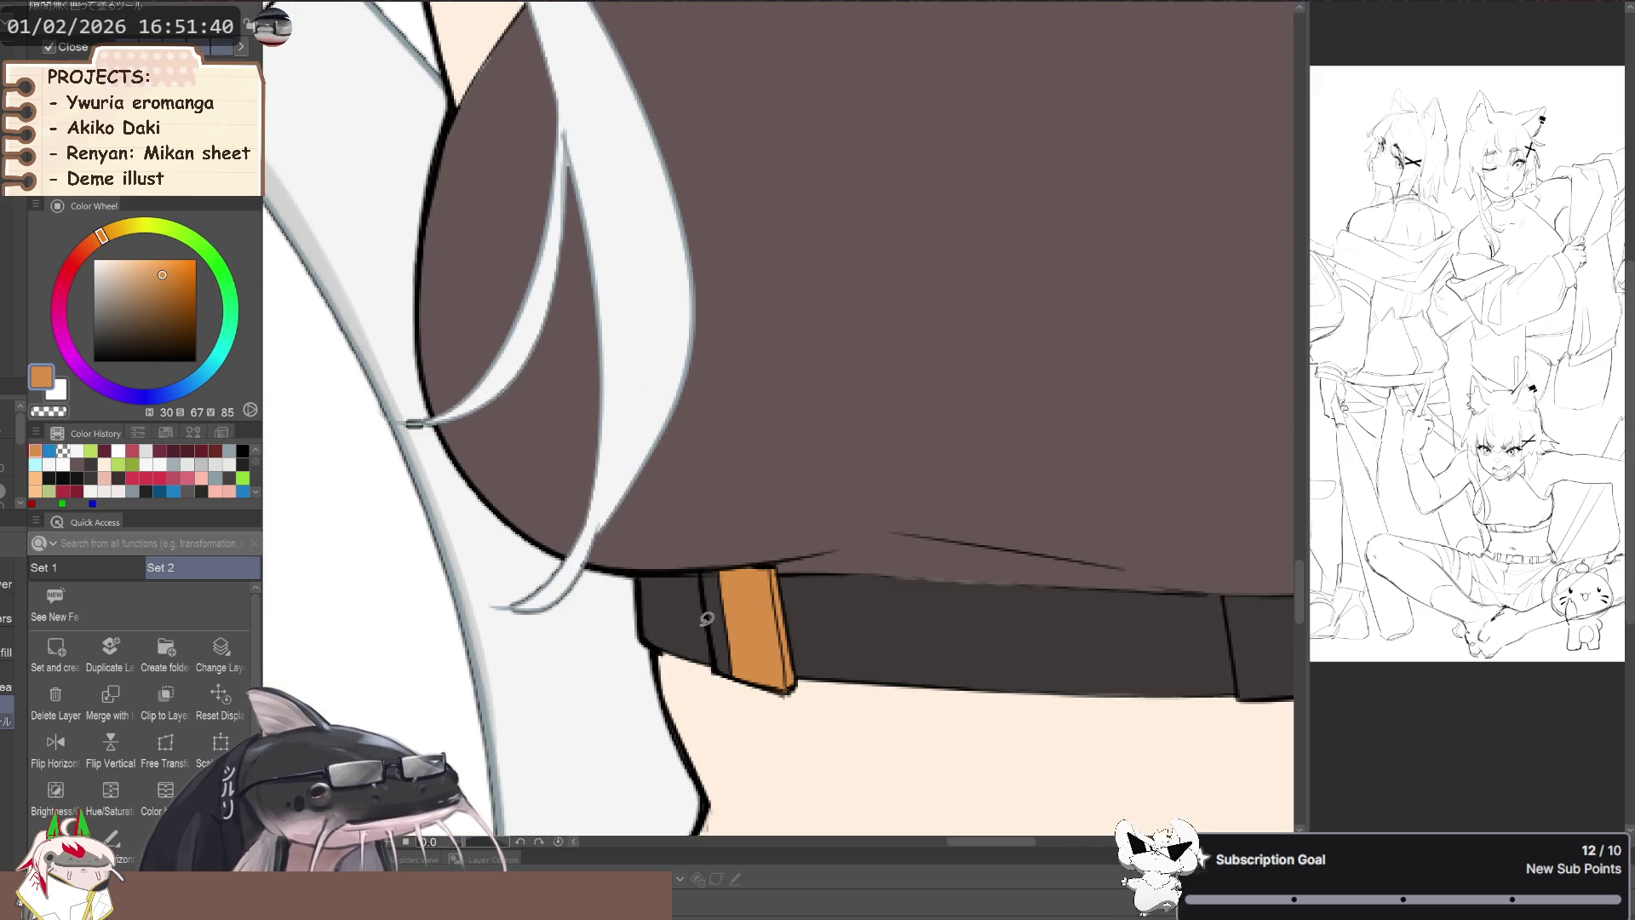
scroll(724, 634, down, 3)
scroll(737, 669, down, 3)
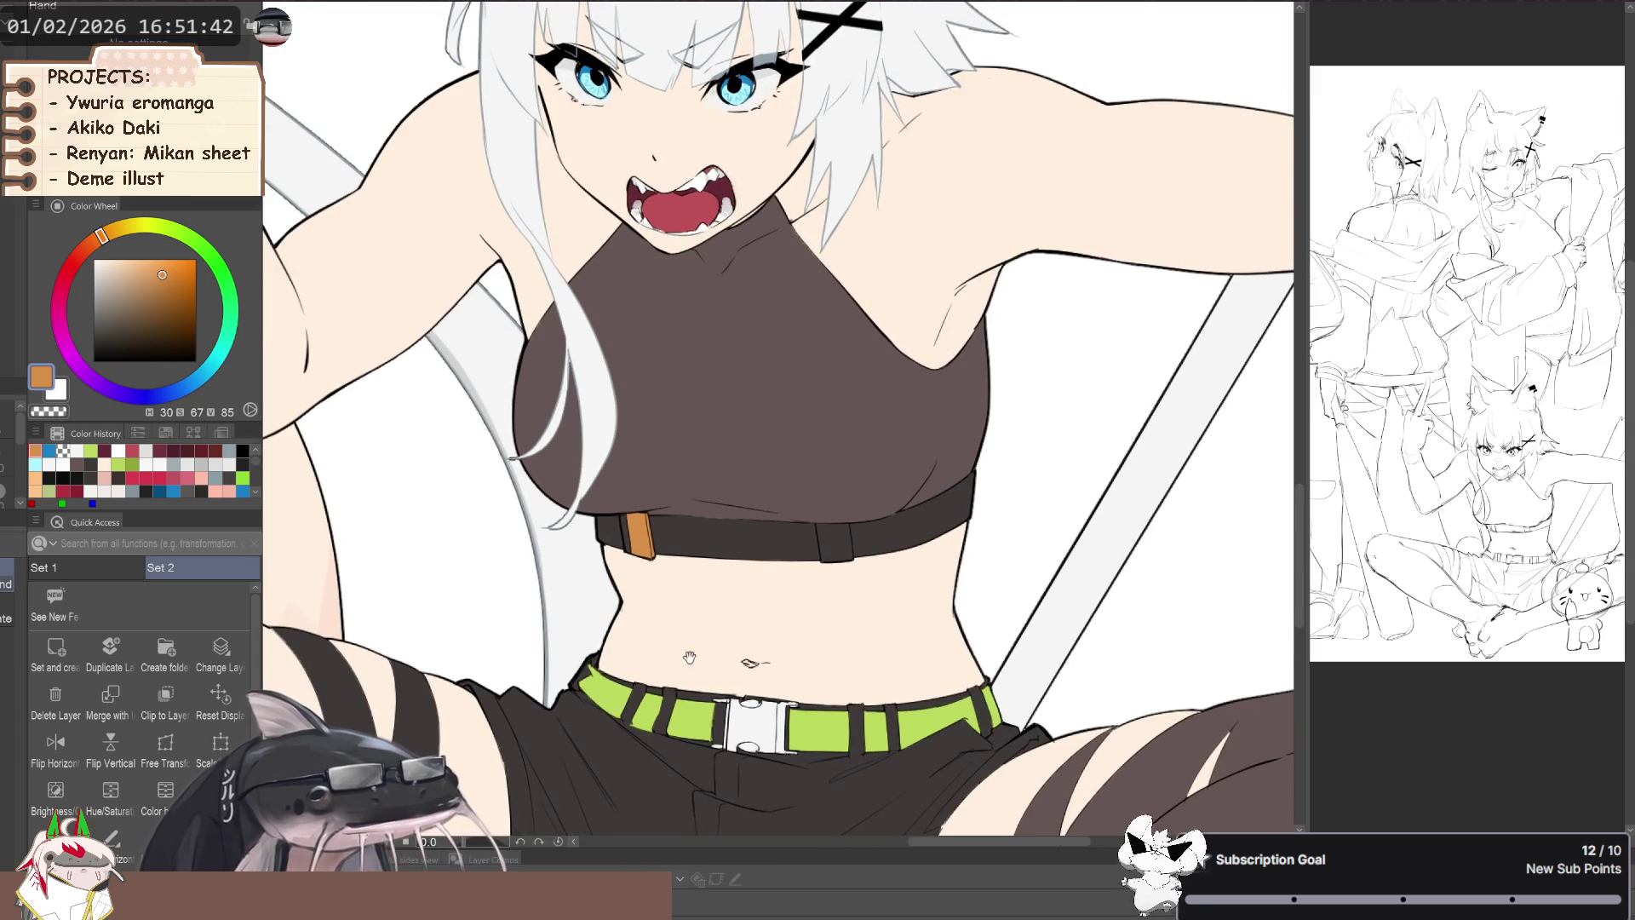
scroll(613, 494, up, 4)
key(ctrl+z)
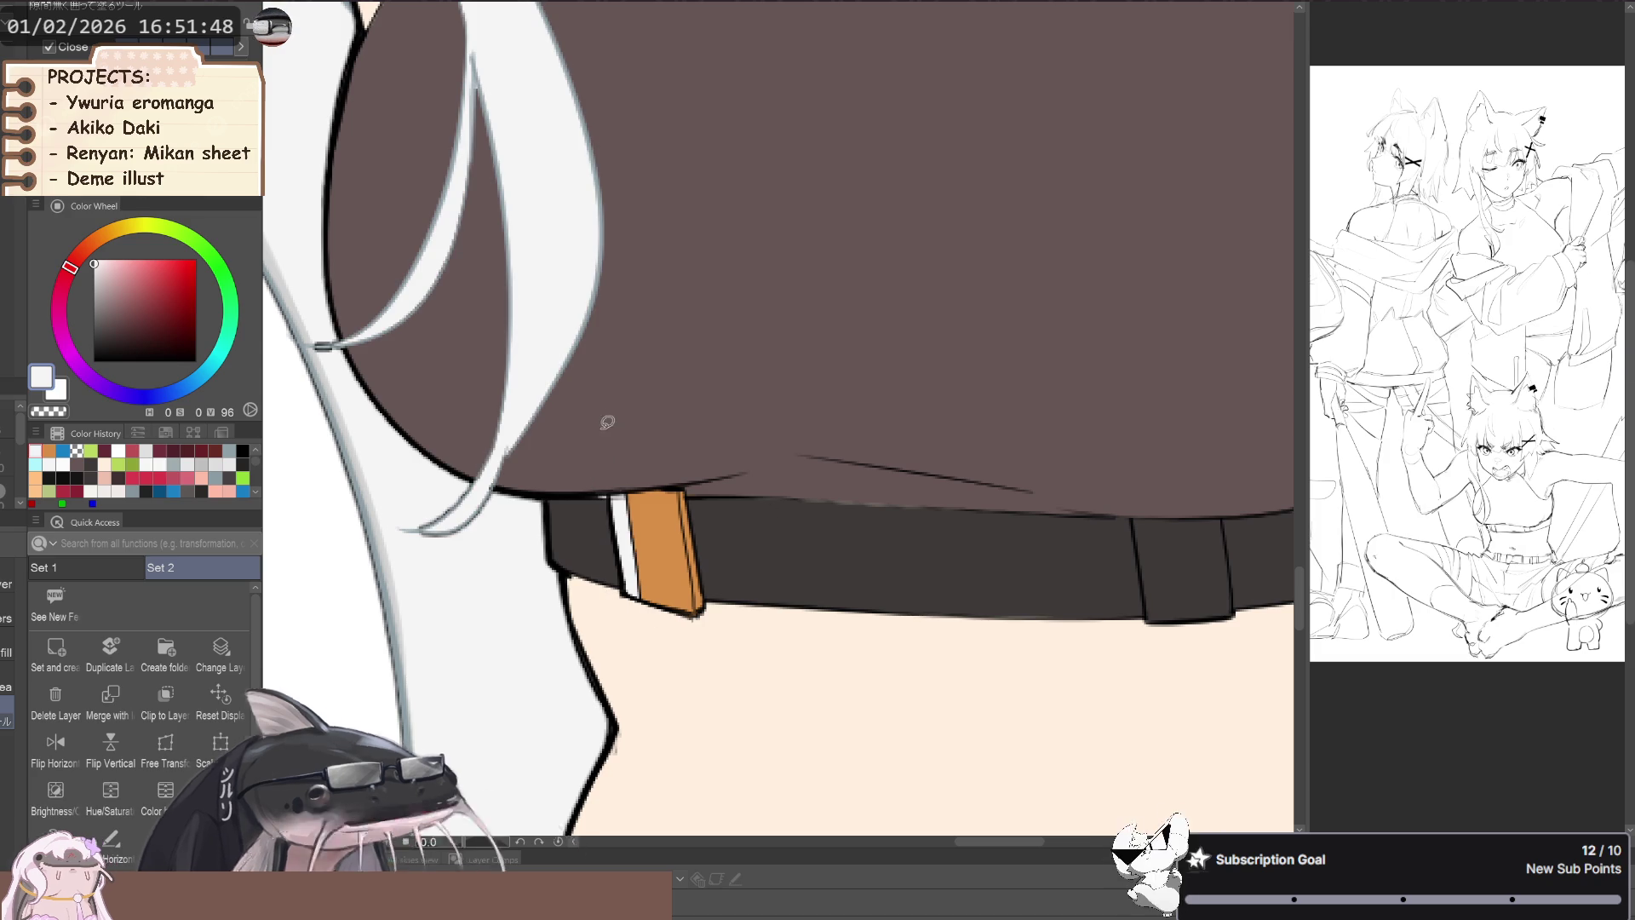
key(ctrl+z)
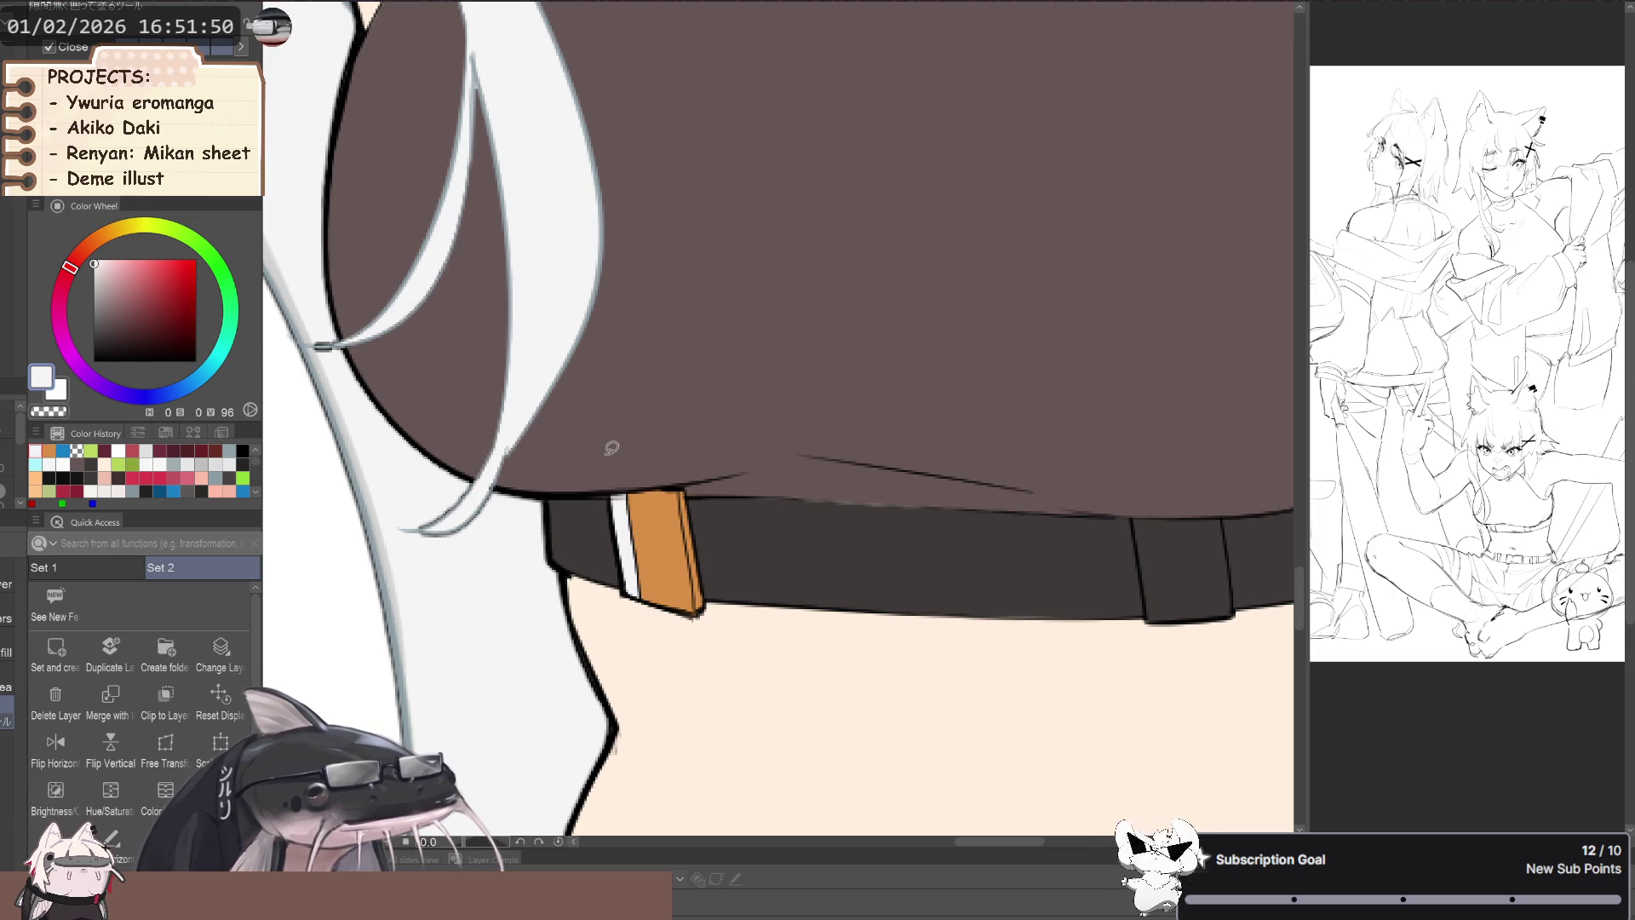
- Resample the buckle's orange, then pick the red of the jackets
scroll(640, 631, down, 3)
scroll(542, 556, up, 3)
alt+click(542, 557)
scroll(542, 556, down, 3)
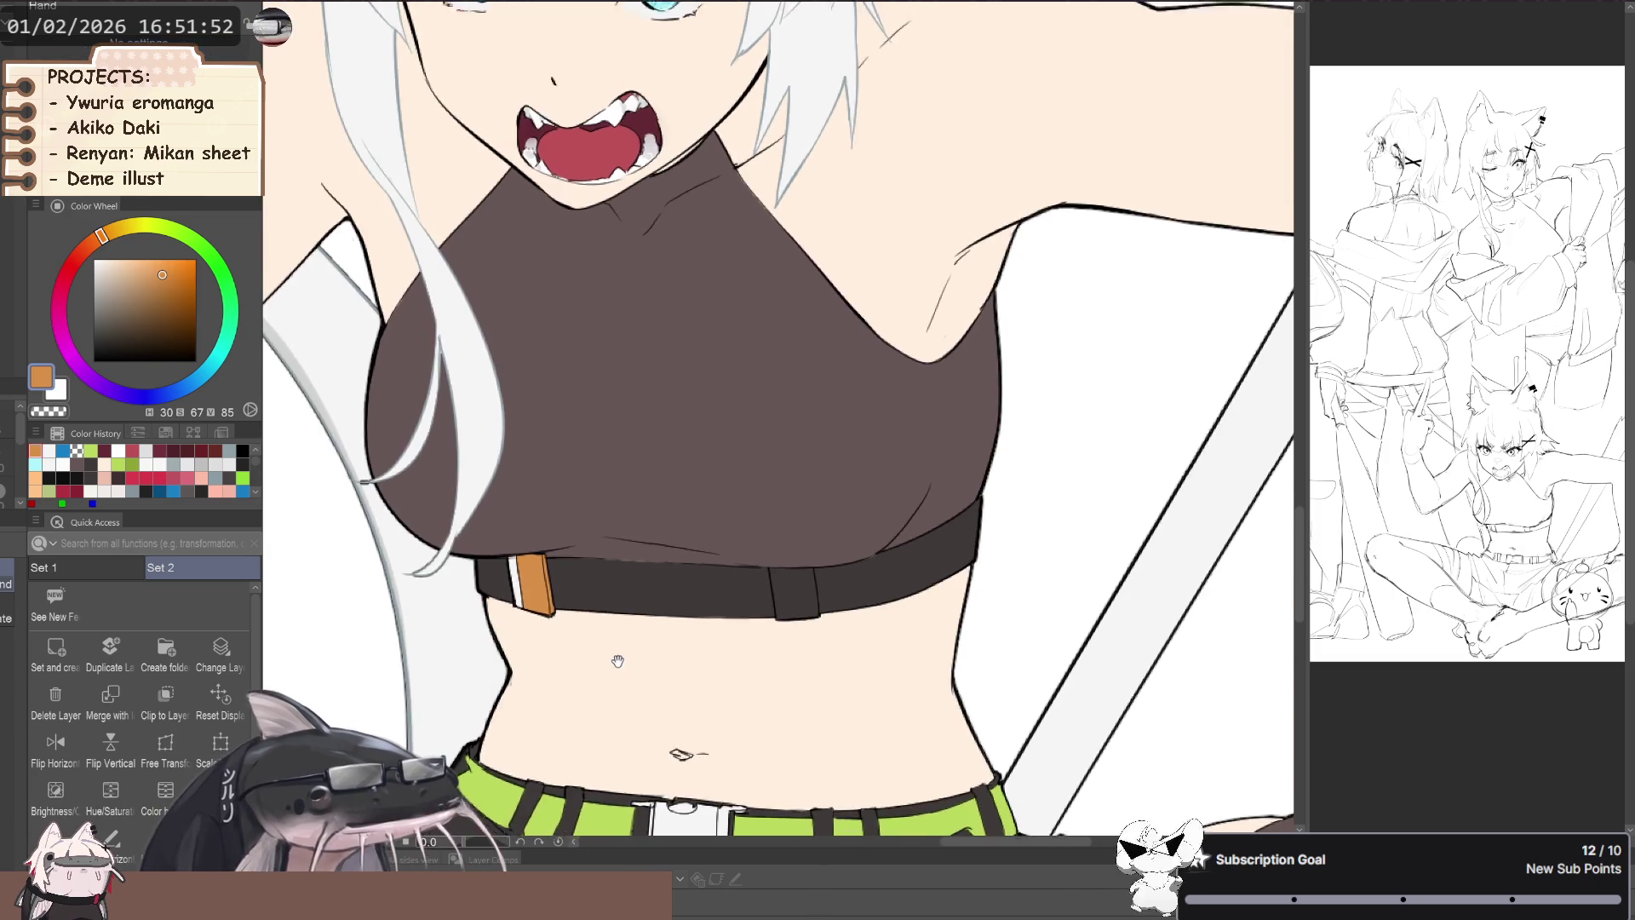
drag(1122, 800, 1111, 704)
scroll(1112, 703, down, 3)
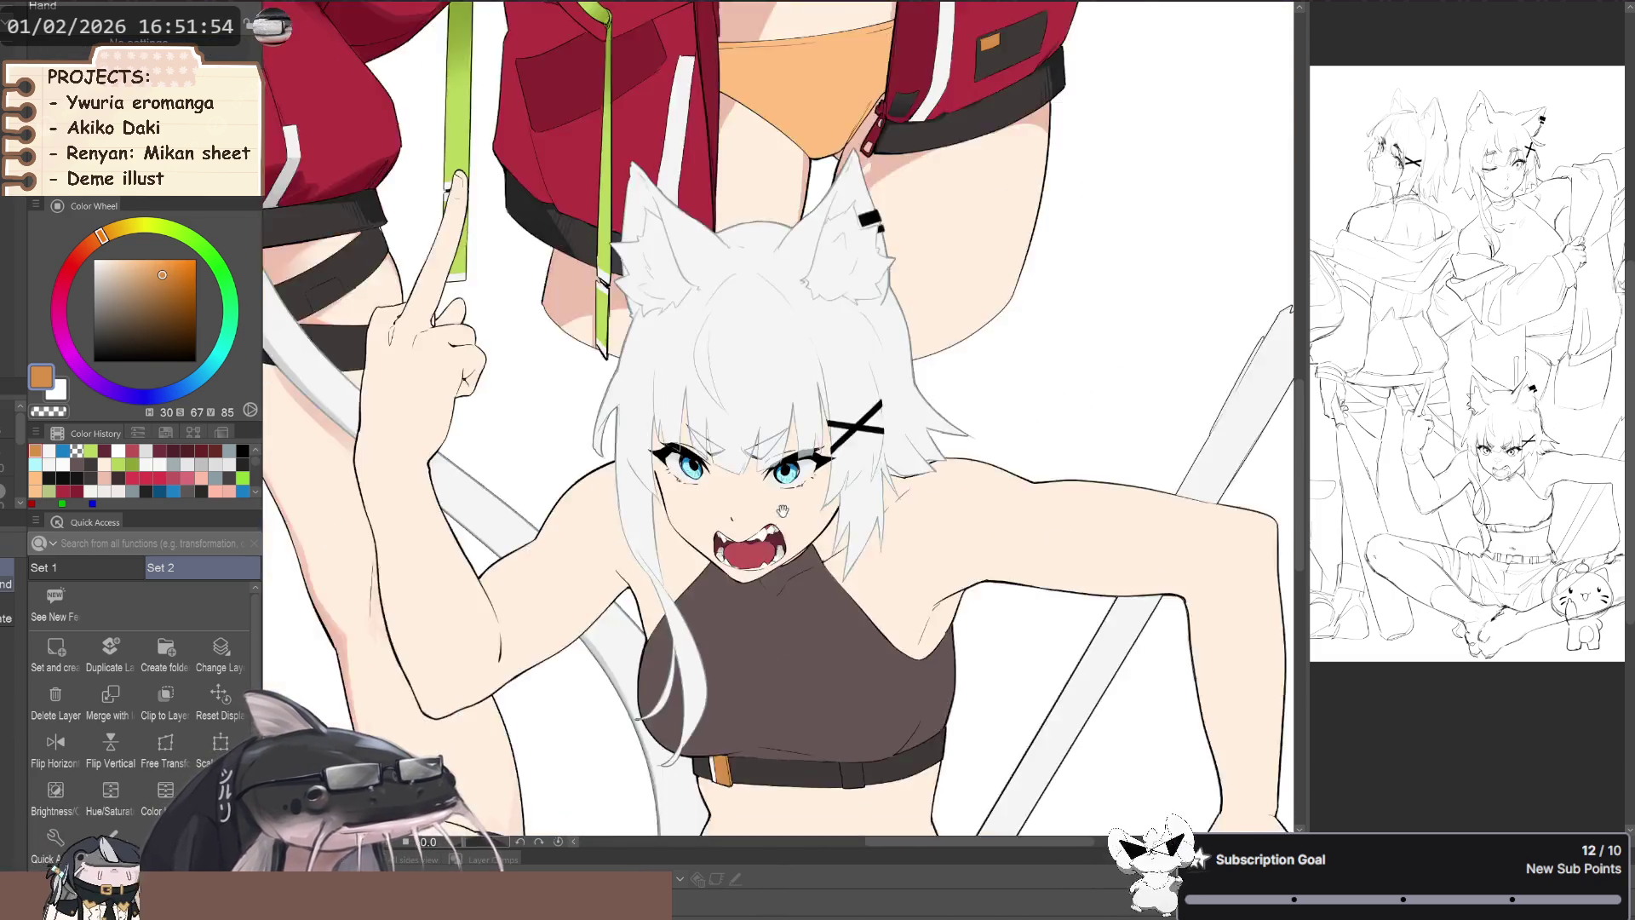
drag(937, 52, 937, 142)
alt+click(937, 145)
- Return to the torso with the fill tool, then zoom out to frame all three figures
drag(899, 425, 844, 276)
drag(805, 746, 796, 578)
scroll(795, 579, up, 2)
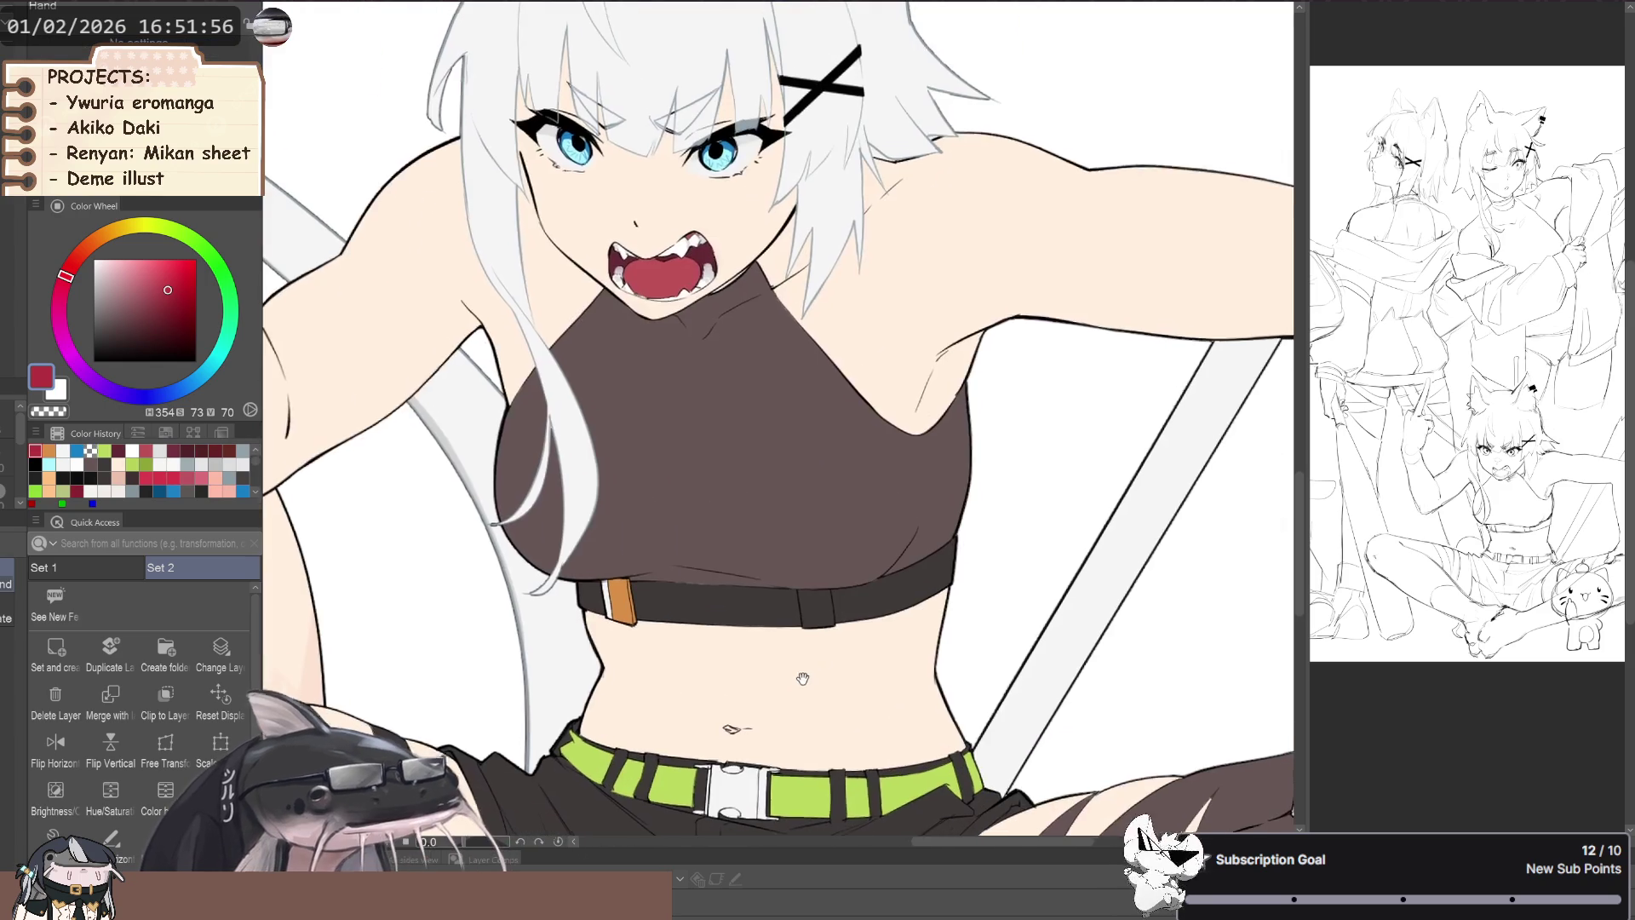
key(g)
scroll(826, 538, down, 3)
drag(511, 477, 509, 616)
scroll(511, 604, down, 2)
mouse_move(412, 528)
mouse_down()
mouse_move(451, 520)
mouse_move(443, 630)
mouse_up()
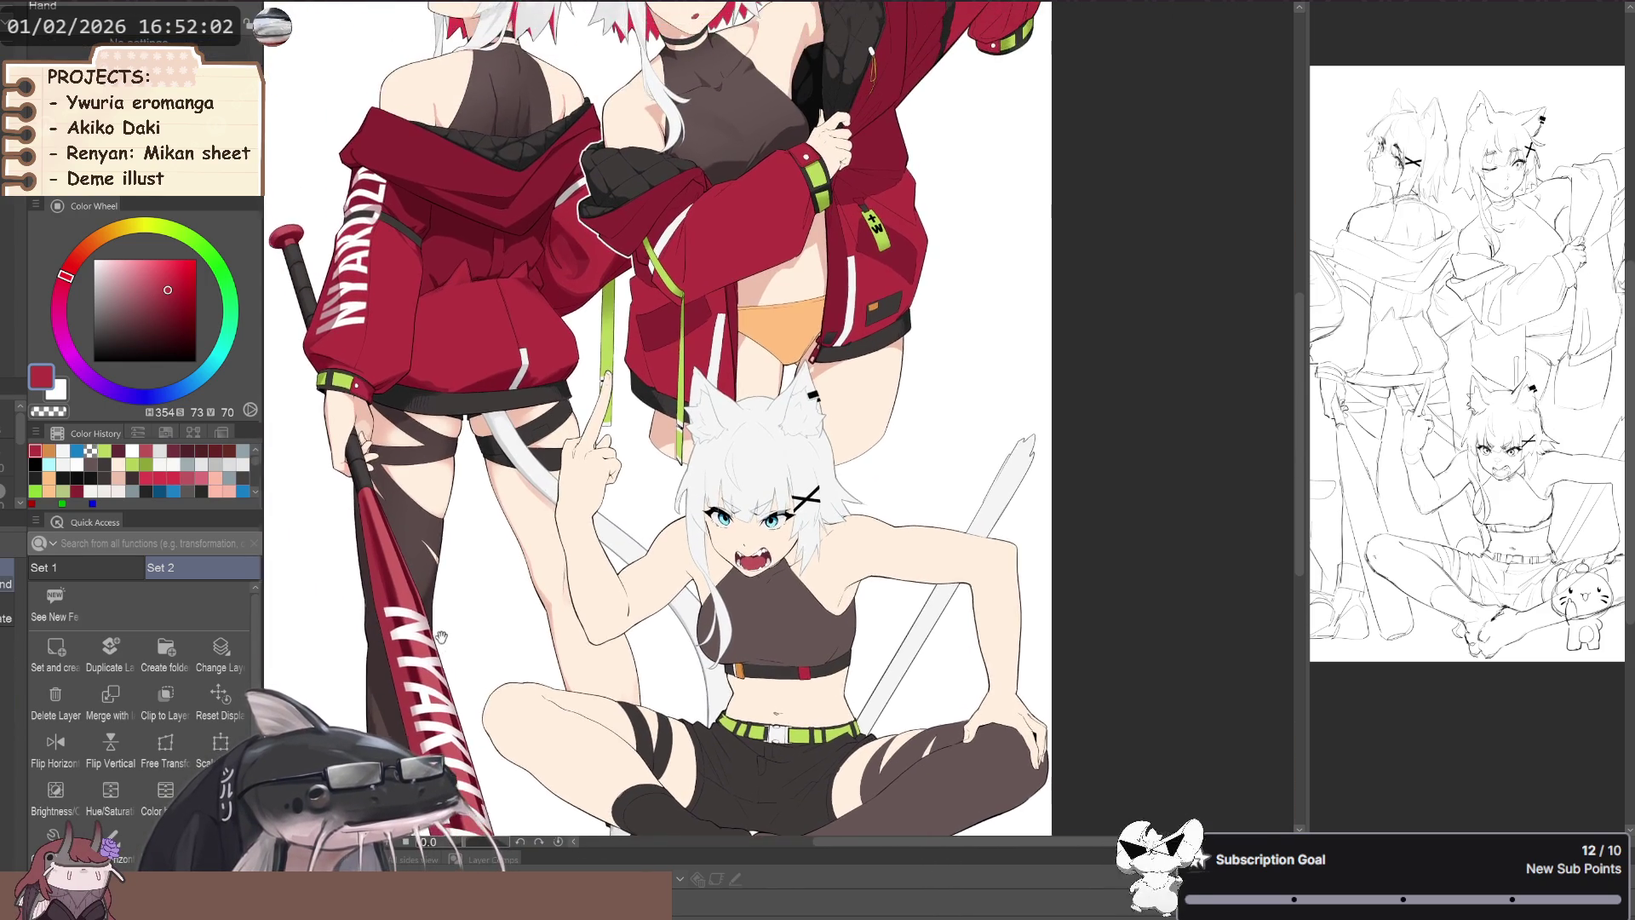
scroll(436, 622, down, 3)
key(h)
key(h)
scroll(435, 623, up, 2)
drag(410, 558, 415, 691)
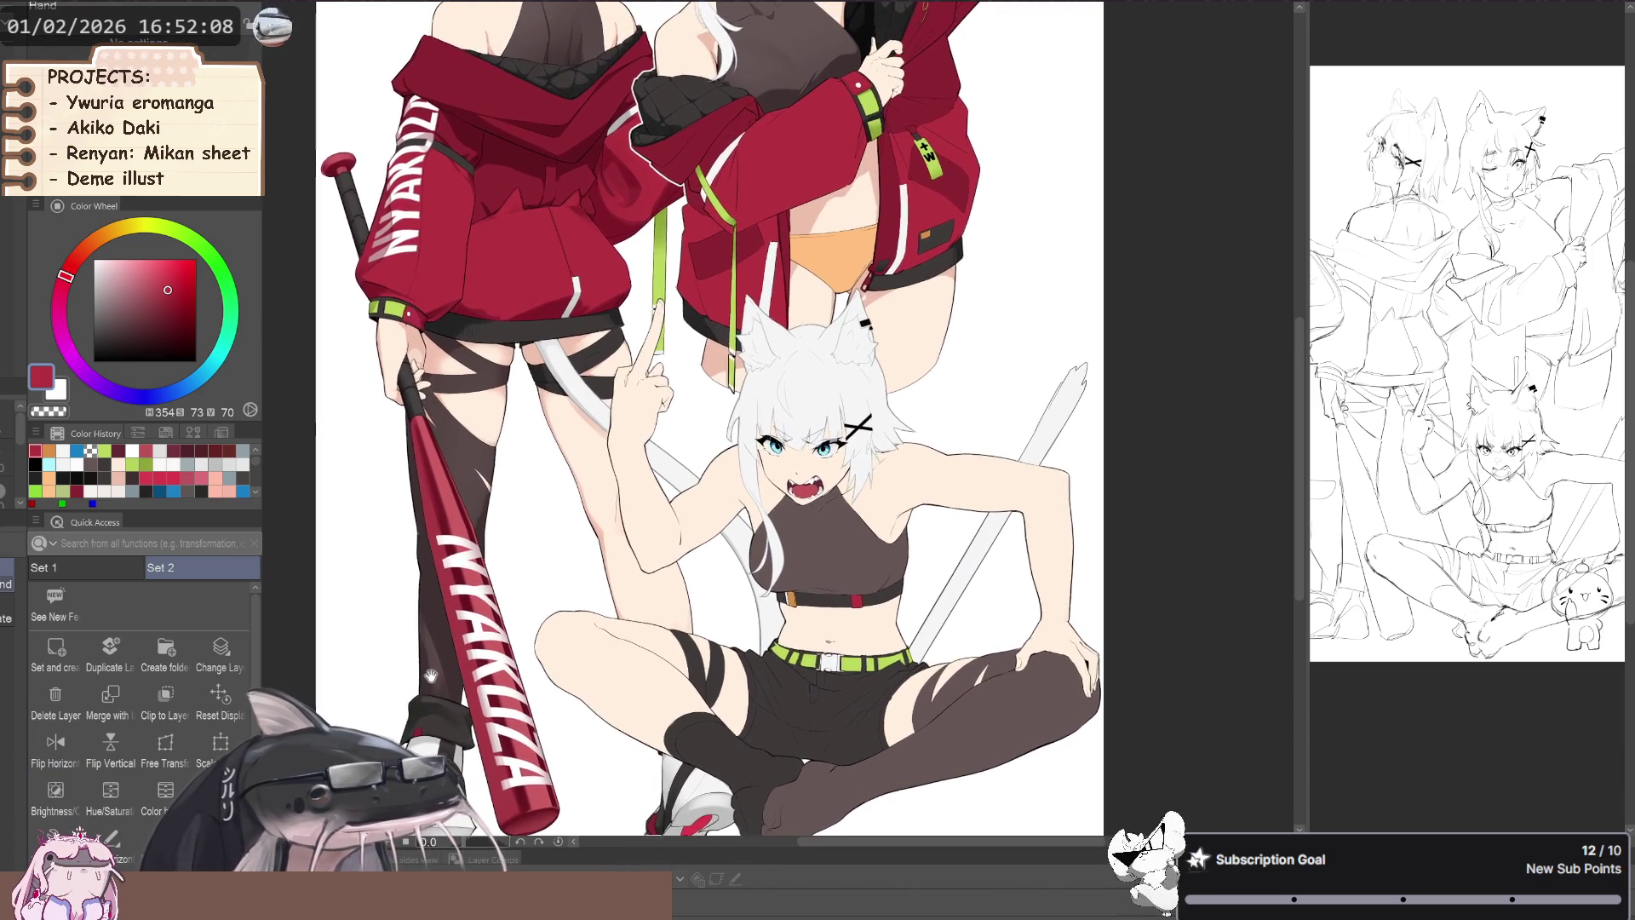
scroll(490, 622, down, 2)
drag(490, 623, 442, 632)
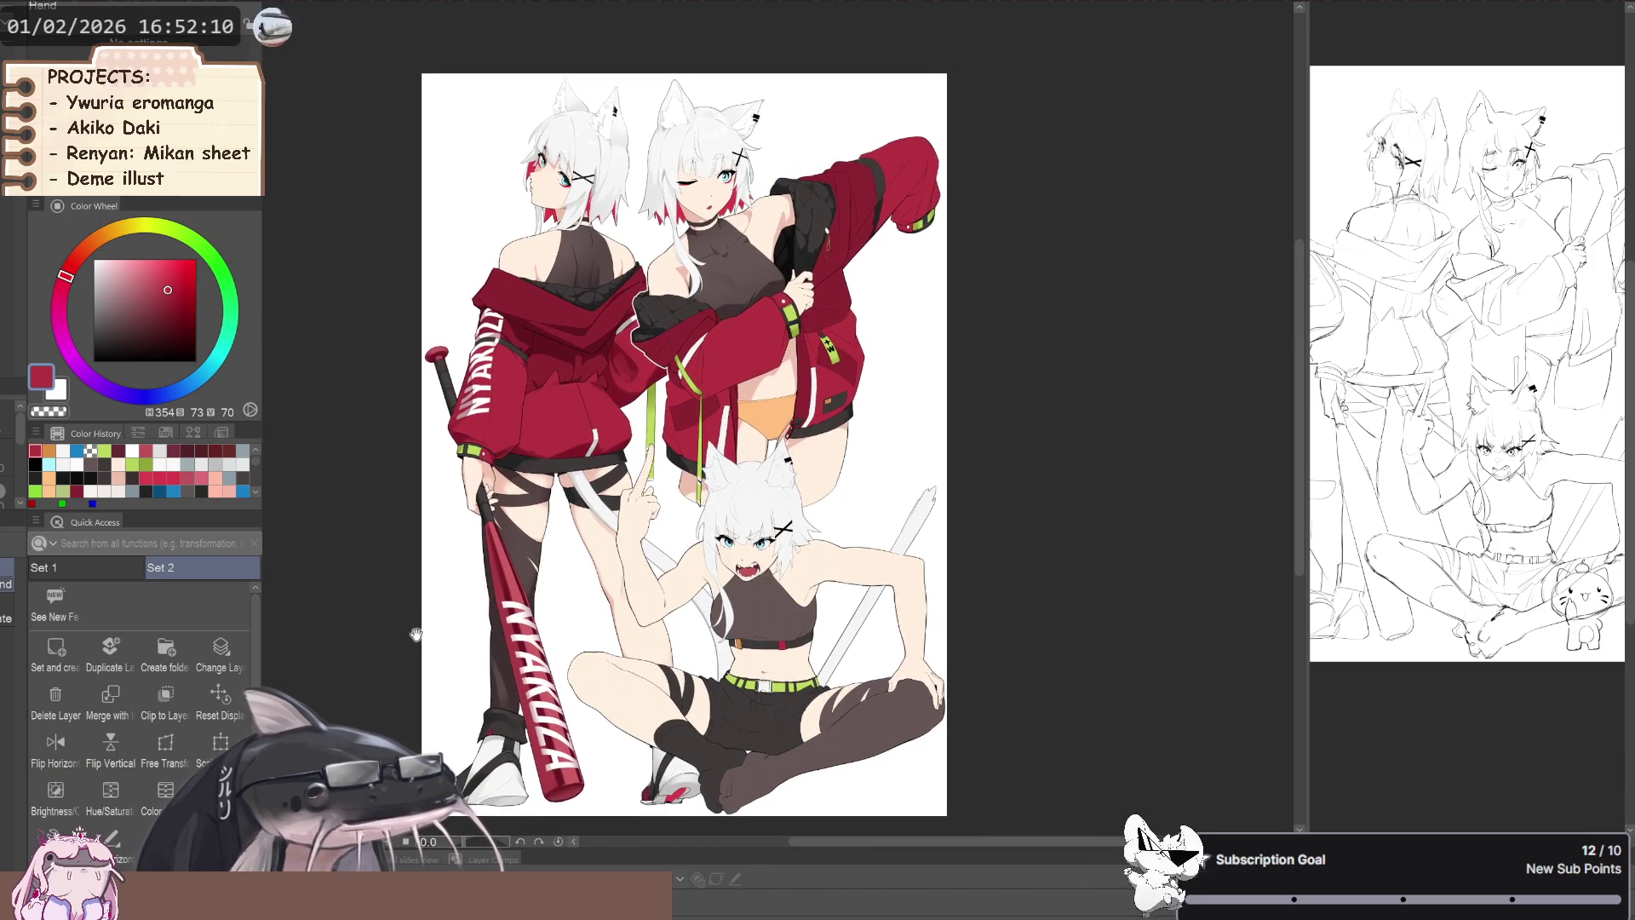
key(g)
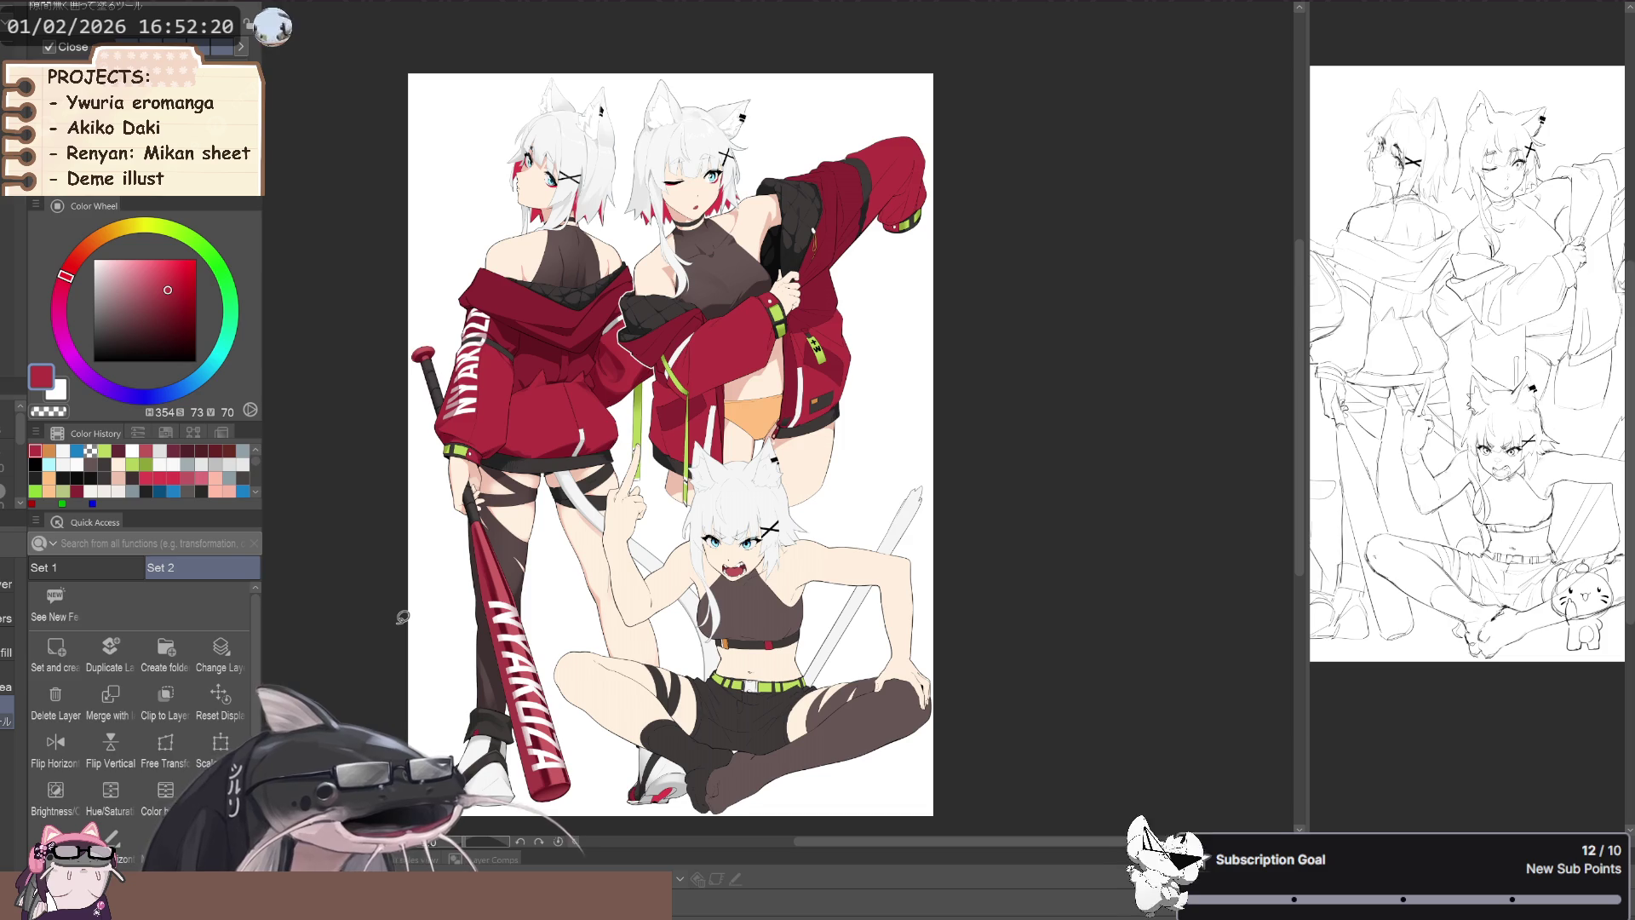
drag(402, 617, 520, 757)
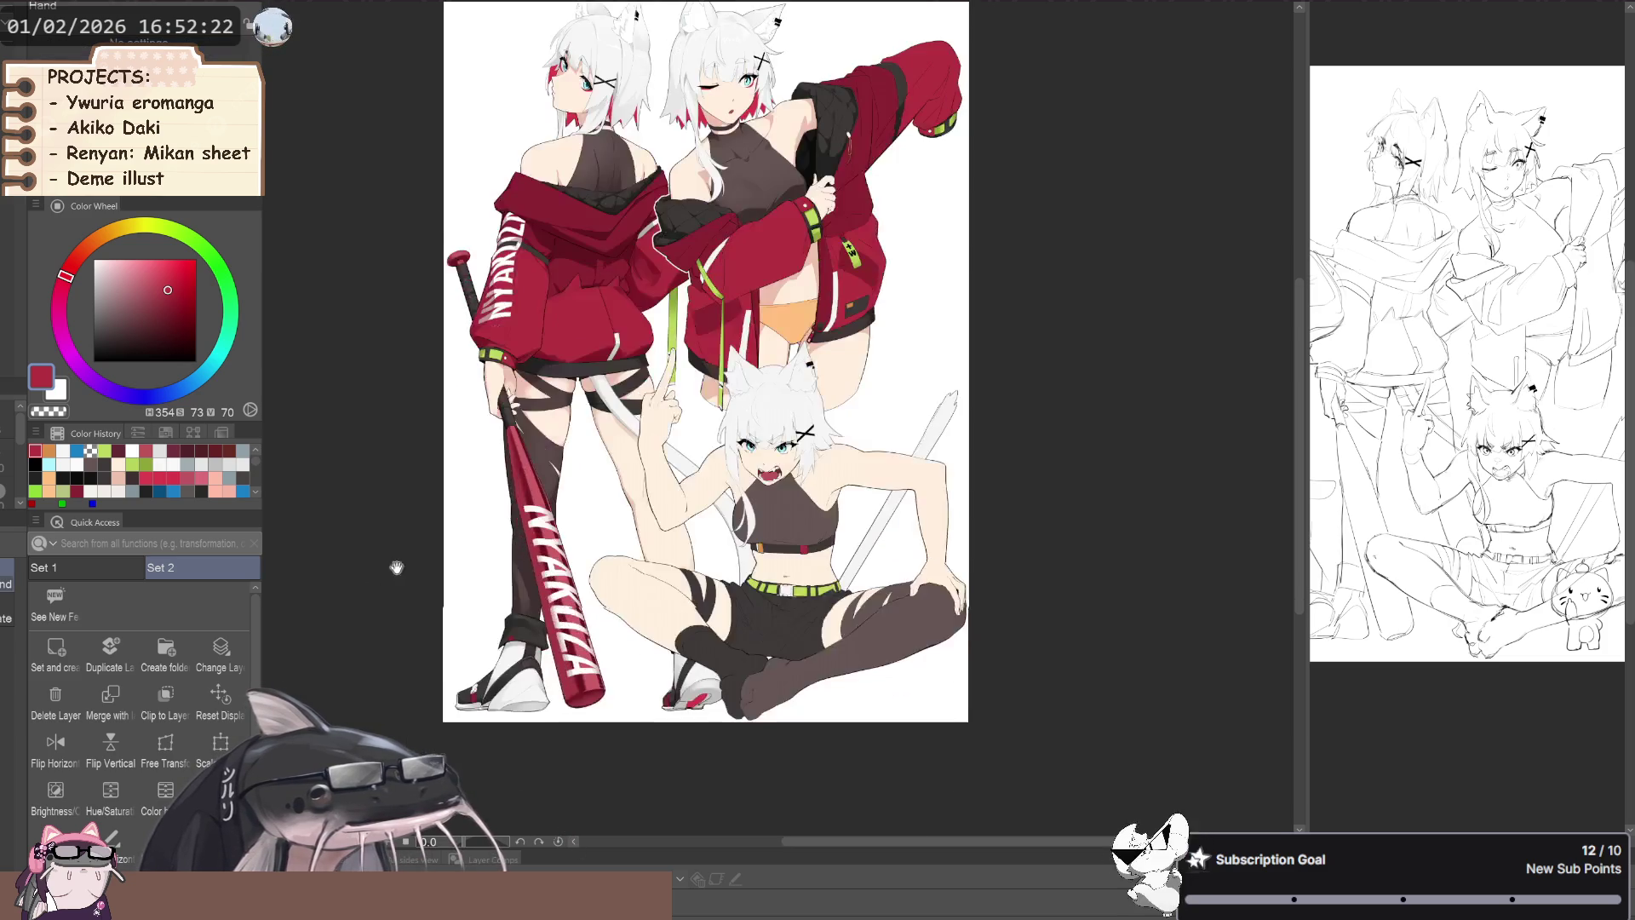
scroll(685, 694, up, 2)
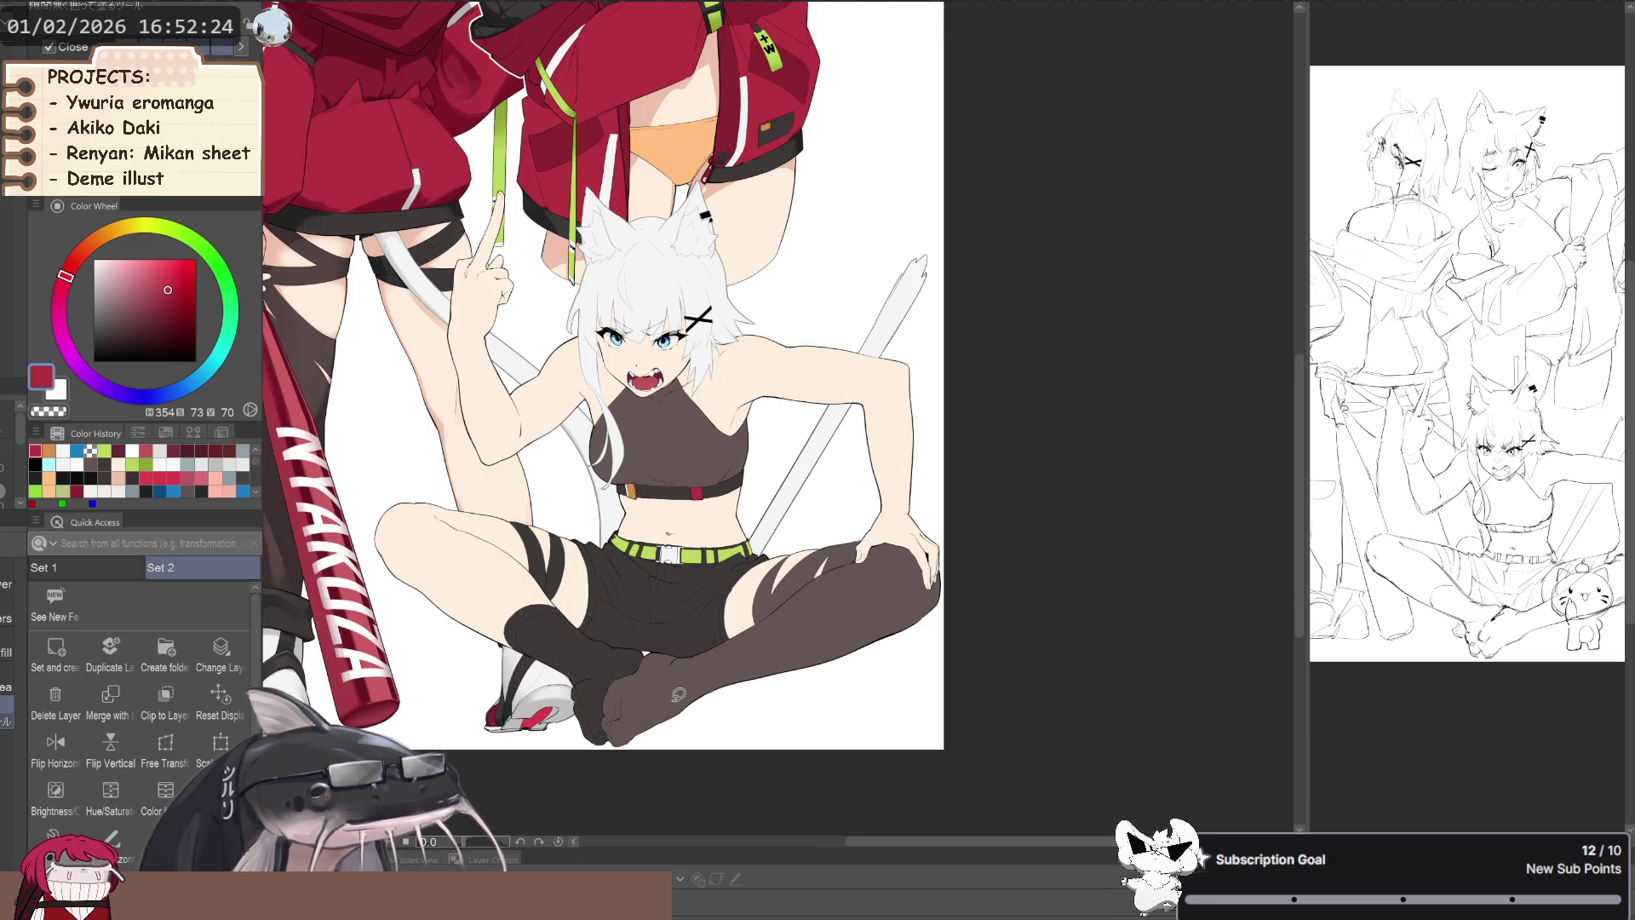
alt+click(598, 650)
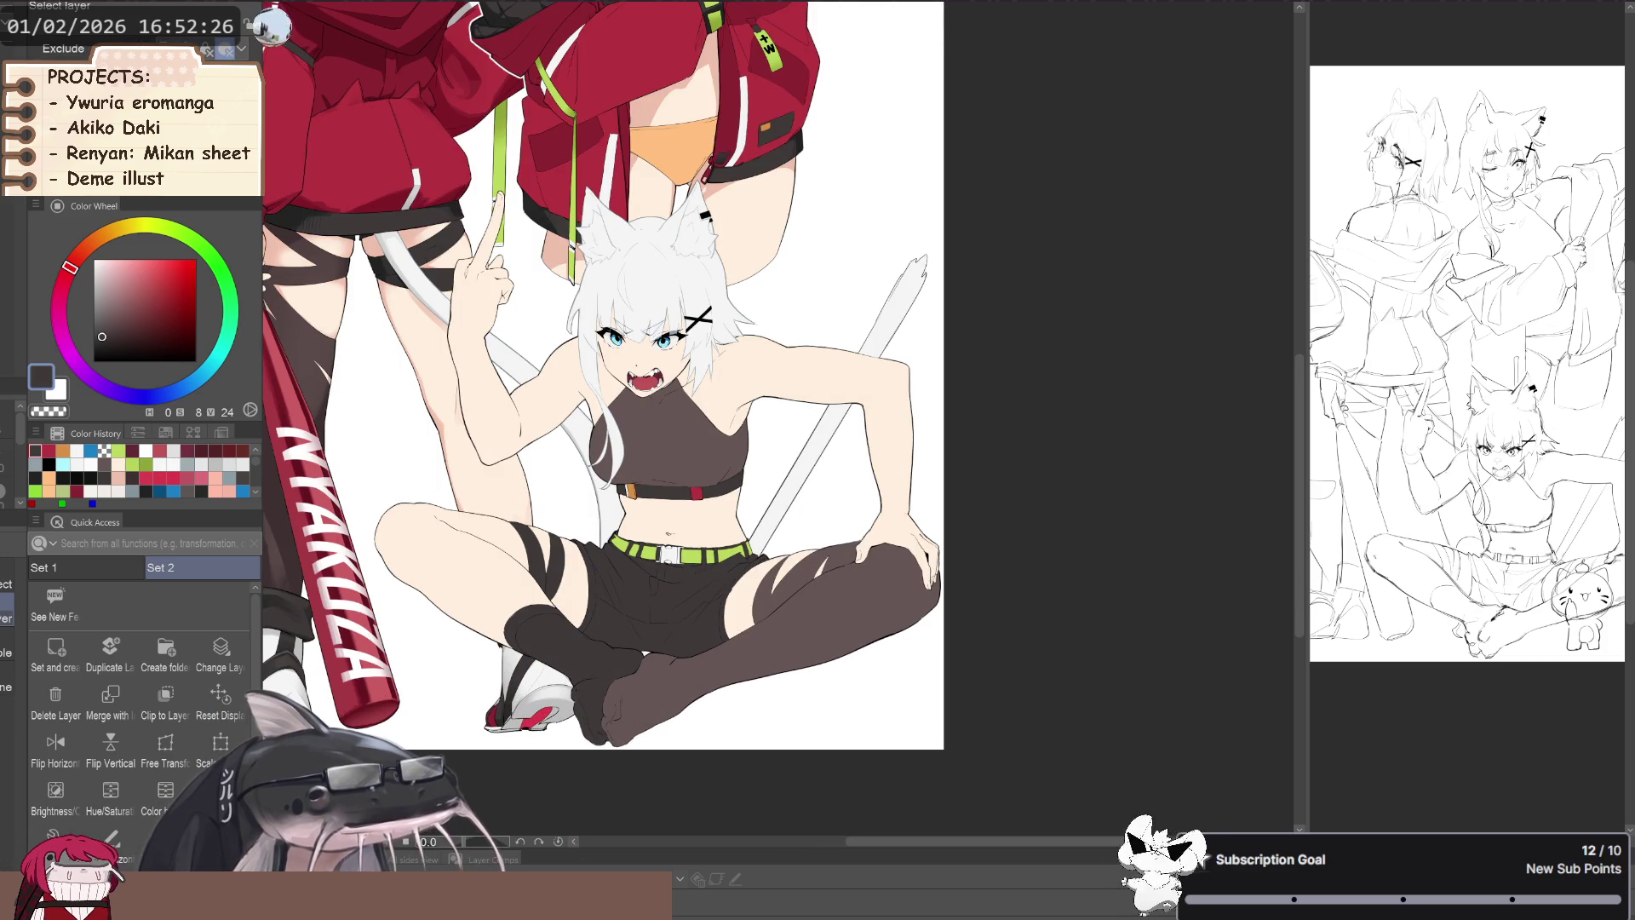
key(b)
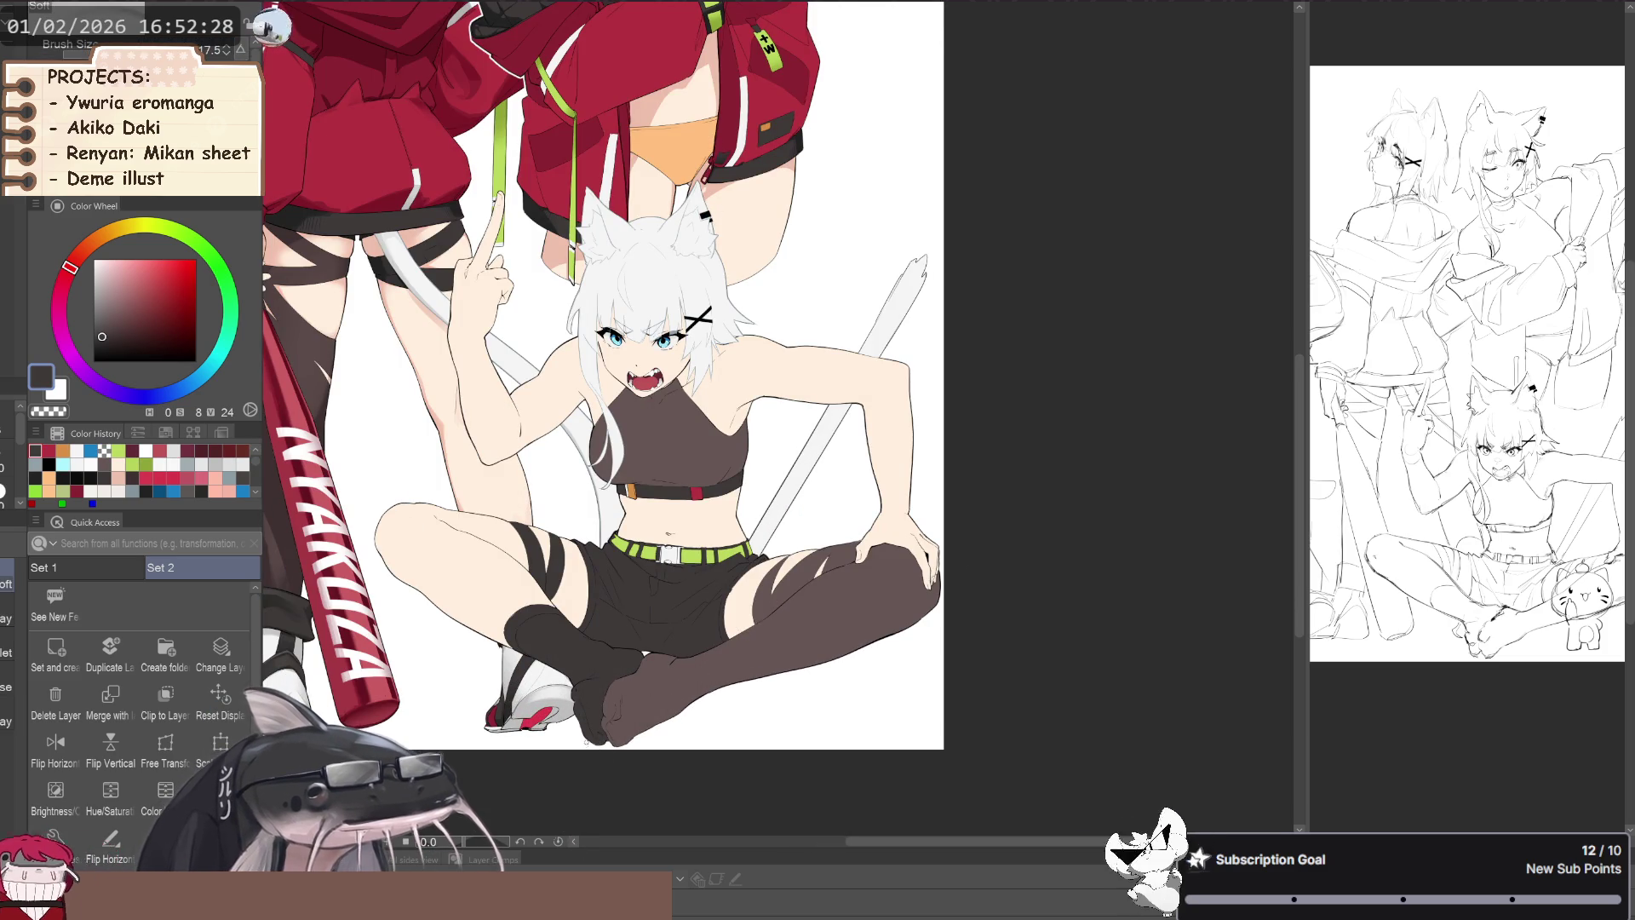
key(bracketright)
key(bracketright)
key(bracketright)
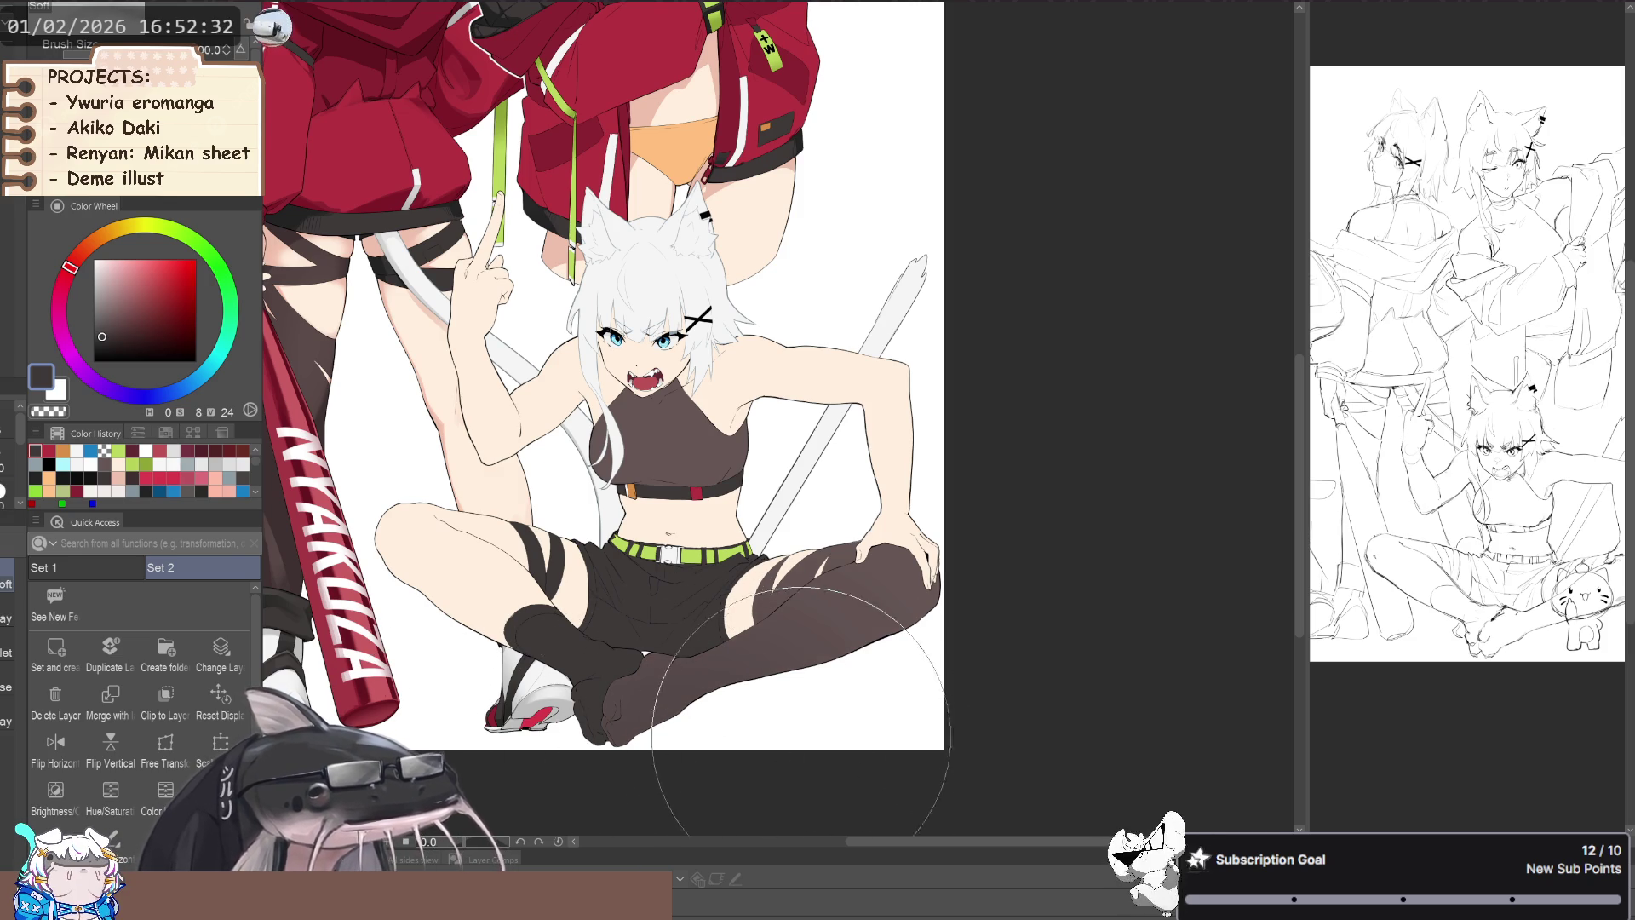
scroll(477, 647, down, 3)
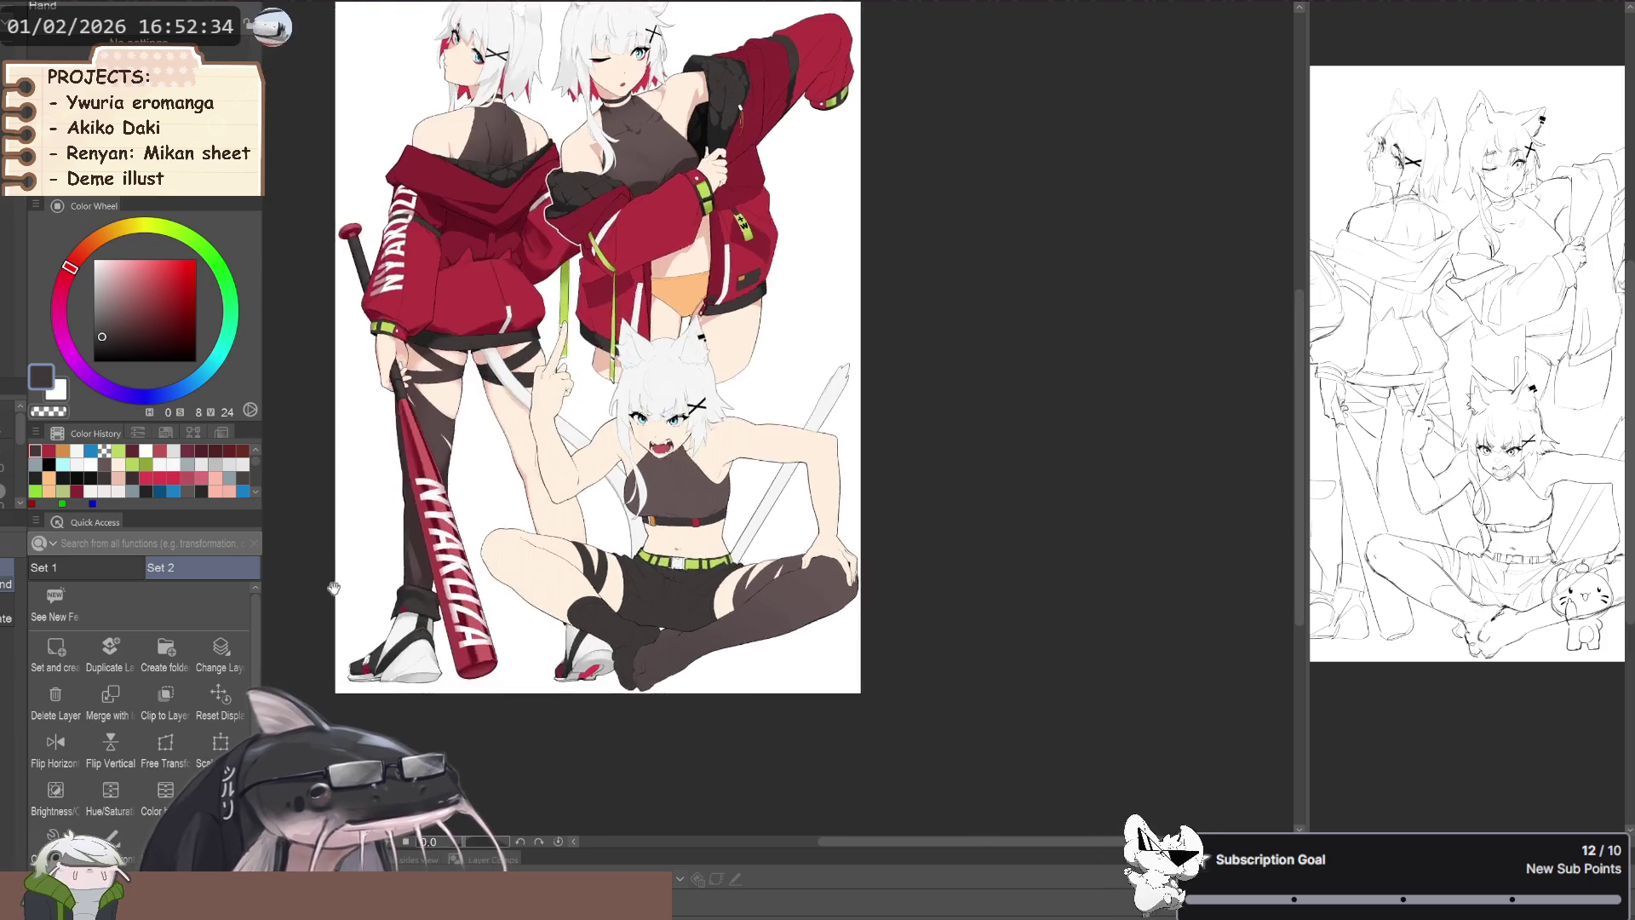
scroll(409, 611, up, 1)
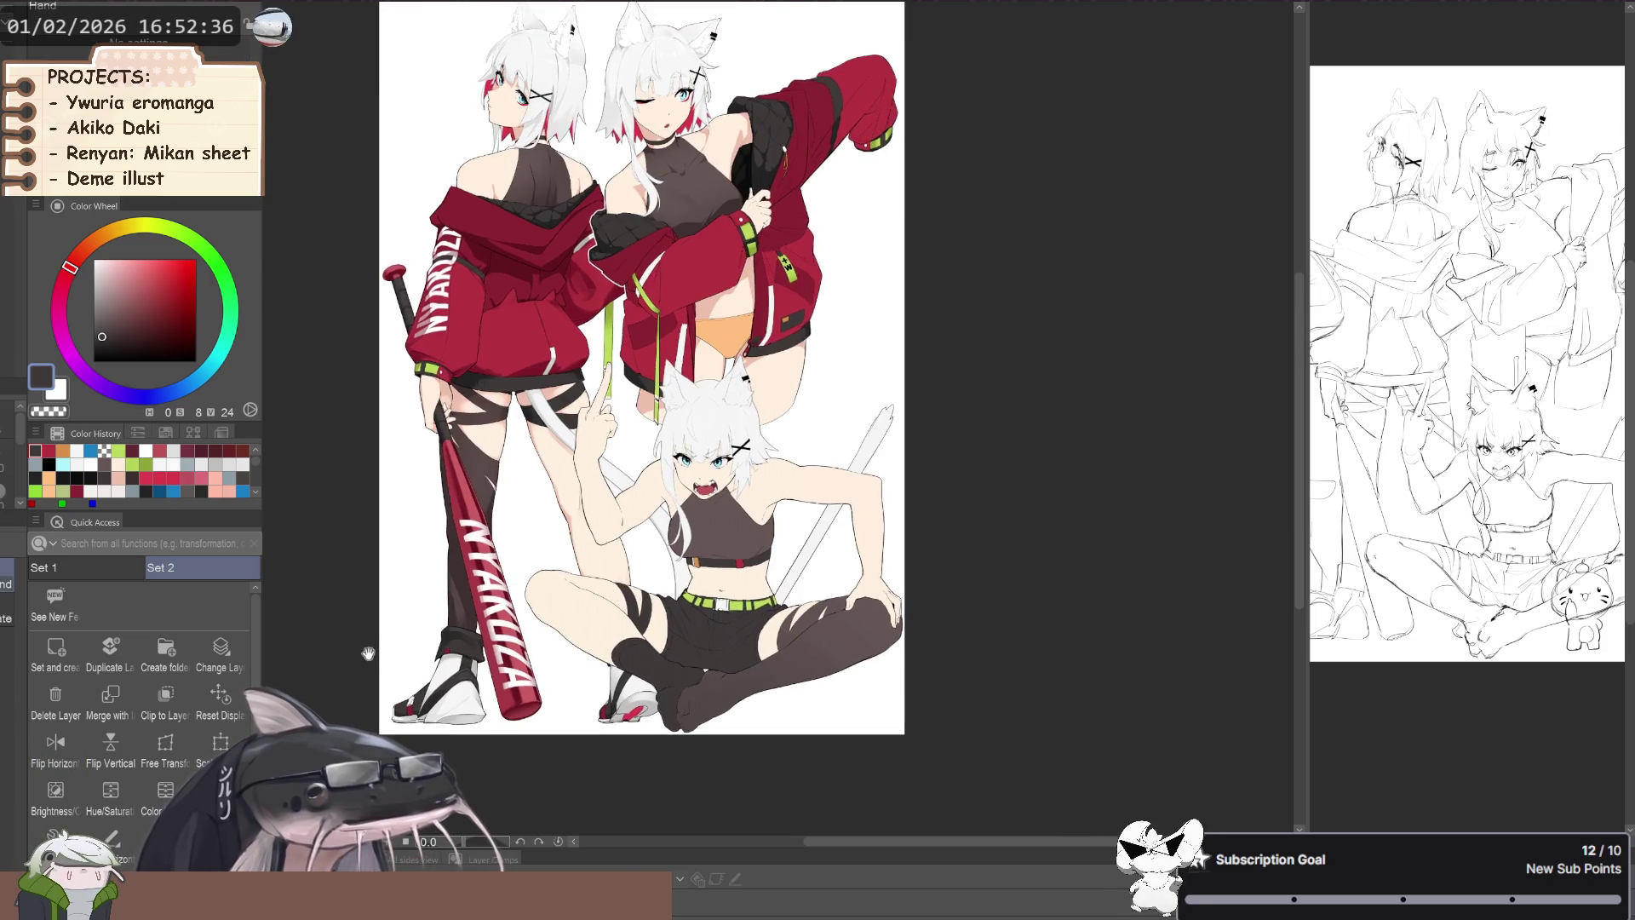
scroll(401, 613, up, 2)
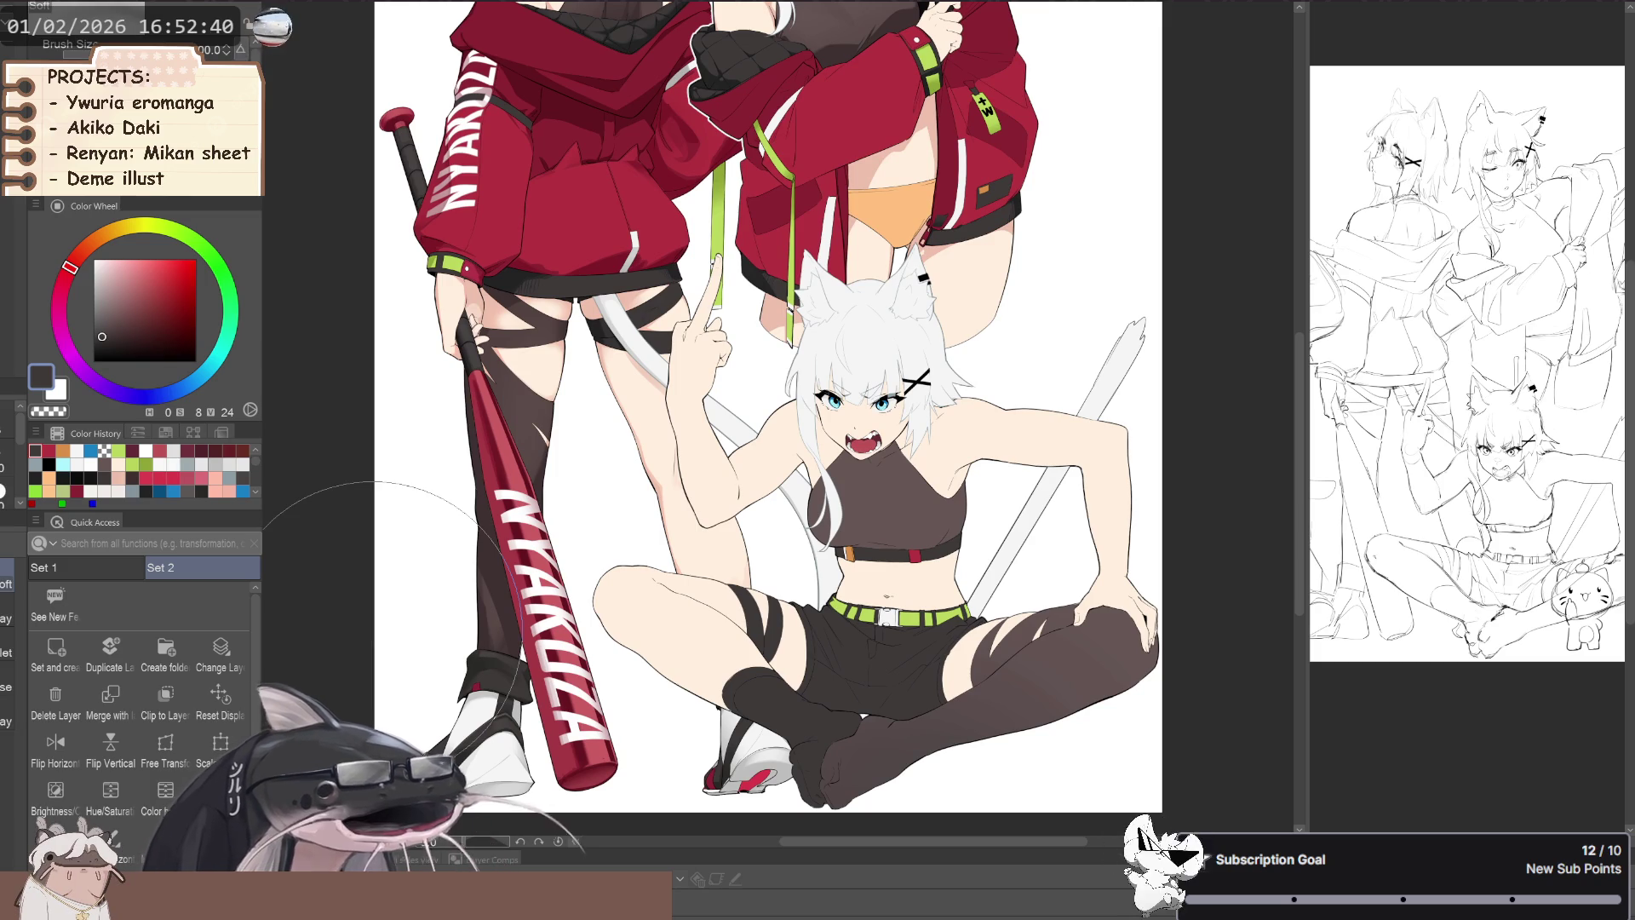
key(g)
drag(662, 601, 629, 727)
drag(610, 668, 537, 647)
key(b)
key(ctrl+z)
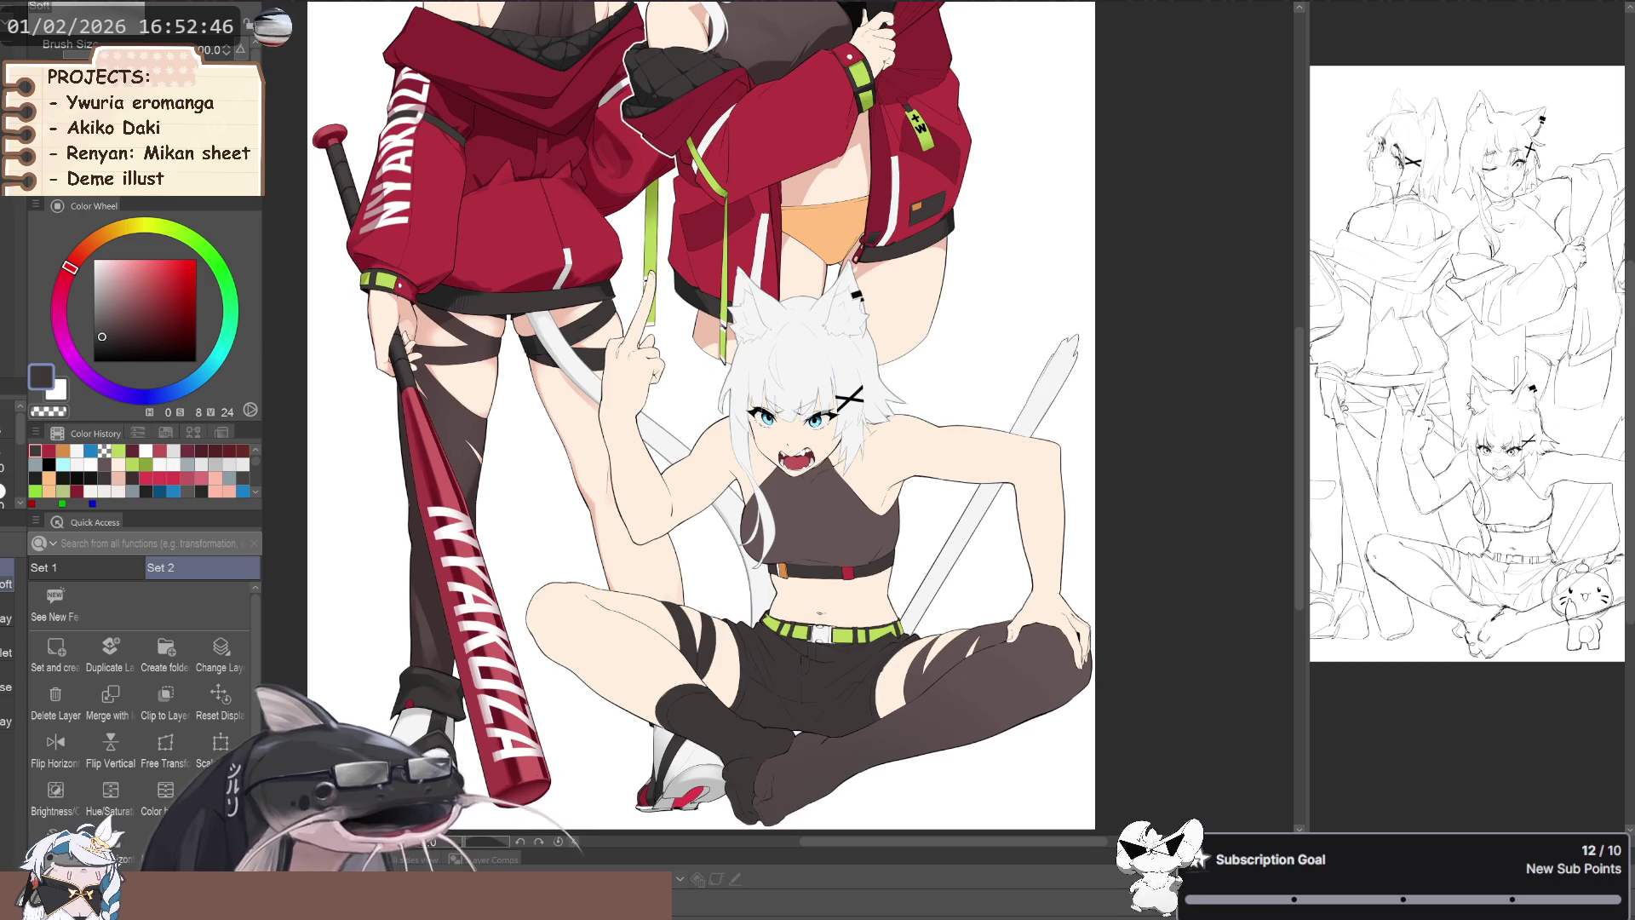
key(h)
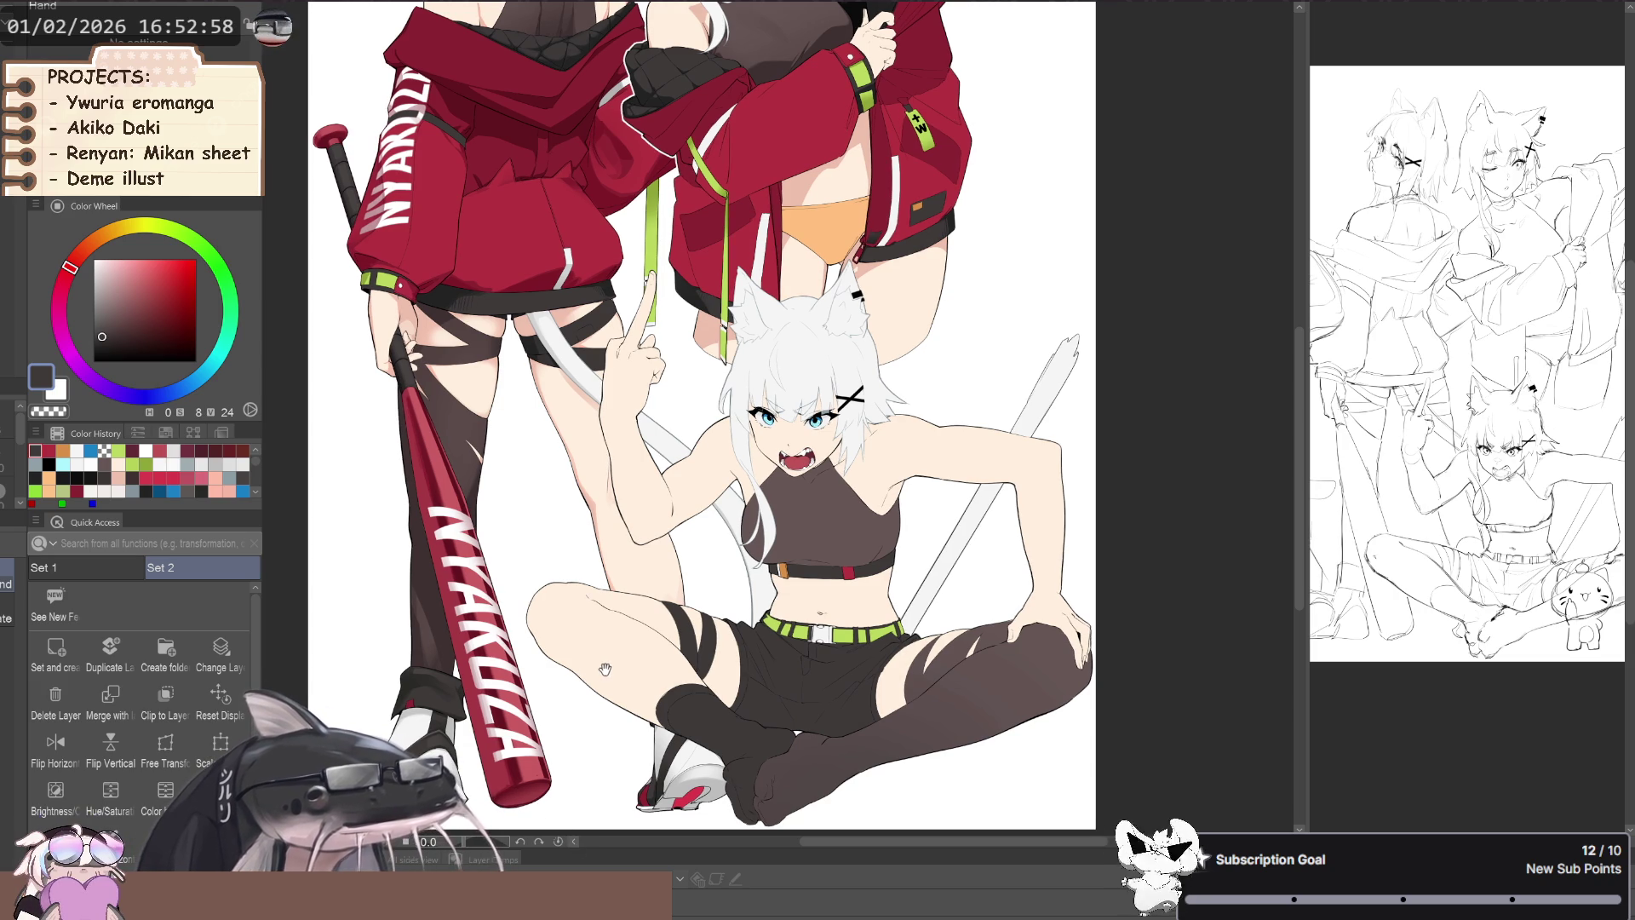
drag(605, 675, 560, 460)
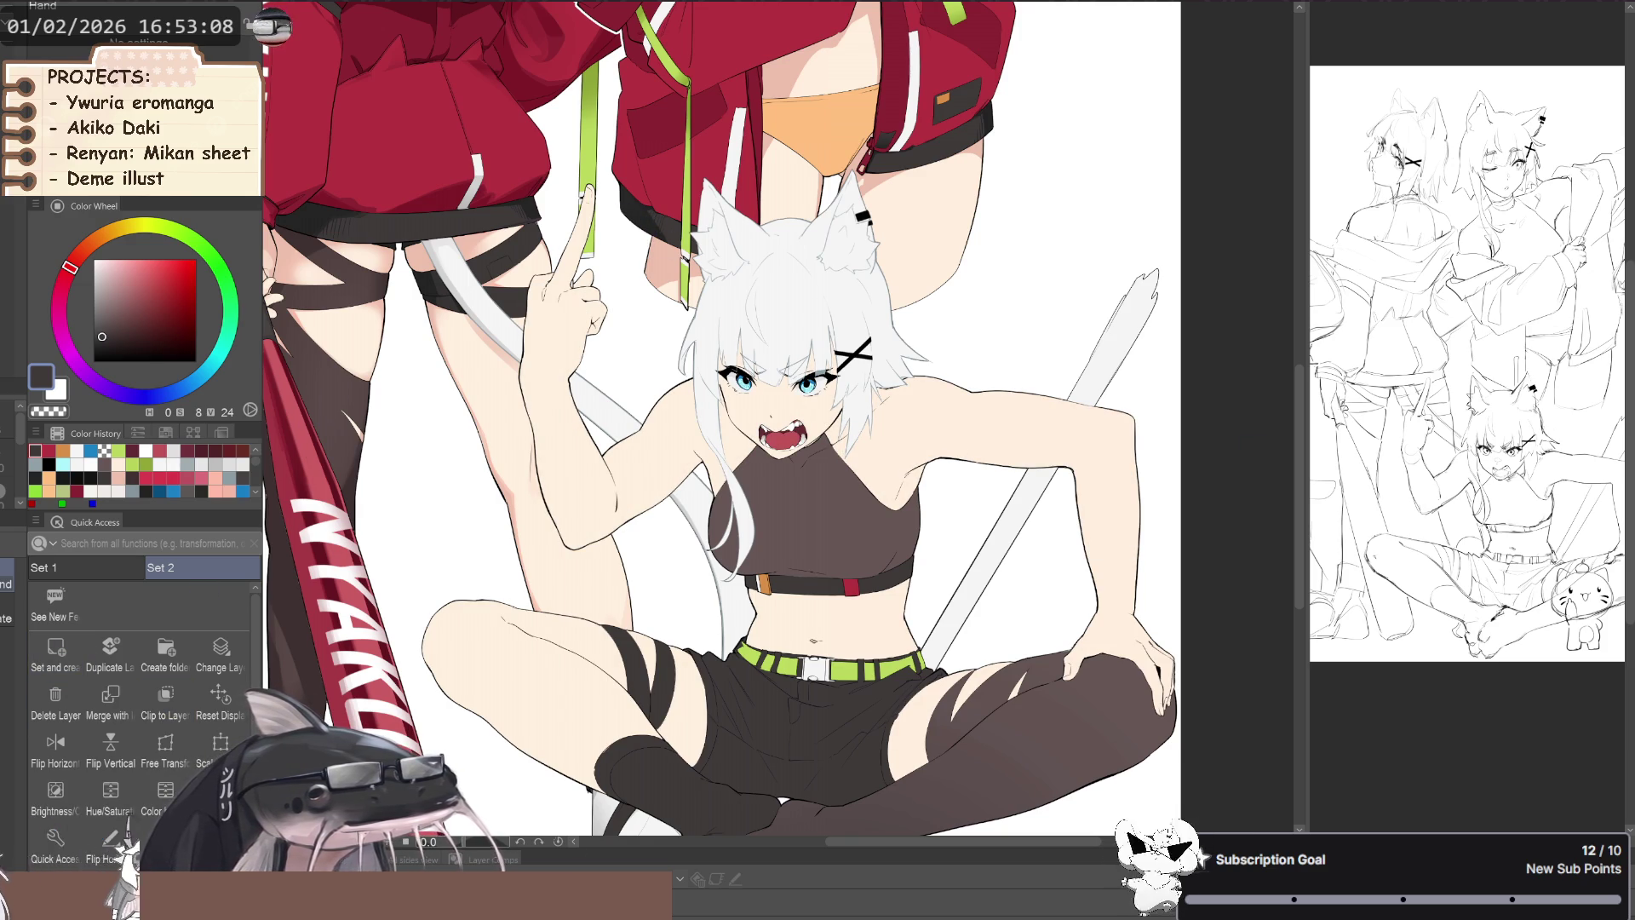
scroll(795, 582, down, 1)
scroll(795, 582, down, 2)
scroll(795, 581, down, 1)
drag(796, 582, 944, 425)
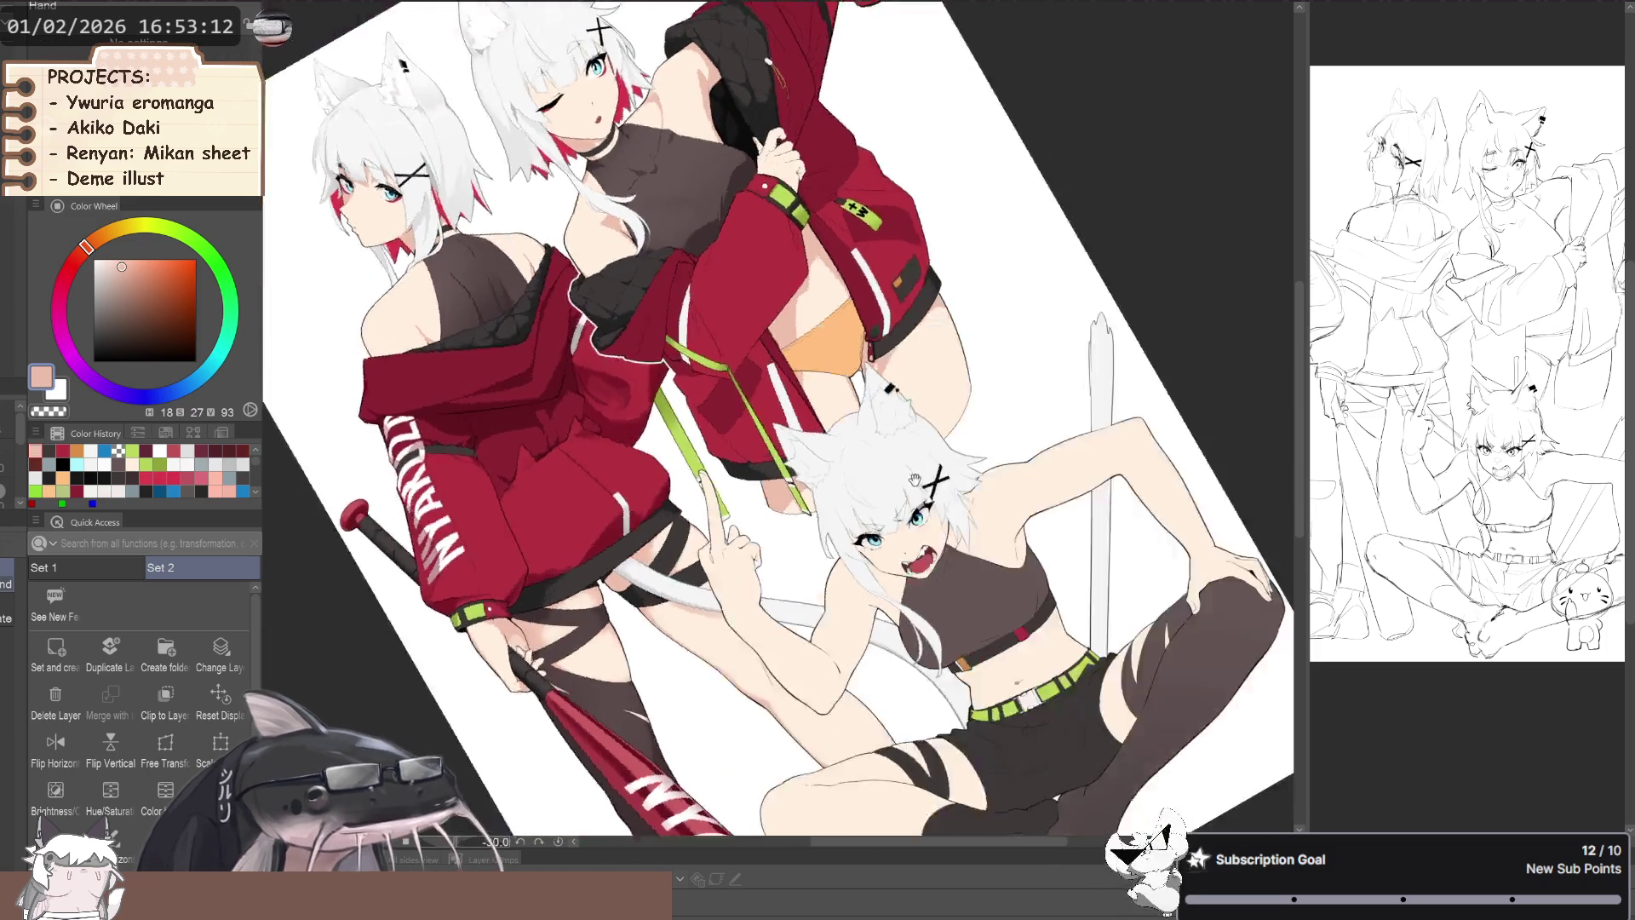
- Zoom onto the face and draw the shadow's lower boundary down to the left cheek
key(bracketright)
key(bracketright)
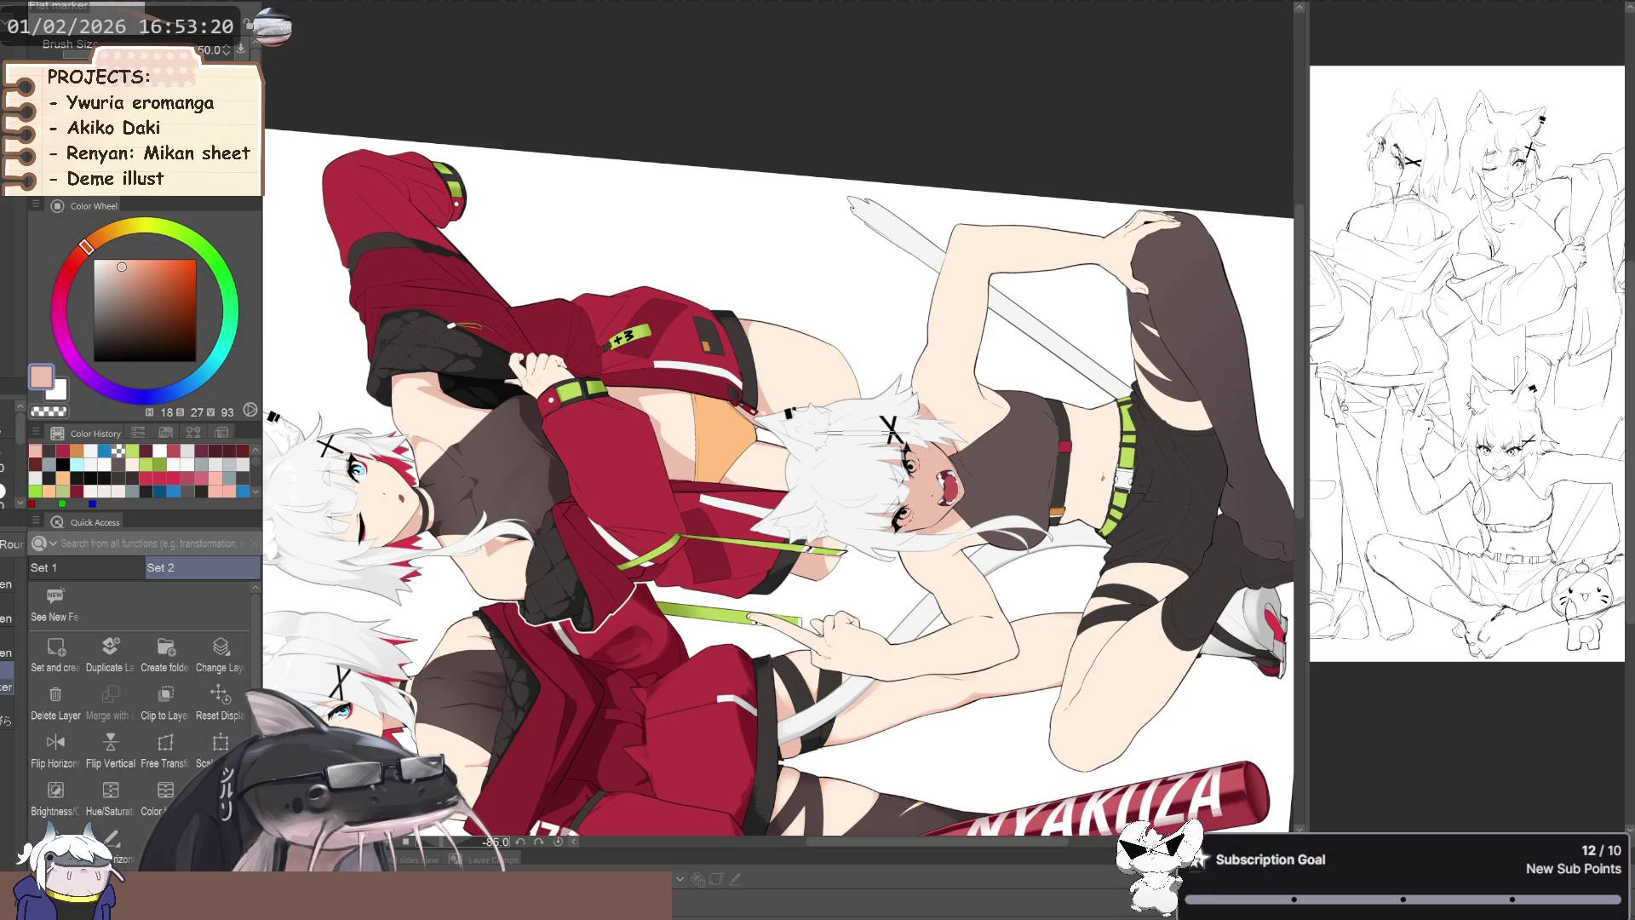
scroll(860, 443, up, 5)
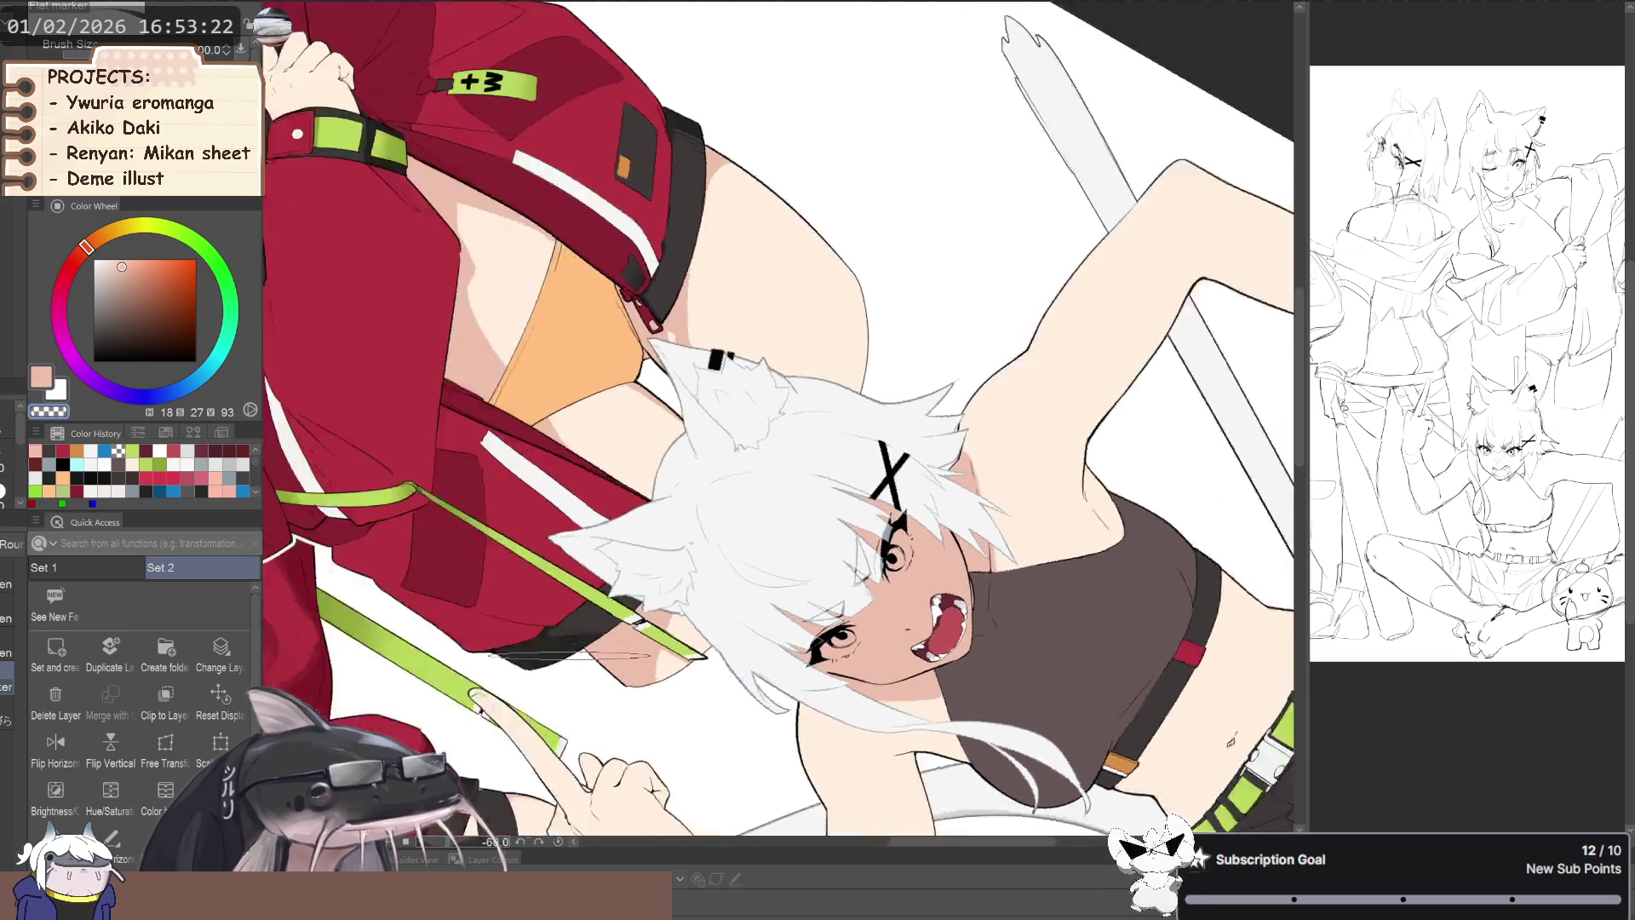
drag(596, 656, 639, 631)
key(p)
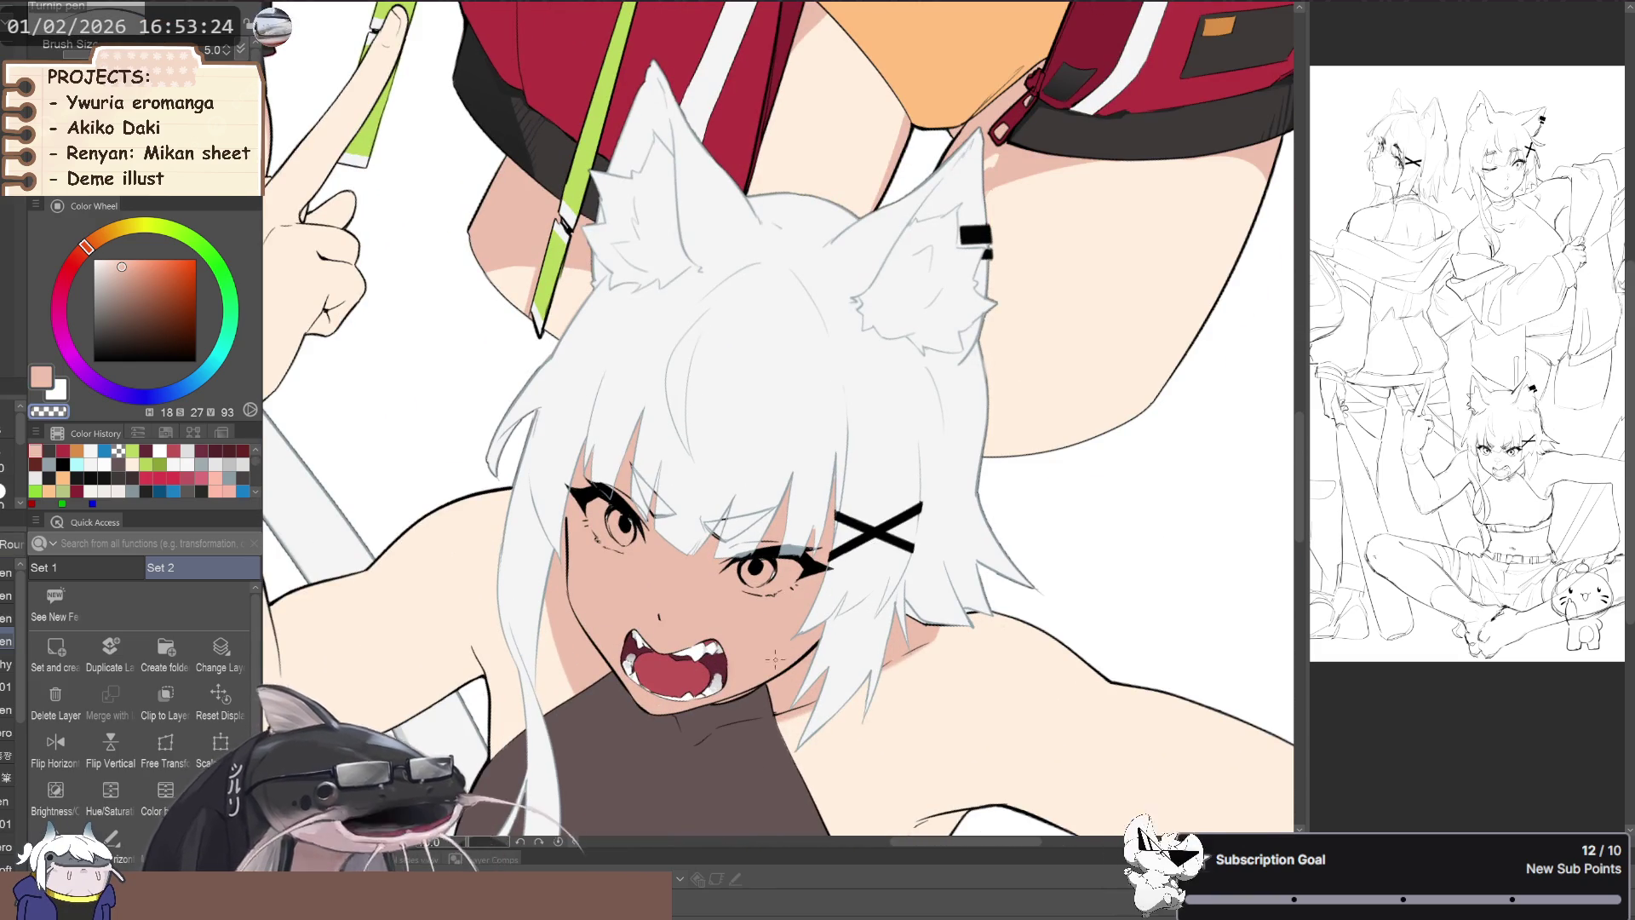
drag(784, 673, 690, 612)
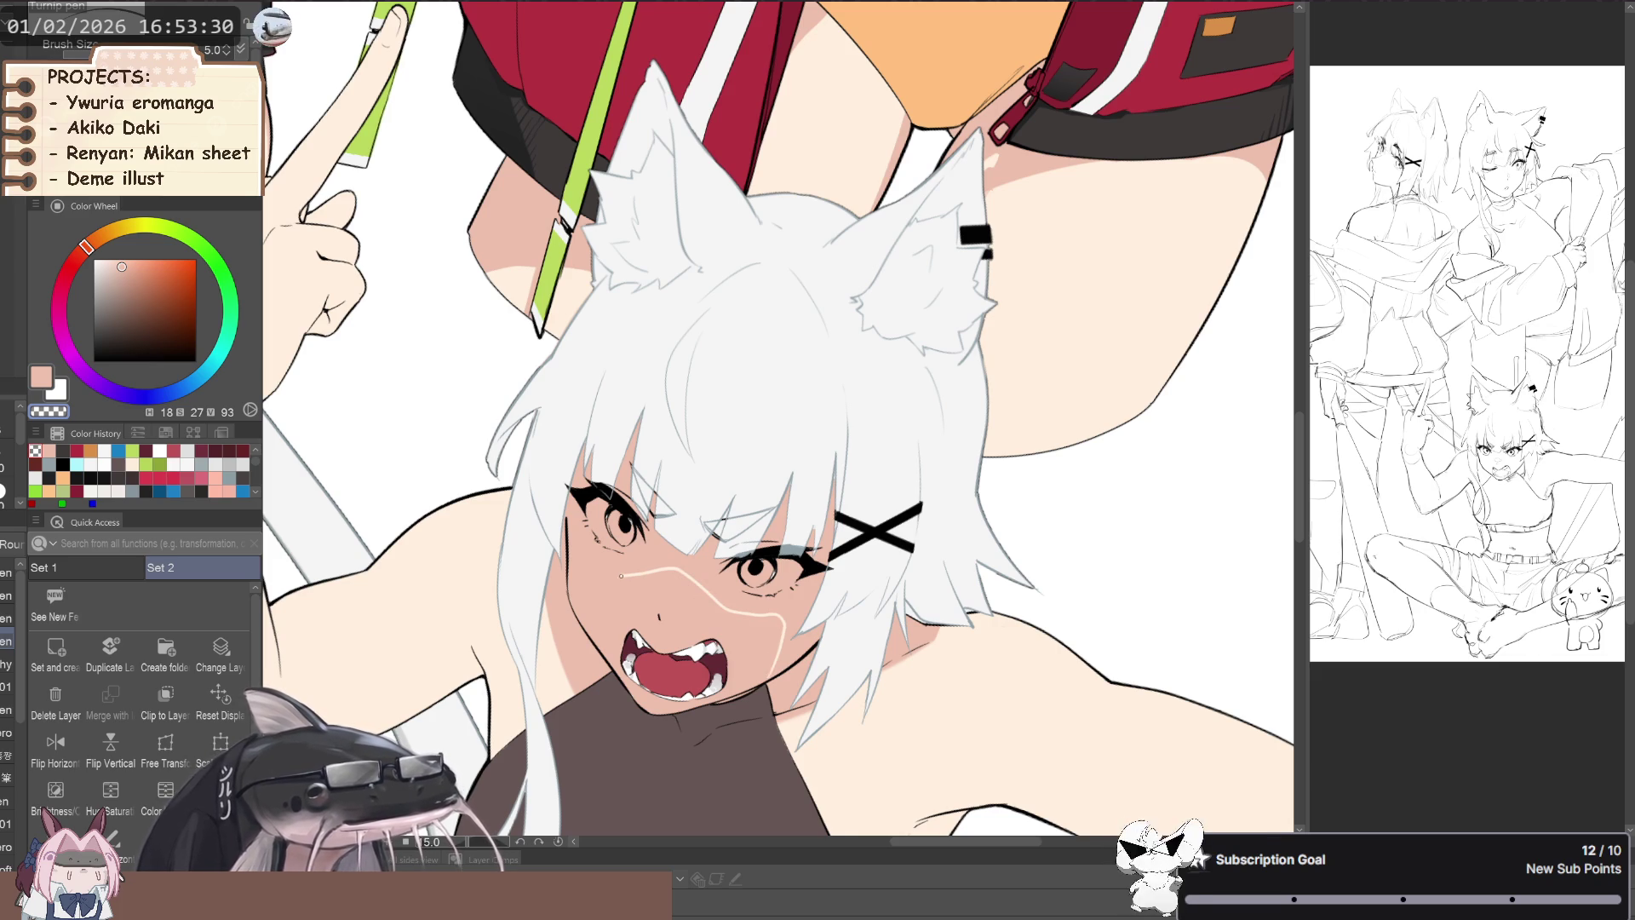
drag(579, 548, 571, 602)
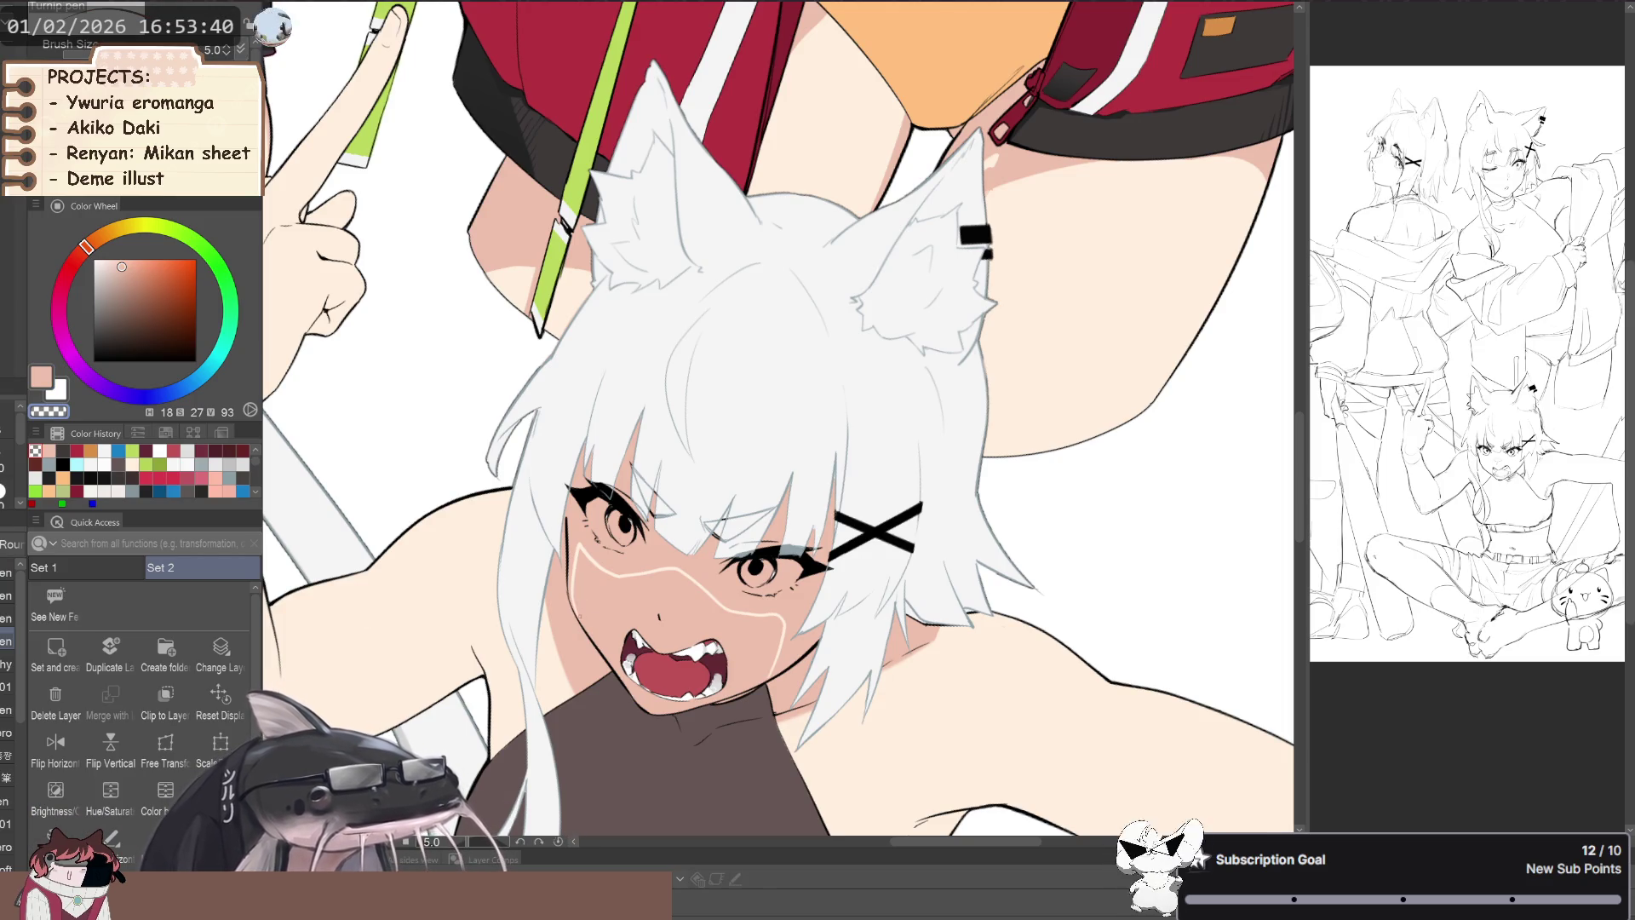
- Fill the area below the boundary with transparent colour to clear the lower-face shading
key(g)
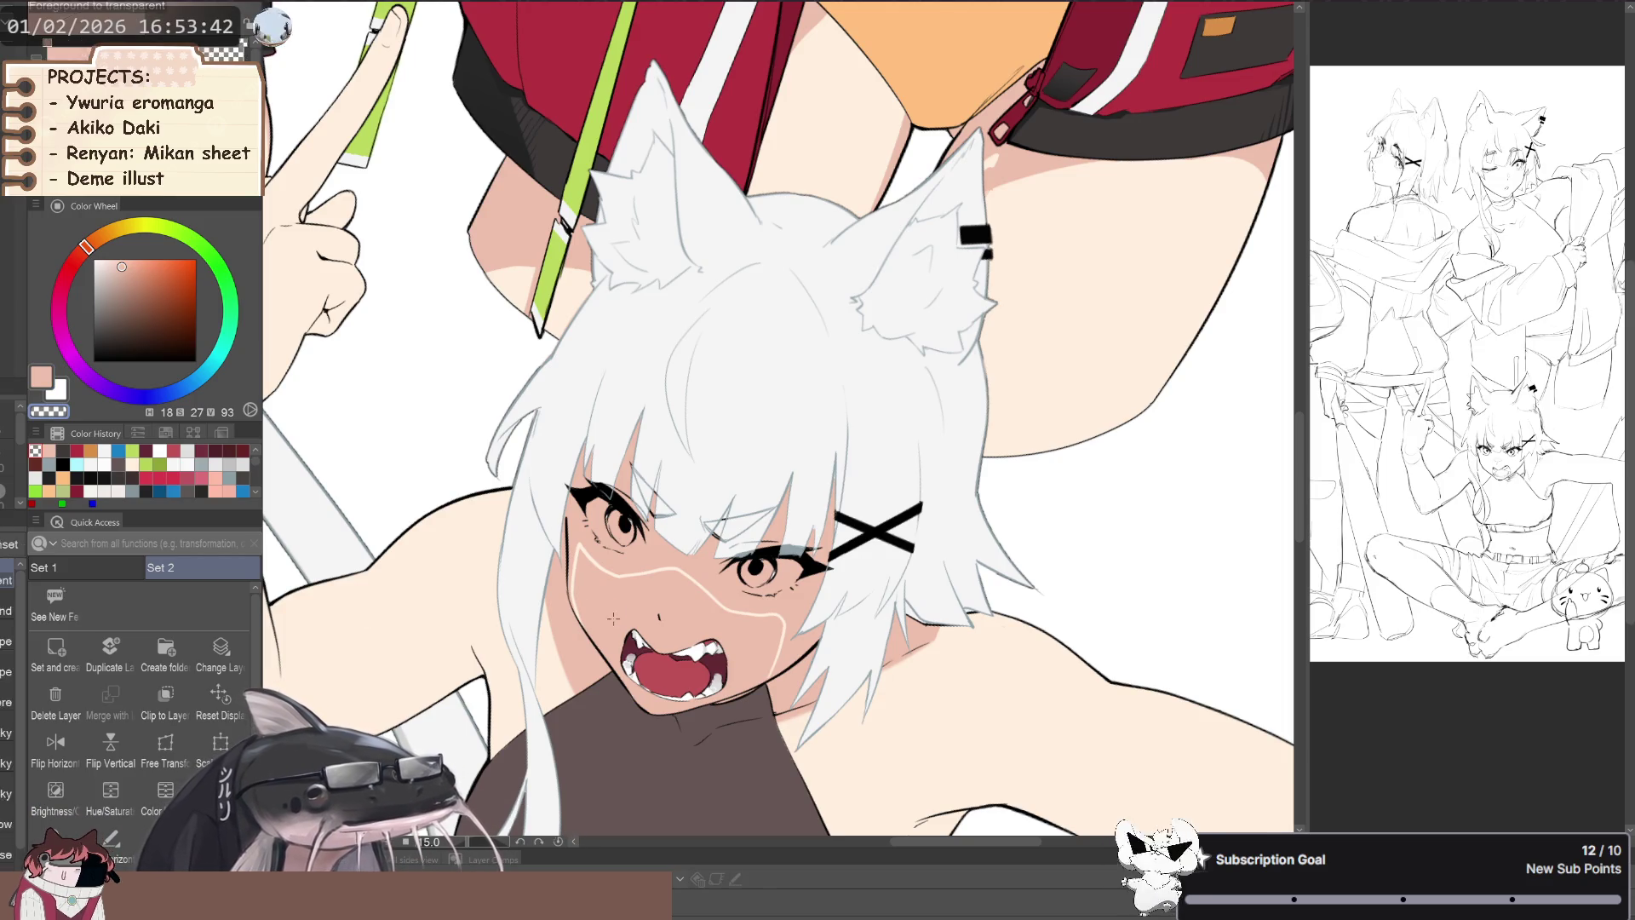
key(c)
click(618, 608)
mouse_move(618, 608)
mouse_down()
mouse_move(493, 607)
mouse_move(545, 647)
mouse_up()
key(p)
- Soften the peach shadow edges with a size-20 brush and the blending tool
key(c)
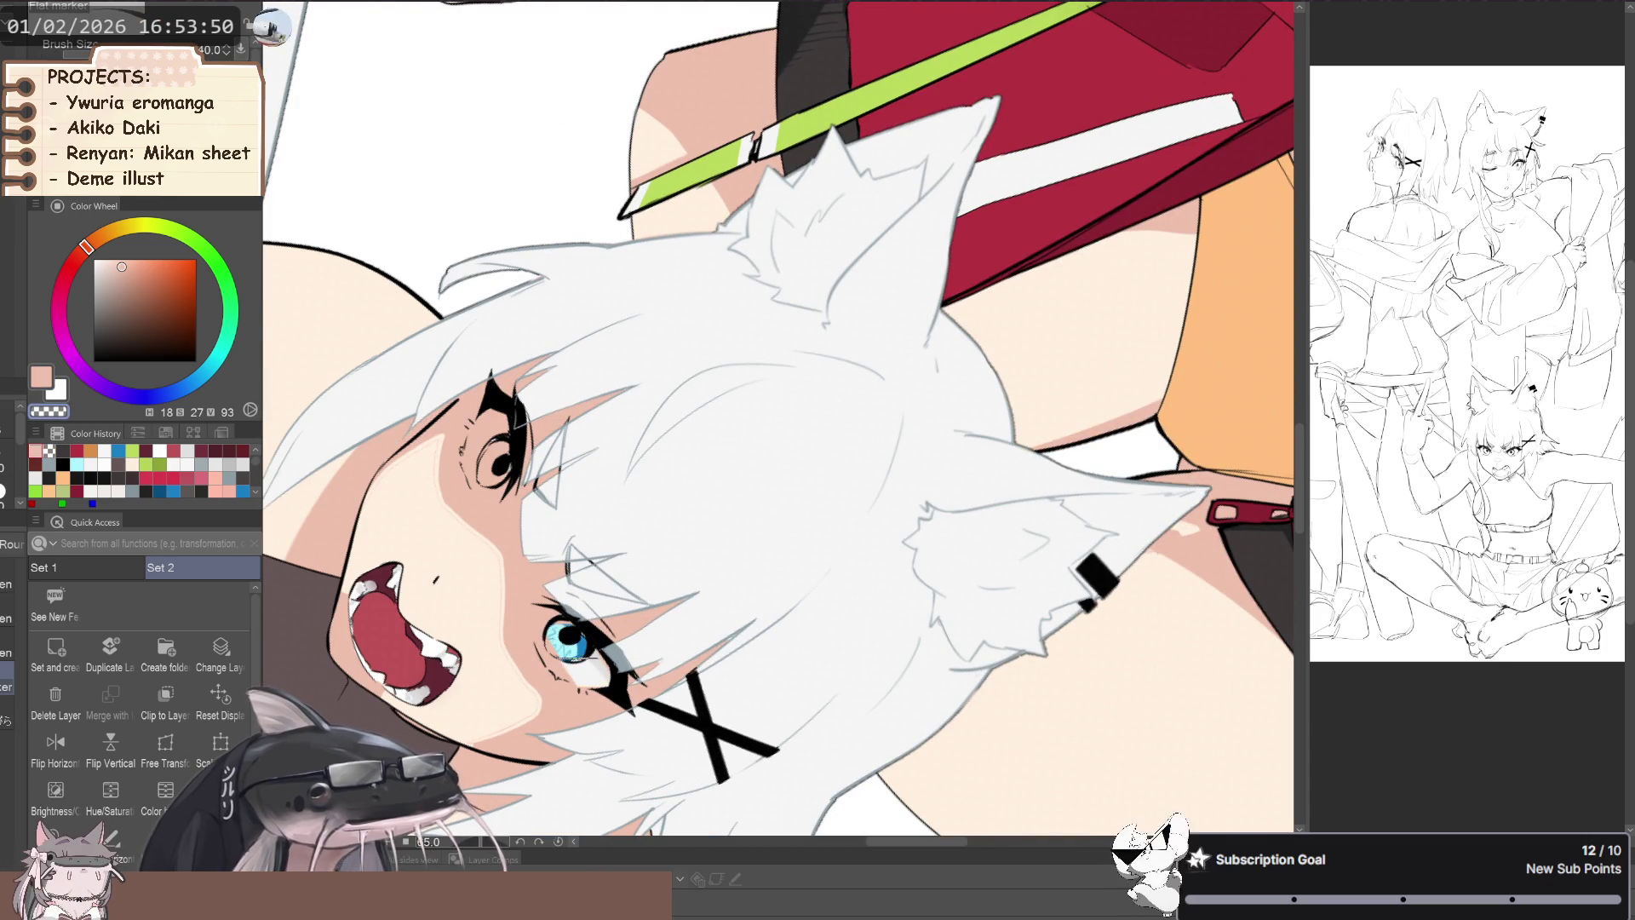
key(bracketleft)
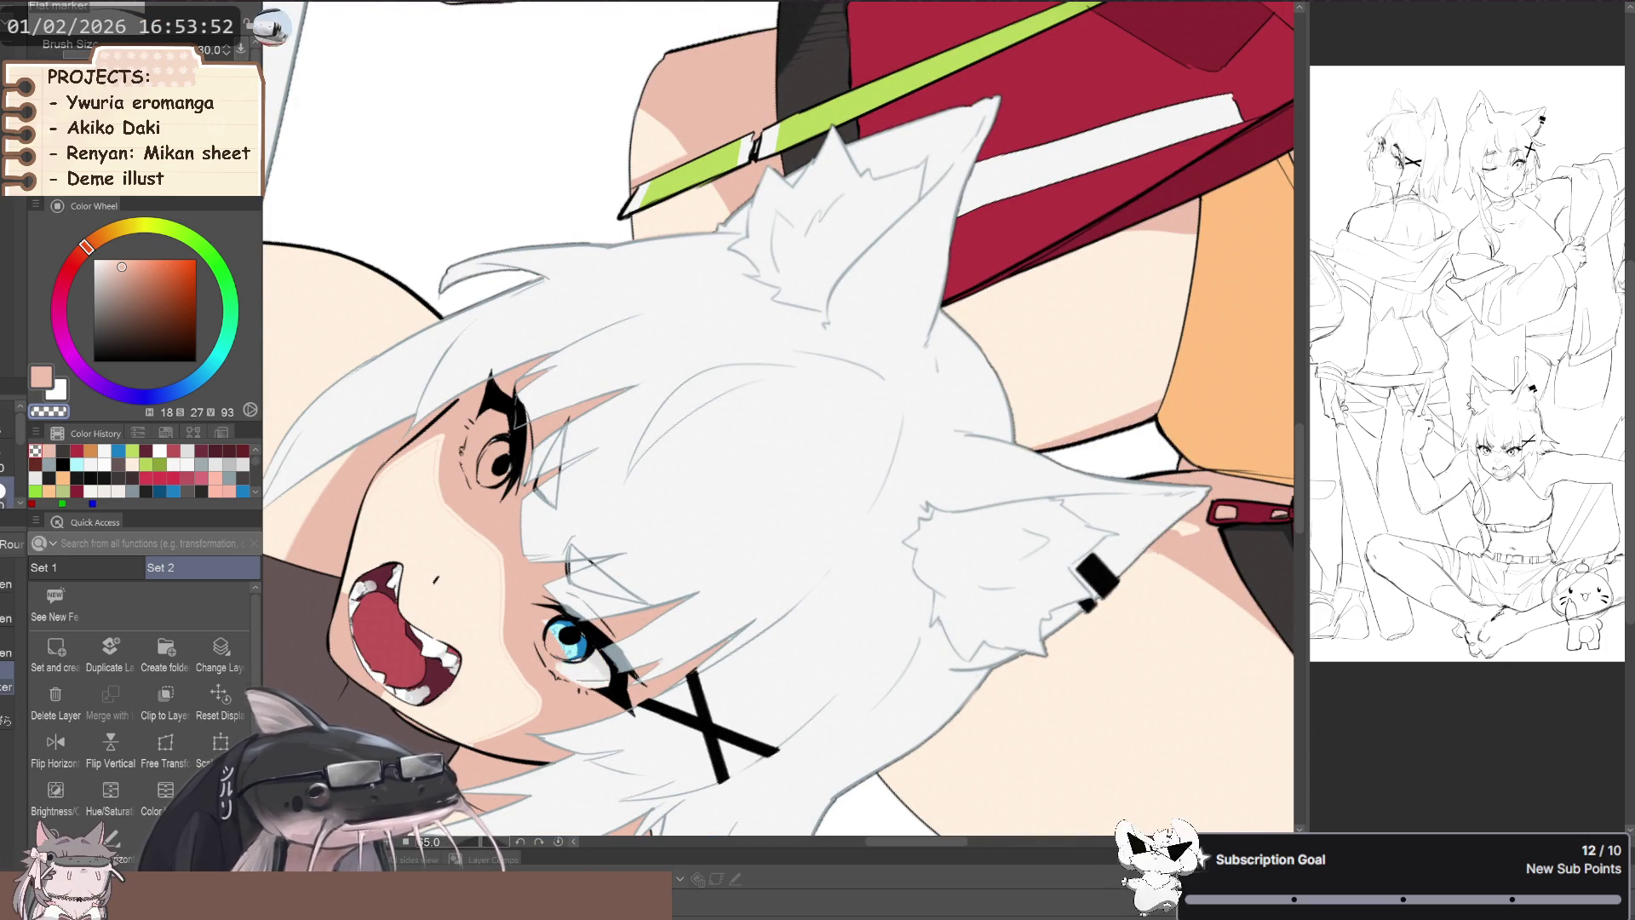
key(bracketleft)
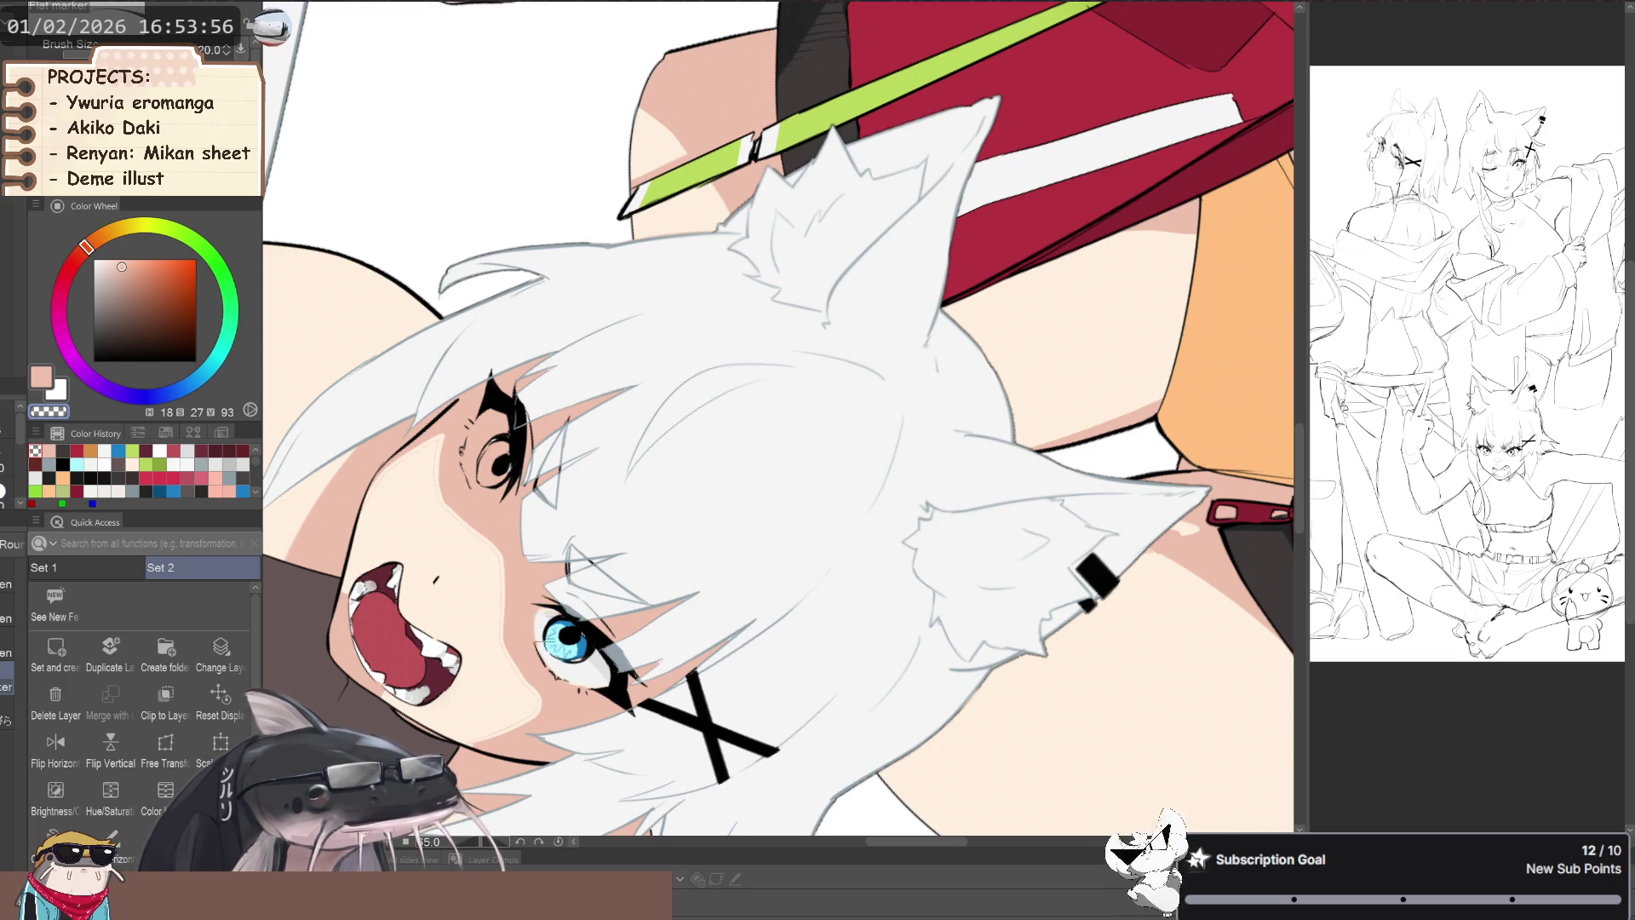
scroll(559, 589, down, 3)
key(j)
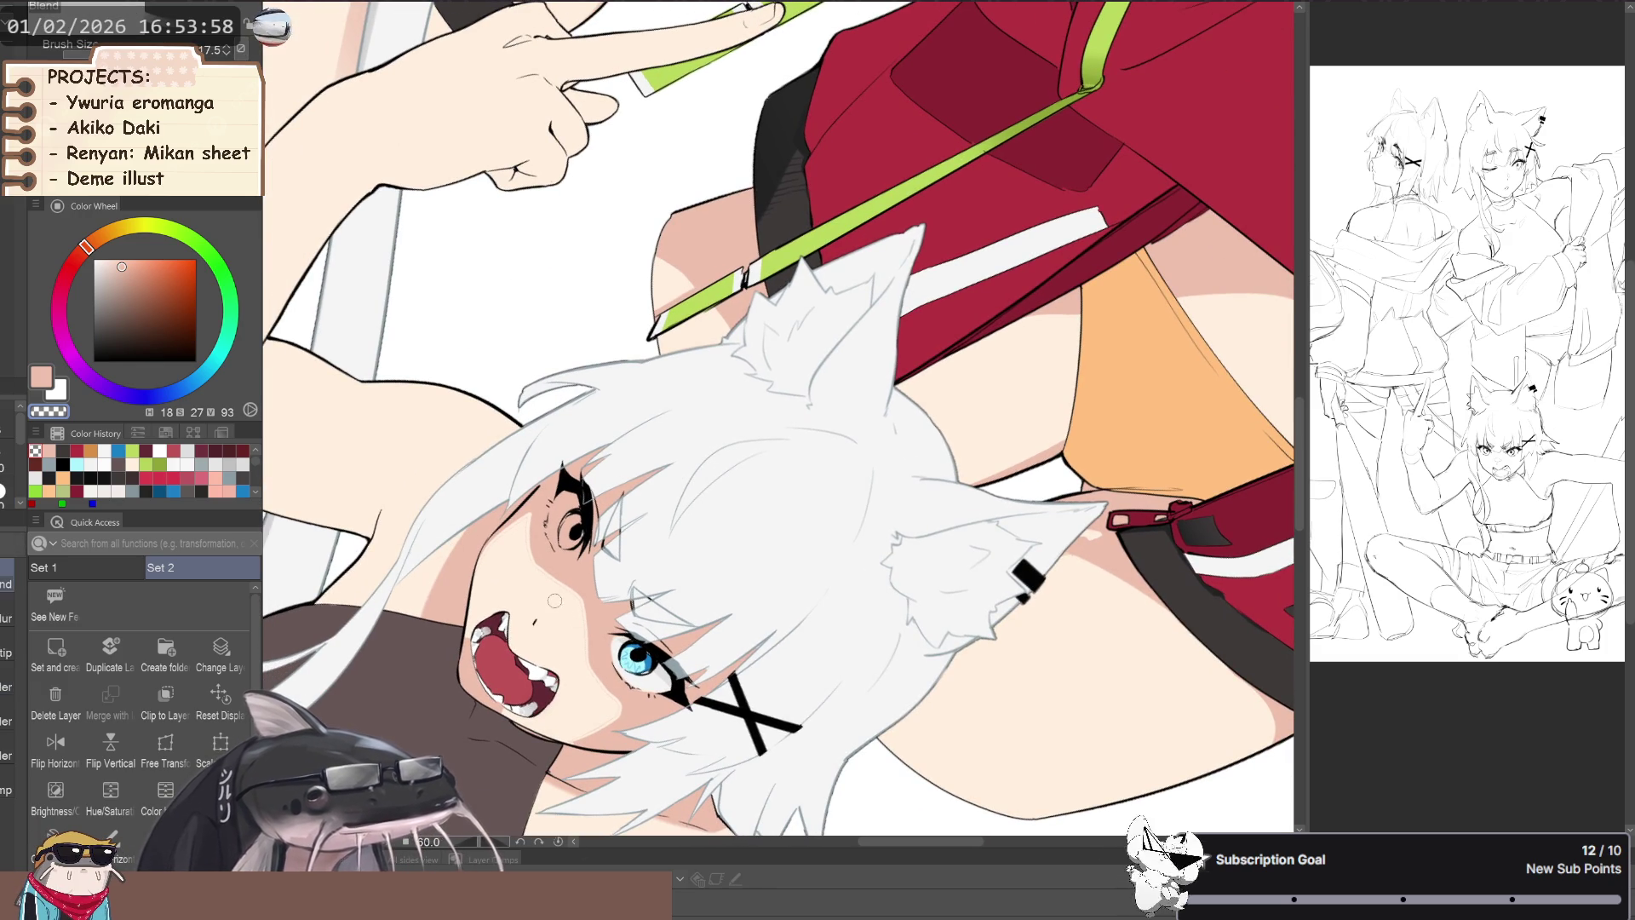
key(p)
mouse_move(558, 590)
mouse_down()
mouse_move(647, 477)
mouse_move(767, 383)
mouse_up()
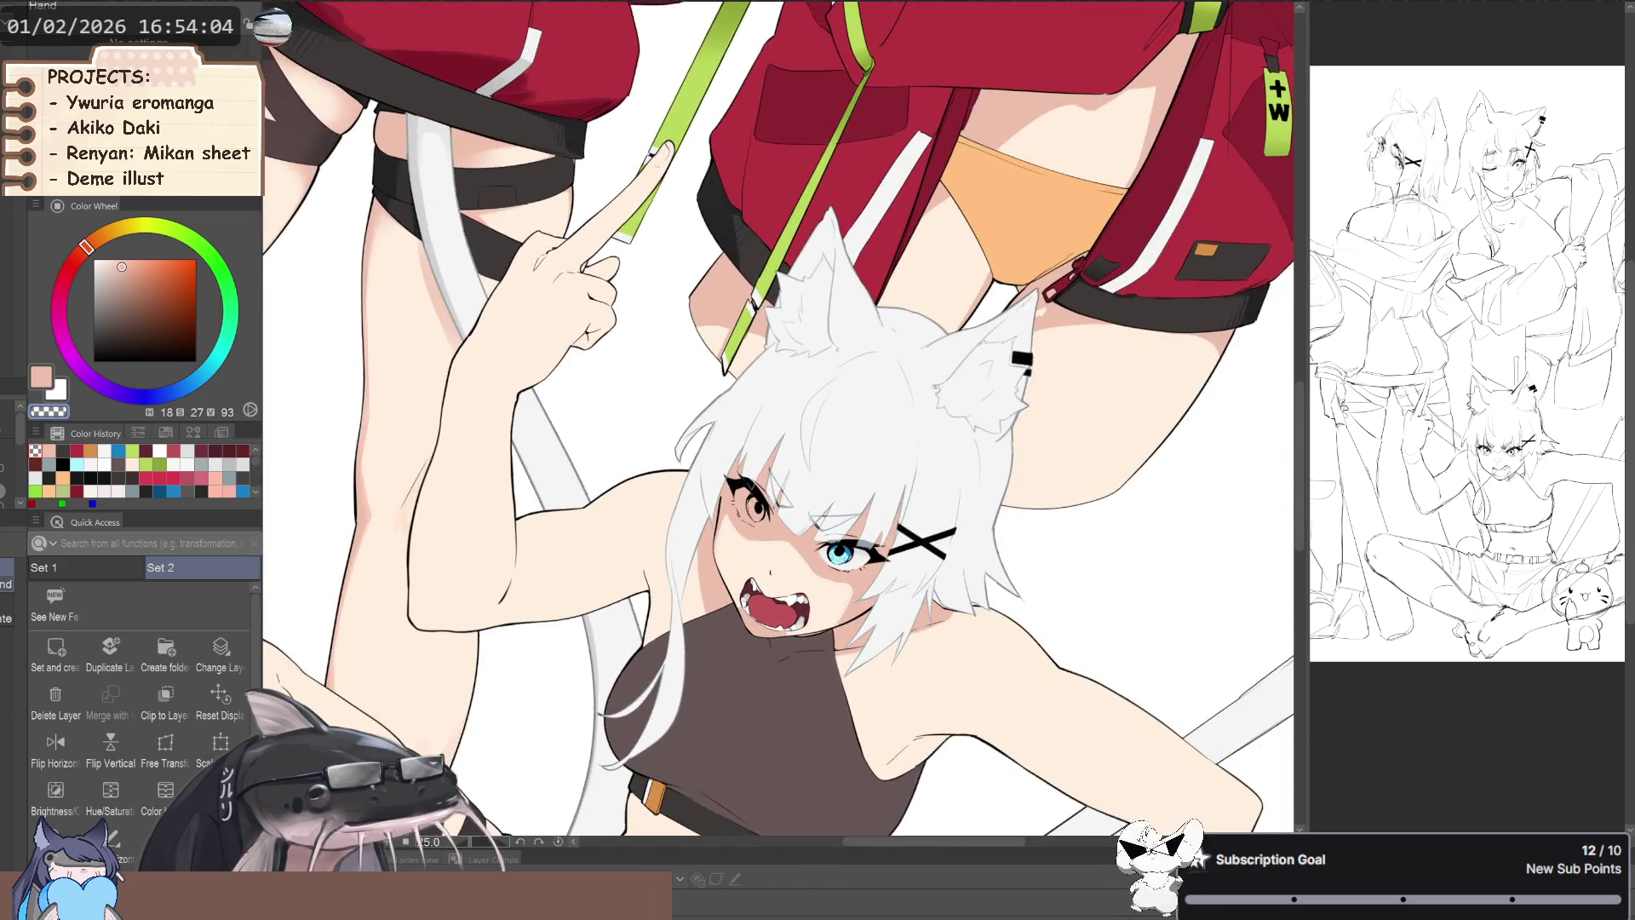
scroll(779, 417, up, 3)
drag(767, 384, 817, 443)
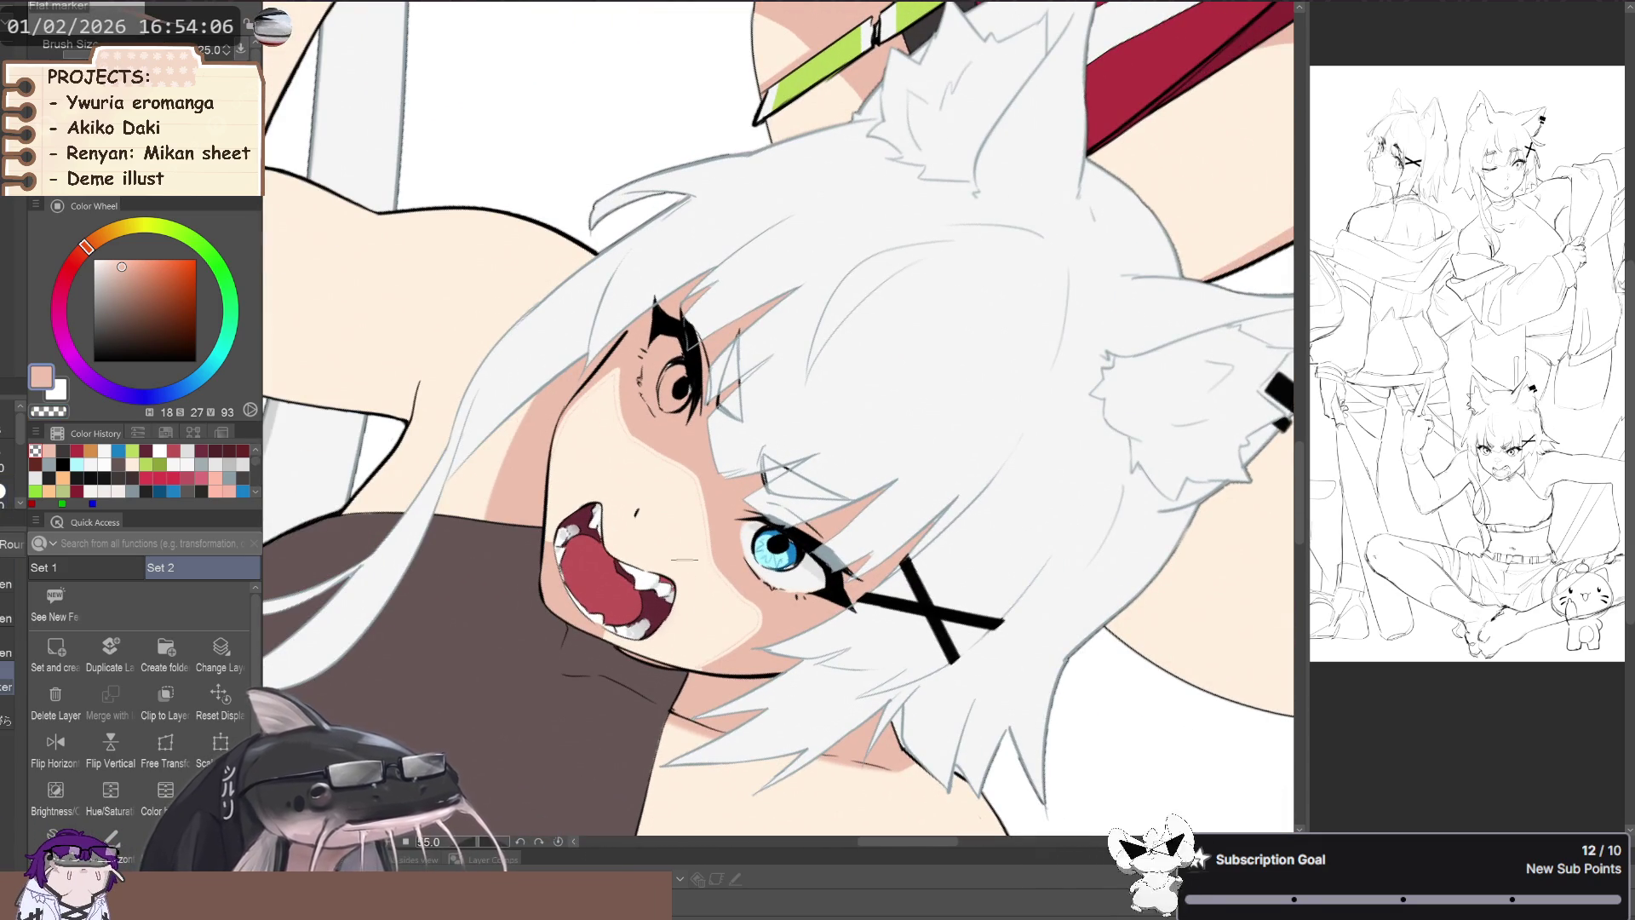
- Trim excess shadow with transparent colour at brush size 30
key(c)
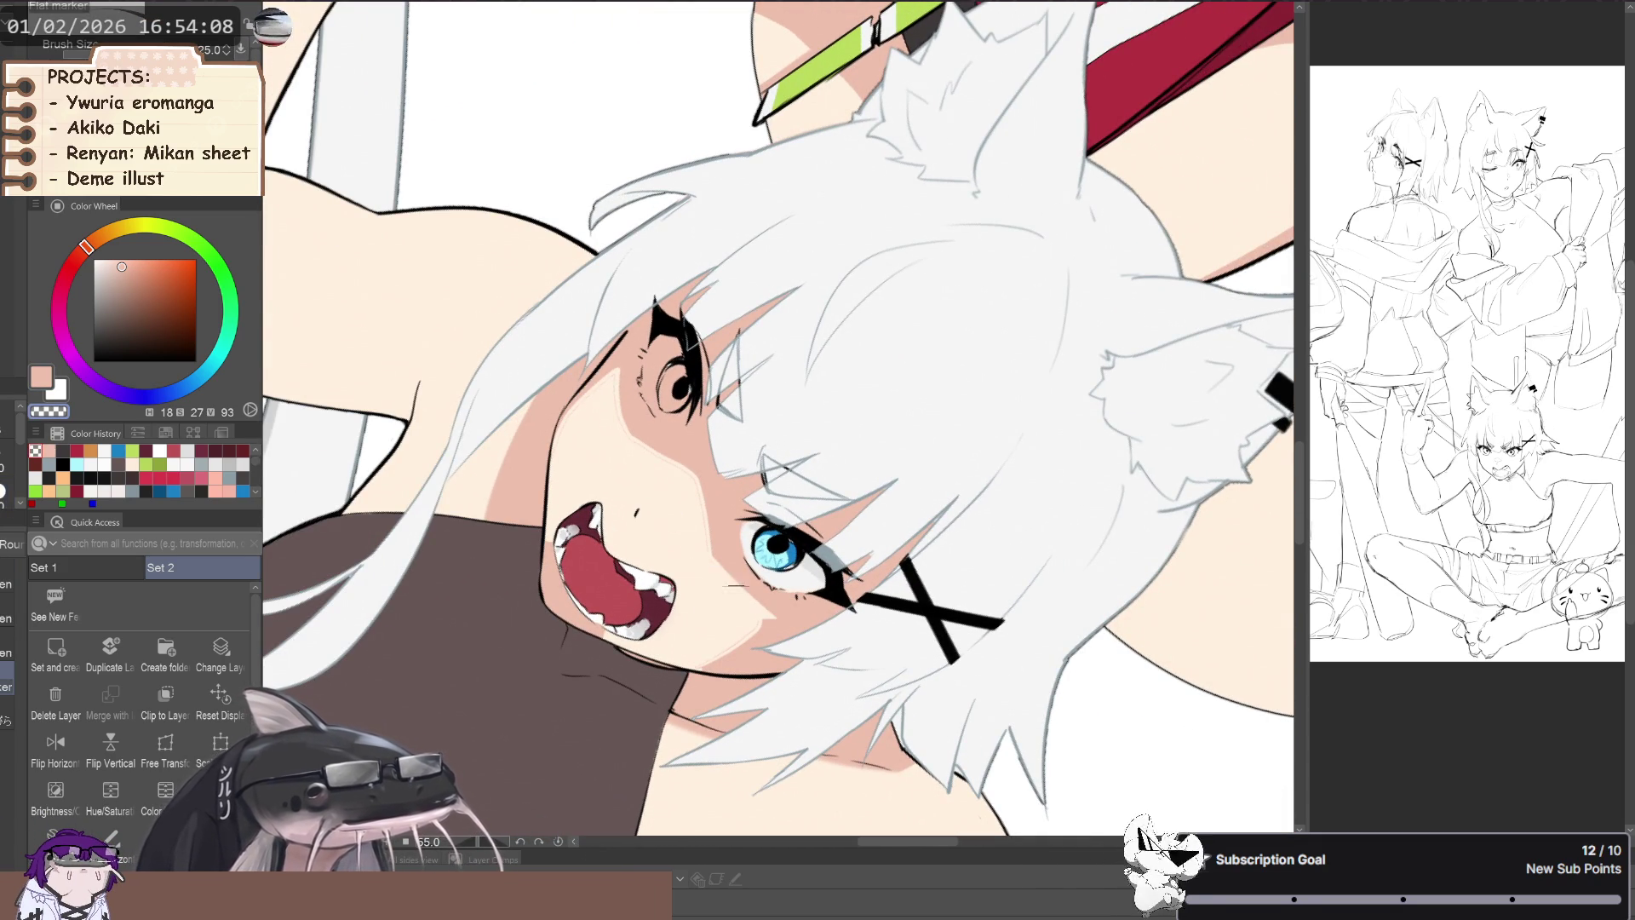
key(bracketright)
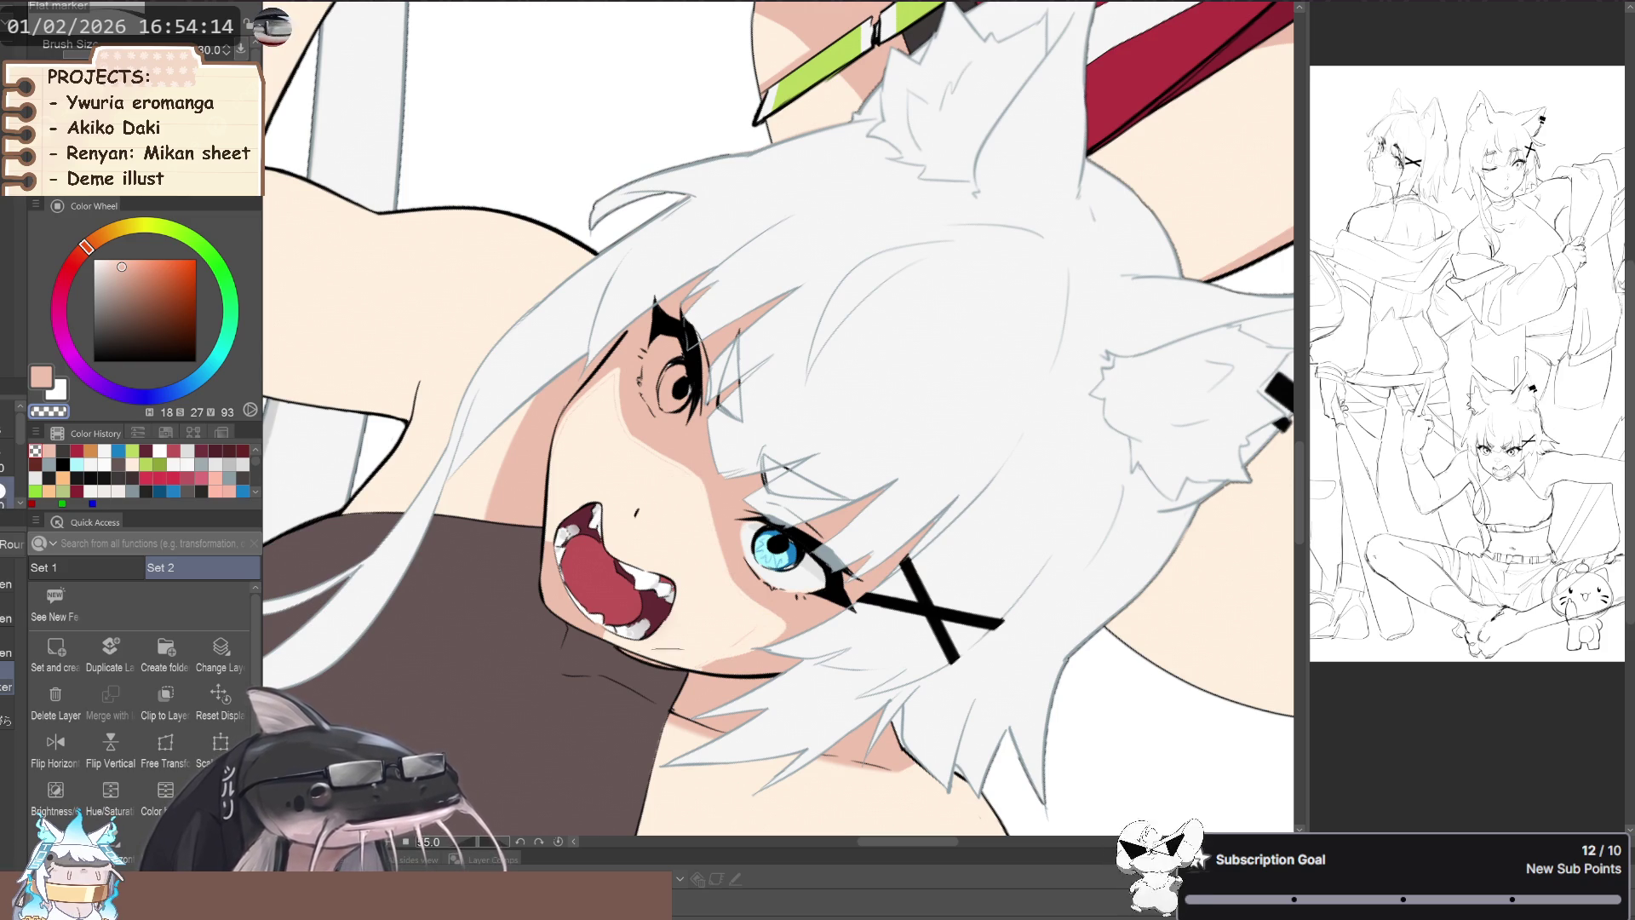
scroll(686, 588, down, 1)
scroll(857, 576, up, 2)
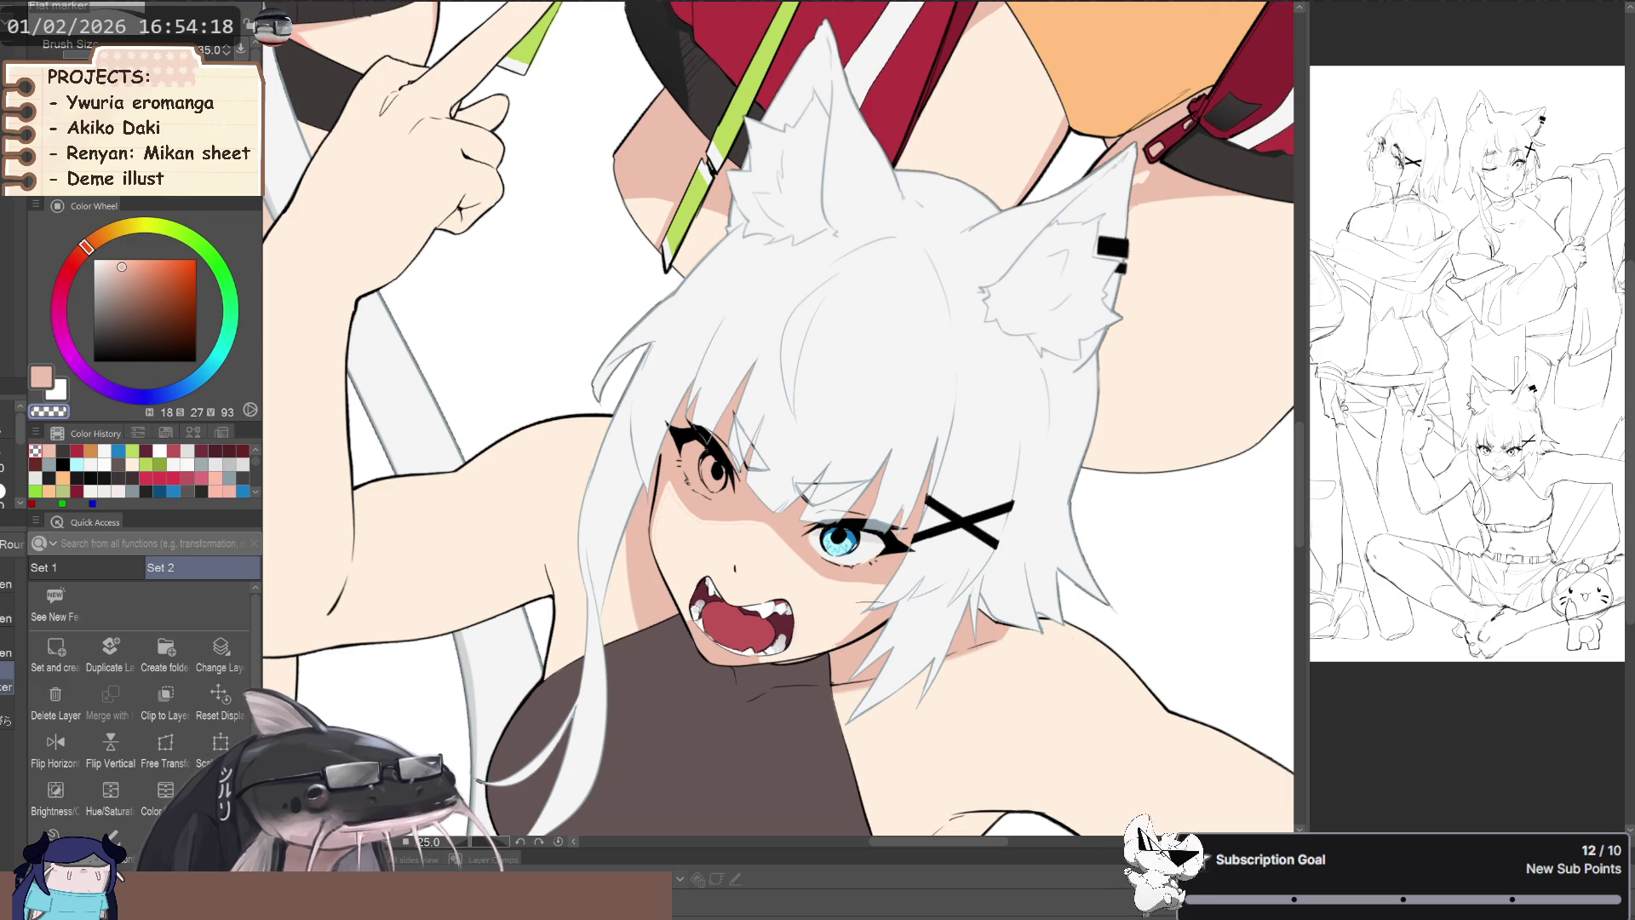
key(minus)
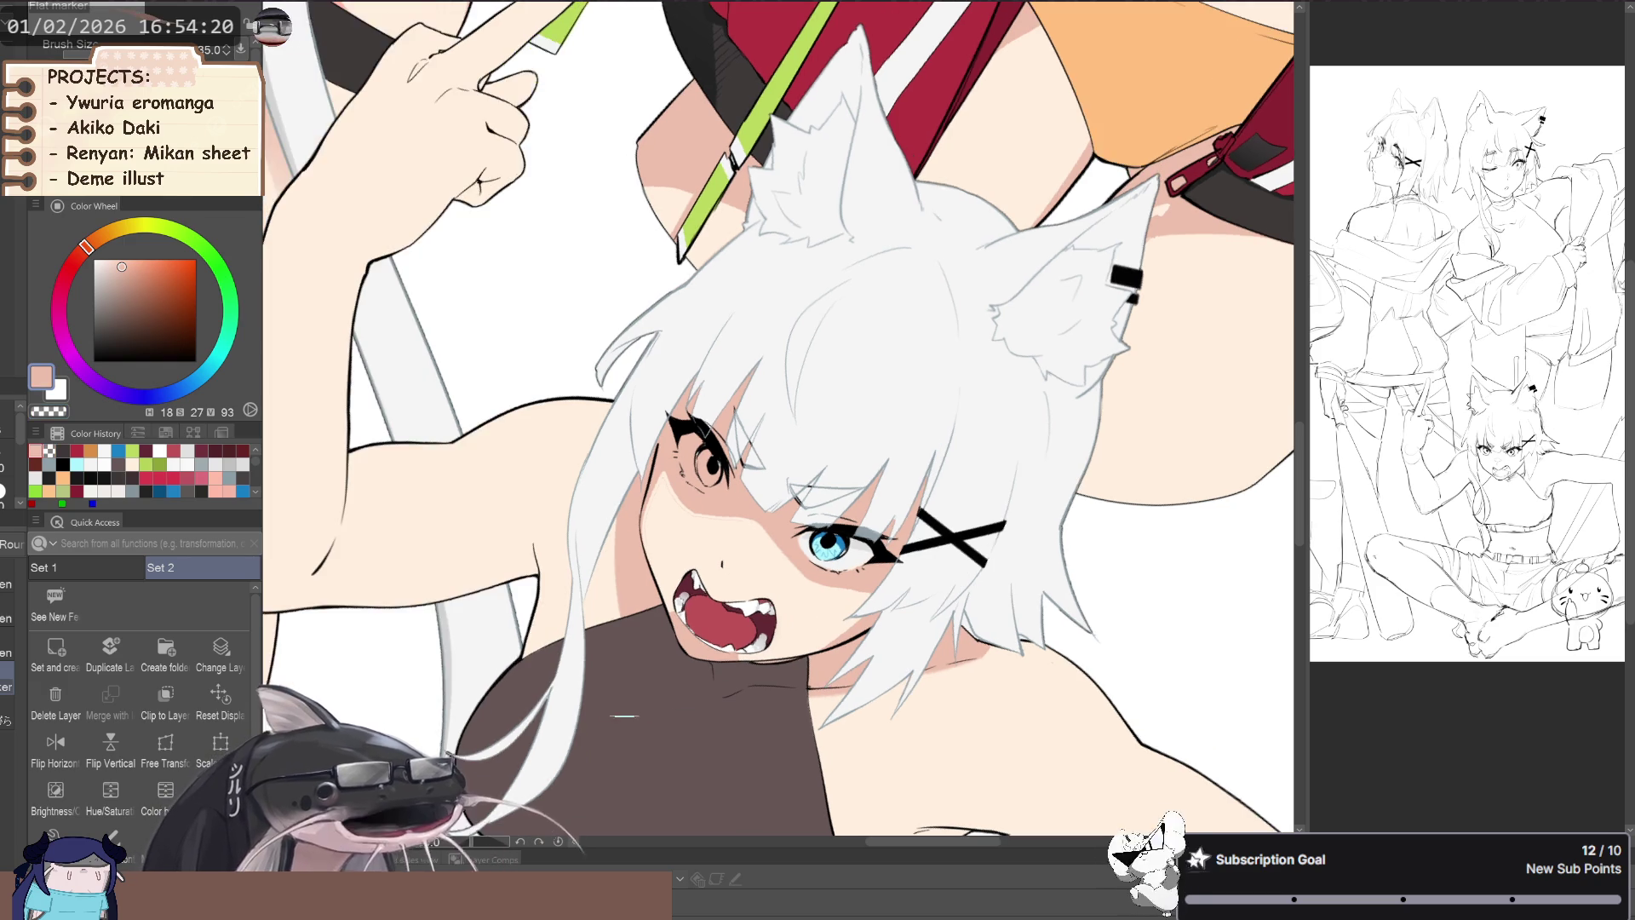
key(minus)
key(minus)
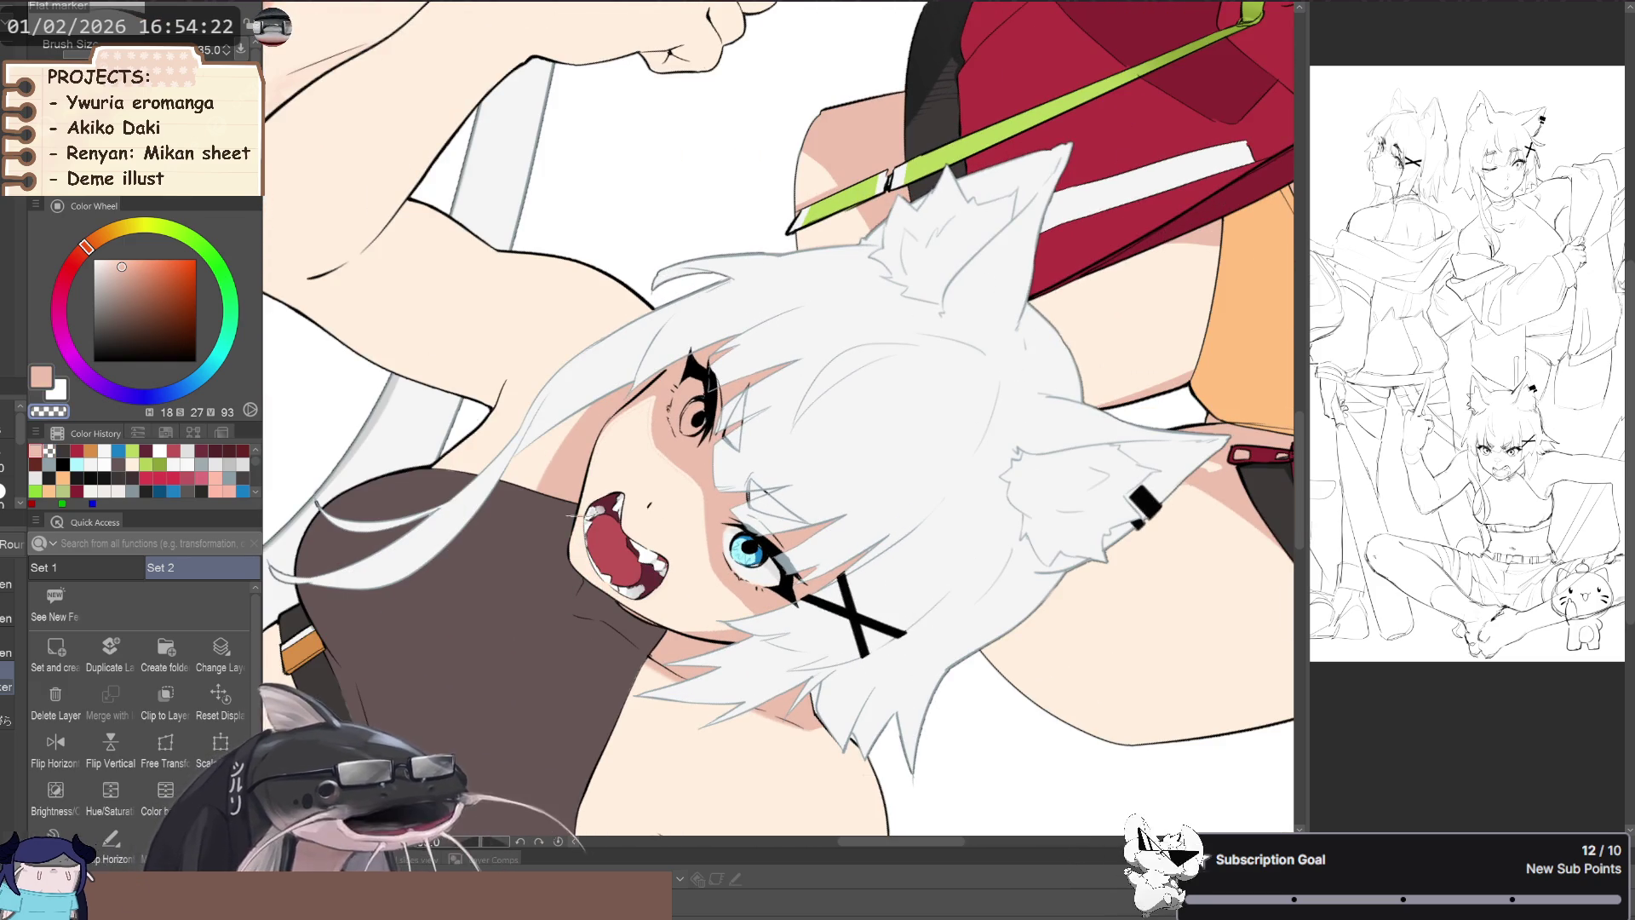
scroll(578, 566, down, 2)
scroll(578, 566, up, 2)
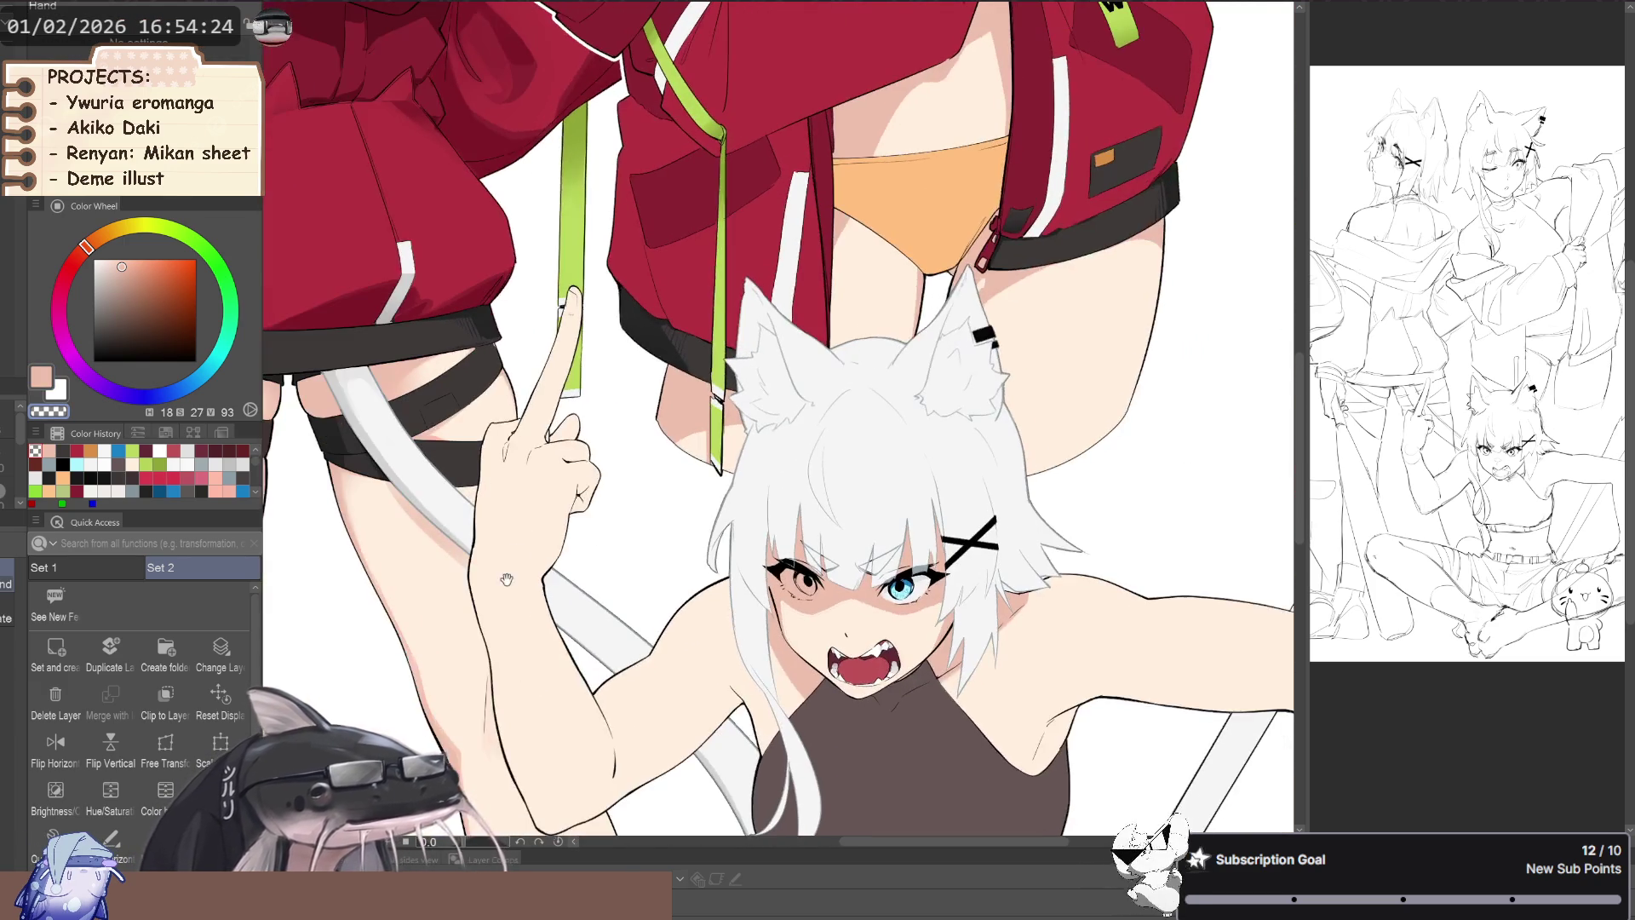
scroll(496, 558, up, 3)
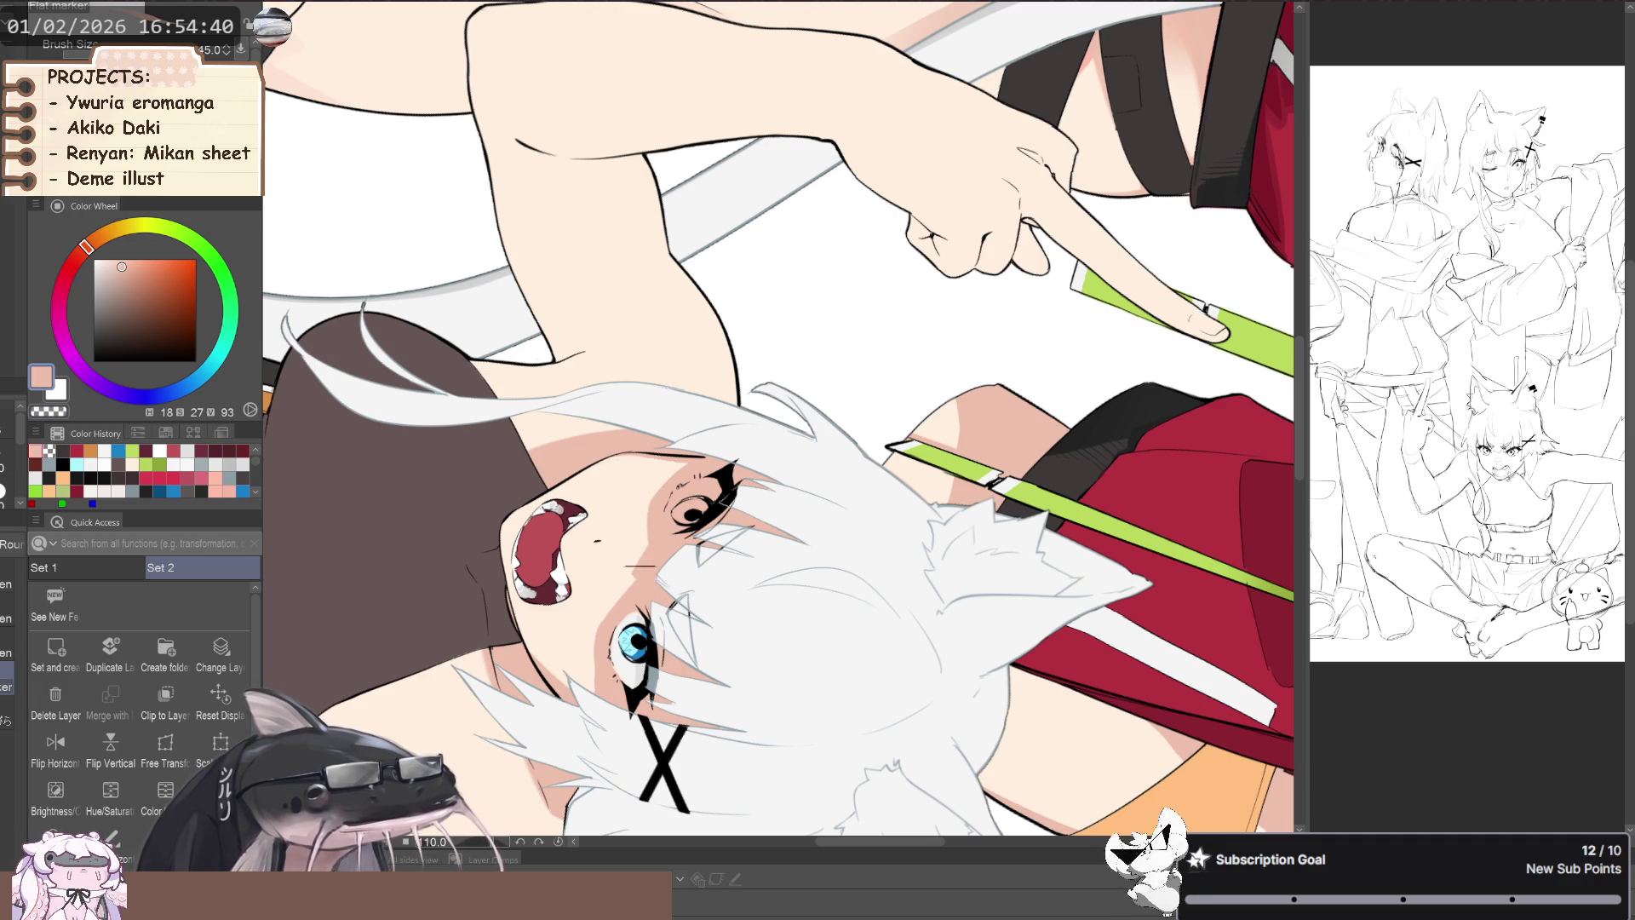
- Rotate toward the face and erase the remaining stray shading with transparent colour
scroll(659, 585, down, 1)
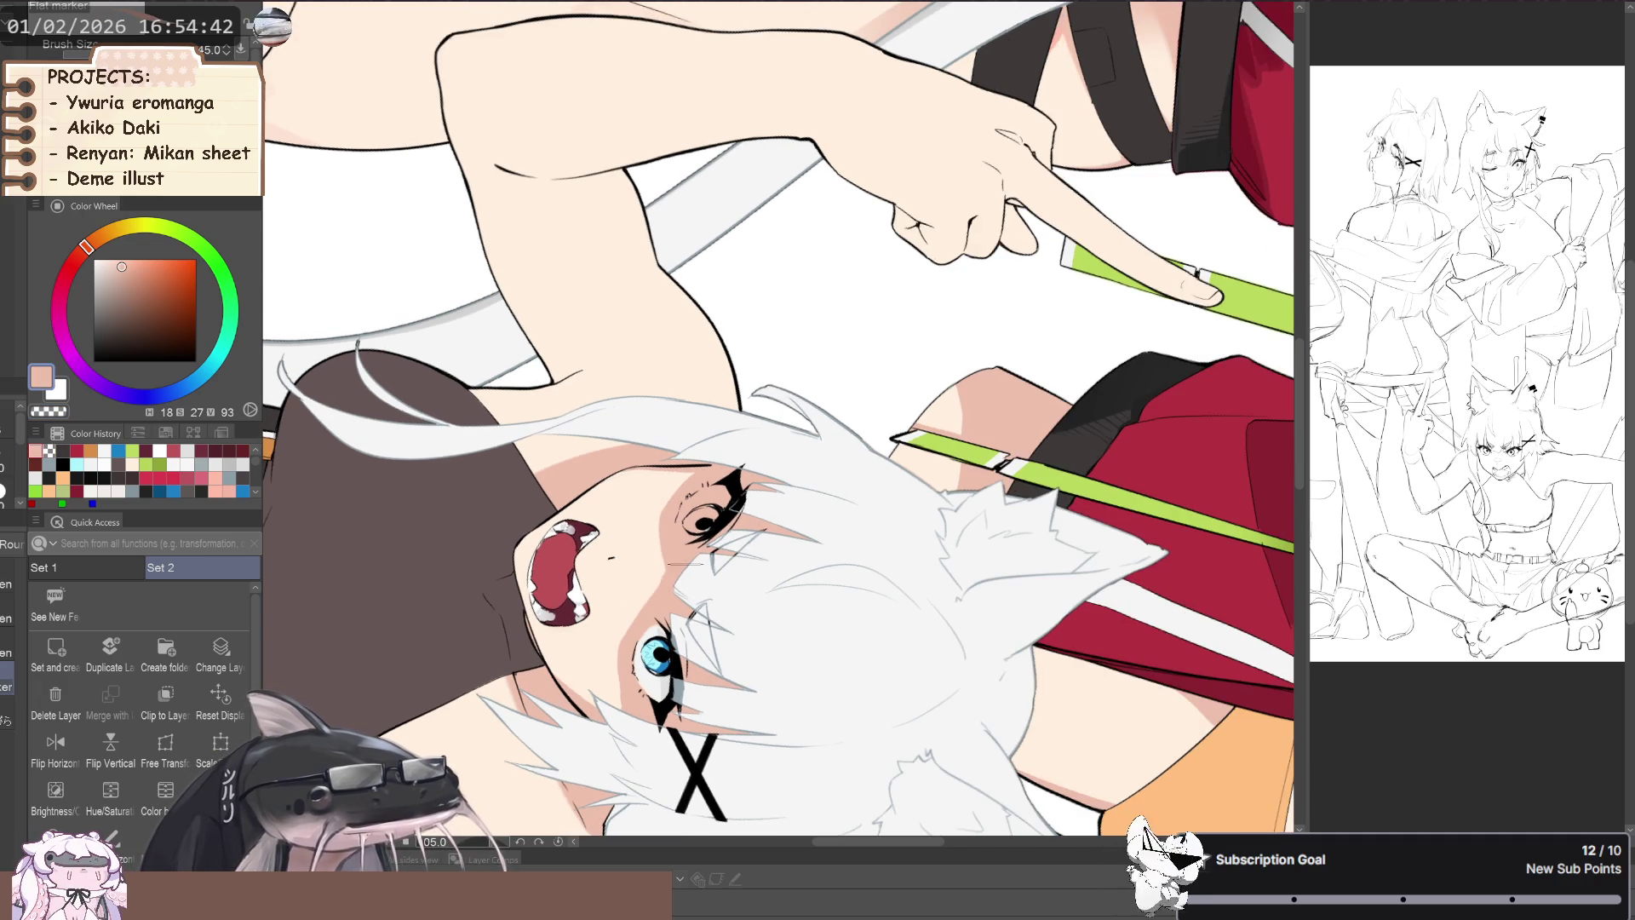
scroll(674, 587, down, 3)
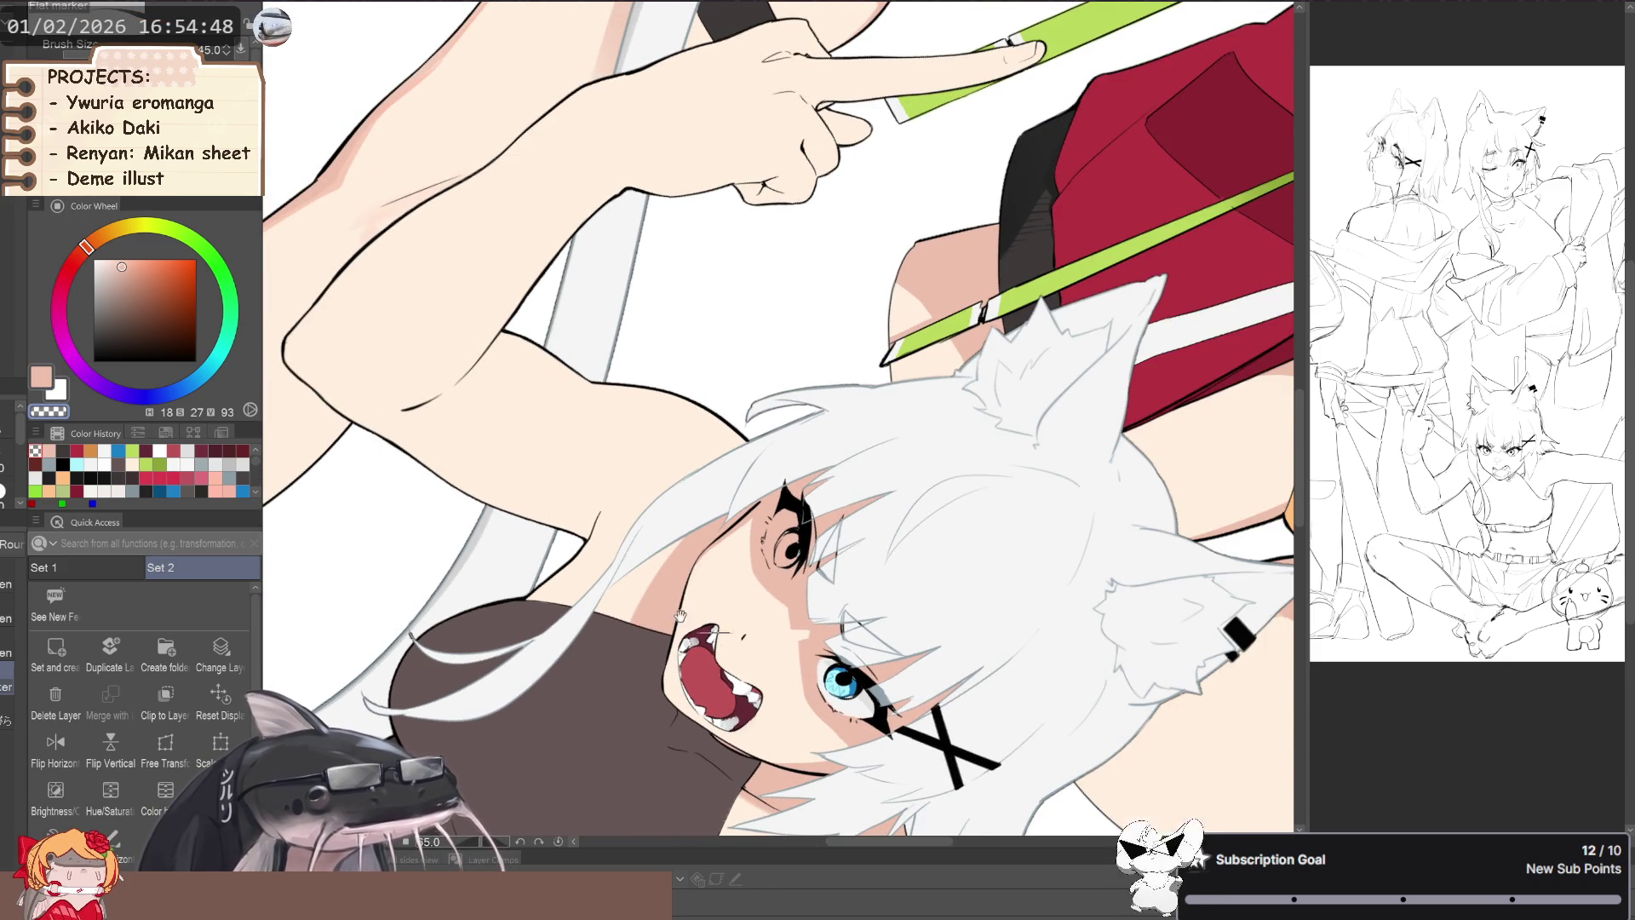
scroll(696, 623, down, 3)
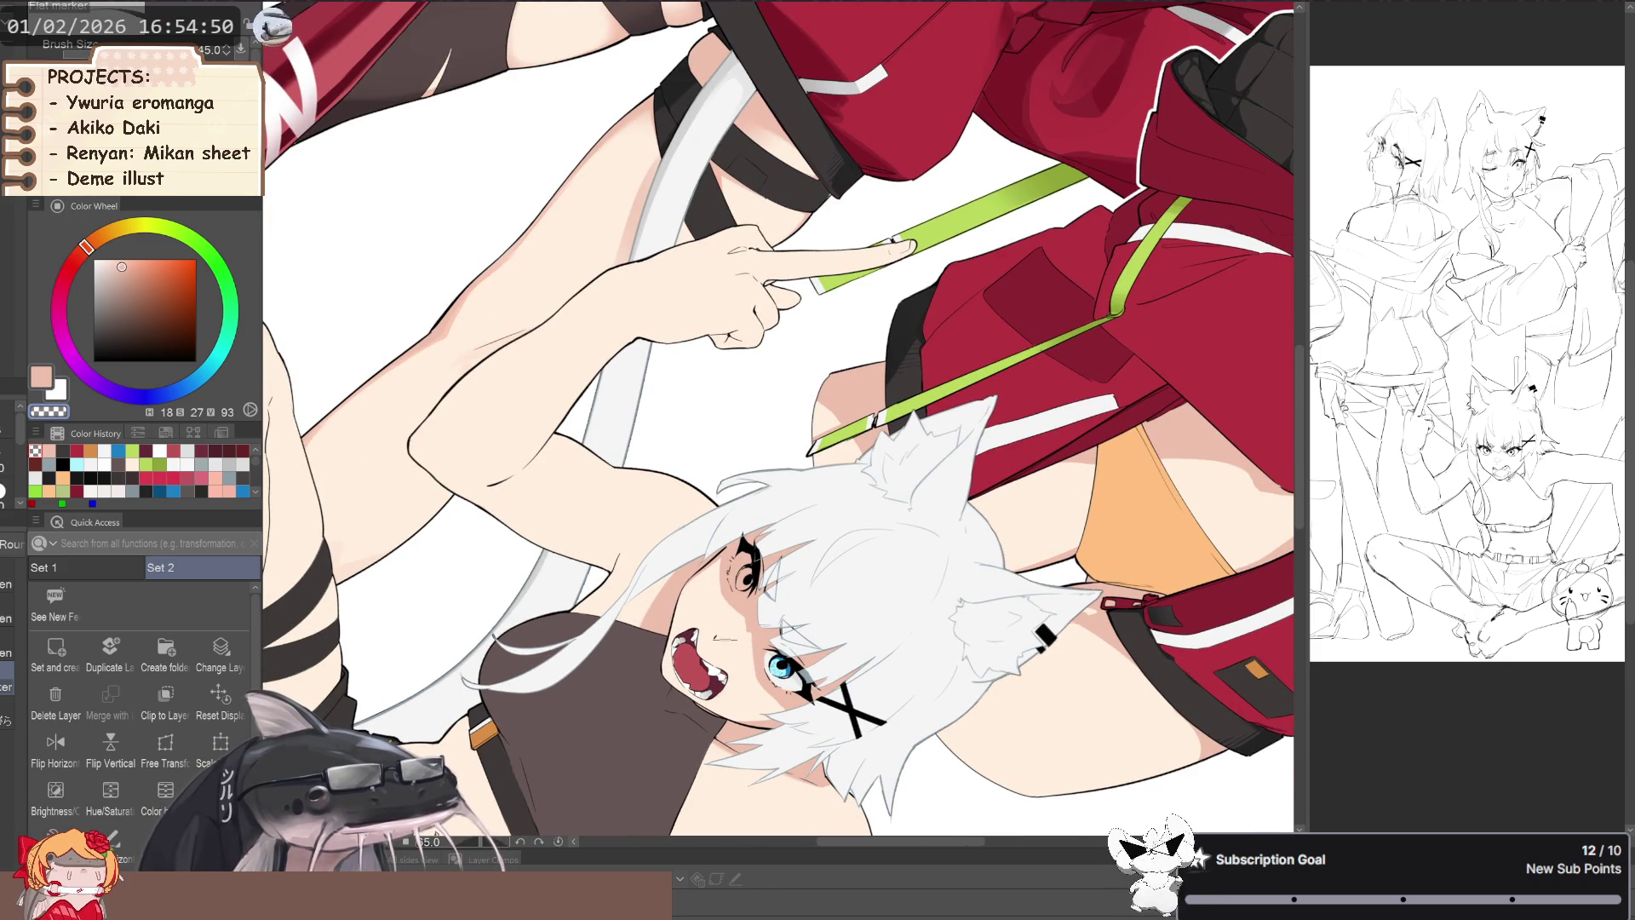
scroll(779, 417, up, 3)
key(bracketleft)
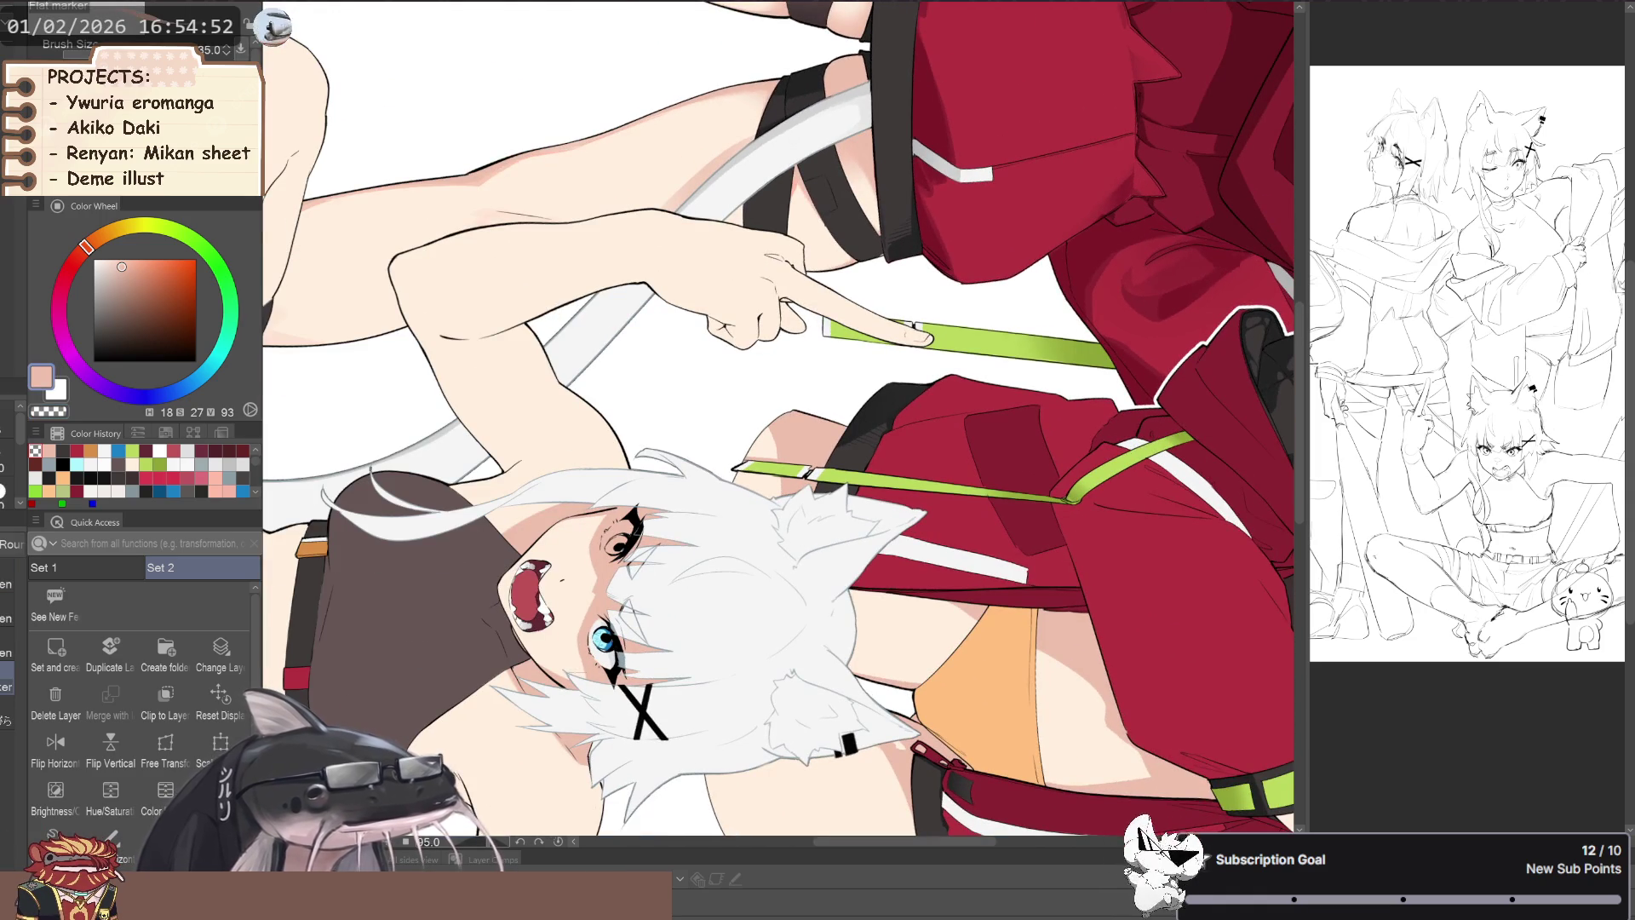
key(c)
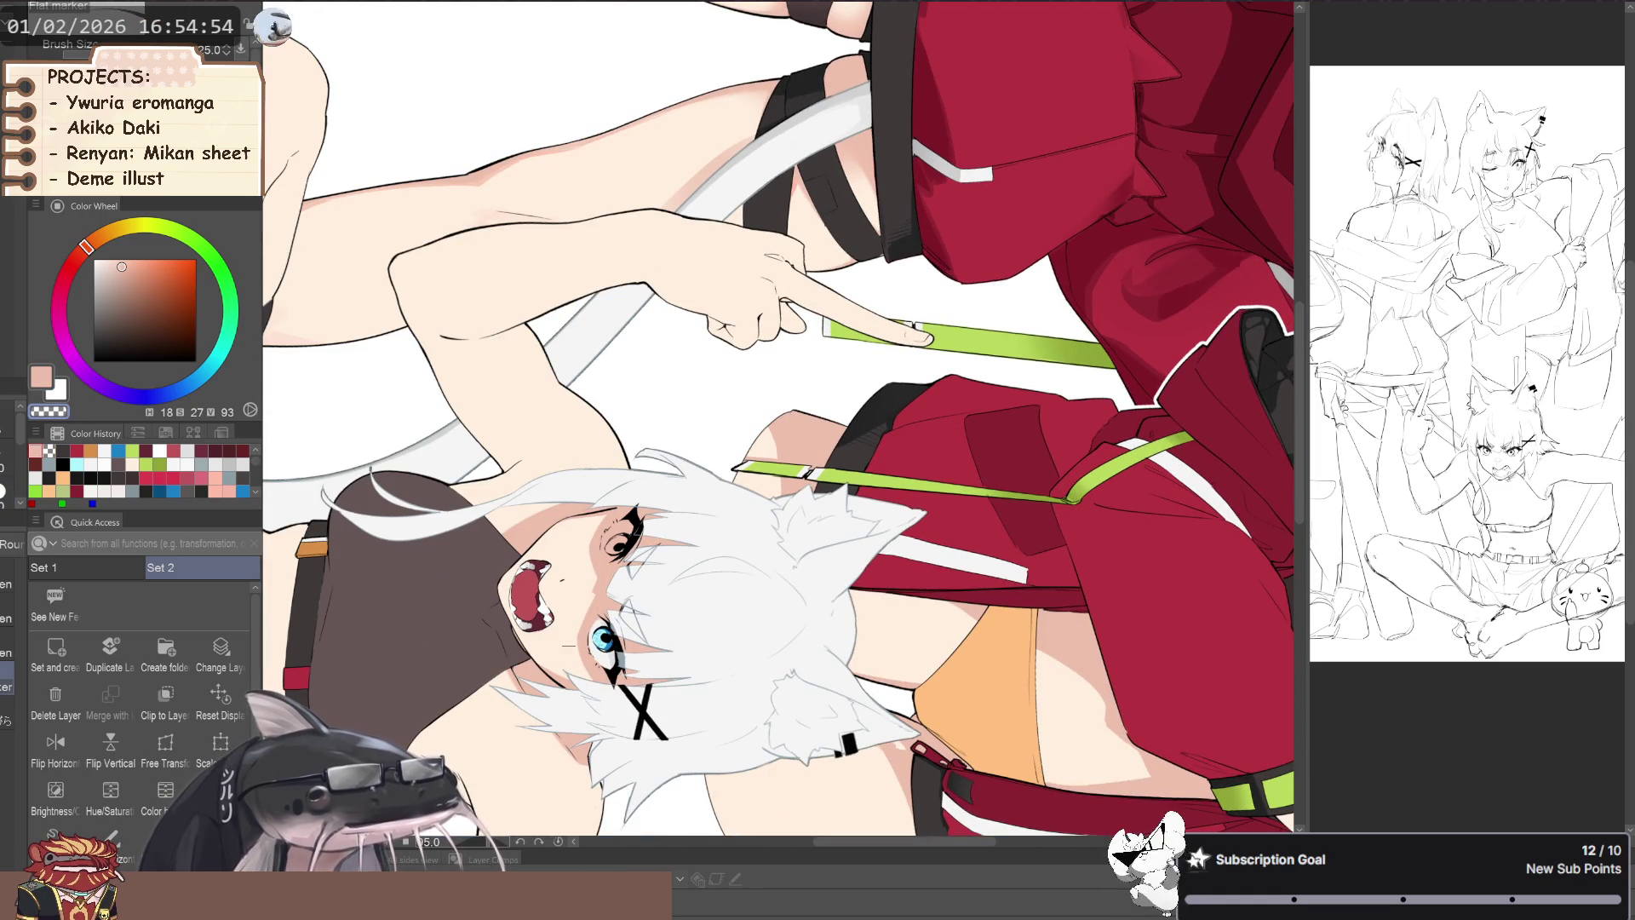
scroll(434, 537, down, 5)
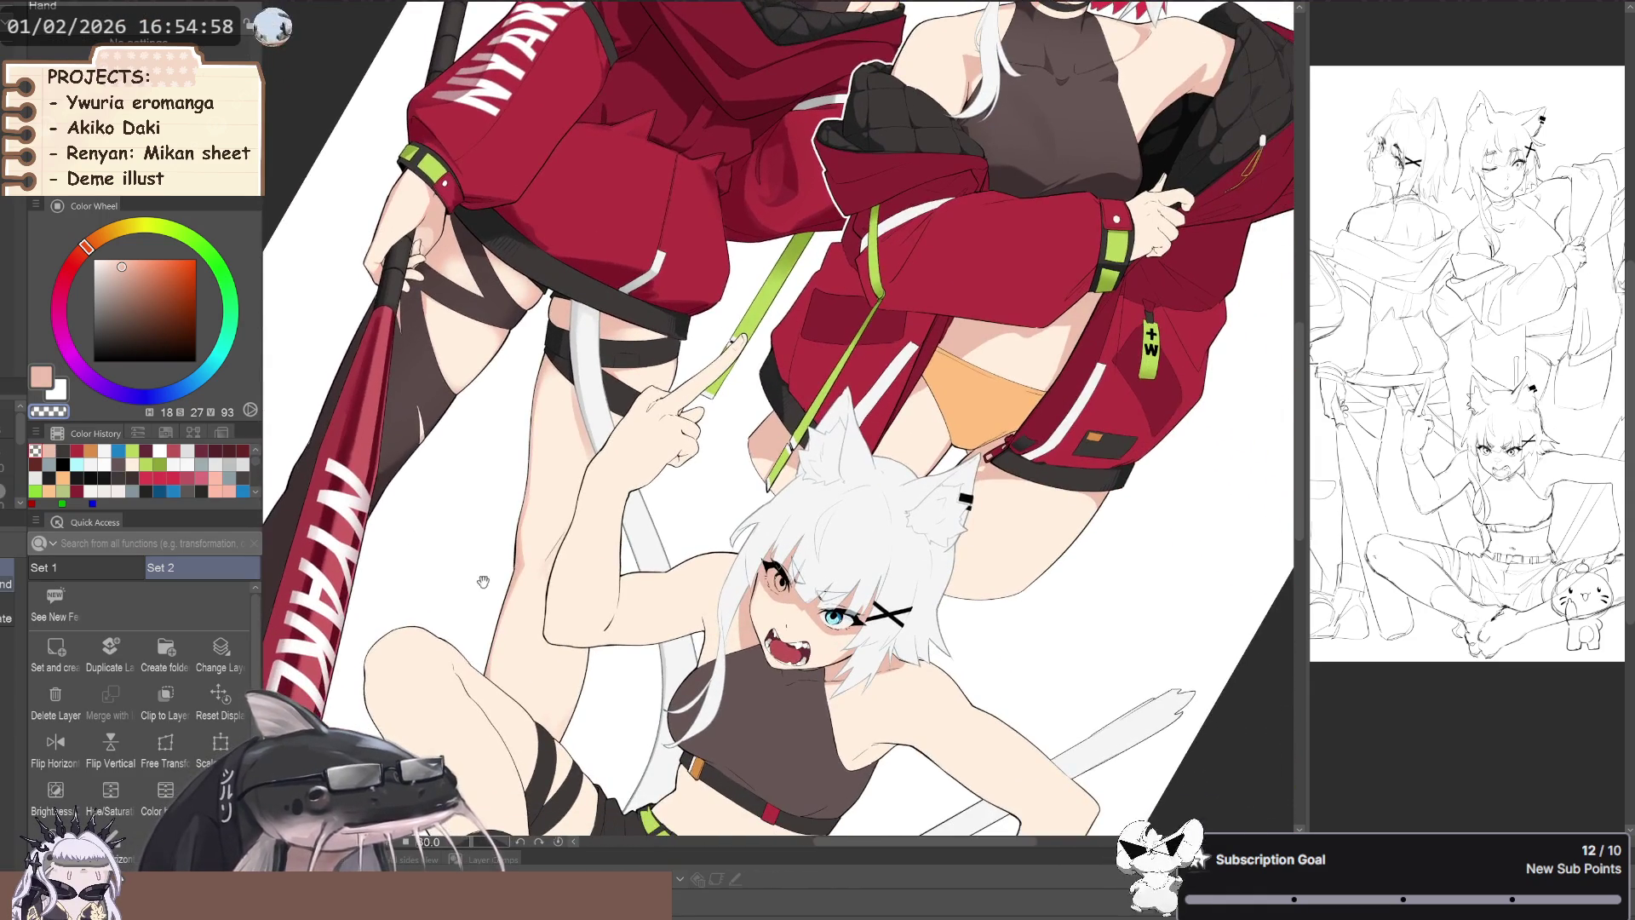
- Turn the face upright and touch up its shading with the Sketch color line brush
scroll(613, 579, up, 5)
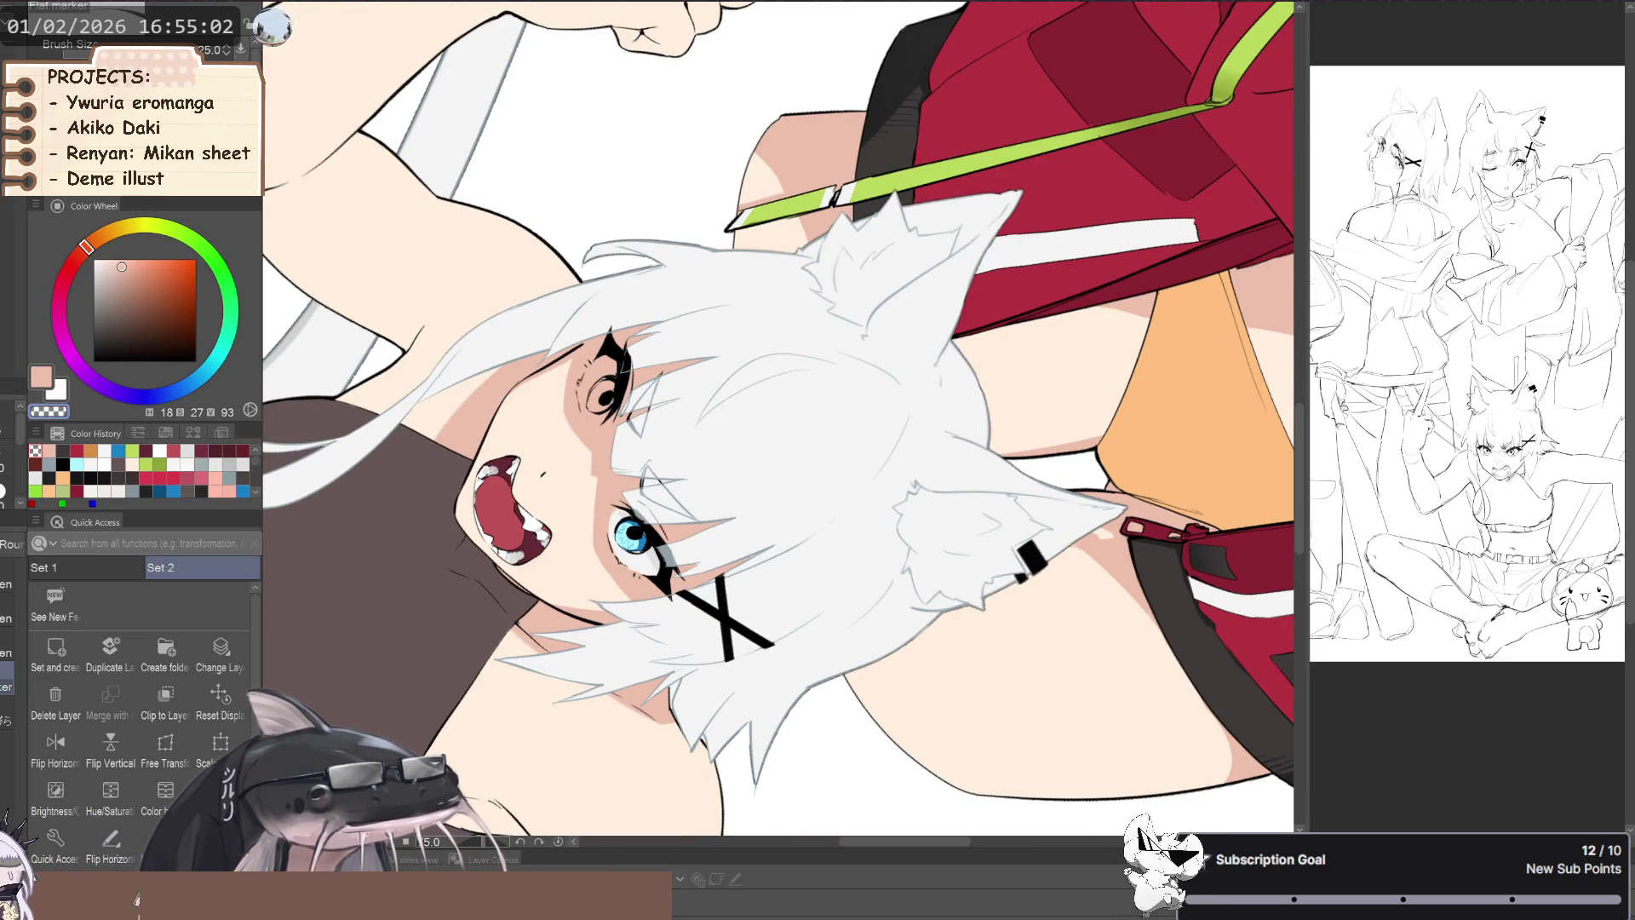
scroll(783, 417, up, 1)
scroll(682, 646, up, 2)
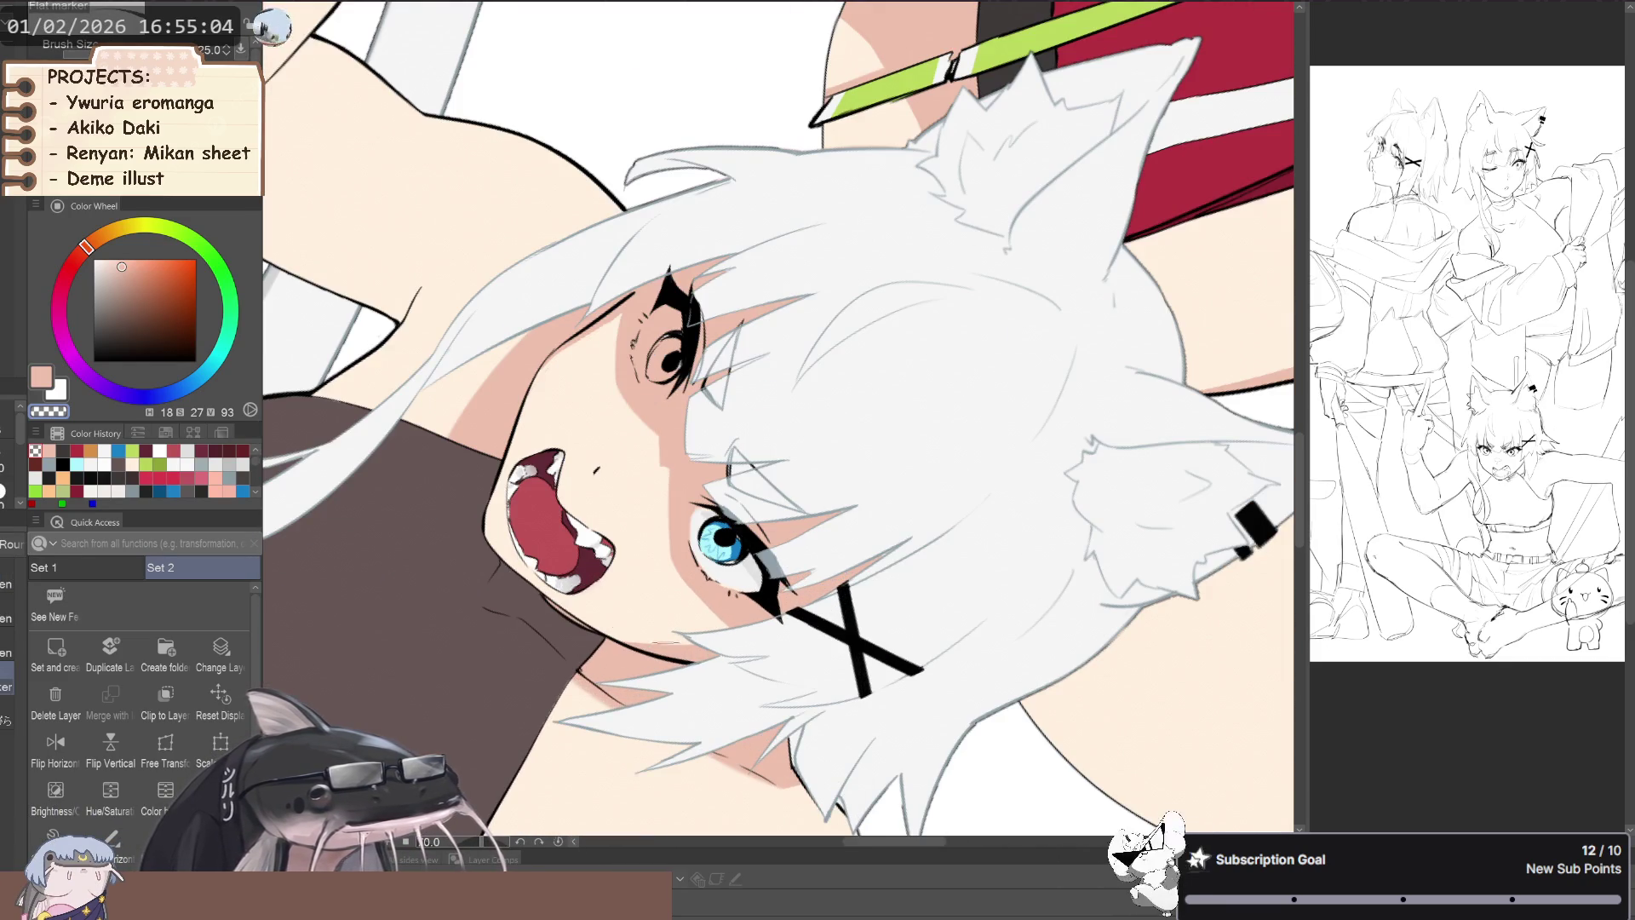
drag(682, 646, 692, 528)
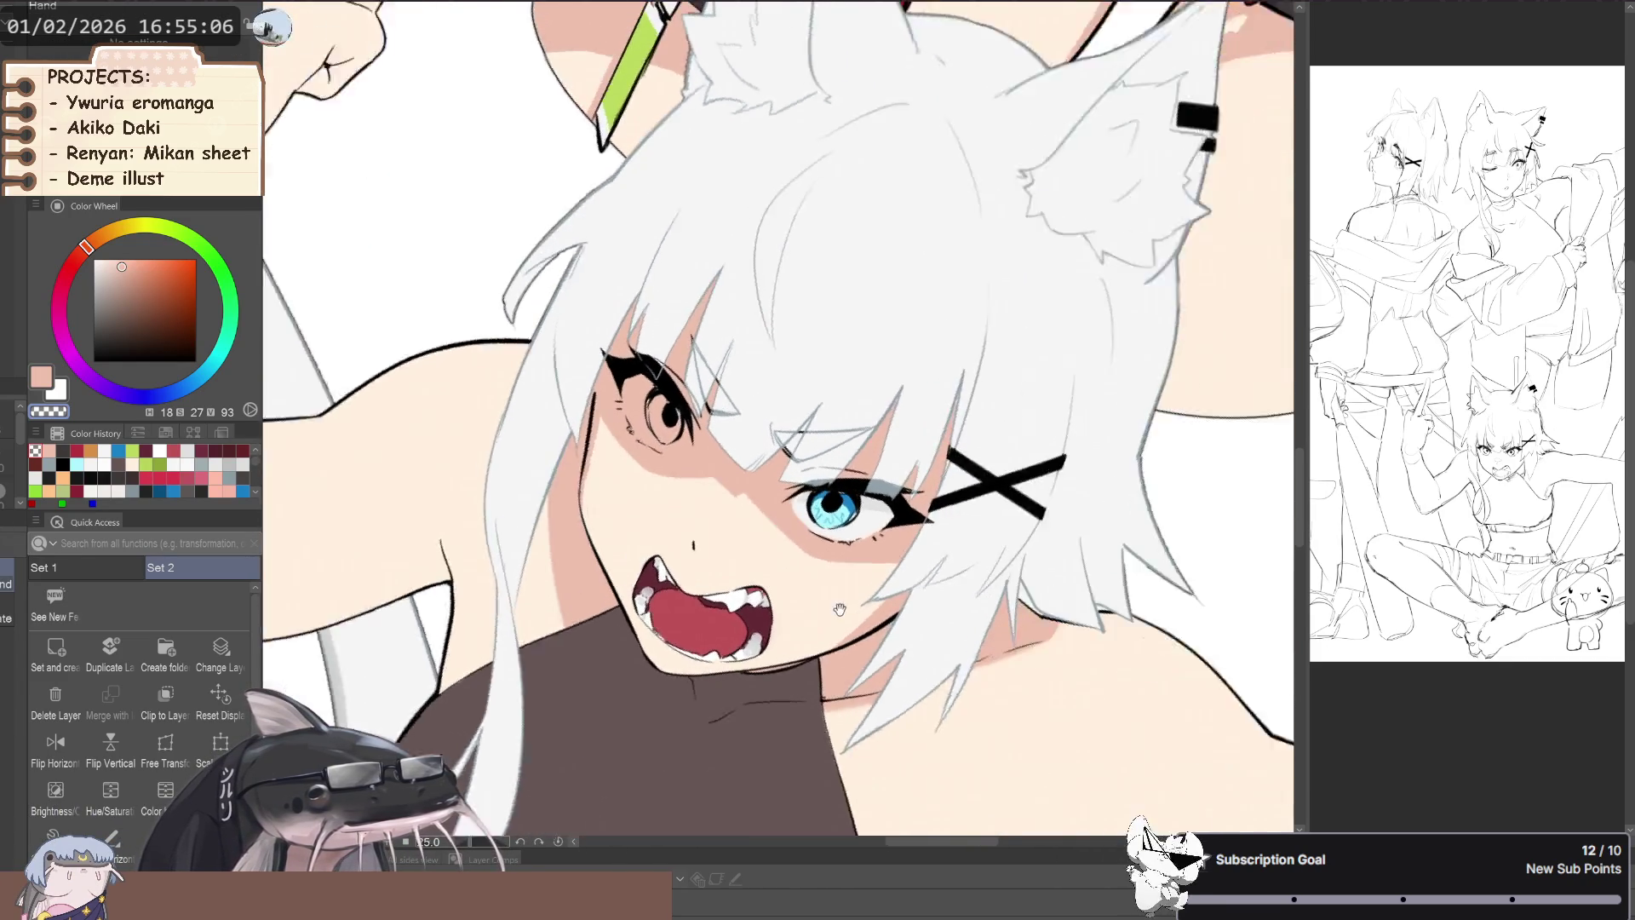
key(b)
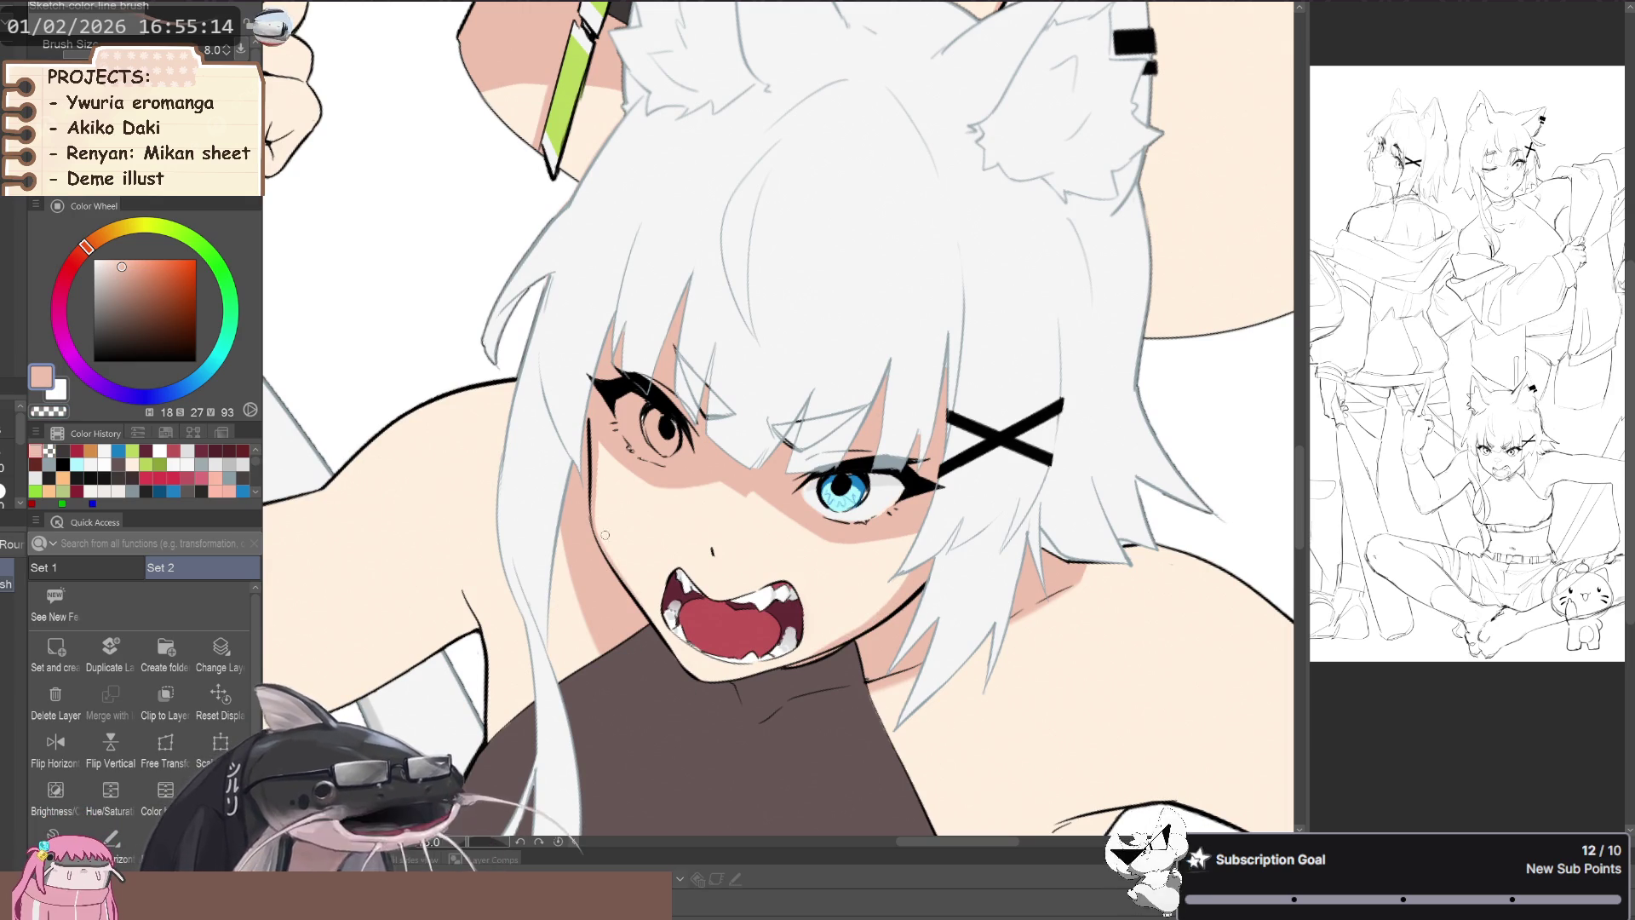
mouse_move(602, 534)
mouse_down()
mouse_move(721, 610)
mouse_move(726, 640)
mouse_up()
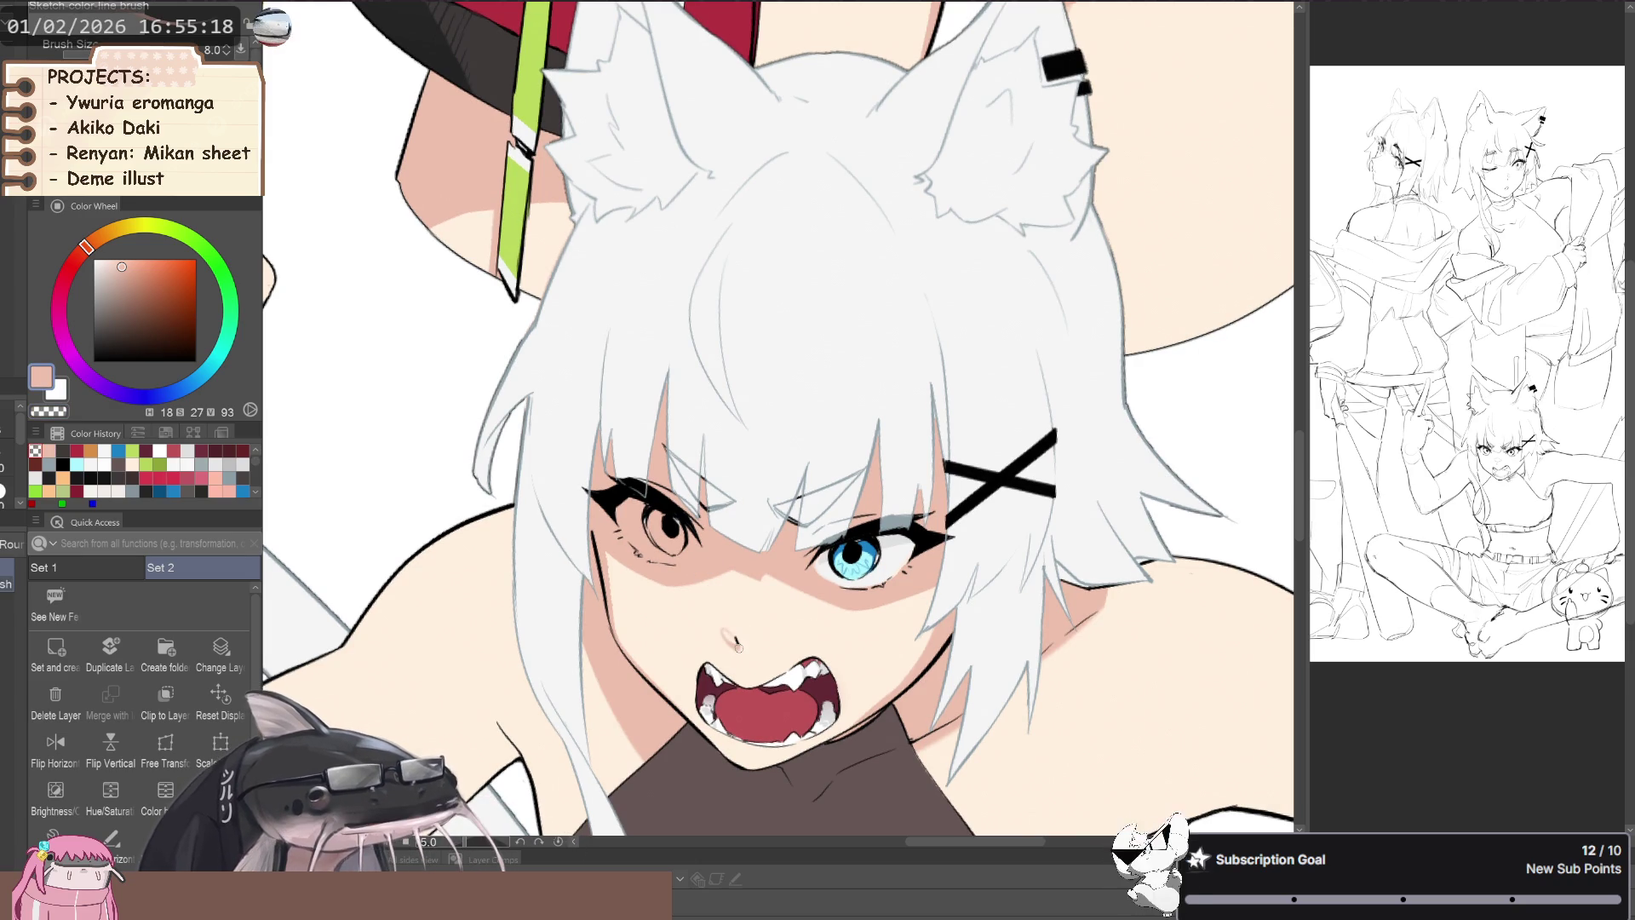
scroll(729, 637, down, 2)
scroll(715, 634, down, 1)
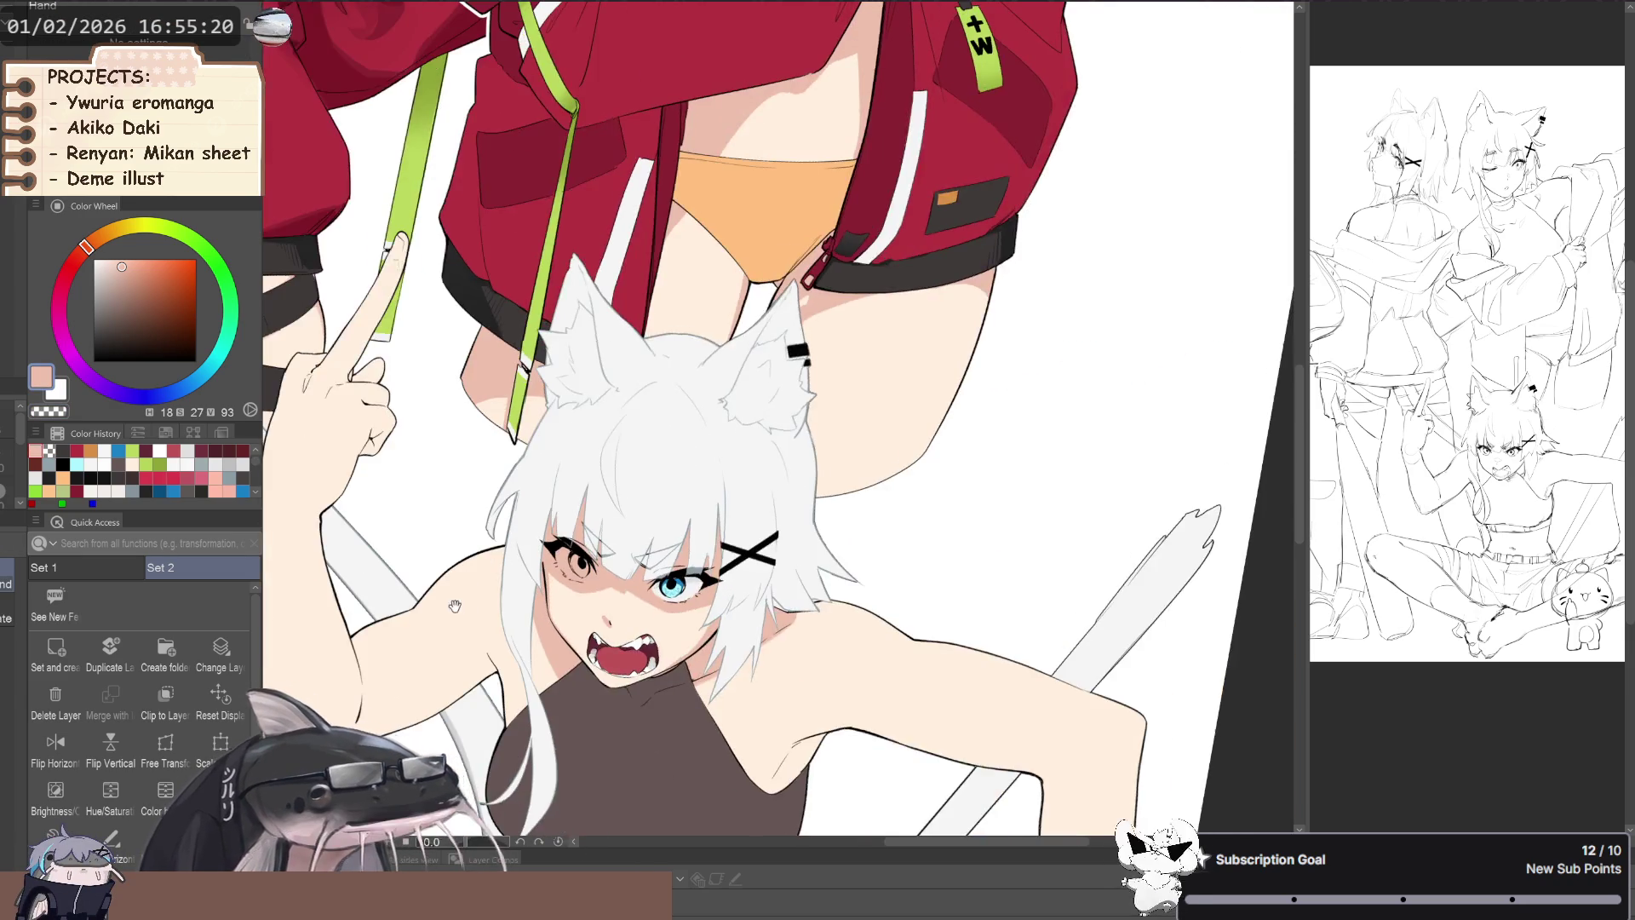
scroll(694, 630, up, 1)
mouse_move(695, 630)
mouse_down()
mouse_move(513, 691)
mouse_move(617, 447)
mouse_move(574, 336)
mouse_up()
scroll(574, 335, up, 3)
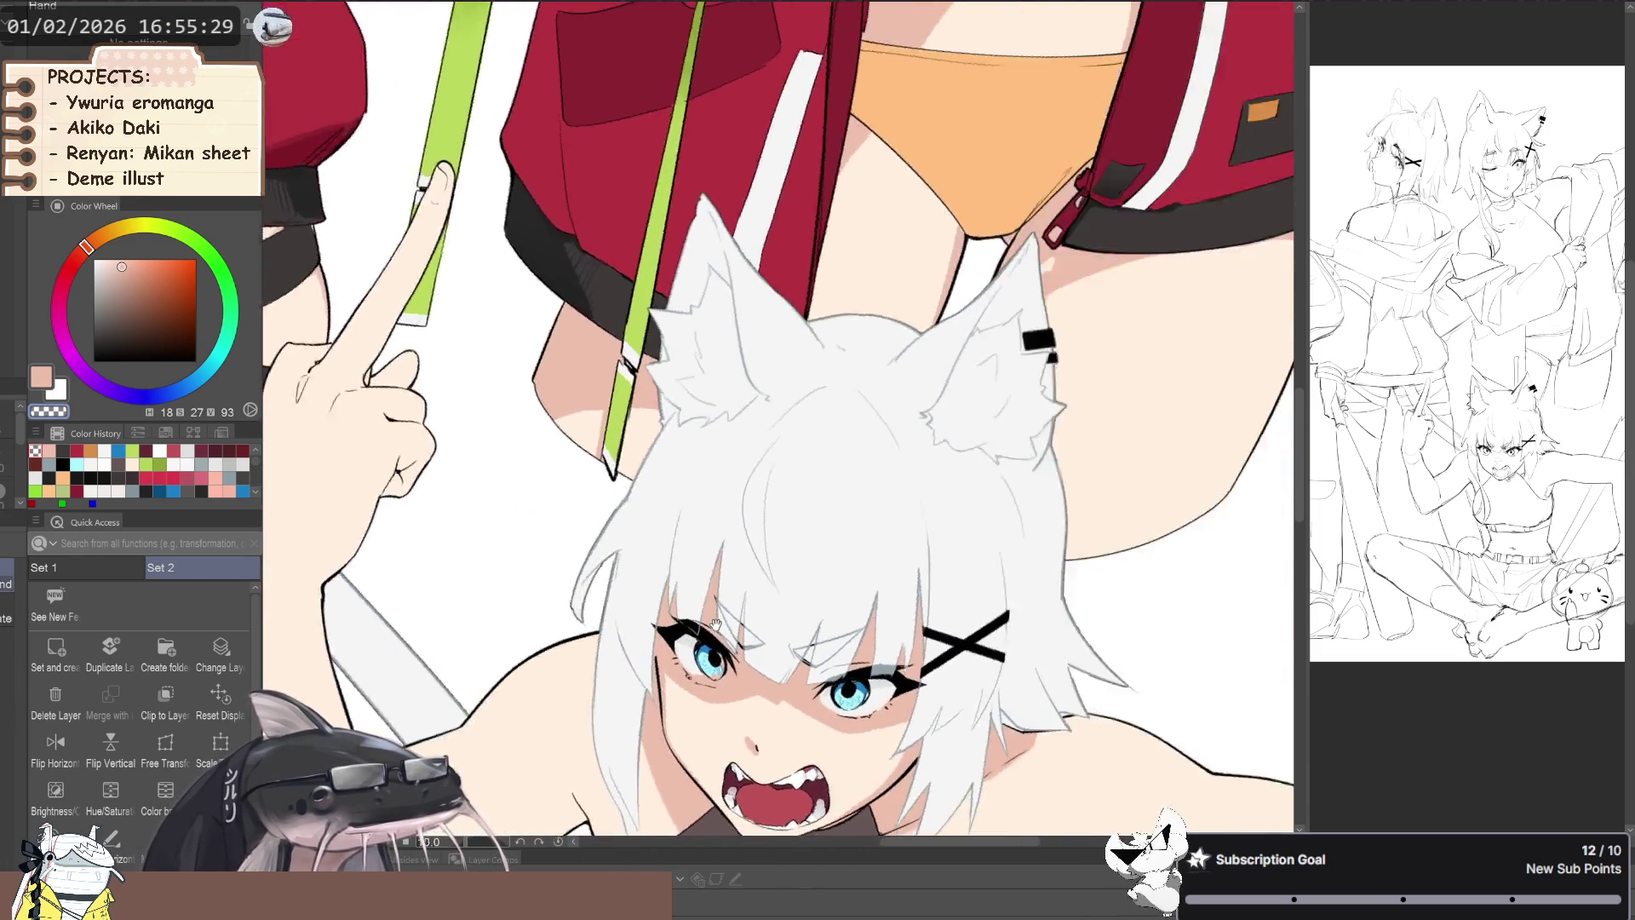
- Tidy the shadow edges around the eye, erasing with transparent then filling with skin colour
drag(569, 542, 591, 603)
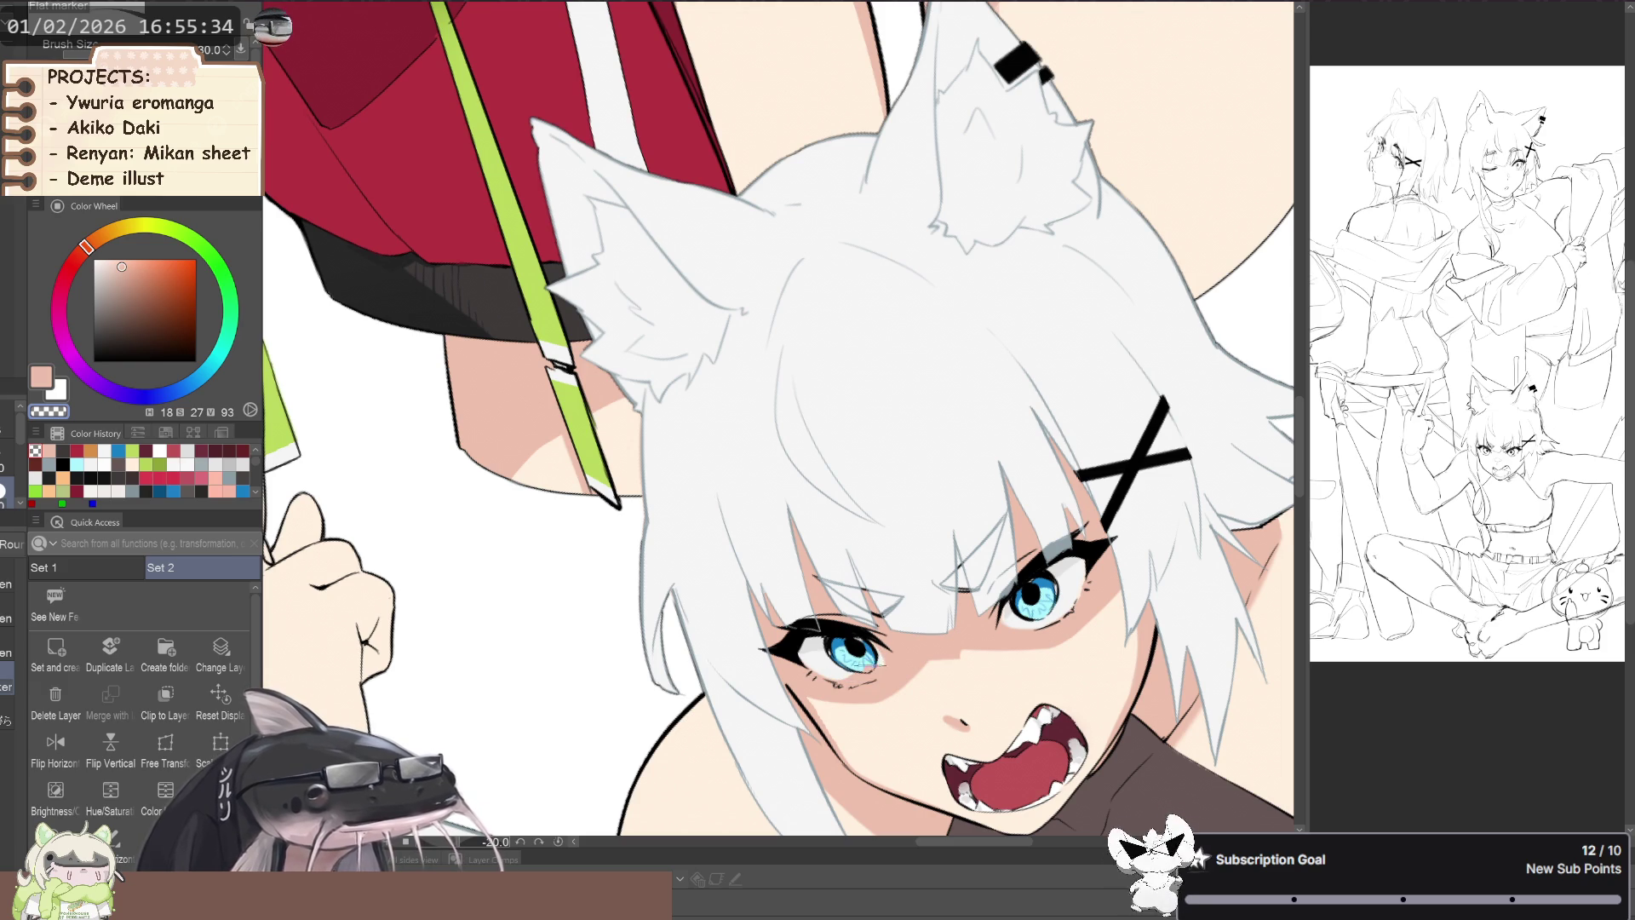
scroll(894, 608, up, 2)
drag(870, 627, 937, 538)
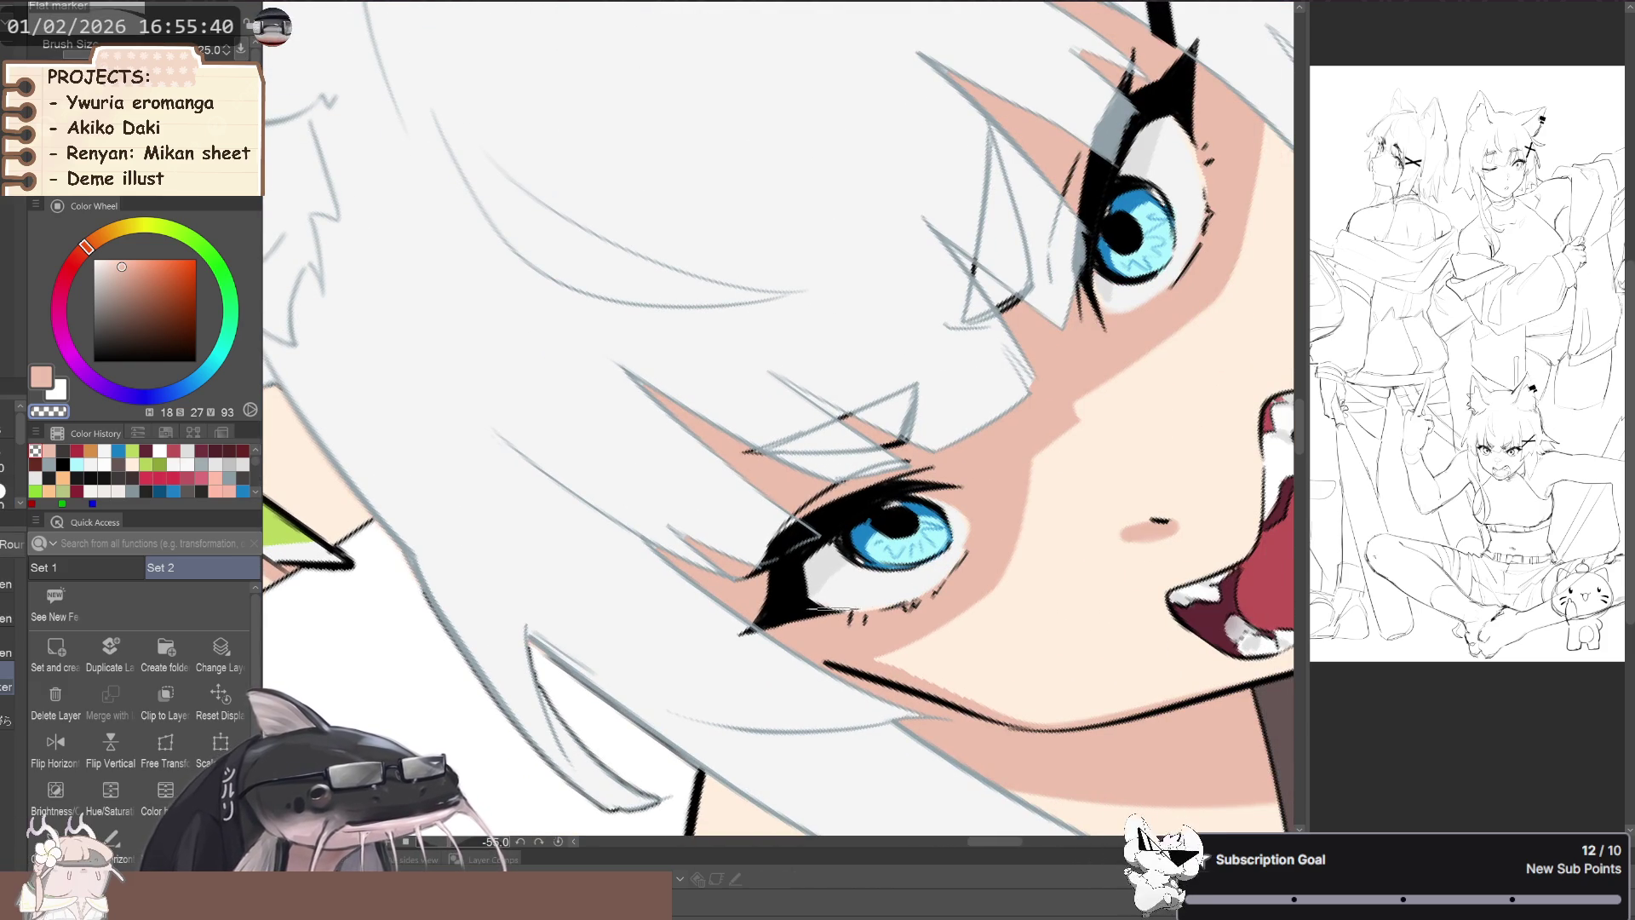
scroll(524, 649, down, 3)
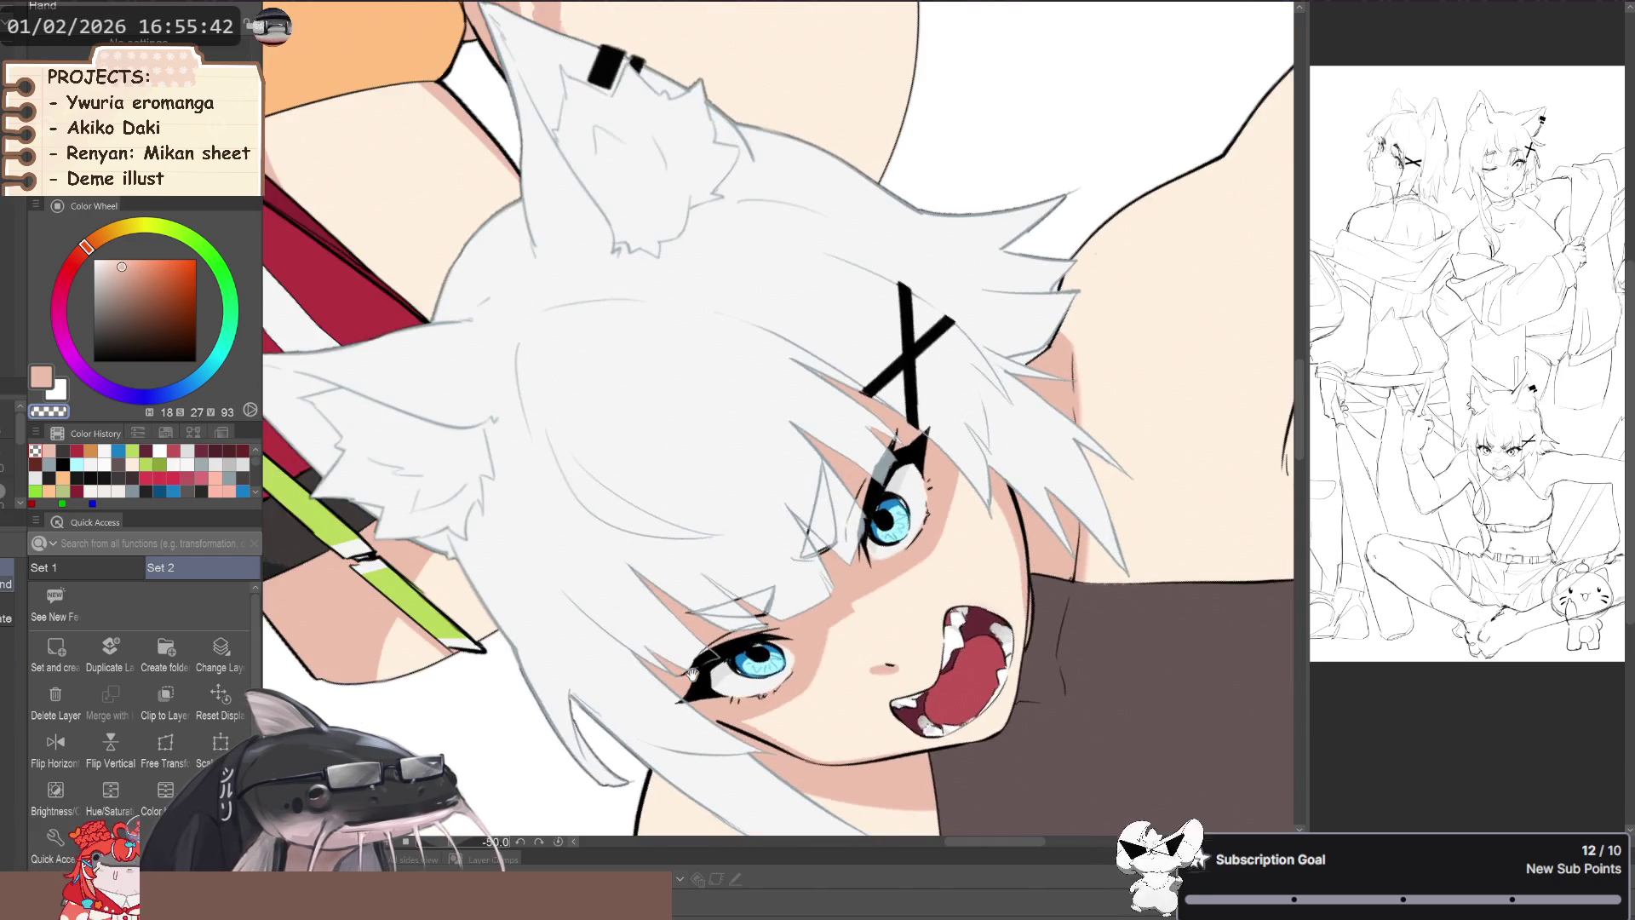
scroll(726, 471, up, 5)
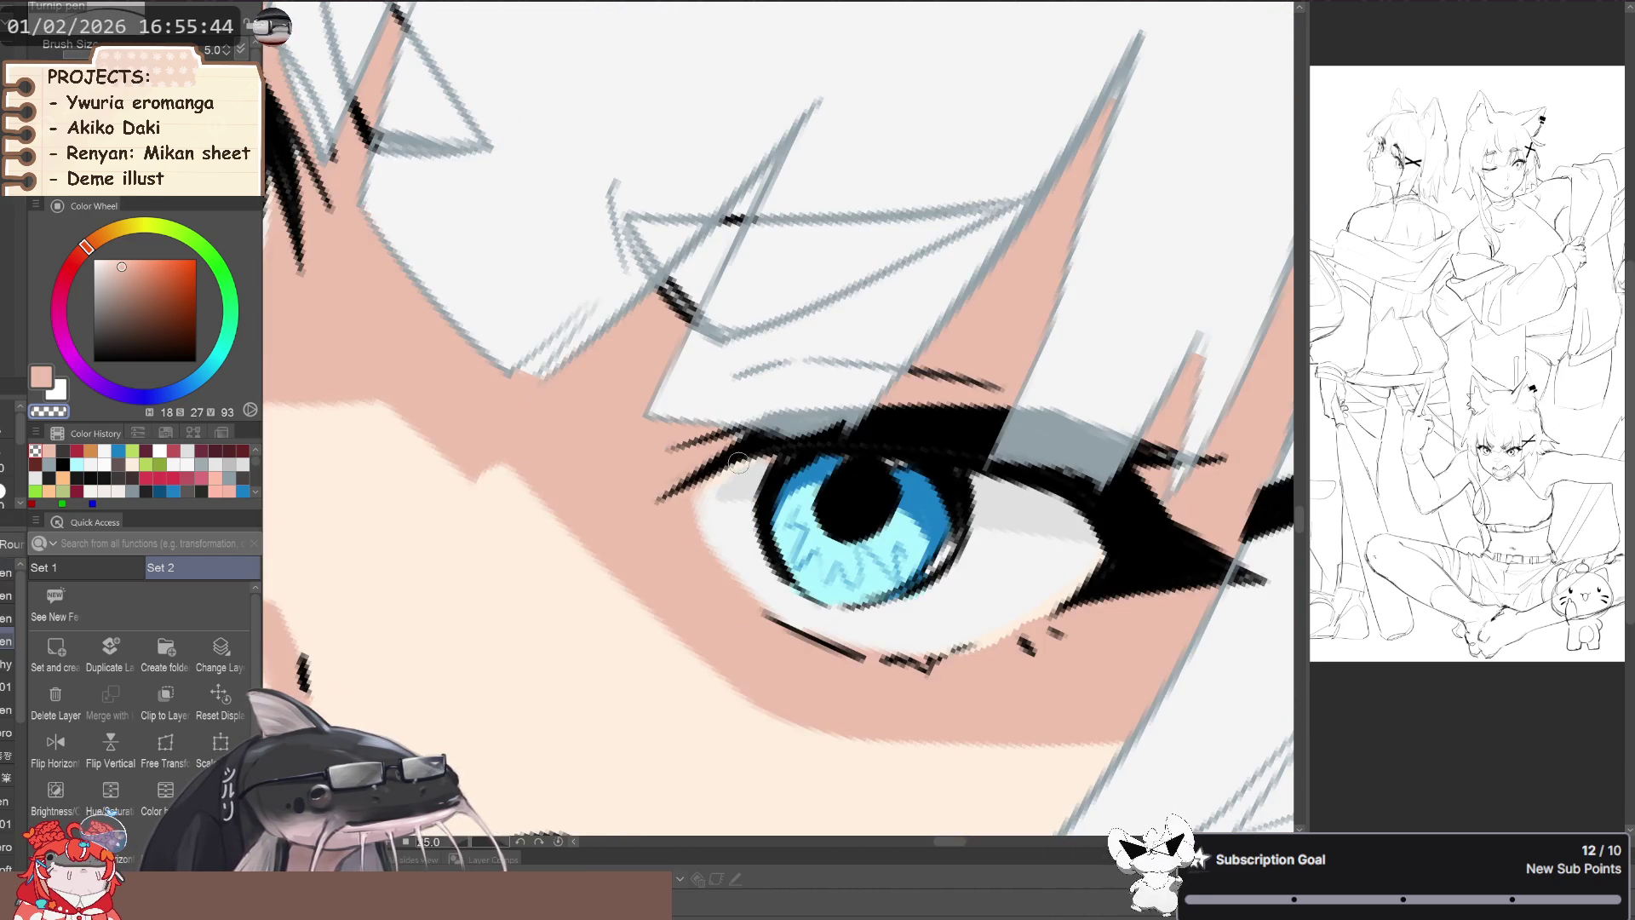
key(c)
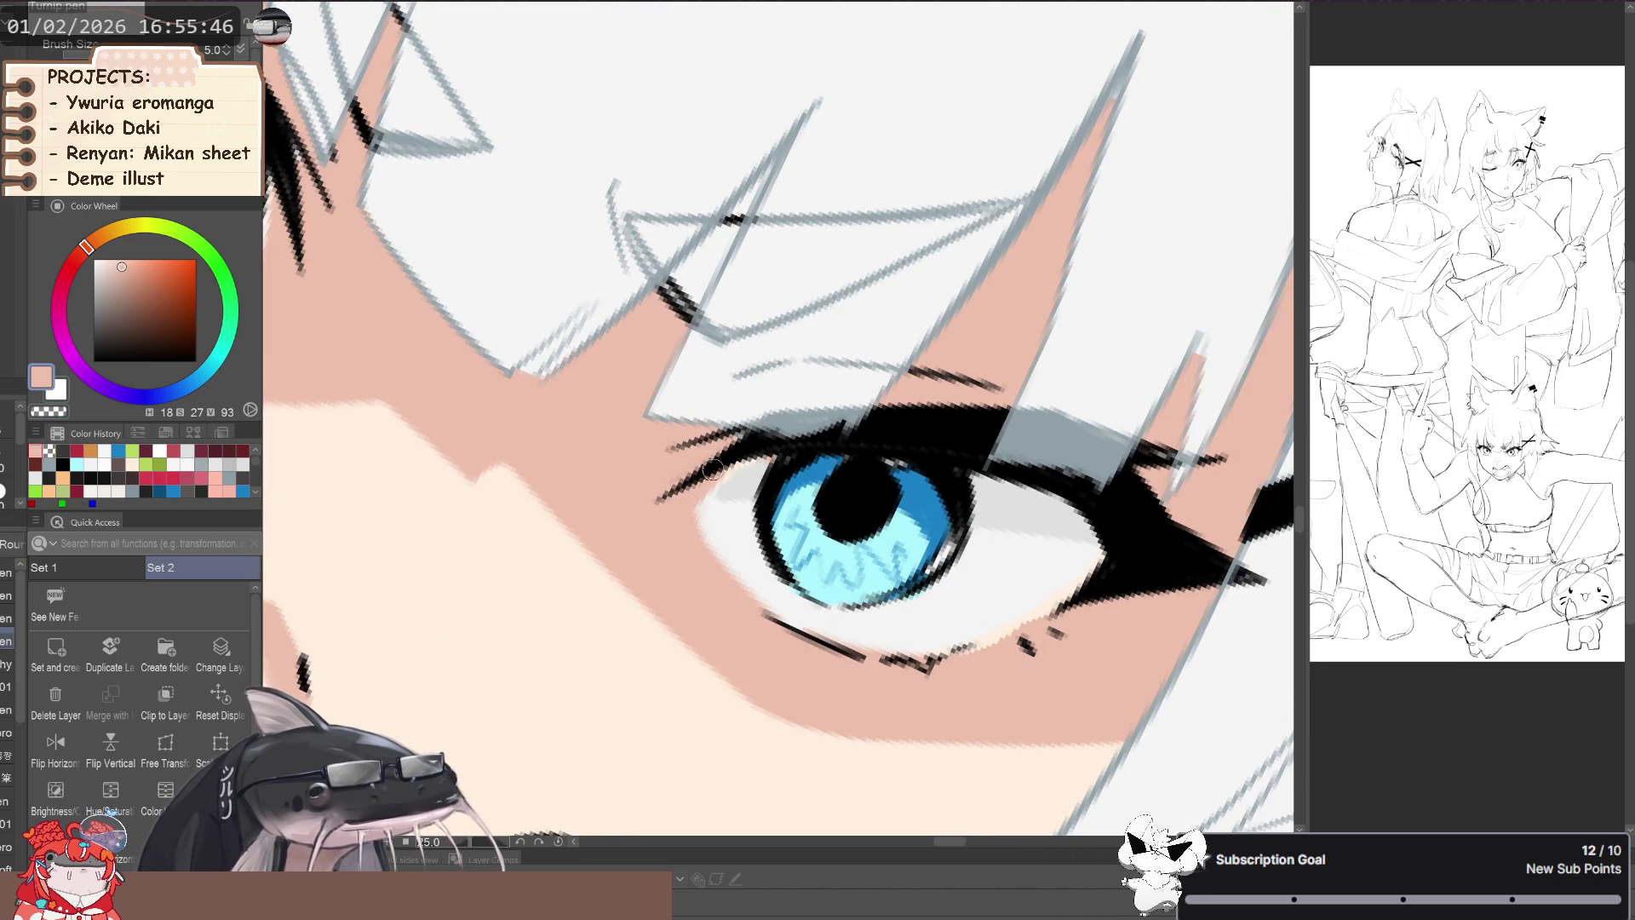
scroll(724, 464, up, 3)
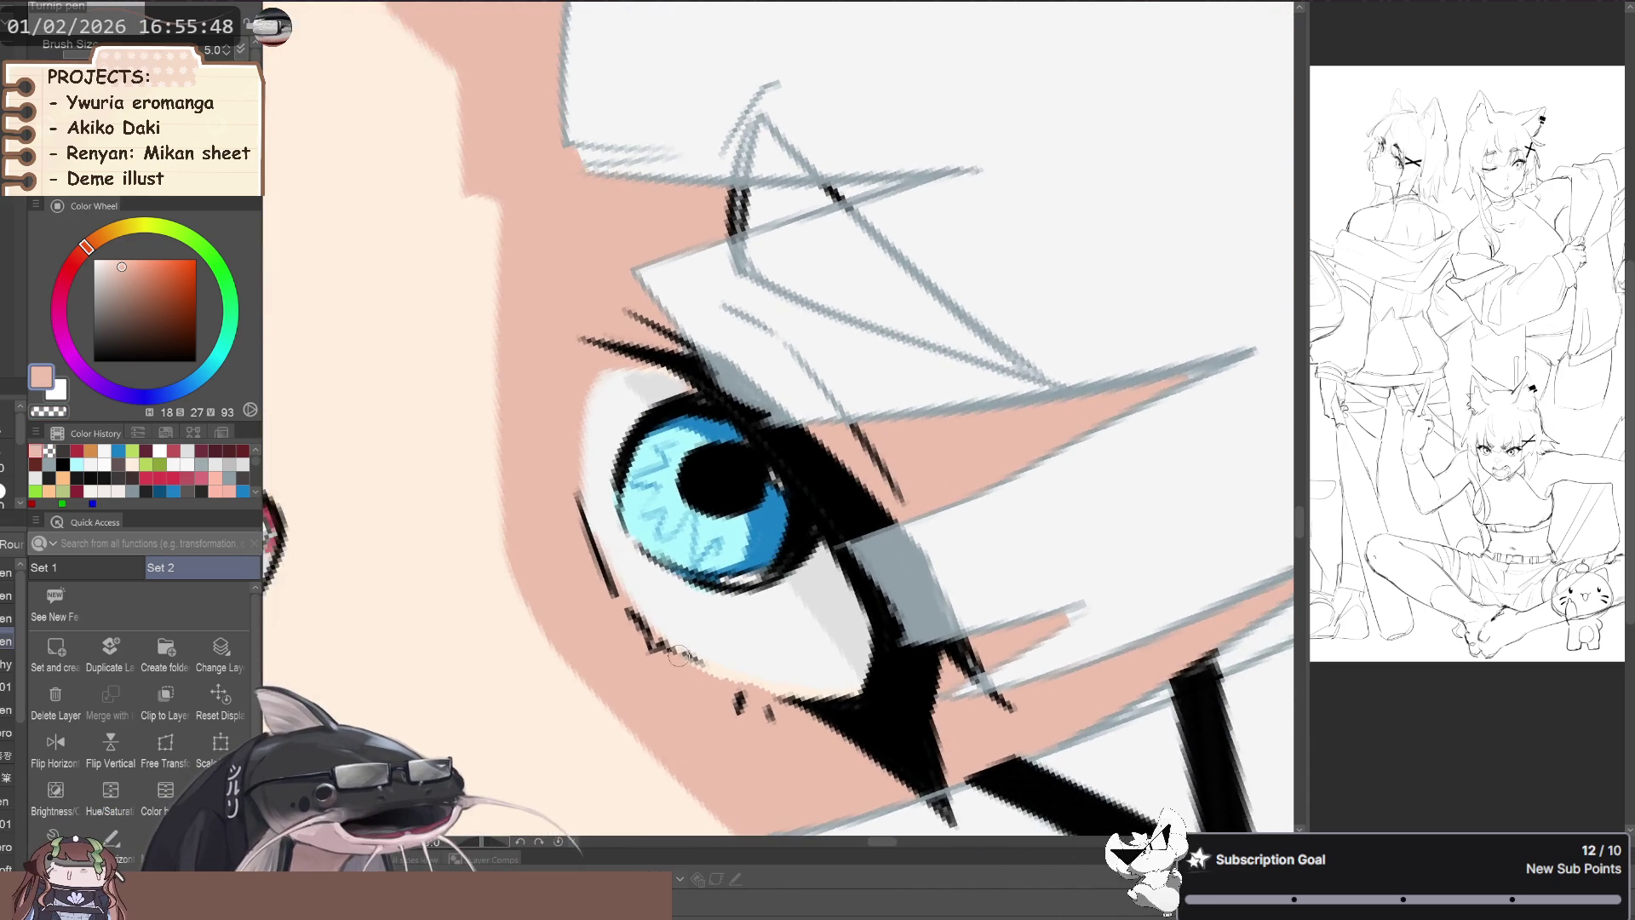
drag(697, 668, 607, 611)
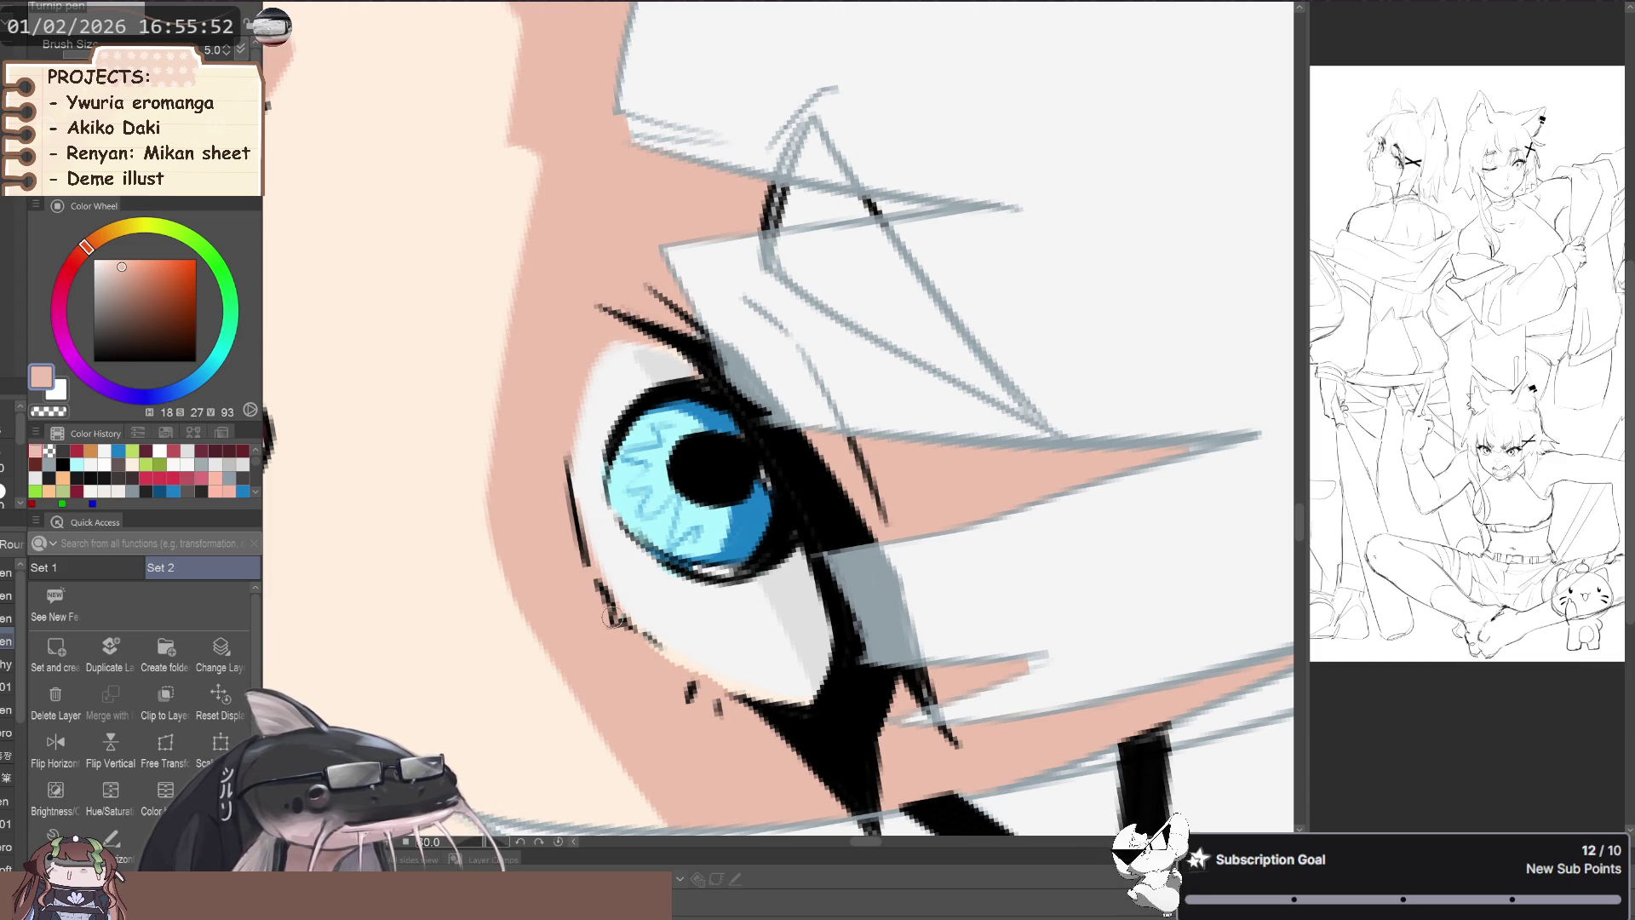
scroll(703, 678, down, 5)
scroll(614, 509, down, 2)
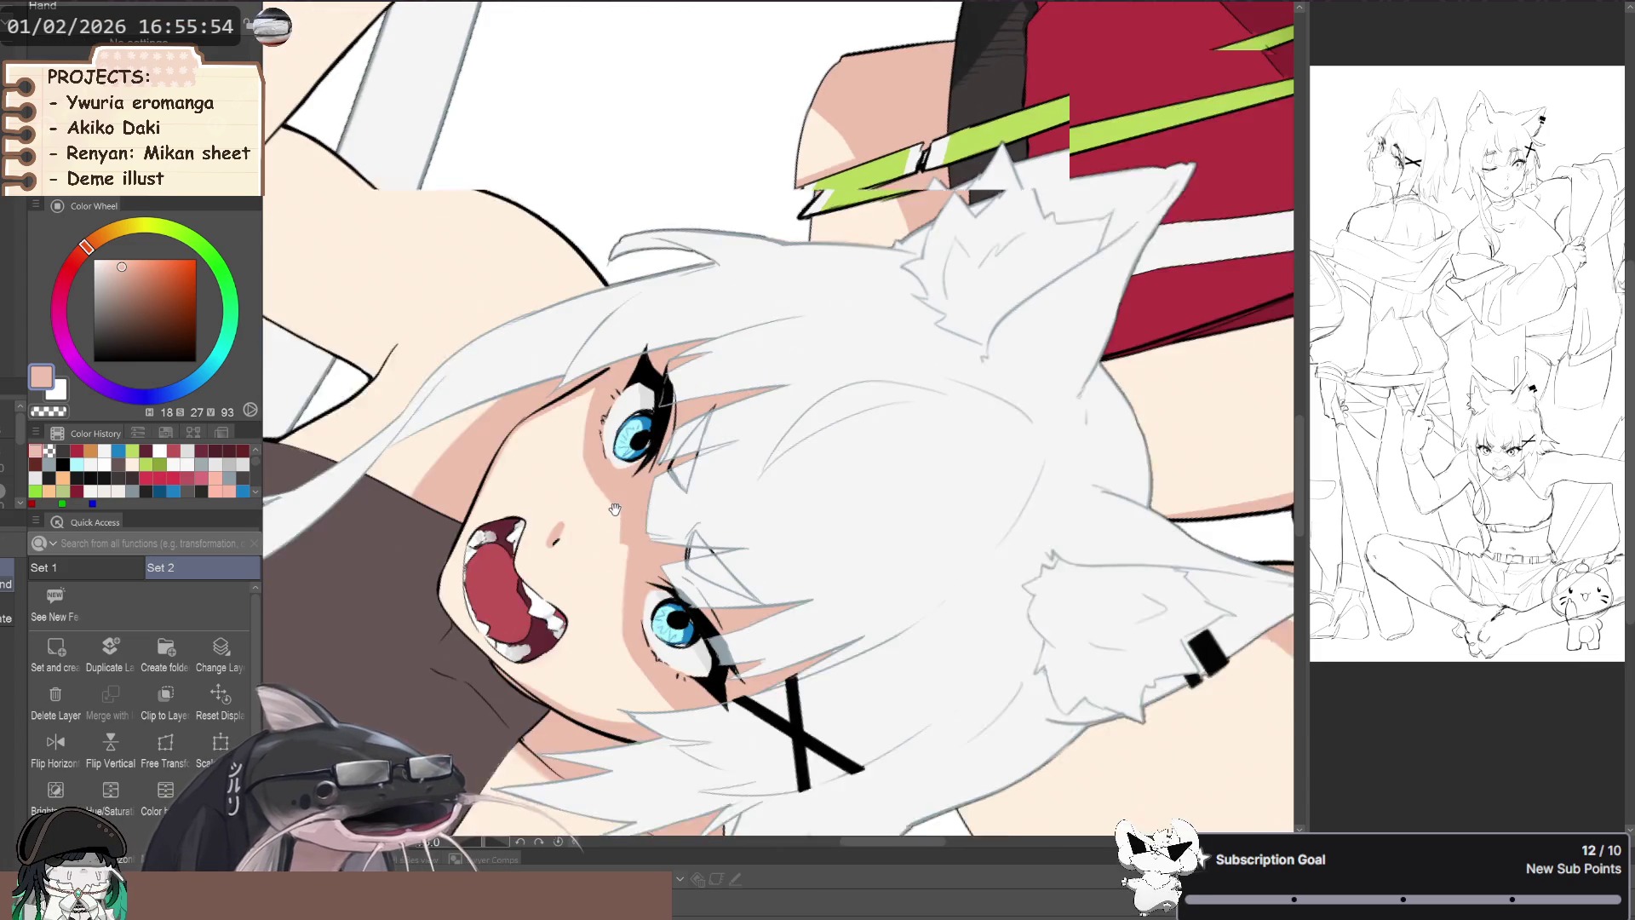
scroll(615, 508, down, 3)
scroll(579, 501, down, 2)
scroll(528, 490, down, 2)
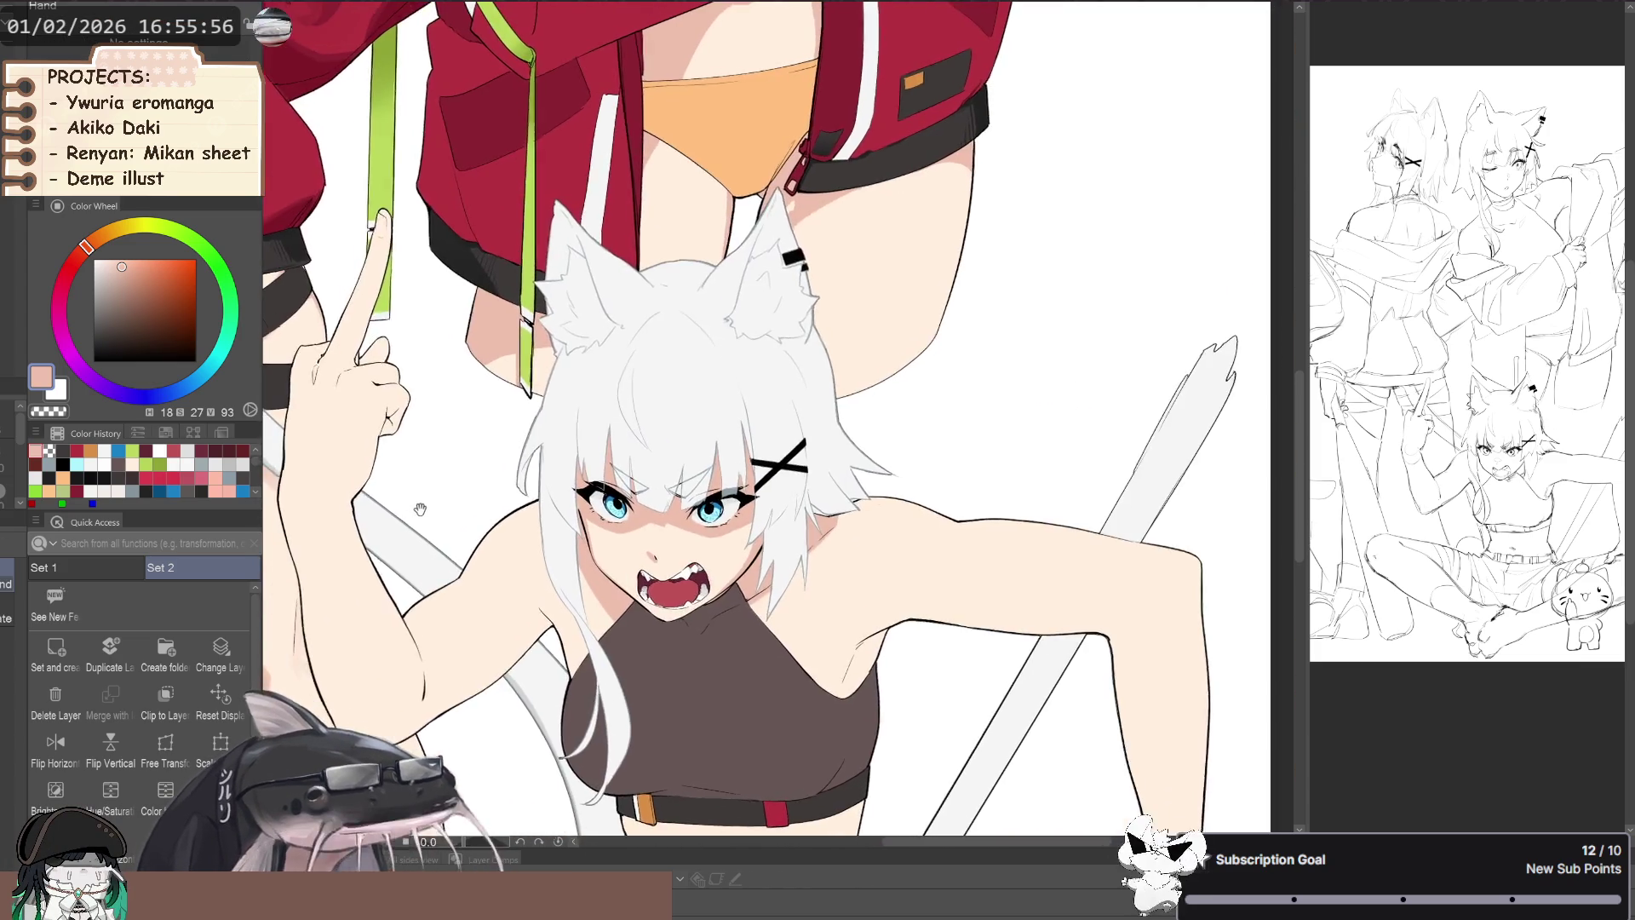
scroll(475, 478, down, 2)
scroll(425, 545, down, 2)
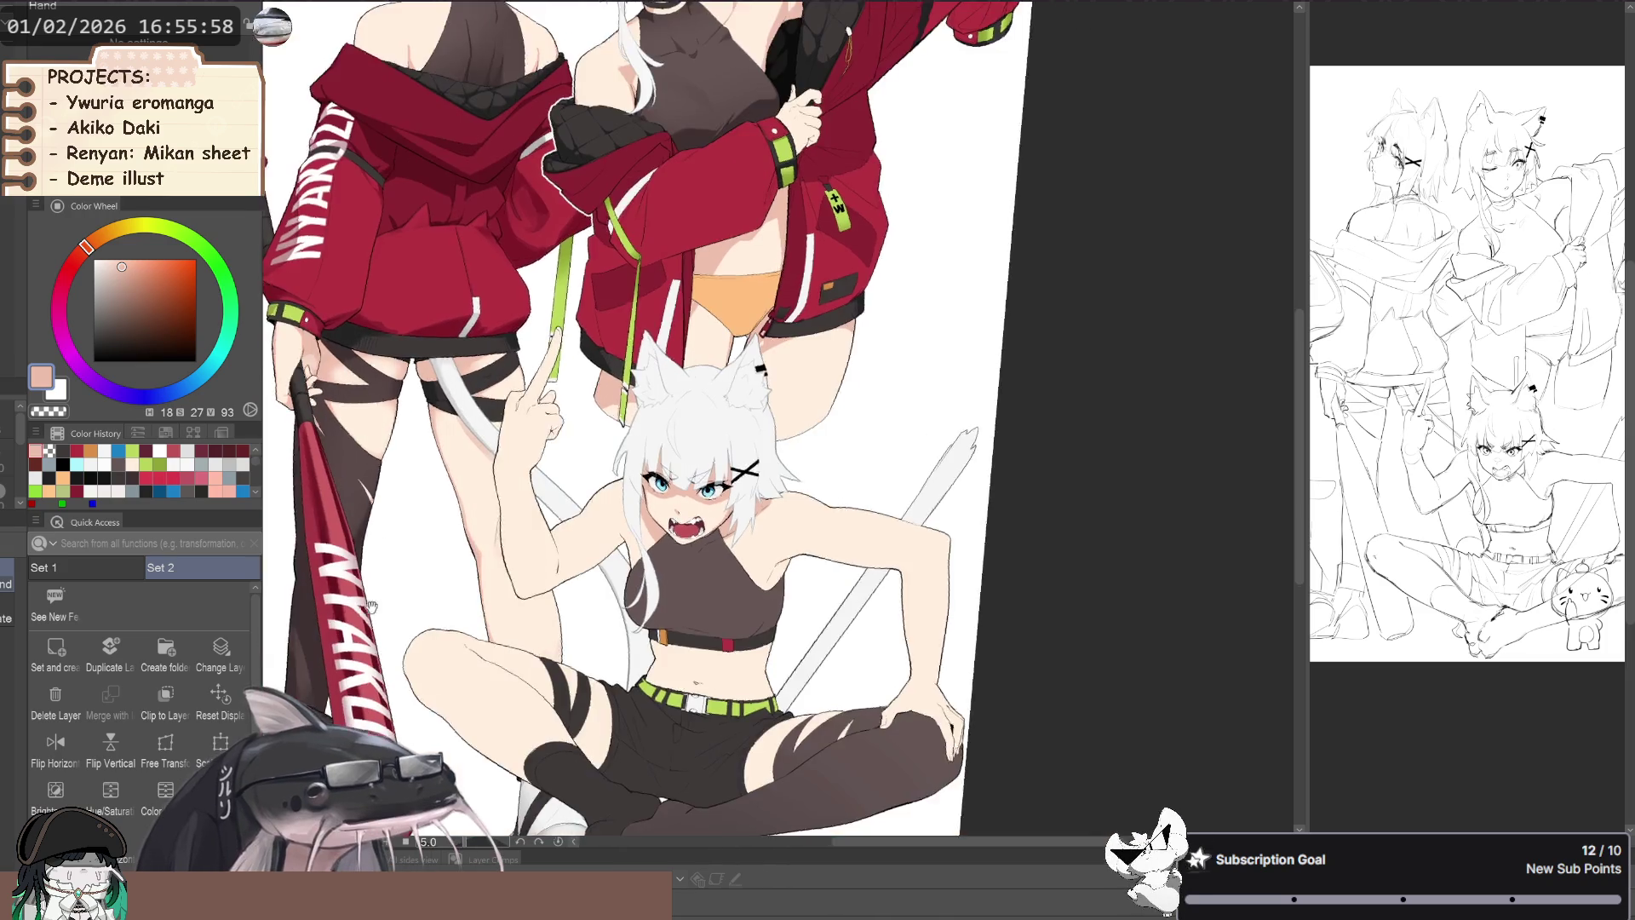
scroll(381, 612, down, 4)
scroll(511, 613, up, 2)
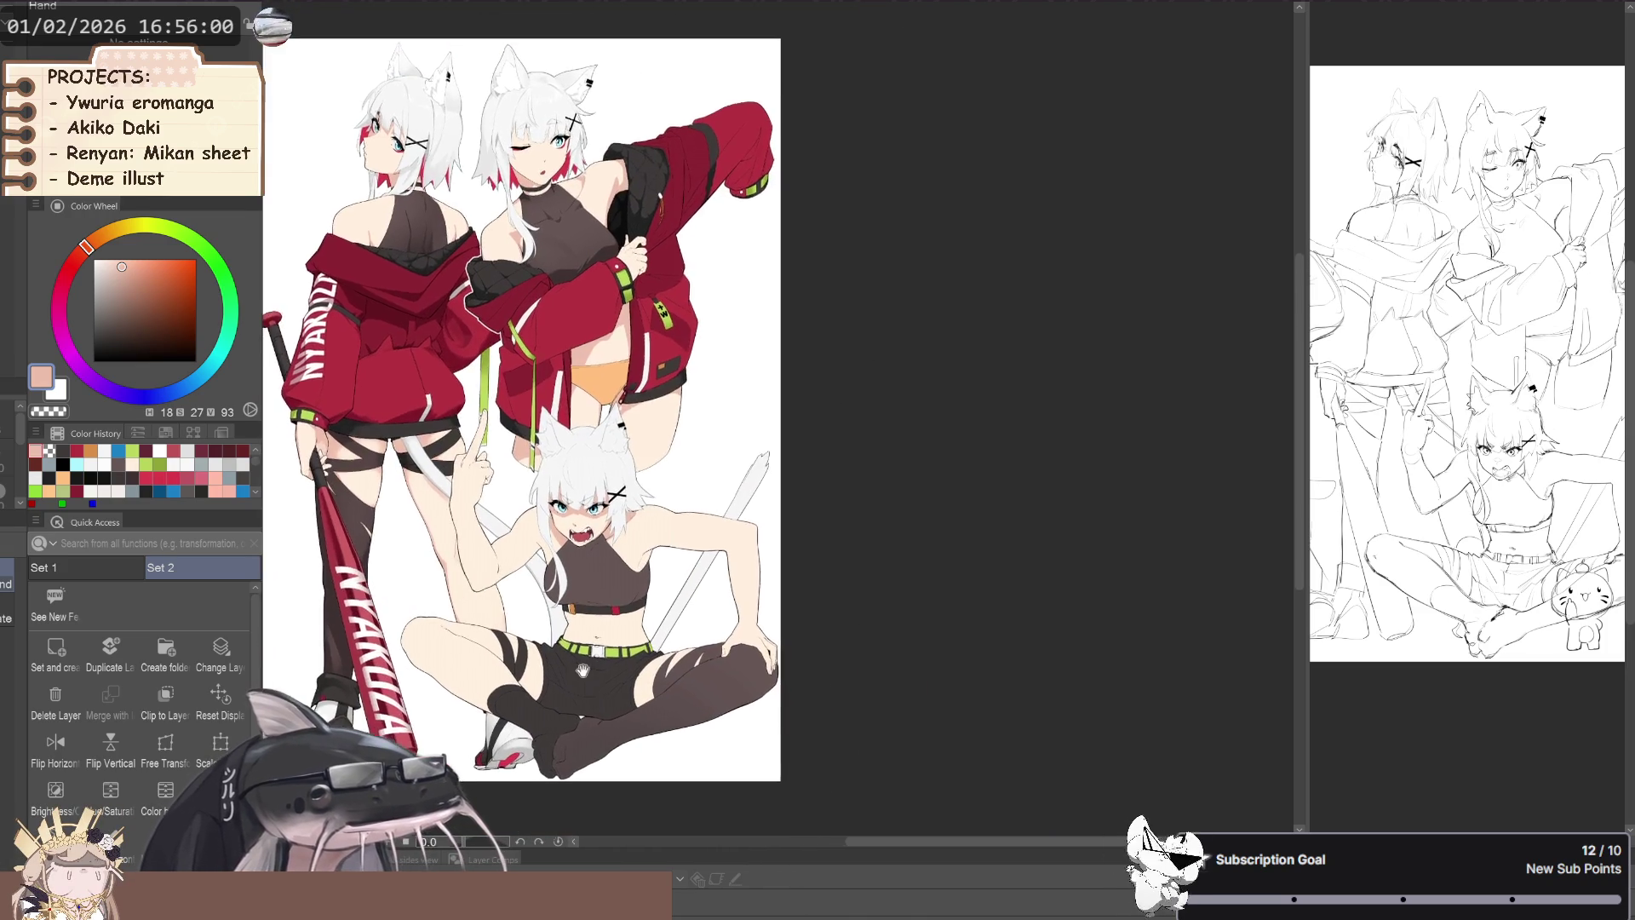
scroll(538, 615, up, 3)
scroll(537, 616, up, 2)
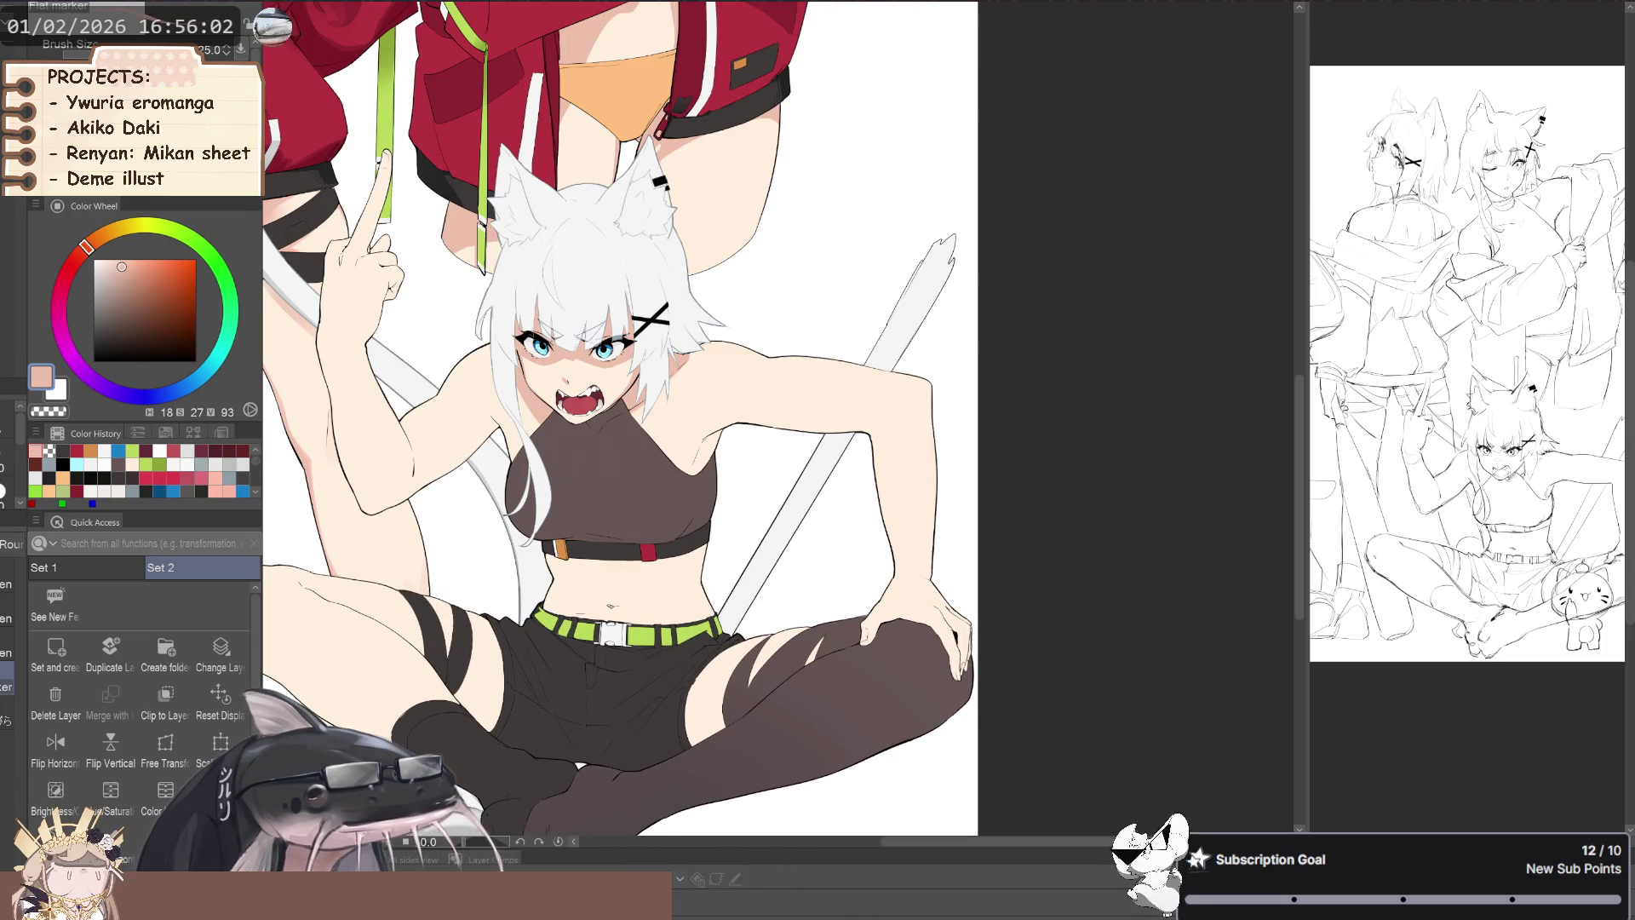
scroll(518, 597, up, 1)
scroll(493, 605, up, 1)
mouse_move(453, 524)
mouse_down()
mouse_move(583, 573)
mouse_move(477, 277)
mouse_up()
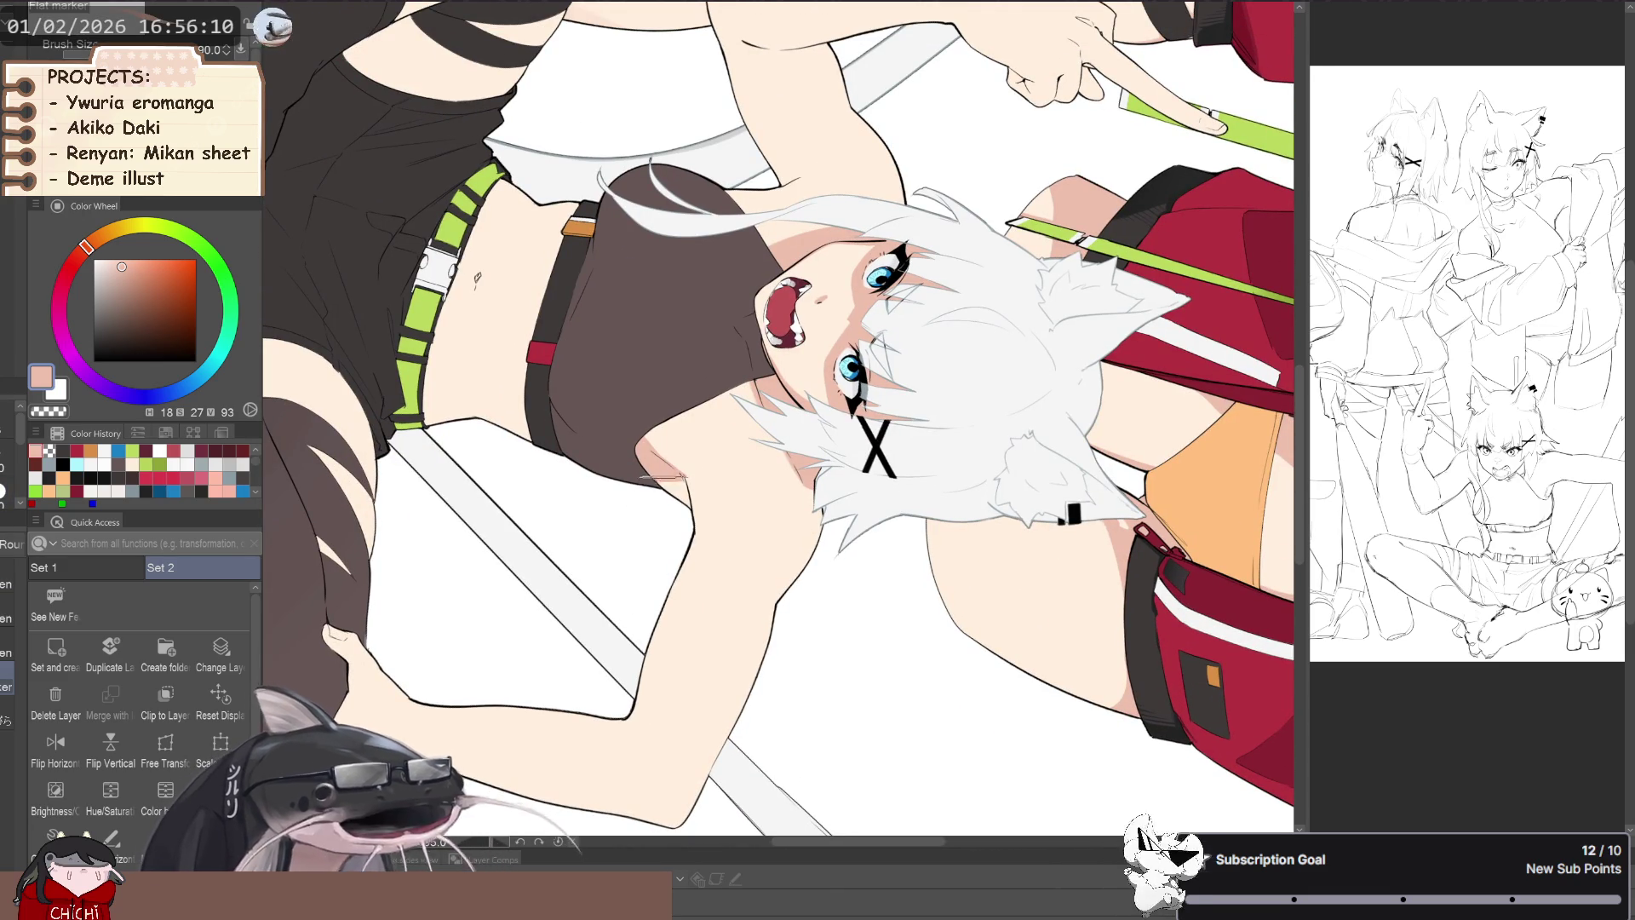
key(p)
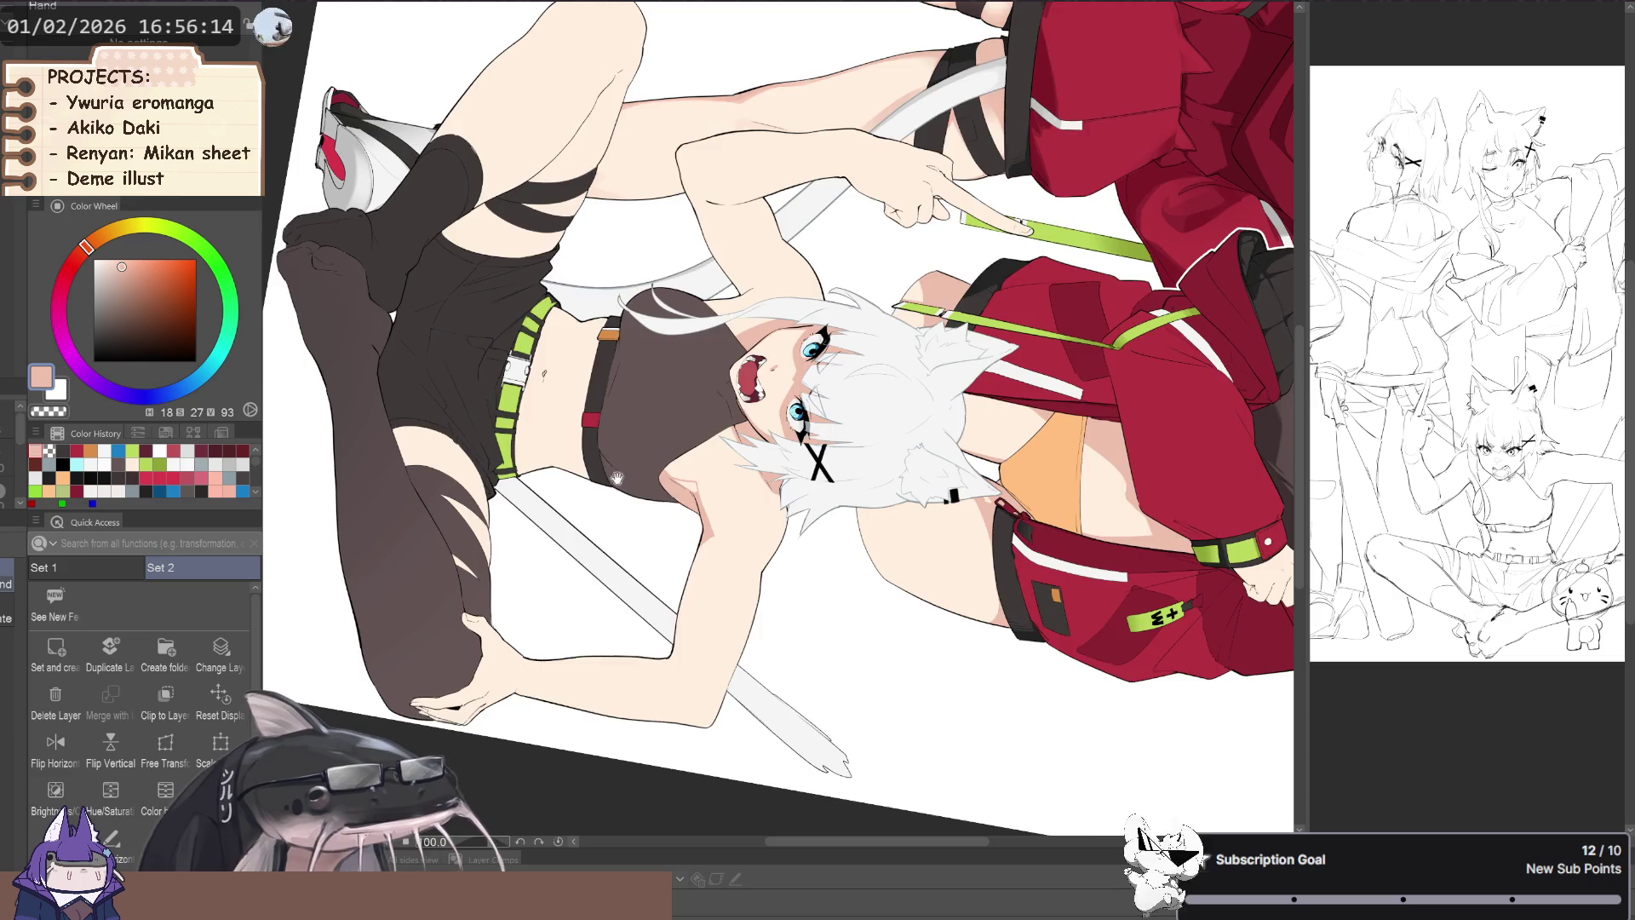
drag(668, 574, 766, 340)
scroll(844, 503, down, 3)
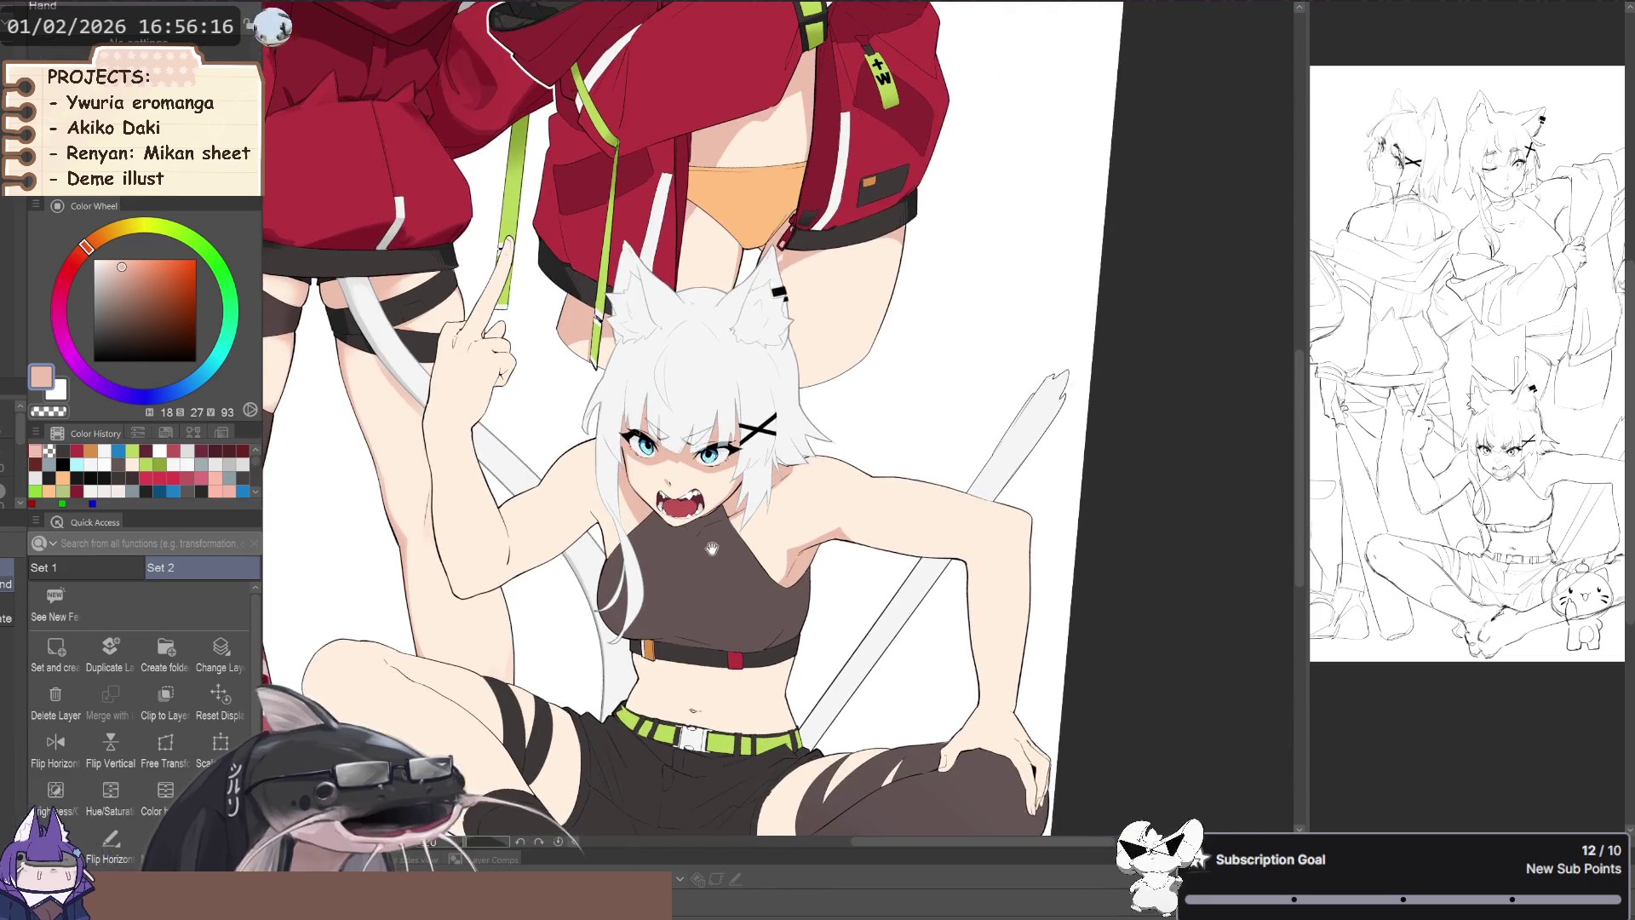
- Frame the seated girl, sample the darker skin shadow tone and enlarge the brush to 15
key(asciicircum)
key(asciicircum)
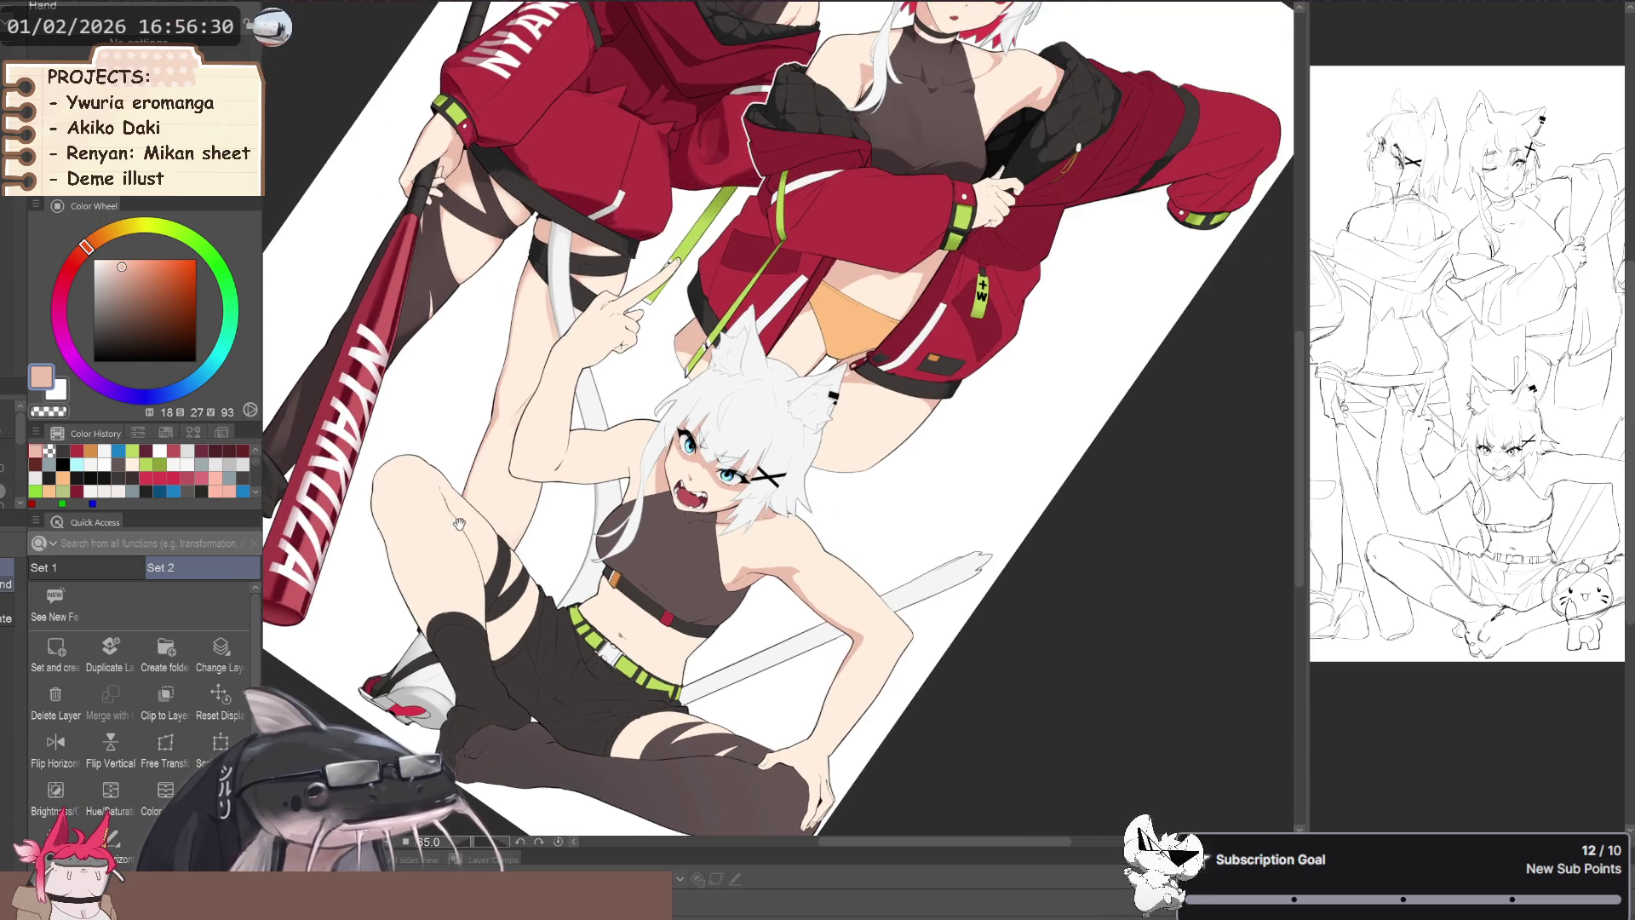
mouse_move(596, 511)
mouse_down()
mouse_move(468, 586)
mouse_move(851, 593)
mouse_up()
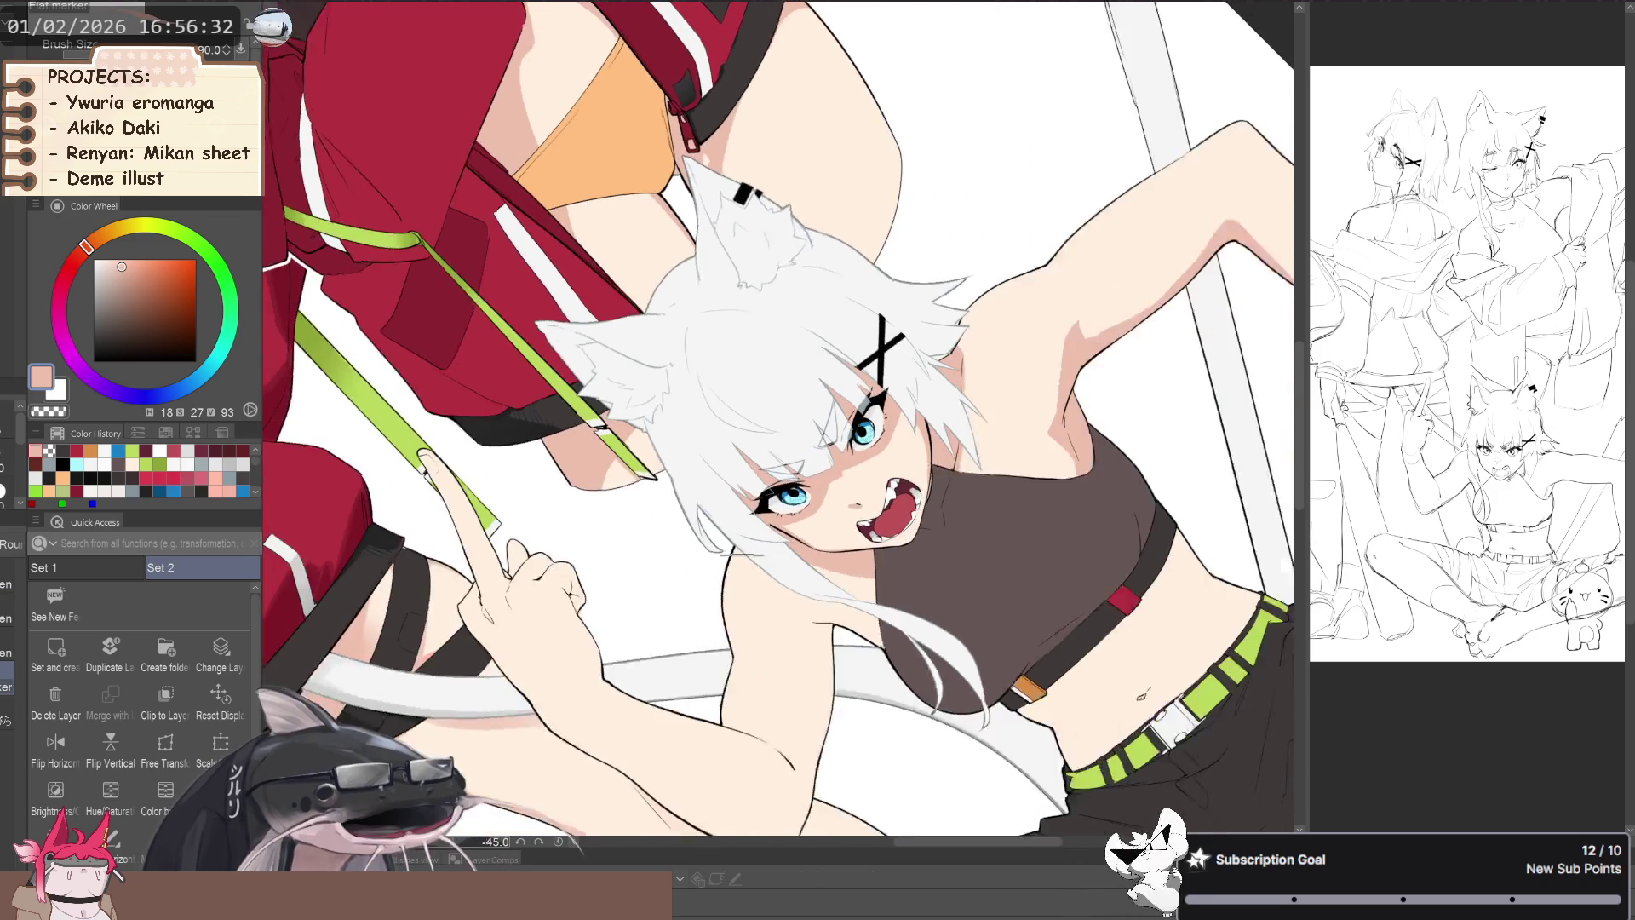
drag(852, 594, 766, 619)
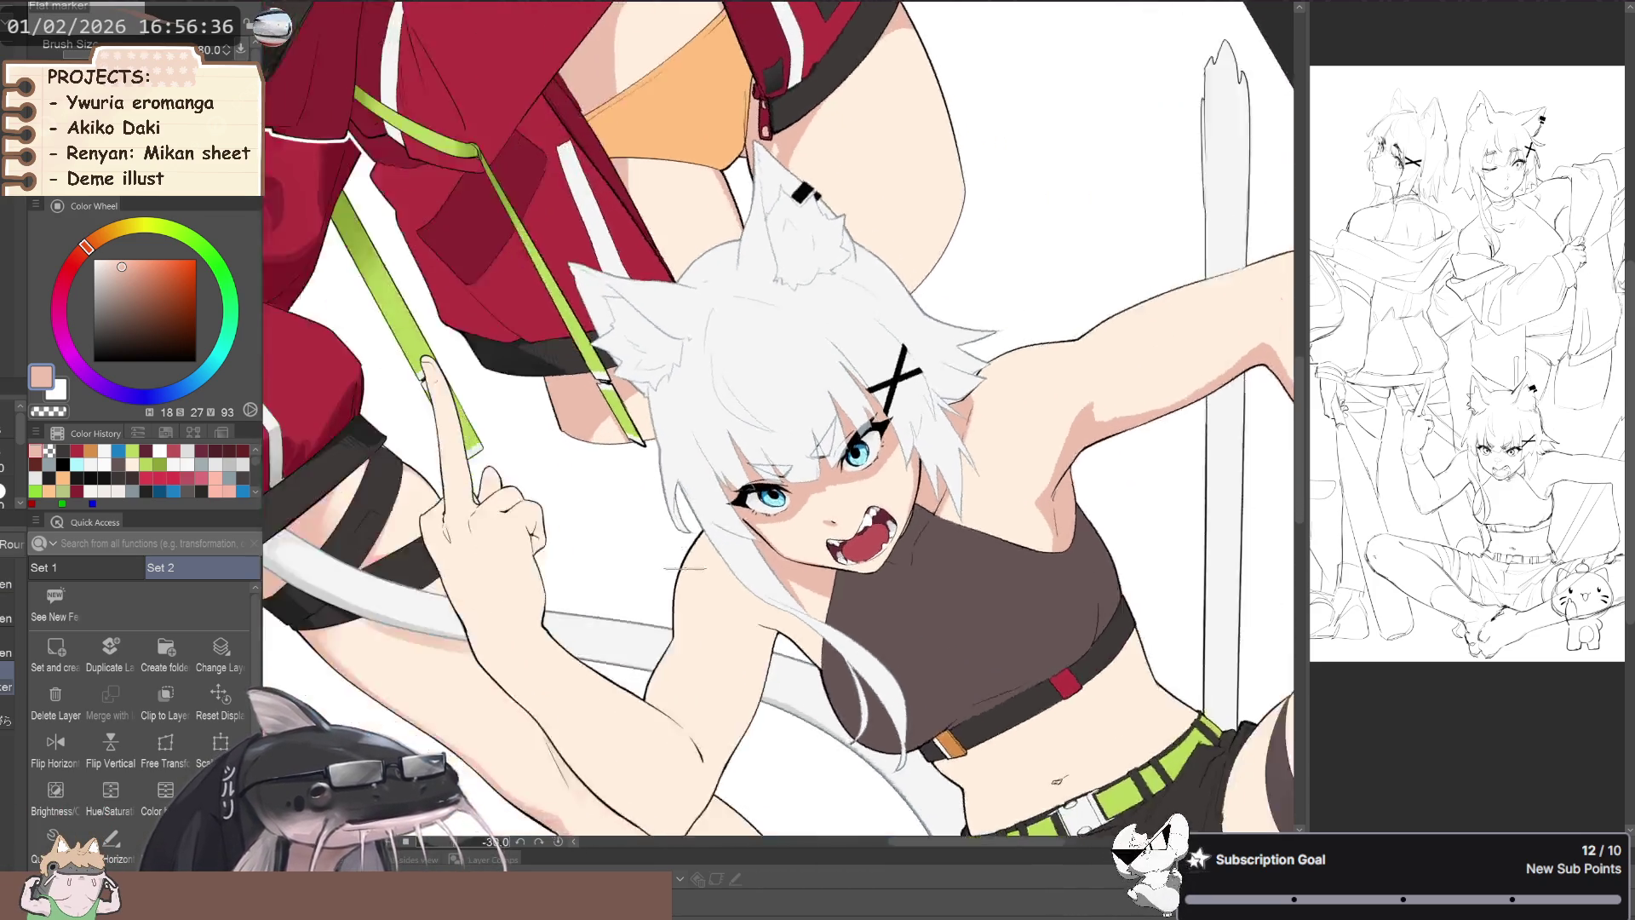
key(p)
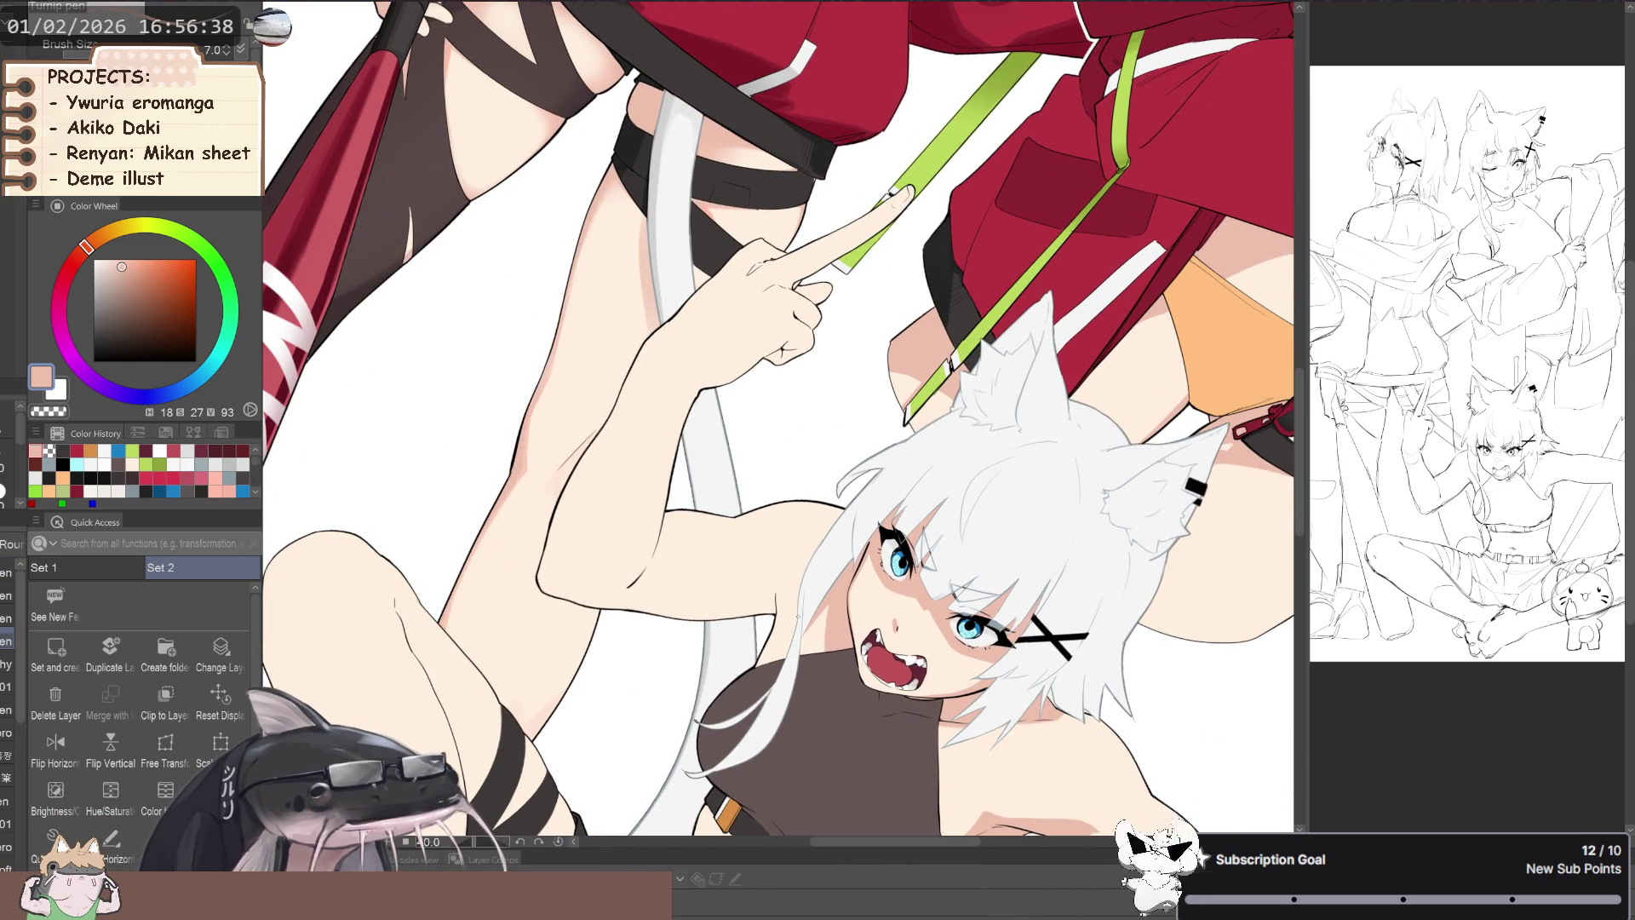
key(p)
drag(787, 644, 579, 545)
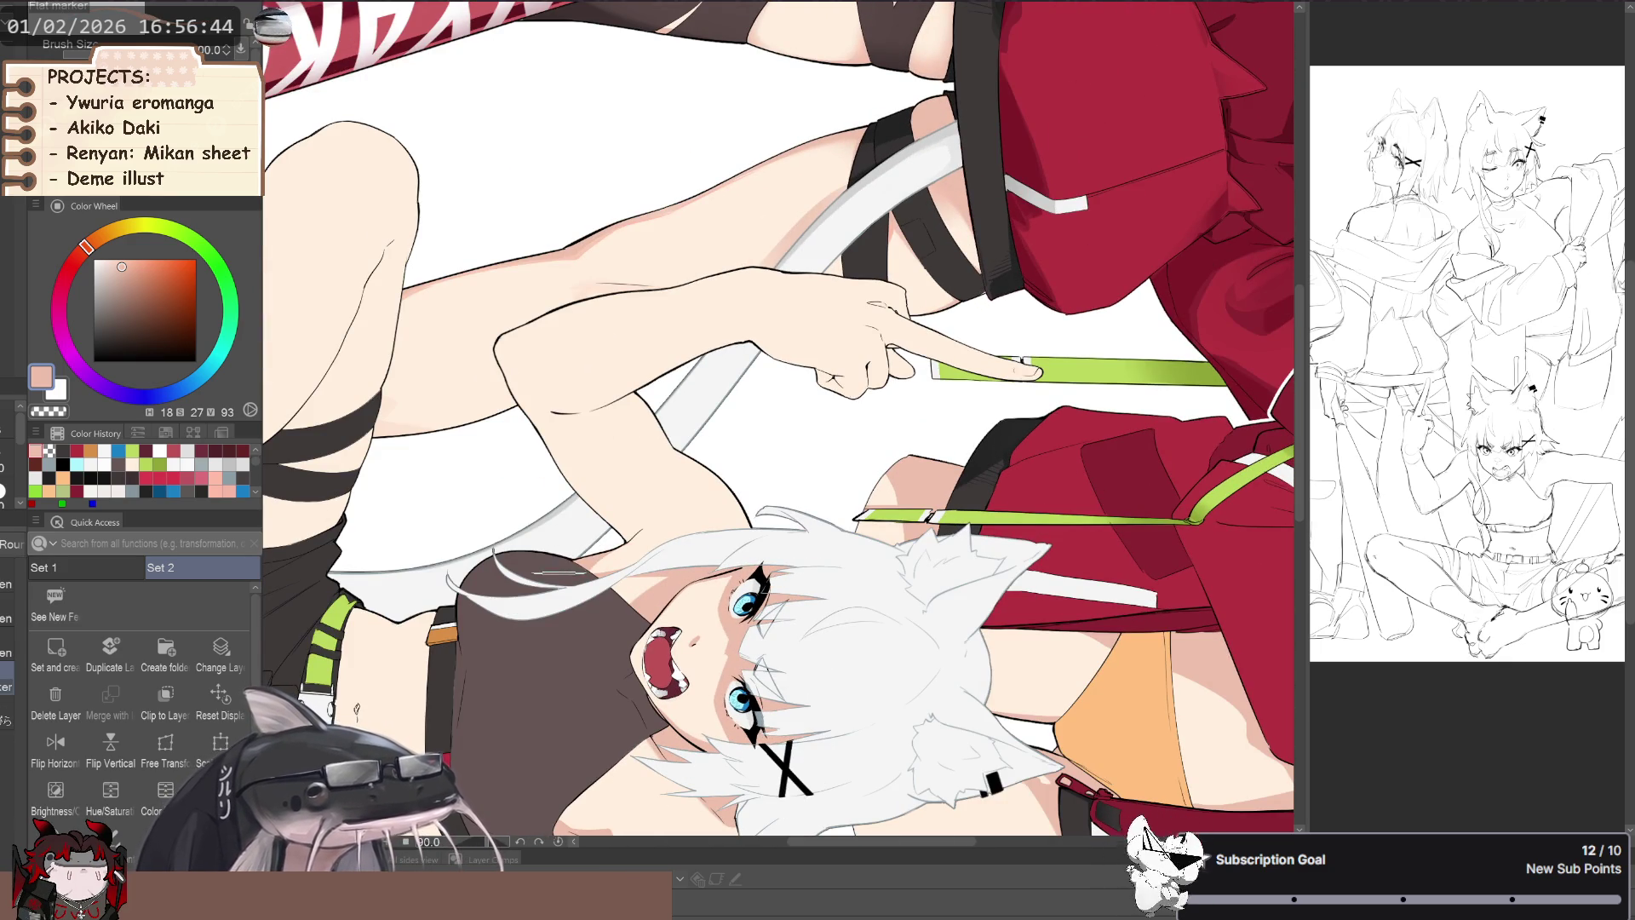
mouse_move(622, 529)
mouse_down()
mouse_move(596, 509)
mouse_move(554, 375)
mouse_move(658, 612)
mouse_up()
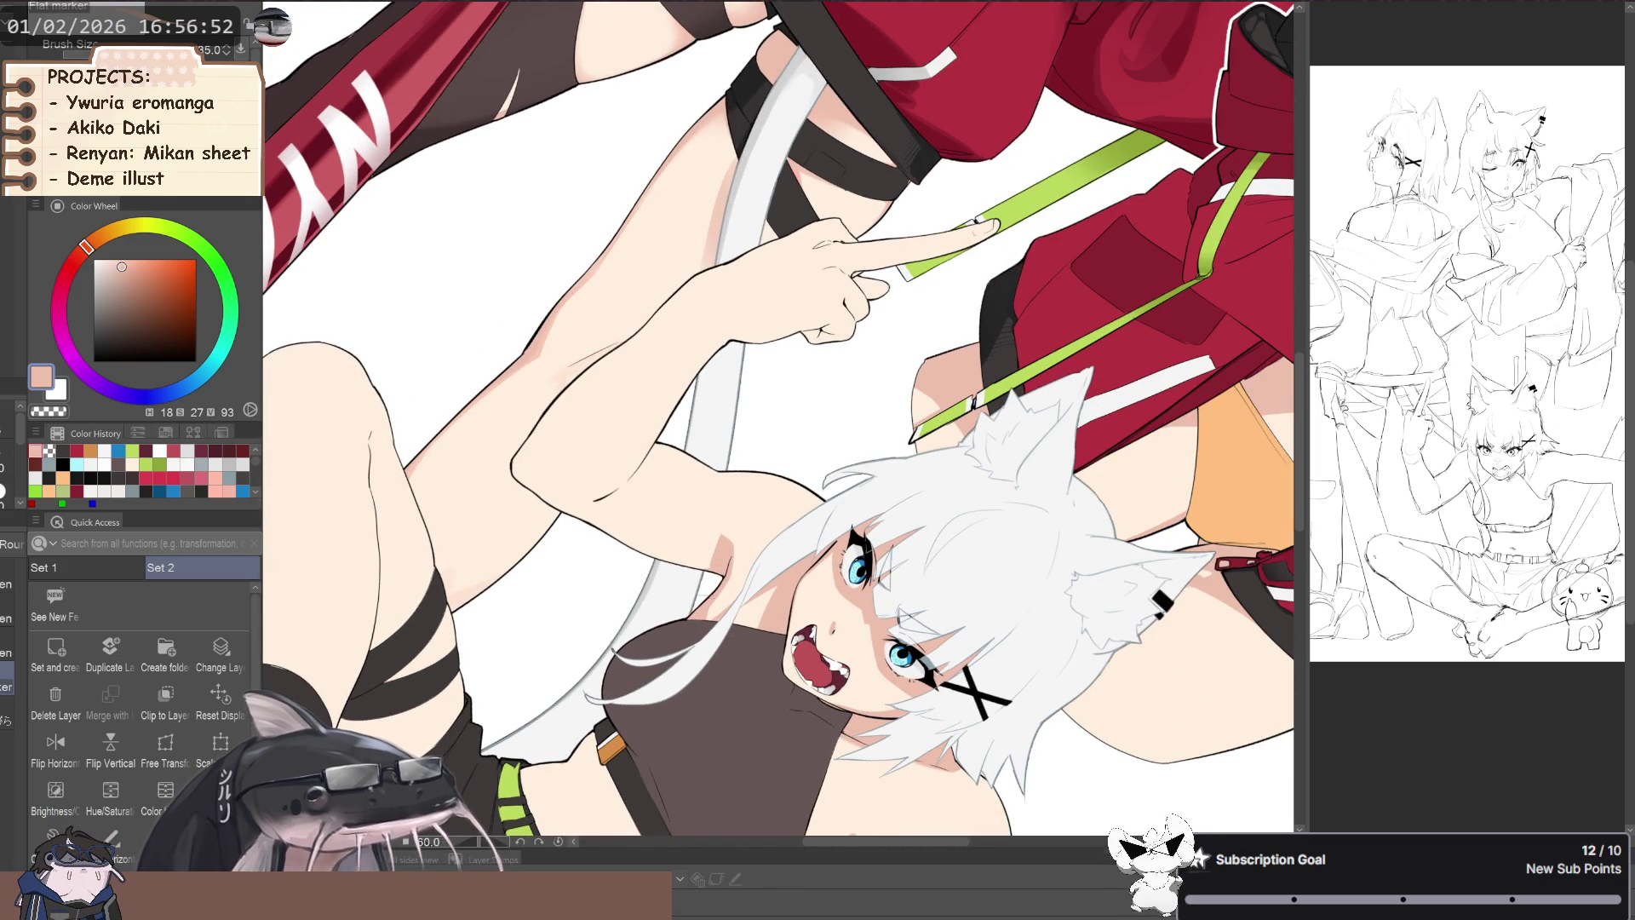
mouse_move(671, 562)
mouse_down()
mouse_move(708, 535)
mouse_move(743, 566)
mouse_move(837, 531)
mouse_up()
alt+click(743, 574)
key(bracketright)
key(bracketright)
key(bracketright)
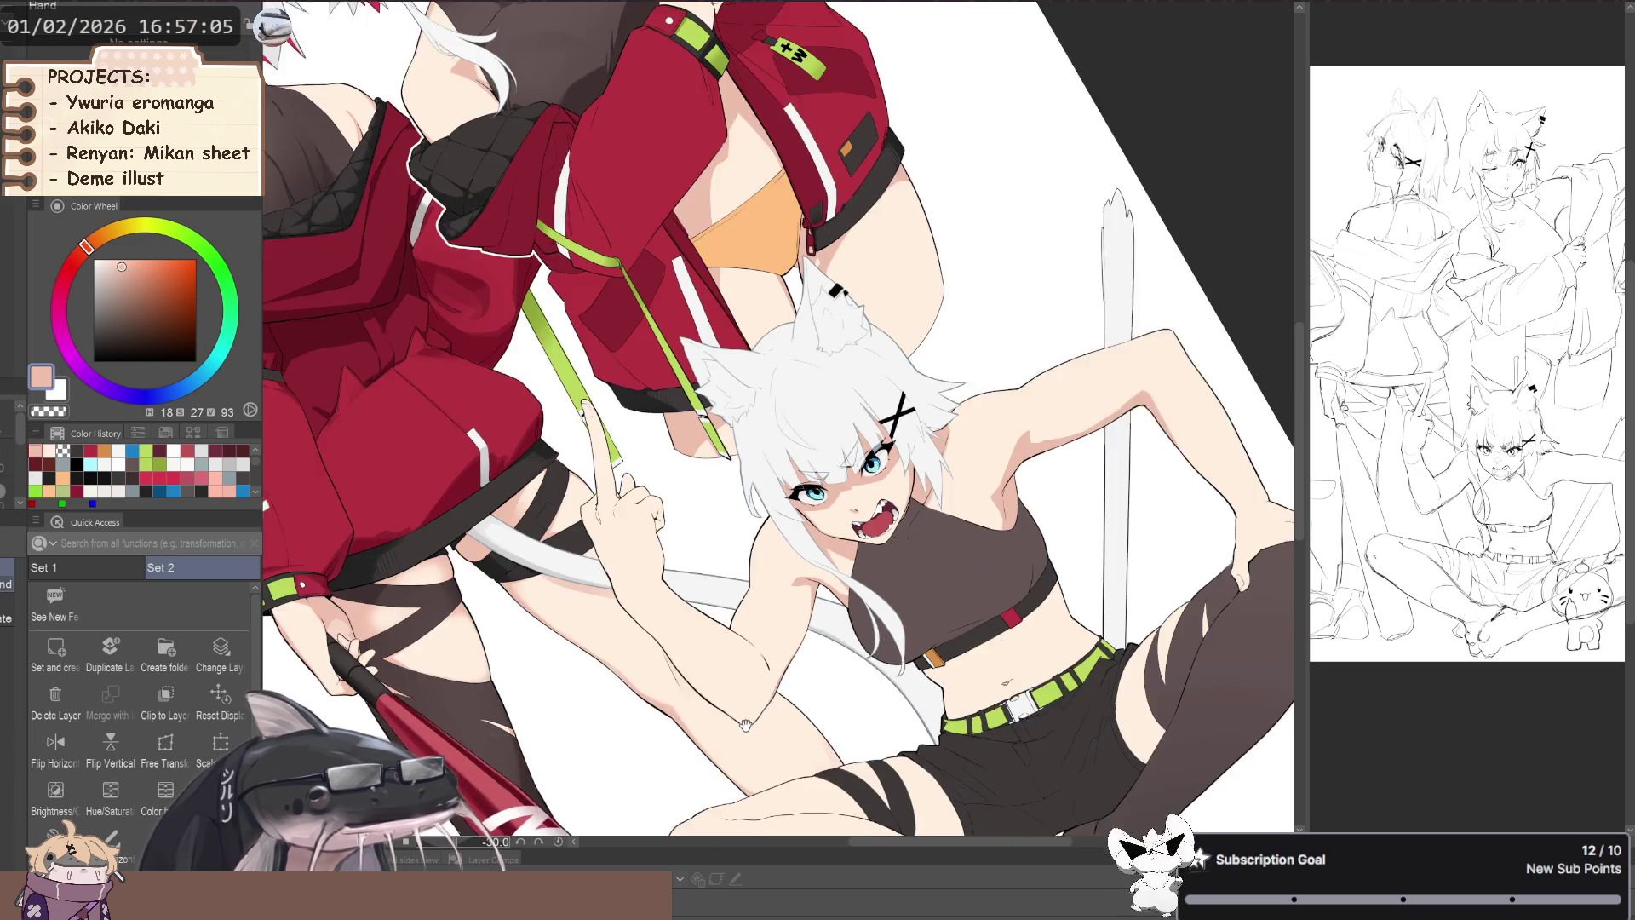
- Turn the view back near upright and clip the shading layer to the layer below
drag(795, 661, 518, 584)
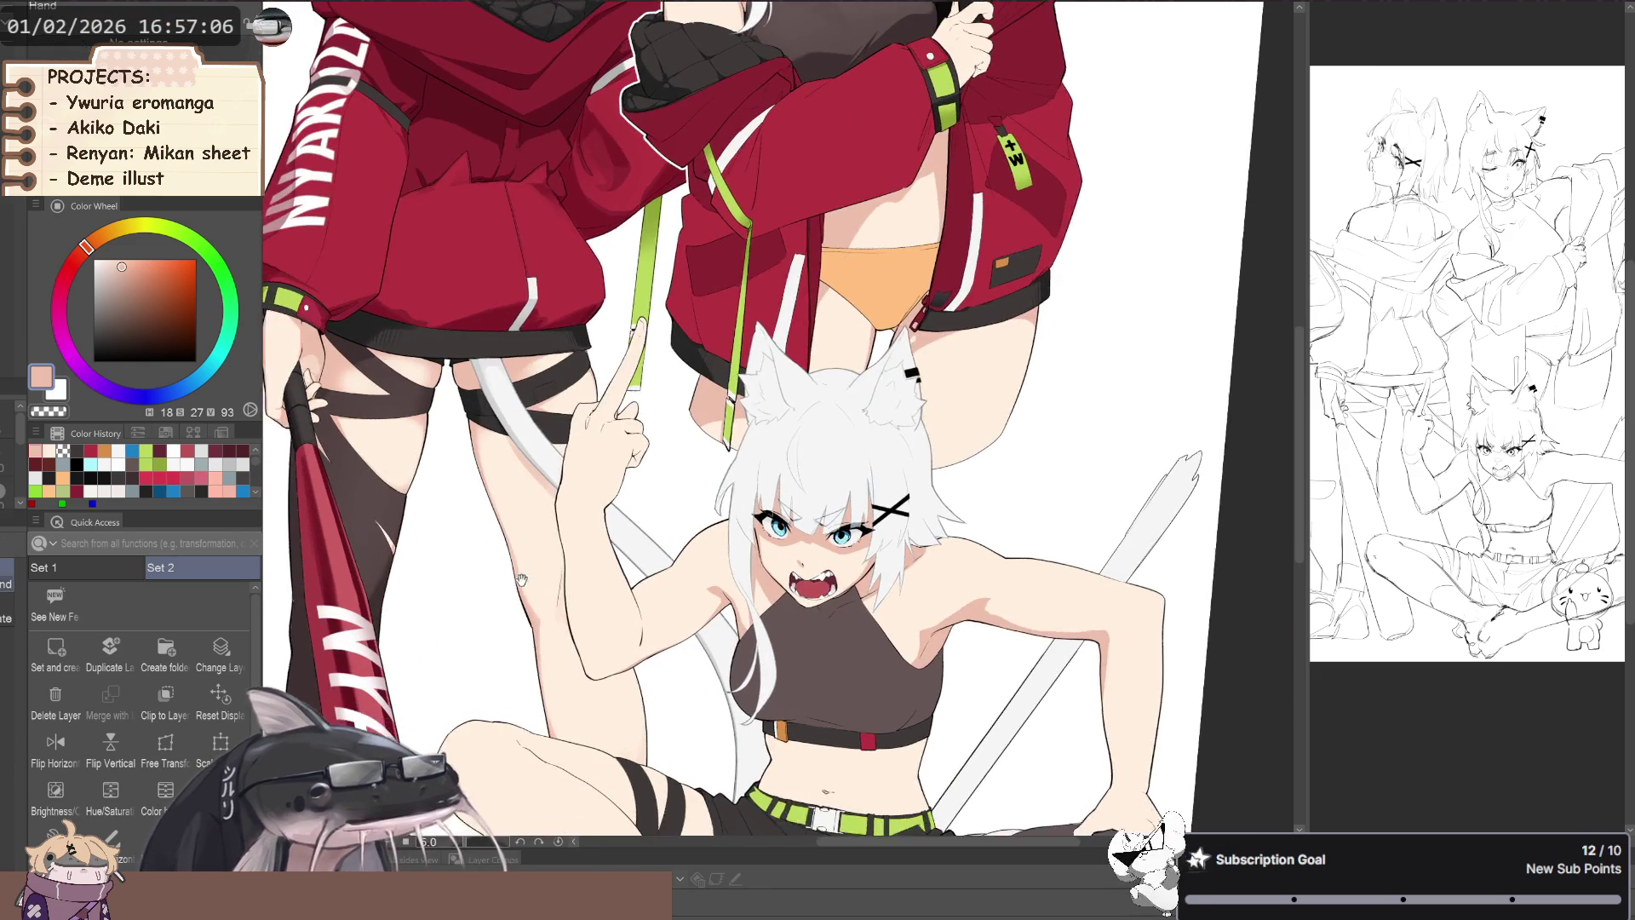
scroll(519, 583, down, 3)
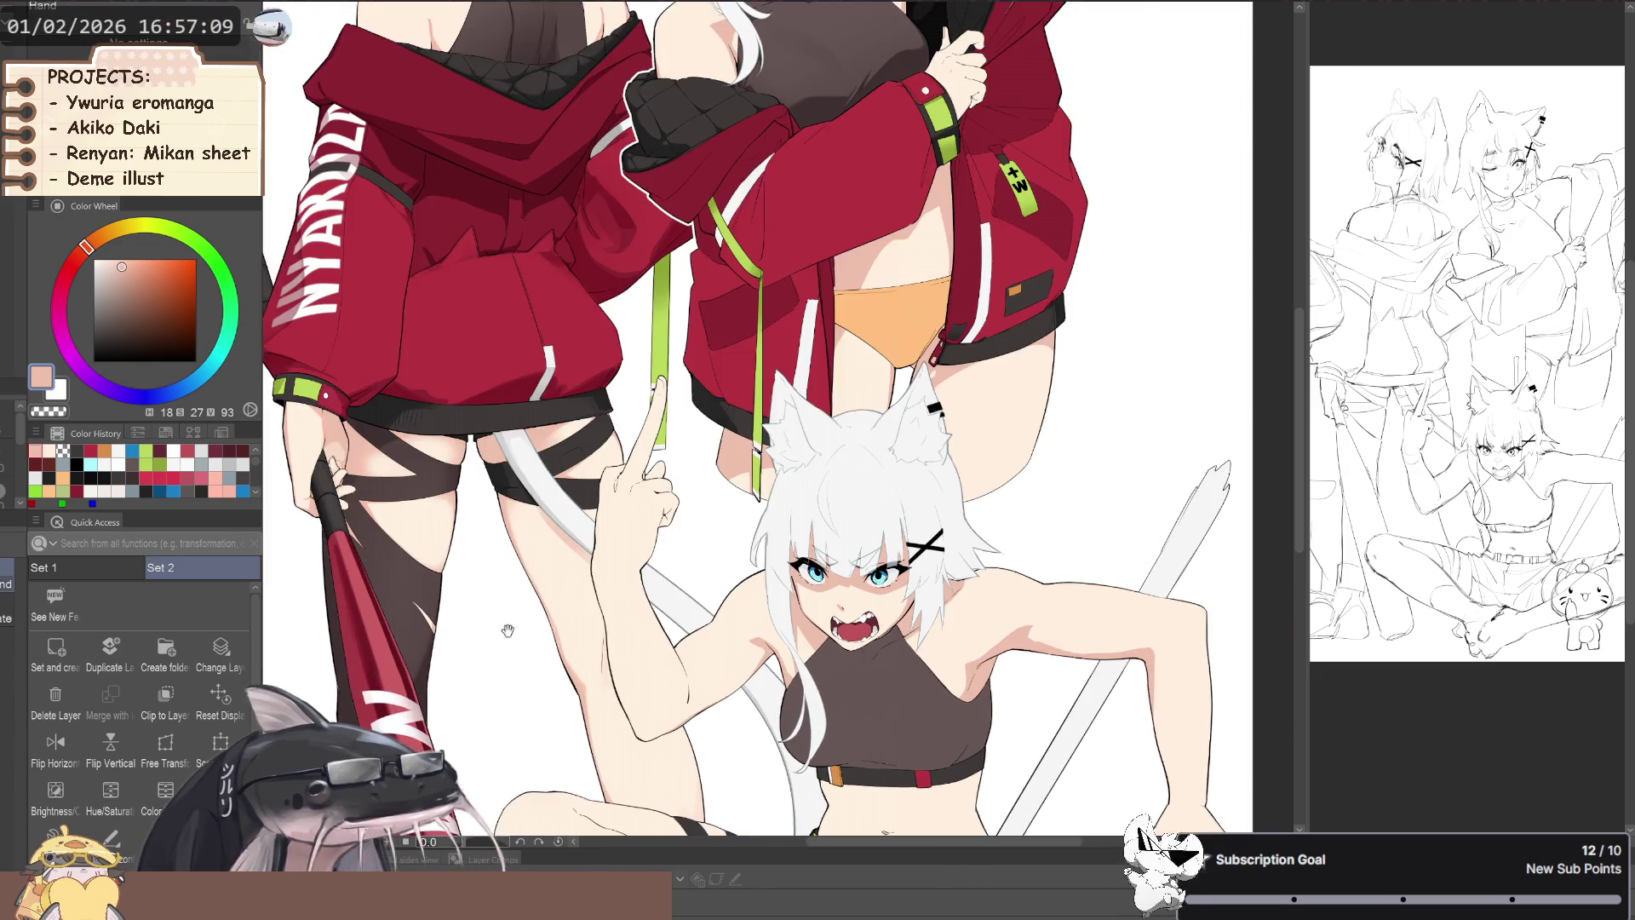
drag(512, 636, 469, 629)
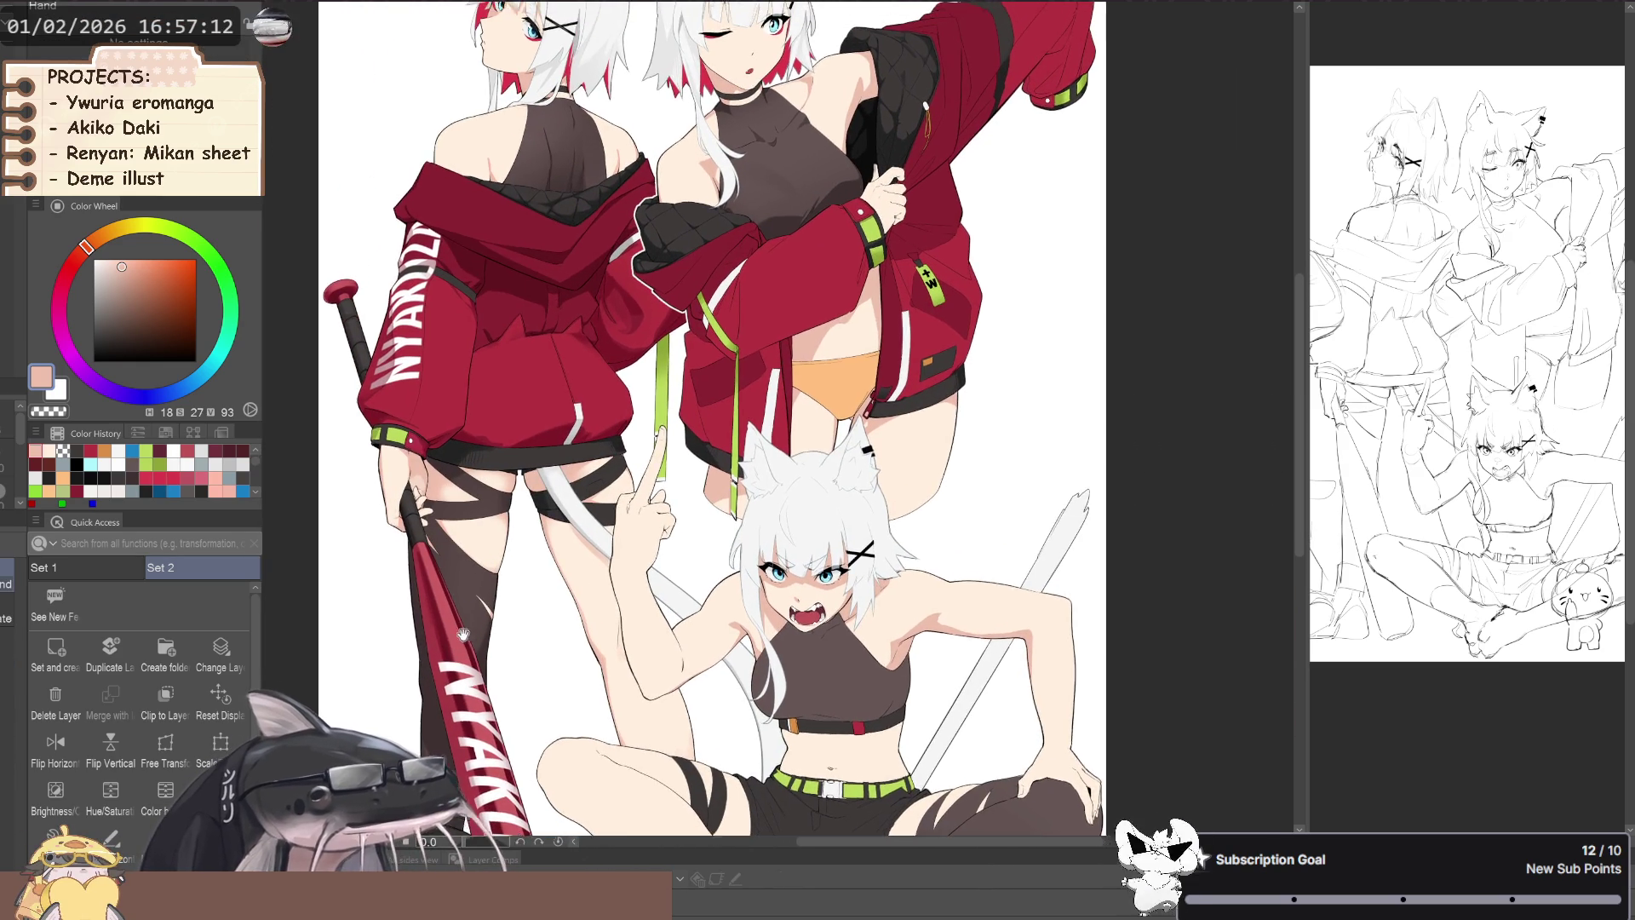
scroll(470, 629, up, 3)
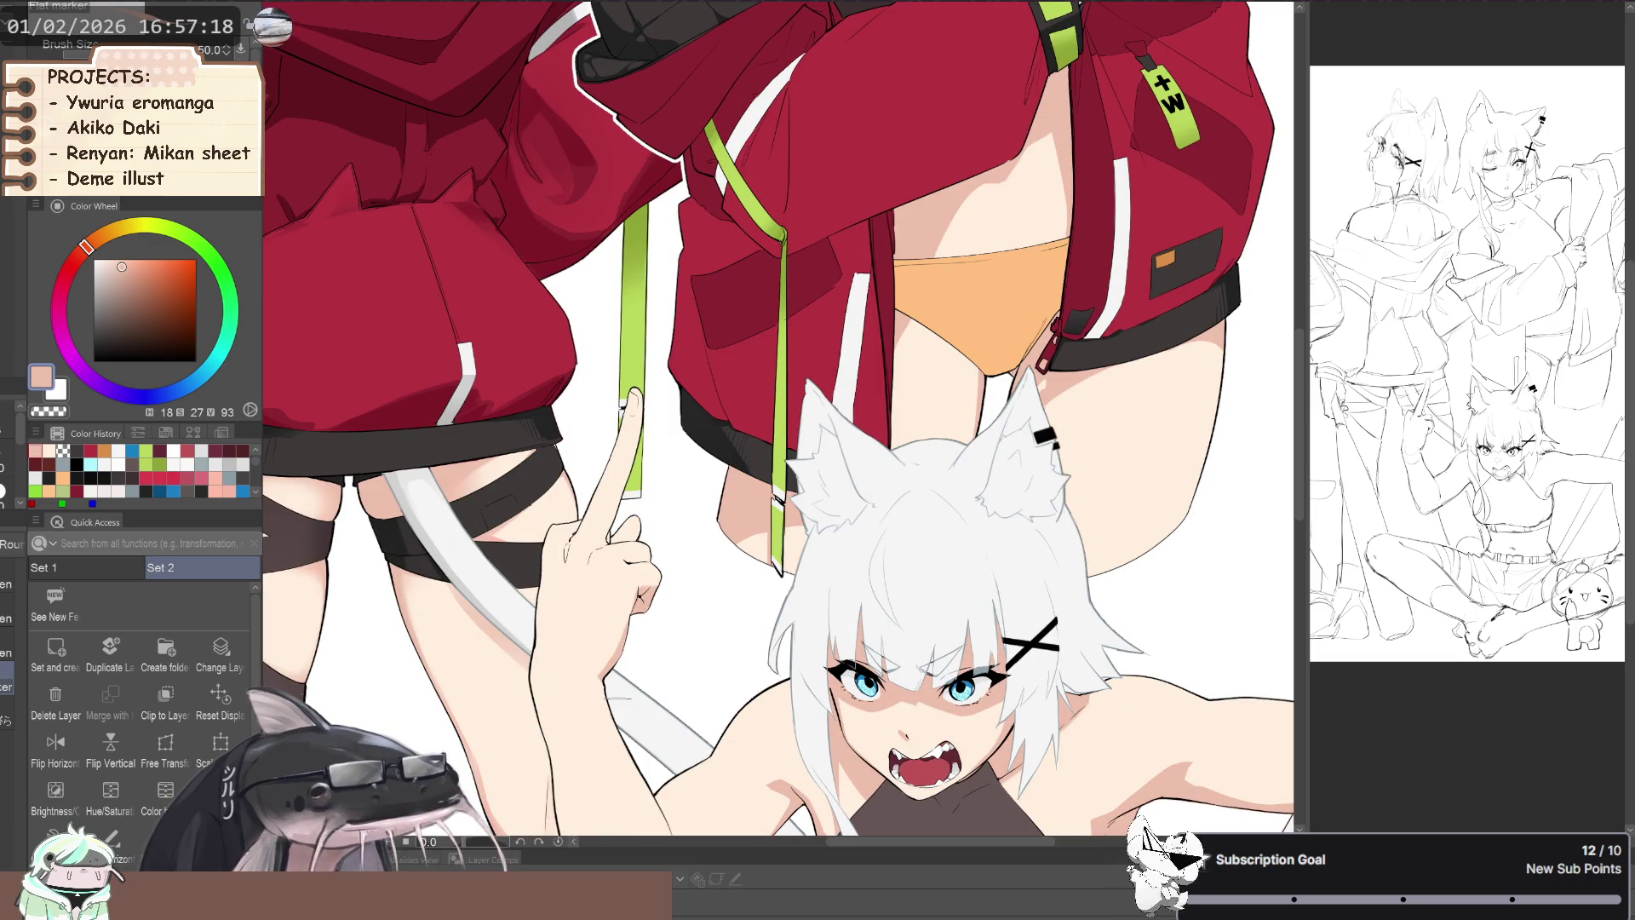
scroll(519, 623, down, 4)
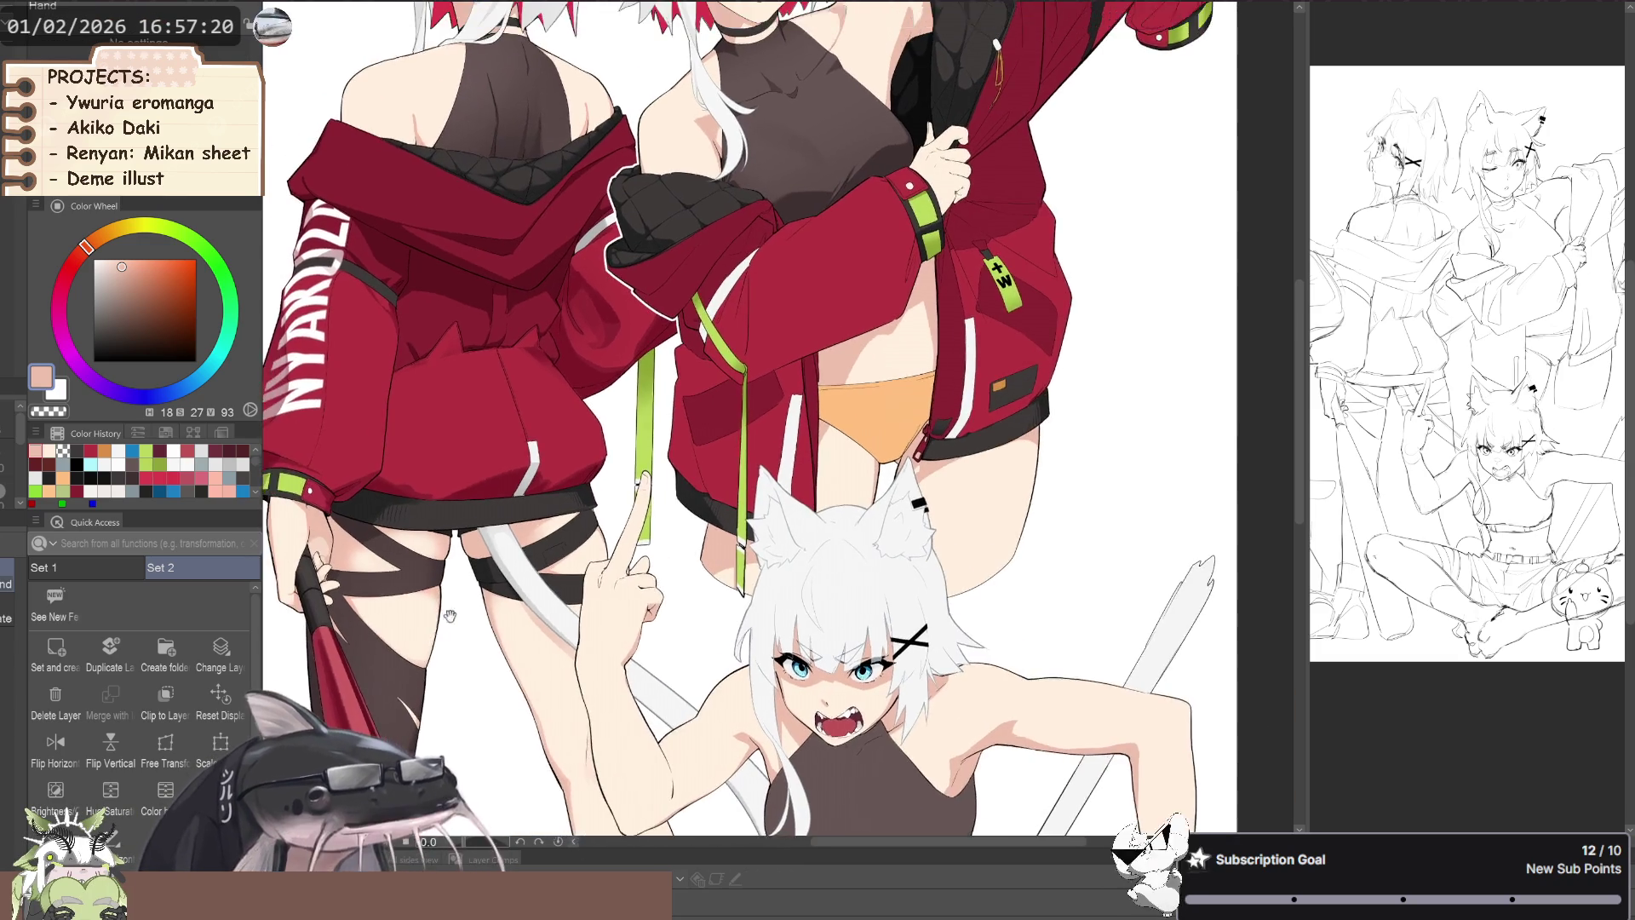
scroll(610, 569, up, 5)
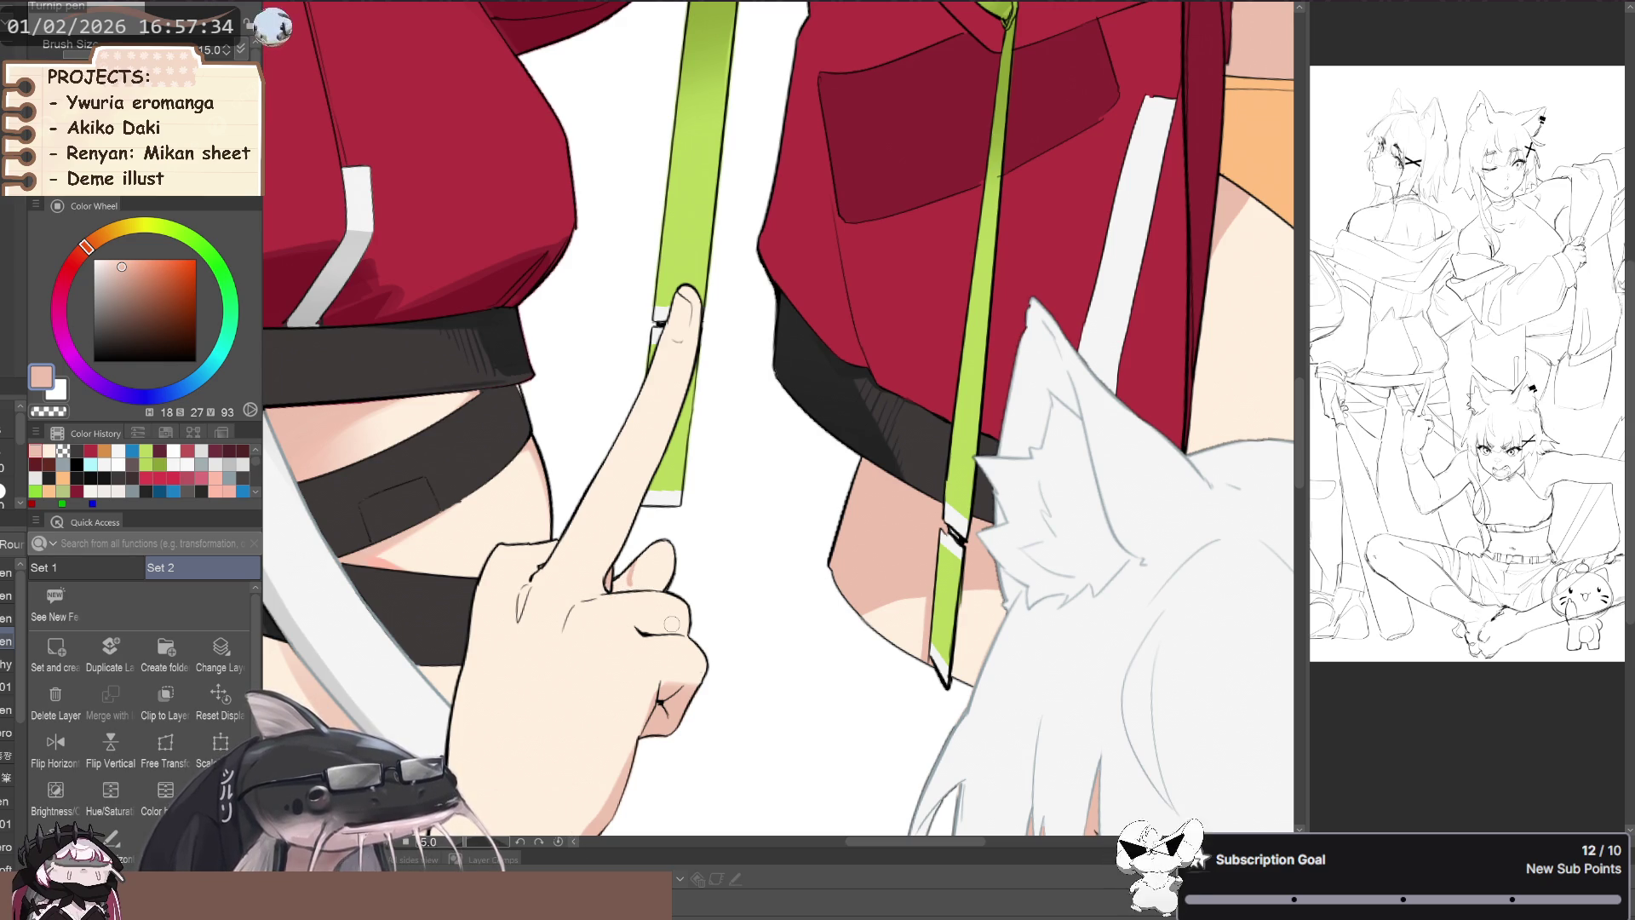
click(166, 702)
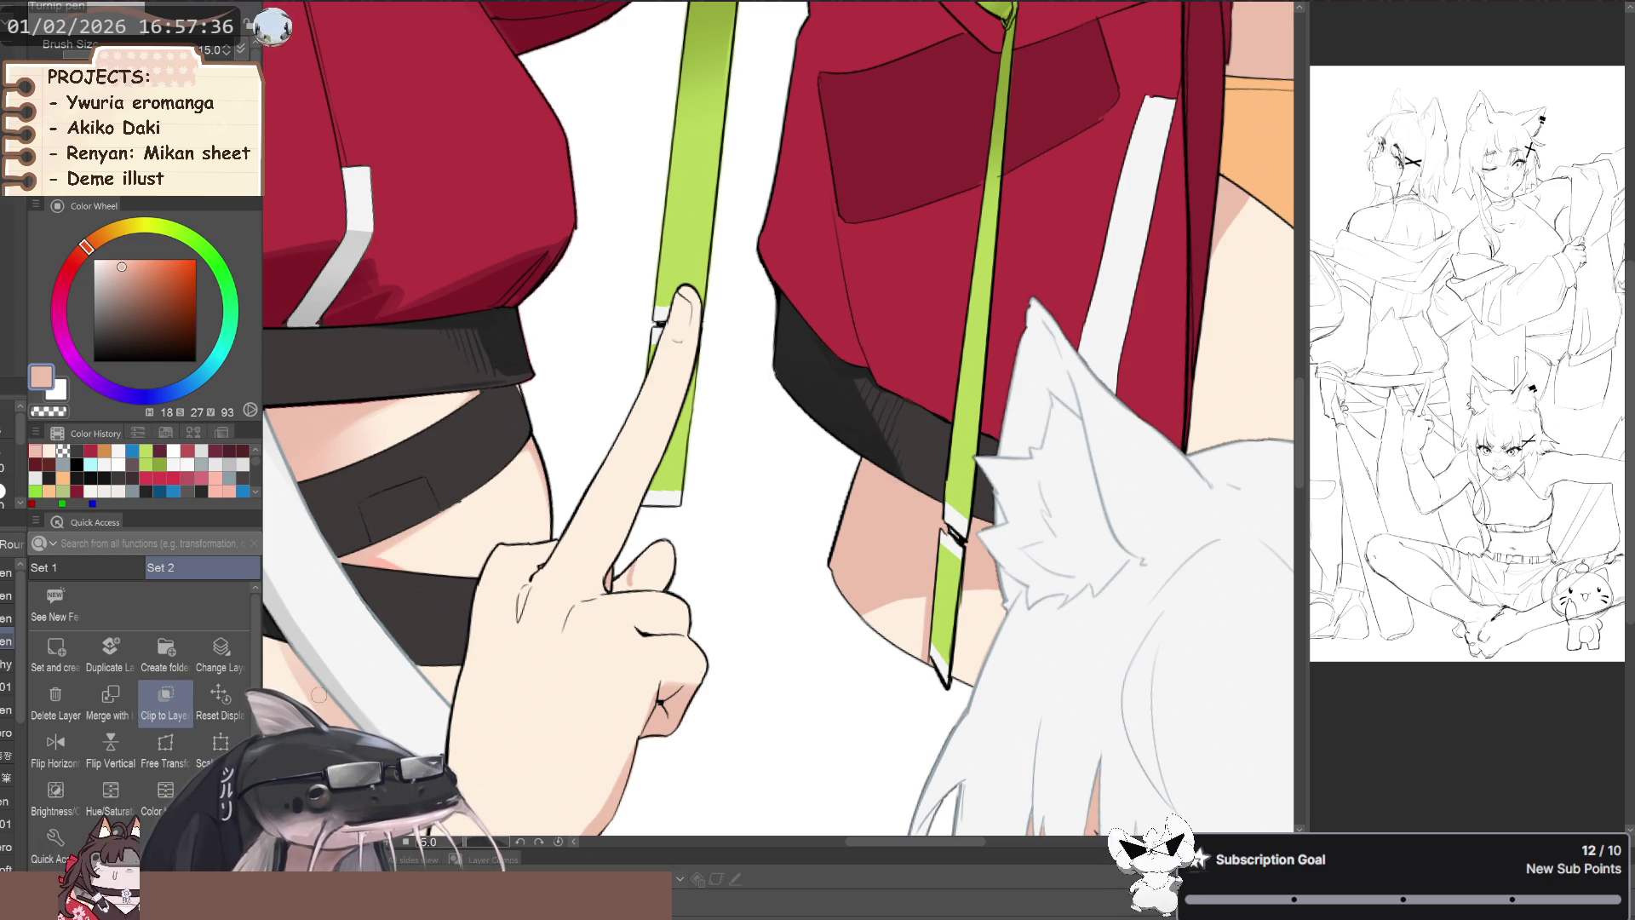
- Fill the small gap at the tip of the girl's hair
scroll(382, 549, down, 4)
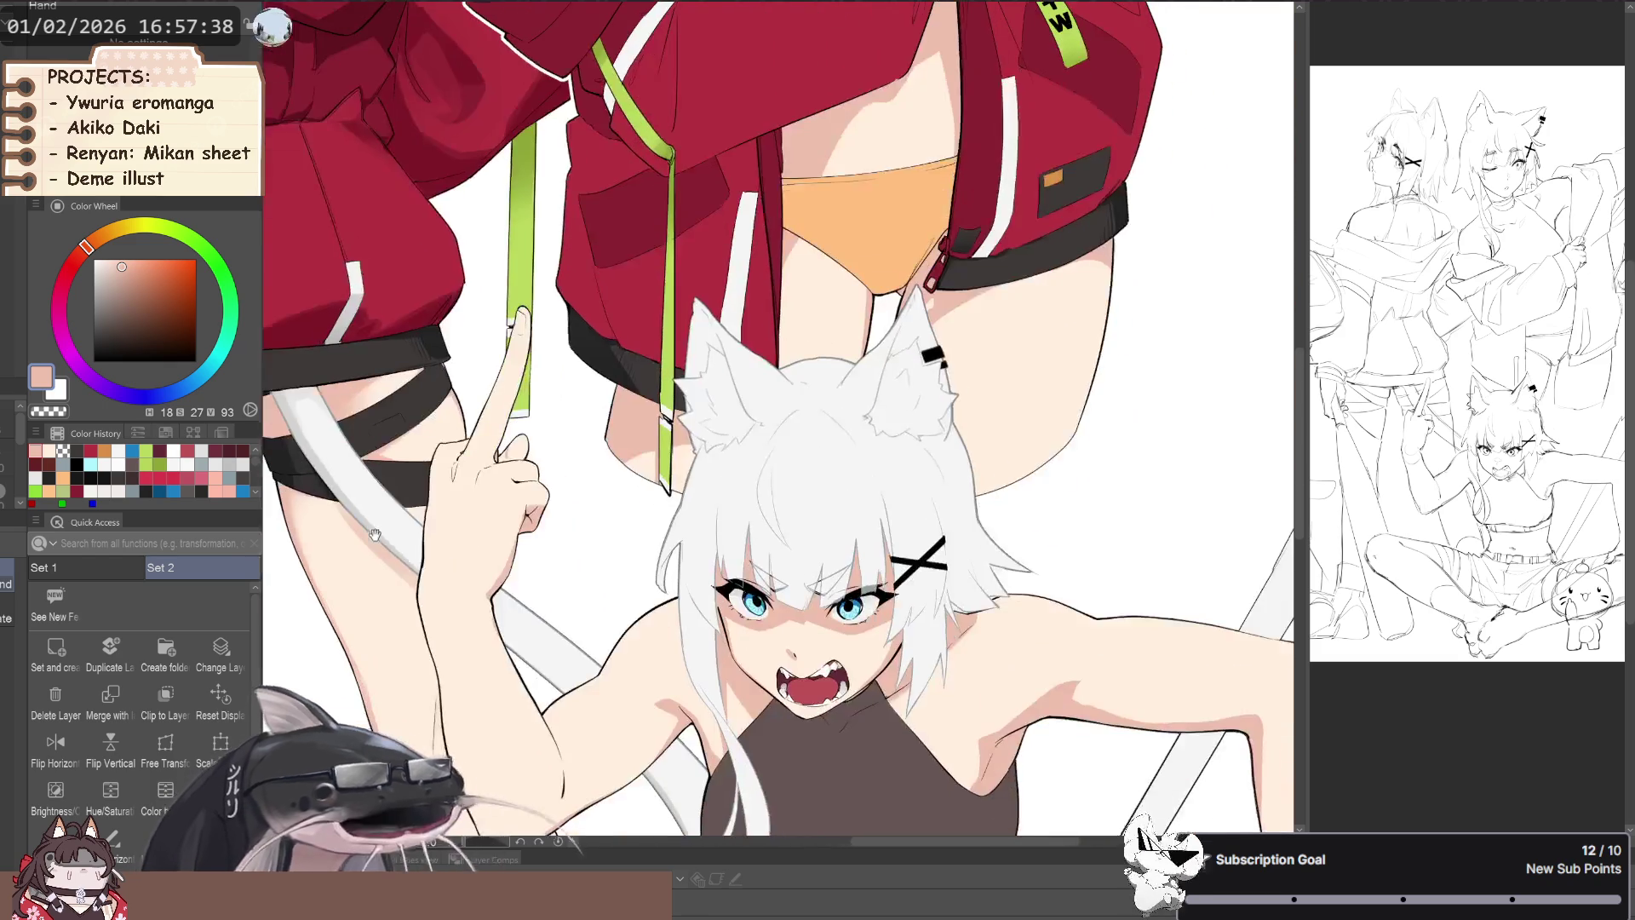
scroll(1010, 587, up, 4)
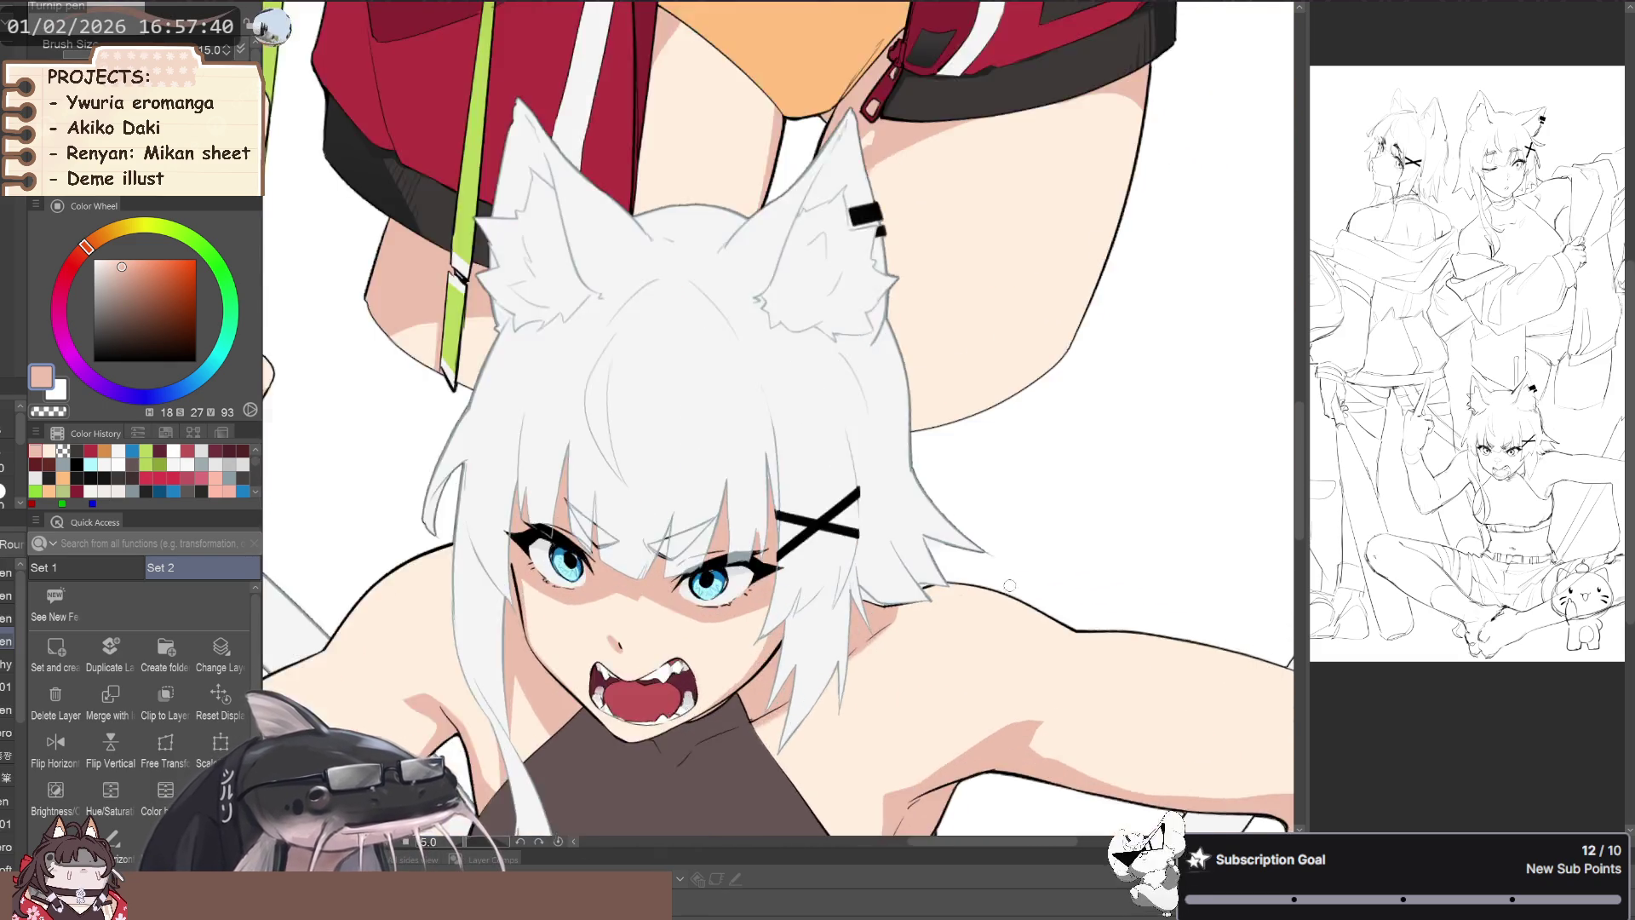
scroll(1010, 588, up, 5)
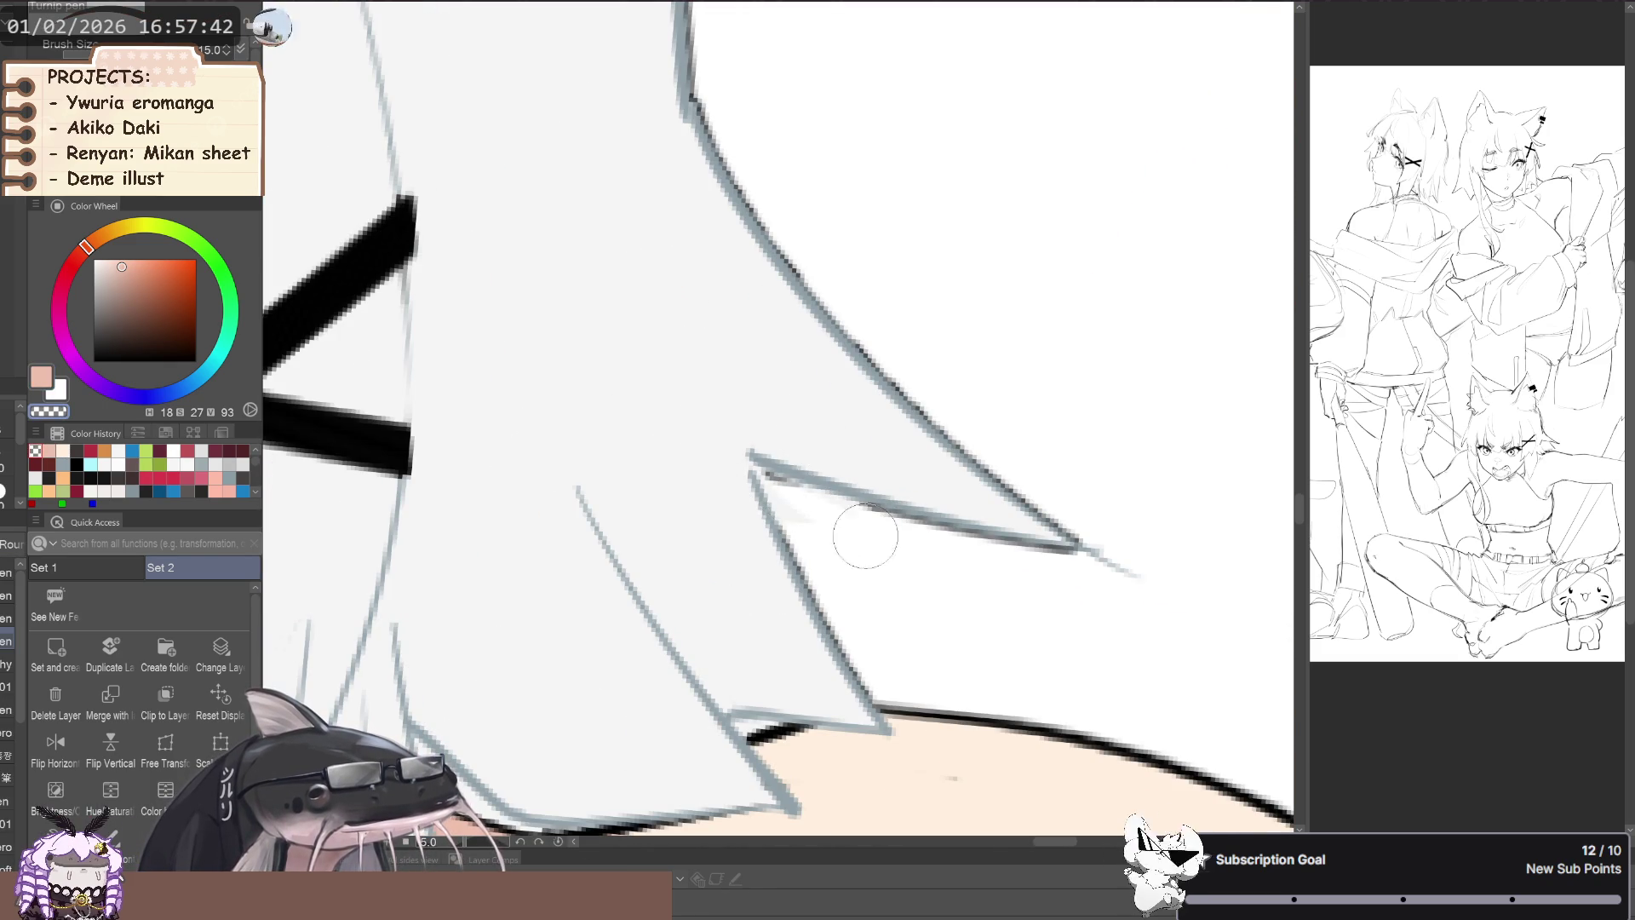
drag(751, 465, 779, 474)
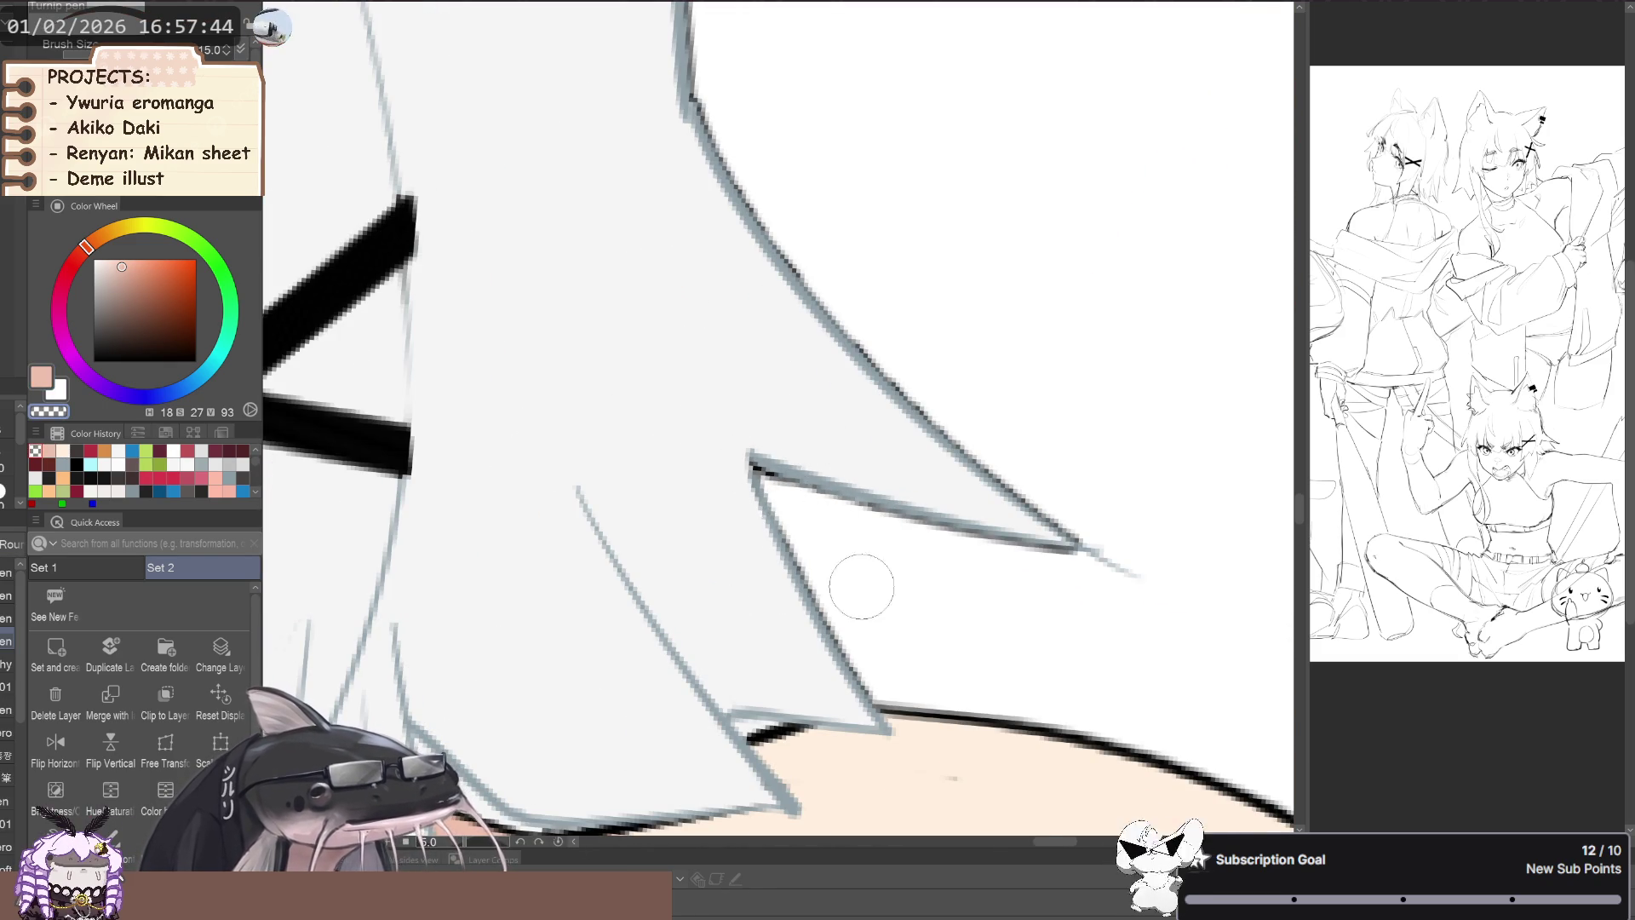
scroll(569, 467, down, 10)
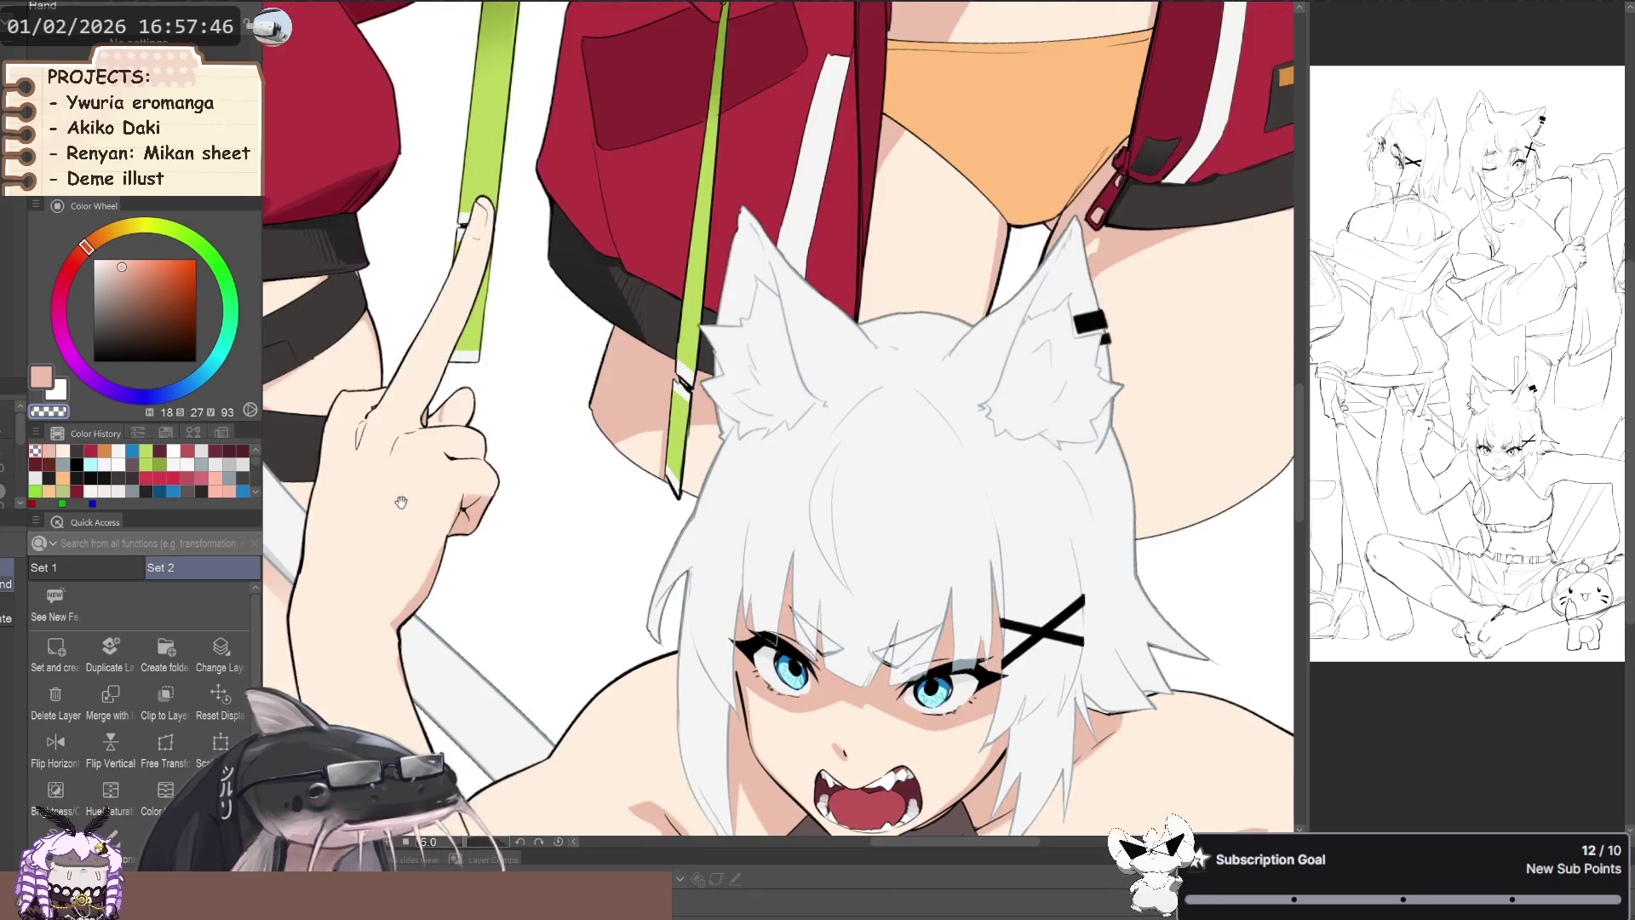
scroll(449, 475, down, 2)
scroll(434, 490, down, 2)
scroll(417, 511, down, 2)
scroll(389, 538, down, 2)
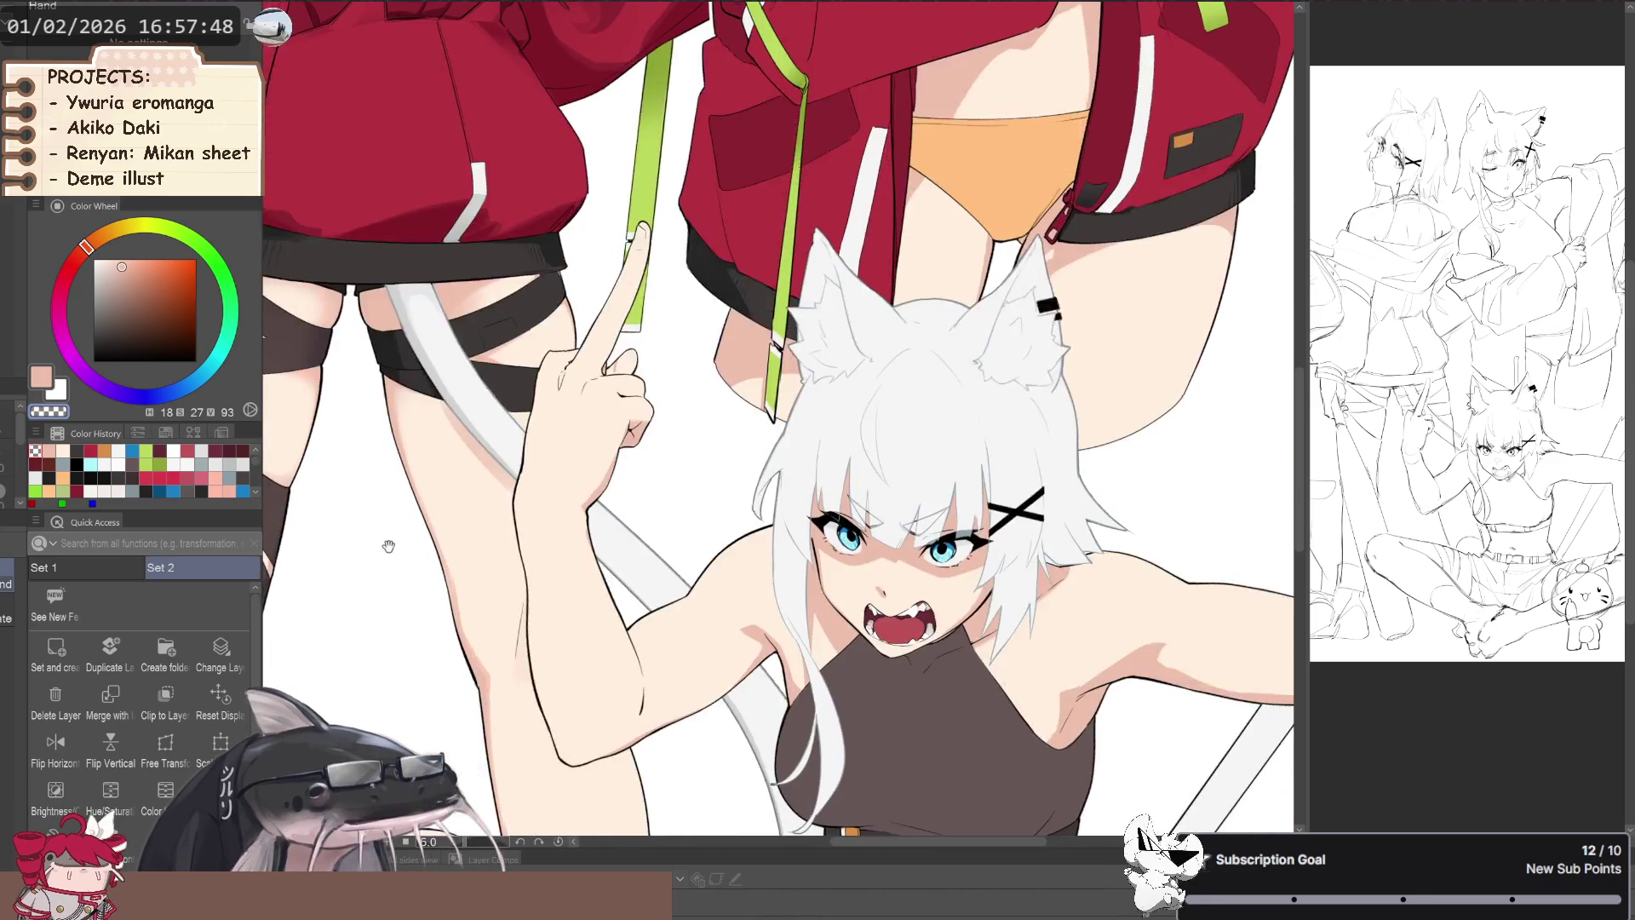
scroll(511, 524, up, 1)
scroll(575, 522, up, 2)
scroll(592, 517, up, 2)
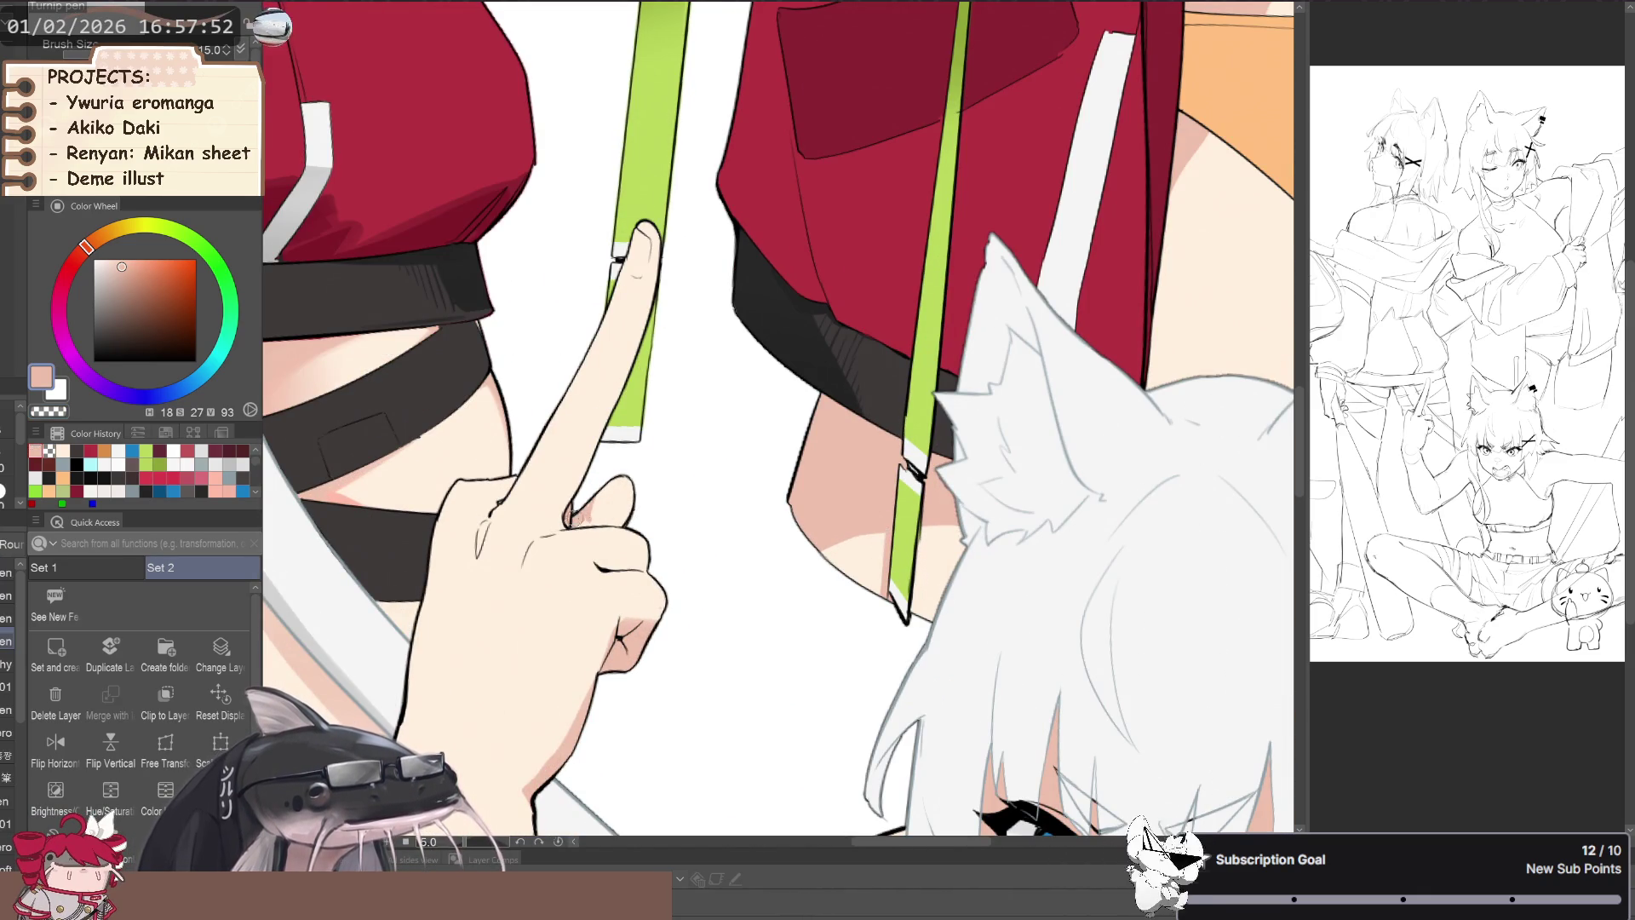
- Switch to transparent colour and zoom out to show both figures
key(c)
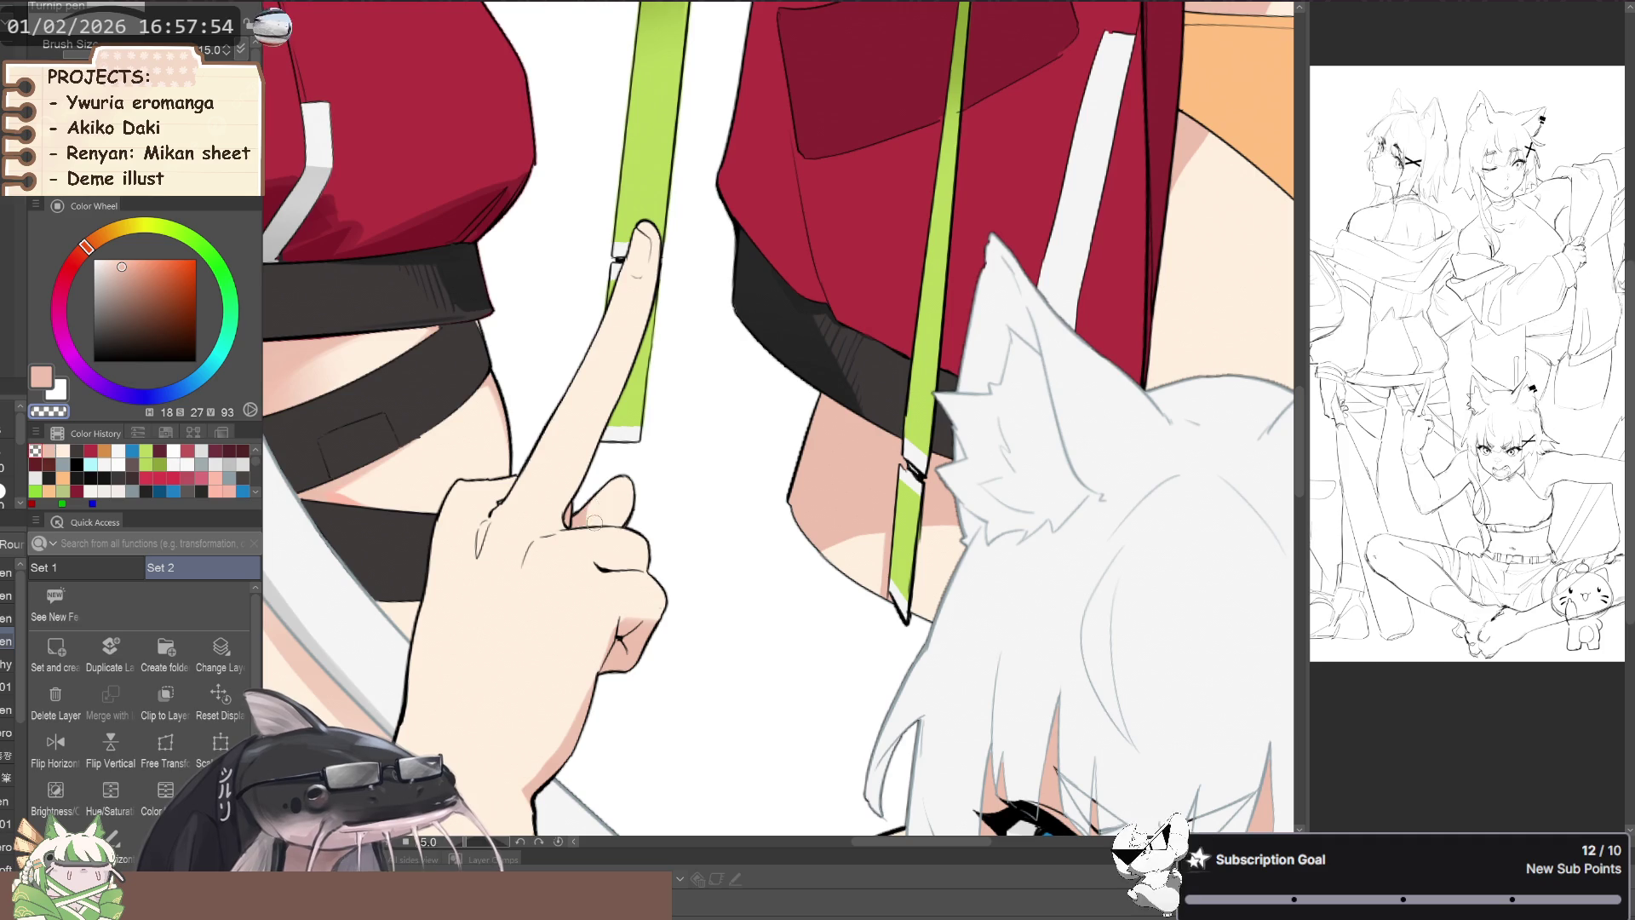
key(minus)
key(minus)
key(c)
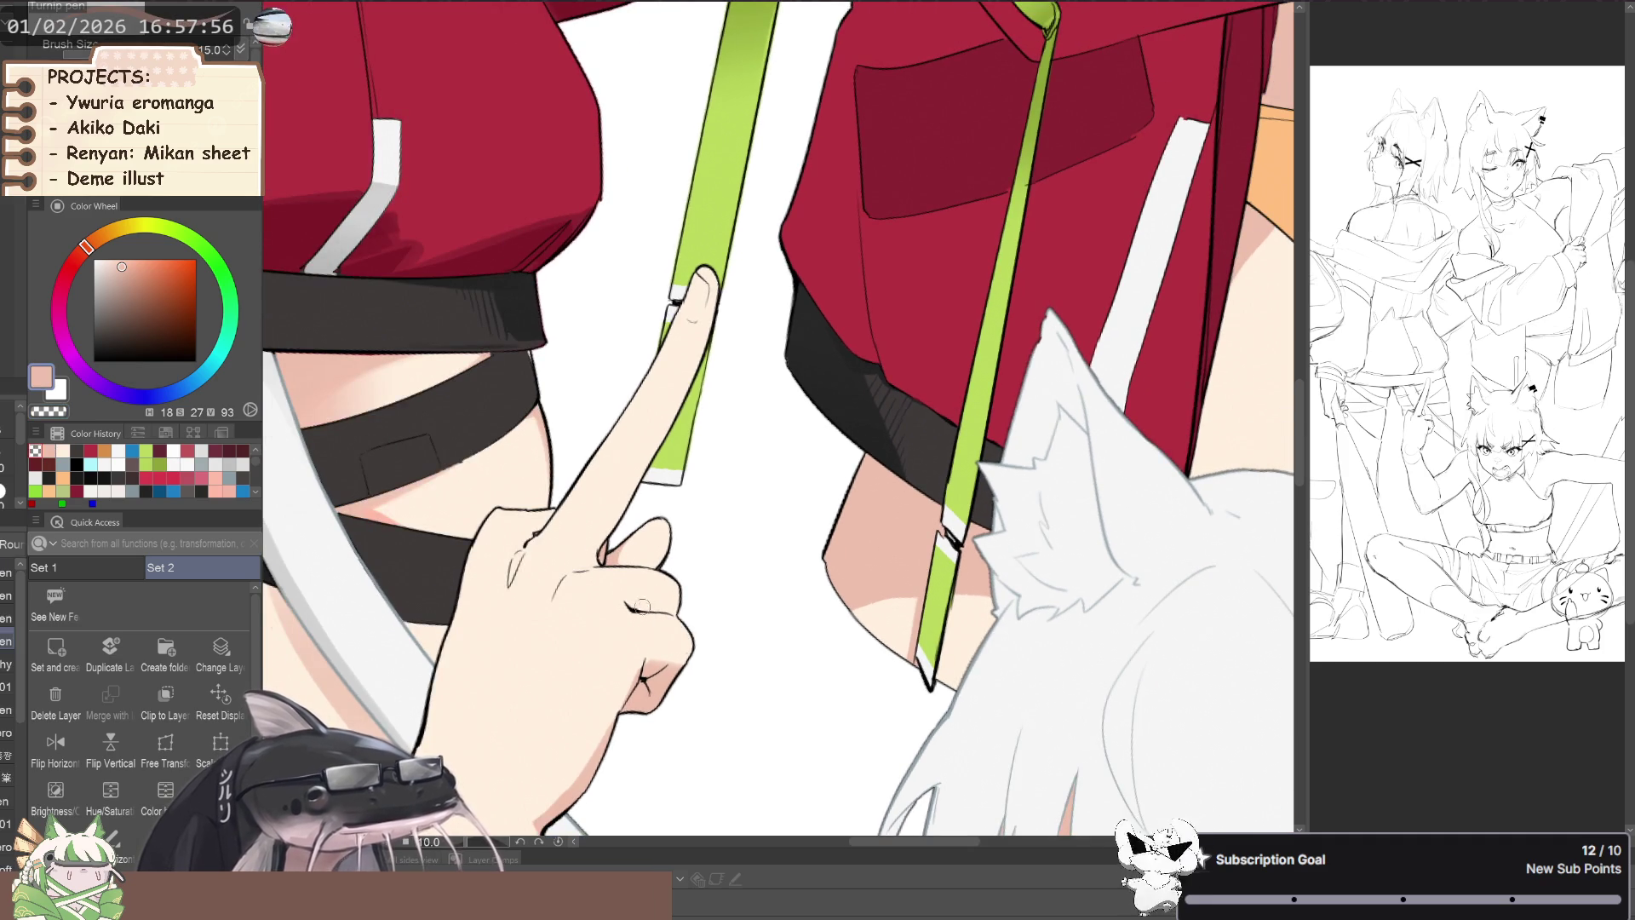
key(asciicircum)
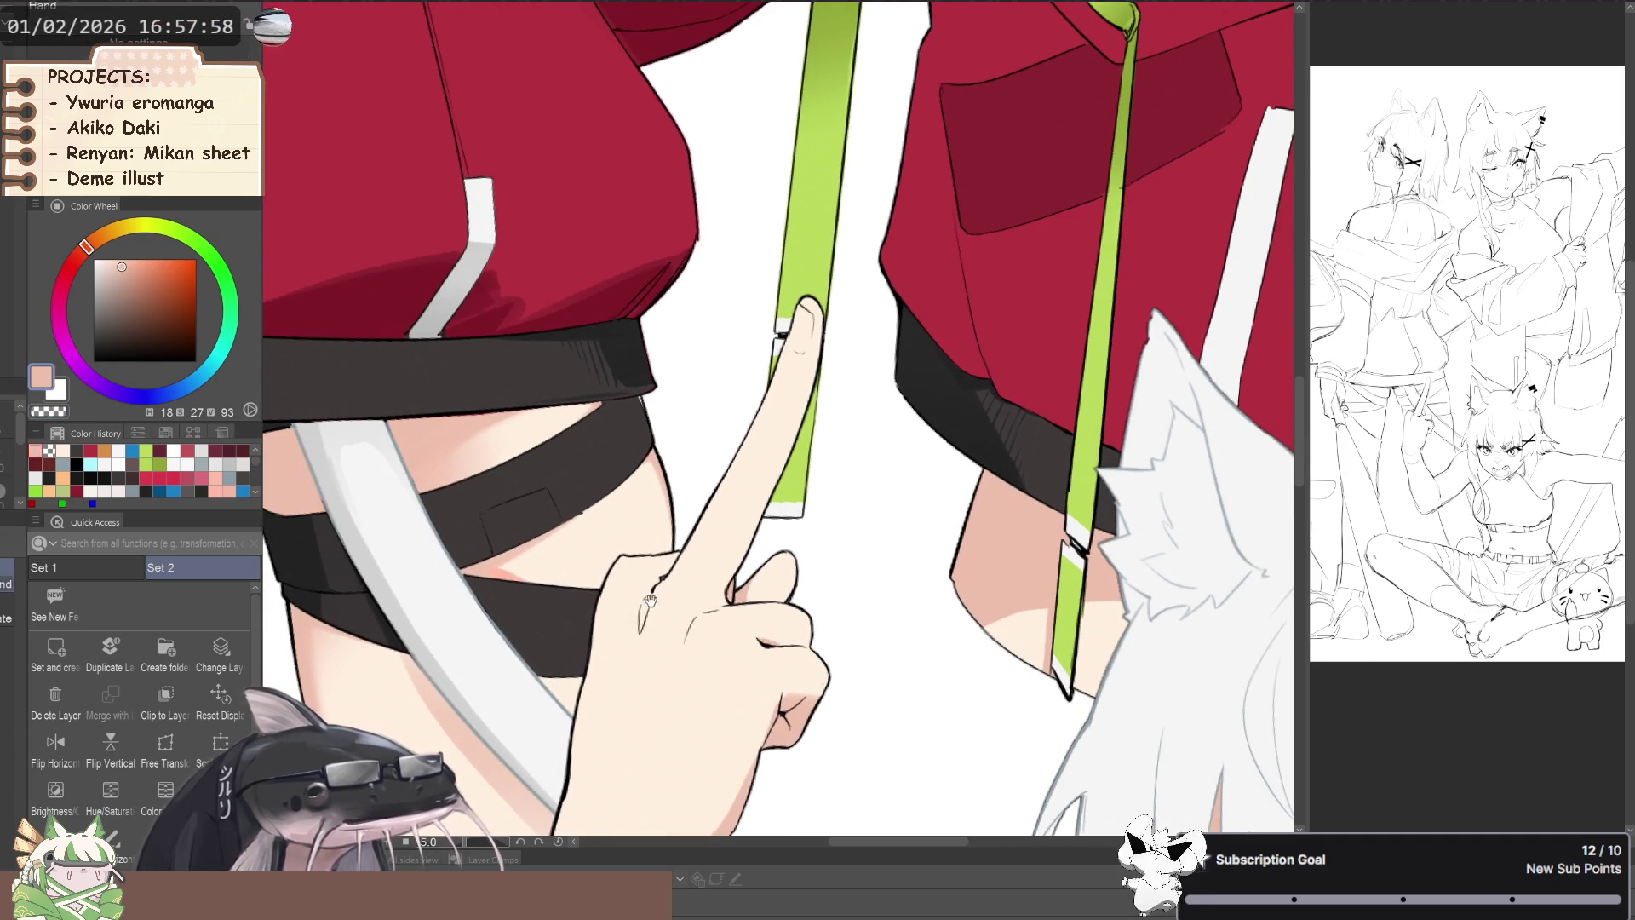
key(ctrl+minus)
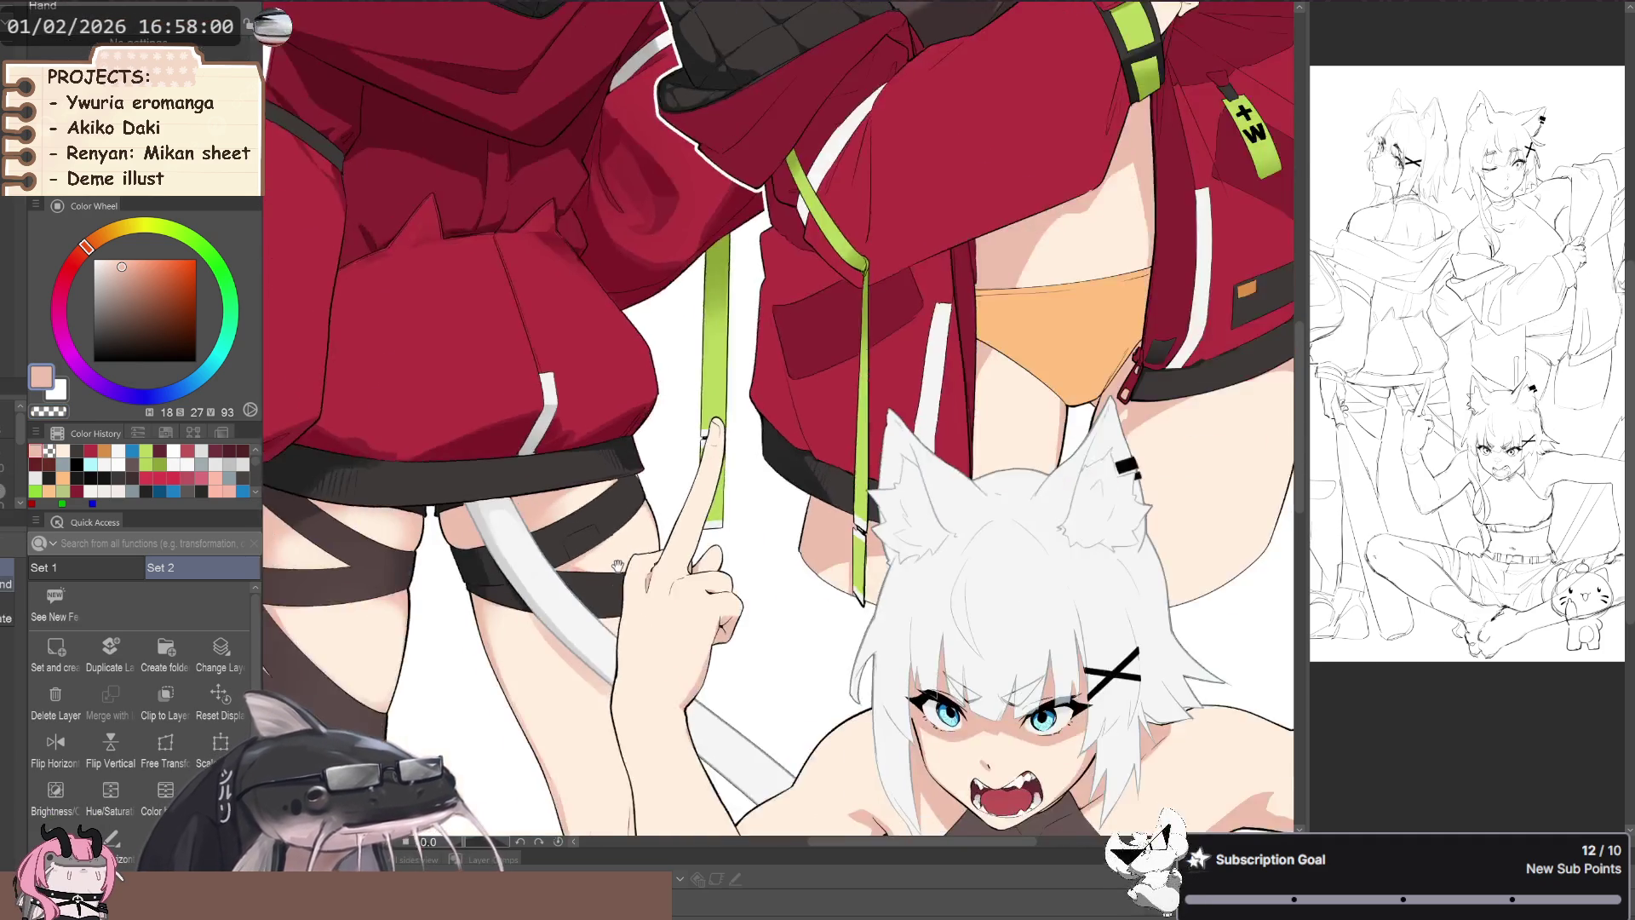
key(asciicircum)
key(asciicircum)
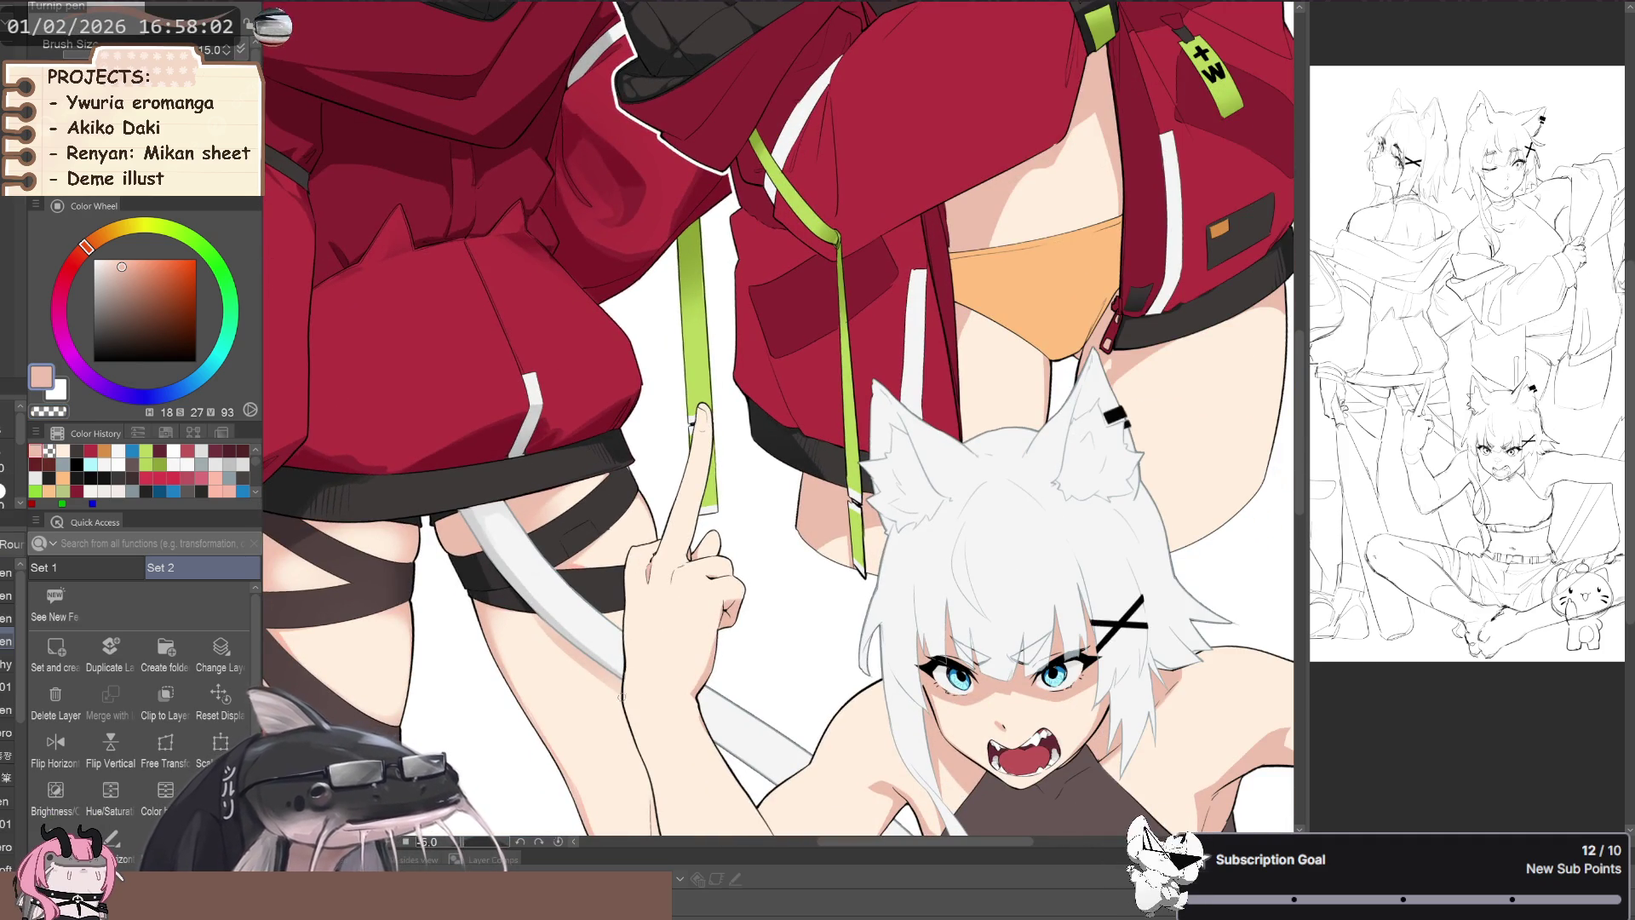
drag(621, 686, 599, 567)
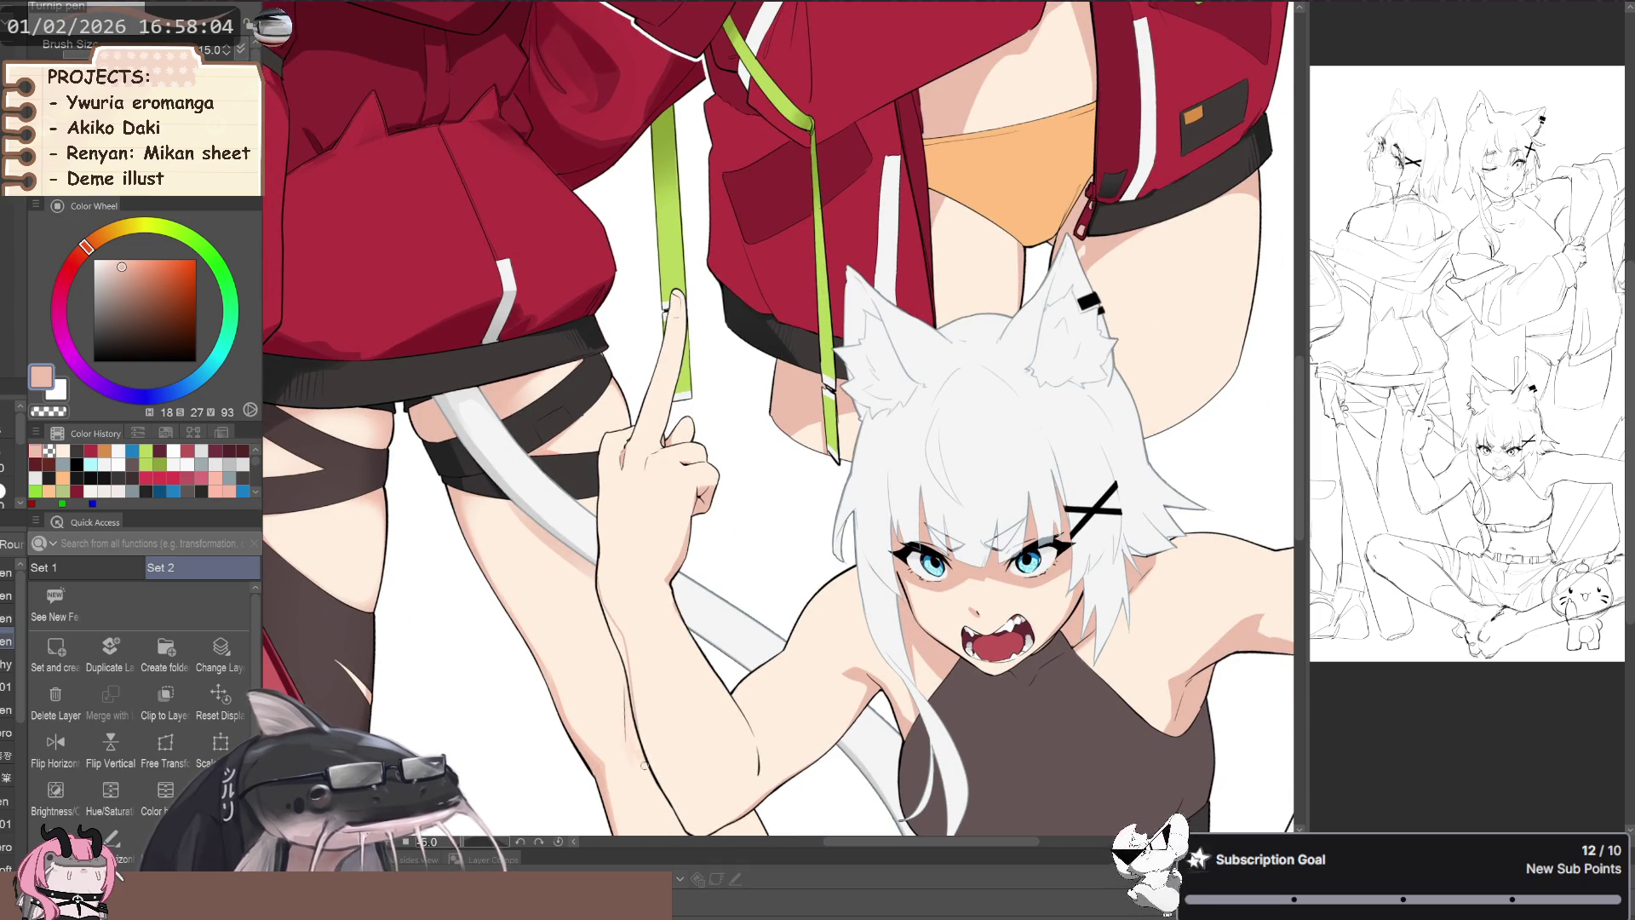
scroll(485, 568, down, 2)
- Pick the peach skin colour and a slightly darker peach for shadows
key(p)
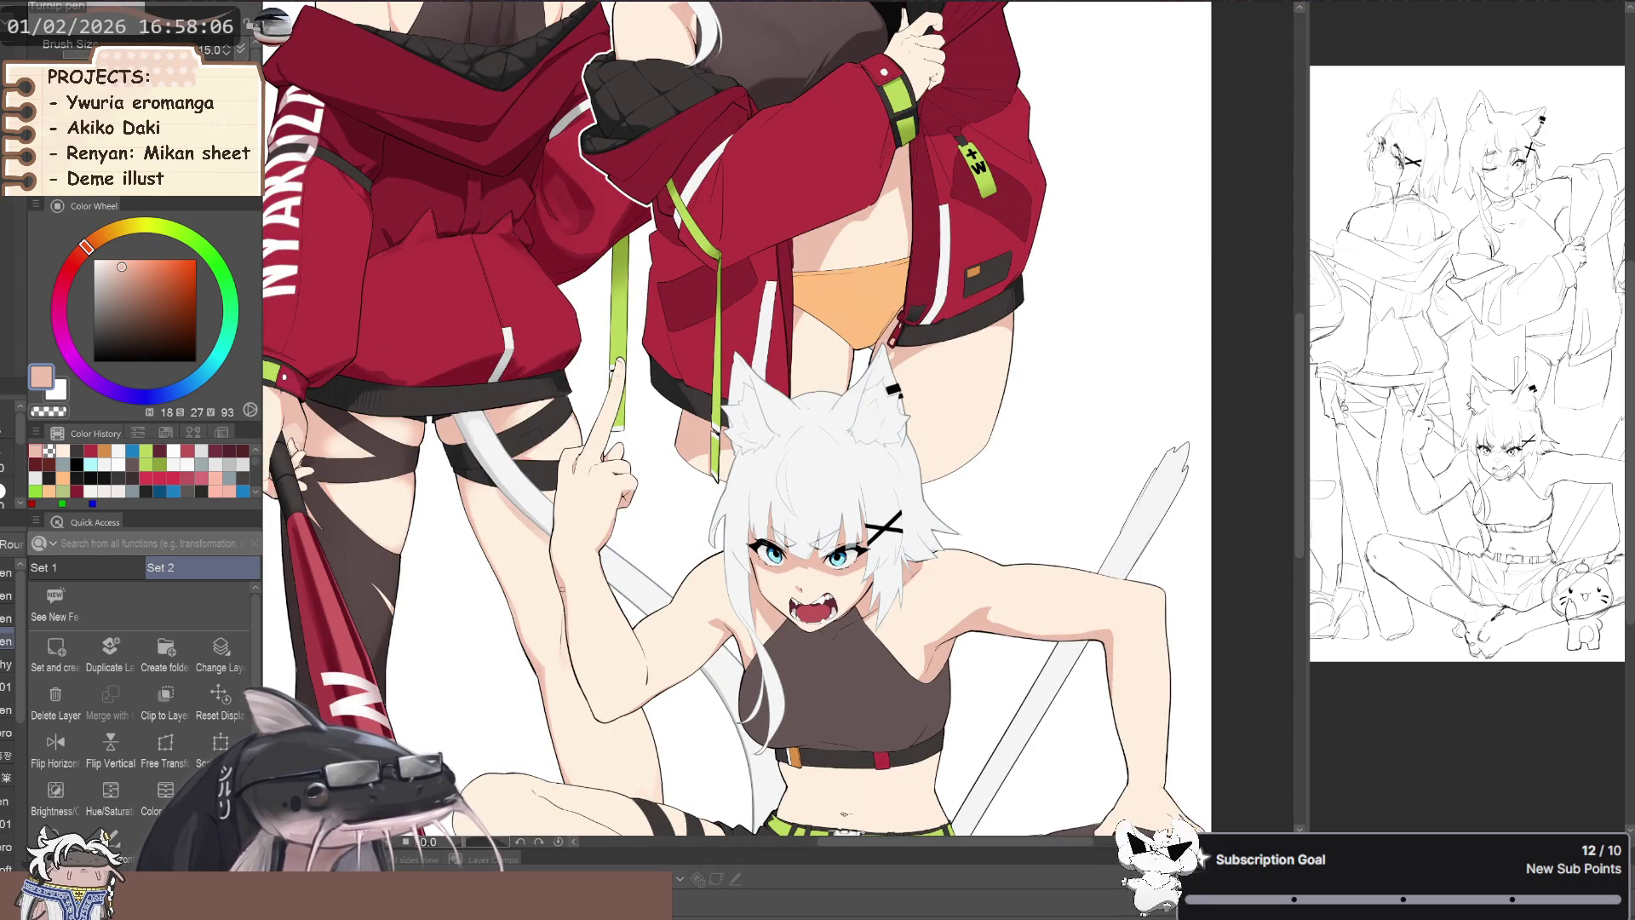
key(g)
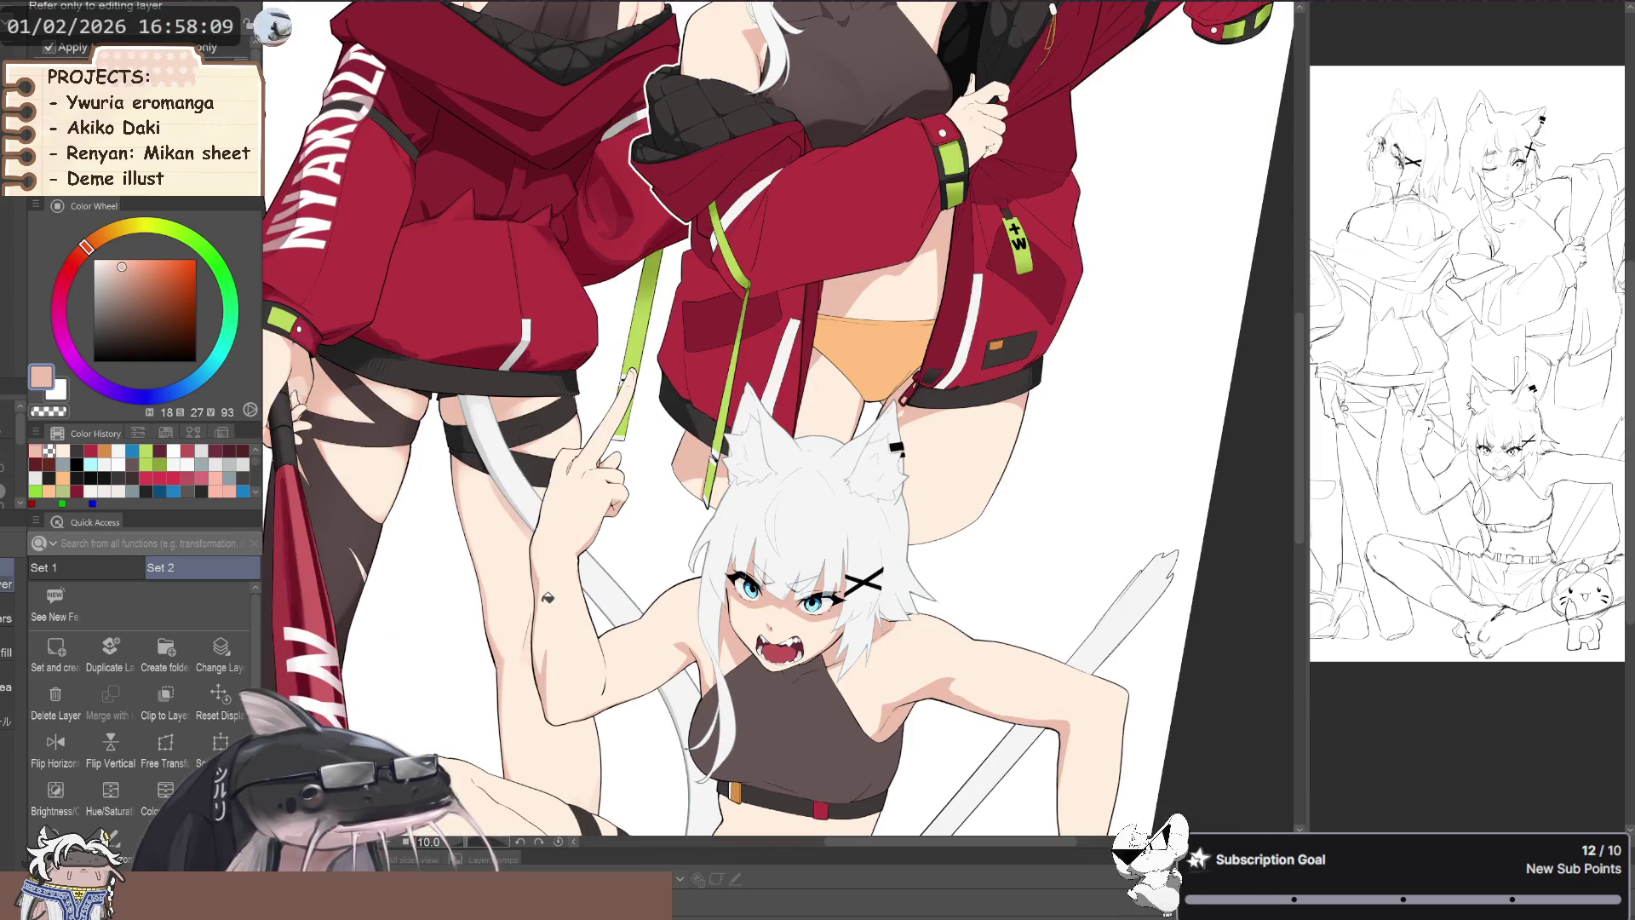
alt+click(548, 599)
key(p)
scroll(543, 579, up, 2)
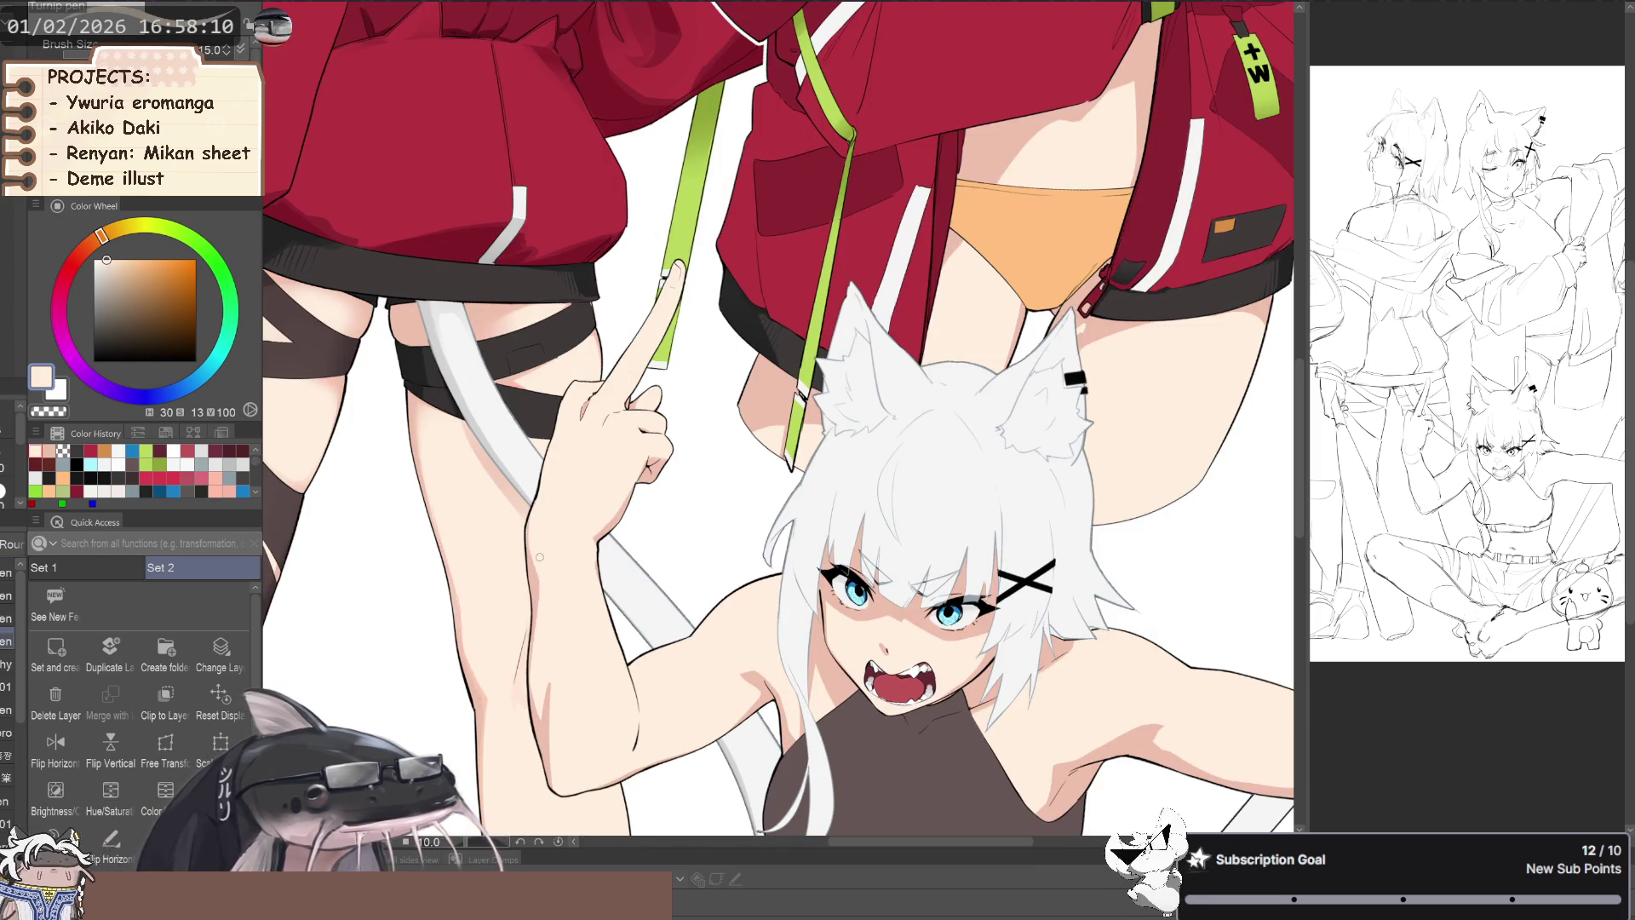
scroll(535, 622, down, 3)
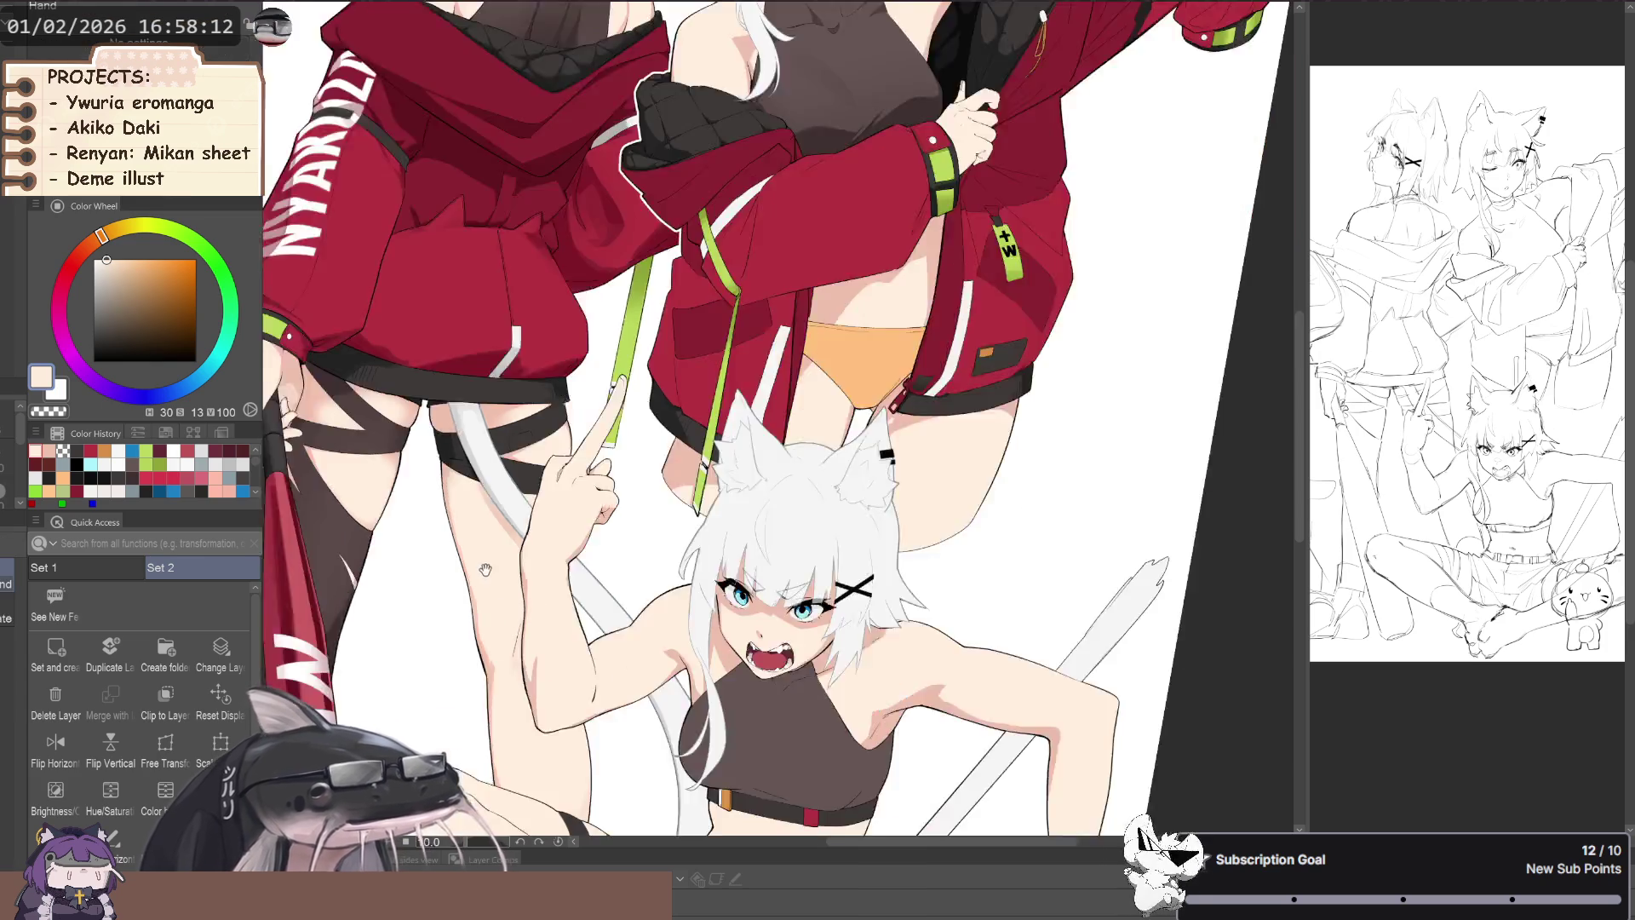
alt+click(511, 676)
scroll(588, 709, up, 3)
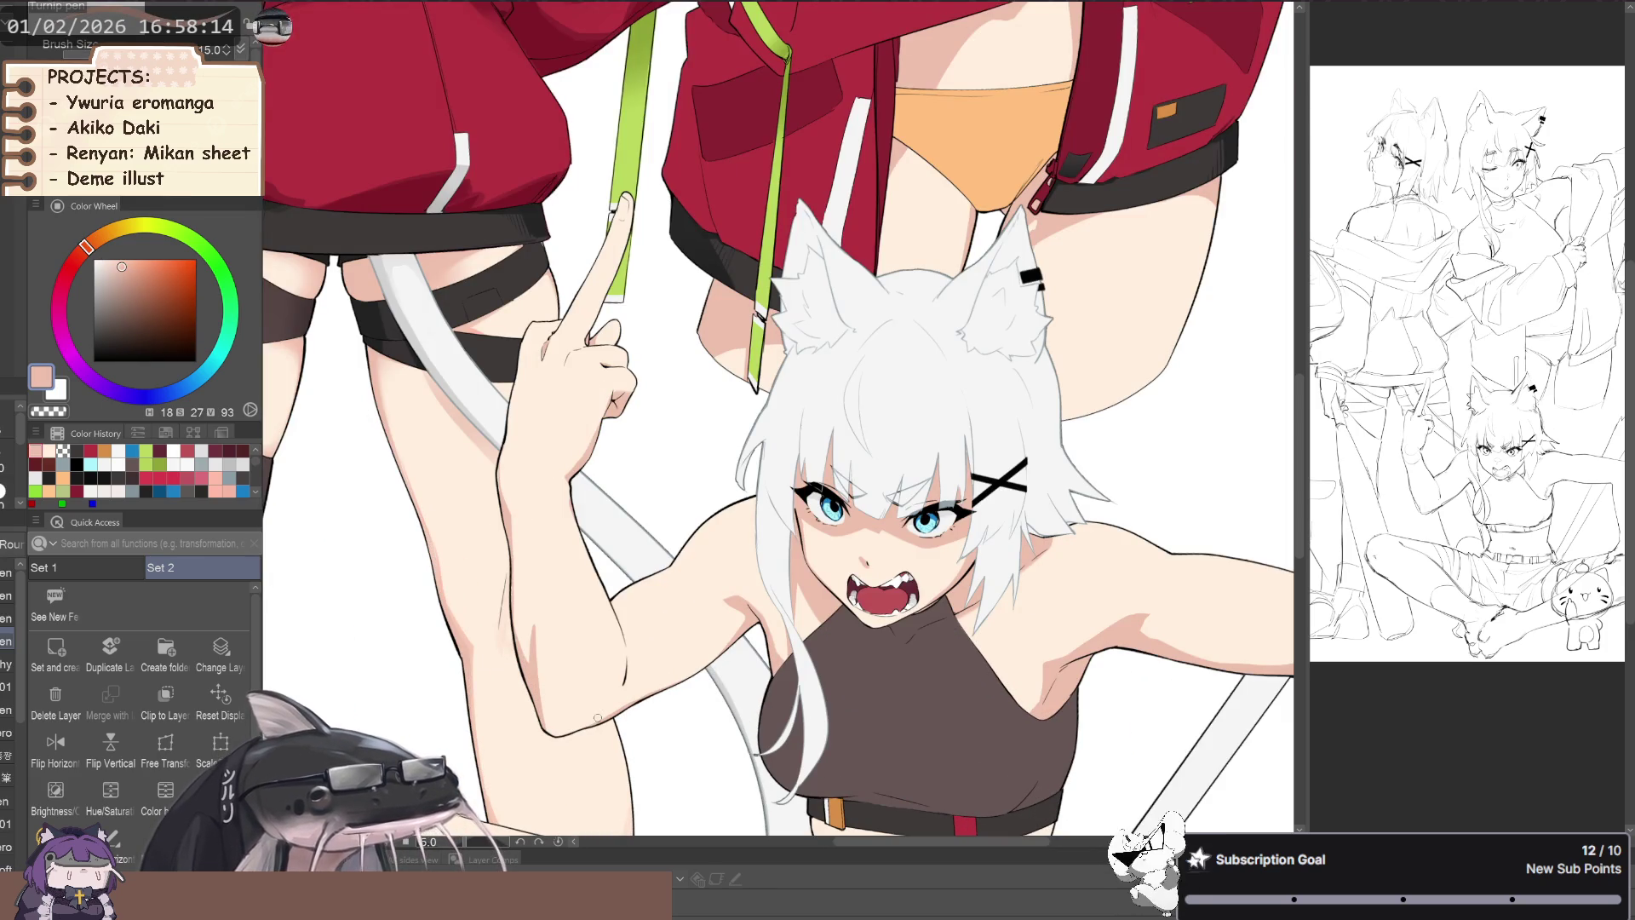
key(g)
scroll(609, 711, down, 3)
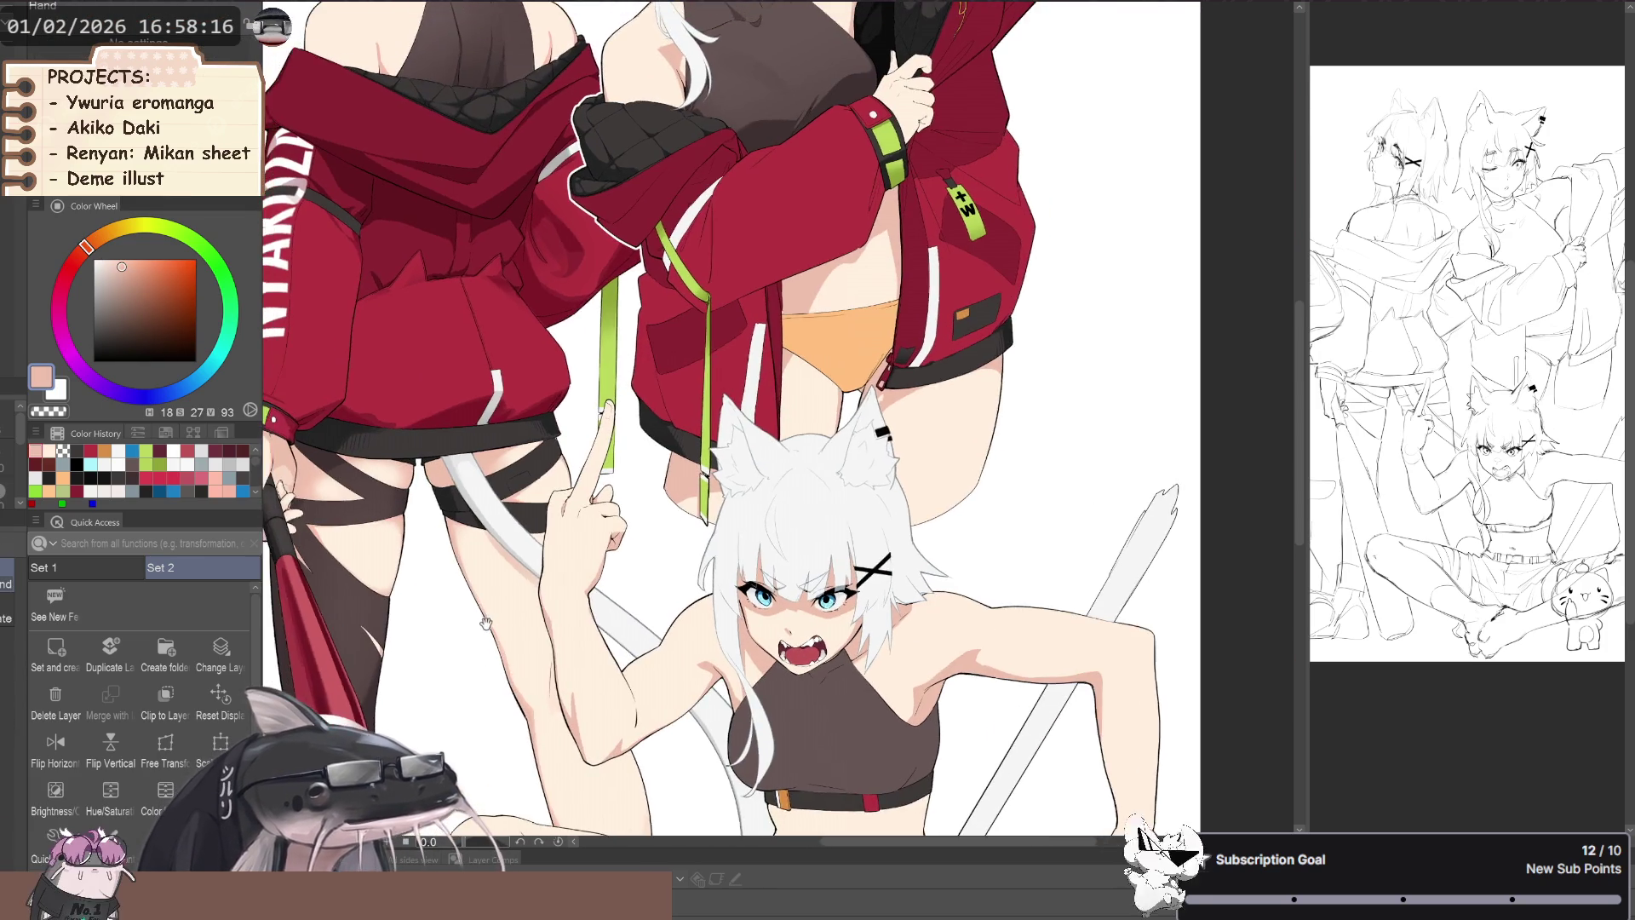
scroll(626, 718, up, 3)
key(p)
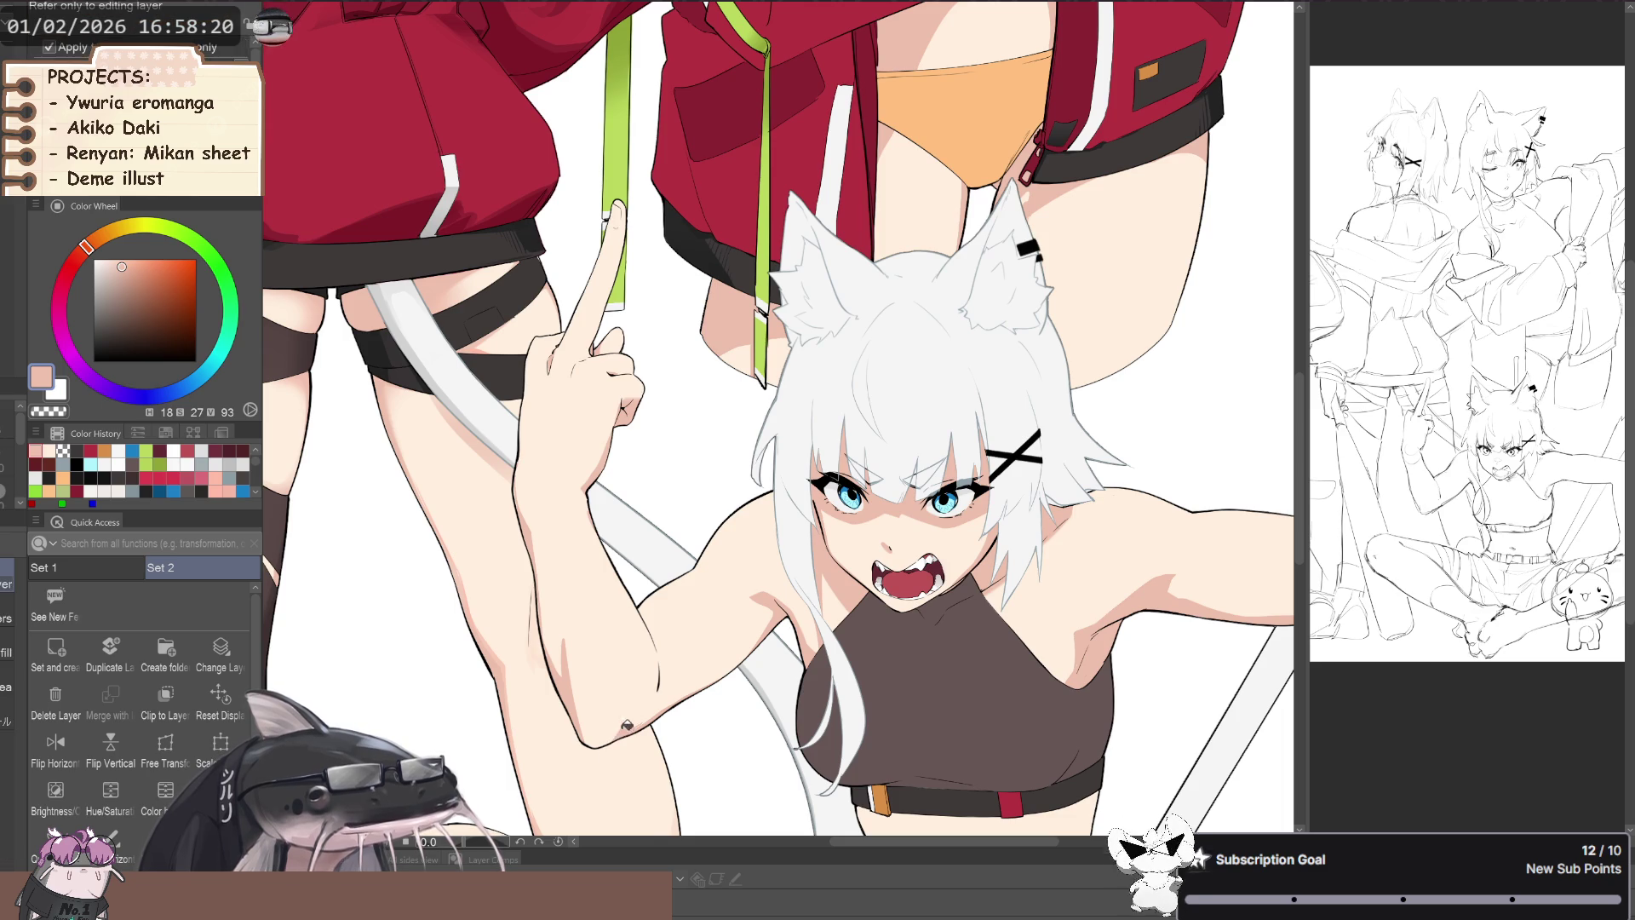
scroll(596, 732, down, 1)
scroll(586, 691, up, 3)
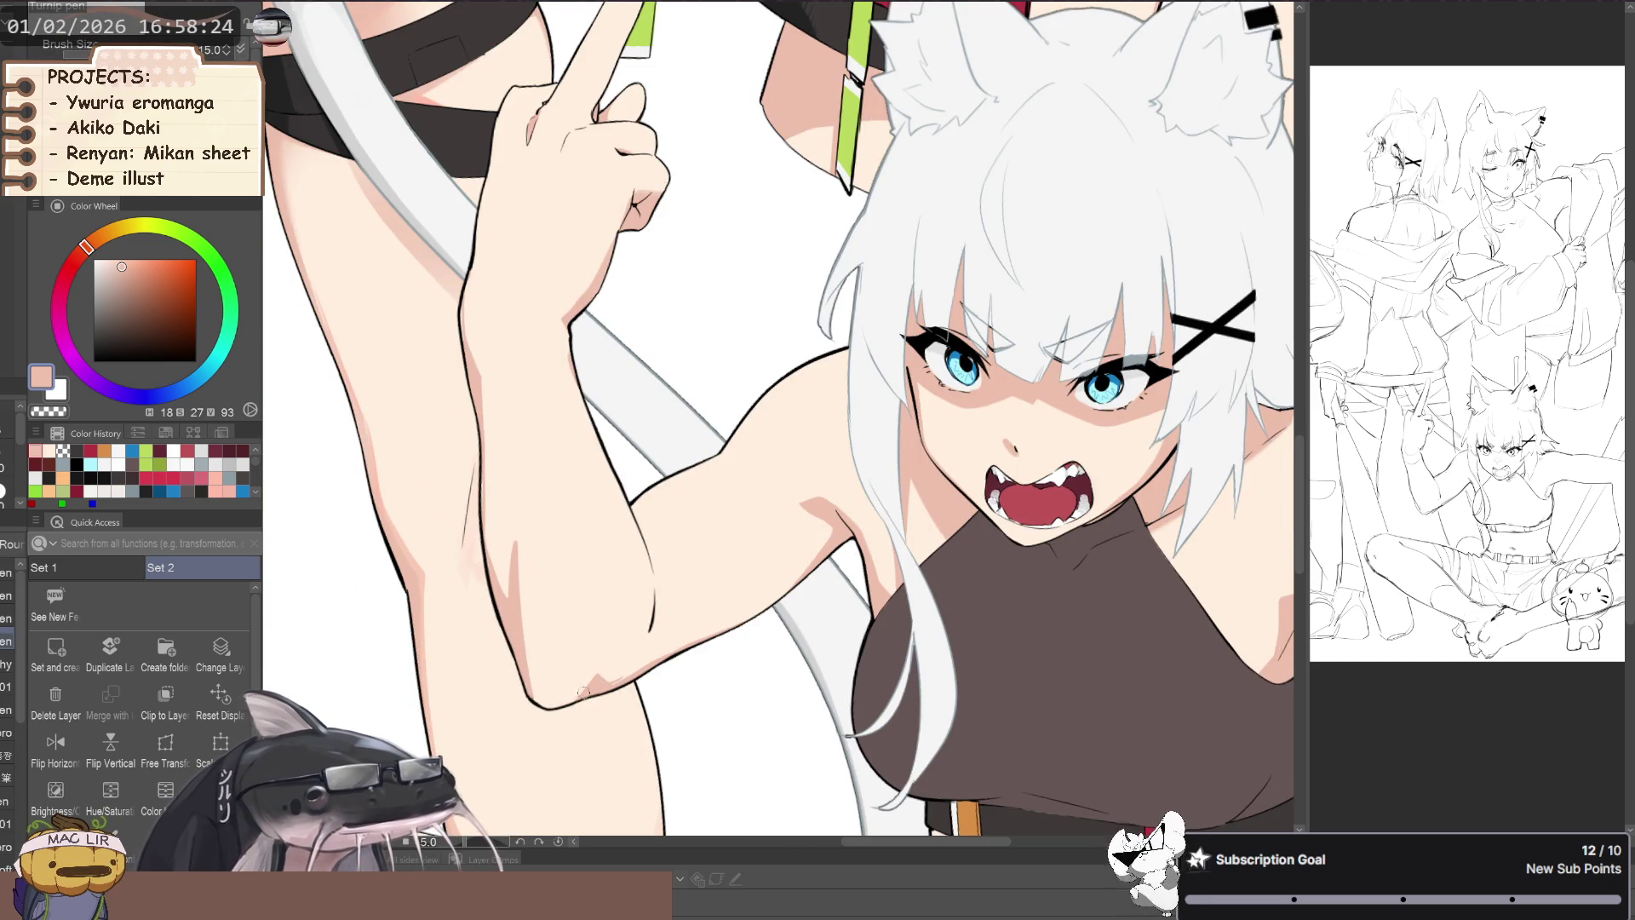
- Pan to the raised arm and sample its light skin tone
drag(491, 598, 566, 667)
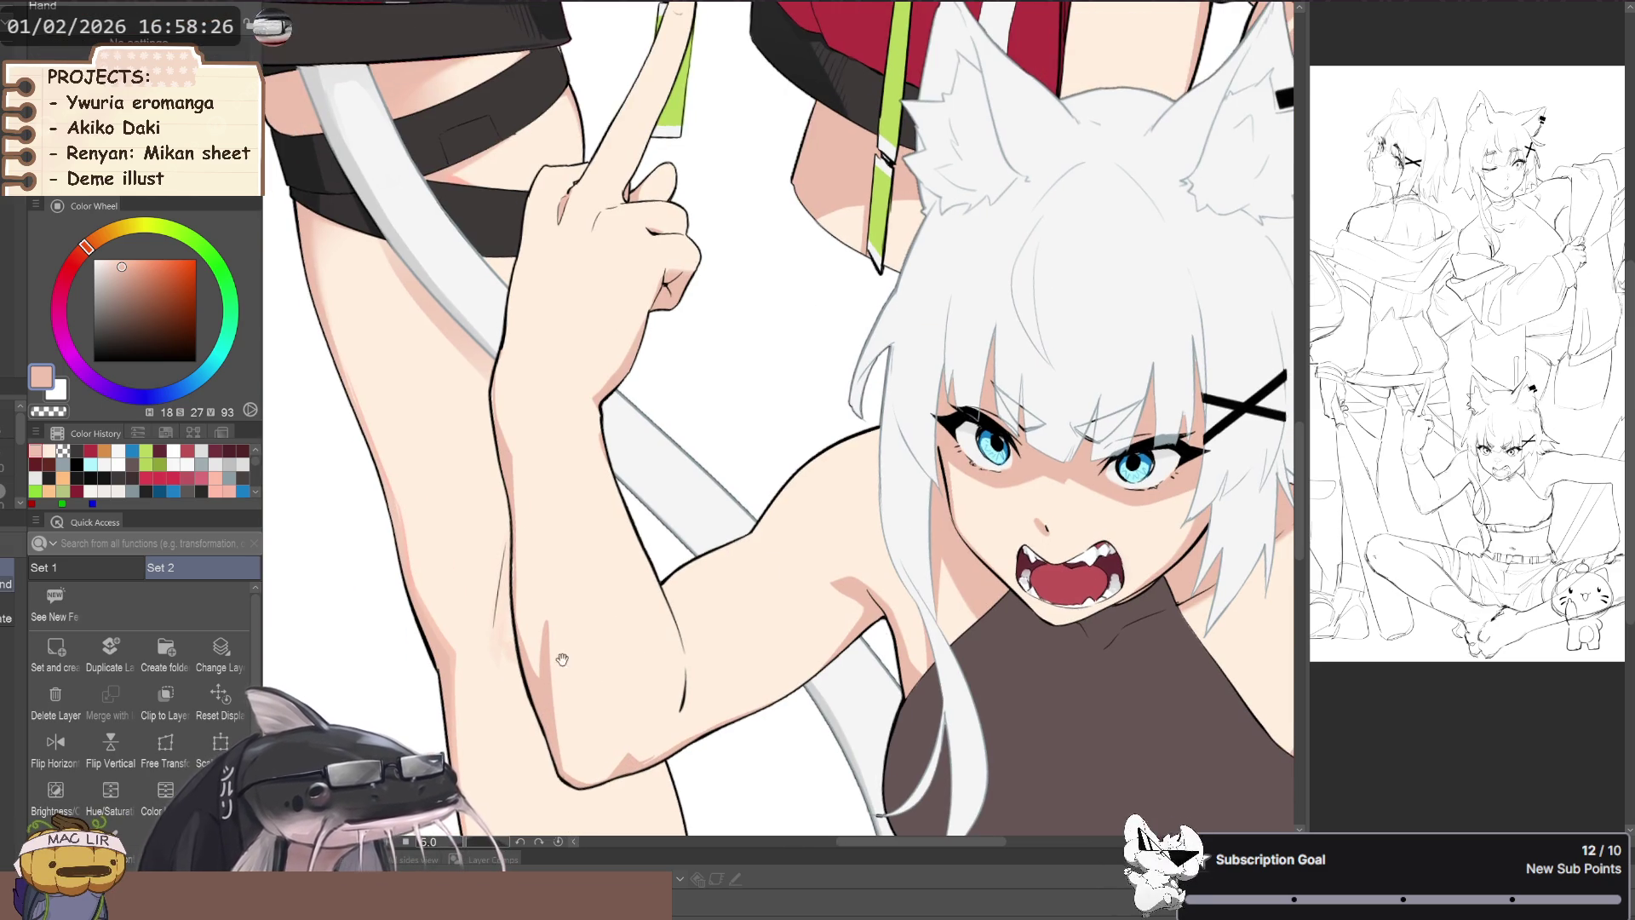
alt+click(559, 637)
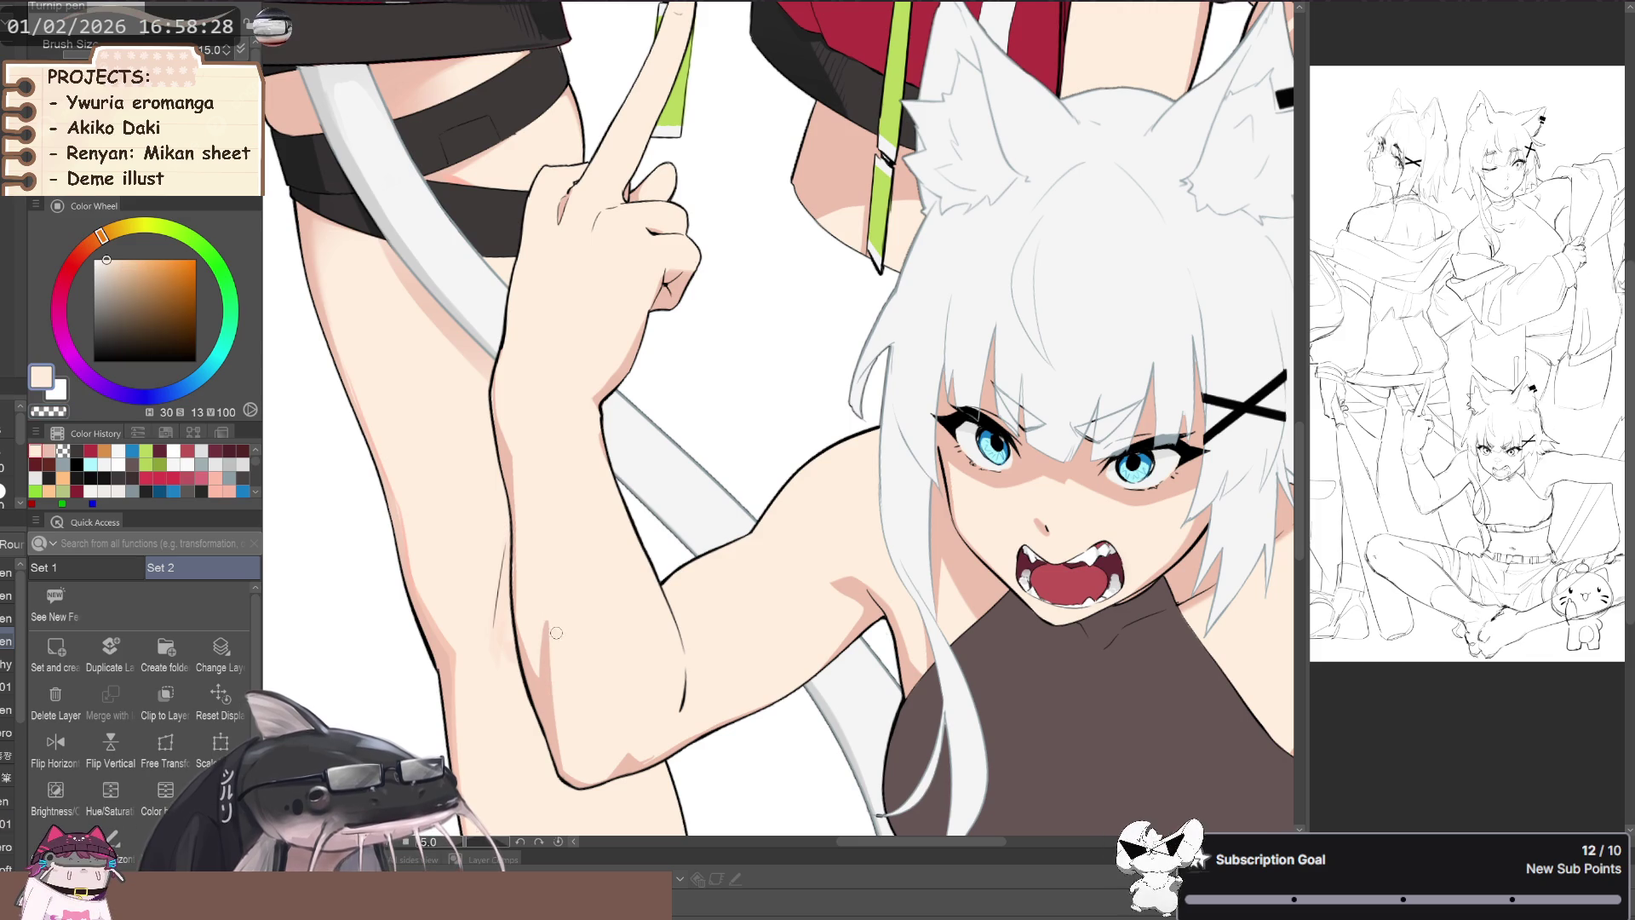
scroll(554, 724, down, 3)
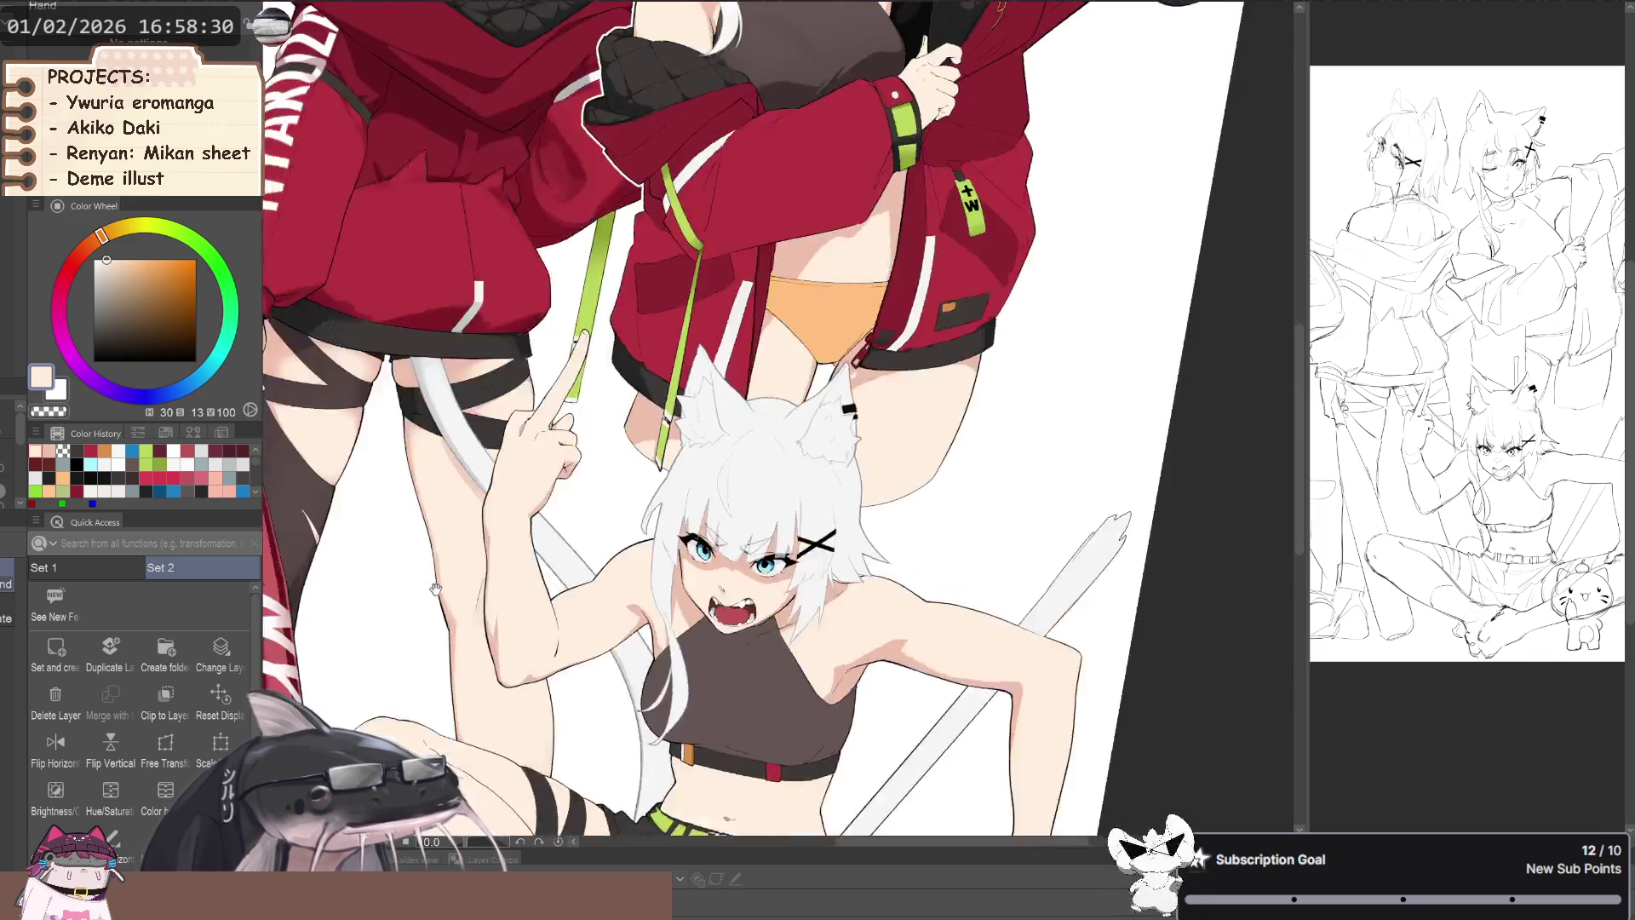
scroll(520, 673, down, 2)
scroll(486, 613, down, 2)
scroll(452, 562, down, 2)
- Check the drawing mirrored, frame the torso and pick a skin pink on the pen
key(h)
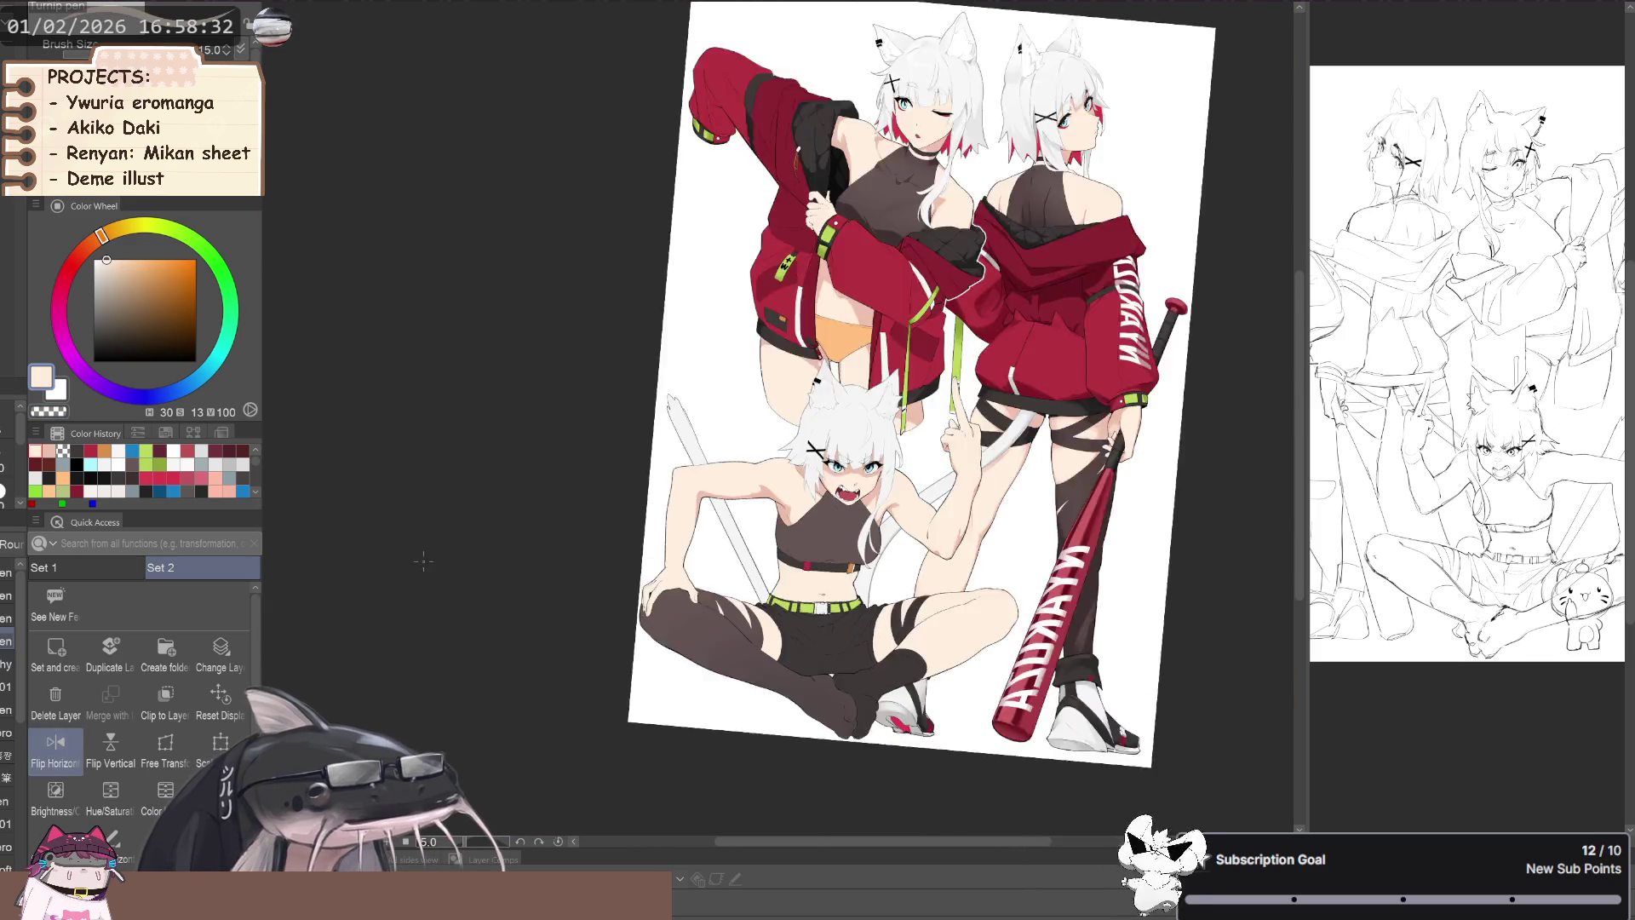
key(h)
scroll(553, 639, up, 3)
scroll(596, 678, up, 2)
drag(596, 678, 571, 528)
scroll(559, 410, up, 4)
key(b)
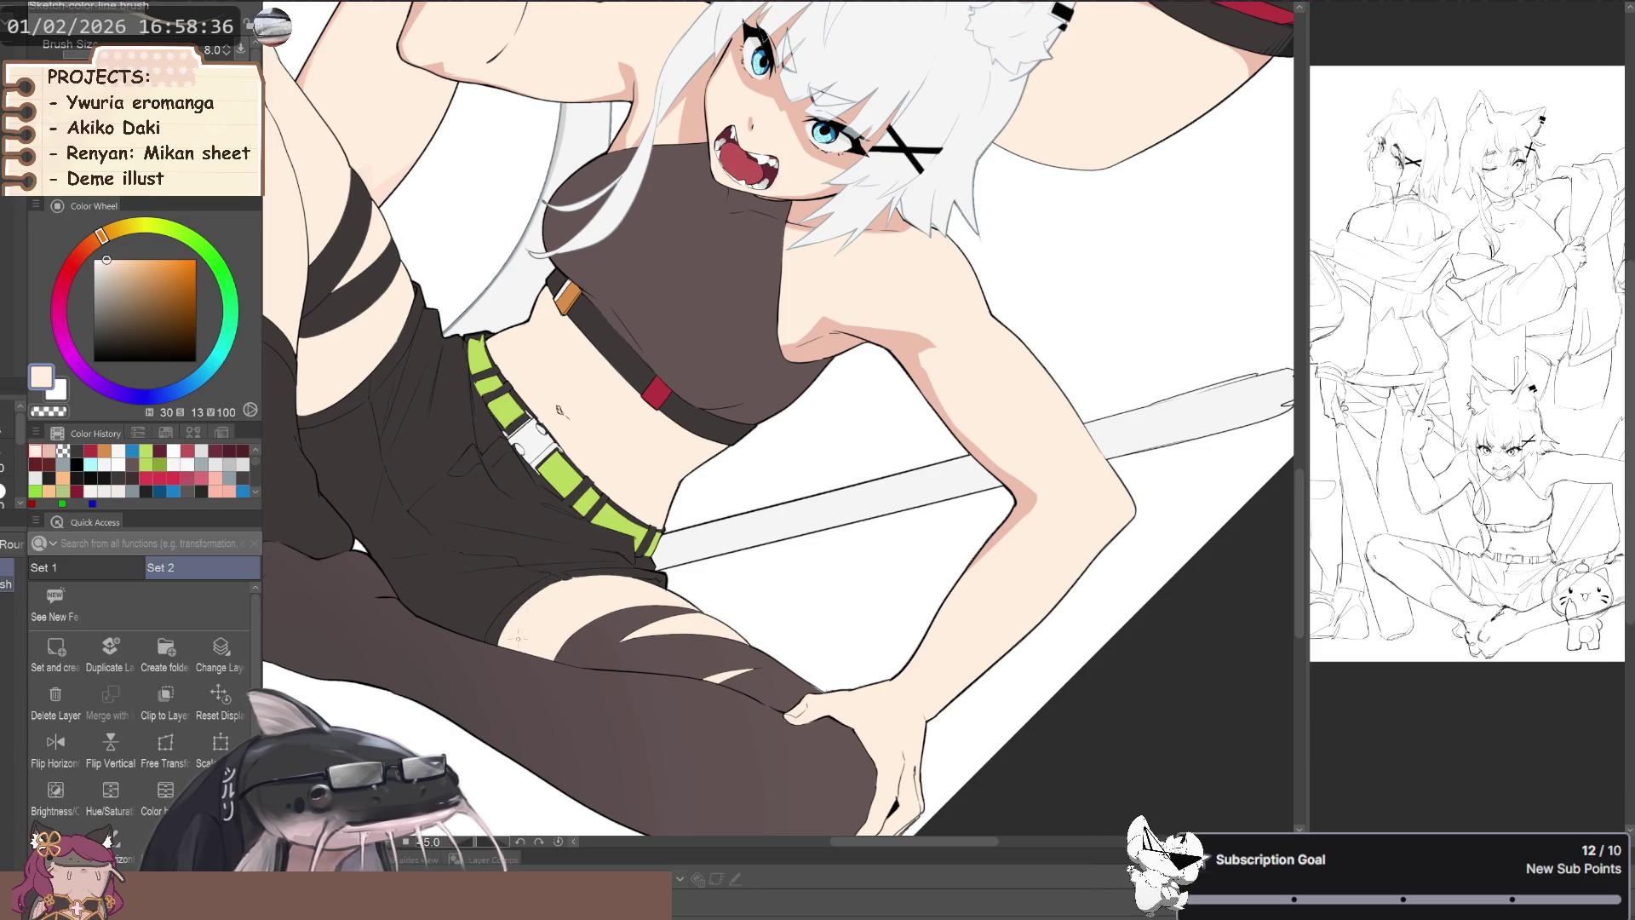
key(c)
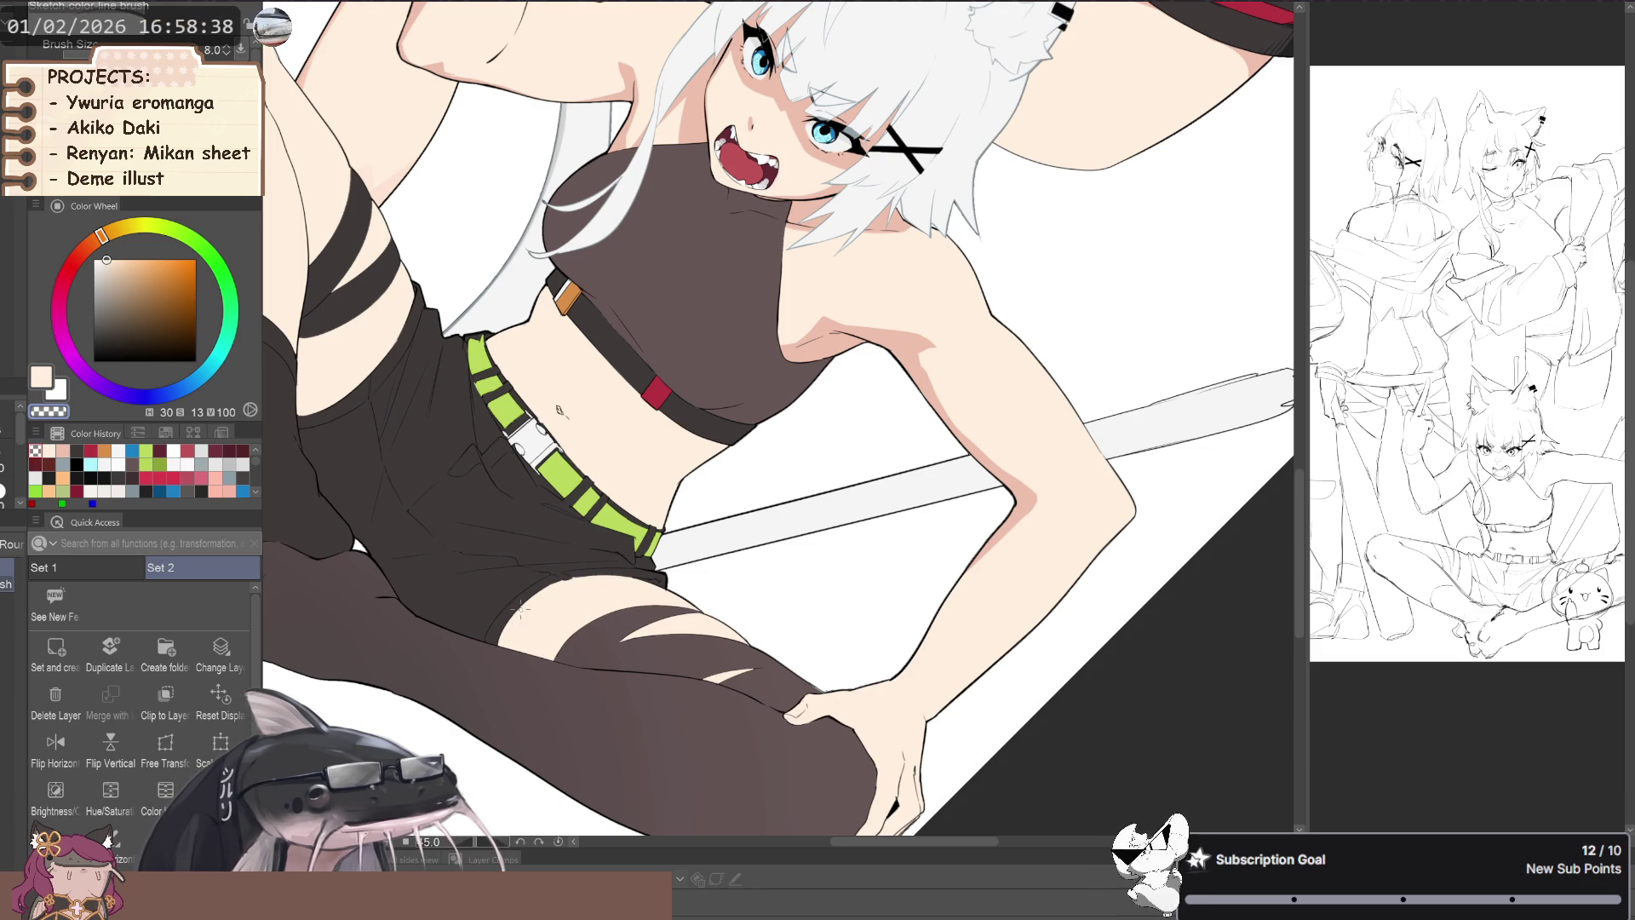
alt+click(512, 631)
key(p)
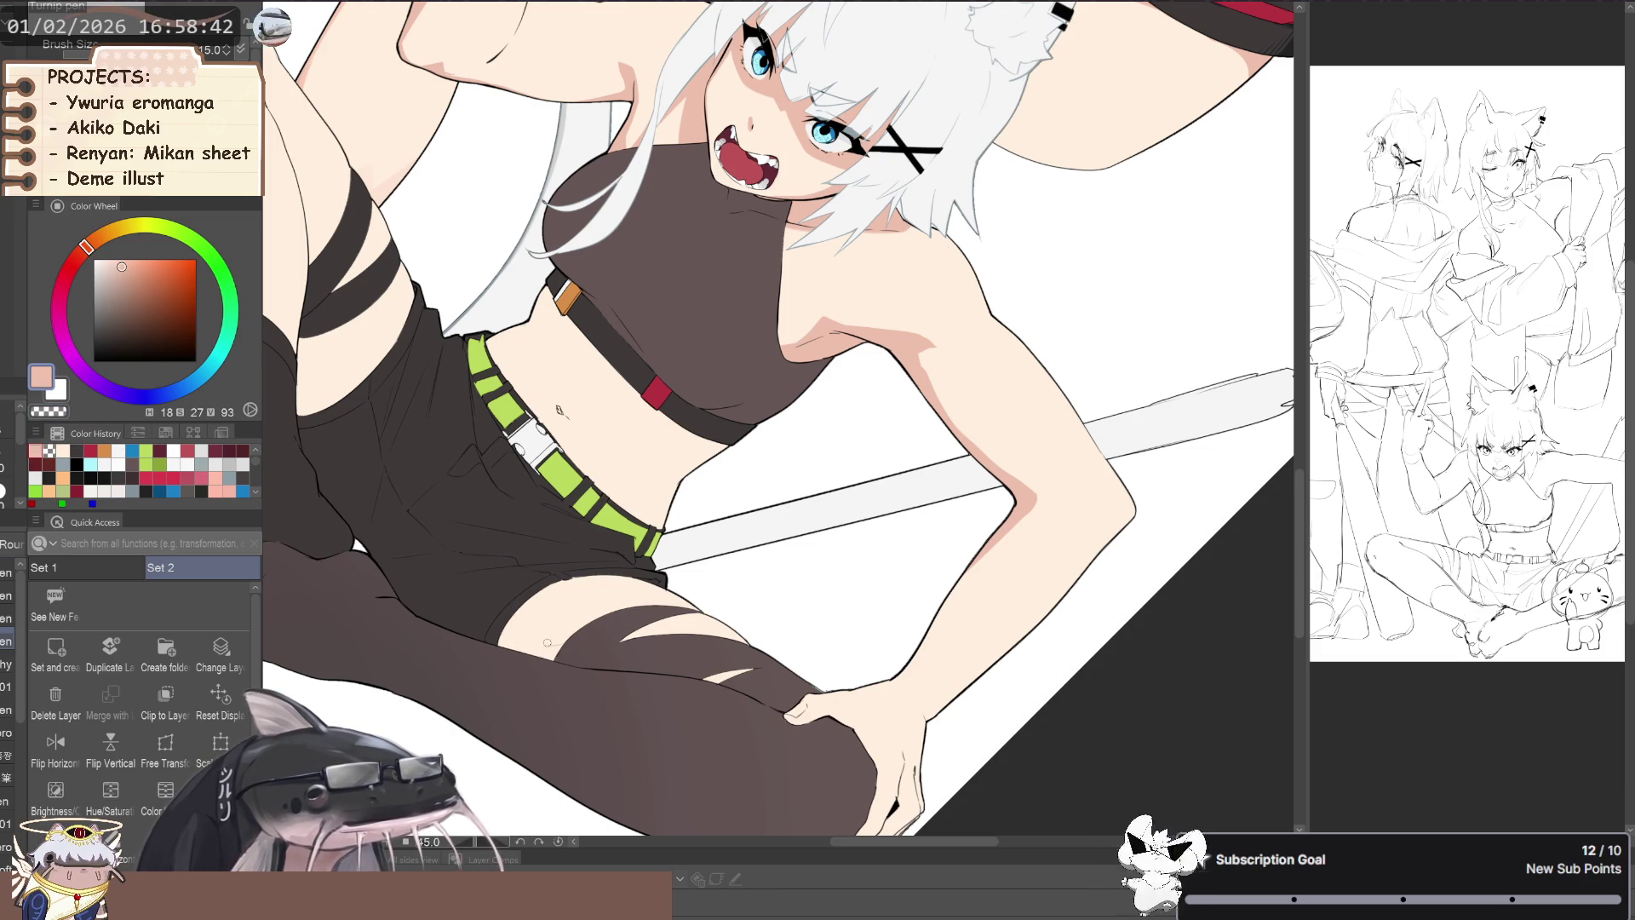
- Paint a skin-tone stroke along the edge of the thigh
key(minus)
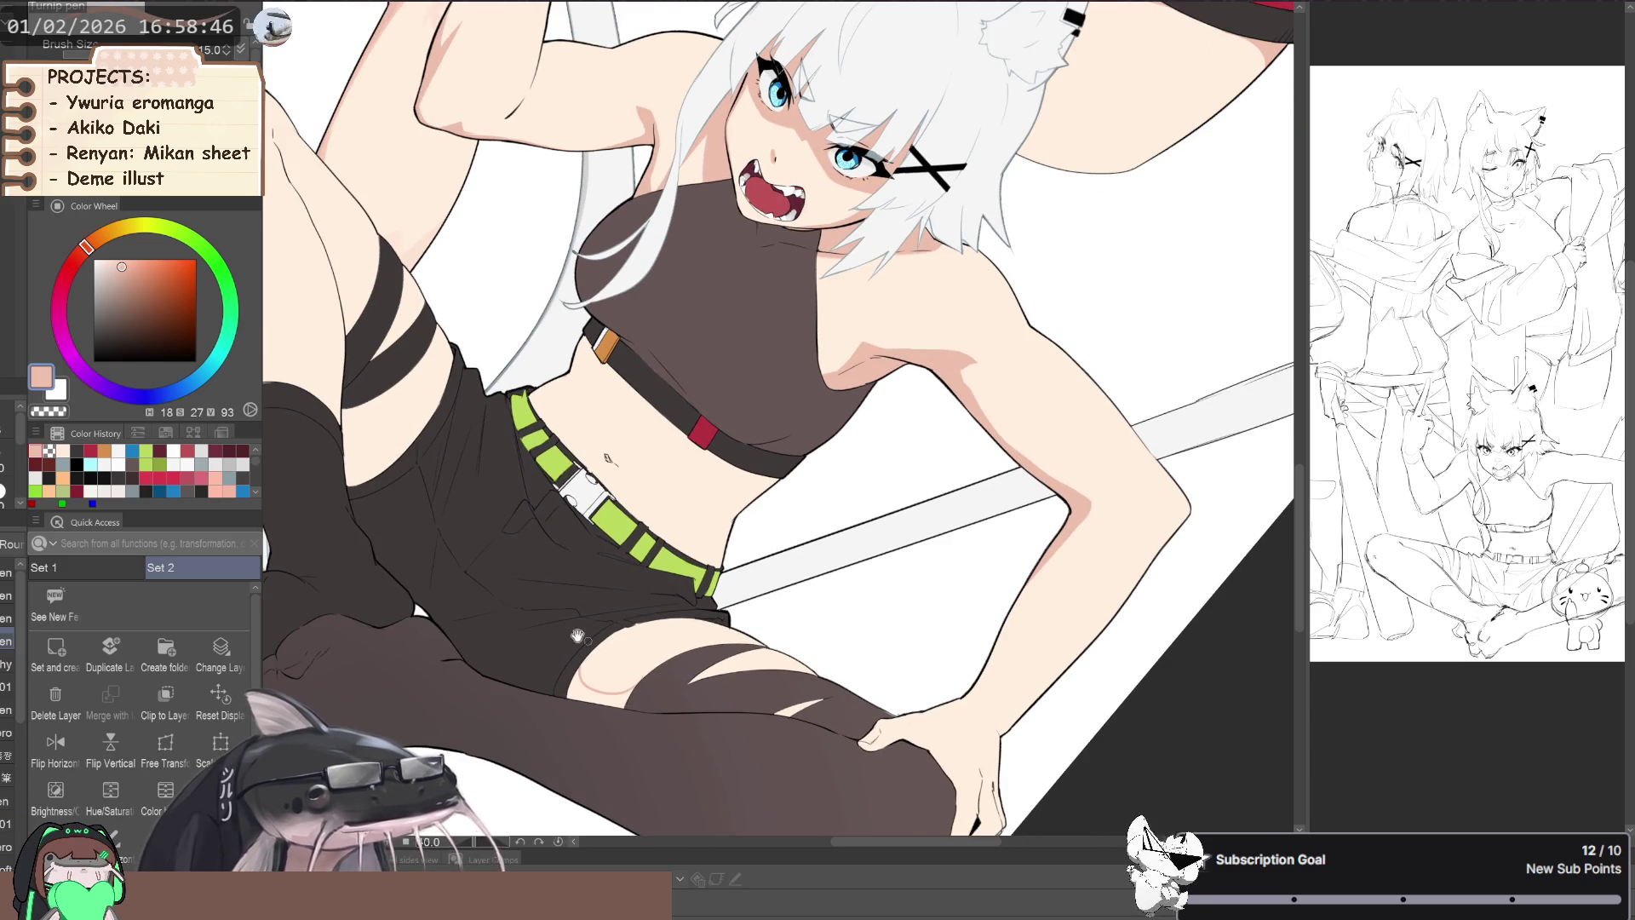
key(minus)
key(minus)
key(minus)
key(minus)
key(minus)
key(minus)
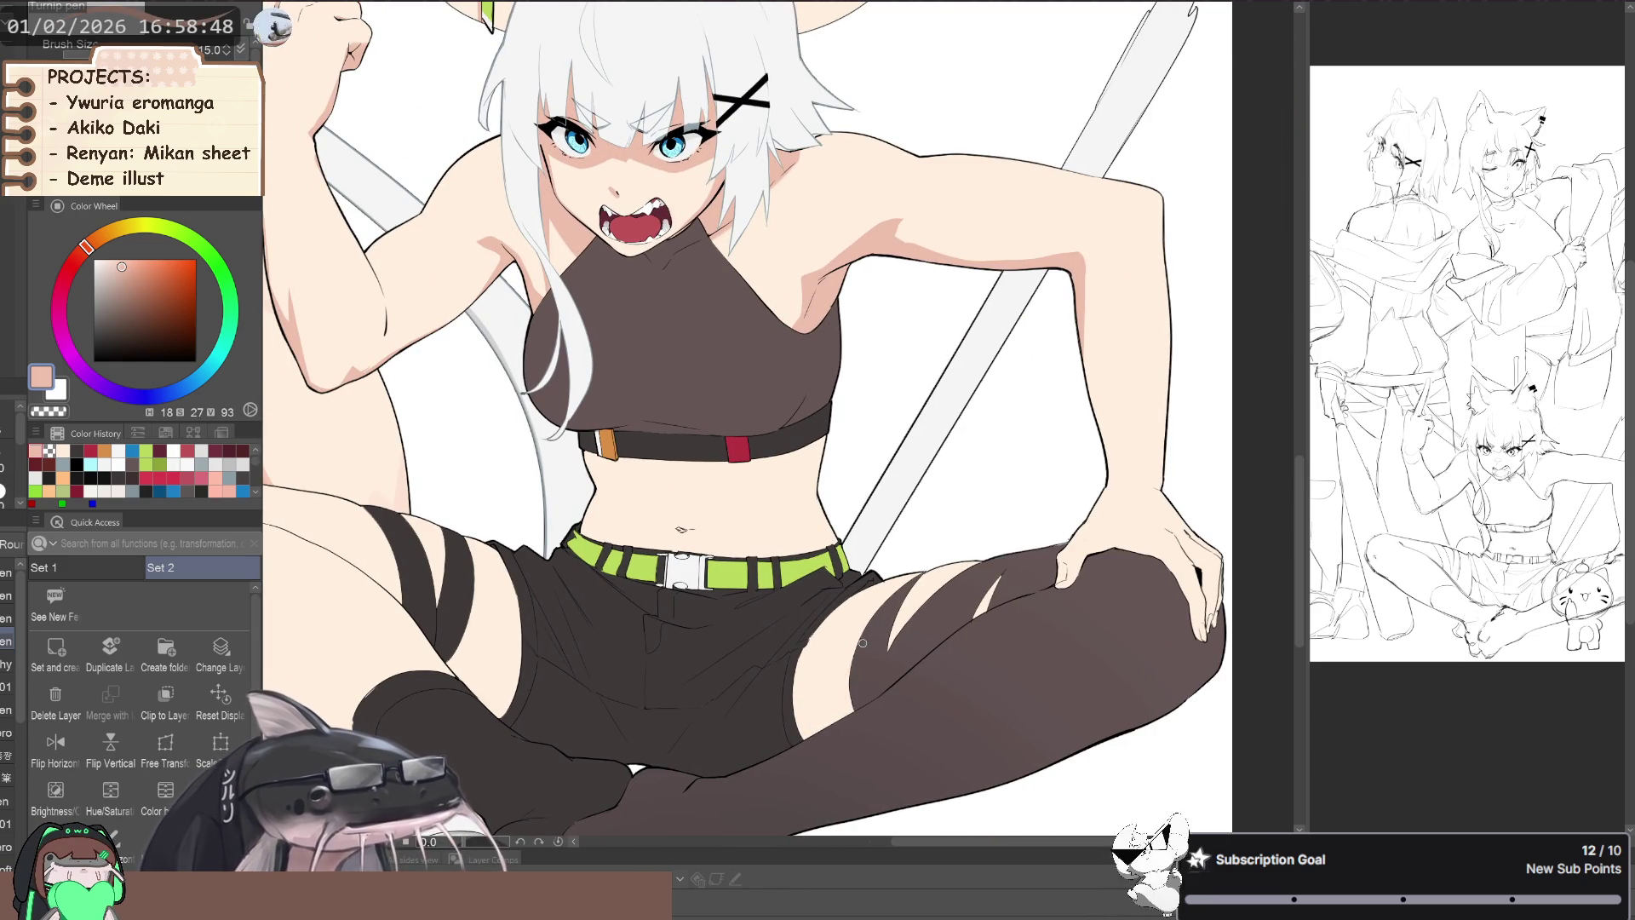
drag(850, 671, 792, 686)
scroll(812, 673, down, 1)
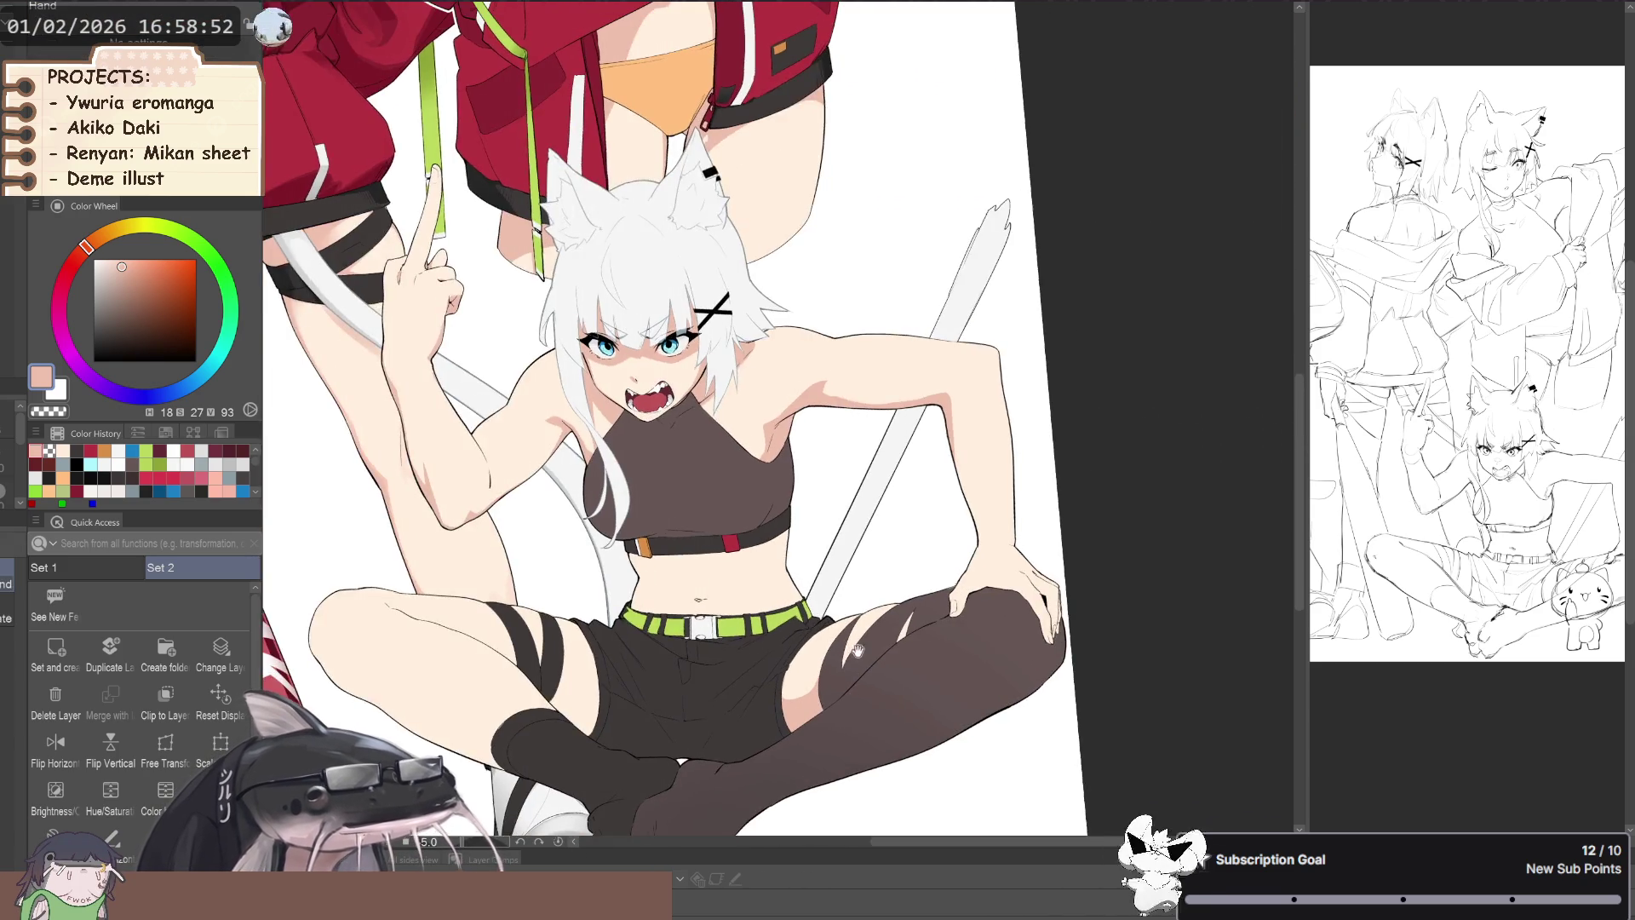
key(minus)
scroll(852, 651, up, 2)
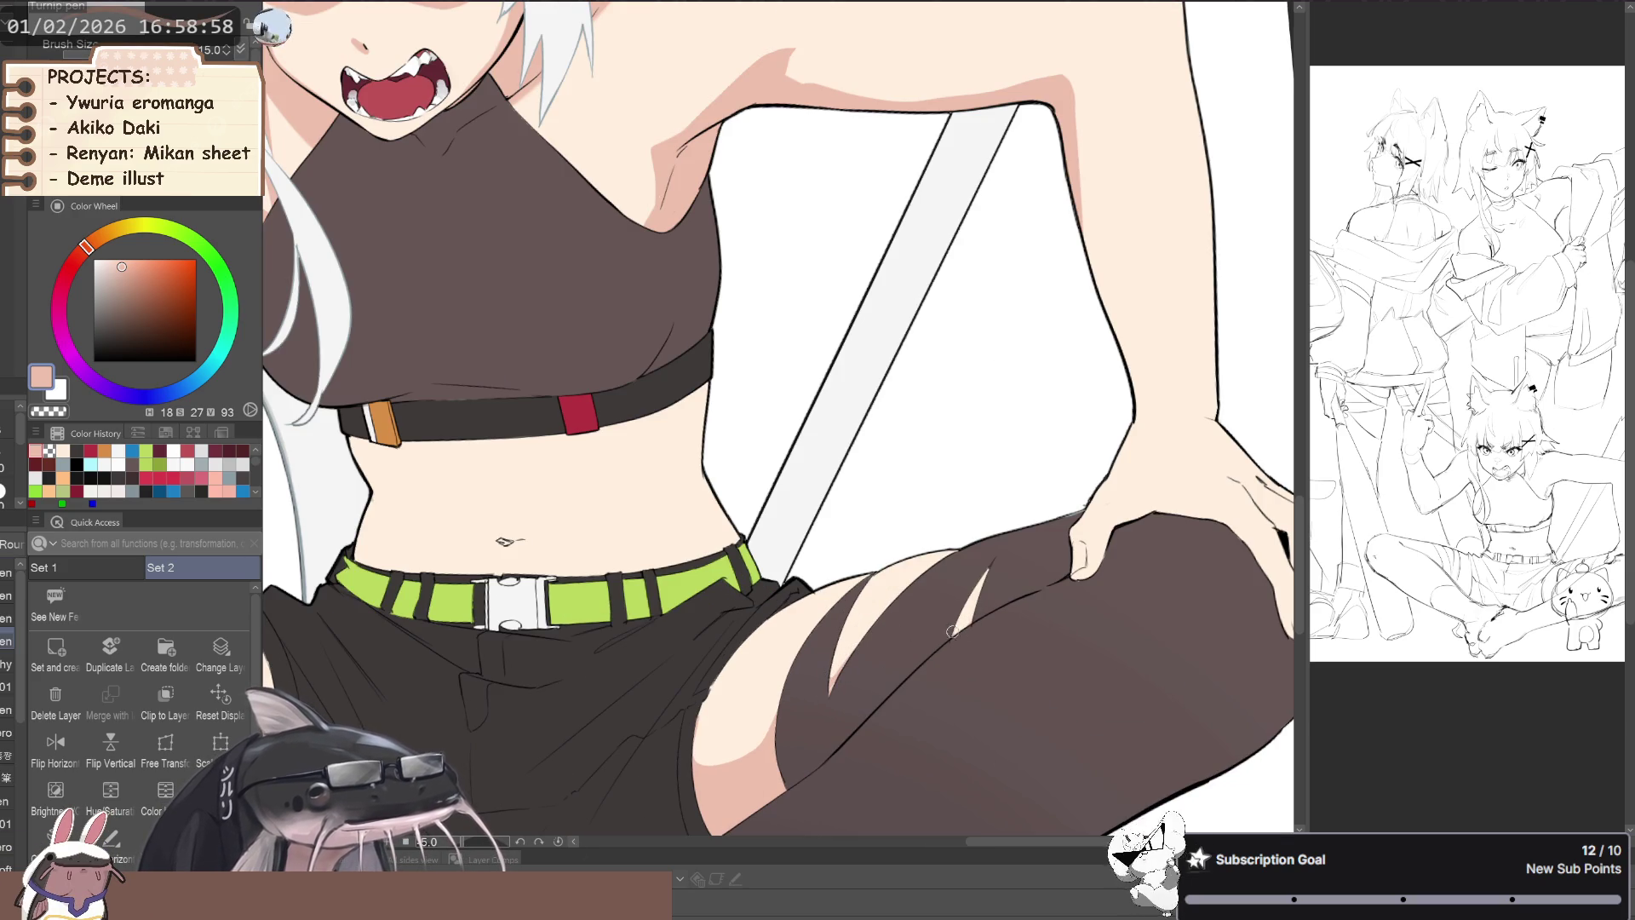
scroll(952, 637, down, 2)
mouse_move(952, 637)
mouse_down()
mouse_move(369, 600)
mouse_move(673, 619)
mouse_up()
scroll(369, 599, up, 3)
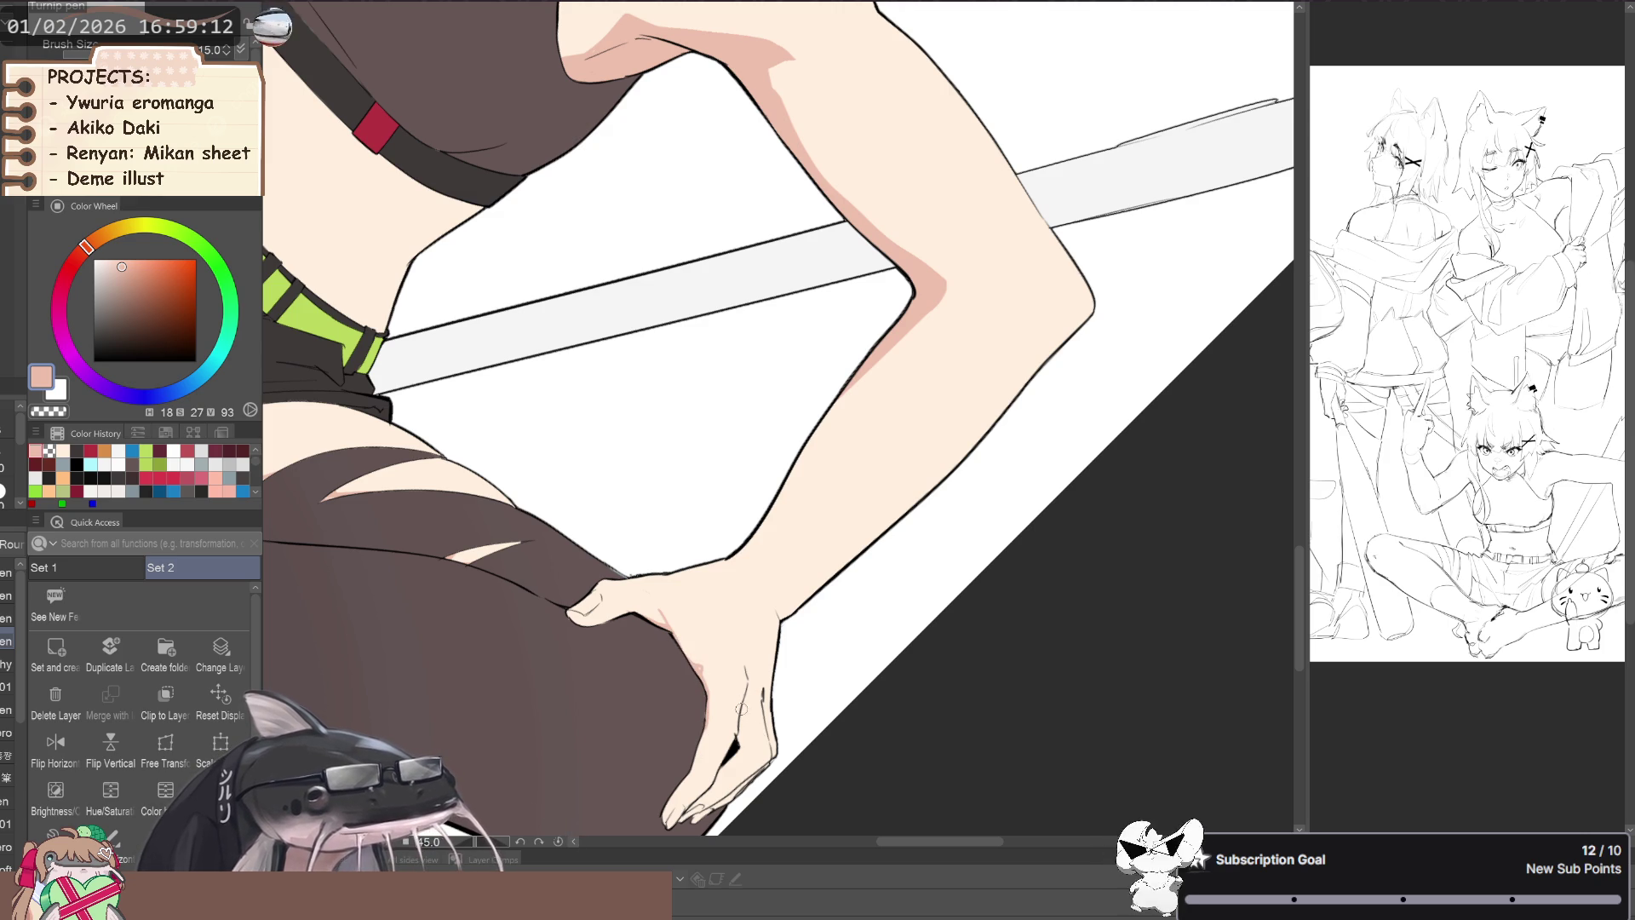
- Touch up the fingertips, then rotate the view so the sword stands vertical
key(minus)
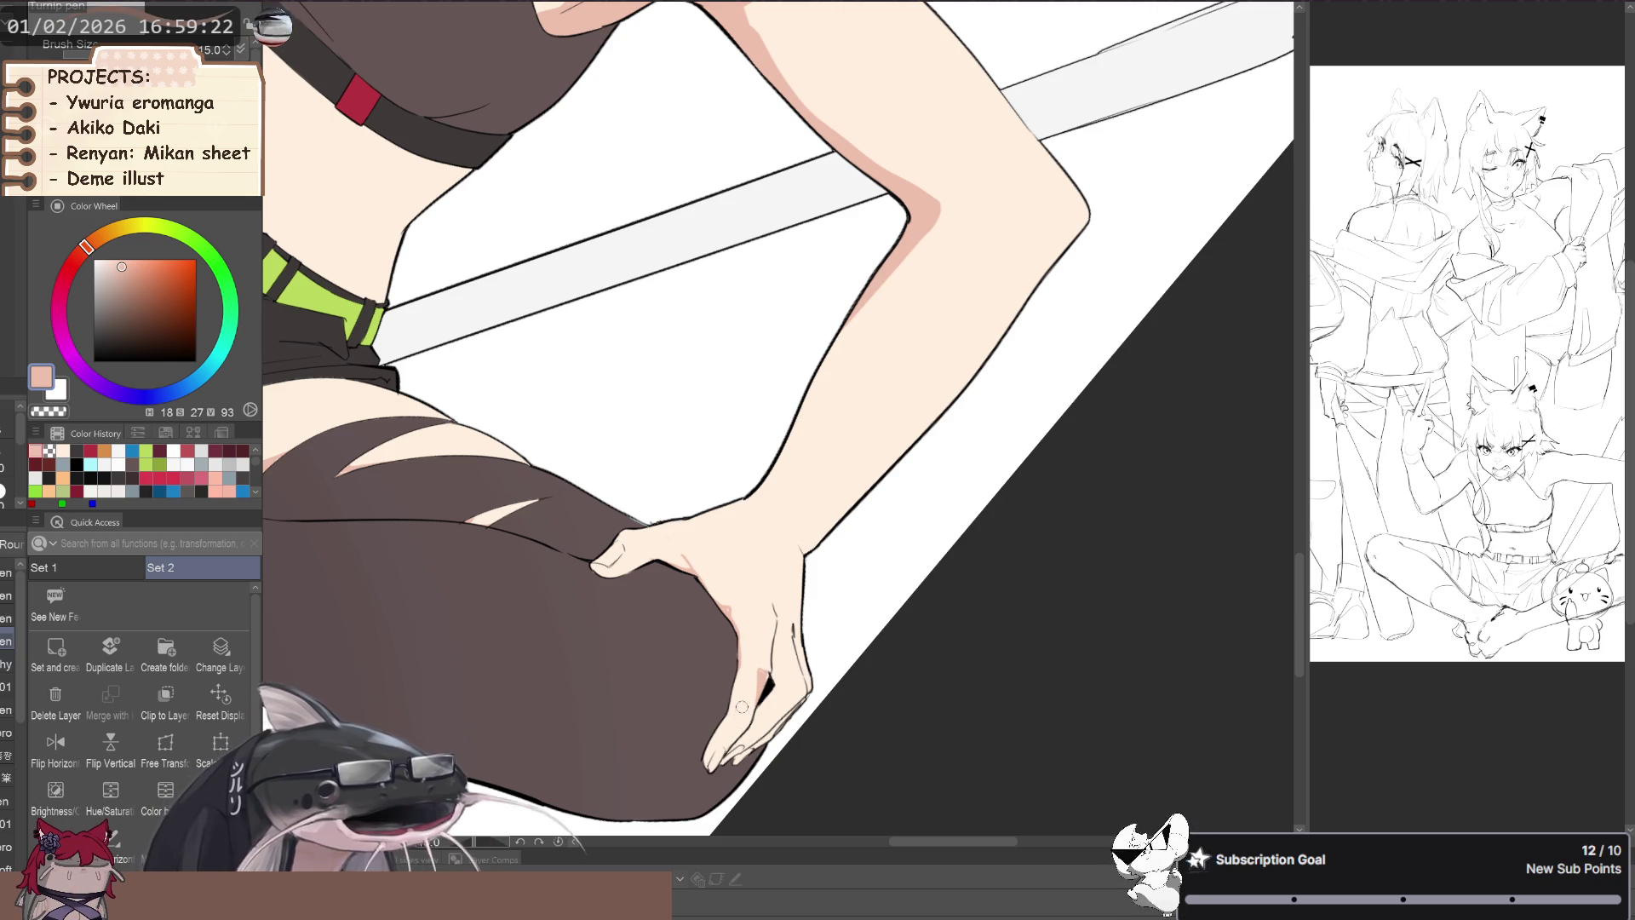
scroll(766, 694, right, 1)
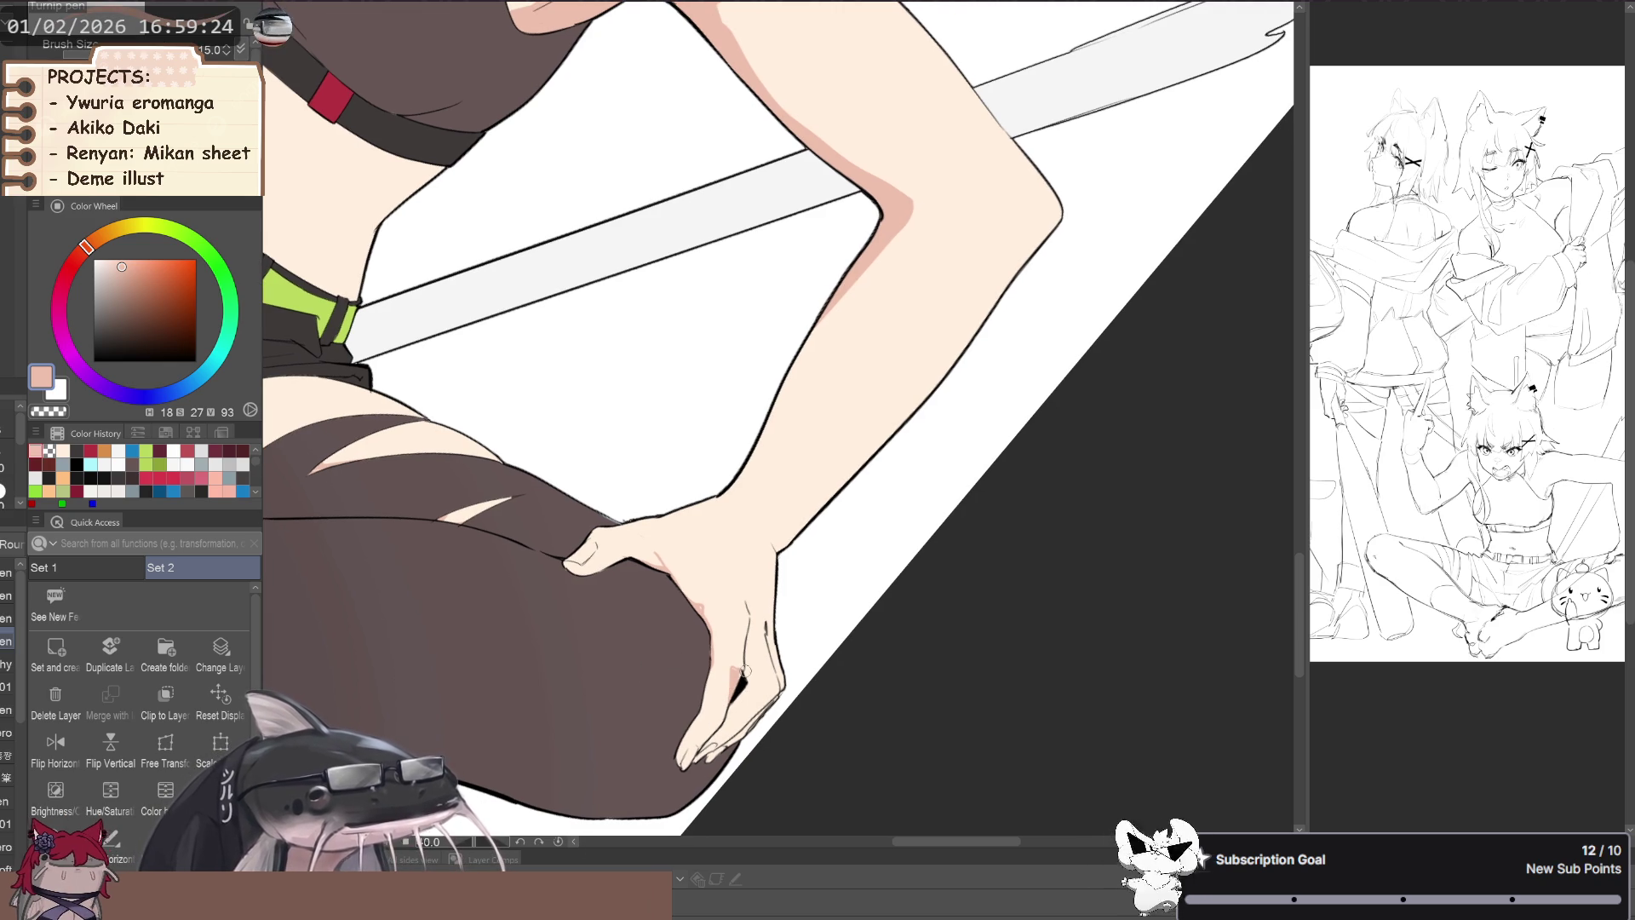
drag(738, 668, 760, 685)
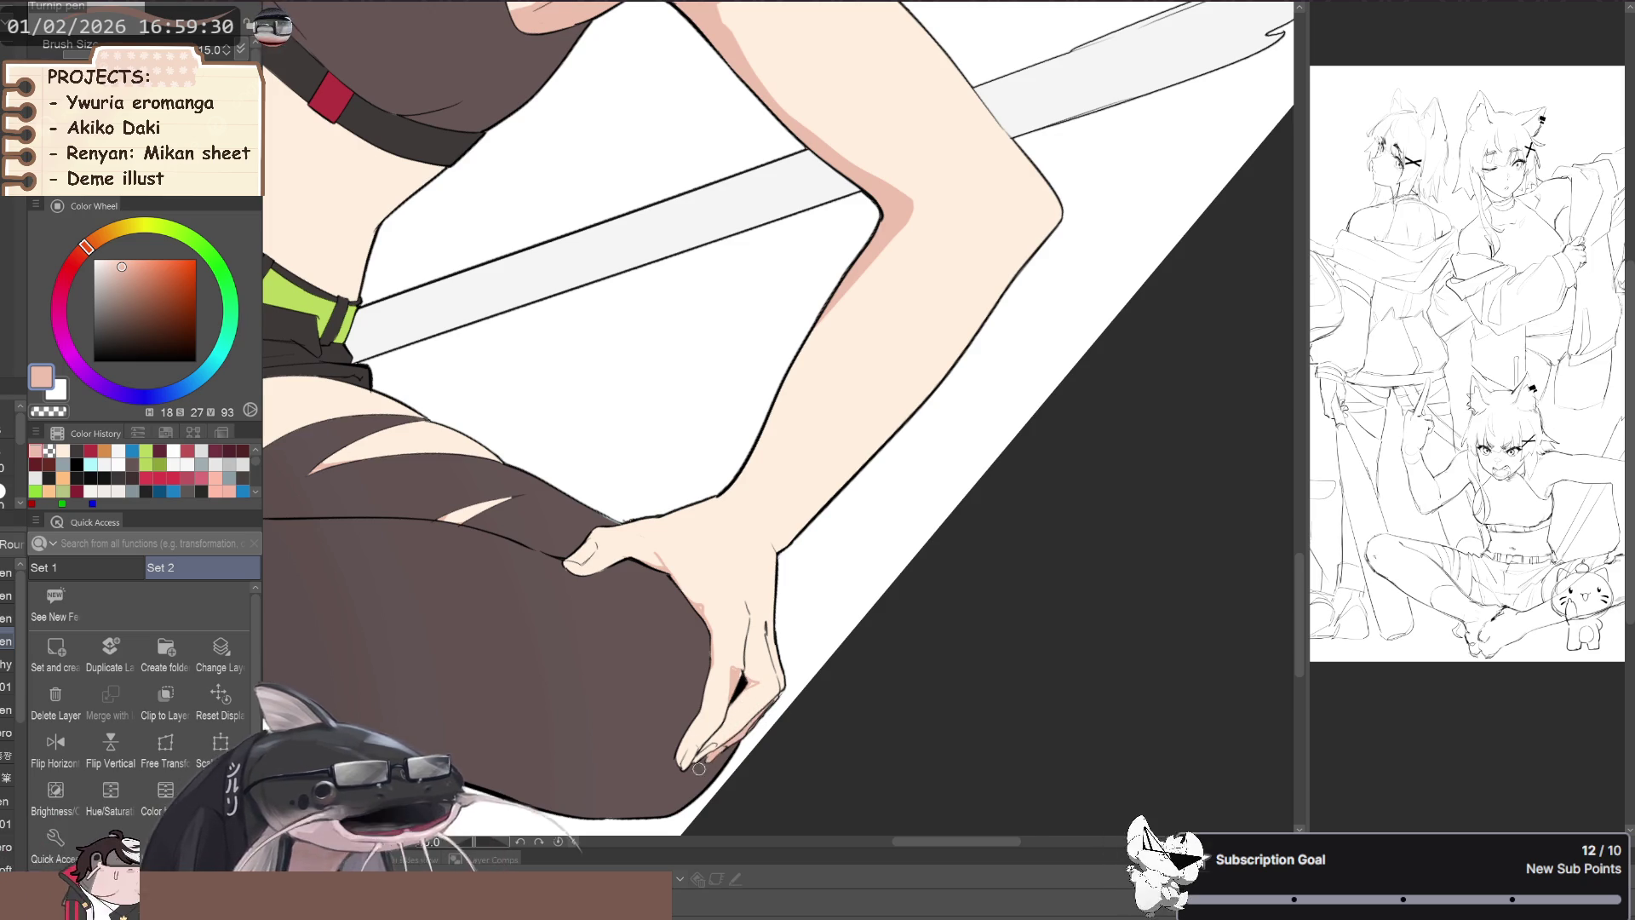
drag(714, 757, 518, 547)
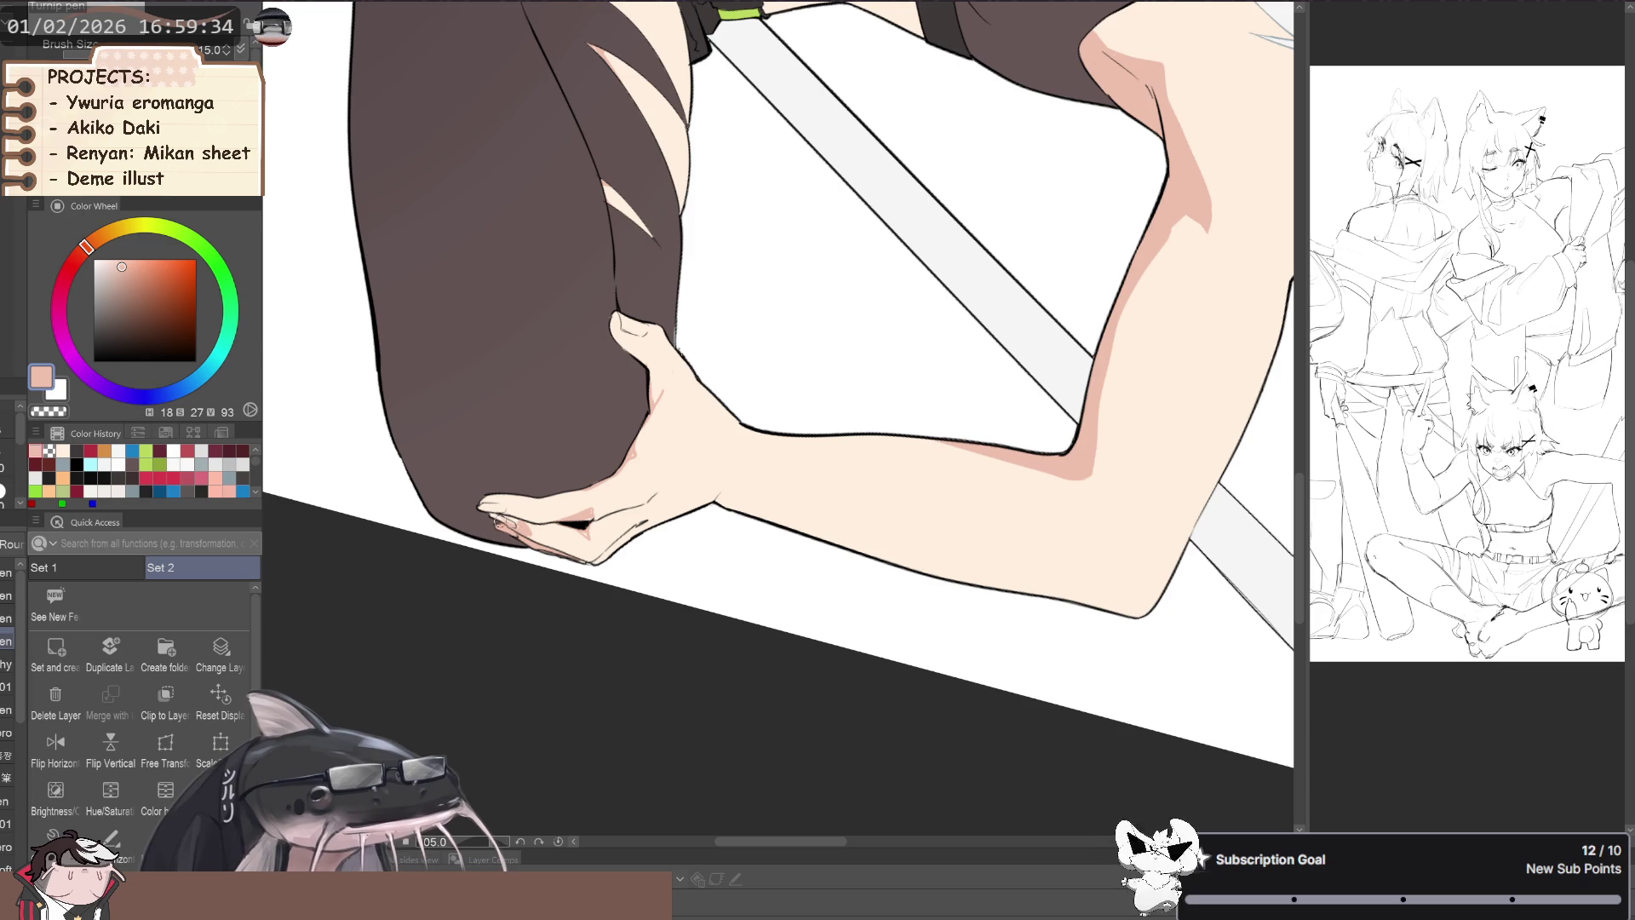
mouse_move(500, 519)
mouse_down()
mouse_move(534, 500)
mouse_move(572, 709)
mouse_up()
drag(711, 486, 780, 639)
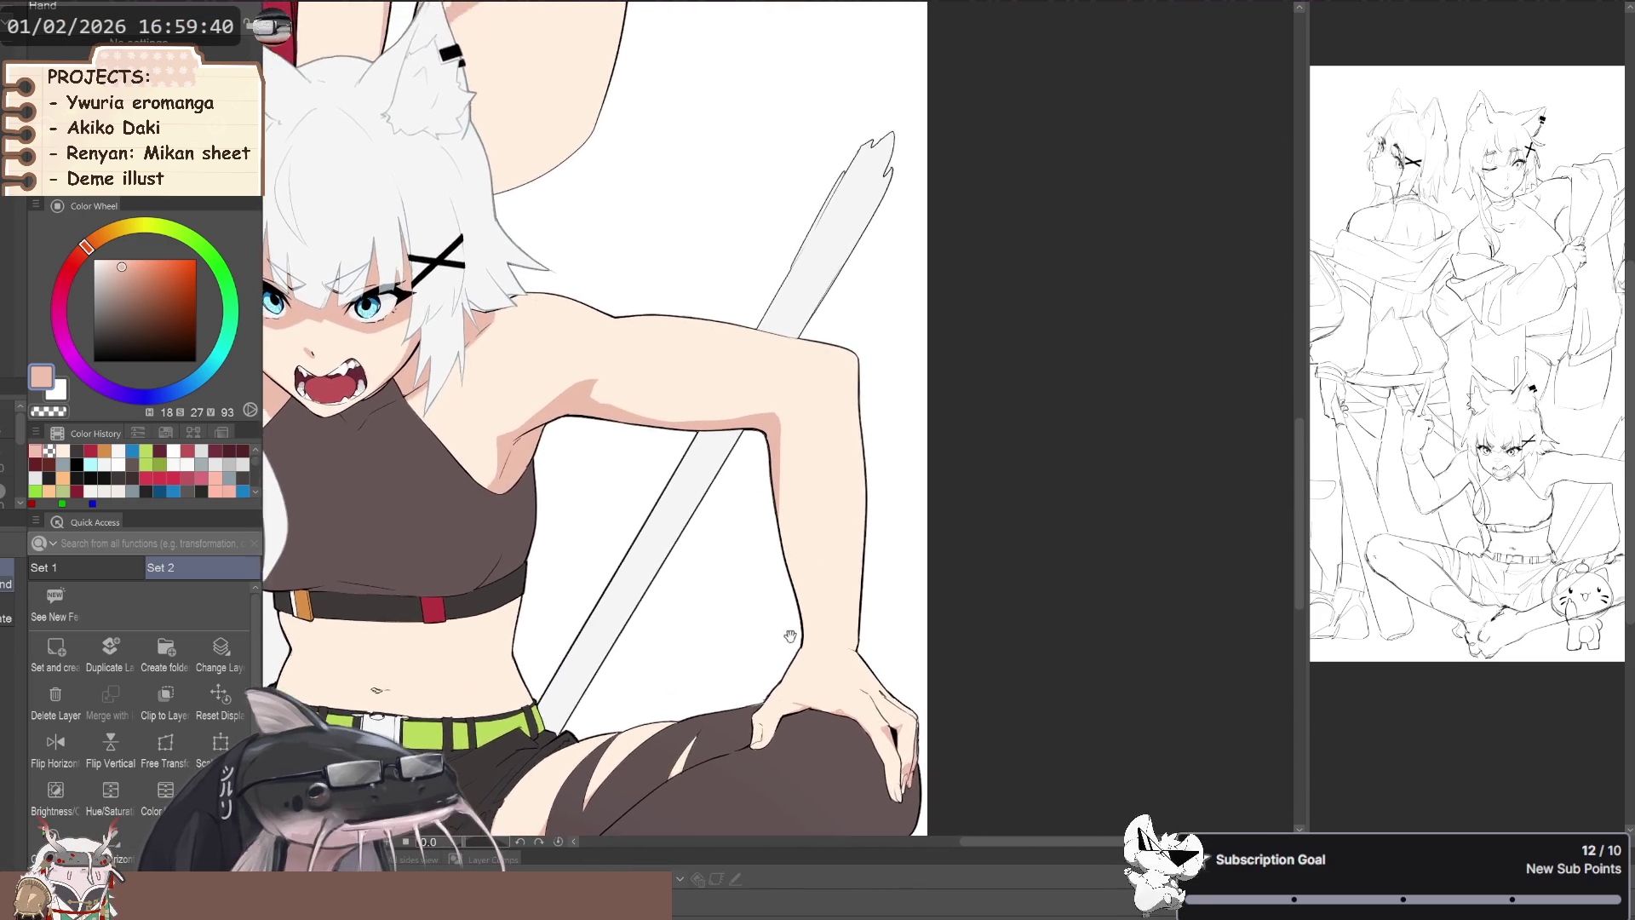
scroll(780, 638, up, 2)
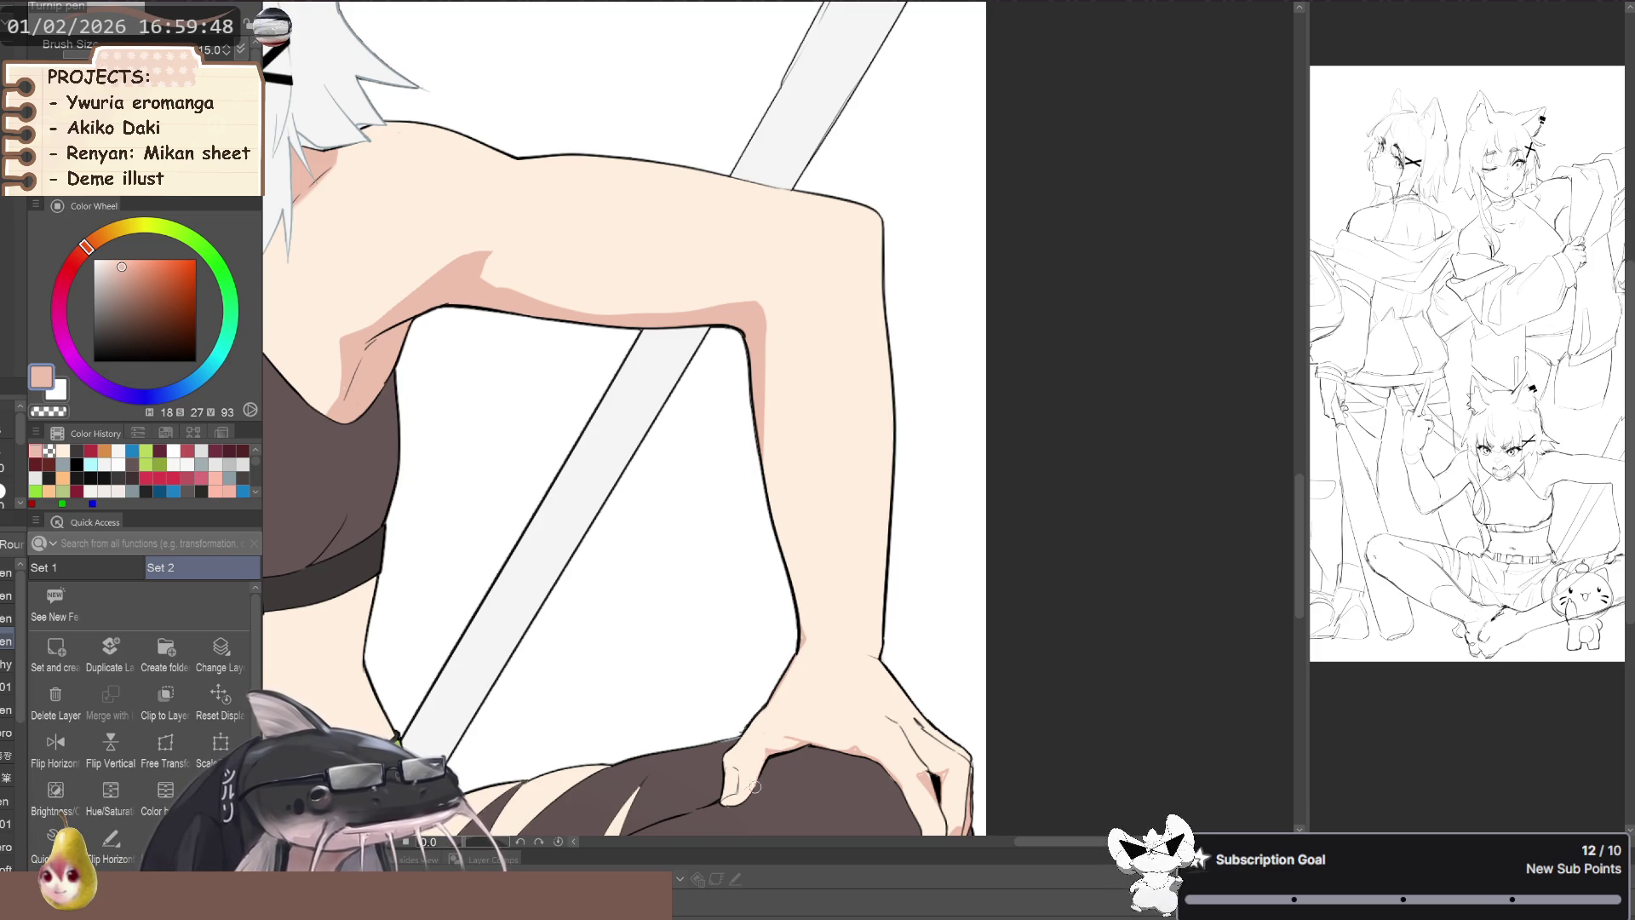
scroll(668, 693, down, 5)
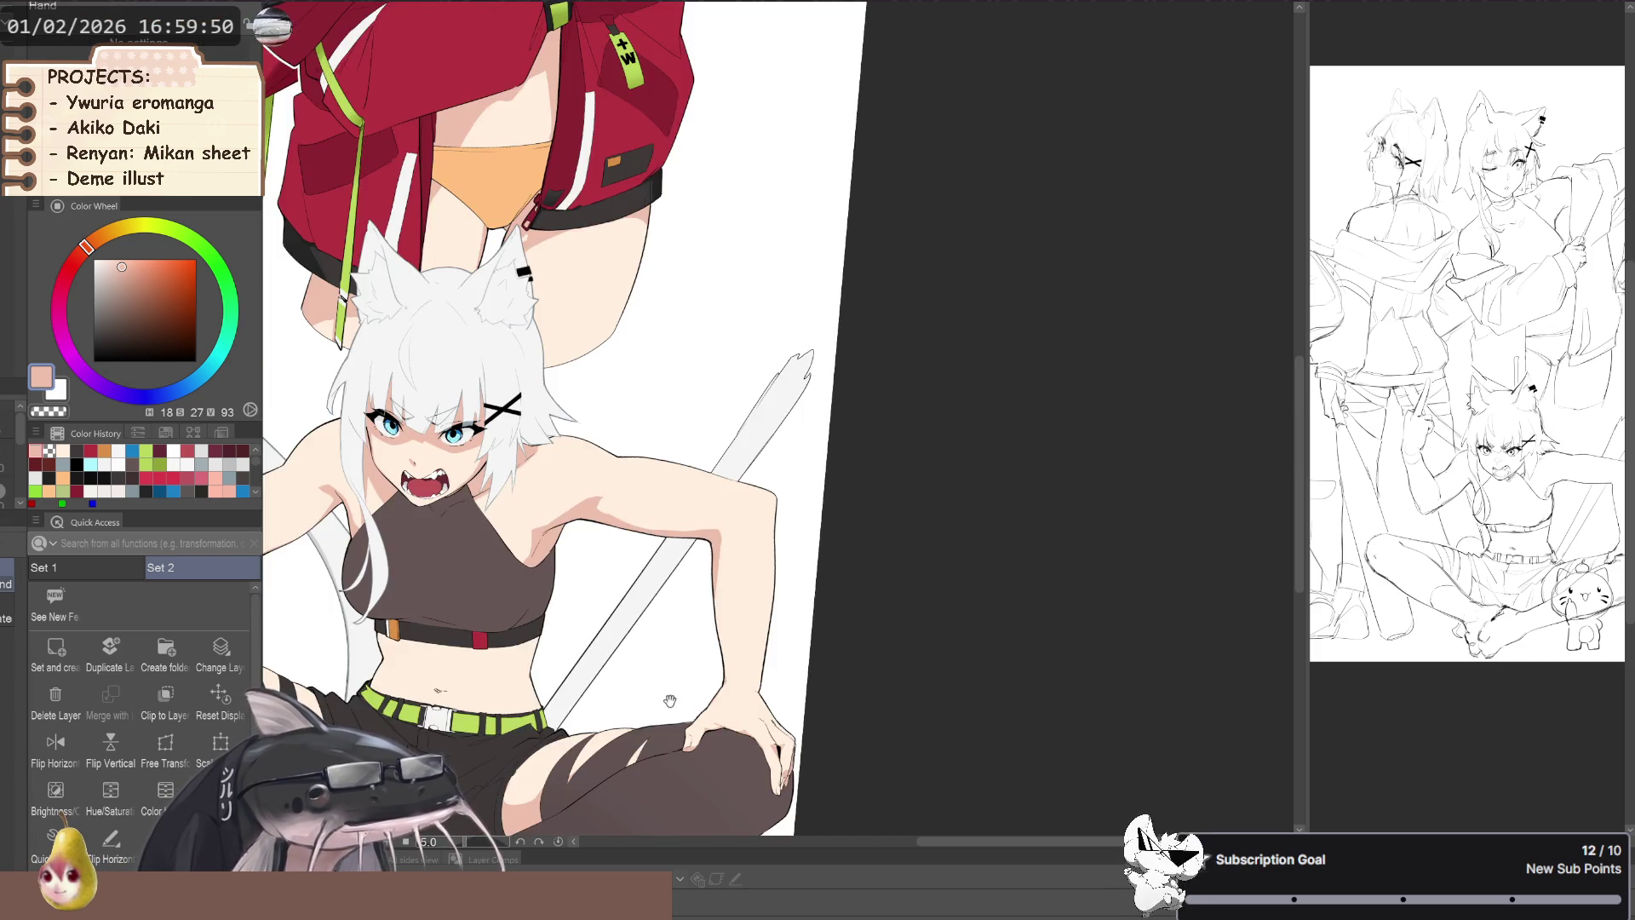
drag(773, 693, 781, 681)
scroll(504, 648, up, 6)
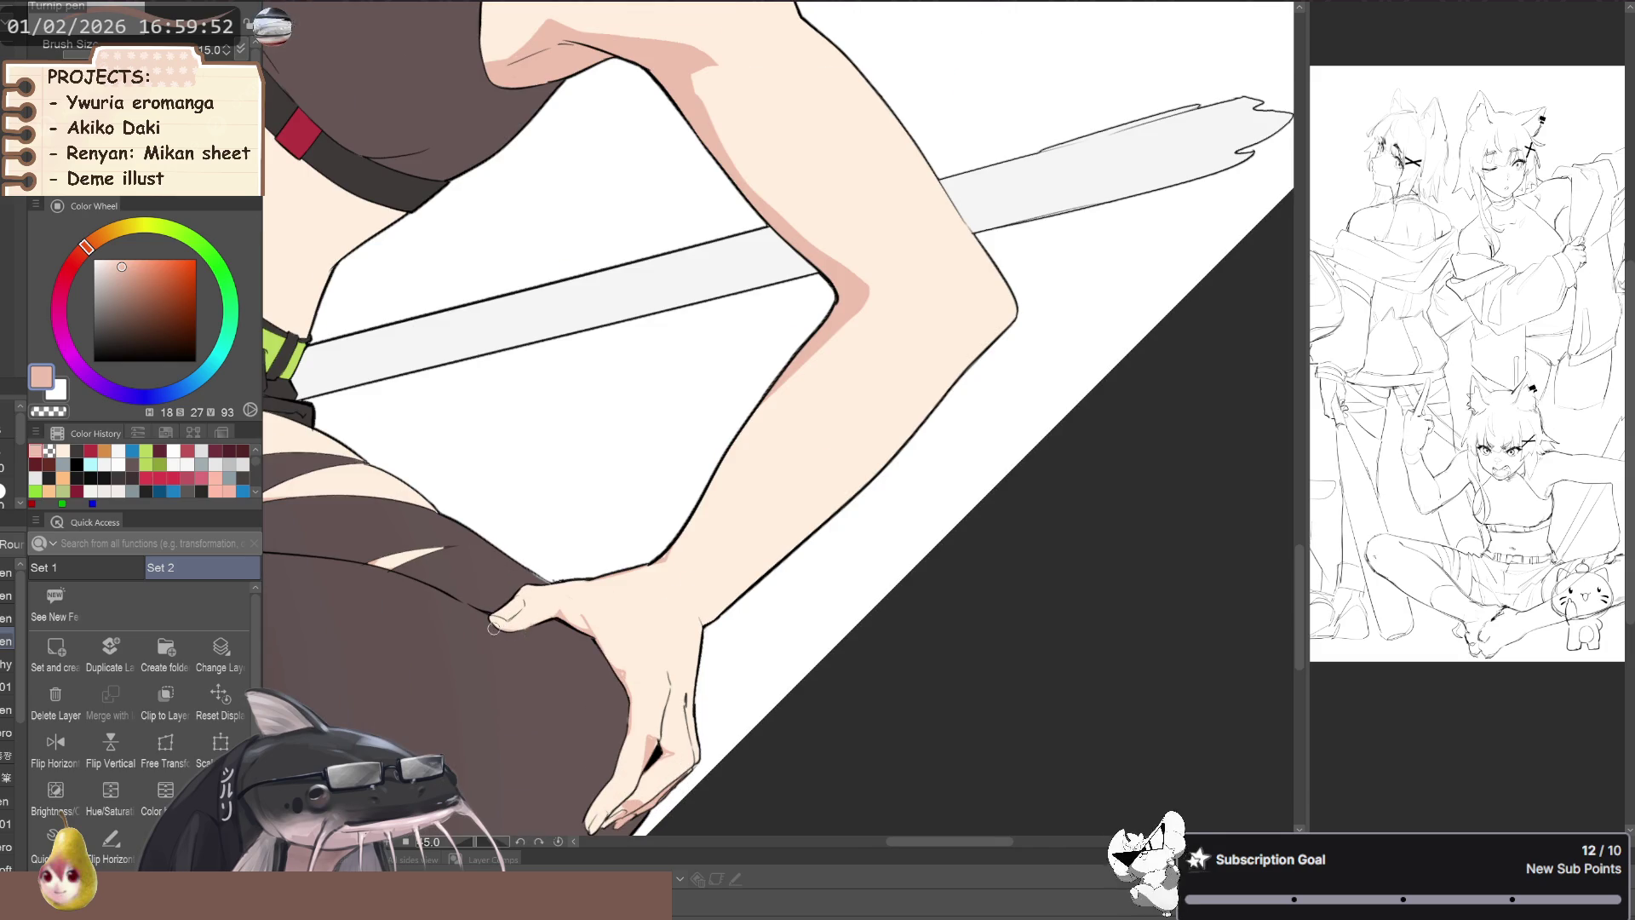
drag(497, 630, 478, 654)
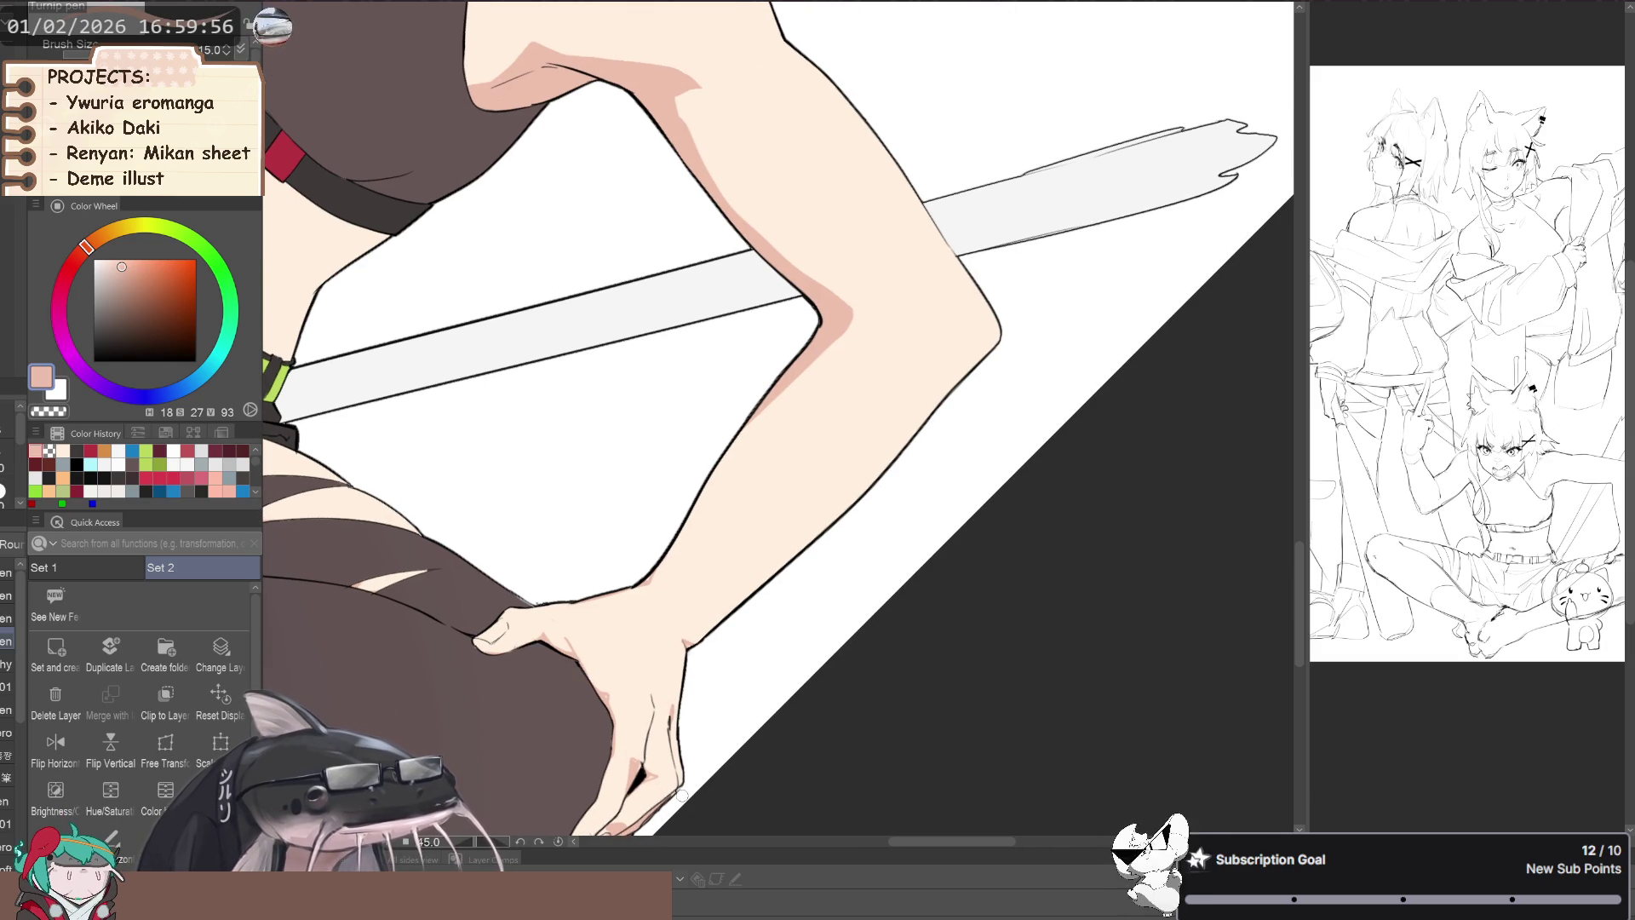
drag(701, 625, 517, 607)
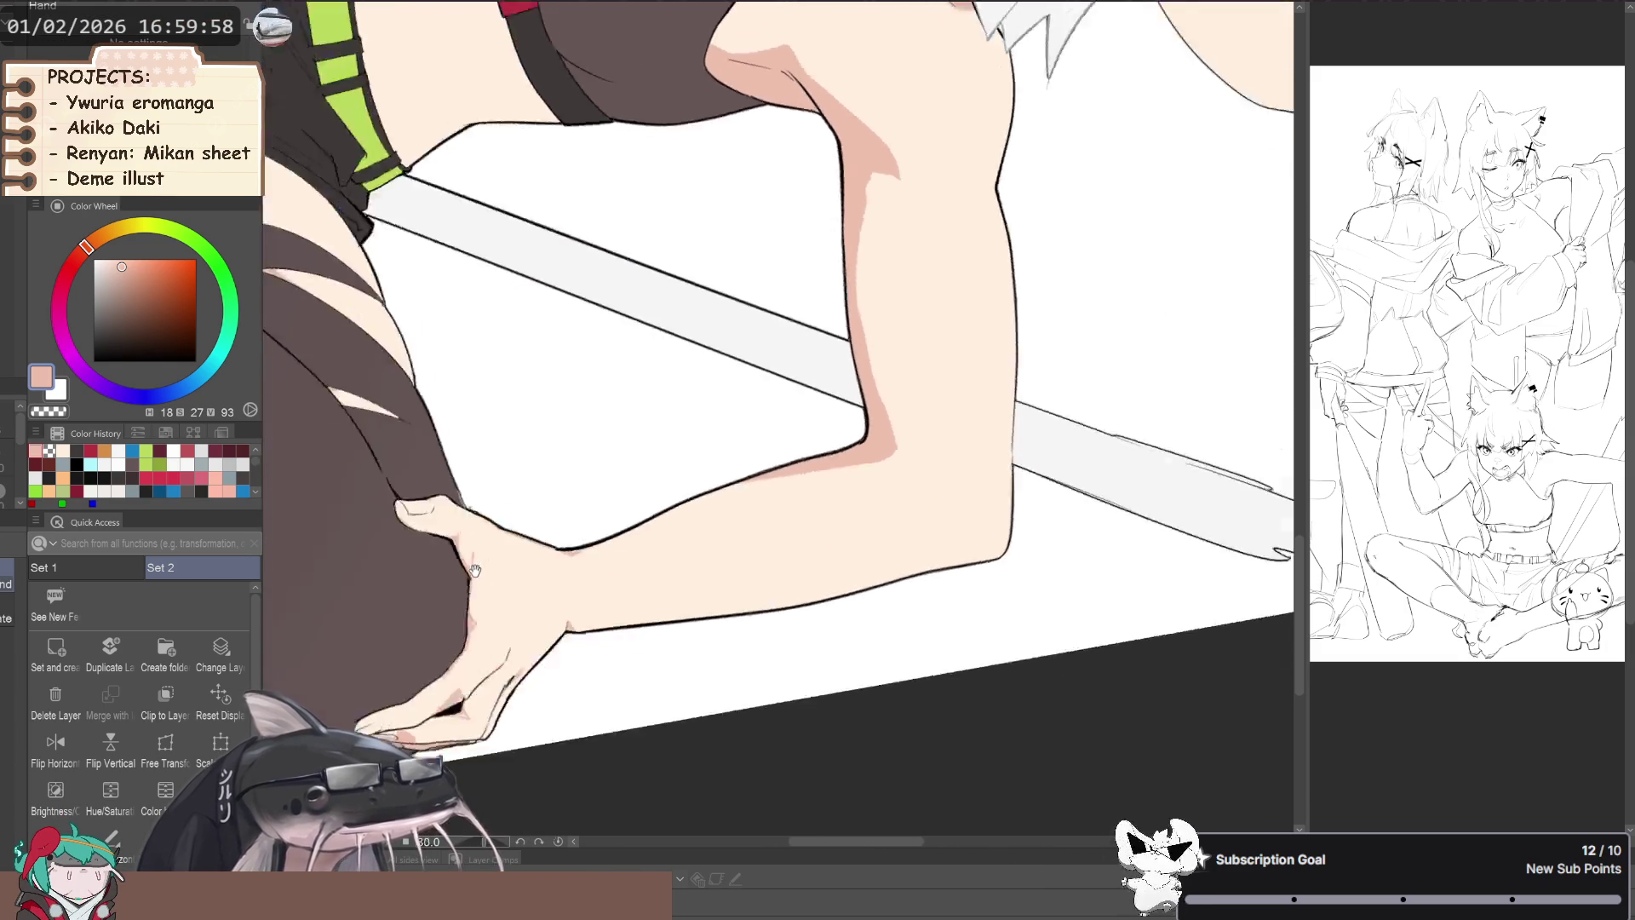
- Redraw the forearm's lower outline toward the elbow, undoing strokes until it looks right
key(p)
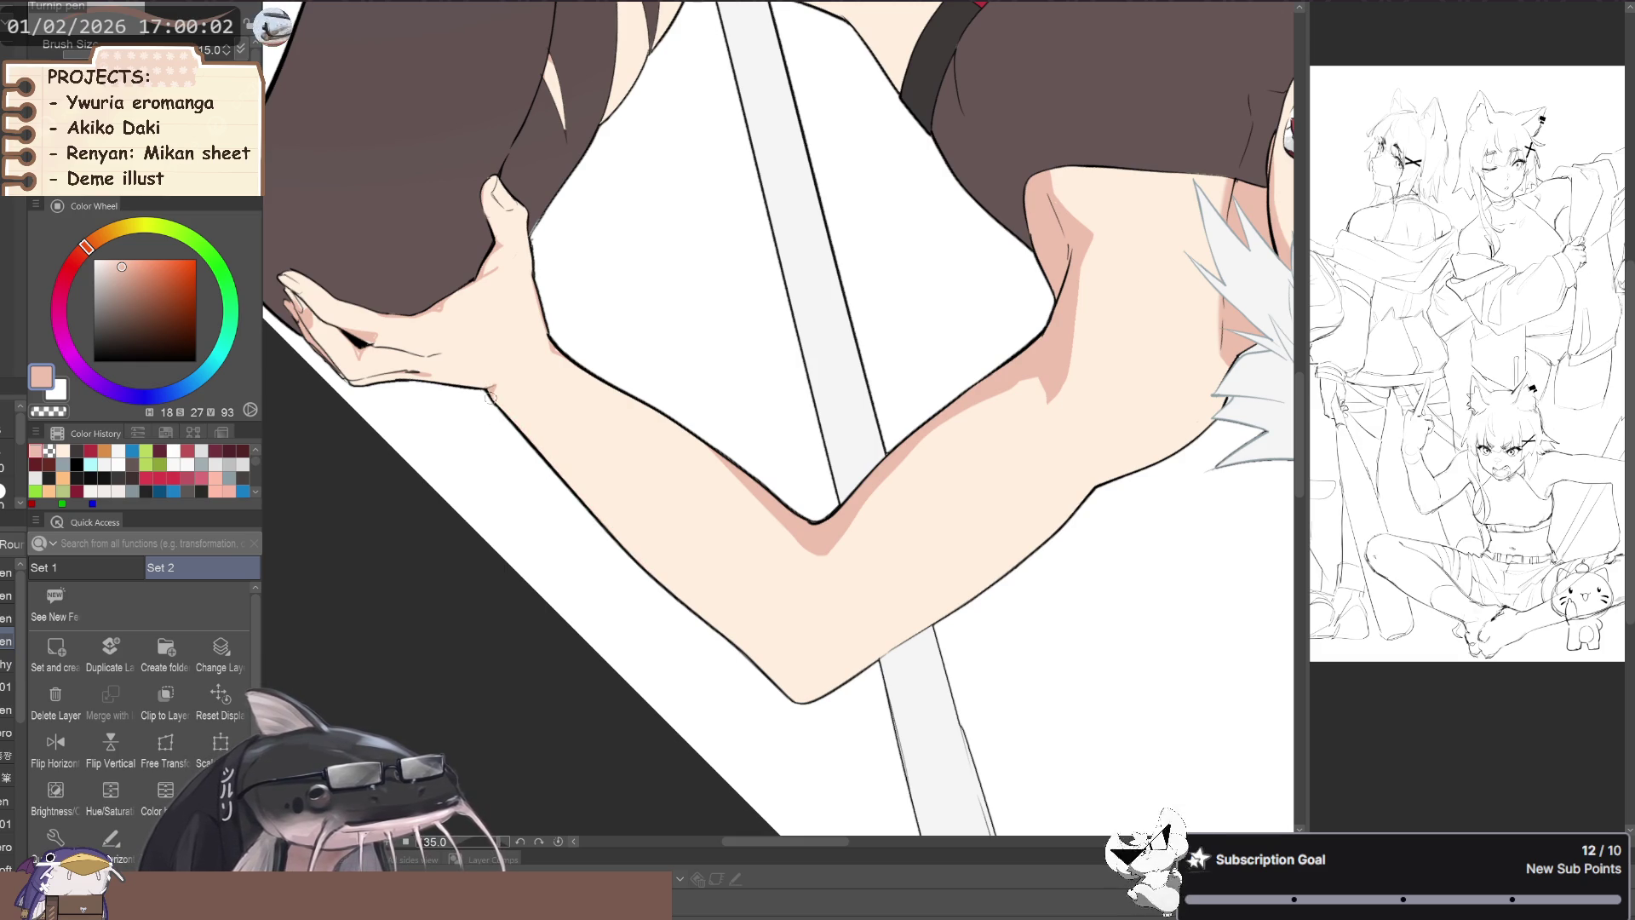
drag(491, 393, 585, 501)
key(ctrl+z)
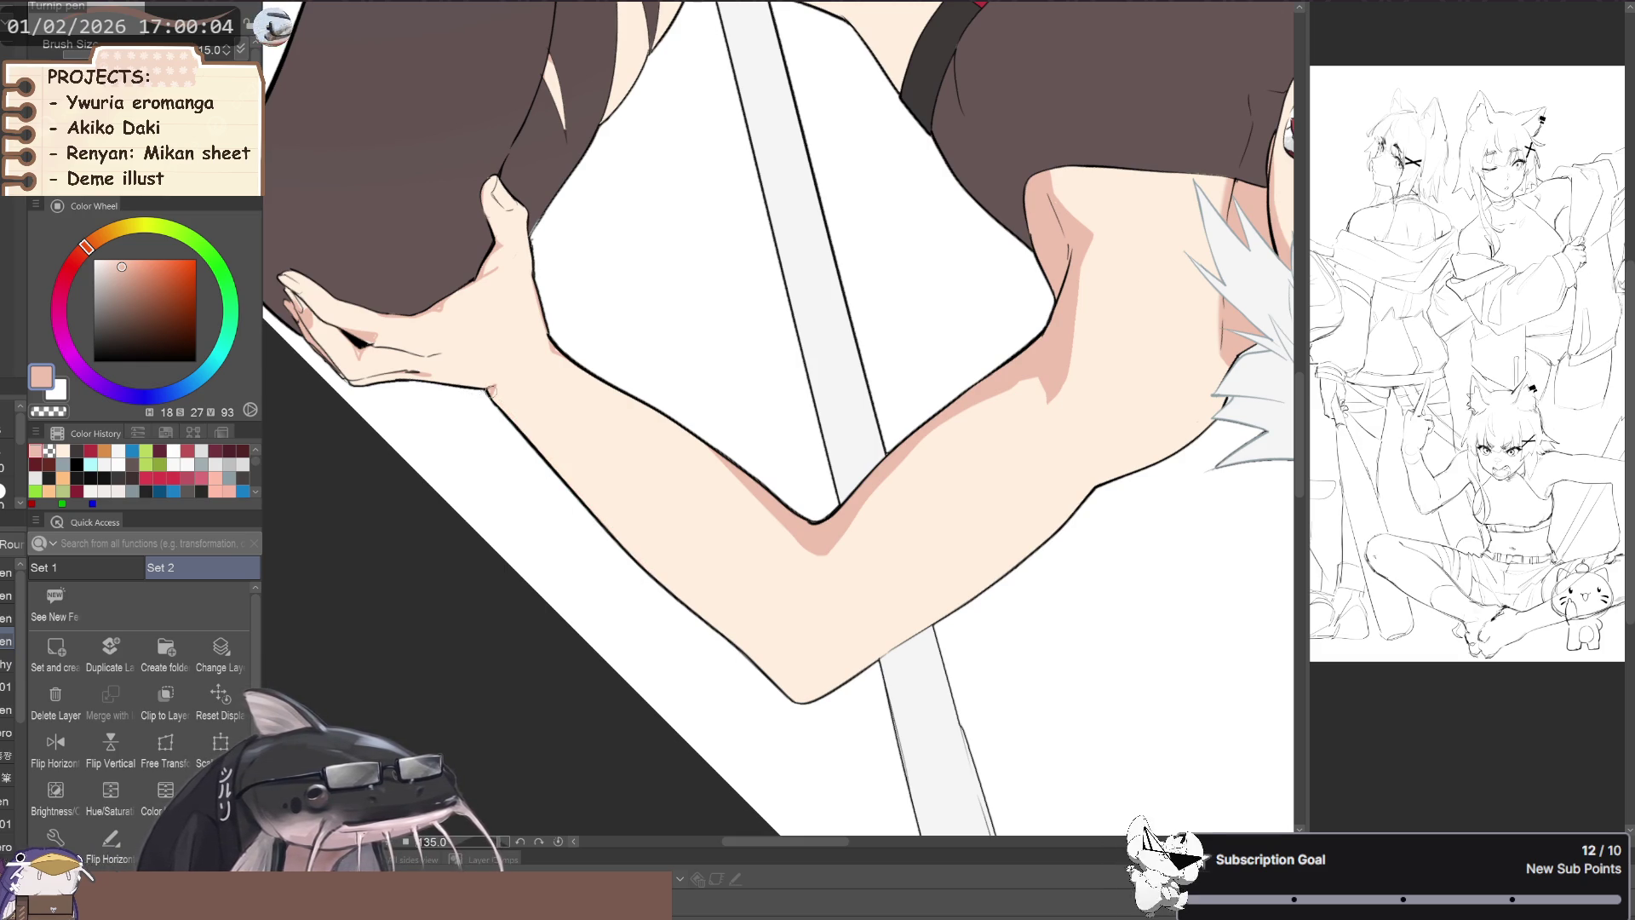
drag(494, 387, 571, 489)
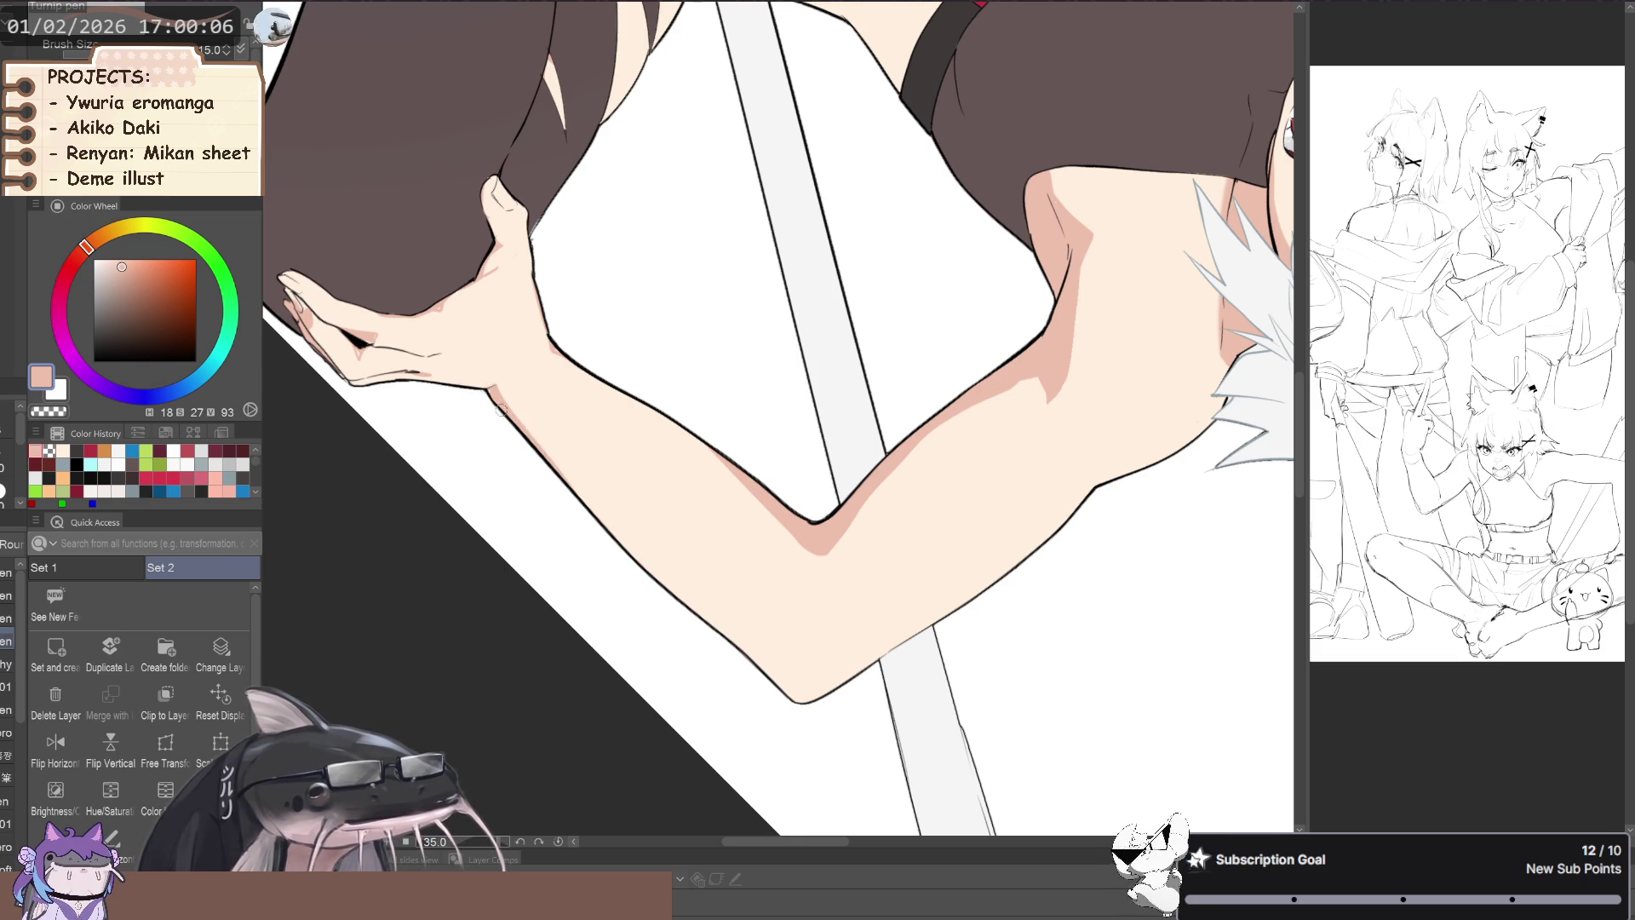
drag(507, 445, 459, 420)
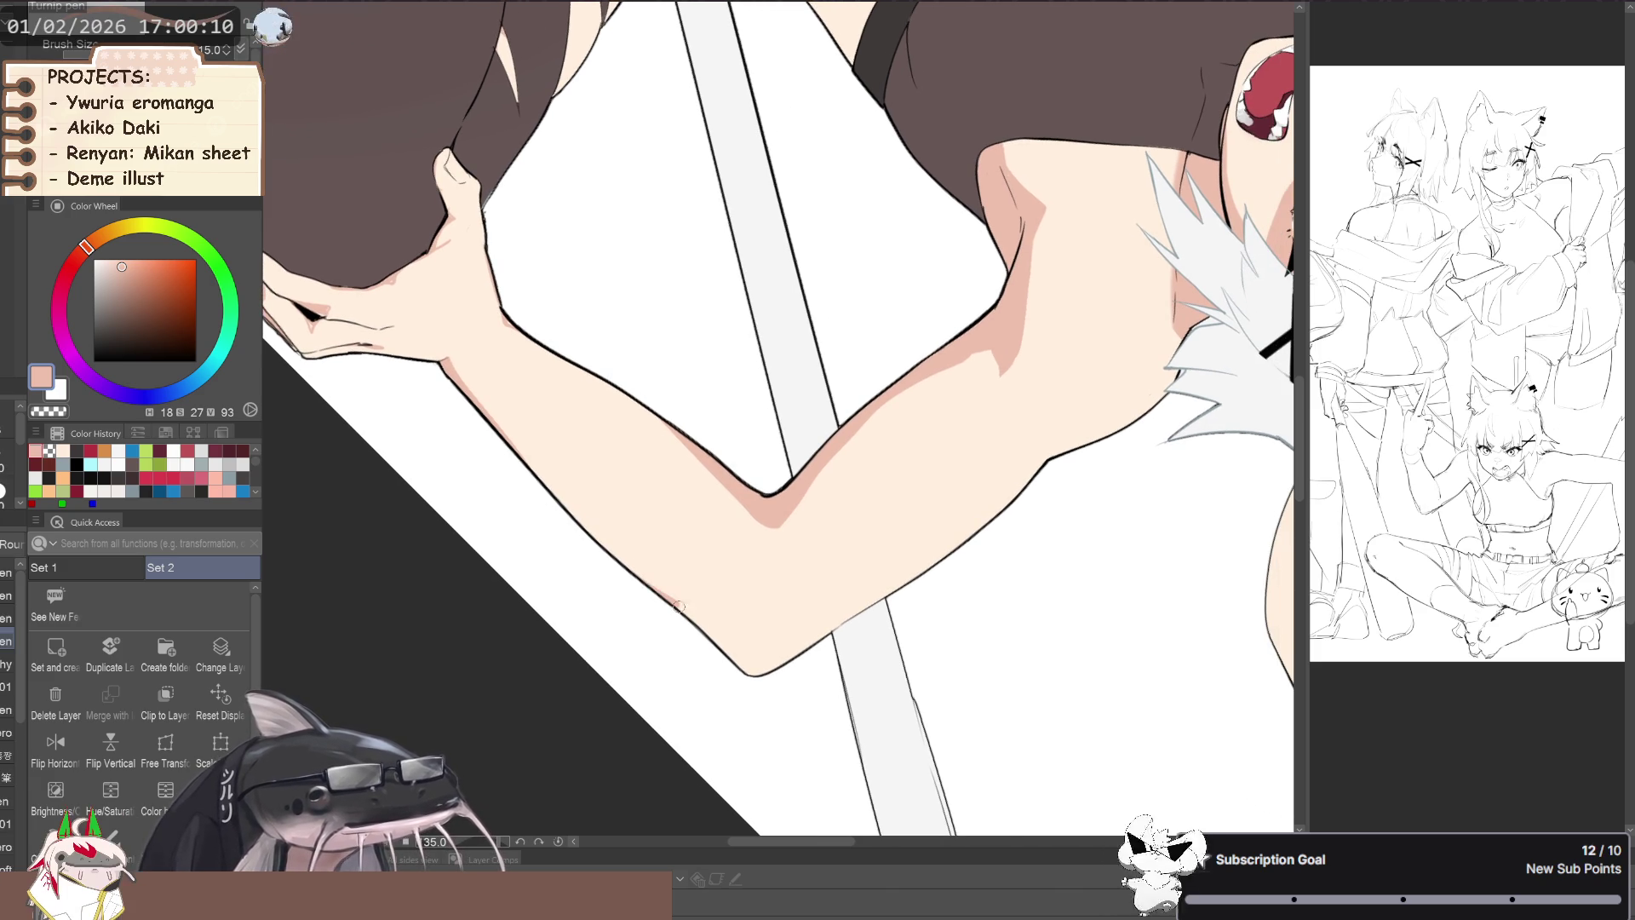
drag(562, 512, 686, 612)
key(ctrl+z)
drag(592, 537, 714, 646)
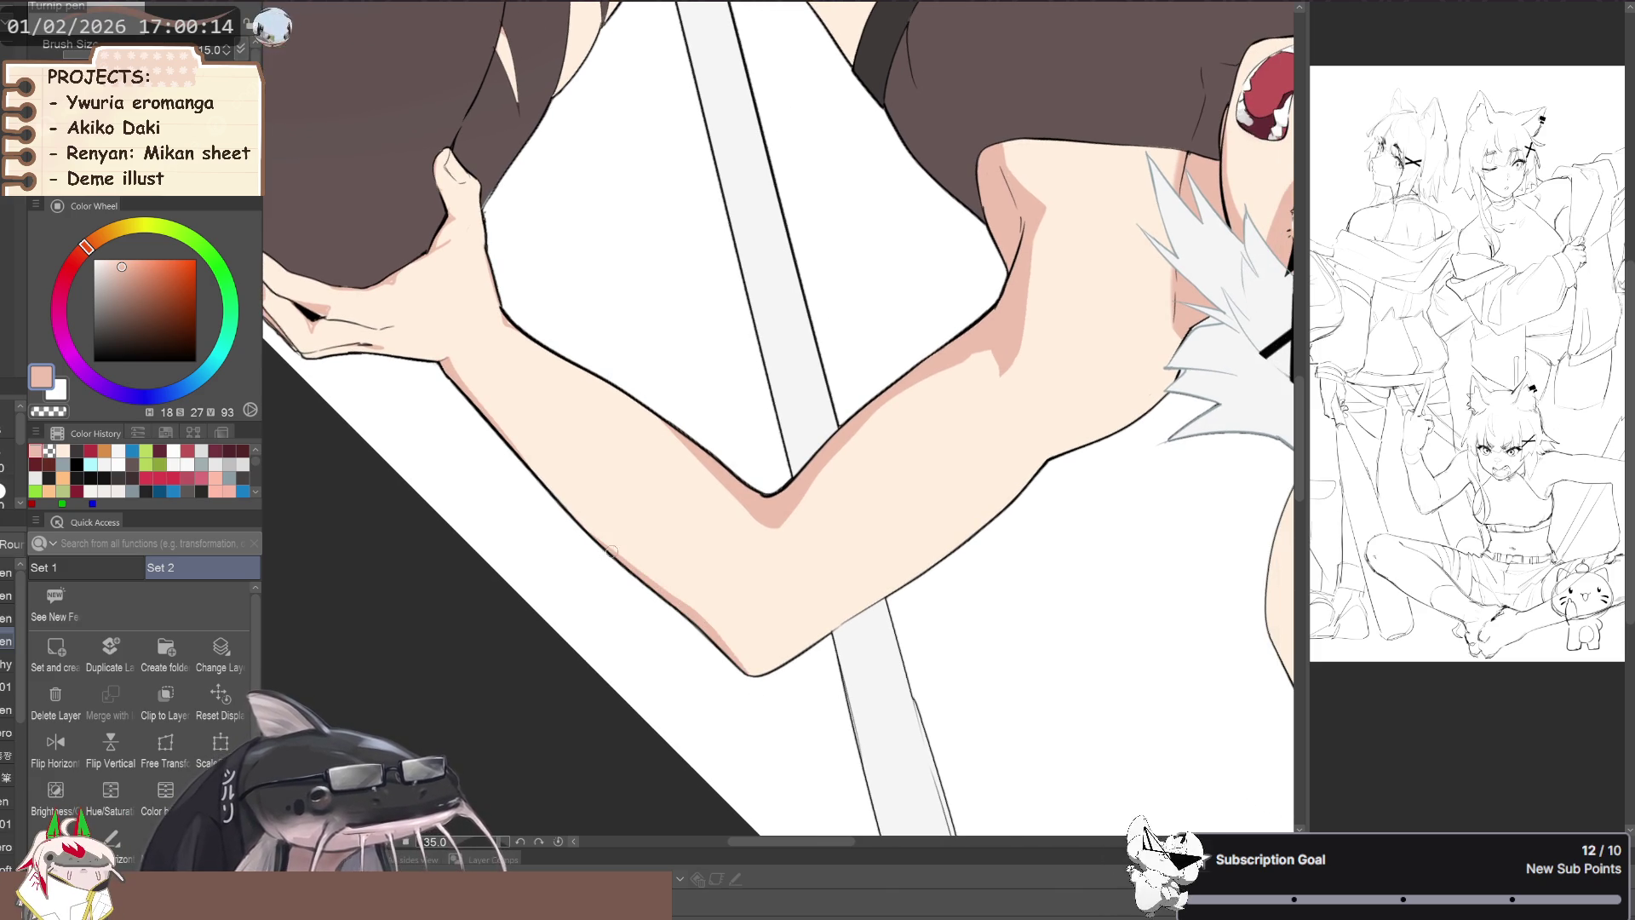
key(ctrl+z)
mouse_move(618, 560)
mouse_down()
mouse_move(736, 681)
mouse_move(371, 442)
mouse_move(417, 498)
mouse_up()
scroll(736, 681, down, 3)
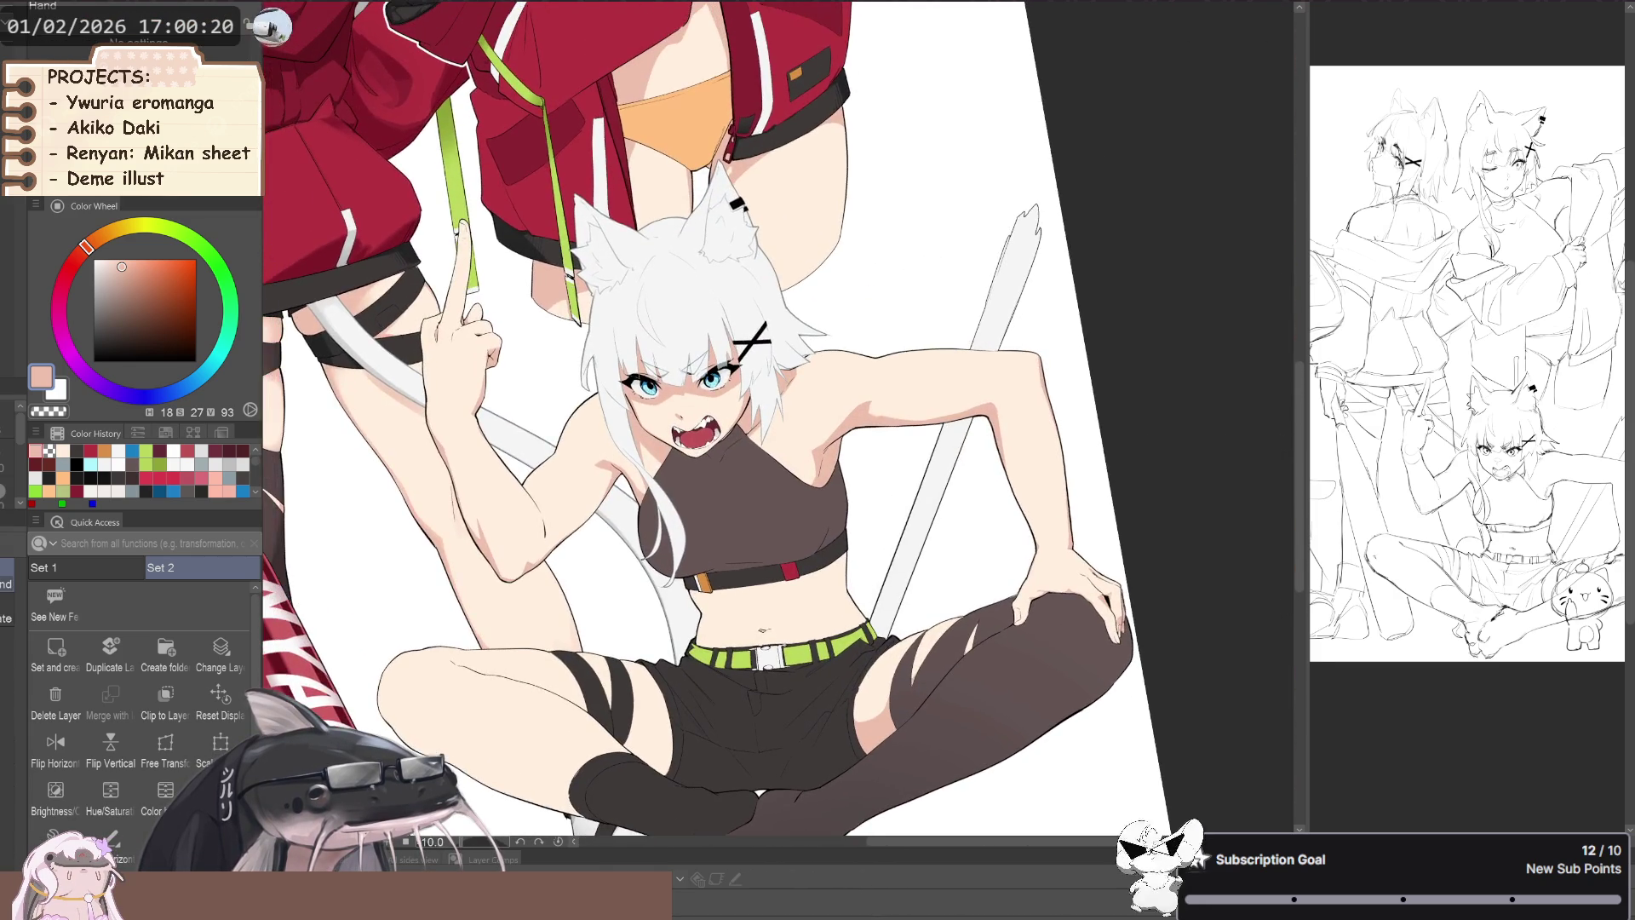
- Sample the salmon shadow colour from the armpit
scroll(818, 421, up, 5)
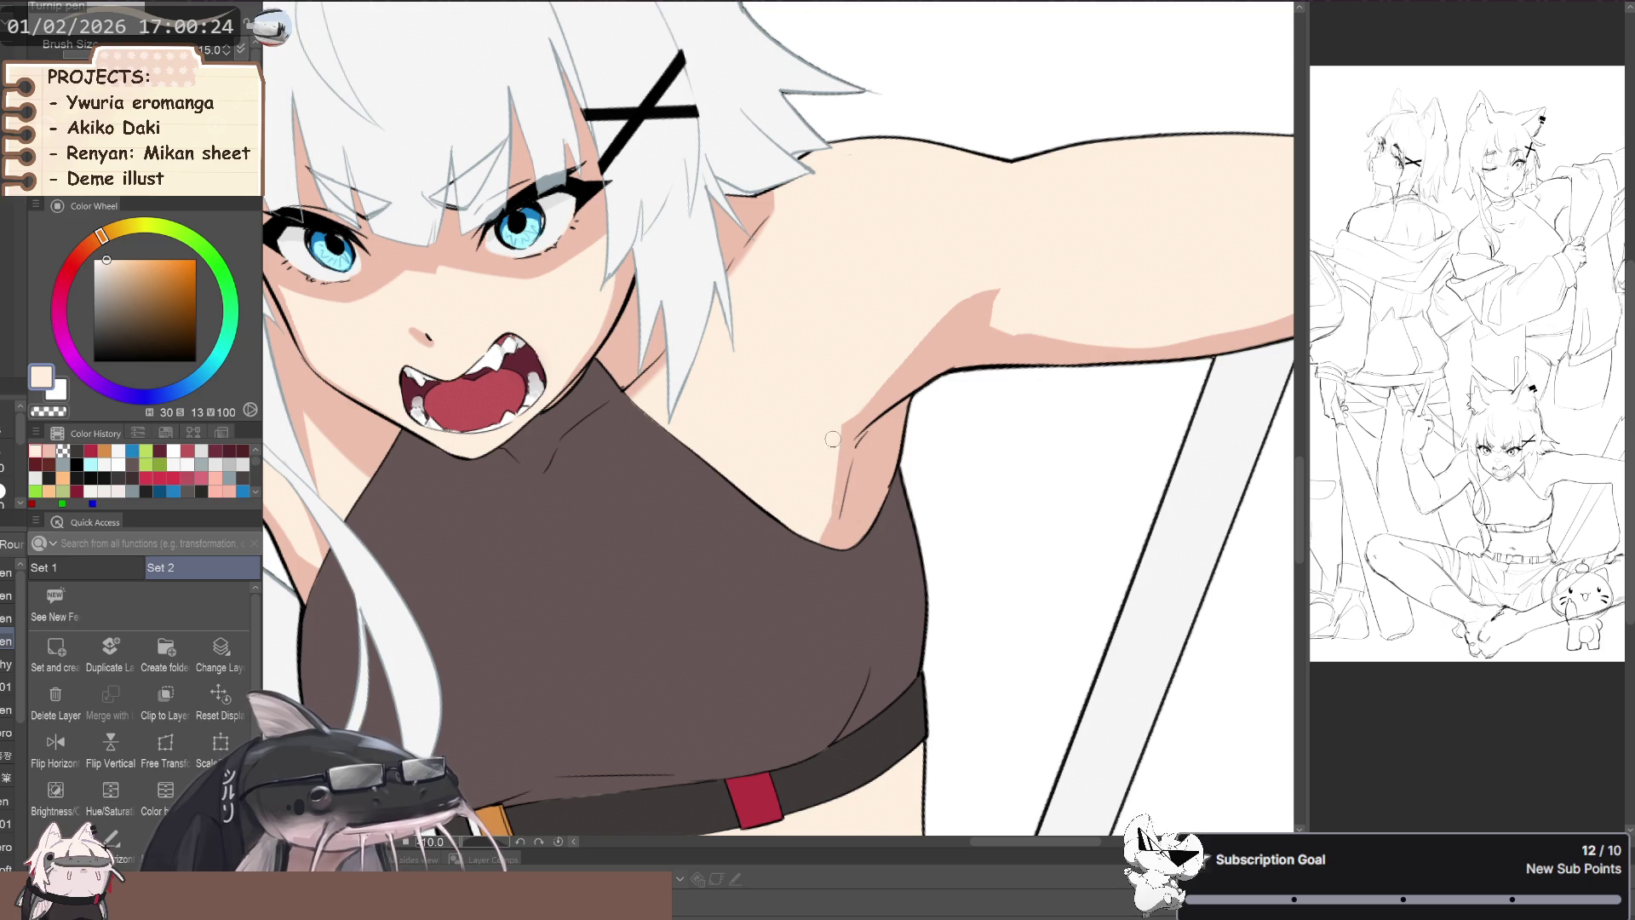
alt+click(860, 484)
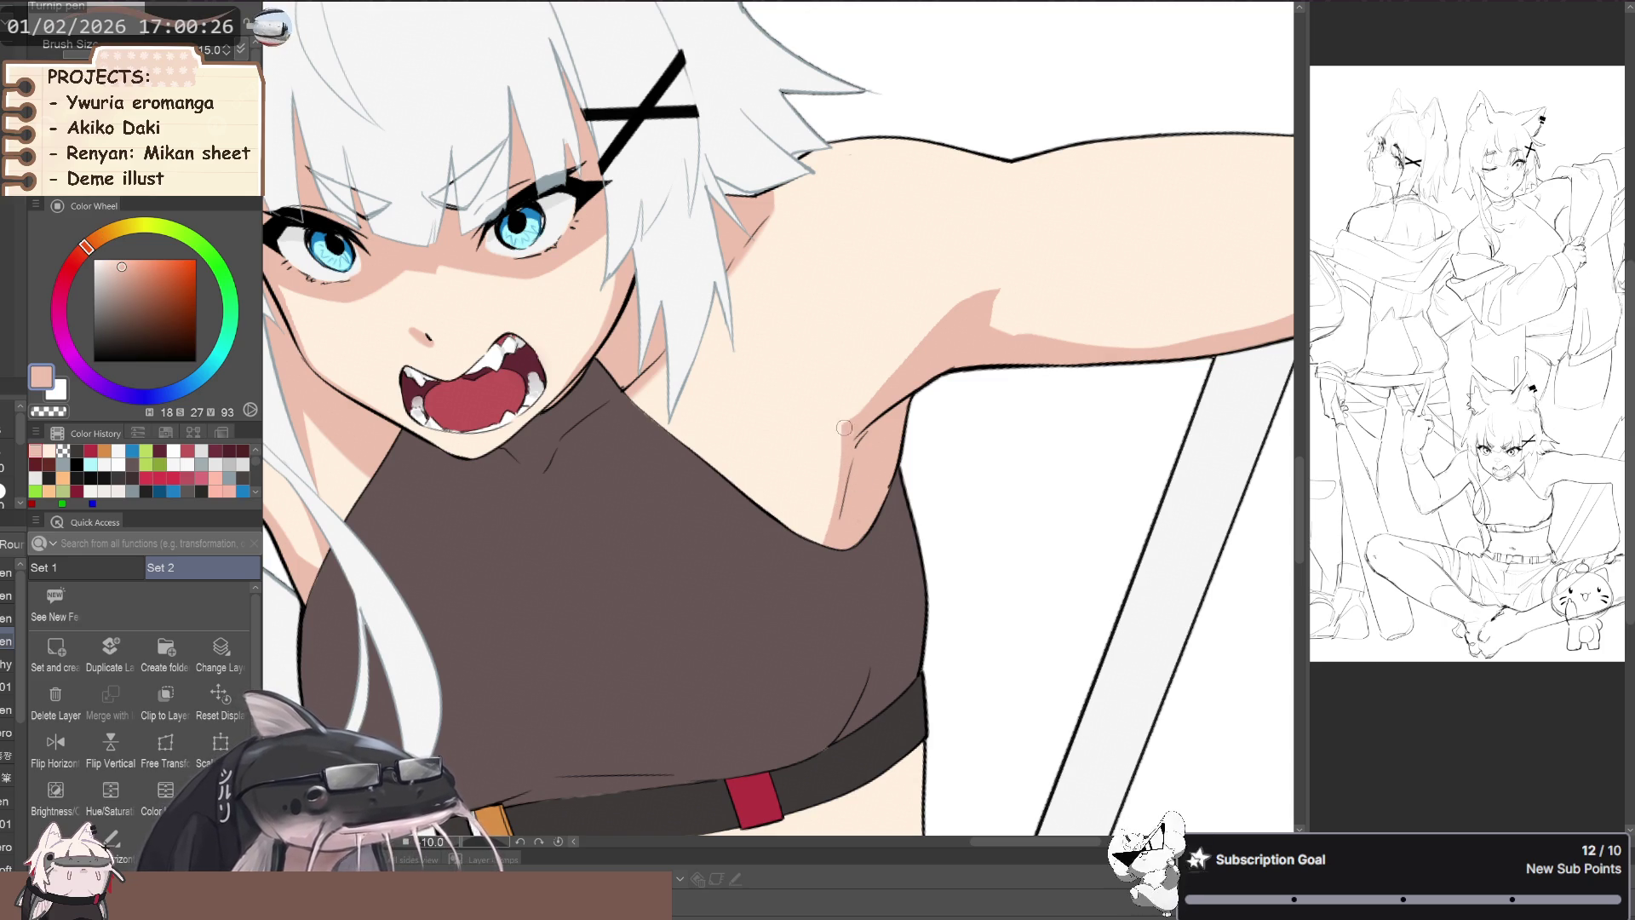
scroll(805, 580, down, 5)
scroll(596, 575, down, 2)
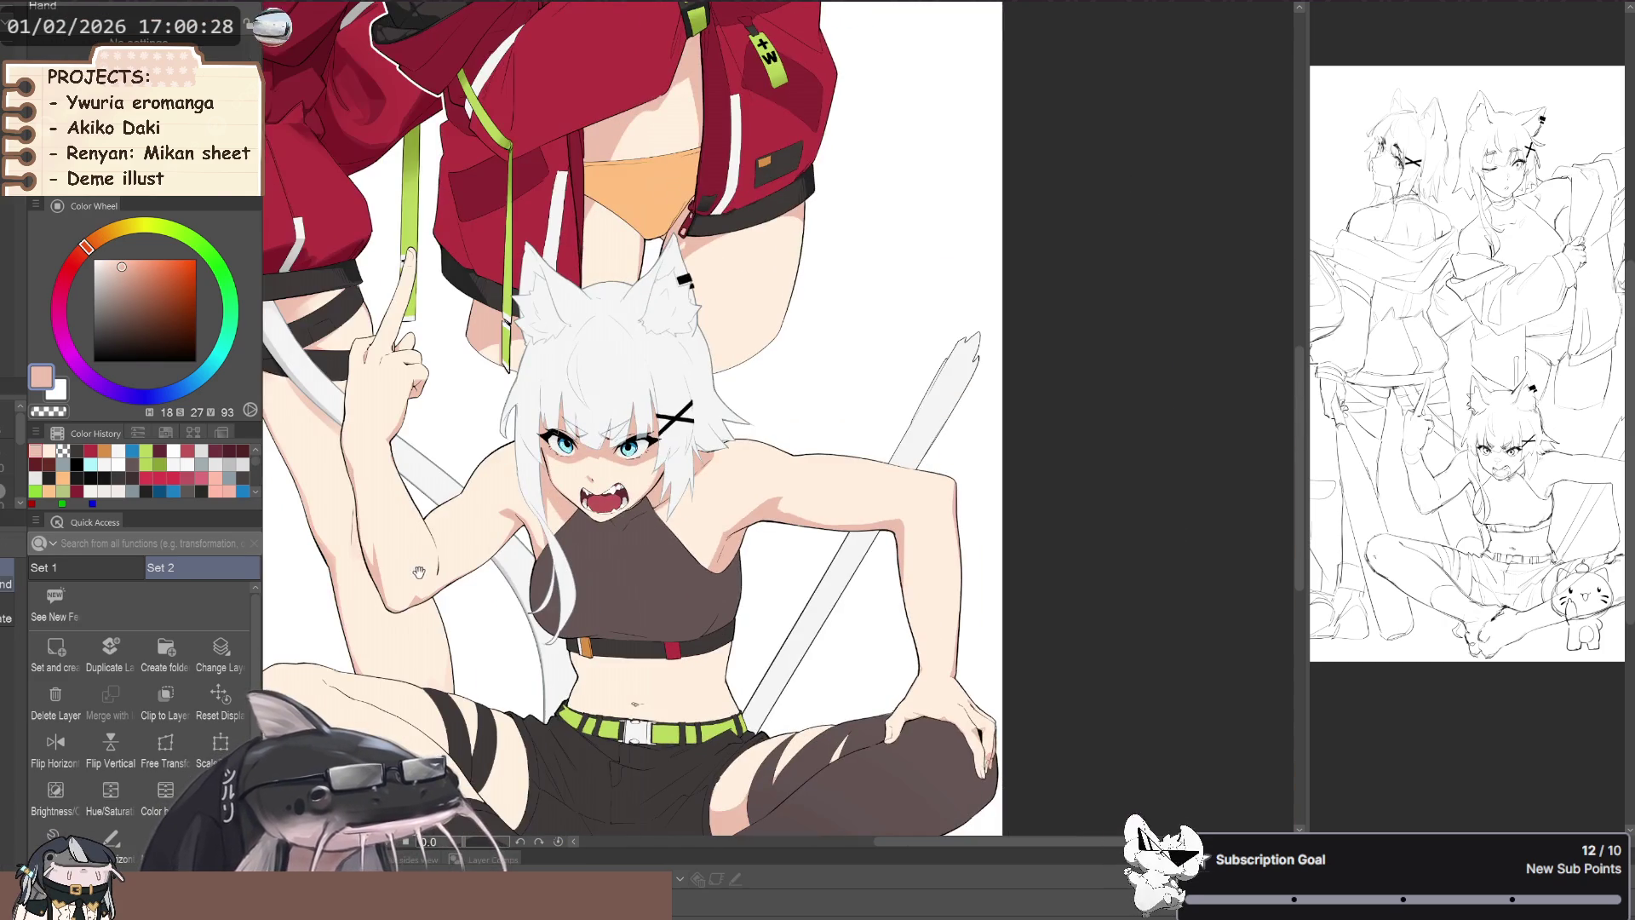
scroll(425, 573, down, 1)
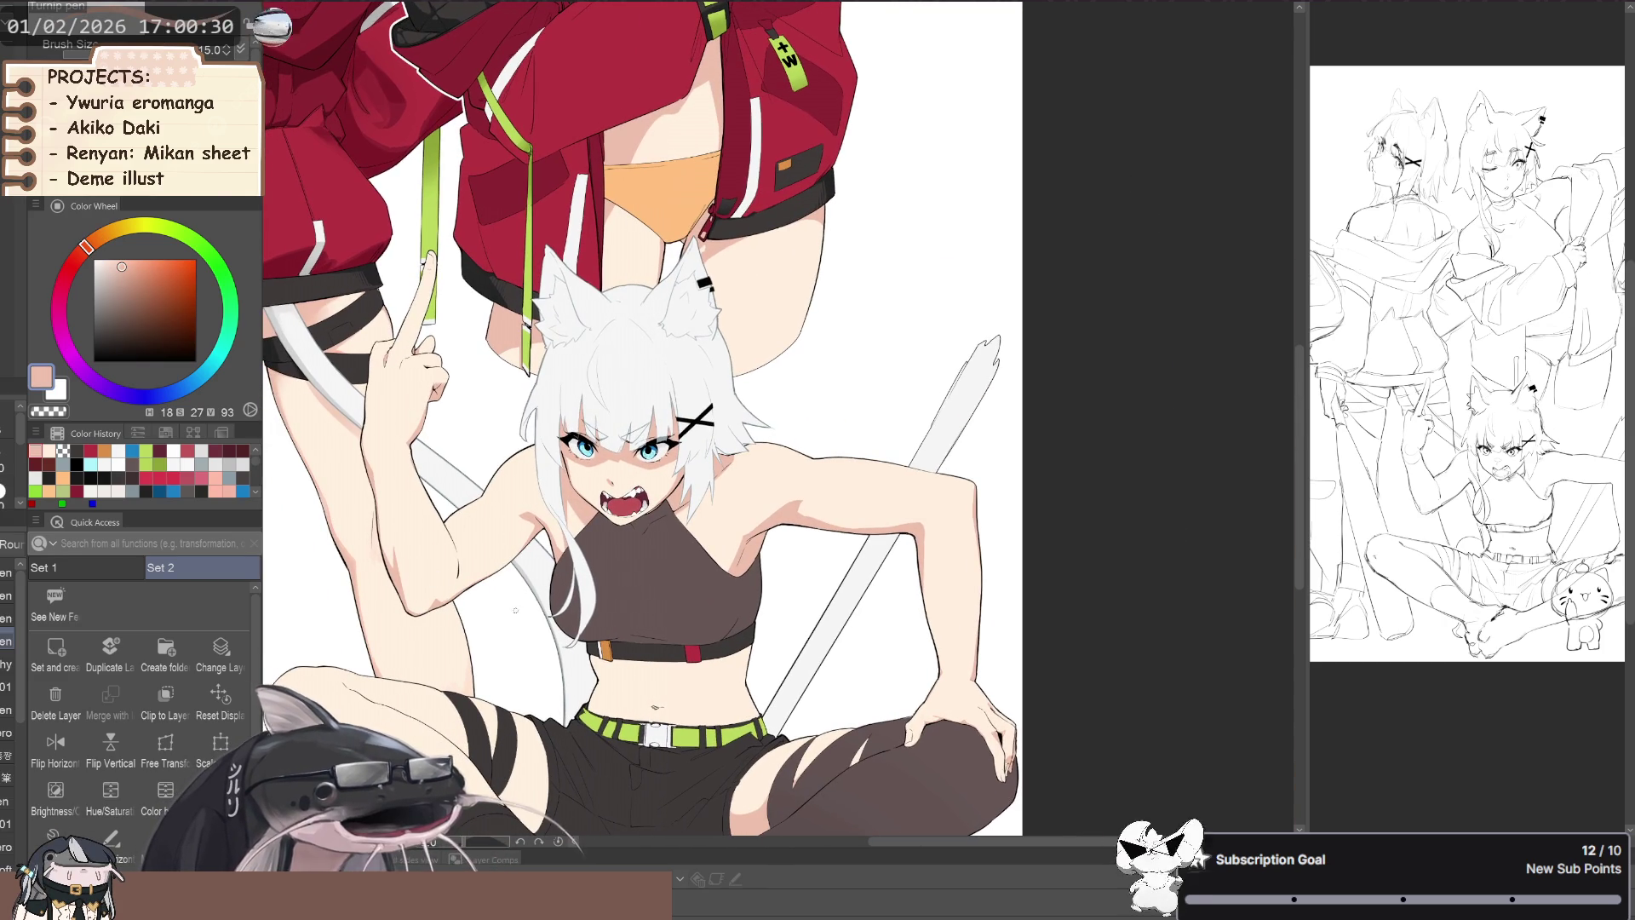
scroll(769, 495, up, 5)
scroll(754, 510, up, 1)
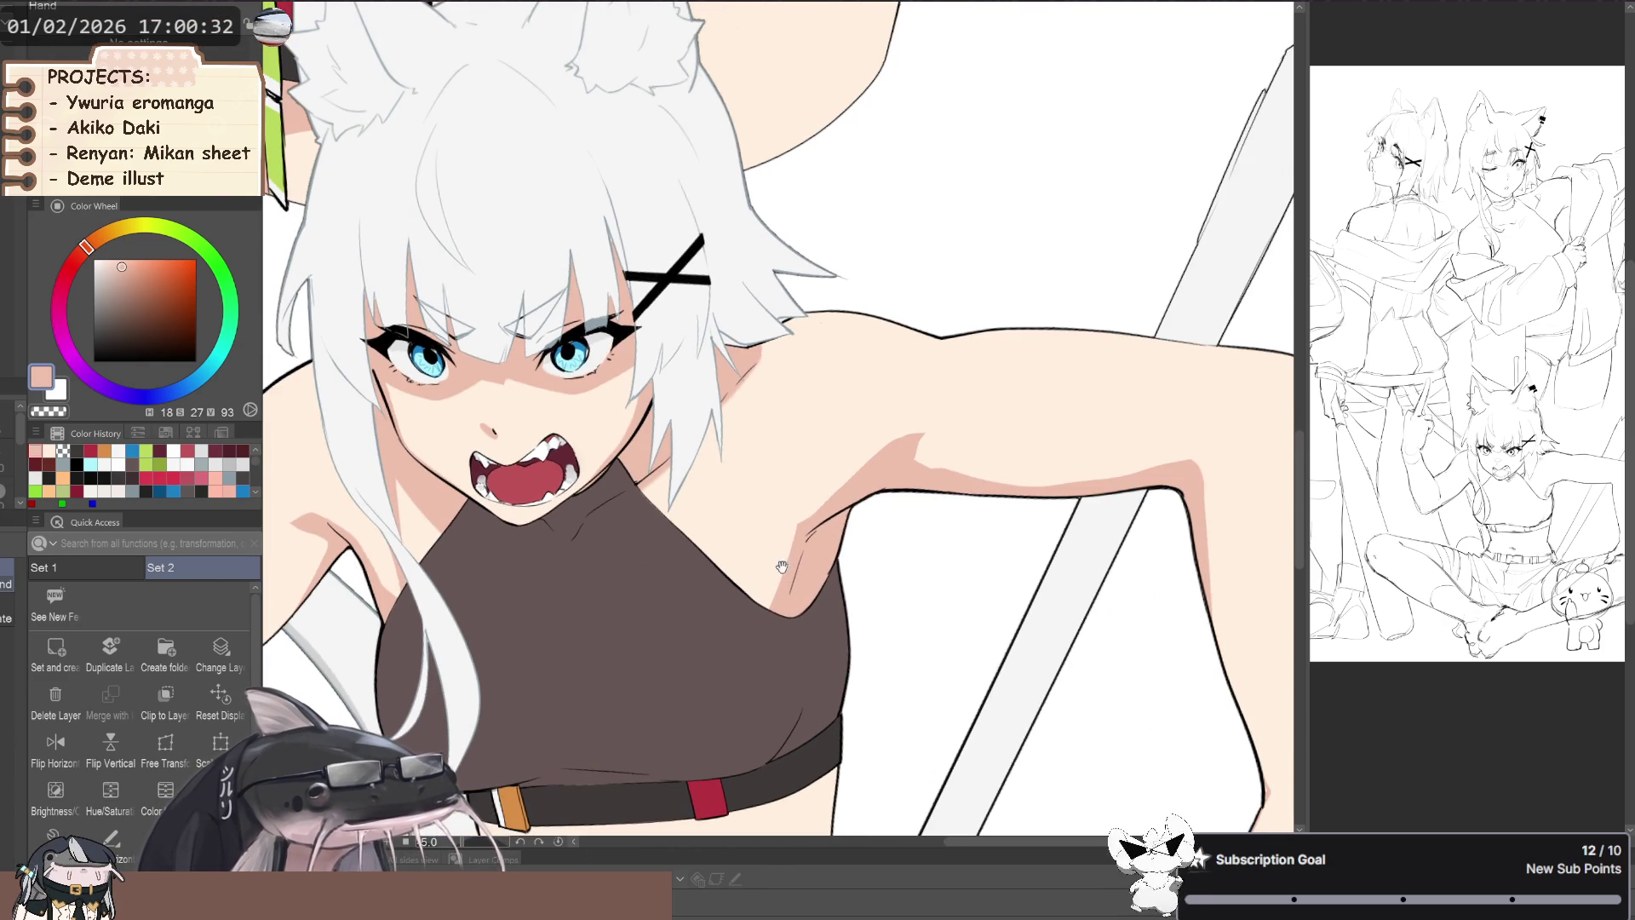
scroll(779, 596, down, 3)
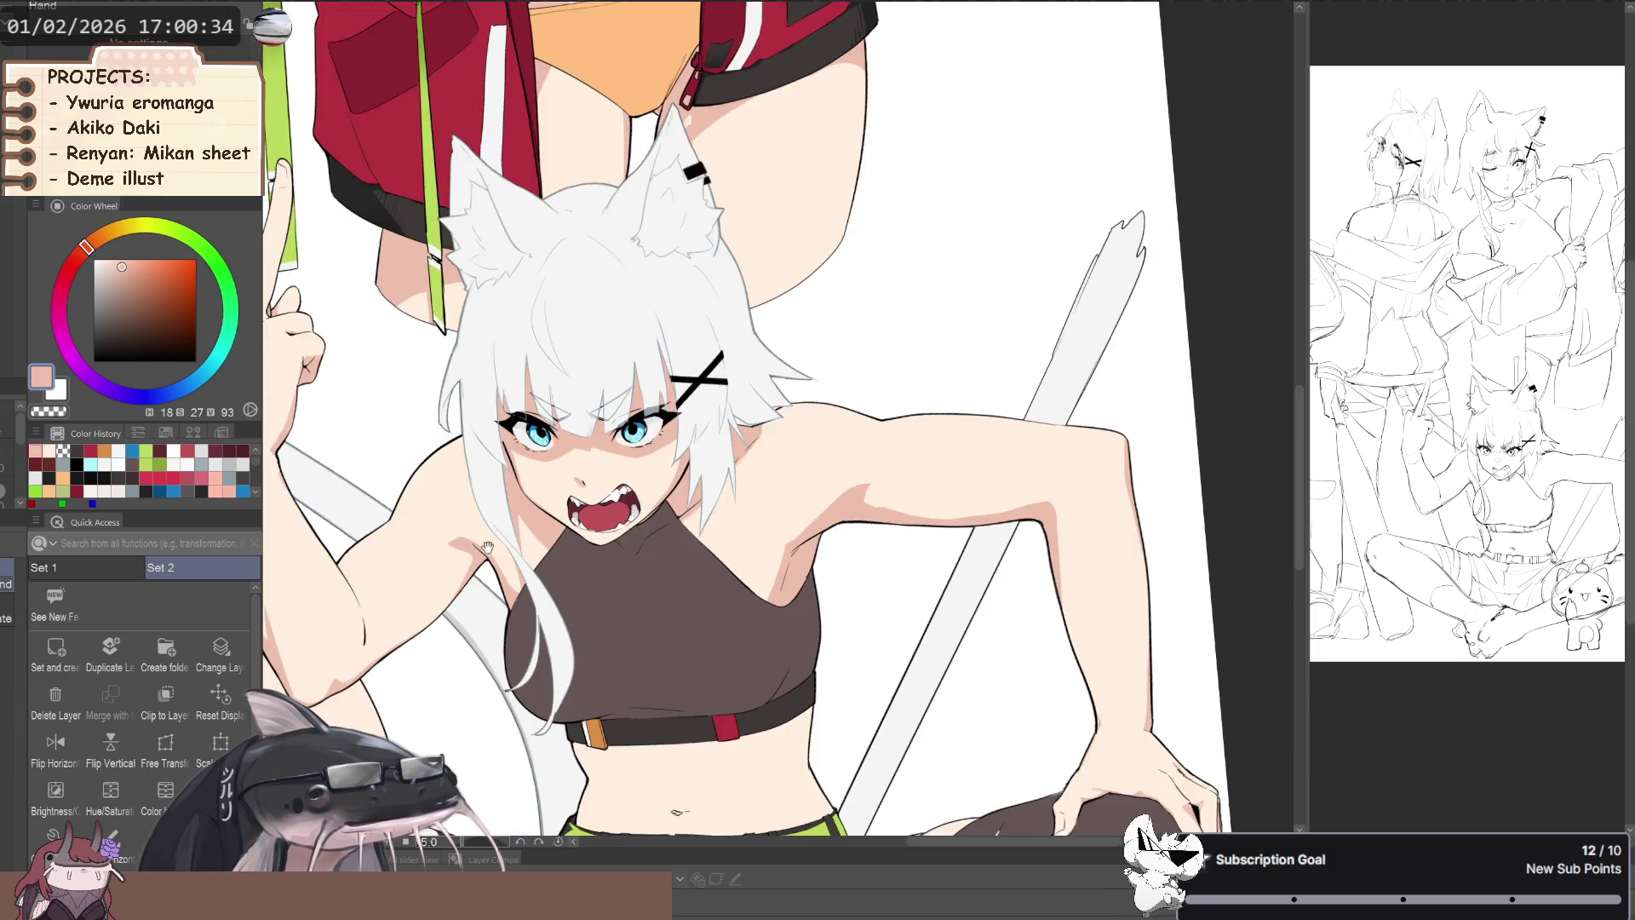
- Return to the small pen and rotate the view around the face for shading
key(e)
scroll(664, 567, up, 4)
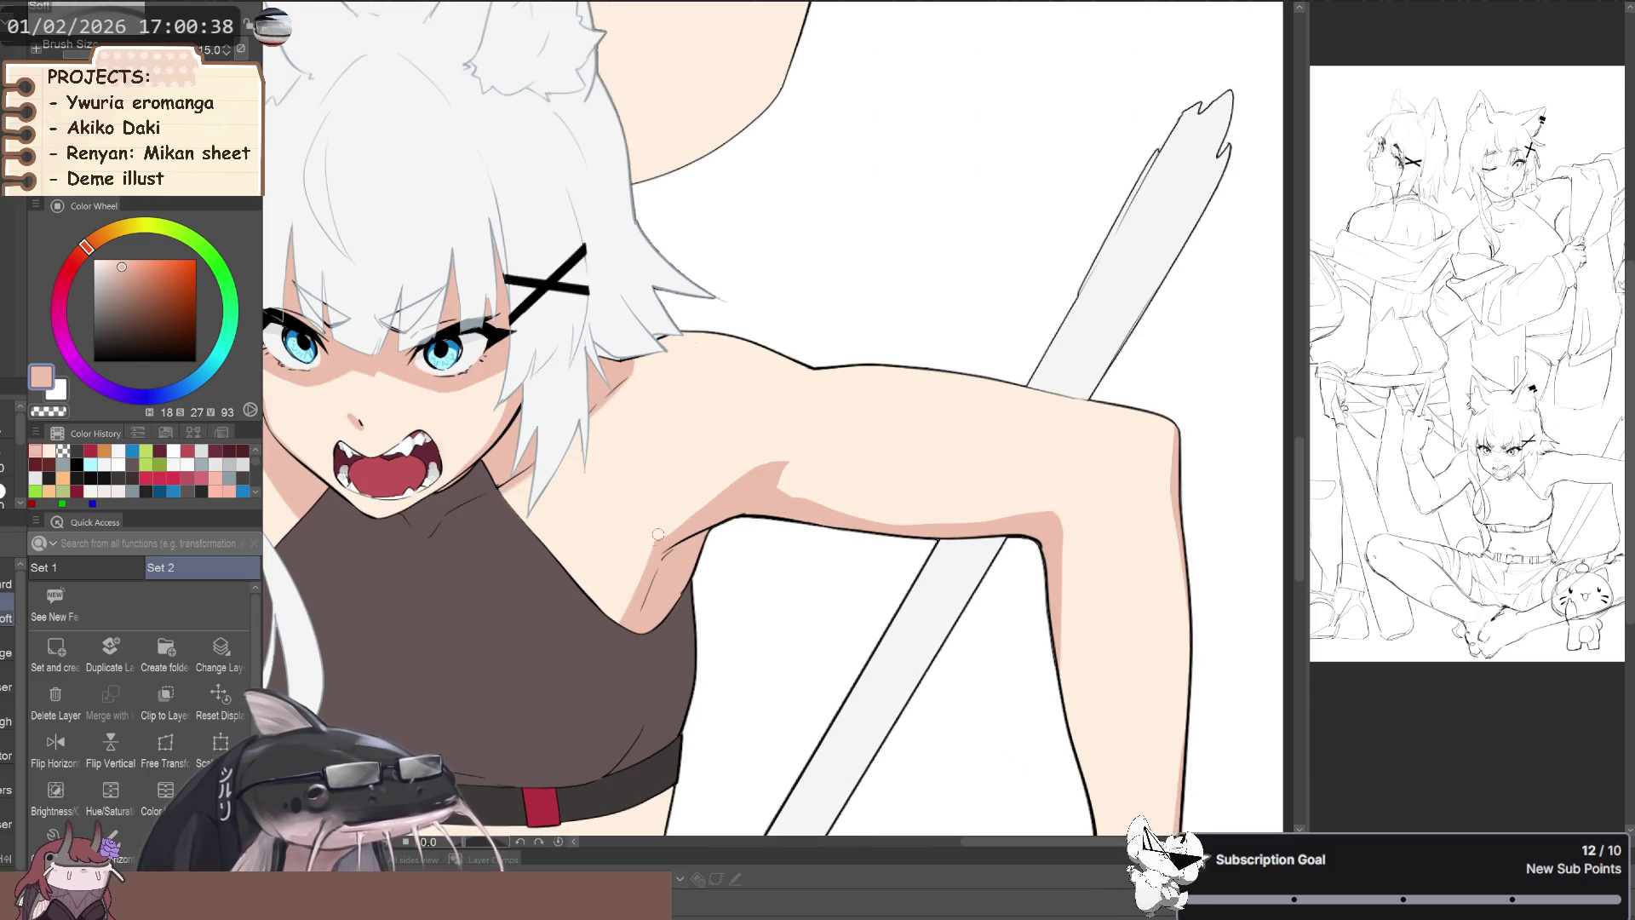
scroll(660, 530, down, 3)
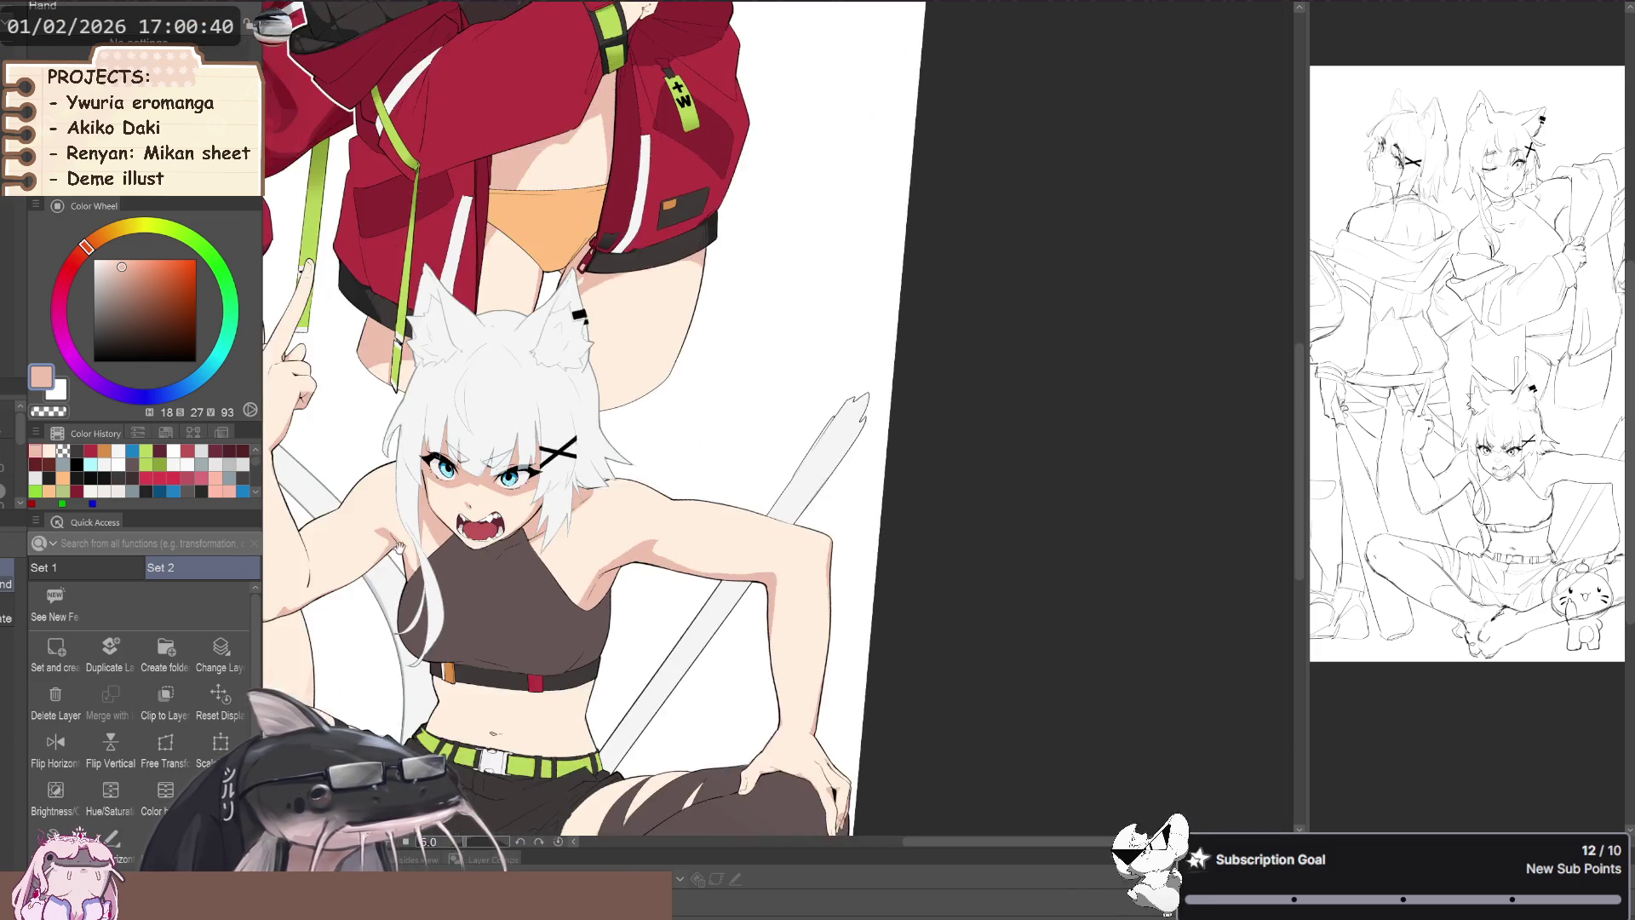
mouse_move(660, 530)
mouse_down()
mouse_move(412, 604)
mouse_move(492, 564)
mouse_up()
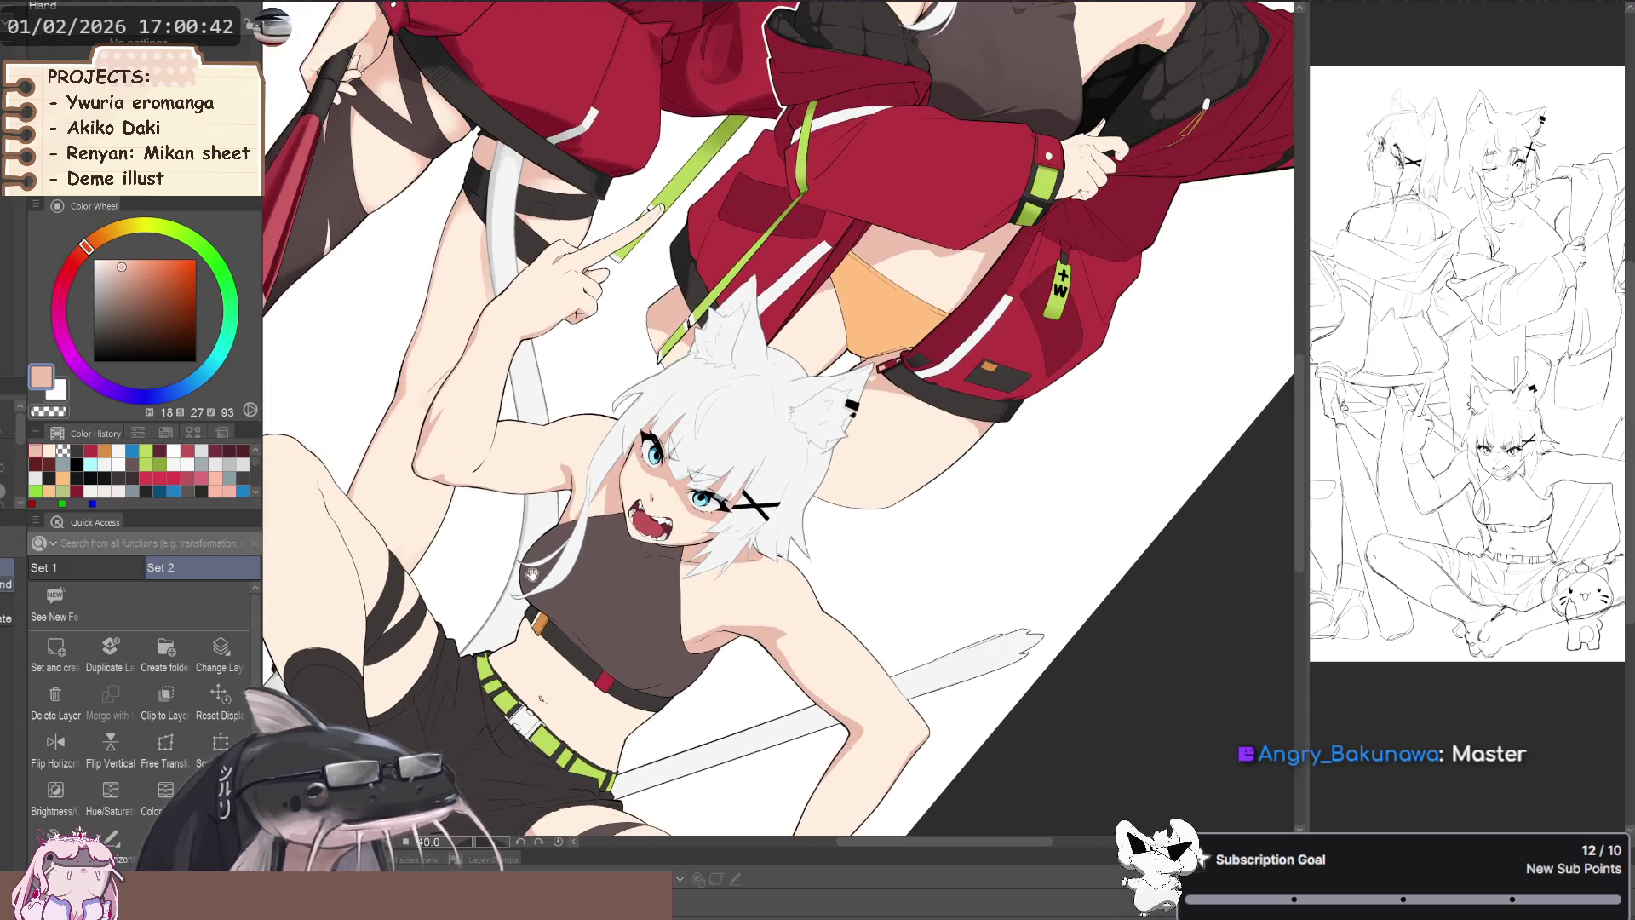
scroll(492, 563, up, 2)
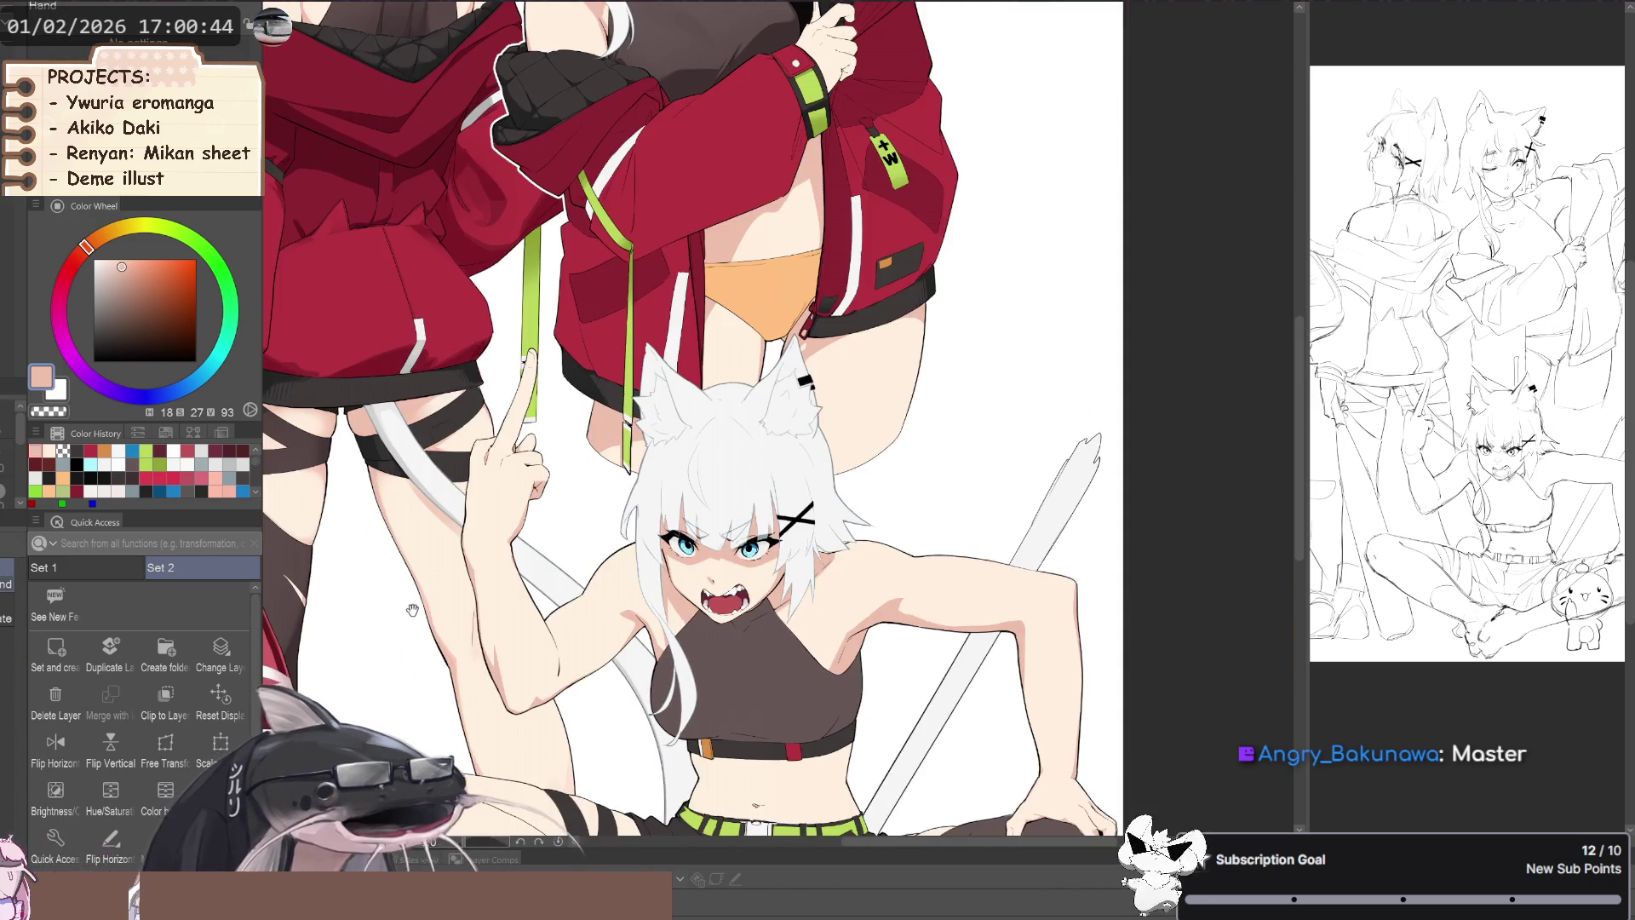
scroll(645, 602, up, 3)
scroll(644, 601, up, 2)
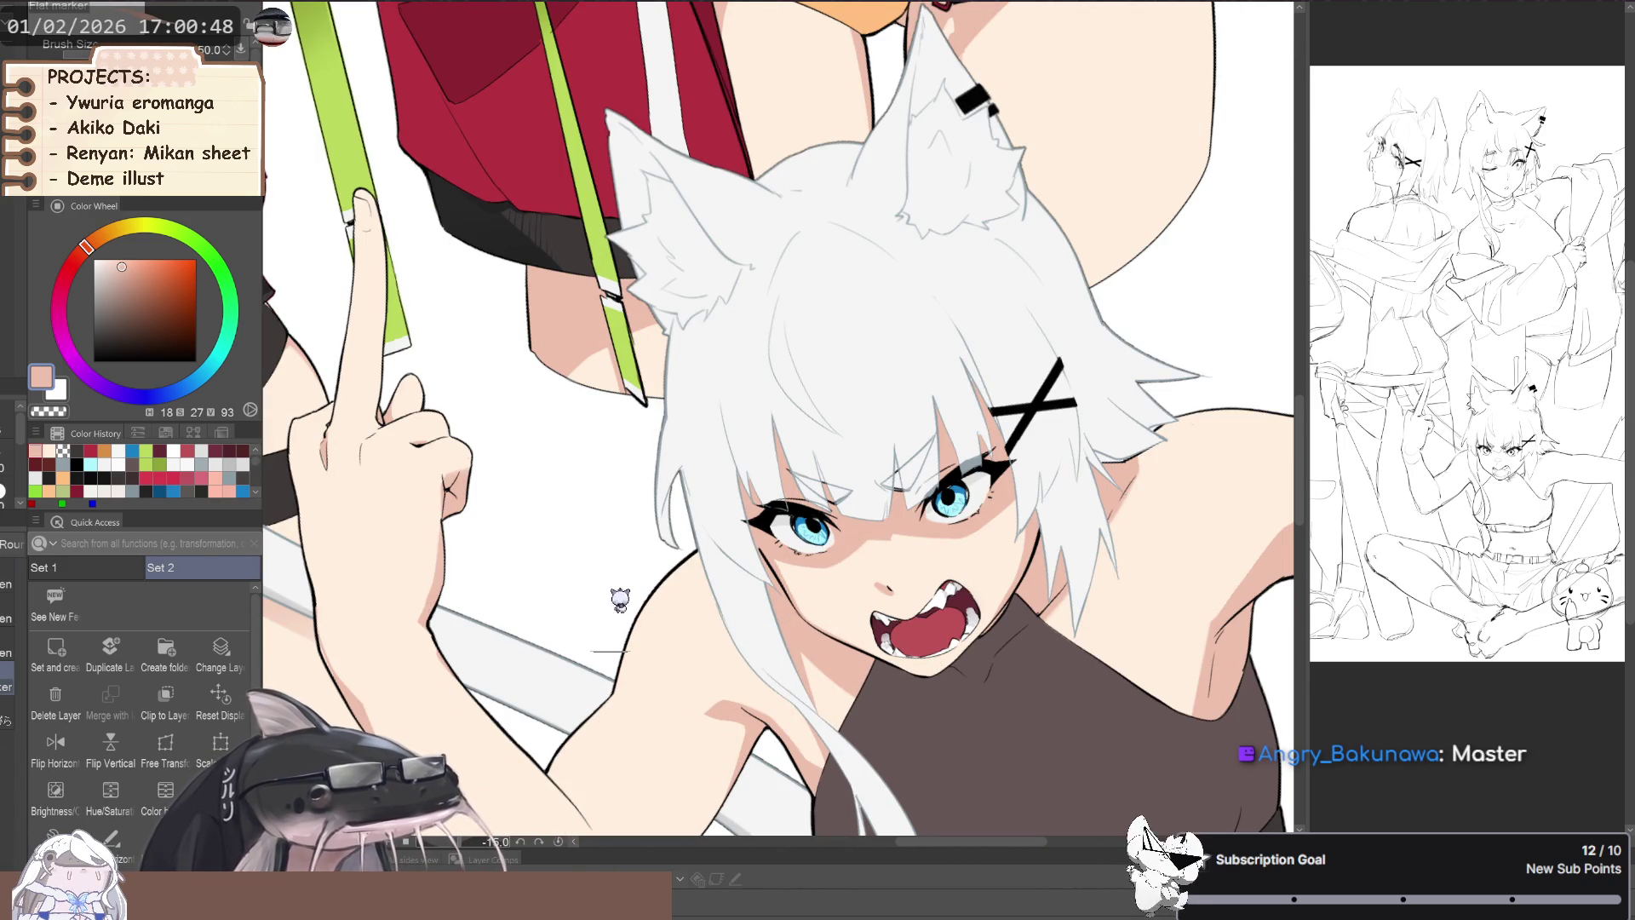
key(p)
scroll(601, 596, up, 2)
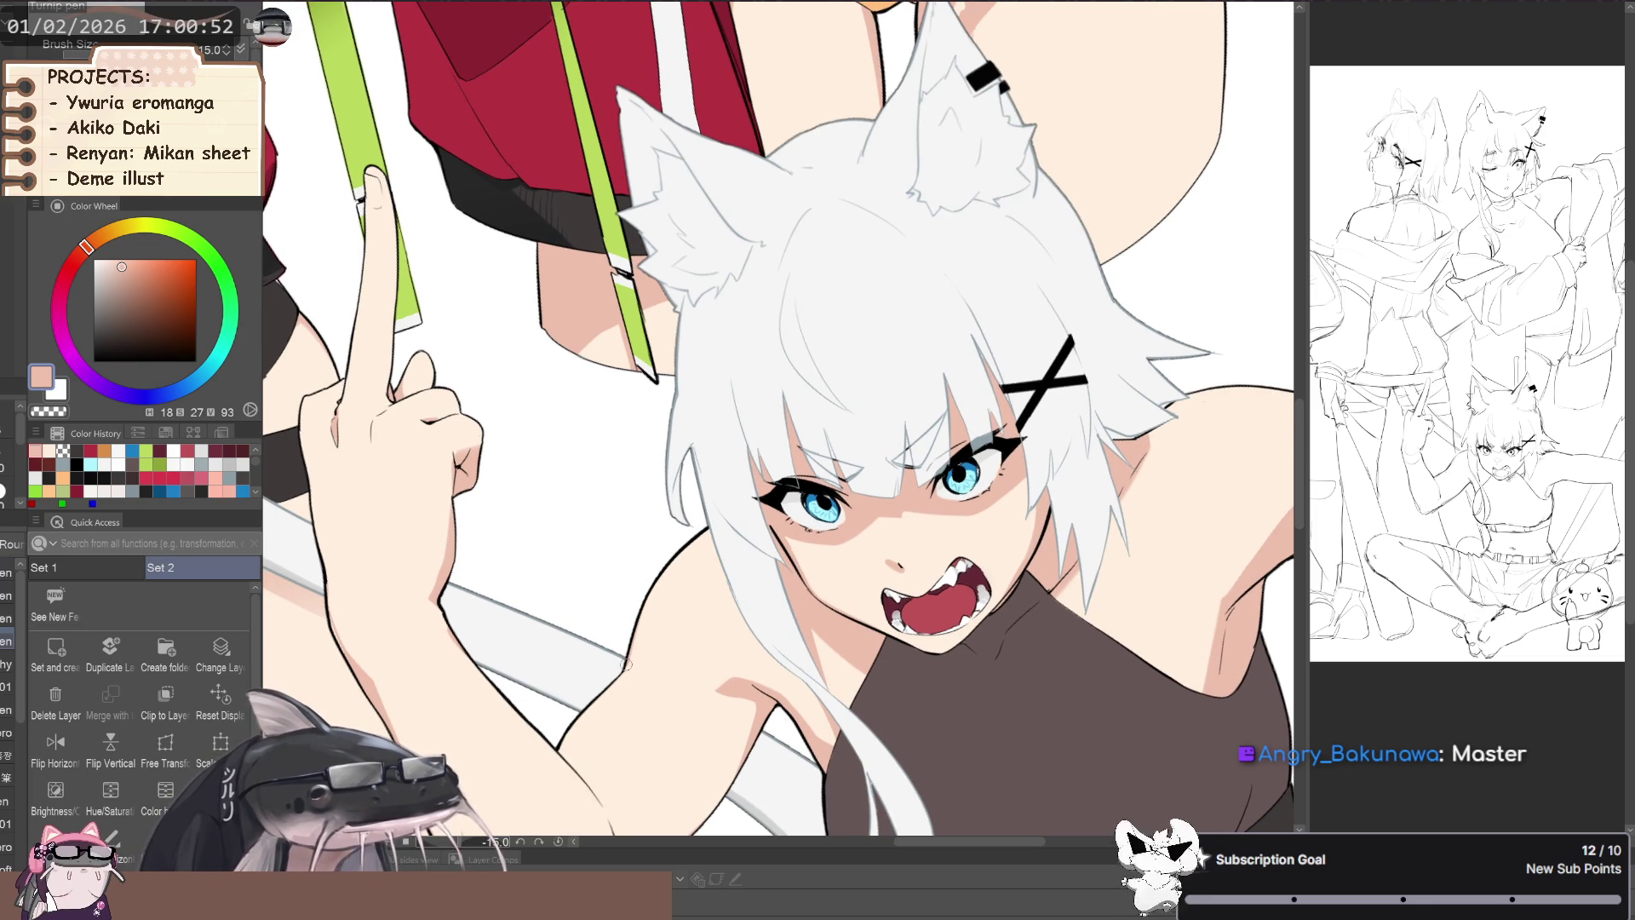
drag(626, 662, 424, 573)
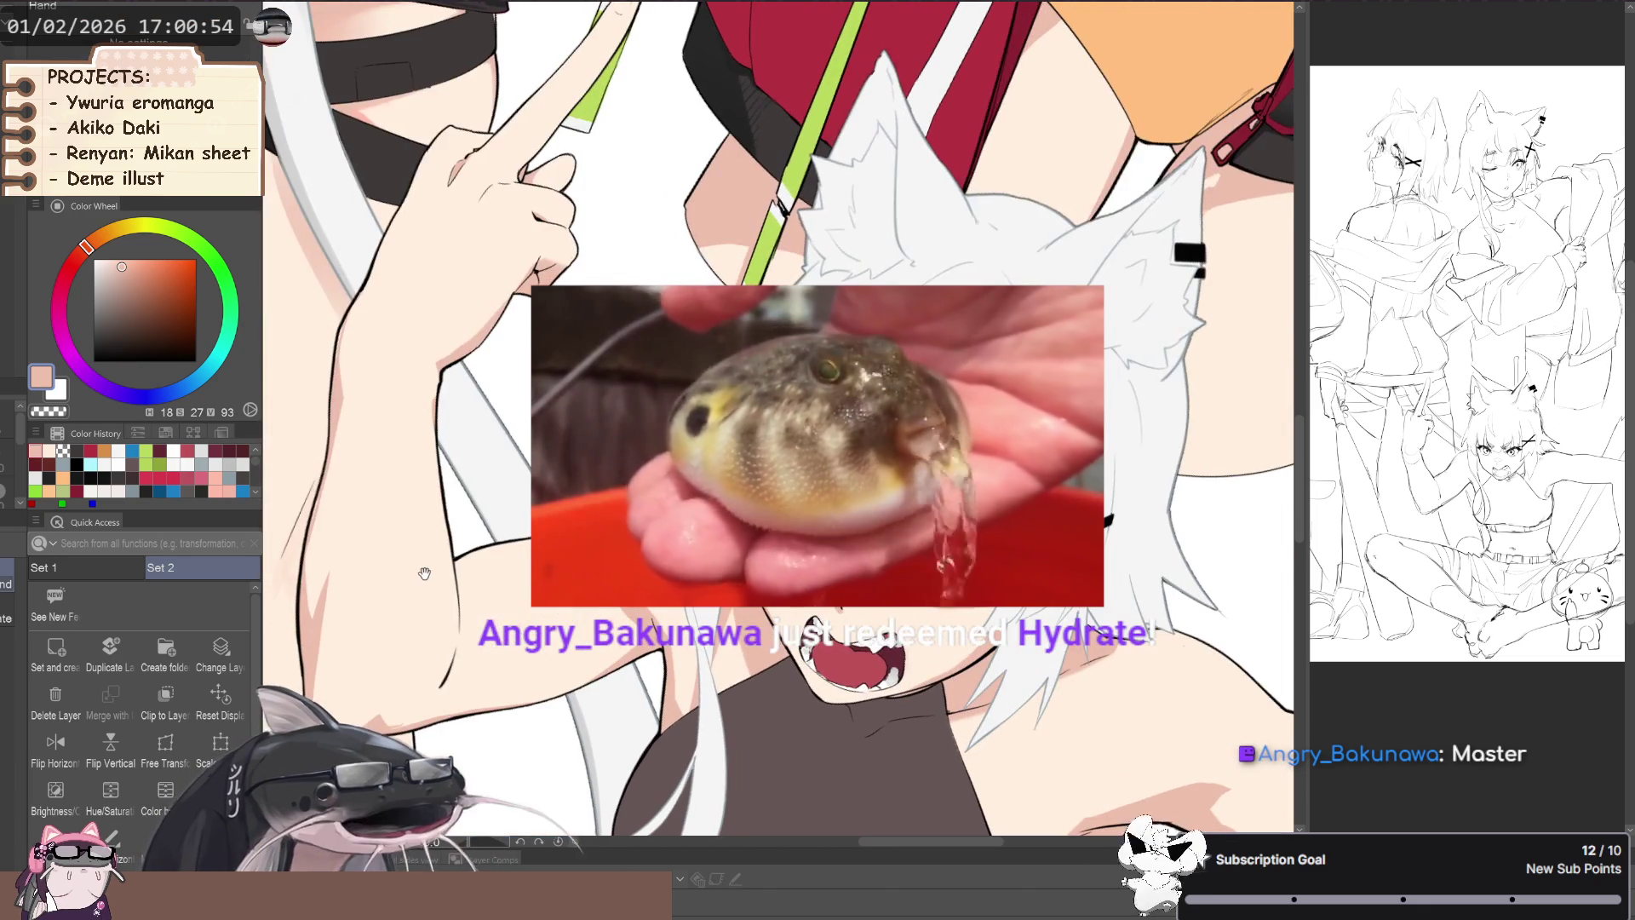
- Resume painting darker peach shadows on the raised arm and pointing hand
key(space)
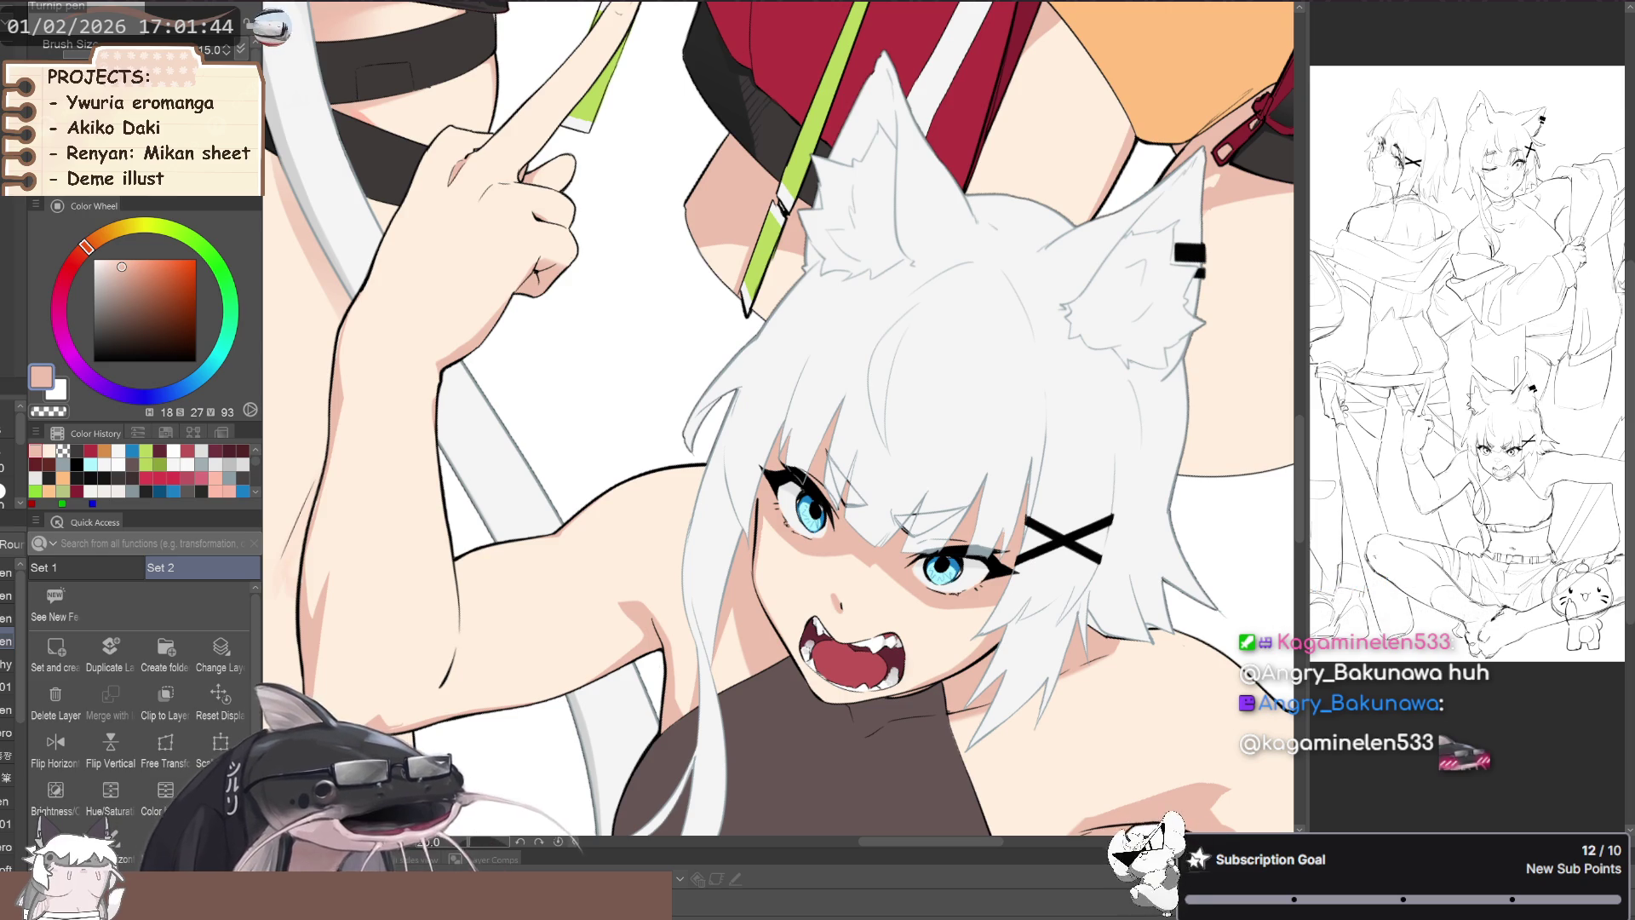
- Zoom out to review the whole illustration, then zoom back in toward the armpit
scroll(471, 697, down, 3)
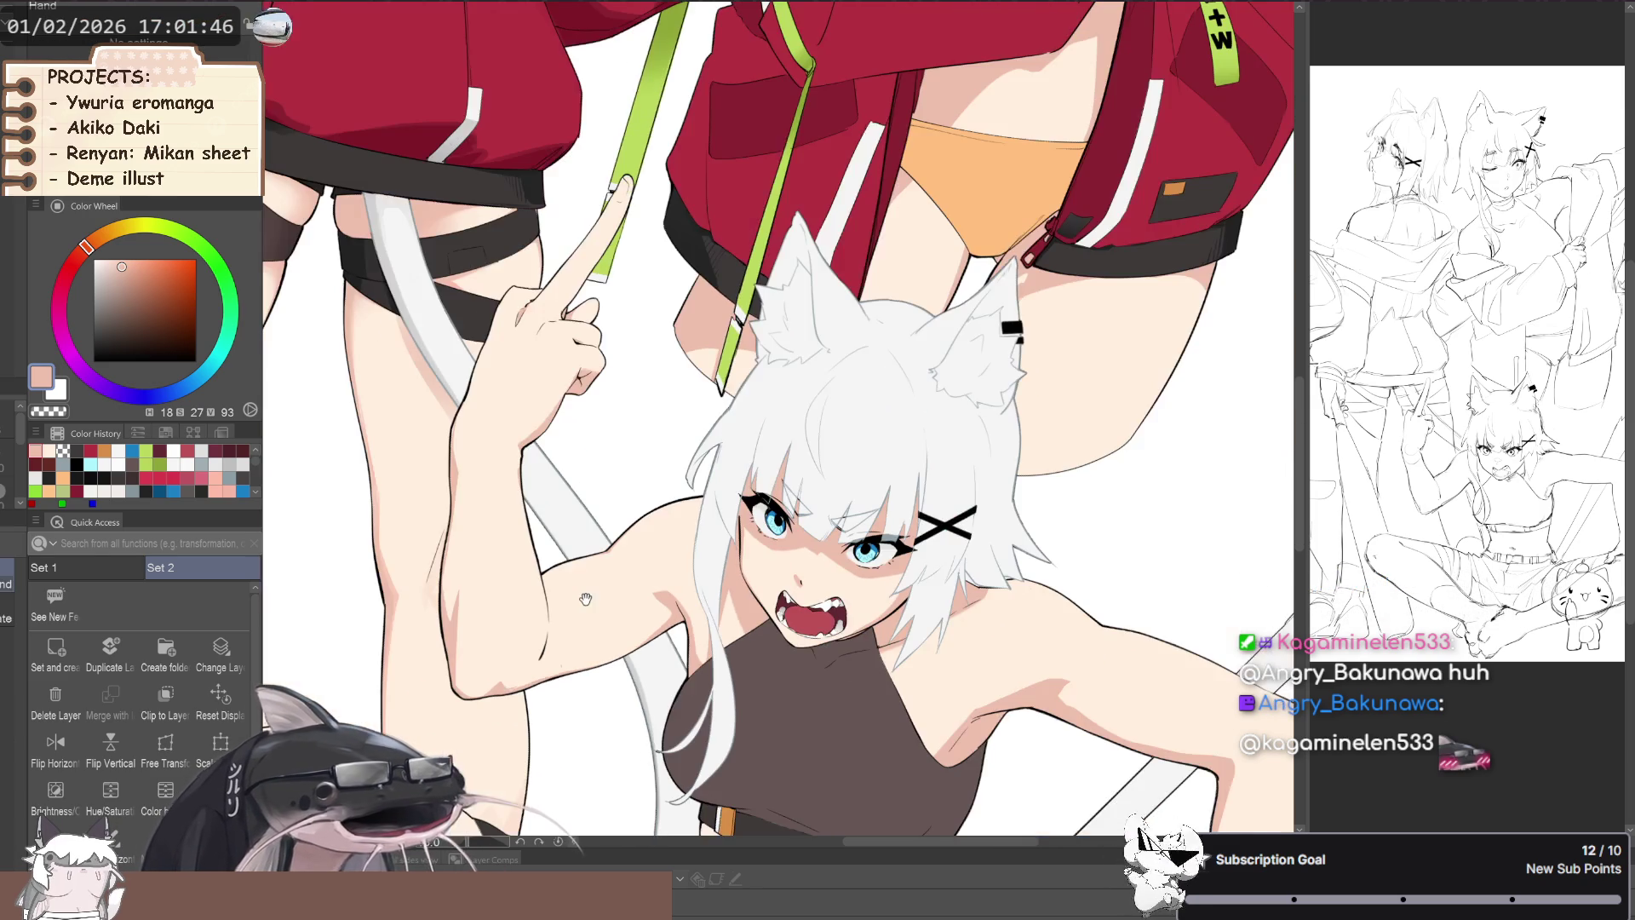
key(h)
scroll(603, 635, down, 1)
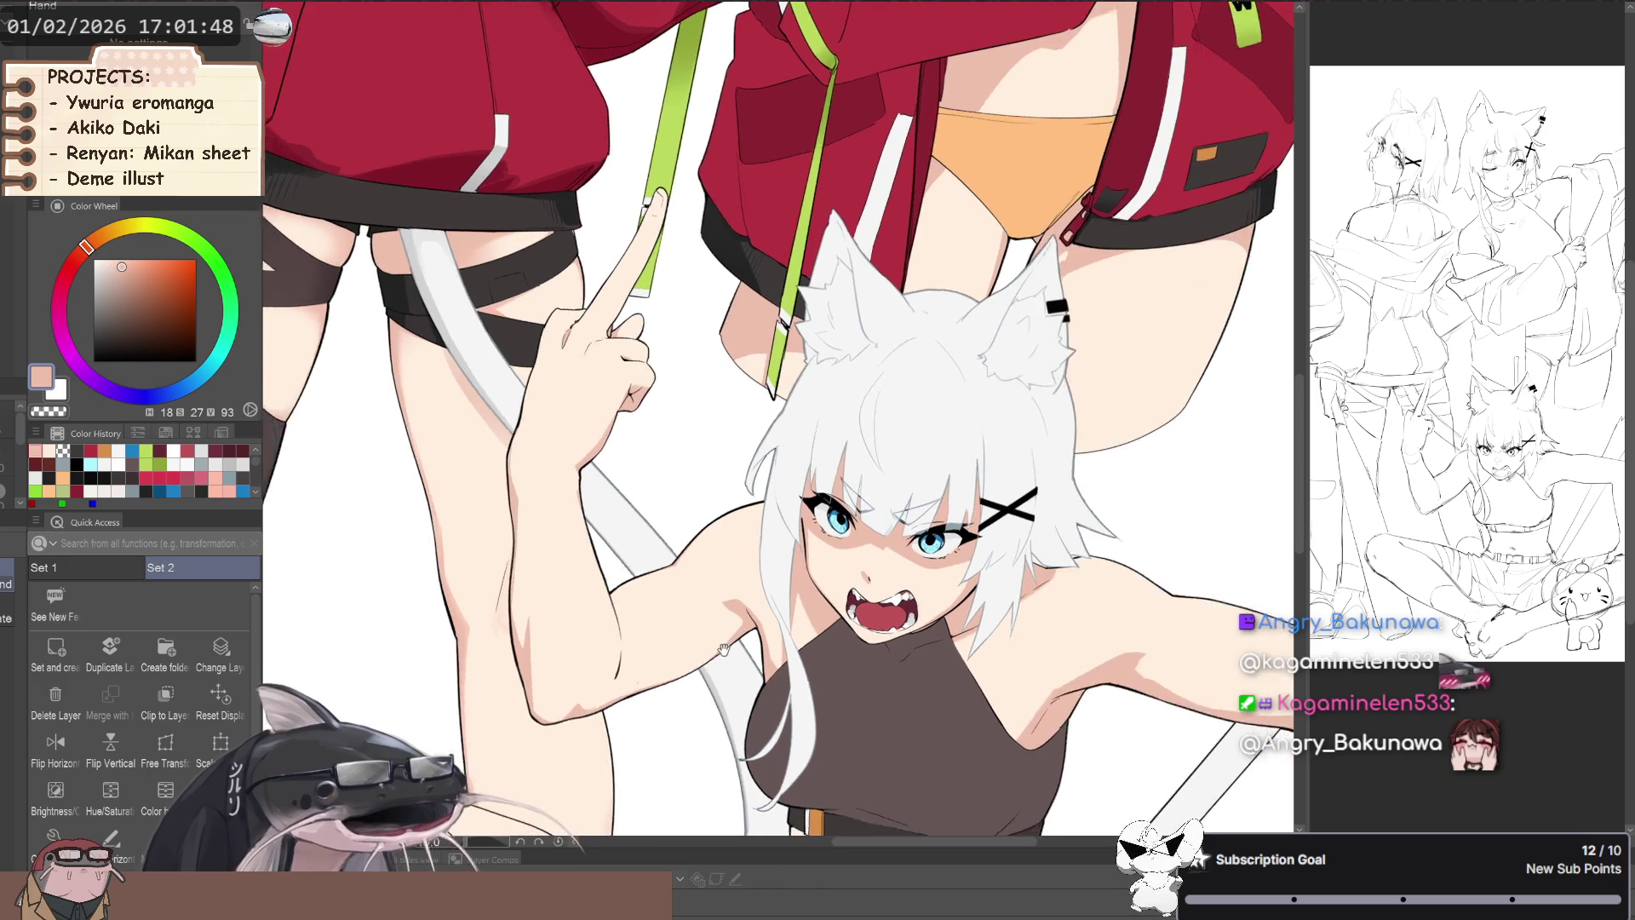
scroll(638, 618, down, 1)
scroll(682, 596, down, 1)
scroll(722, 579, down, 1)
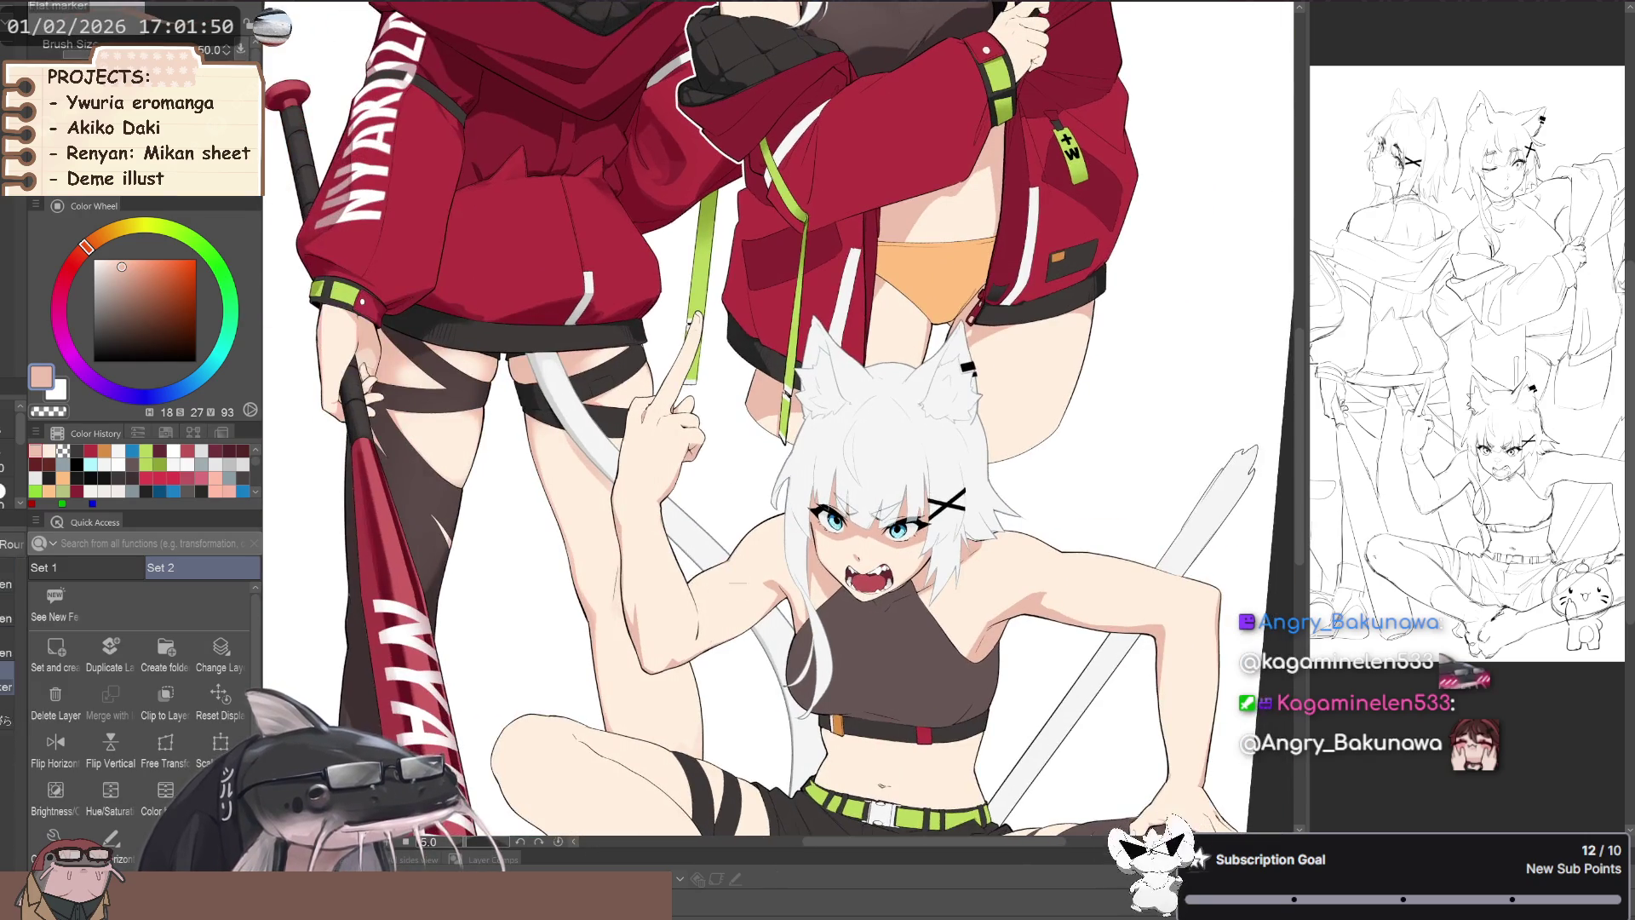
scroll(681, 588, down, 1)
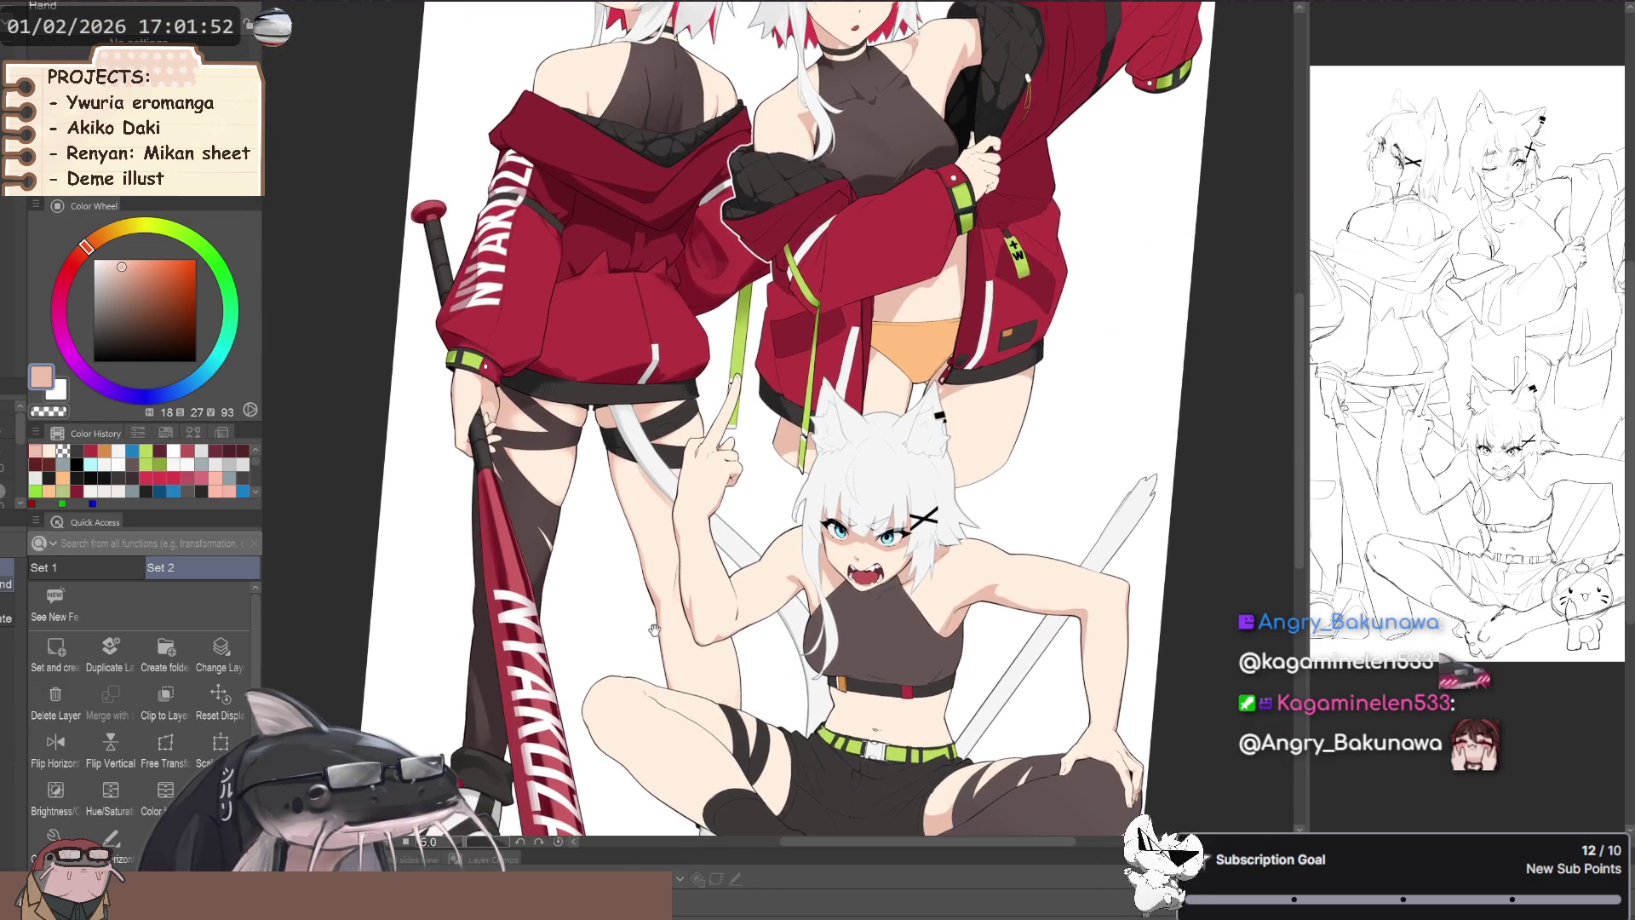
scroll(720, 506, up, 3)
scroll(719, 506, up, 3)
scroll(719, 506, up, 3)
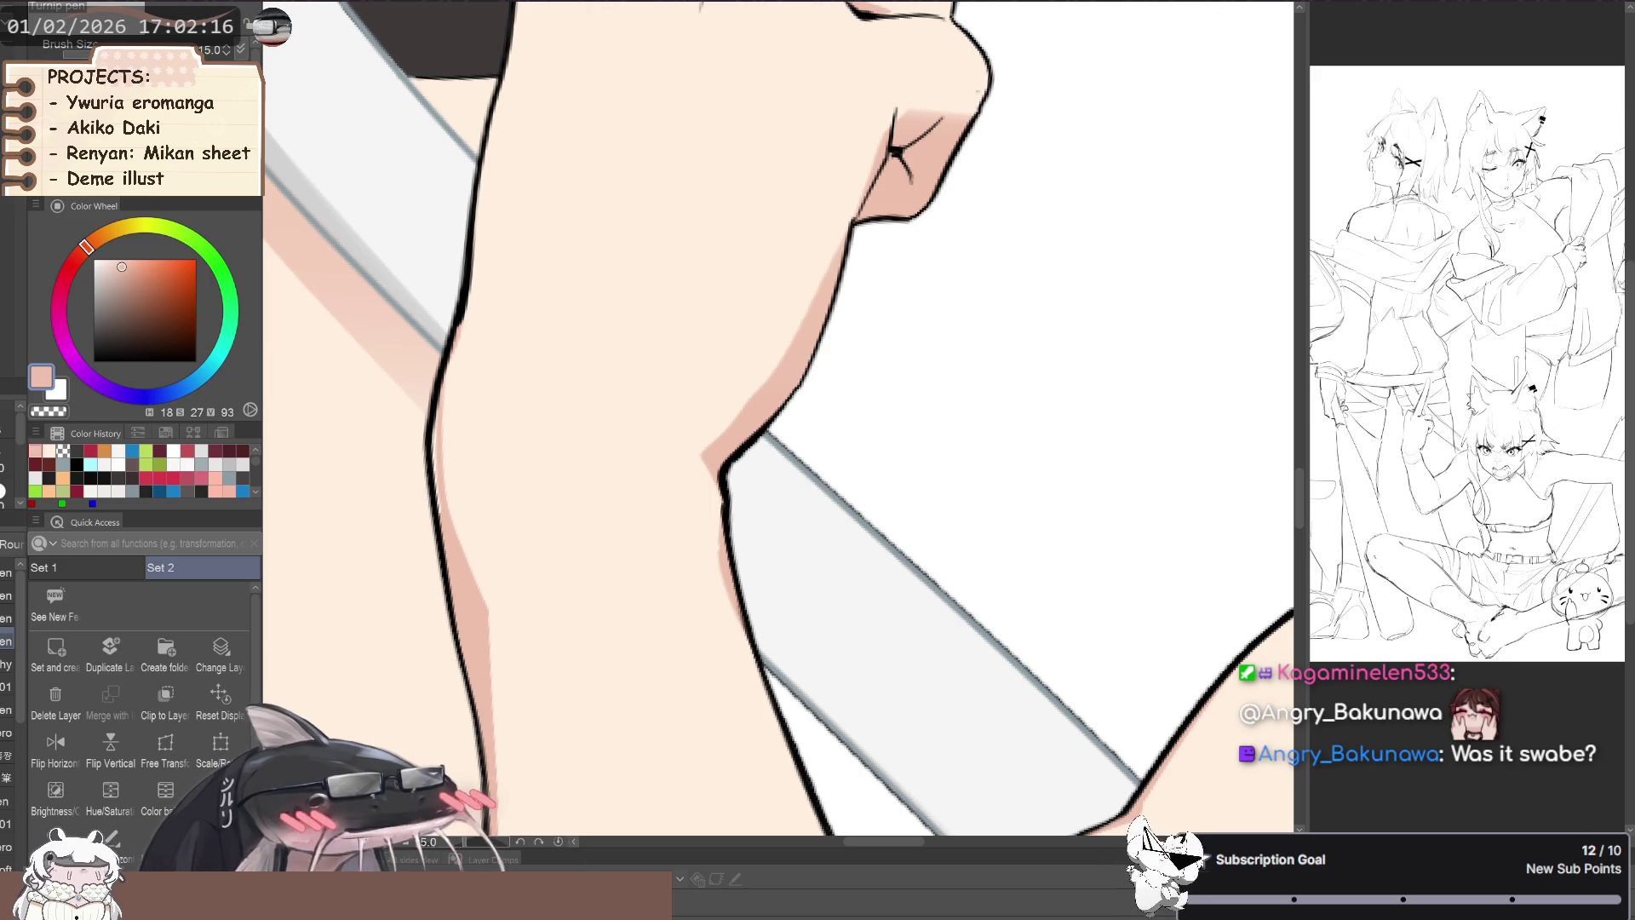
- Frame the sitting girl's raised fist and forearm and switch to the Turnip pen
key(ctrl+minus)
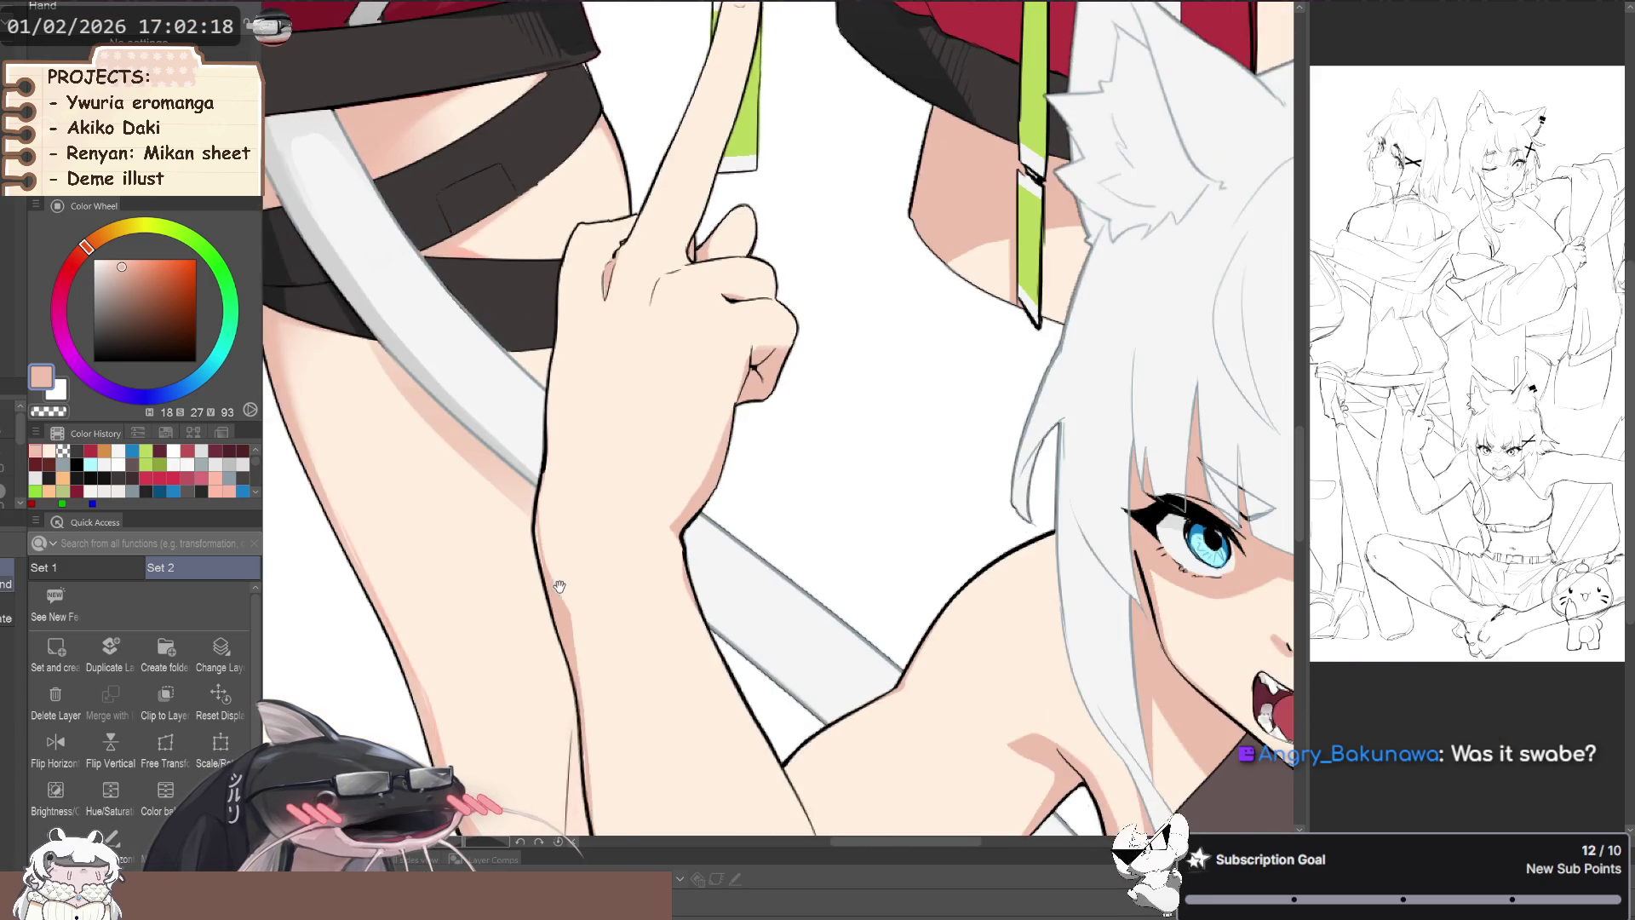
drag(543, 588, 633, 601)
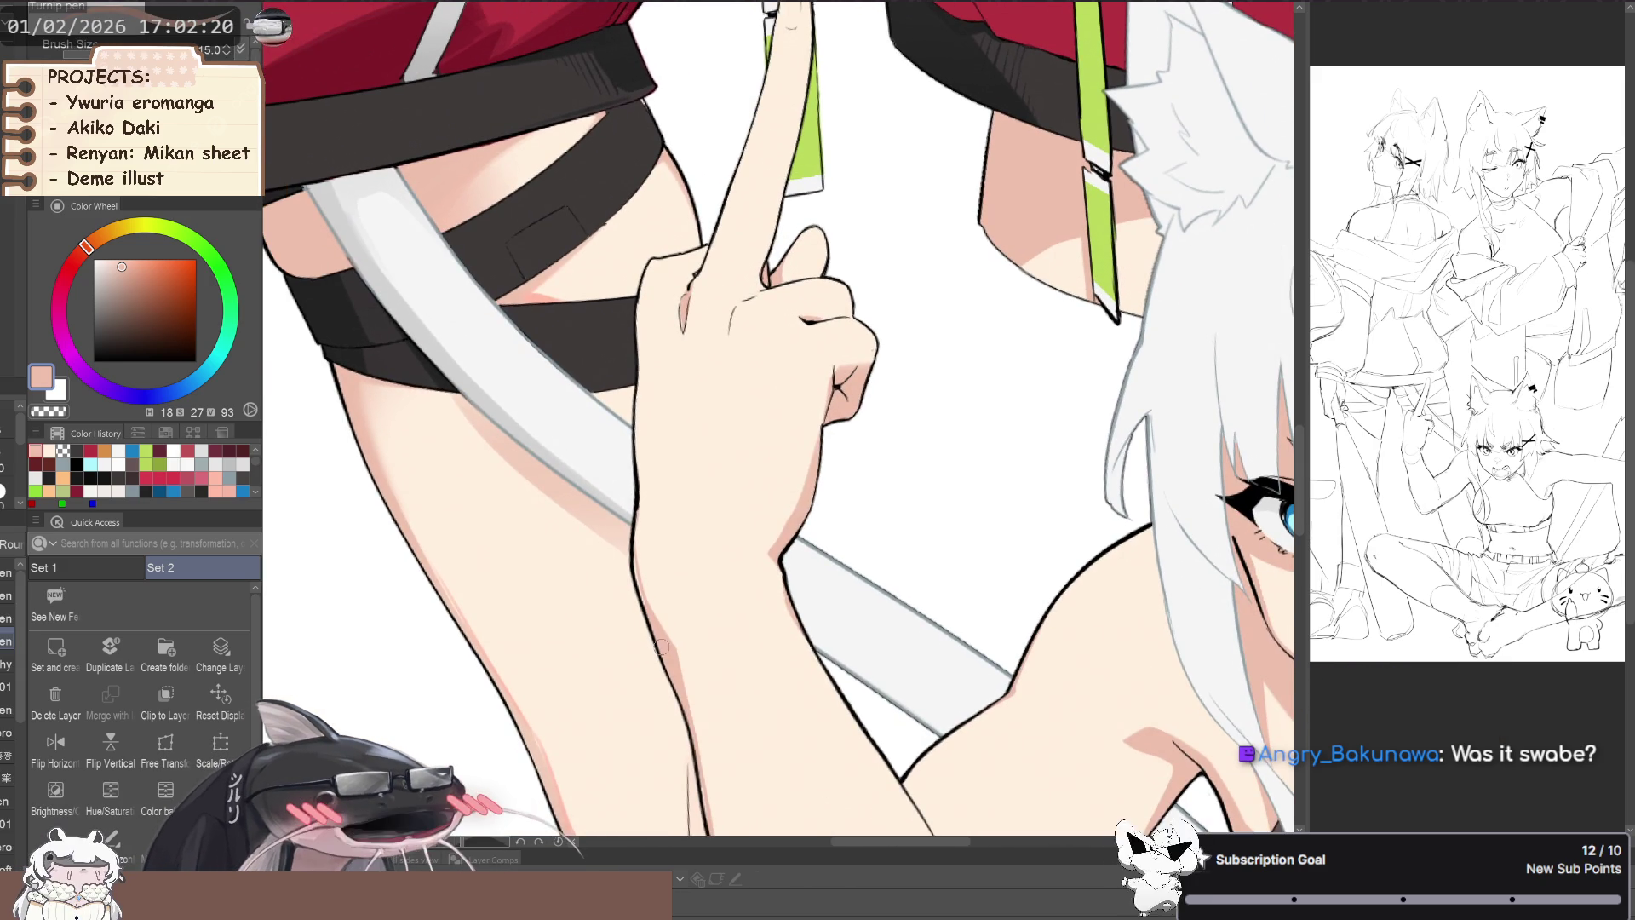
scroll(633, 601, up, 3)
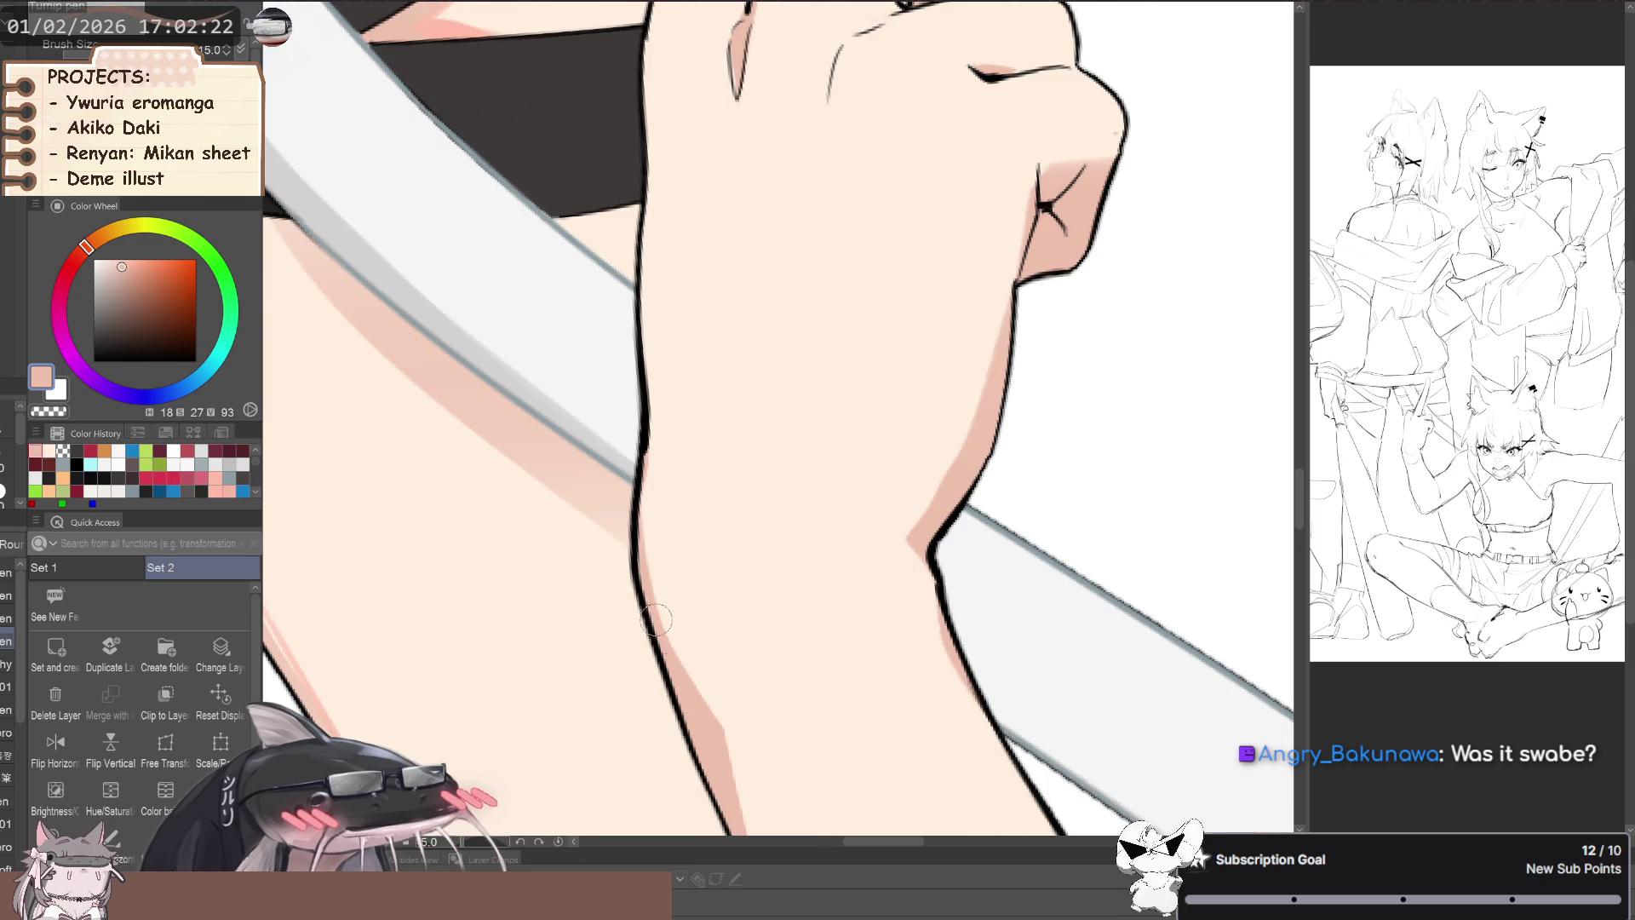
scroll(632, 675, down, 3)
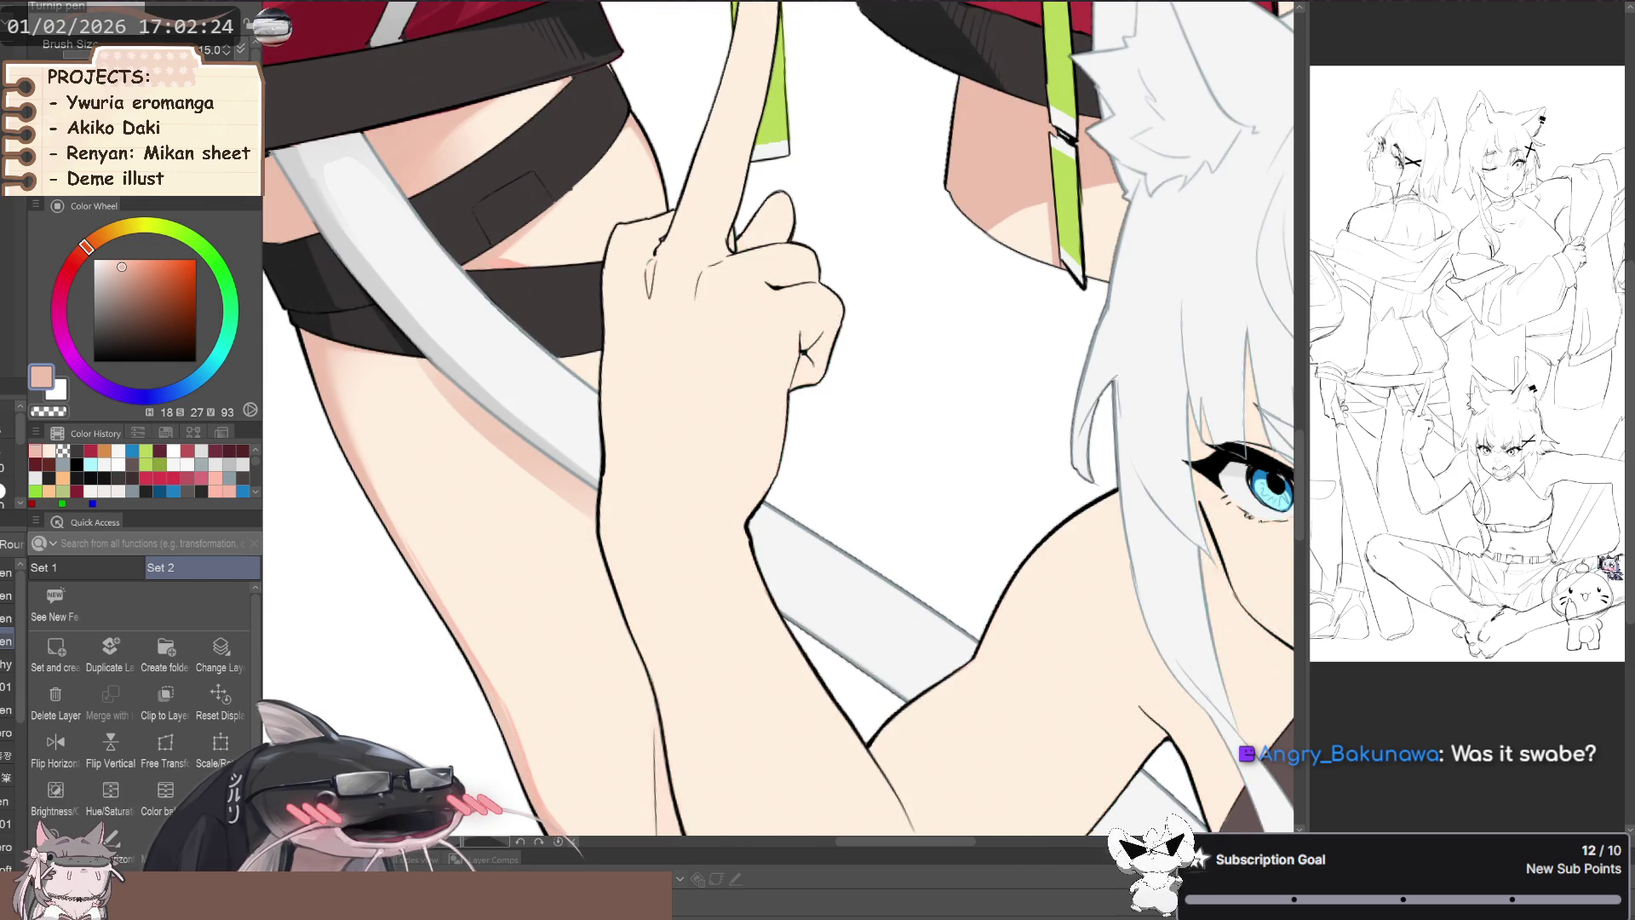
scroll(763, 521, up, 1)
key(p)
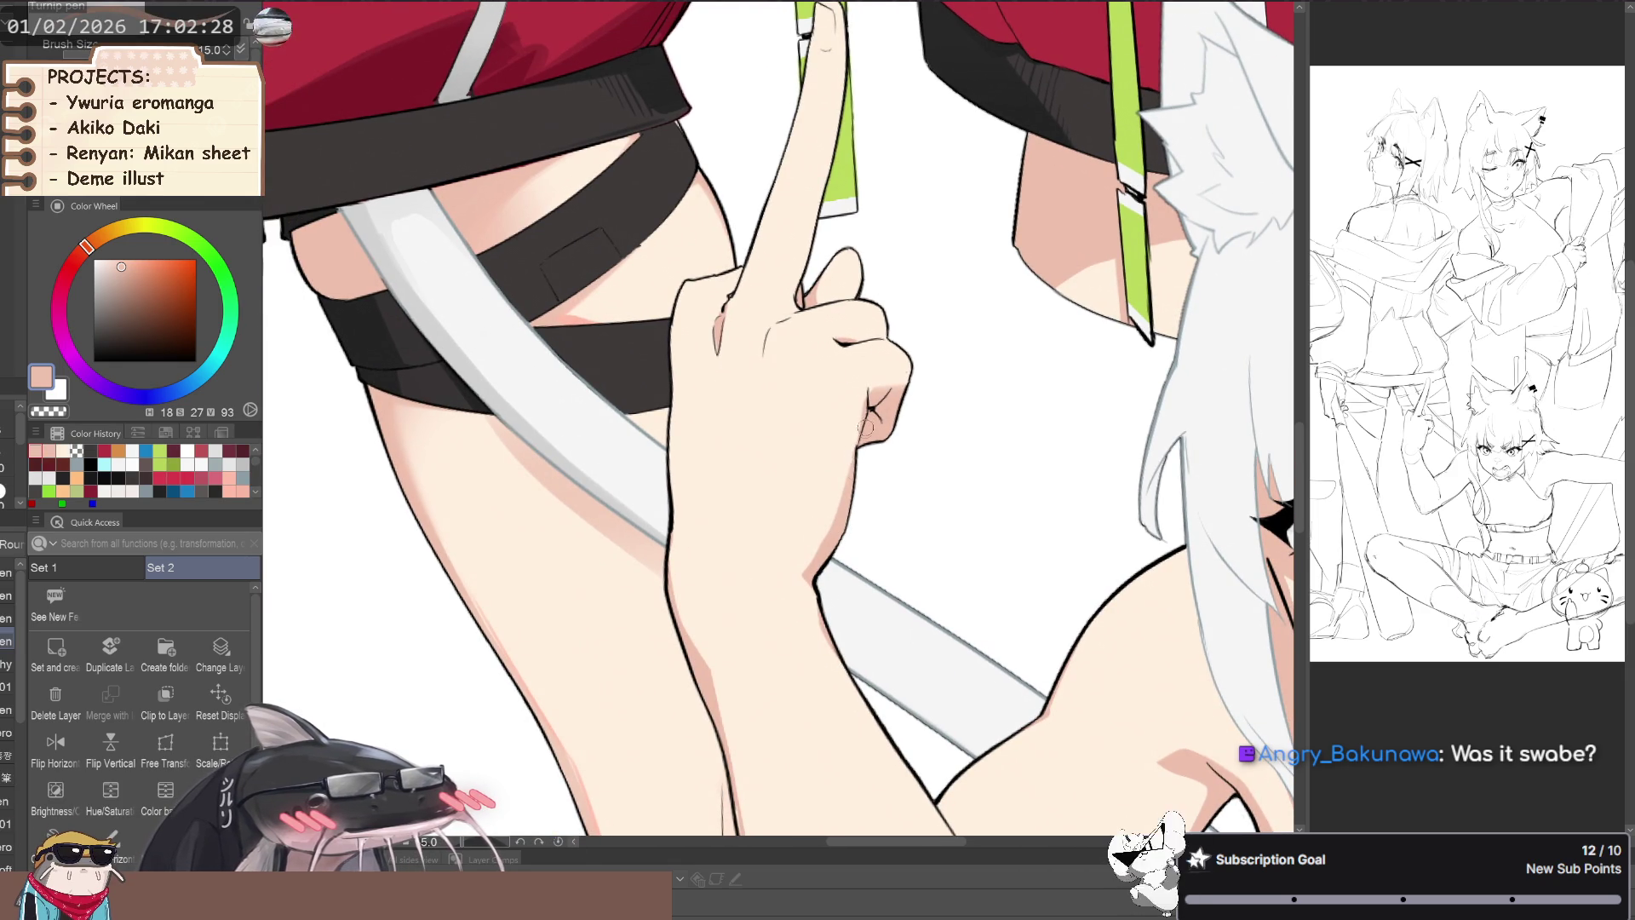
scroll(857, 446, down, 1)
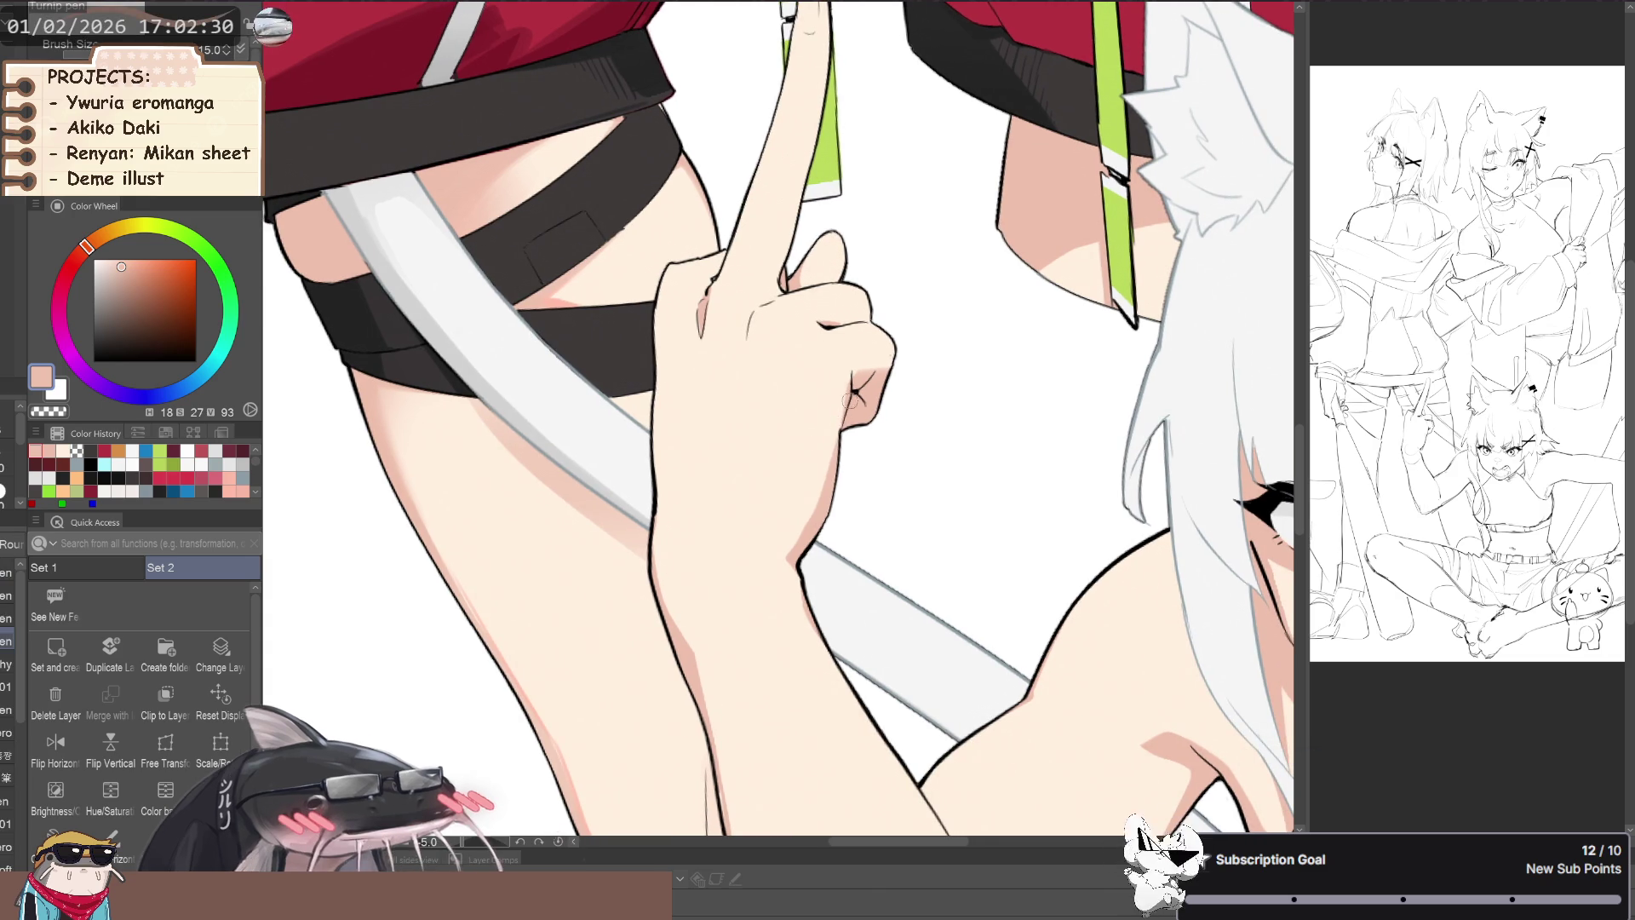
scroll(828, 503, down, 3)
drag(682, 392, 722, 497)
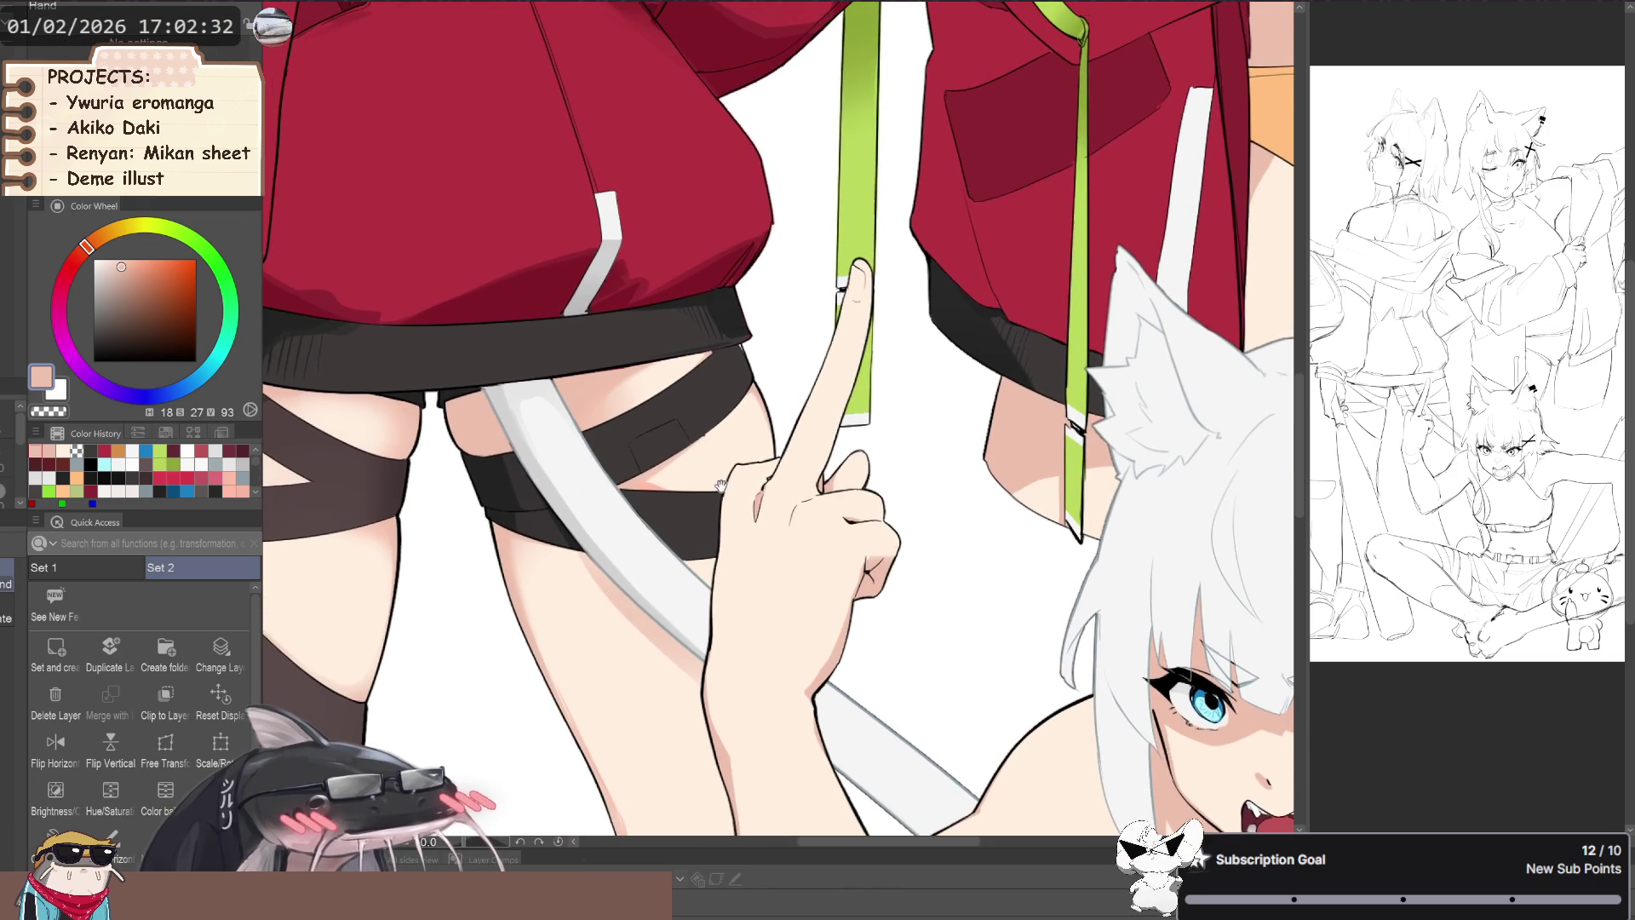
scroll(722, 498, down, 1)
scroll(724, 511, down, 3)
scroll(732, 553, up, 3)
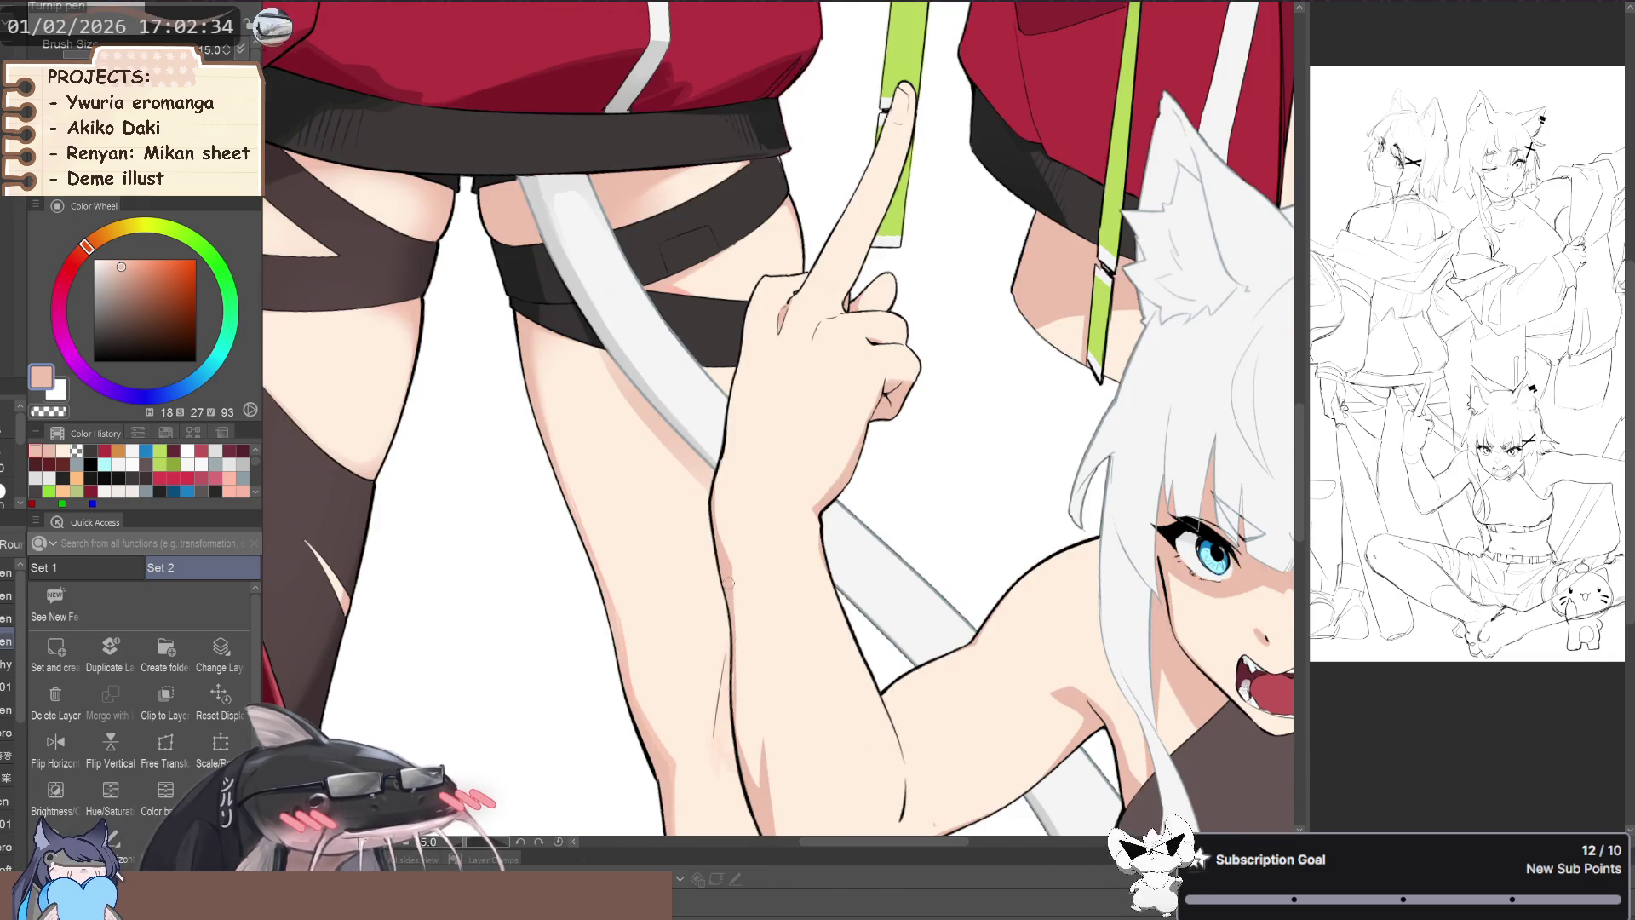
- Eyedrop the light skin tone and darker peach shadow to touch up the fist shading
alt+click(741, 605)
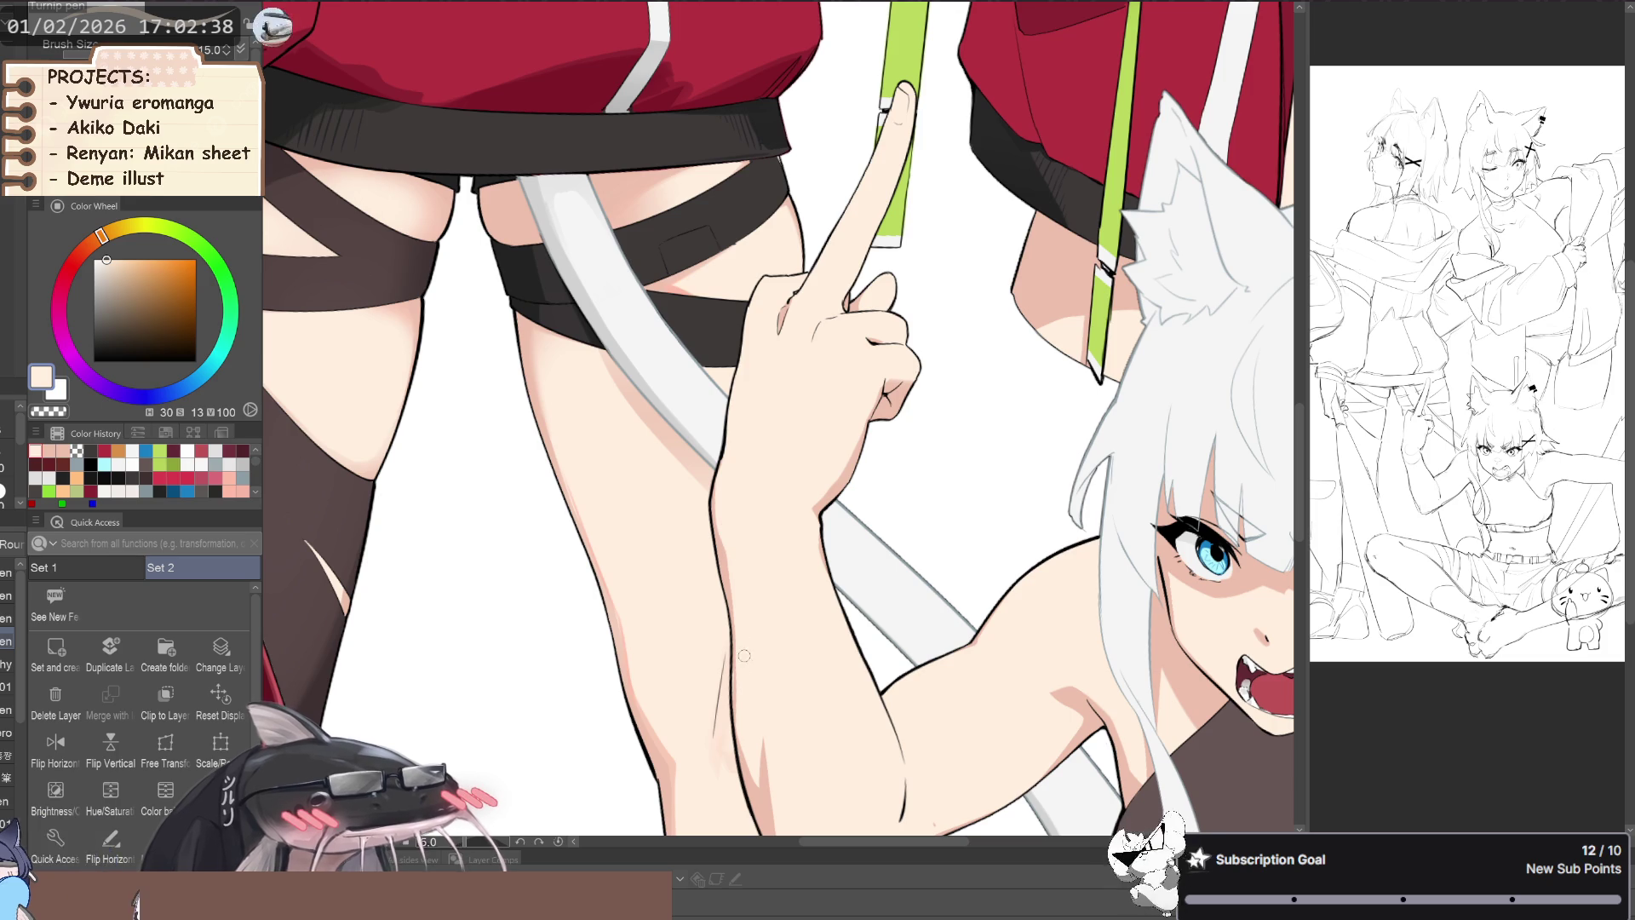
alt+click(739, 717)
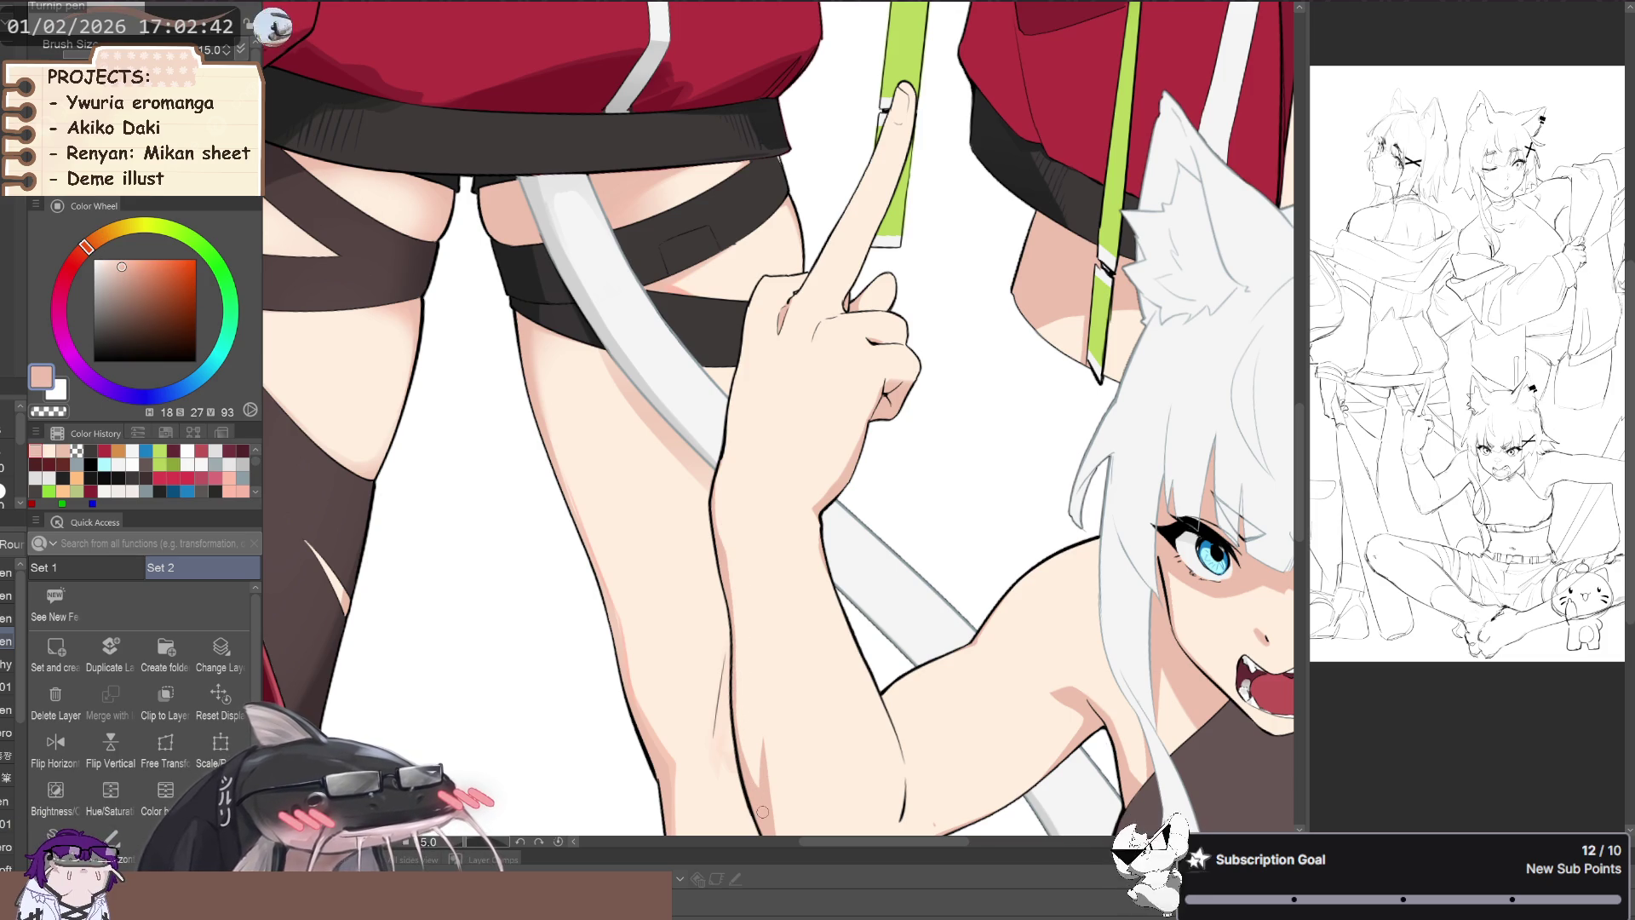
scroll(470, 654, down, 5)
scroll(474, 681, up, 3)
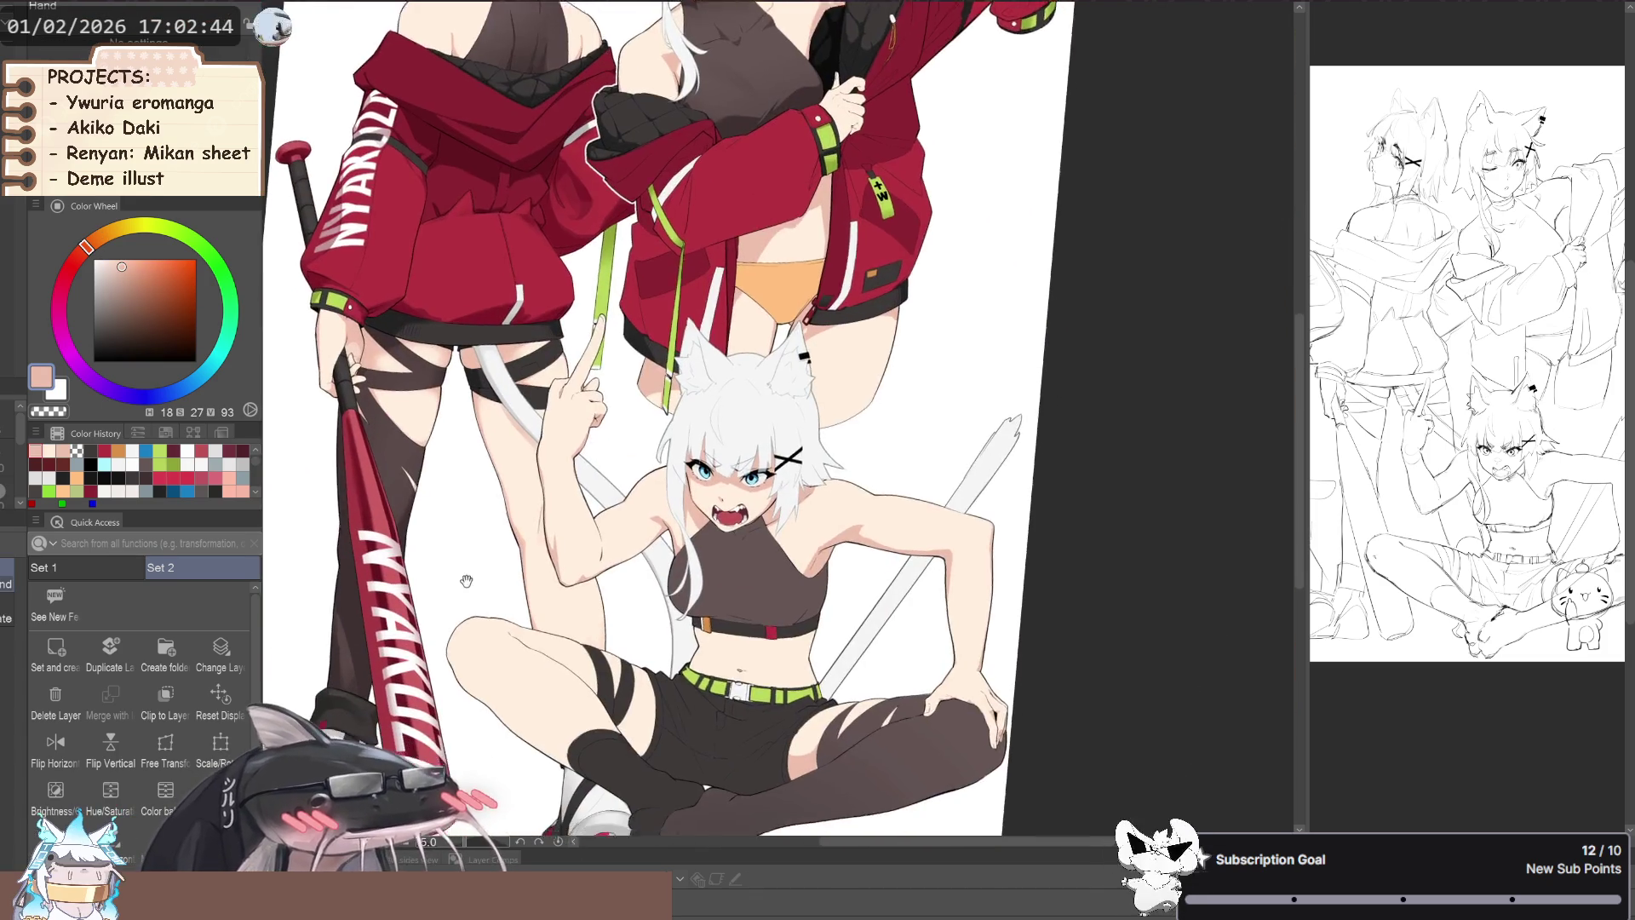
mouse_move(475, 682)
mouse_down()
mouse_move(529, 630)
mouse_move(504, 652)
mouse_up()
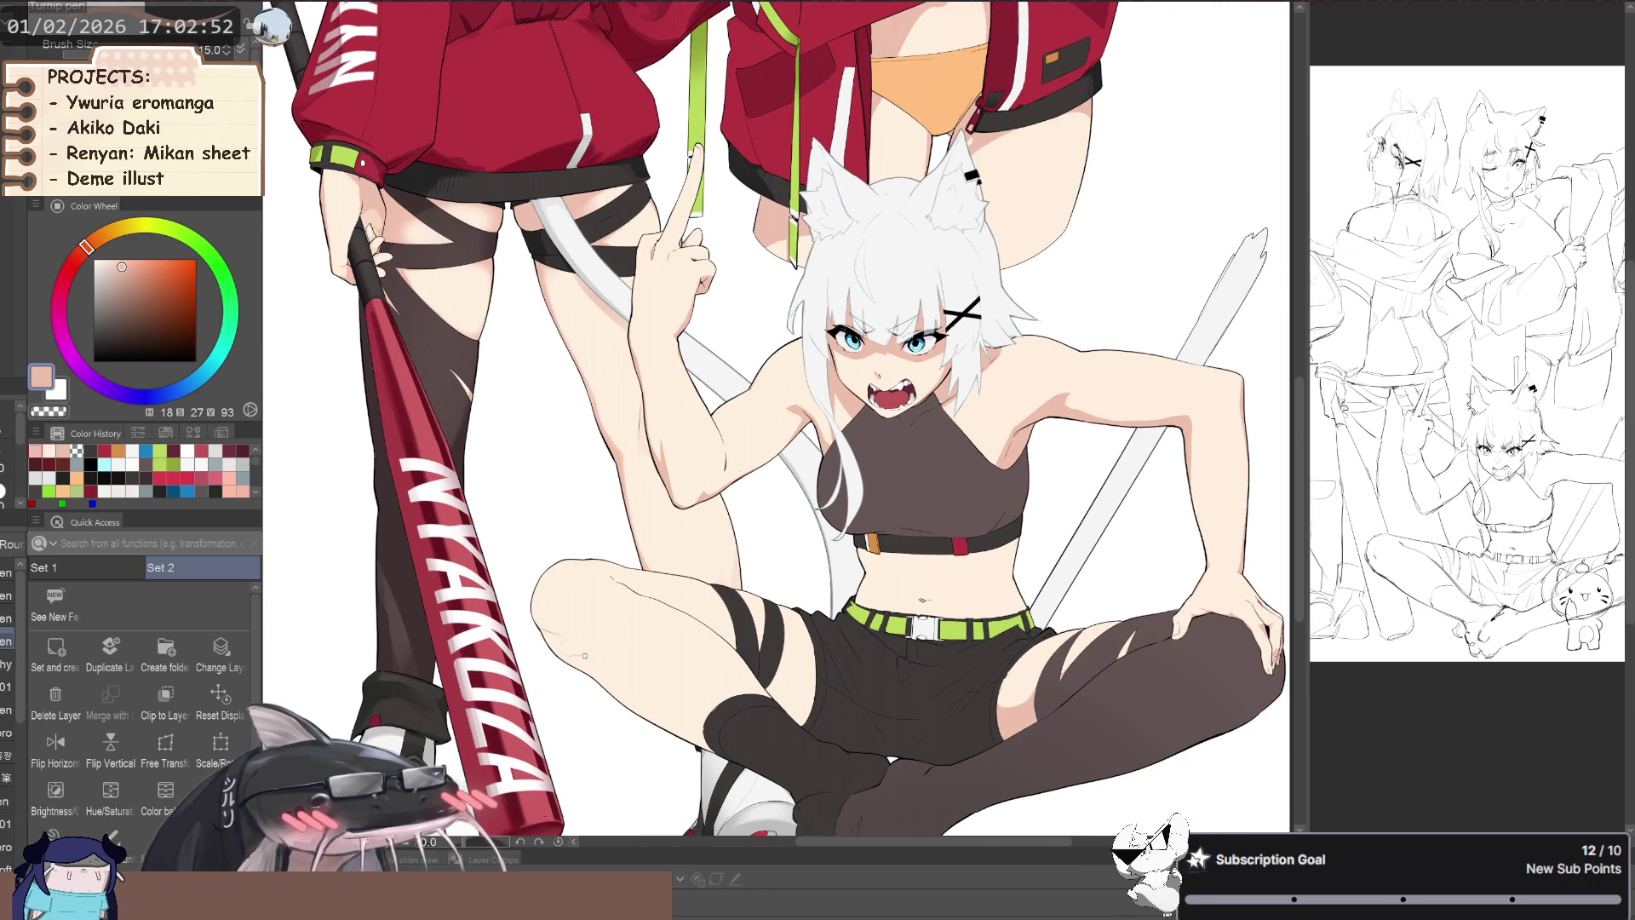
- Rotate and recentre the view around the sitting girl's torso and full figure
scroll(586, 667, up, 2)
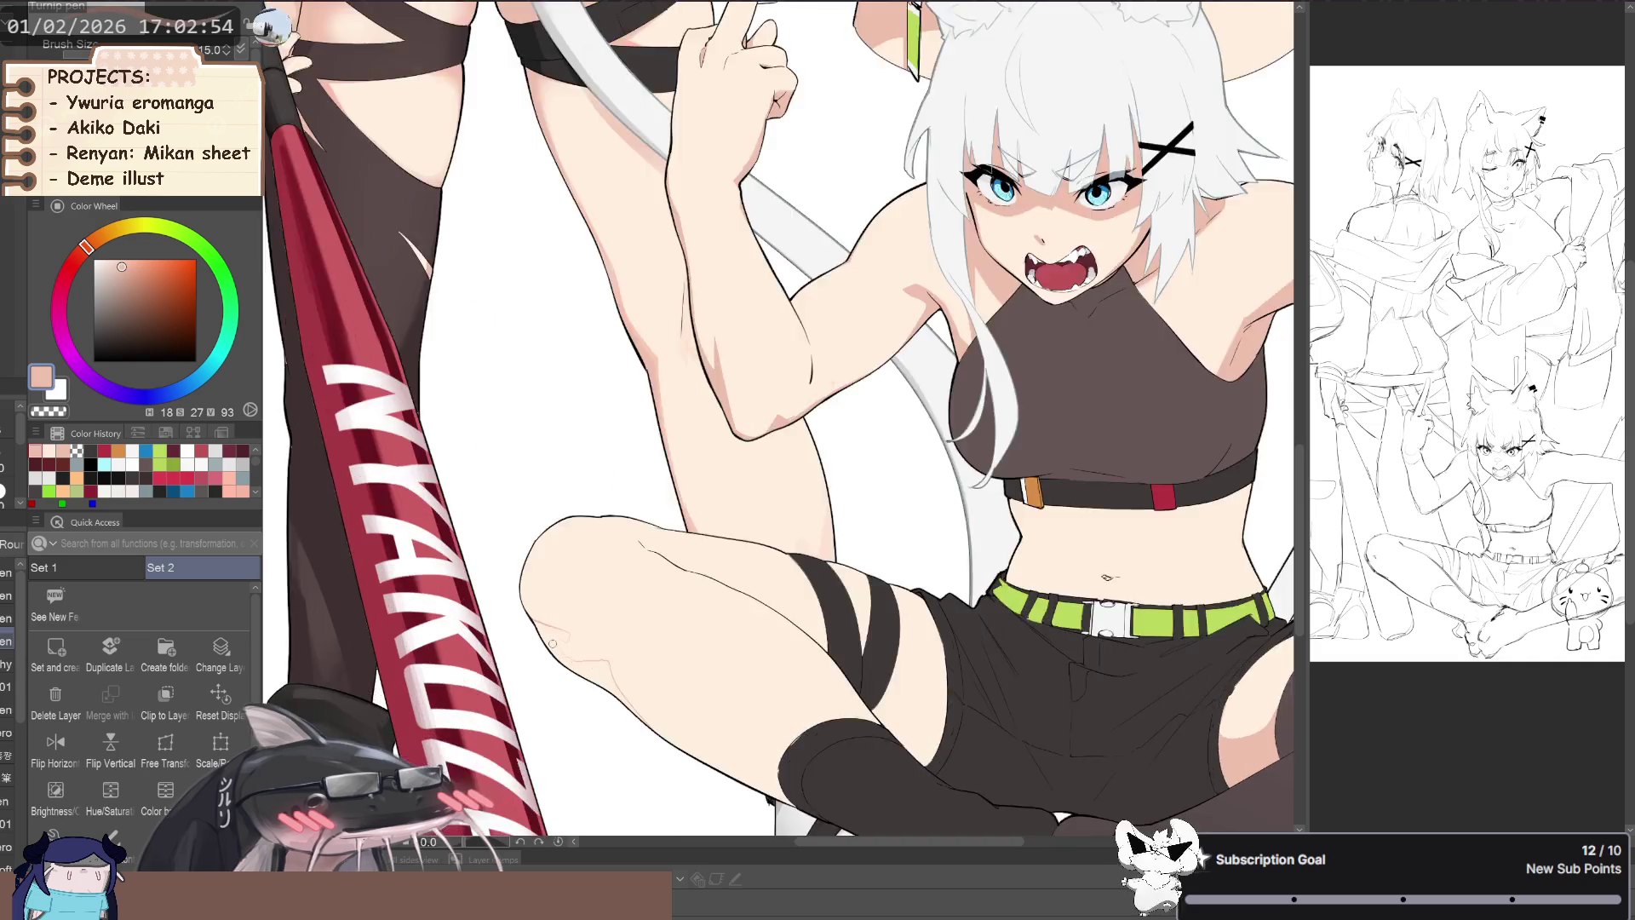
scroll(579, 656, up, 3)
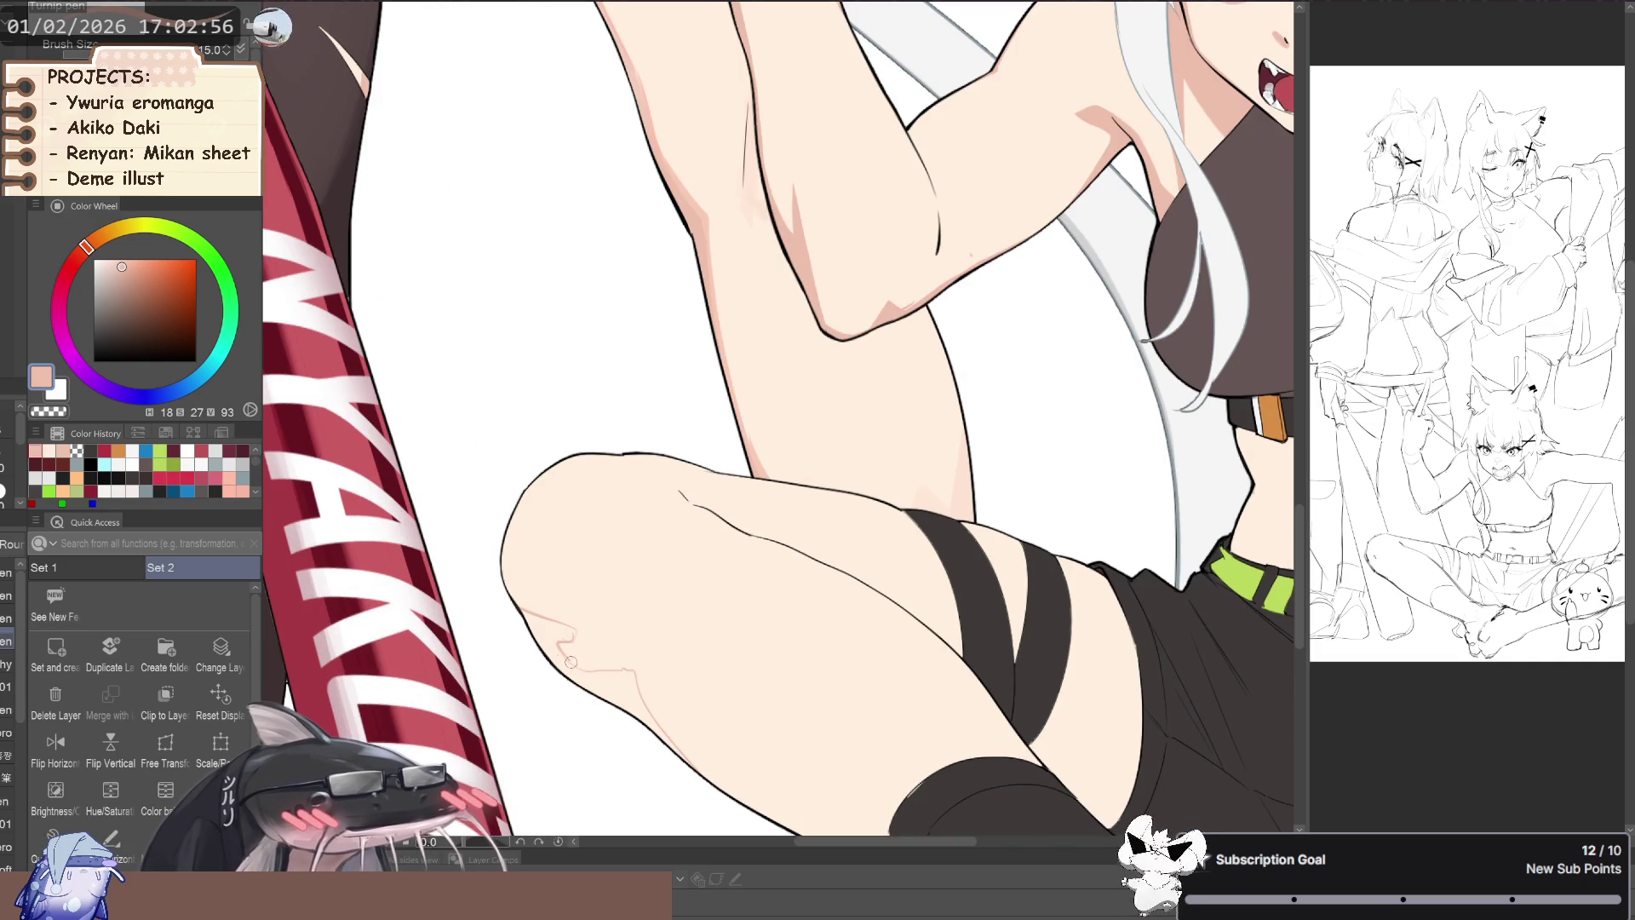
scroll(575, 612, down, 3)
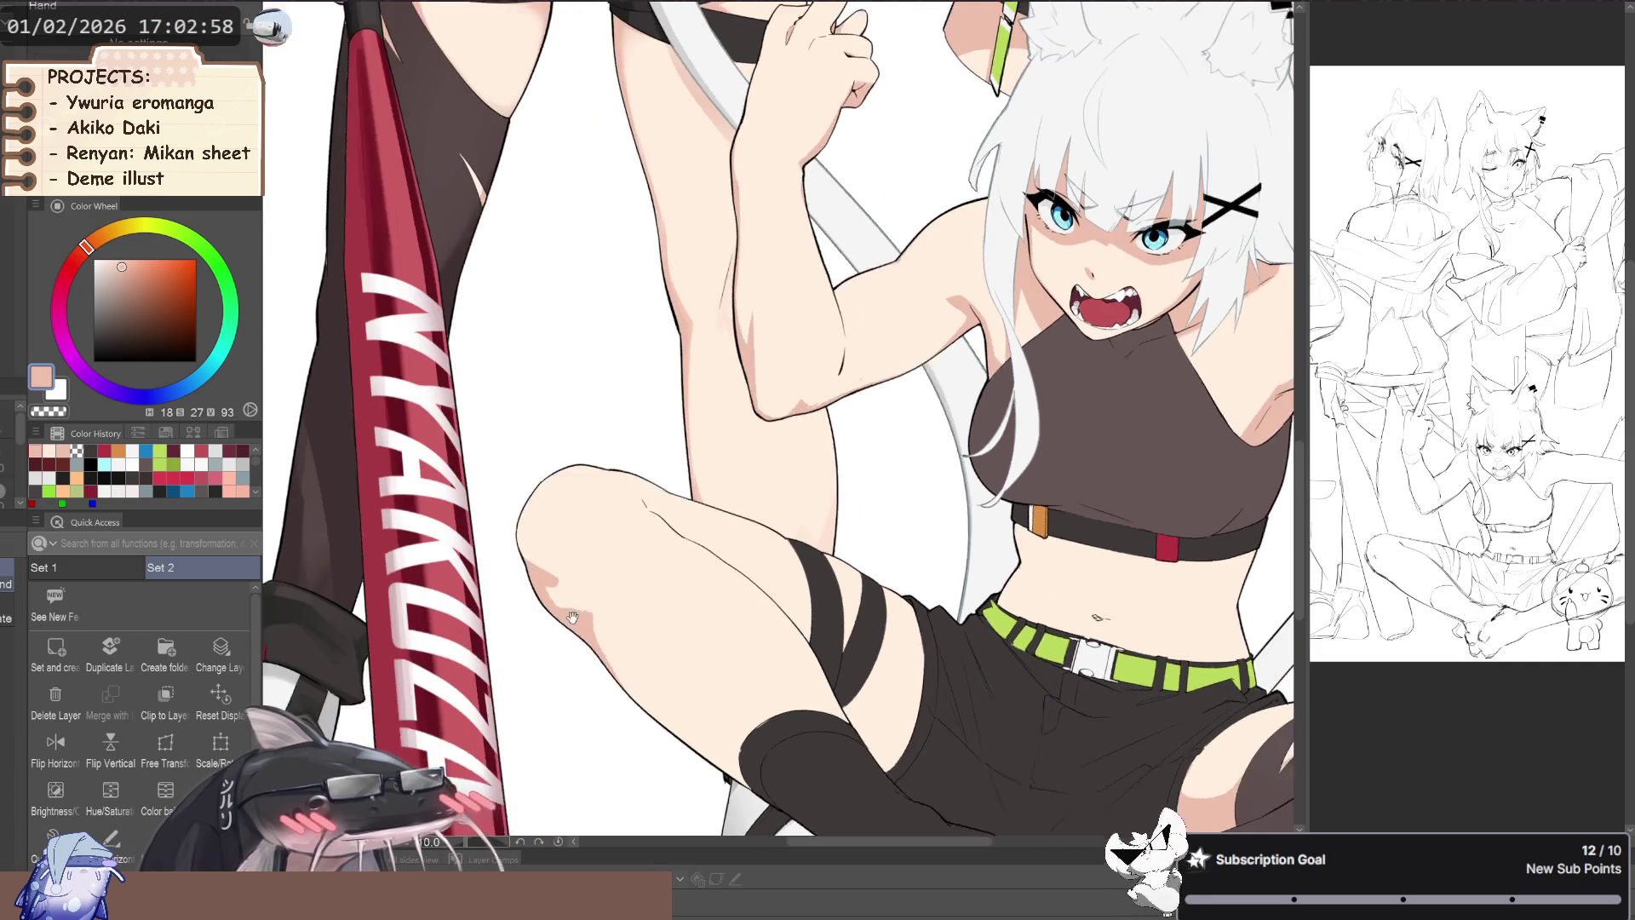
drag(575, 611, 528, 630)
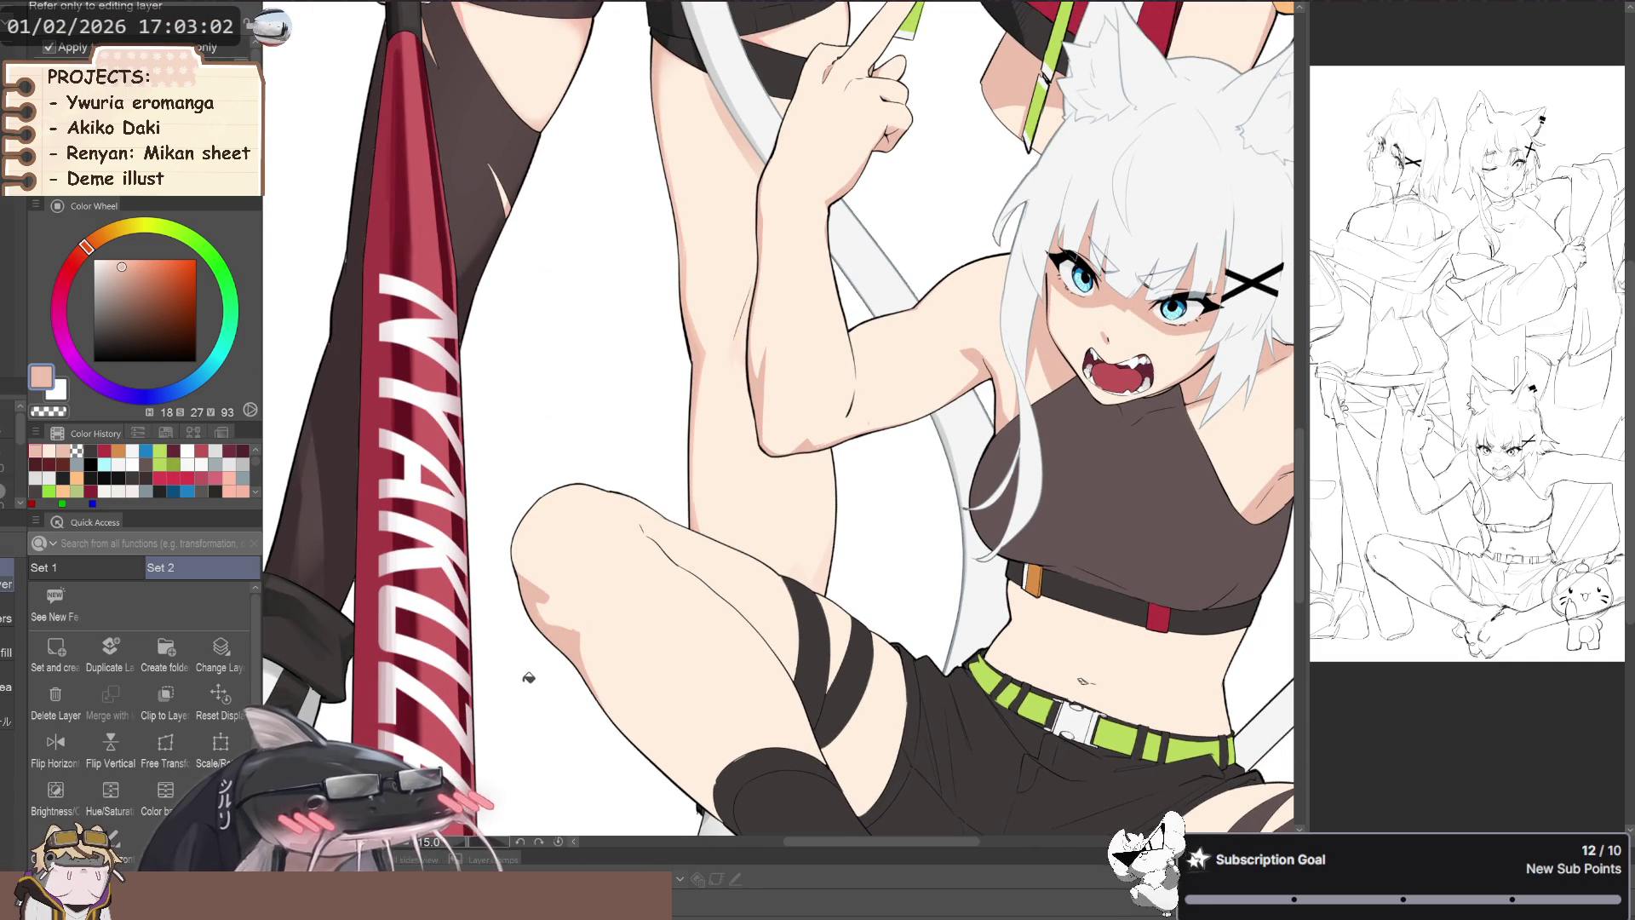
scroll(528, 689, down, 3)
scroll(528, 689, up, 3)
drag(528, 689, 1245, 142)
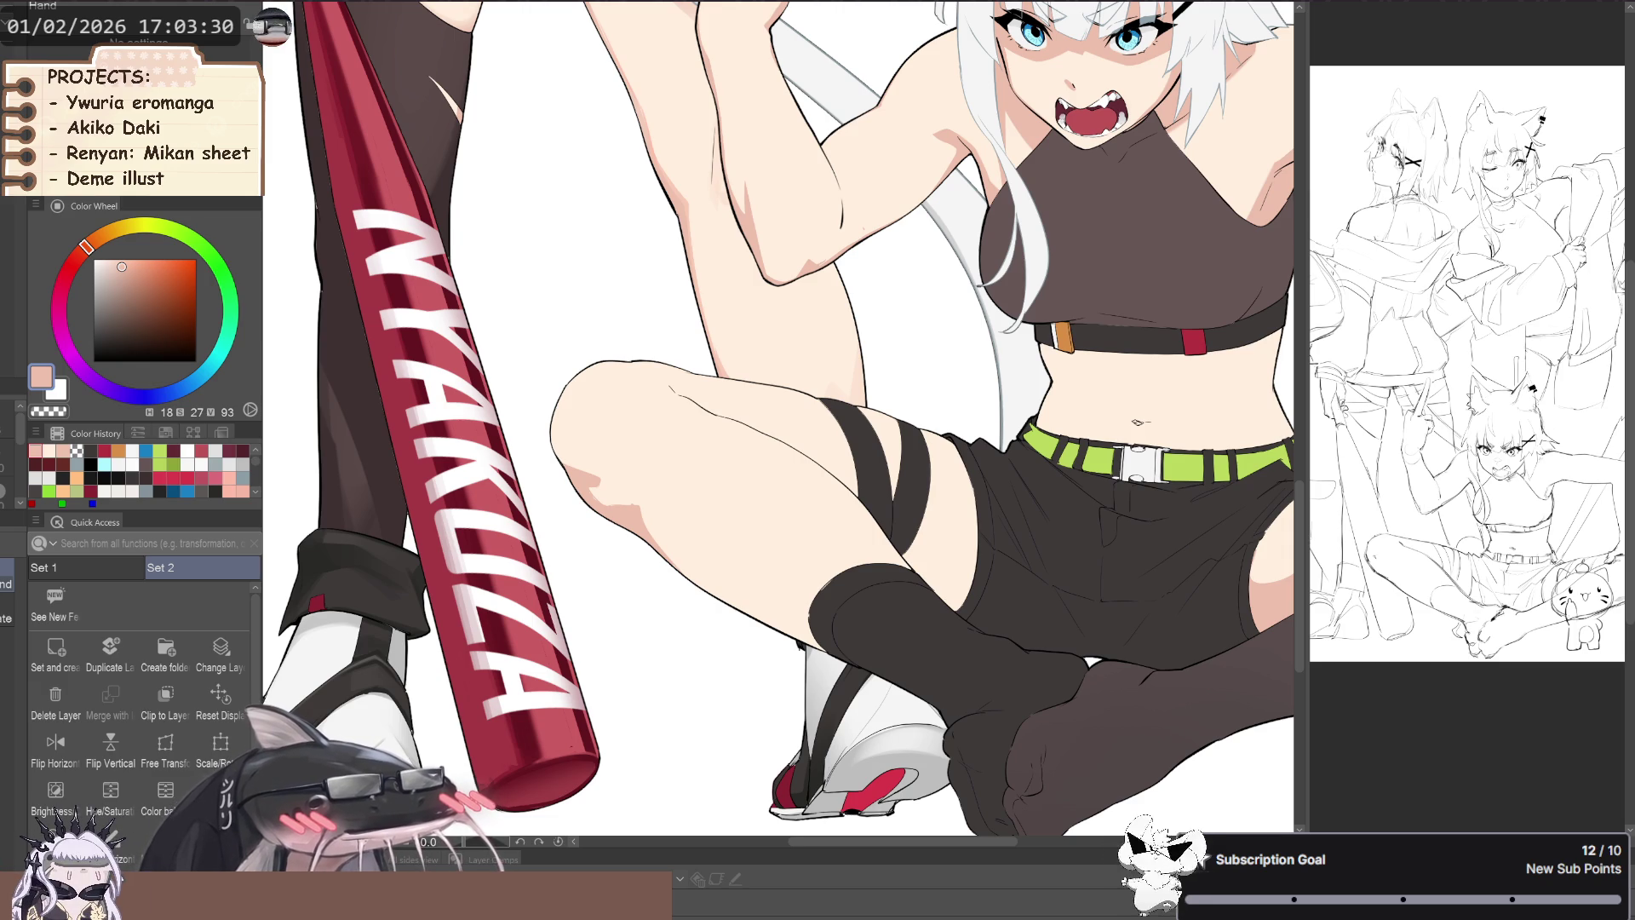
scroll(631, 603, down, 3)
mouse_move(641, 559)
mouse_down()
mouse_move(630, 602)
mouse_move(670, 676)
mouse_up()
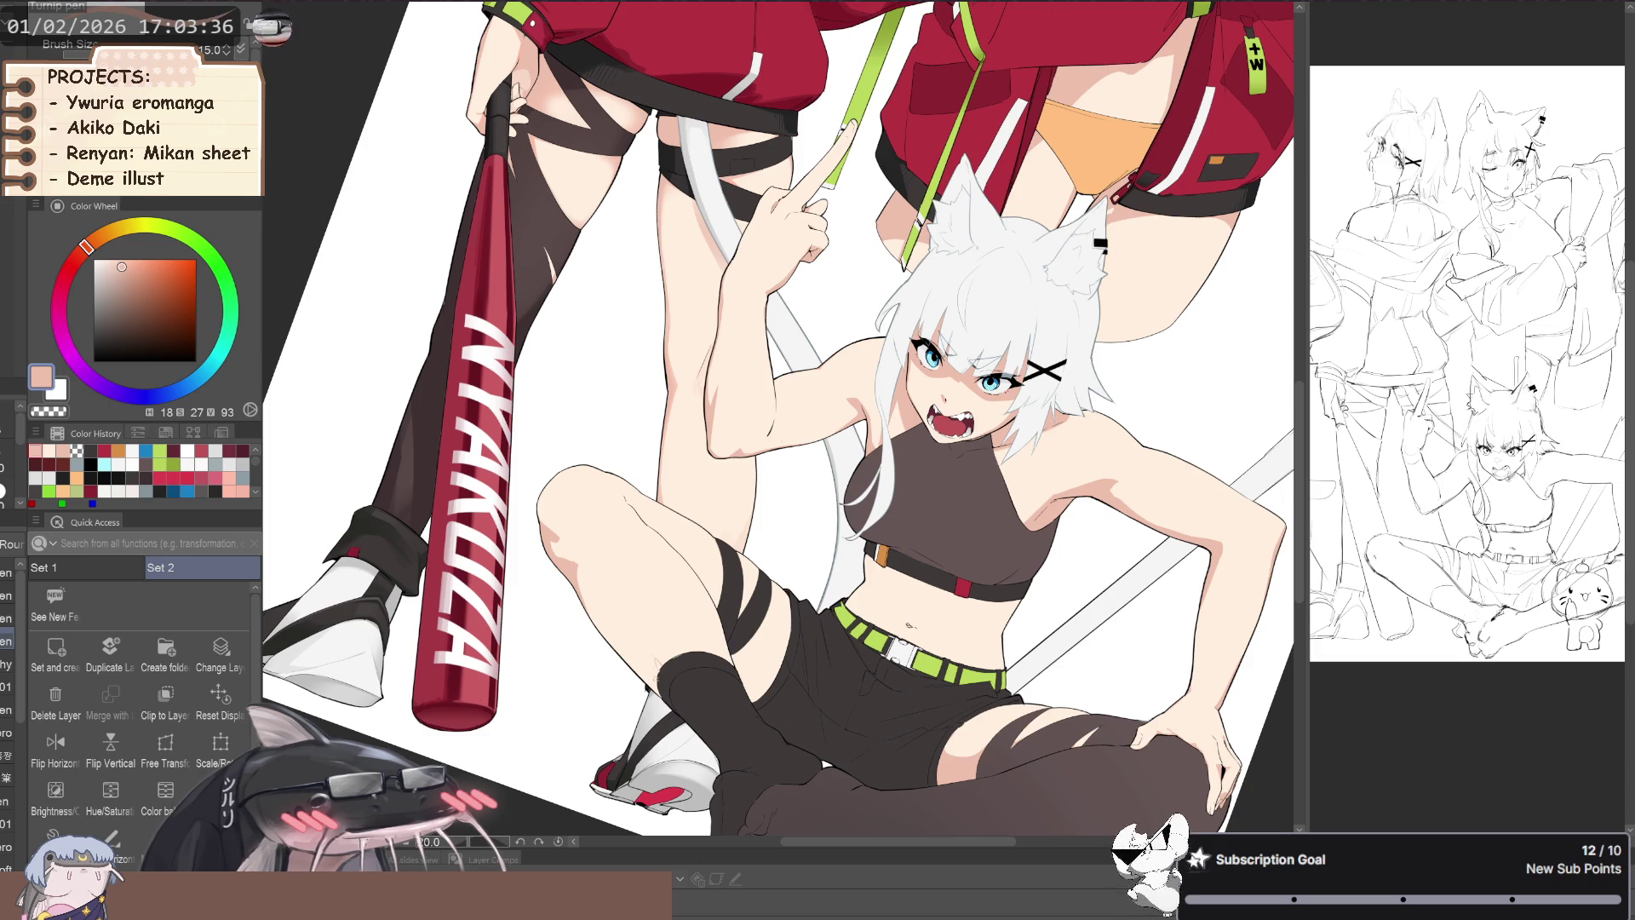
drag(641, 676, 676, 662)
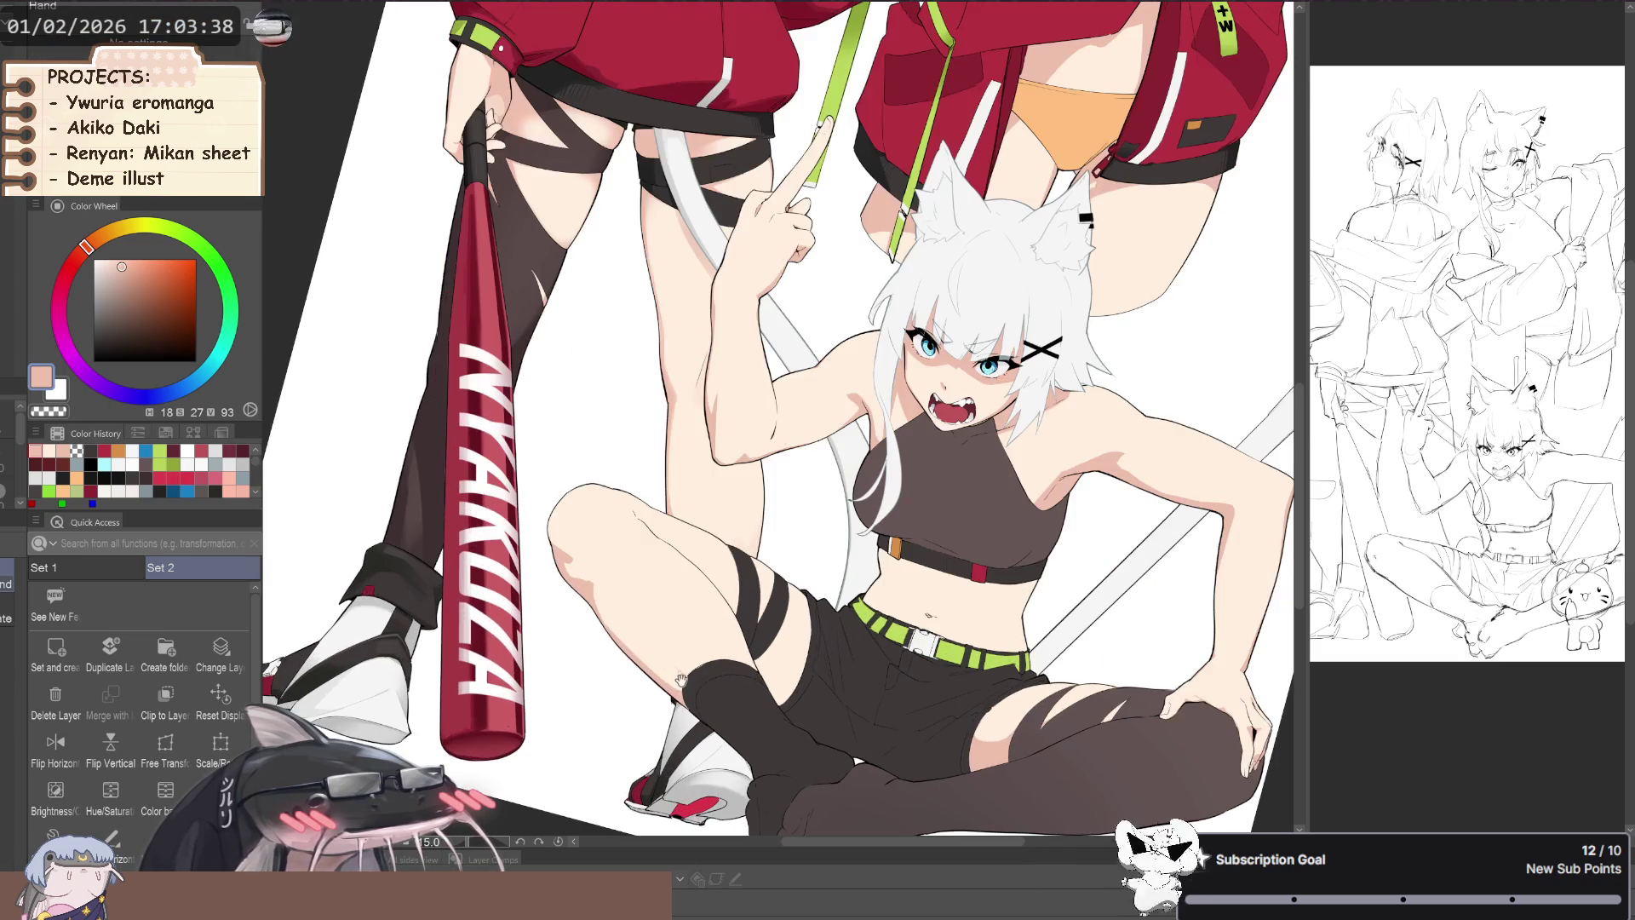
- Sample the light skin tone from the thigh and paint armpit shadows with the Turnip pen
key(p)
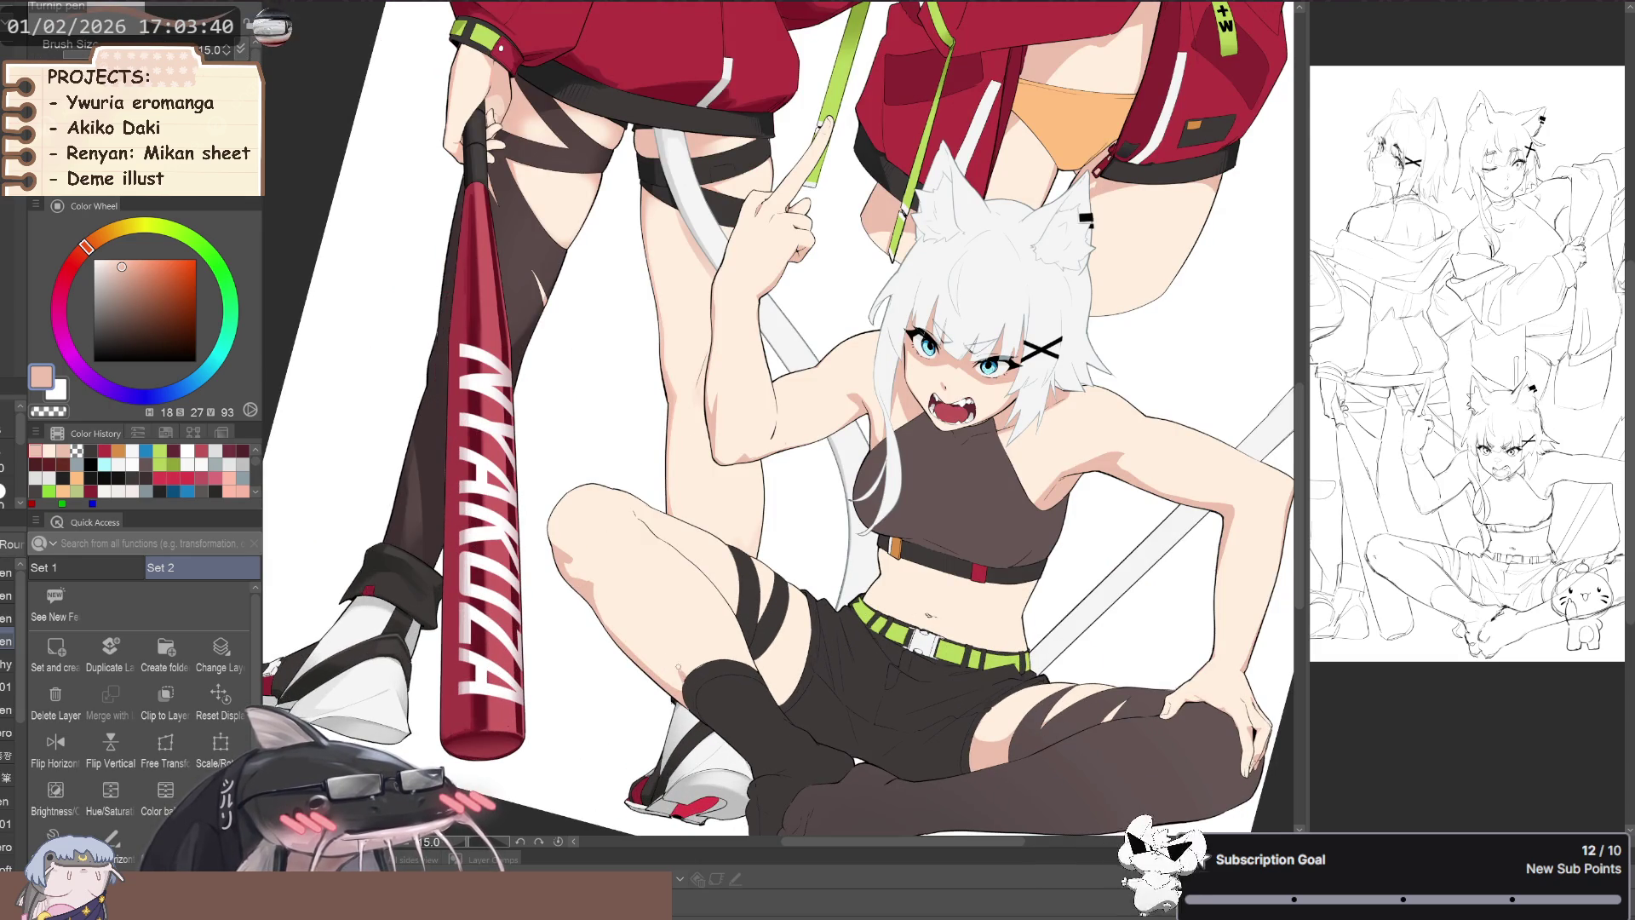
key(g)
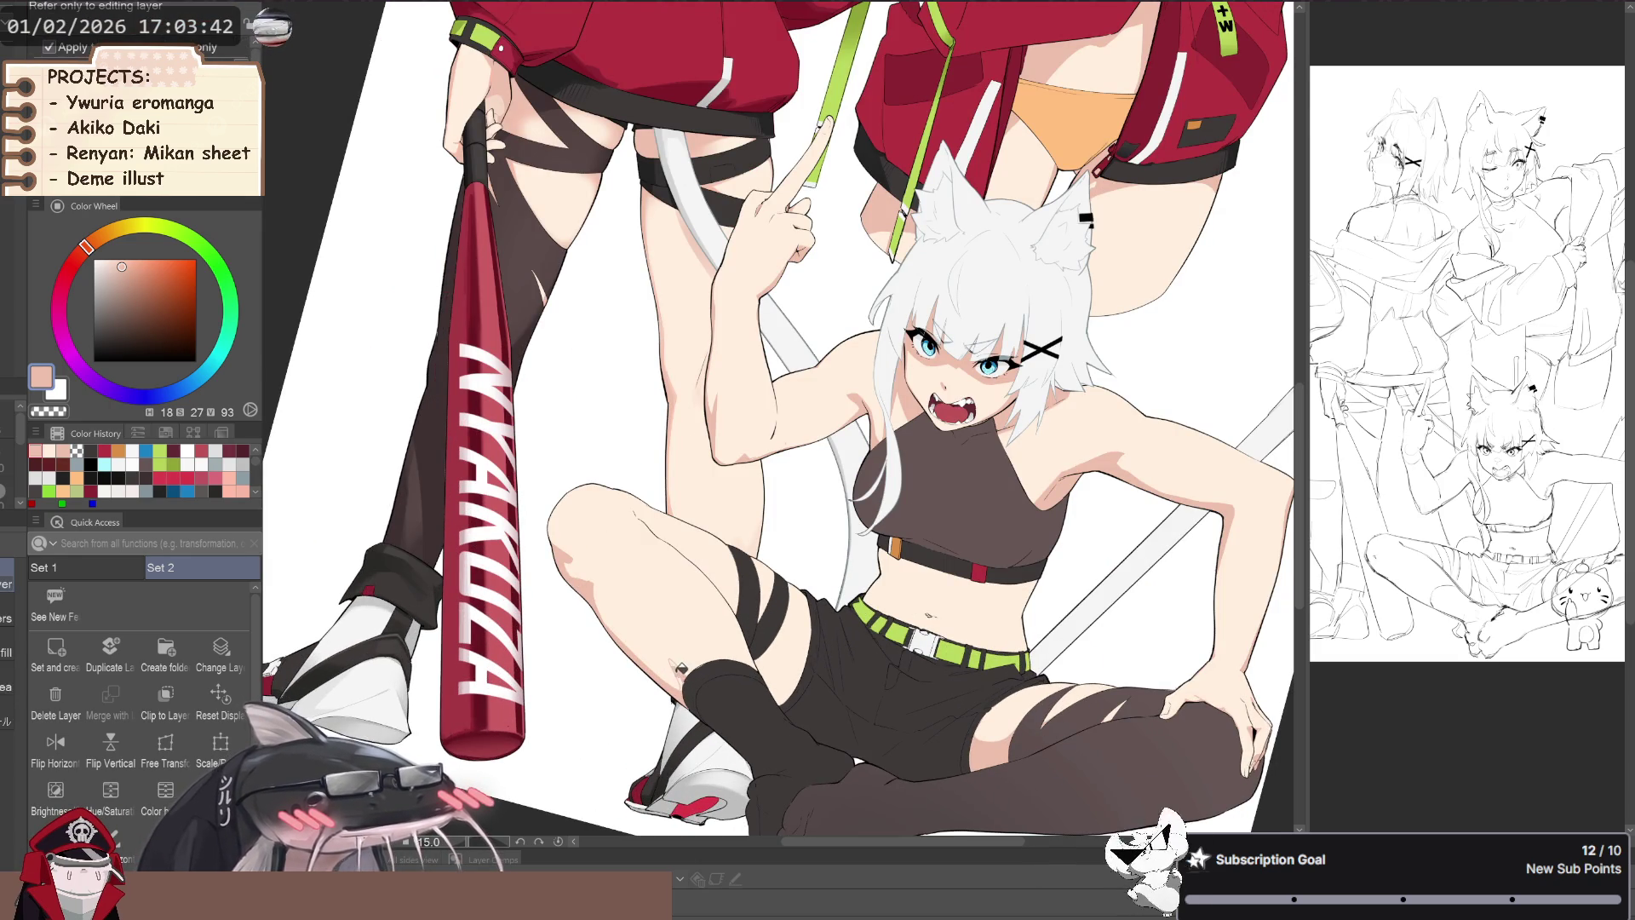
key(p)
scroll(673, 660, up, 2)
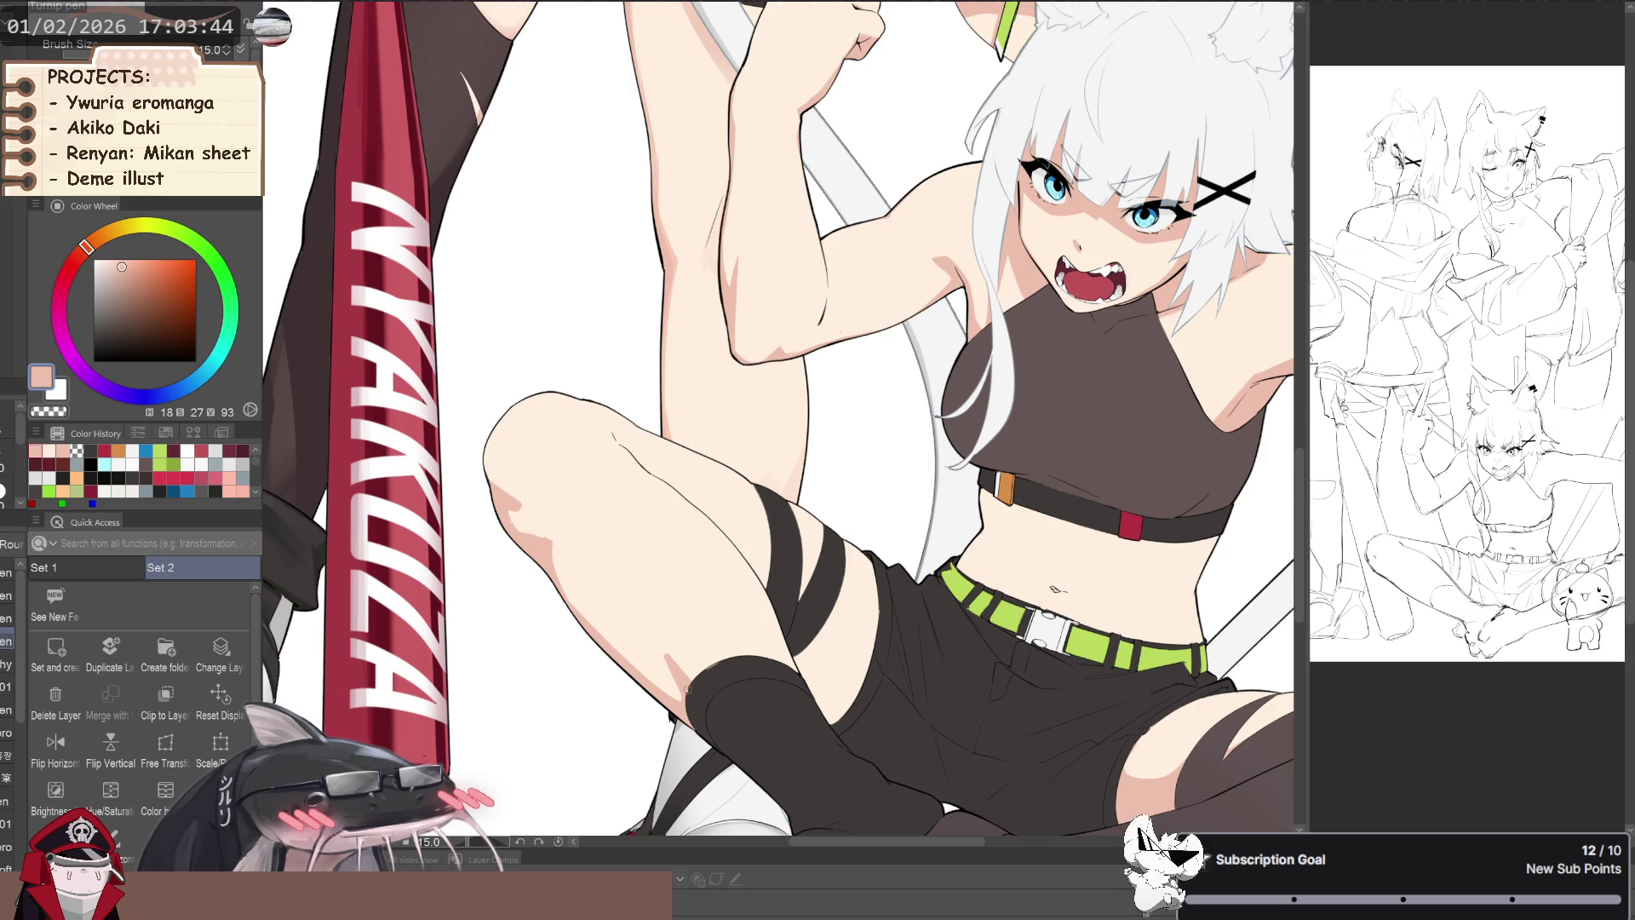
alt+click(680, 645)
scroll(673, 643, down, 2)
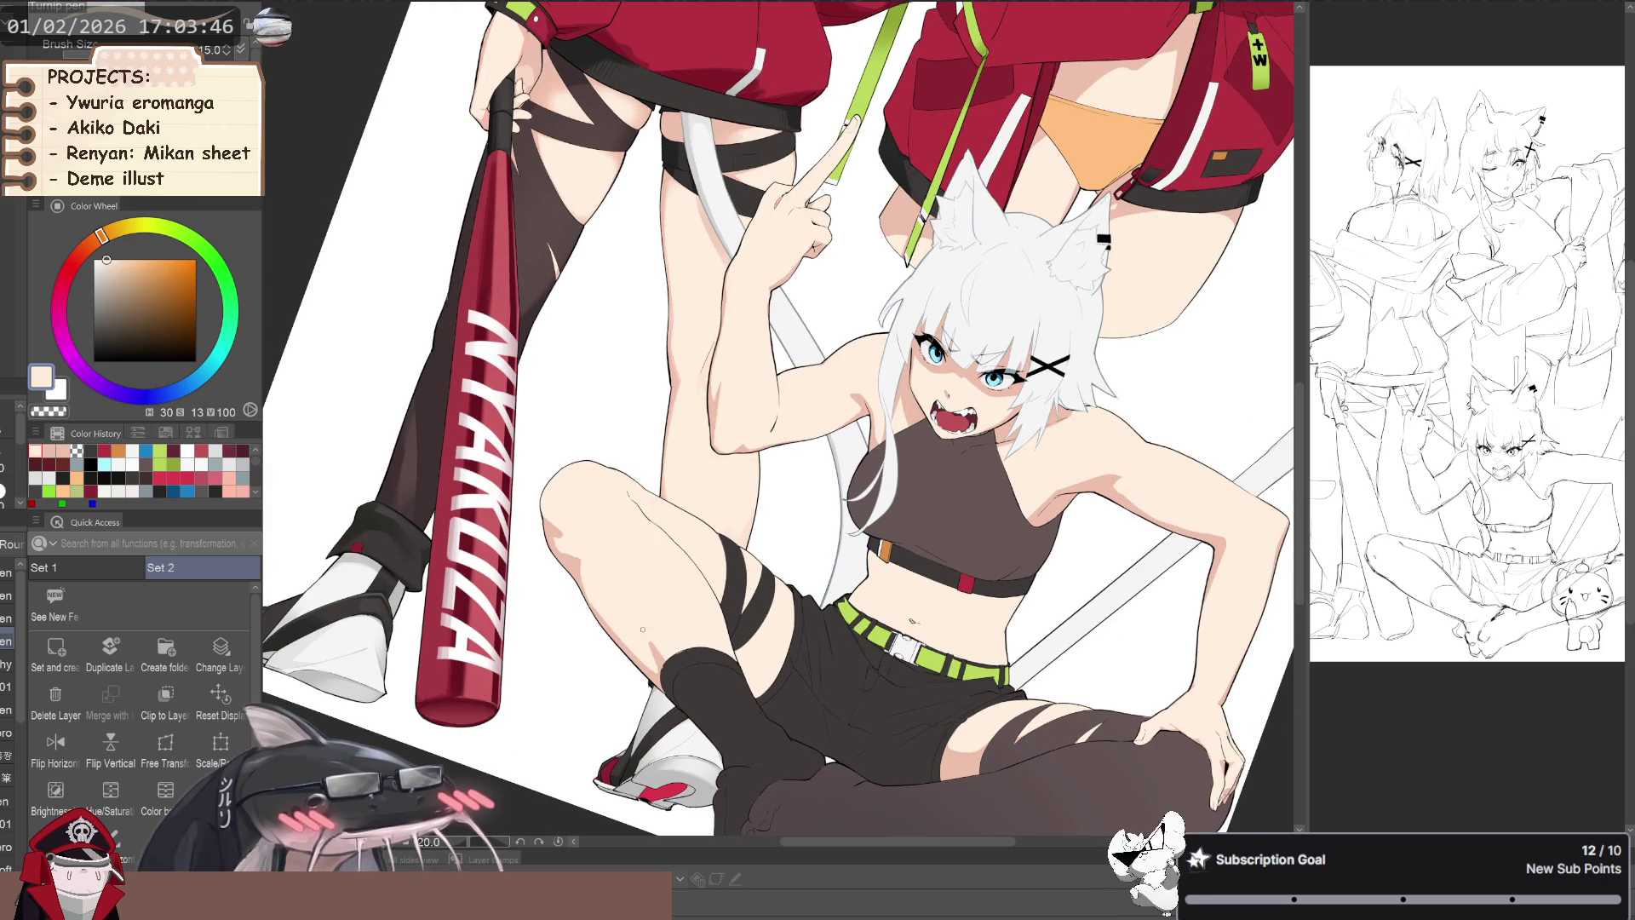
mouse_move(649, 637)
mouse_down()
mouse_move(552, 586)
mouse_move(498, 606)
mouse_up()
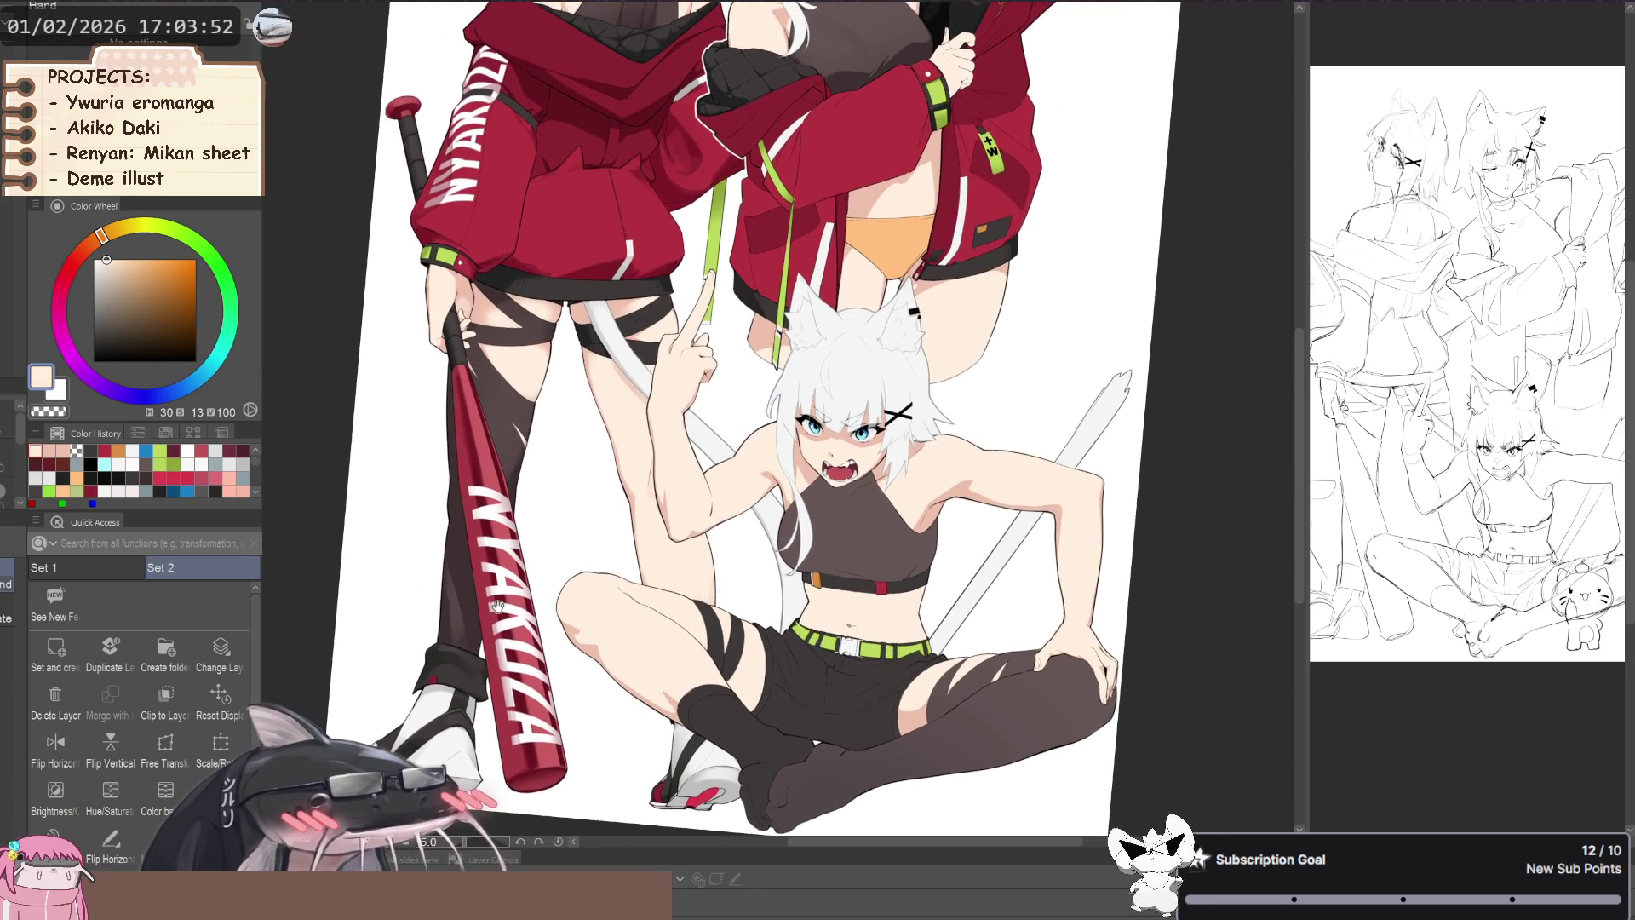
drag(498, 606, 521, 545)
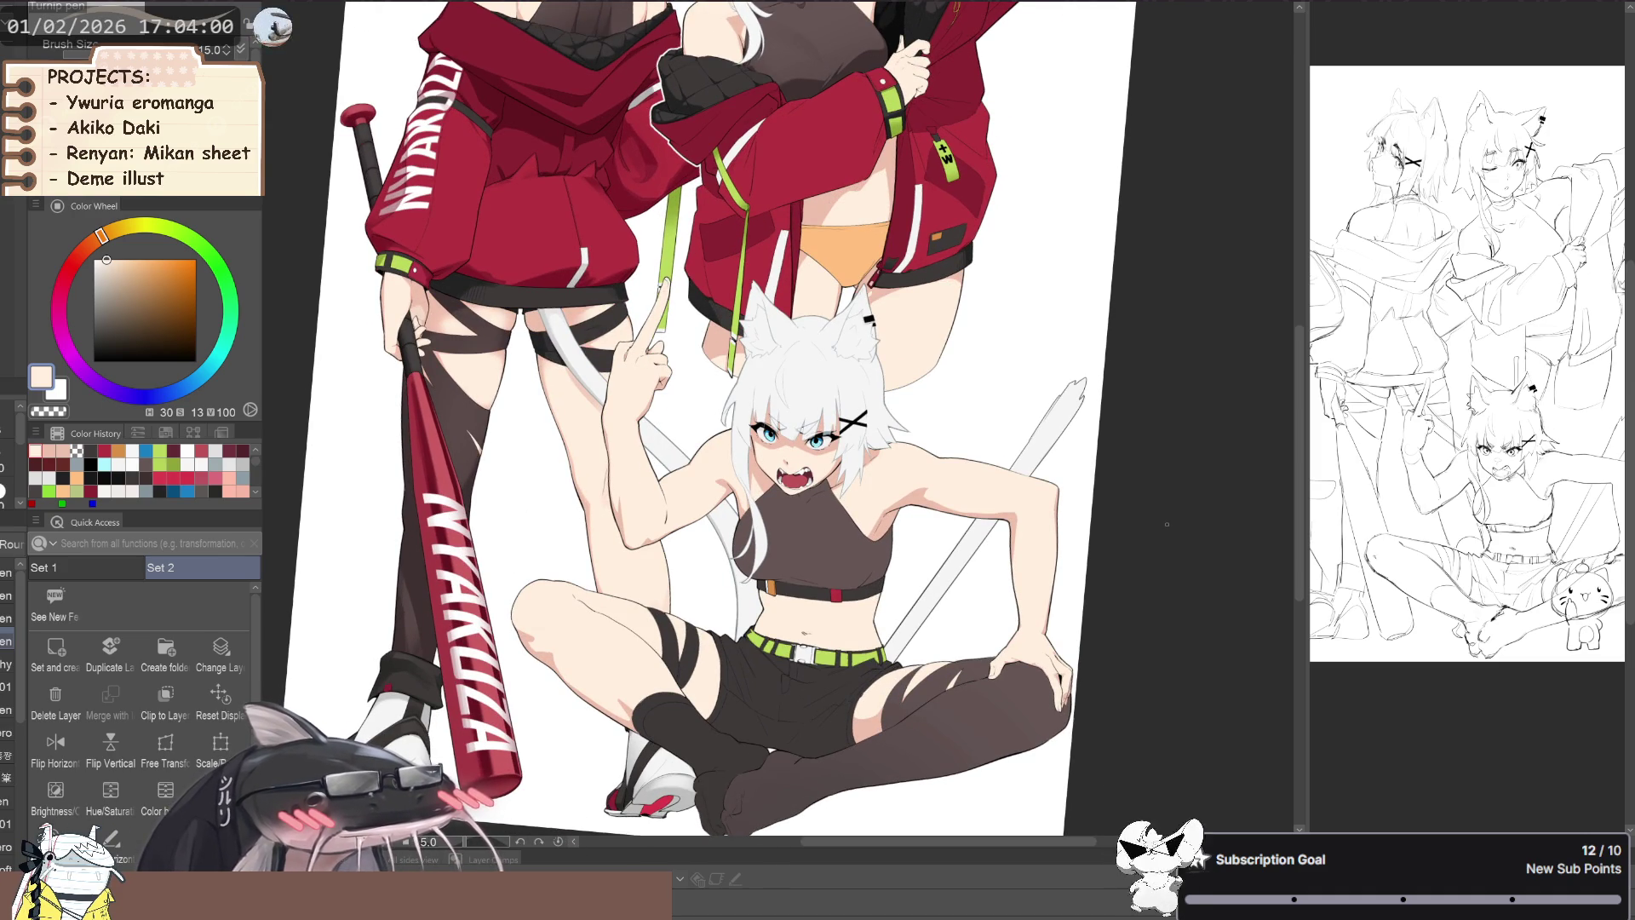
- Reset the view to the whole canvas and zoom back onto the sitting girl
key(ctrl+0)
scroll(624, 615, up, 2)
scroll(624, 616, up, 1)
scroll(624, 615, up, 1)
scroll(625, 616, down, 1)
scroll(538, 570, down, 2)
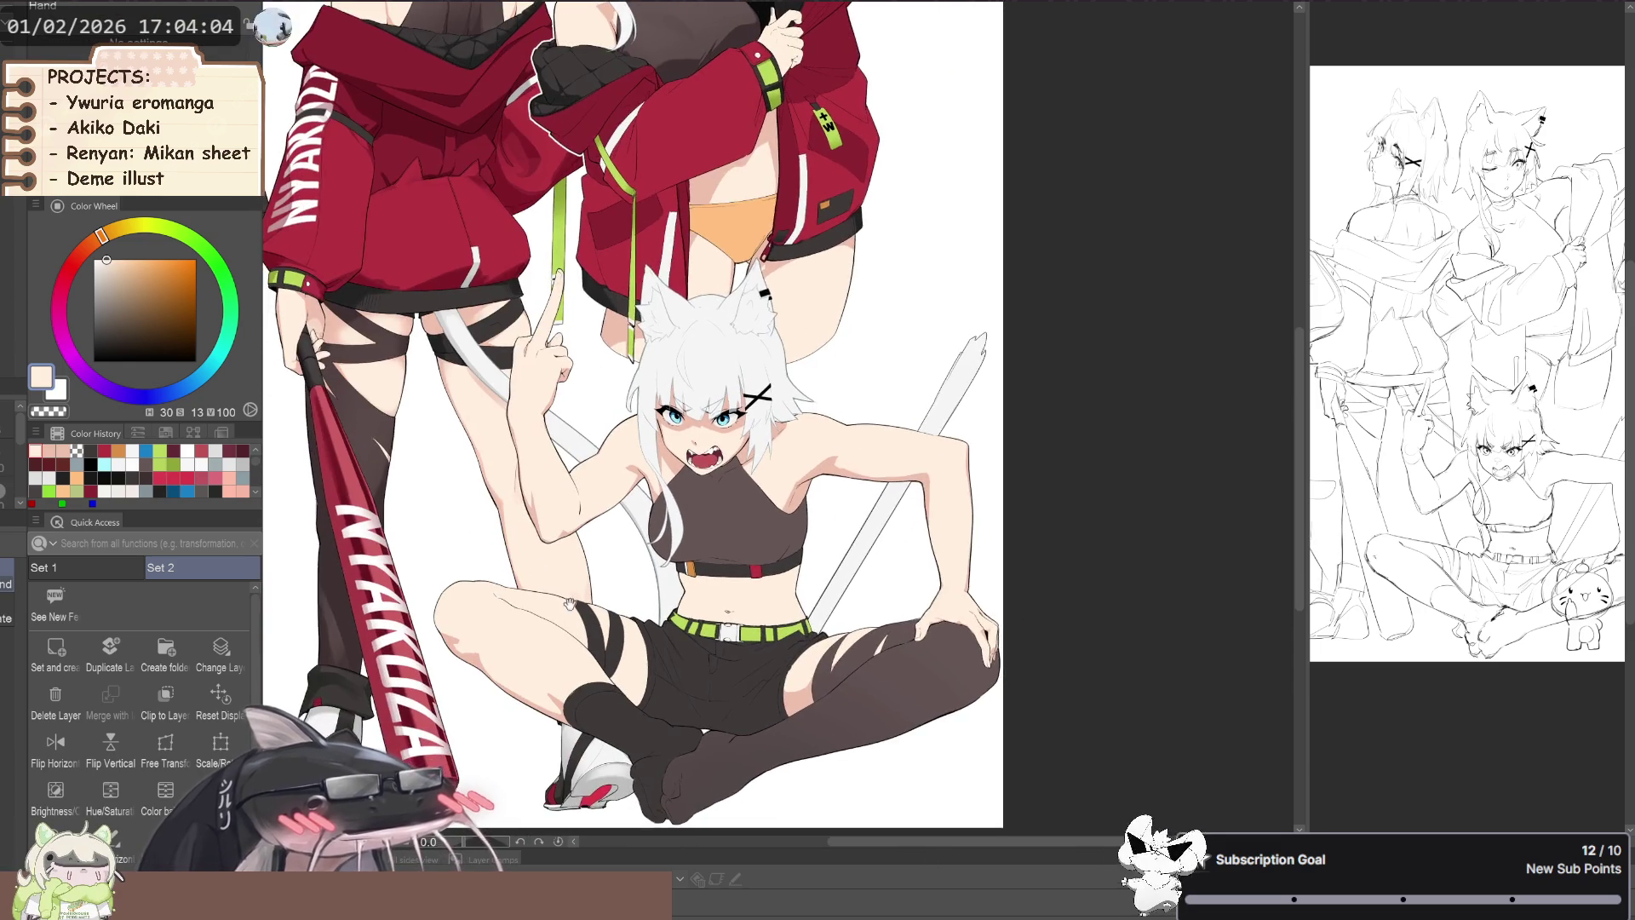
scroll(643, 681, up, 2)
- Erase with transparent colour, then shade the torso with a deeper skin shadow tone
key(c)
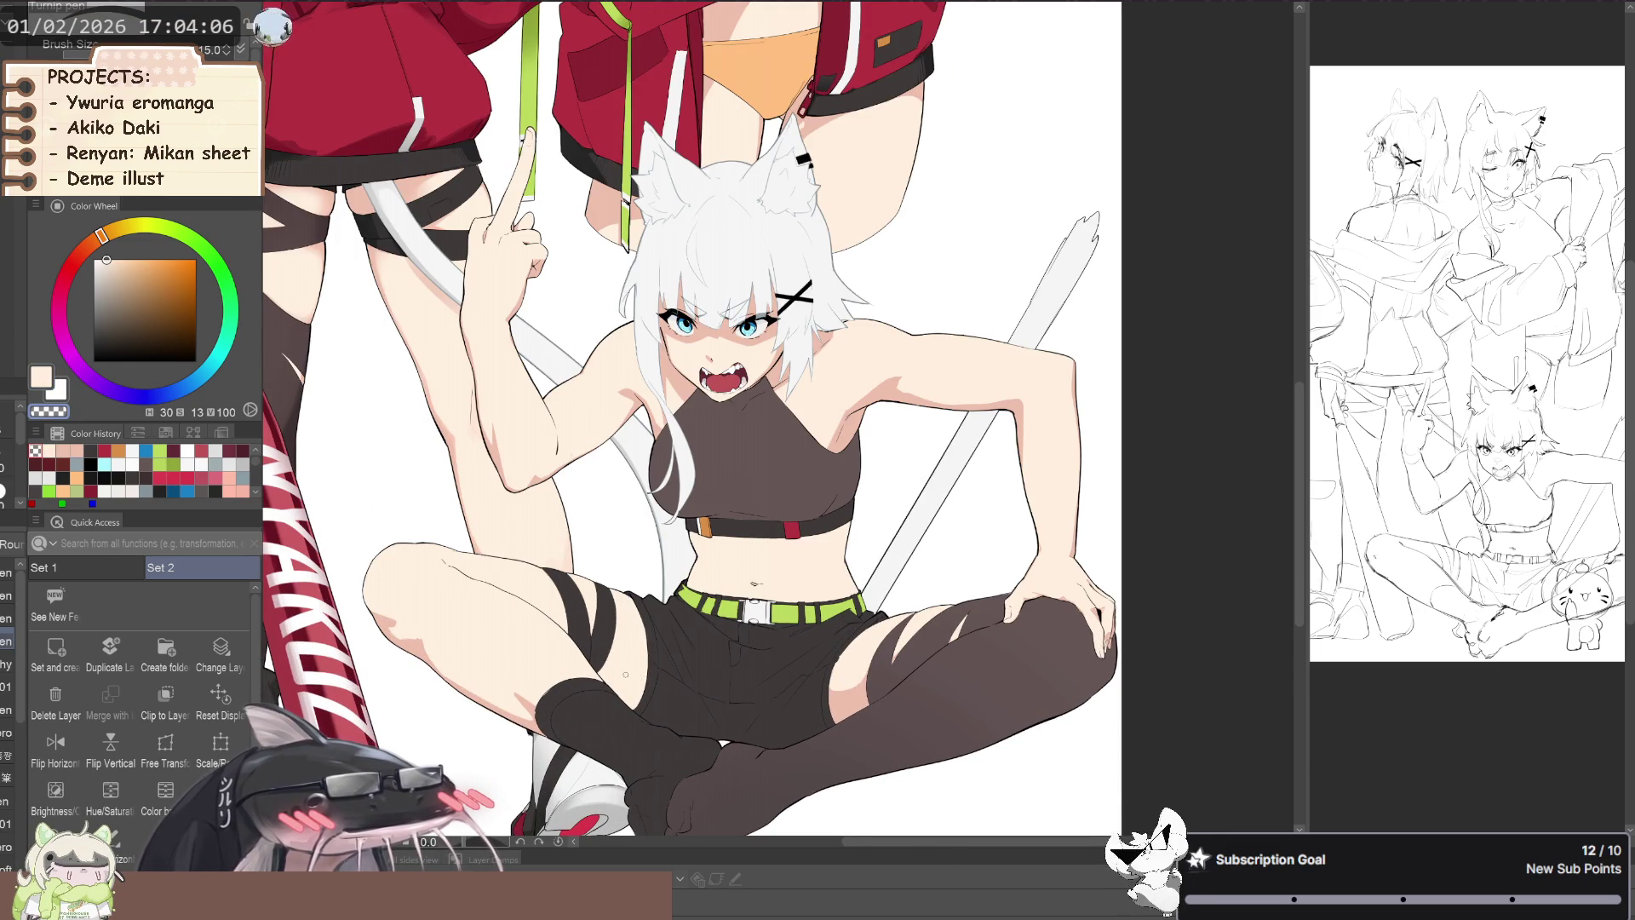
key(c)
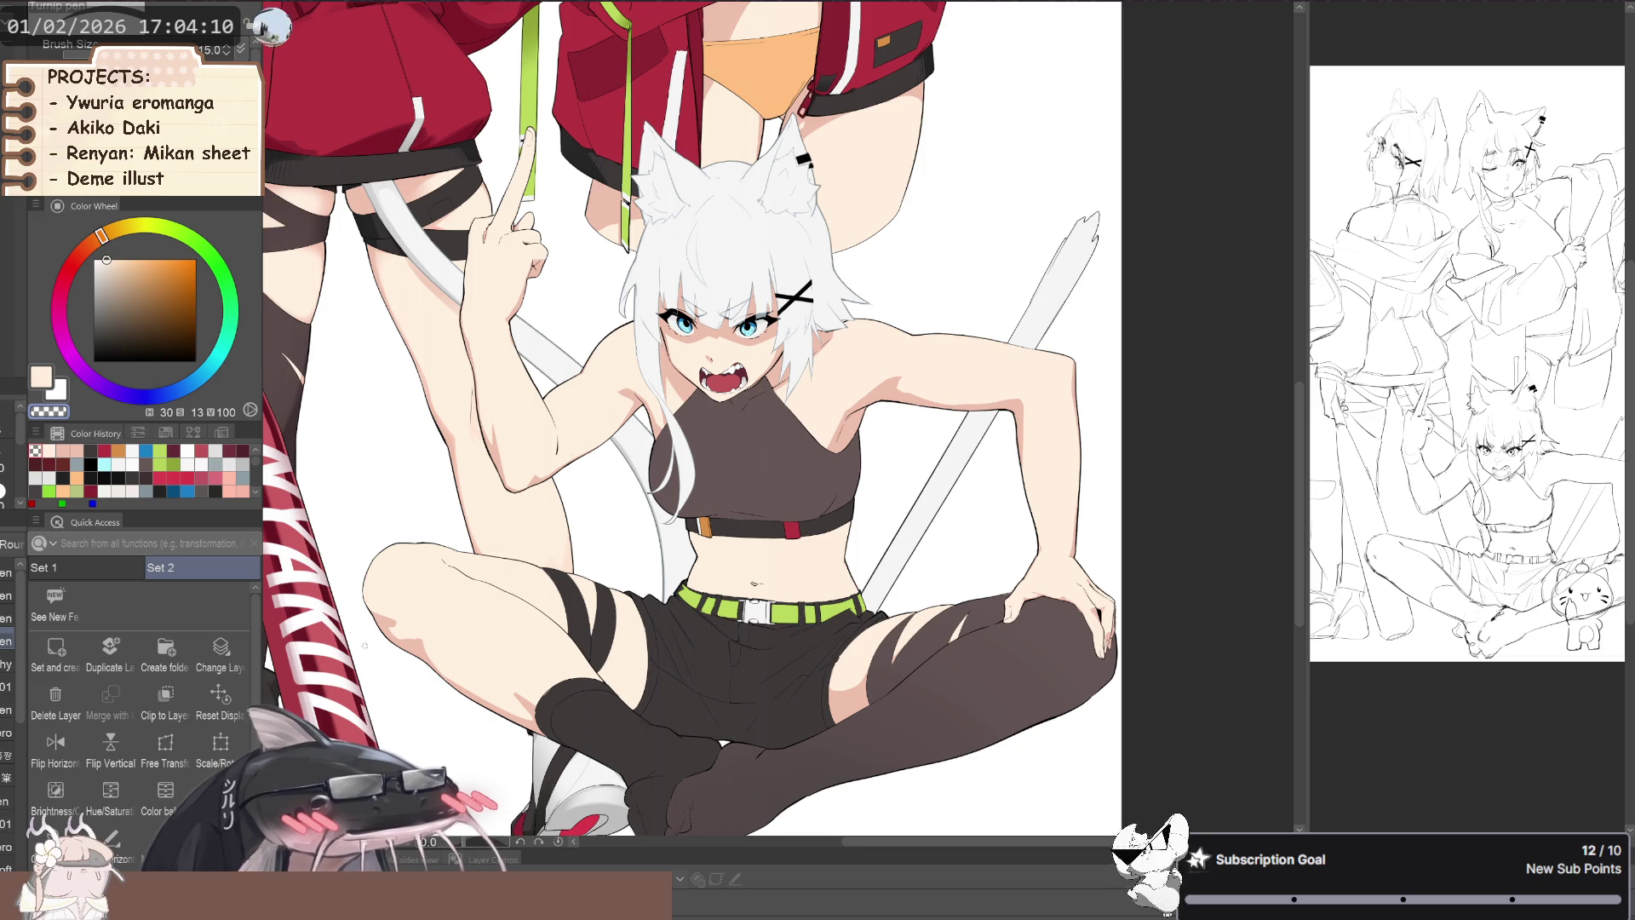
alt+click(621, 678)
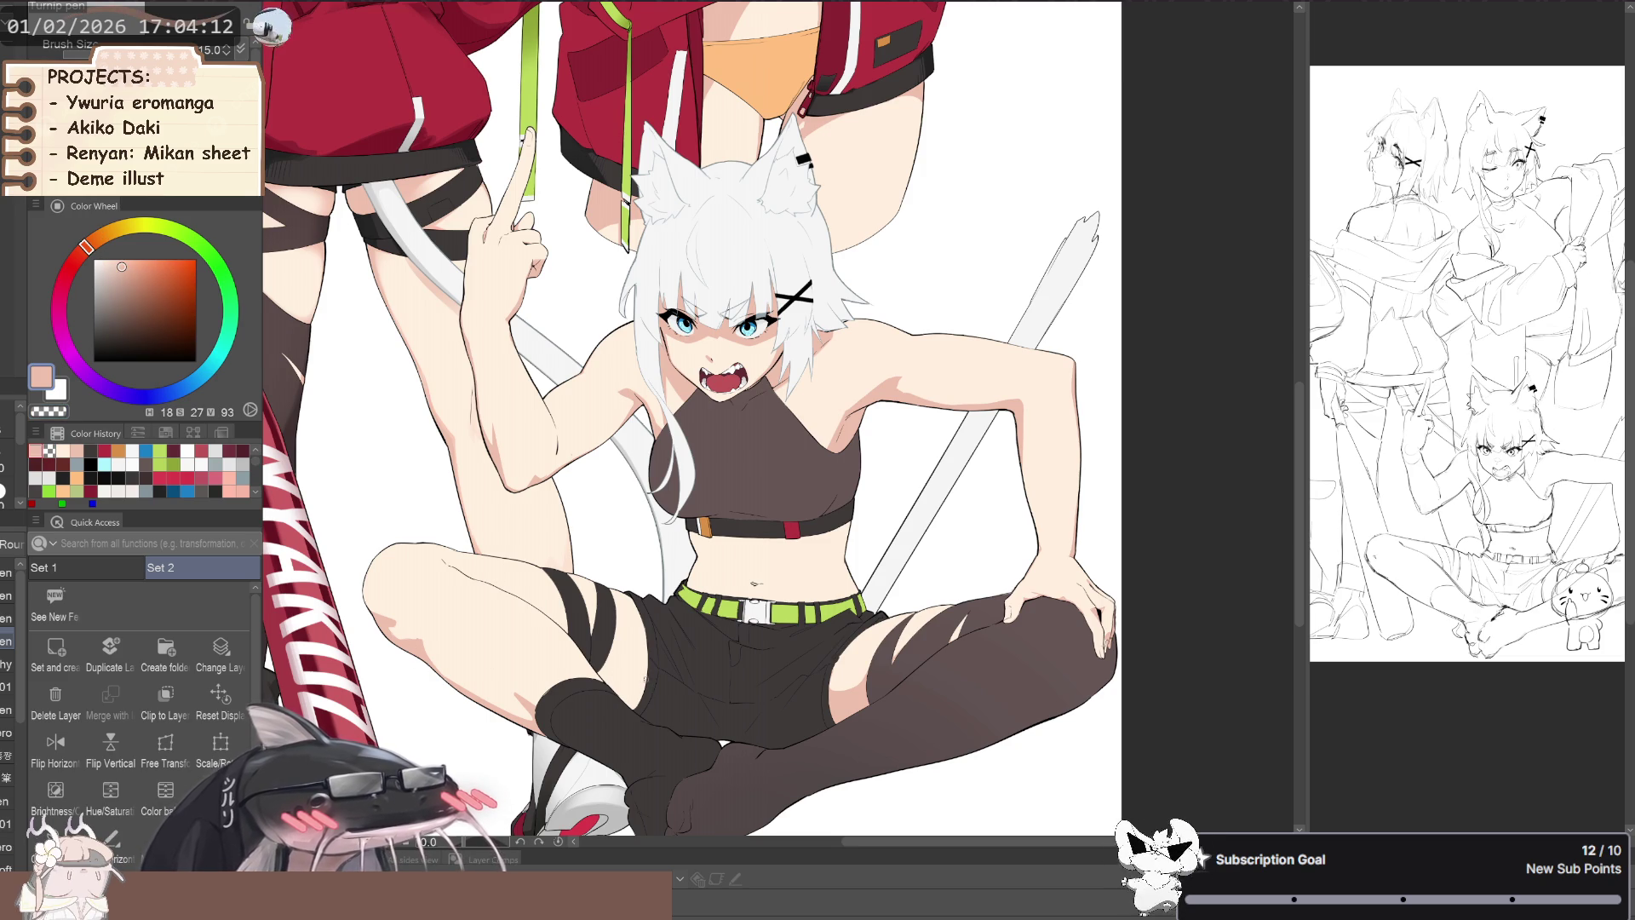
key(b)
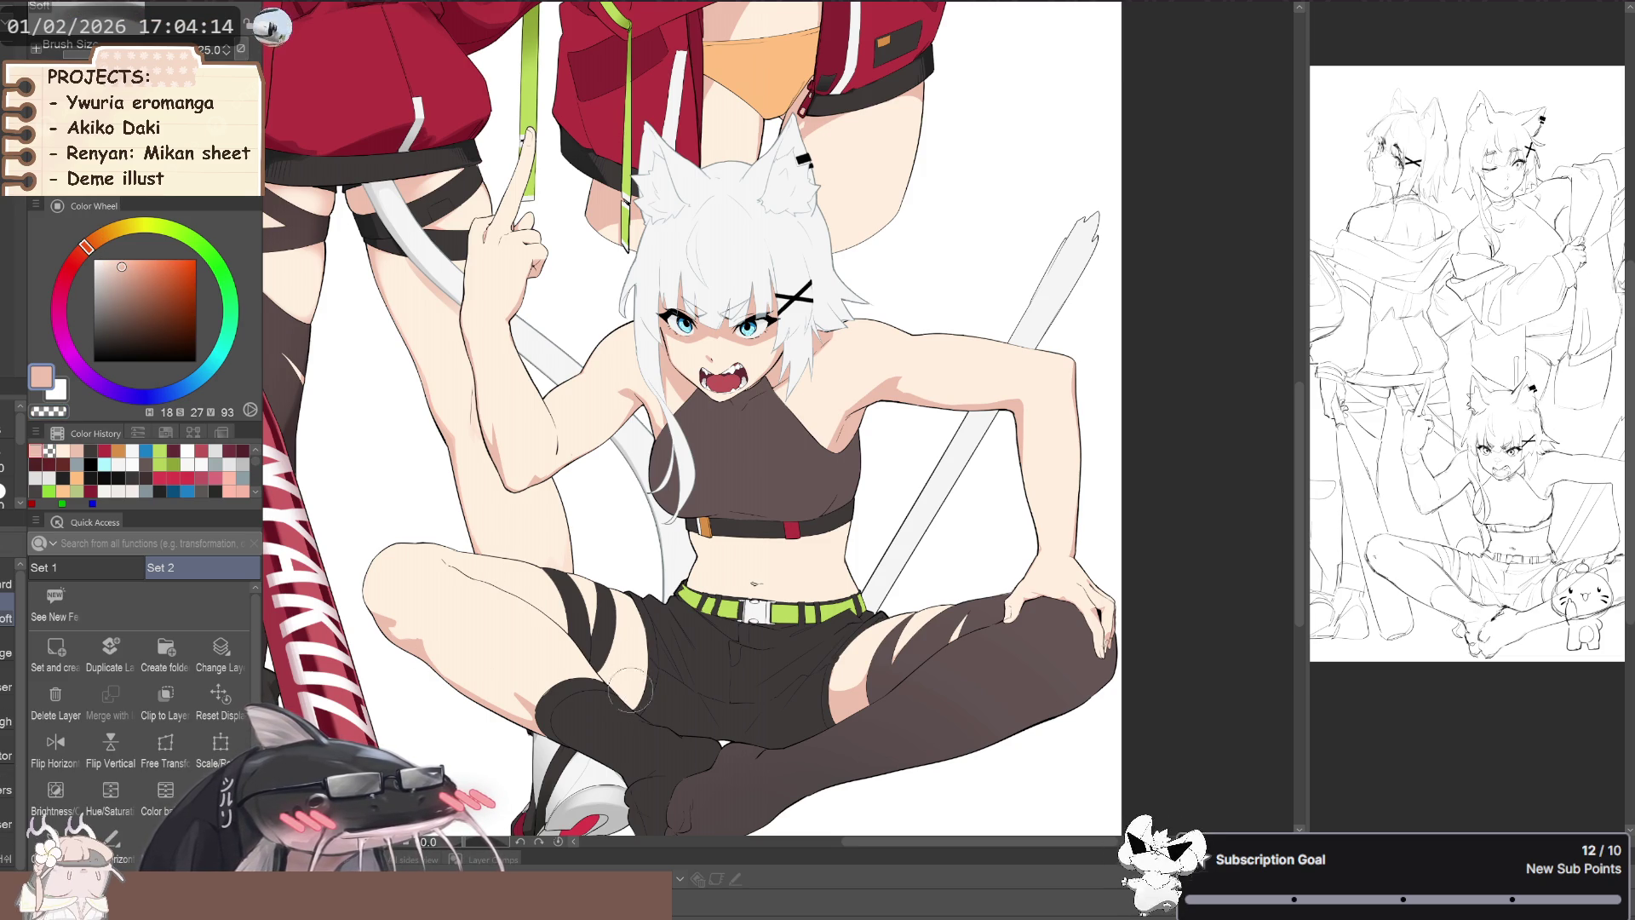
key(p)
key(c)
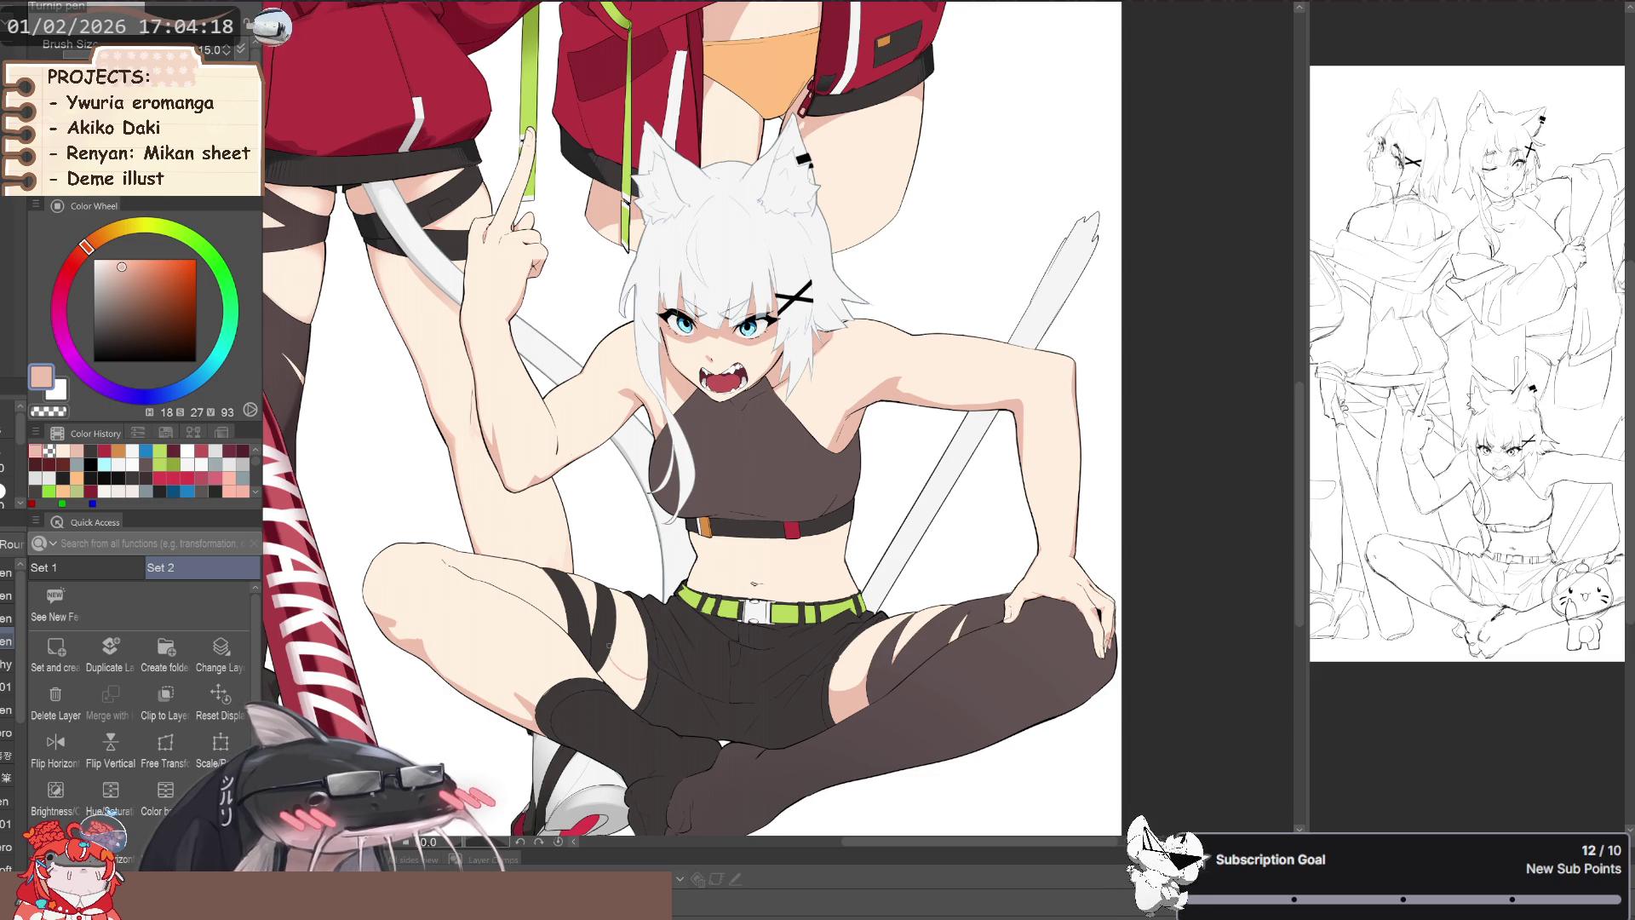
scroll(609, 644, up, 3)
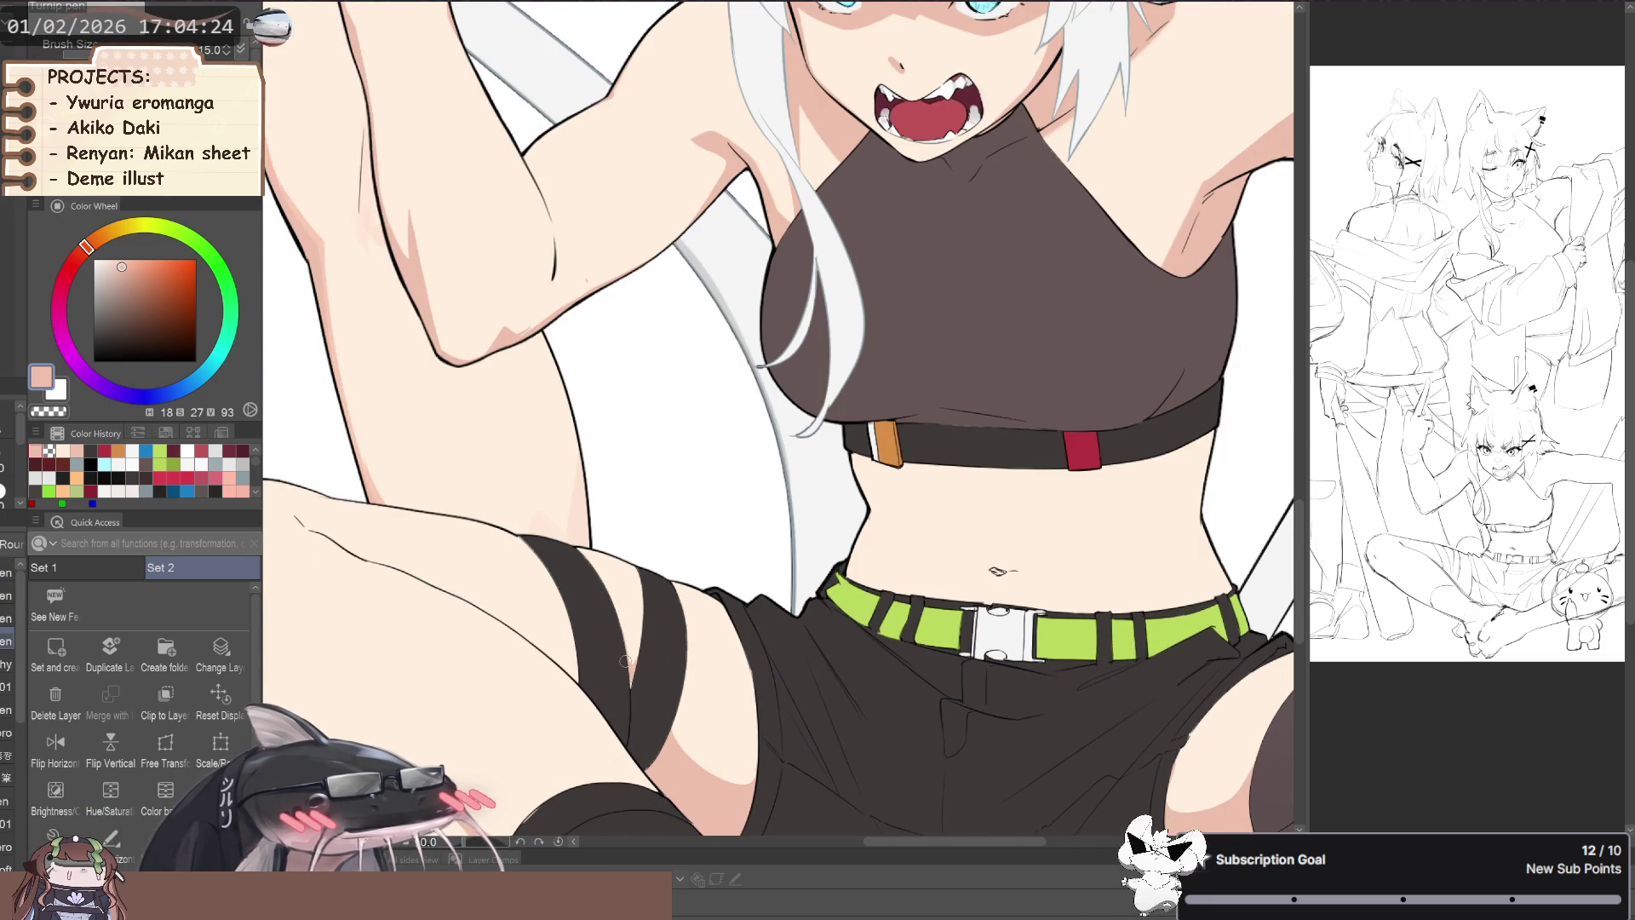
- Frame the sitting girl's raised knee and sample the lighter skin tone
drag(624, 660, 682, 709)
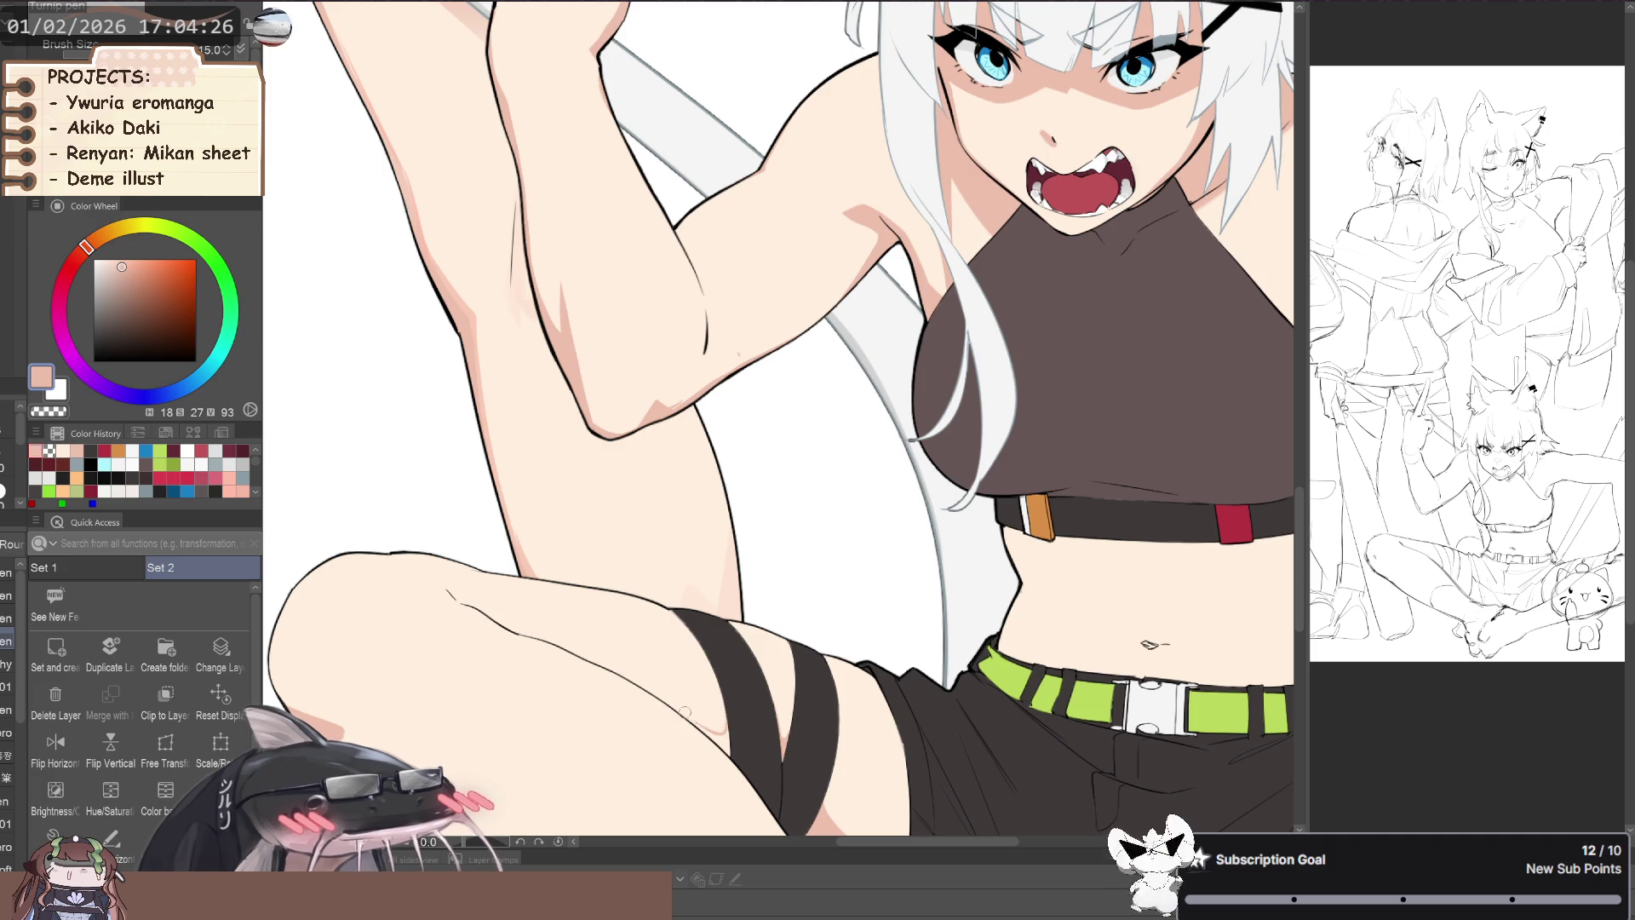
scroll(681, 708, down, 5)
drag(485, 623, 578, 645)
scroll(517, 628, up, 1)
scroll(528, 621, up, 2)
scroll(545, 613, up, 2)
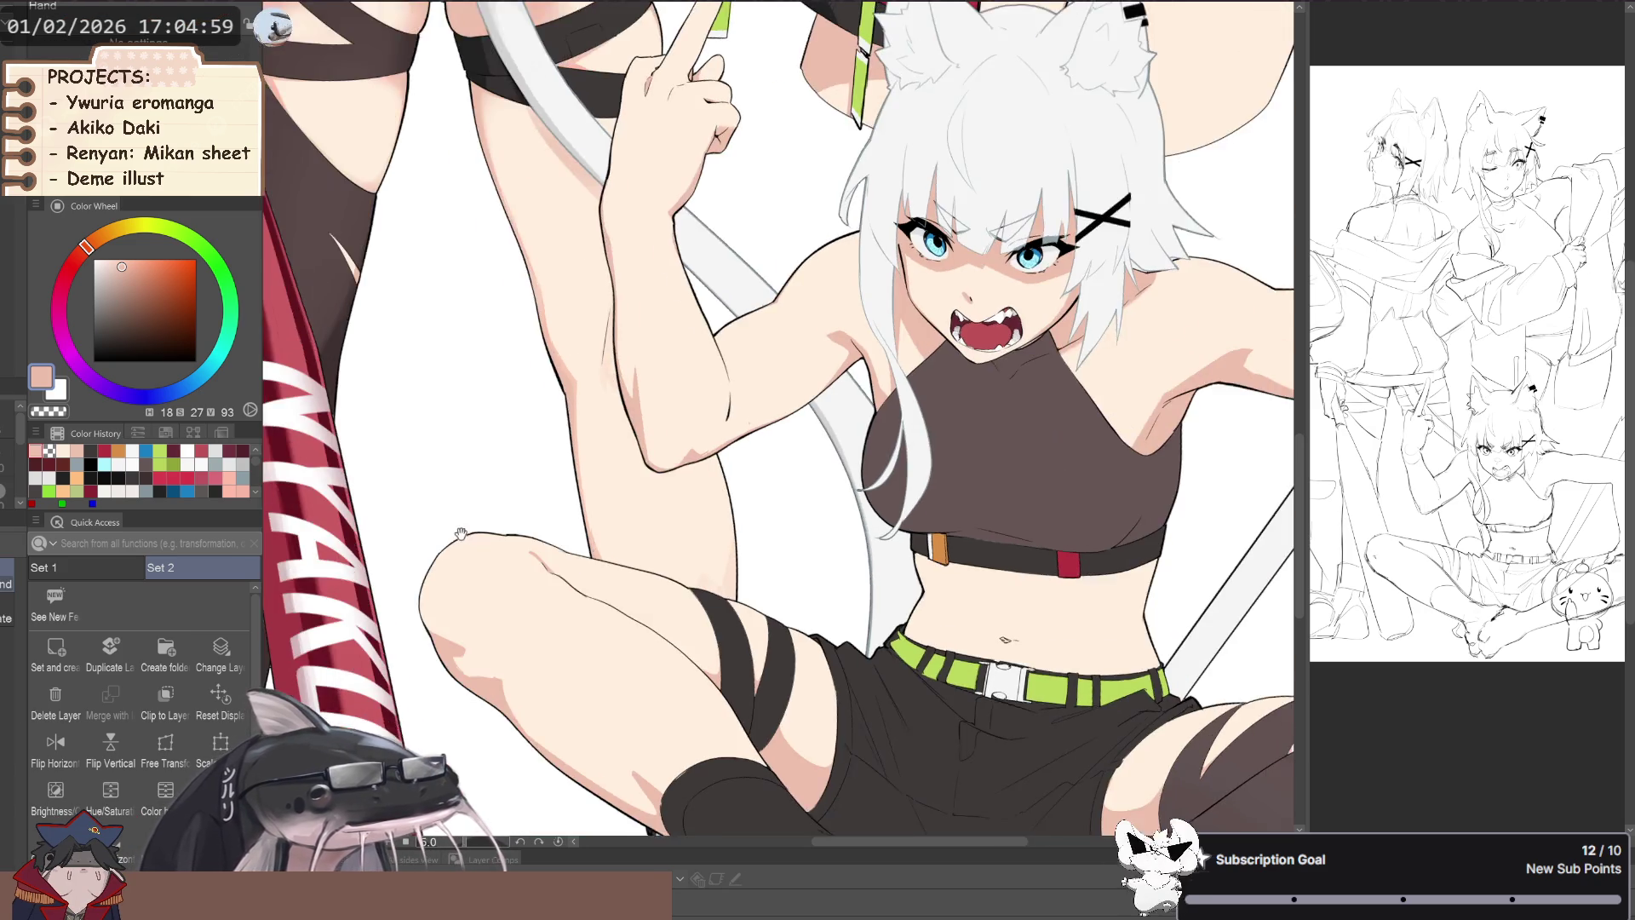
mouse_move(596, 426)
mouse_down()
mouse_move(517, 489)
mouse_move(535, 582)
mouse_up()
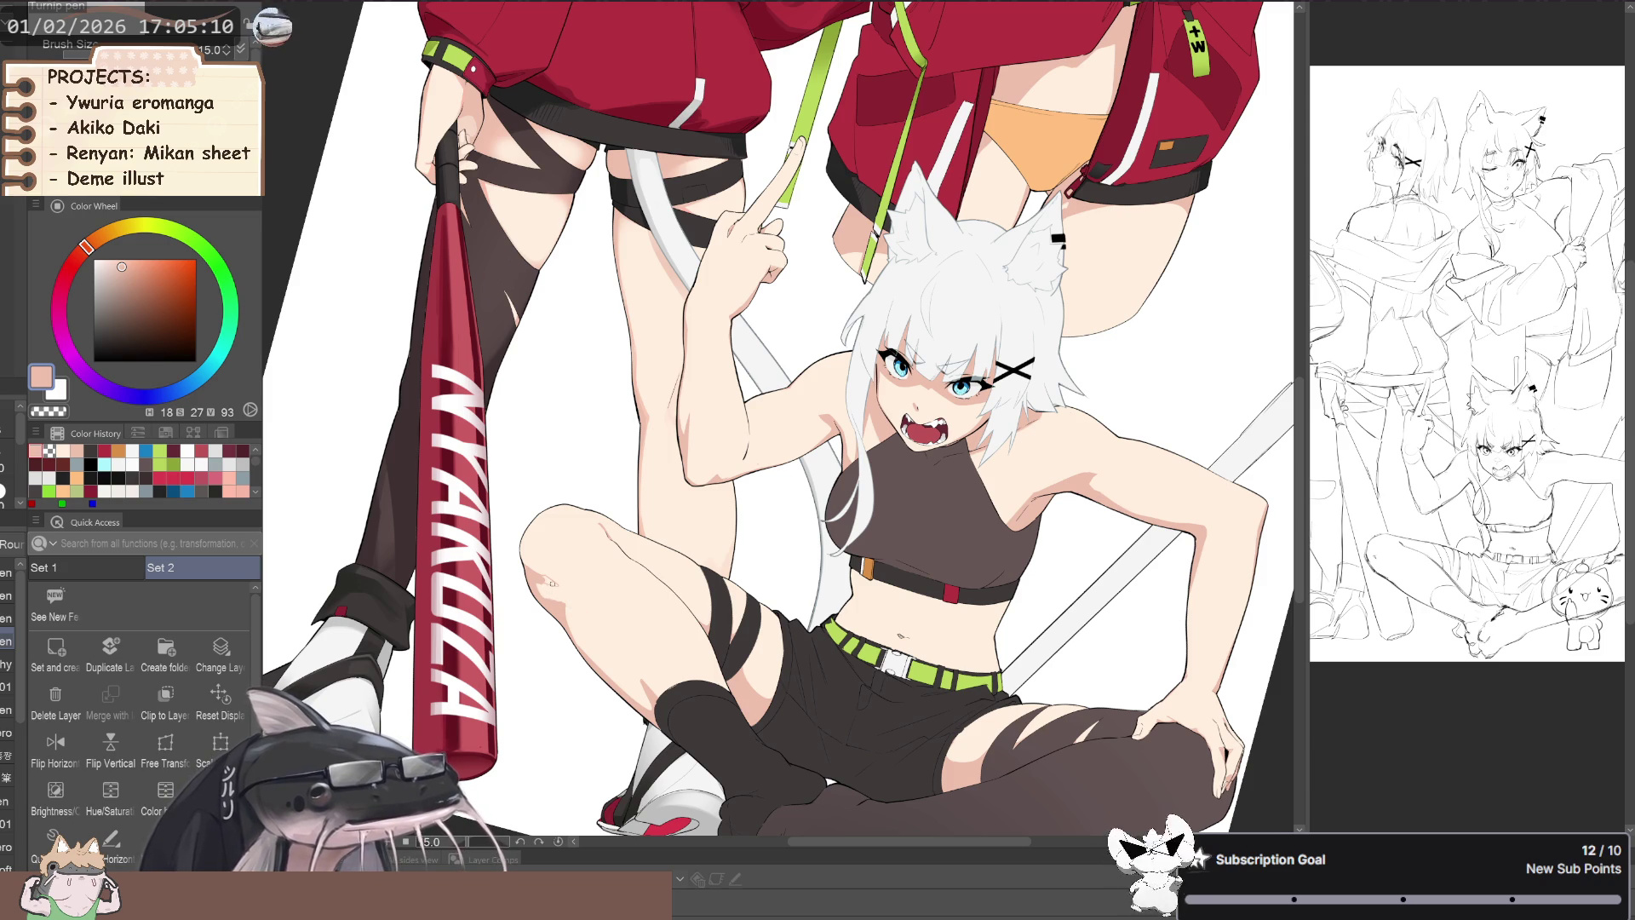
scroll(564, 634, up, 4)
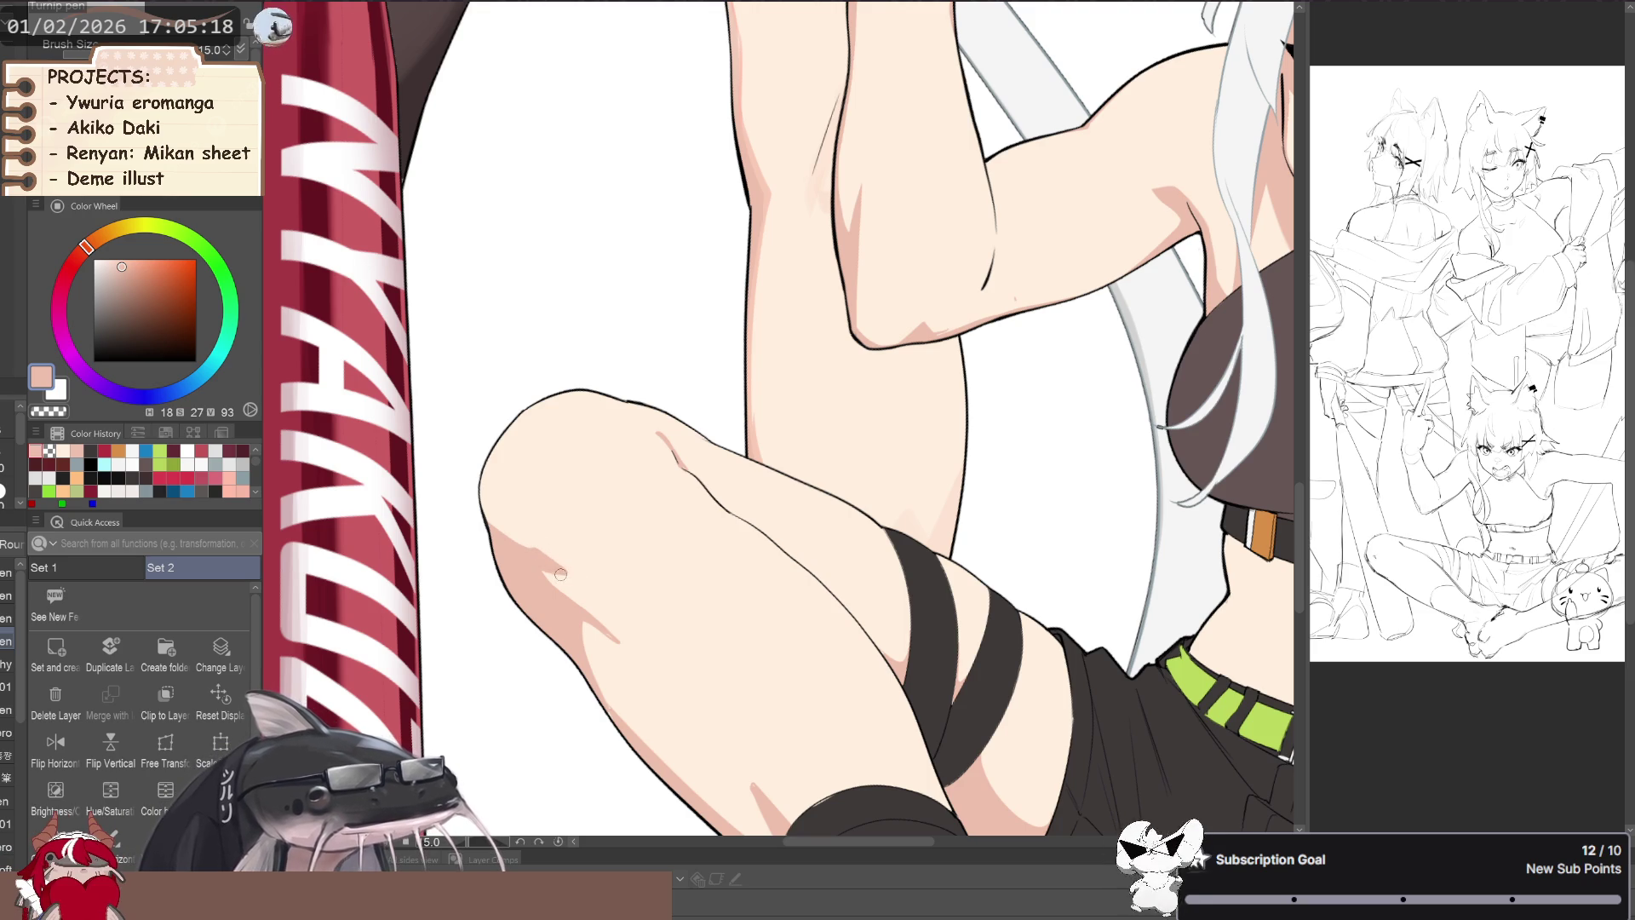
alt+click(631, 650)
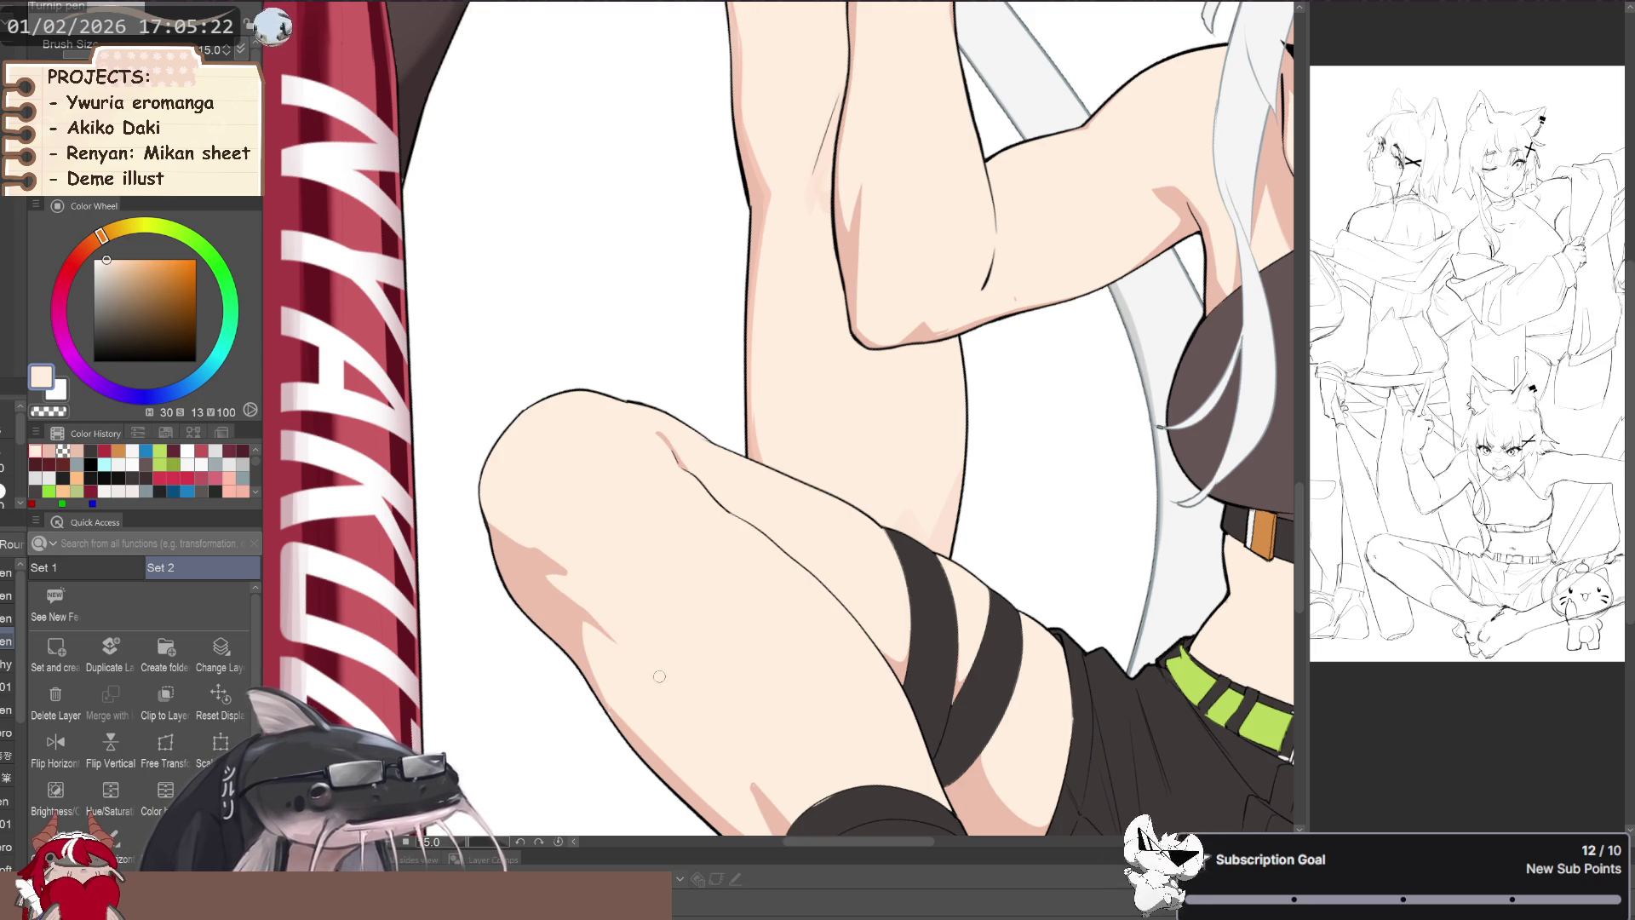
- Sample the pink skin shadow and paint shadows on the bent knee and front thigh
drag(742, 768, 648, 653)
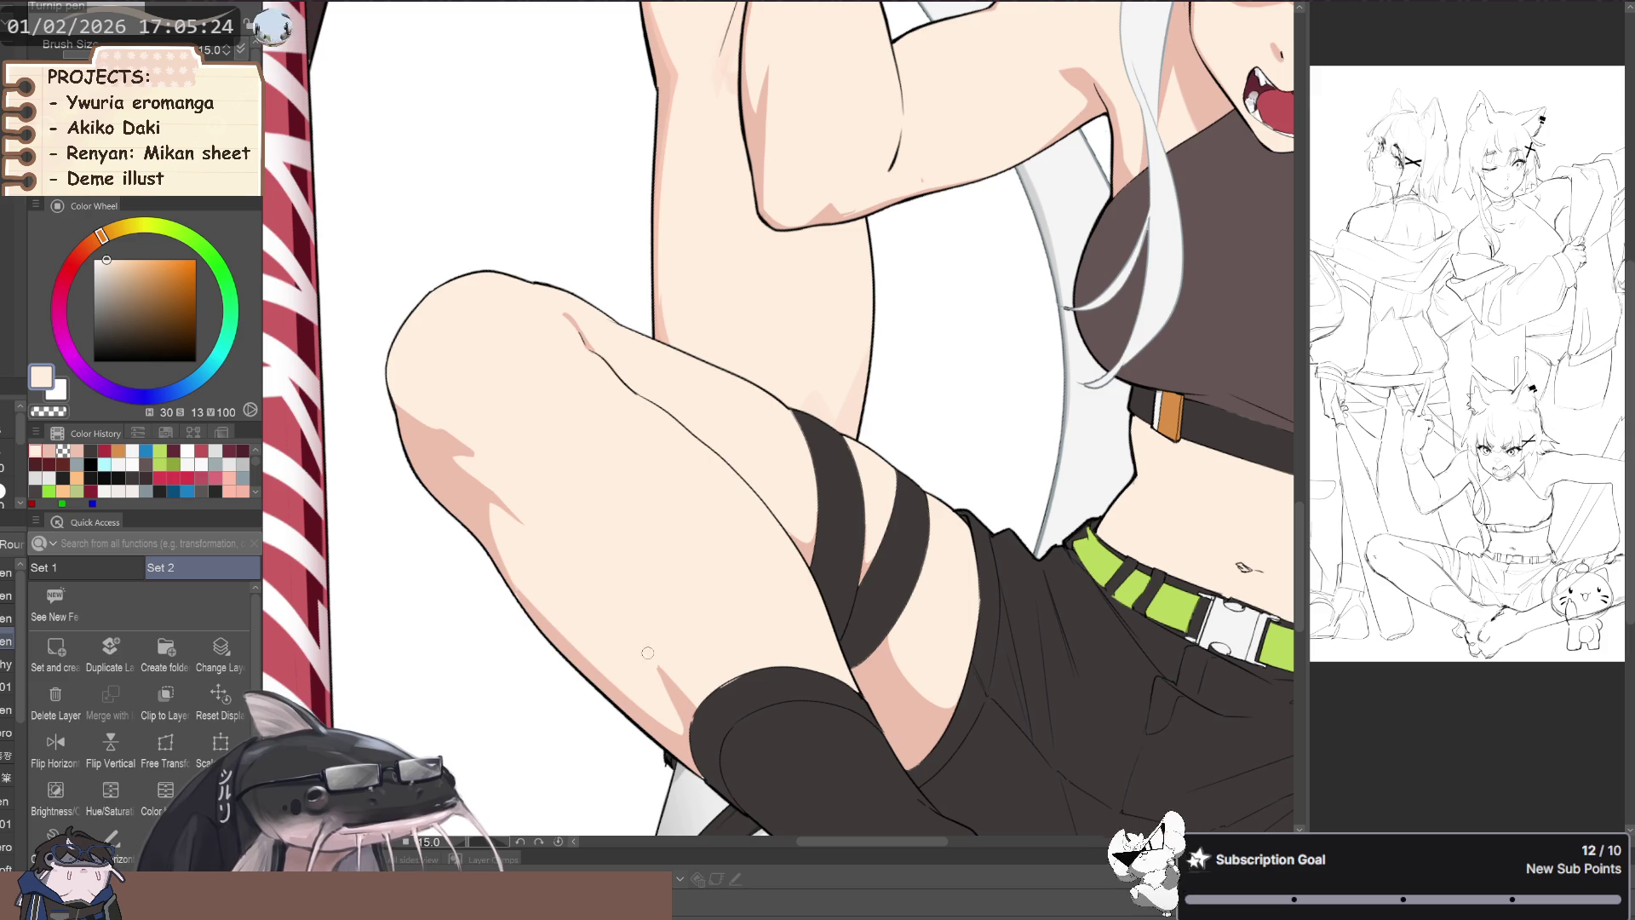
scroll(680, 726, down, 5)
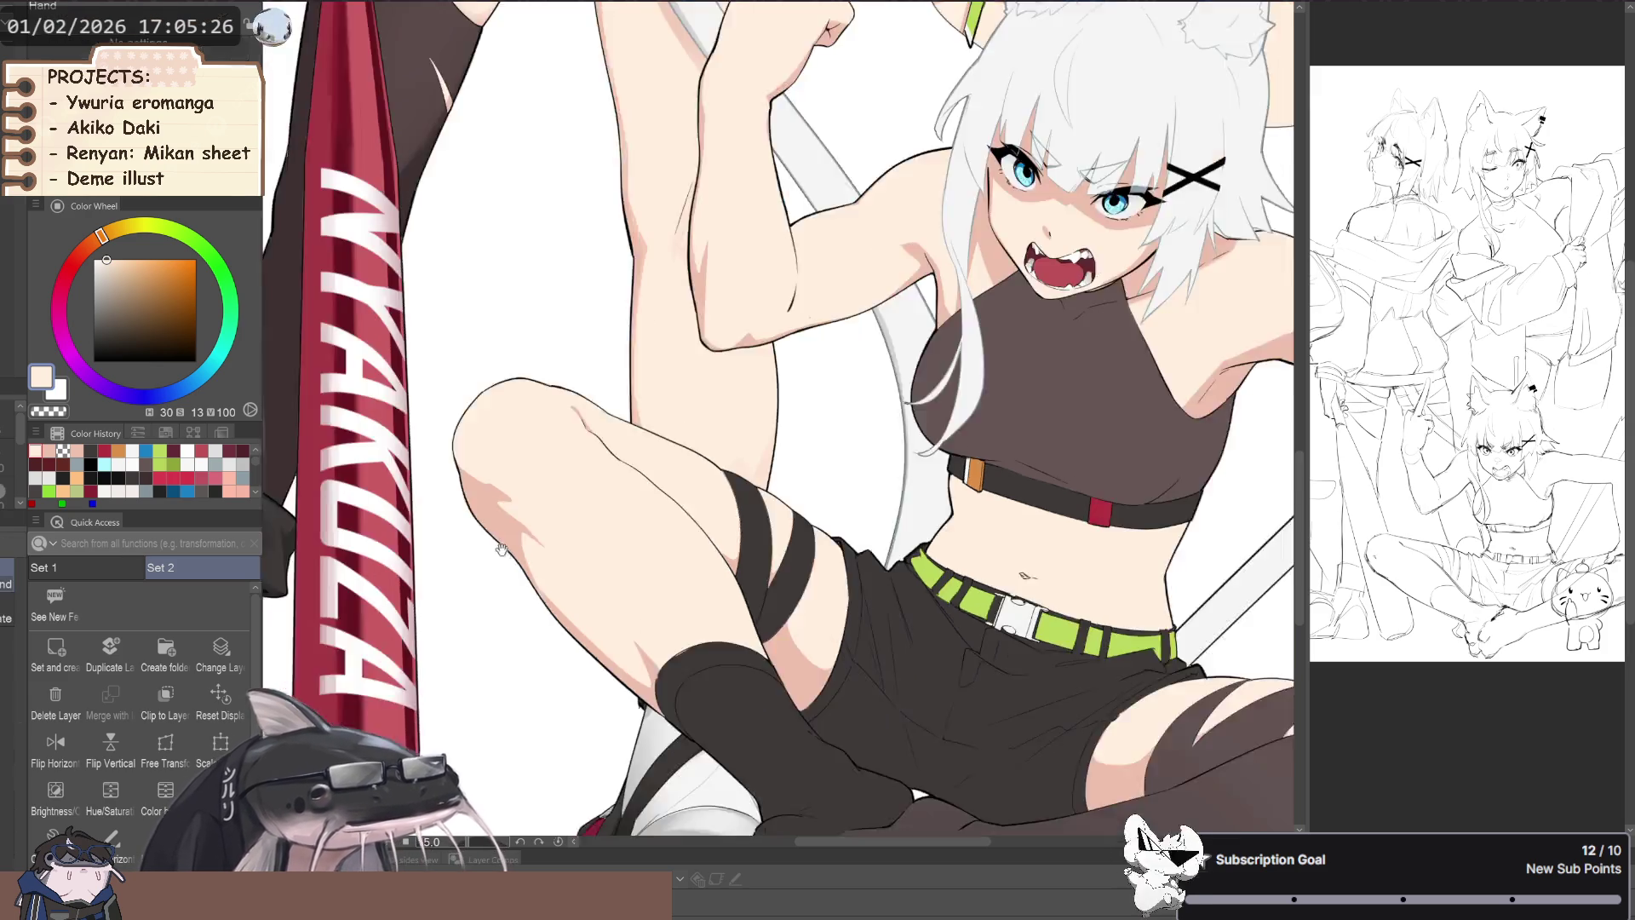
scroll(553, 586, up, 3)
scroll(554, 586, up, 2)
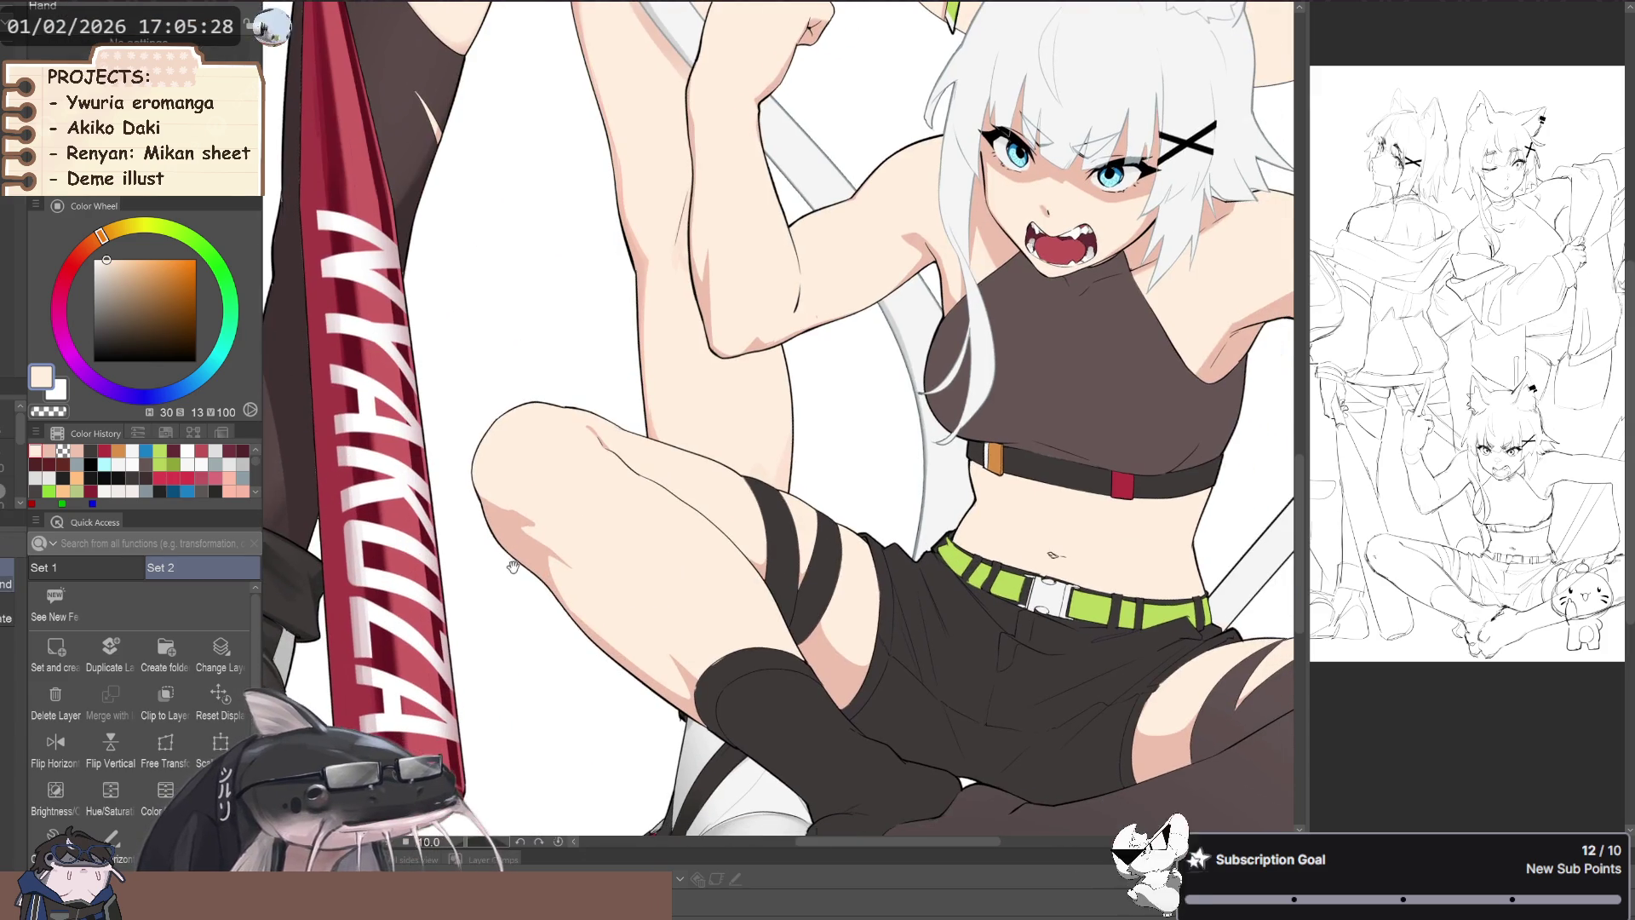
alt+click(542, 563)
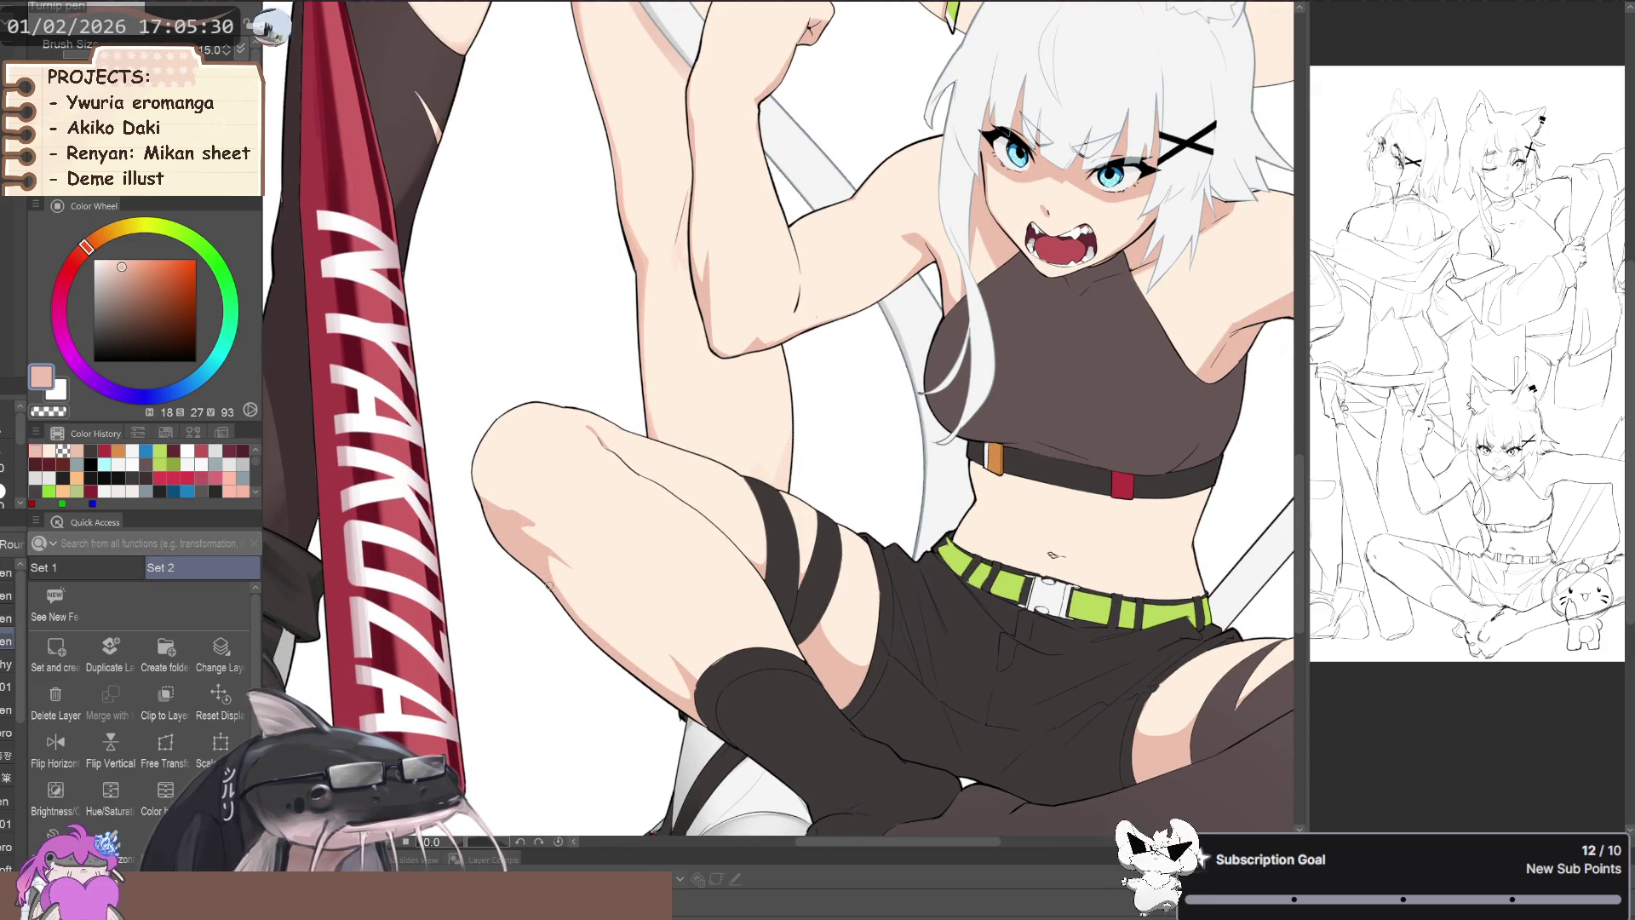
scroll(528, 613, down, 4)
scroll(505, 637, down, 2)
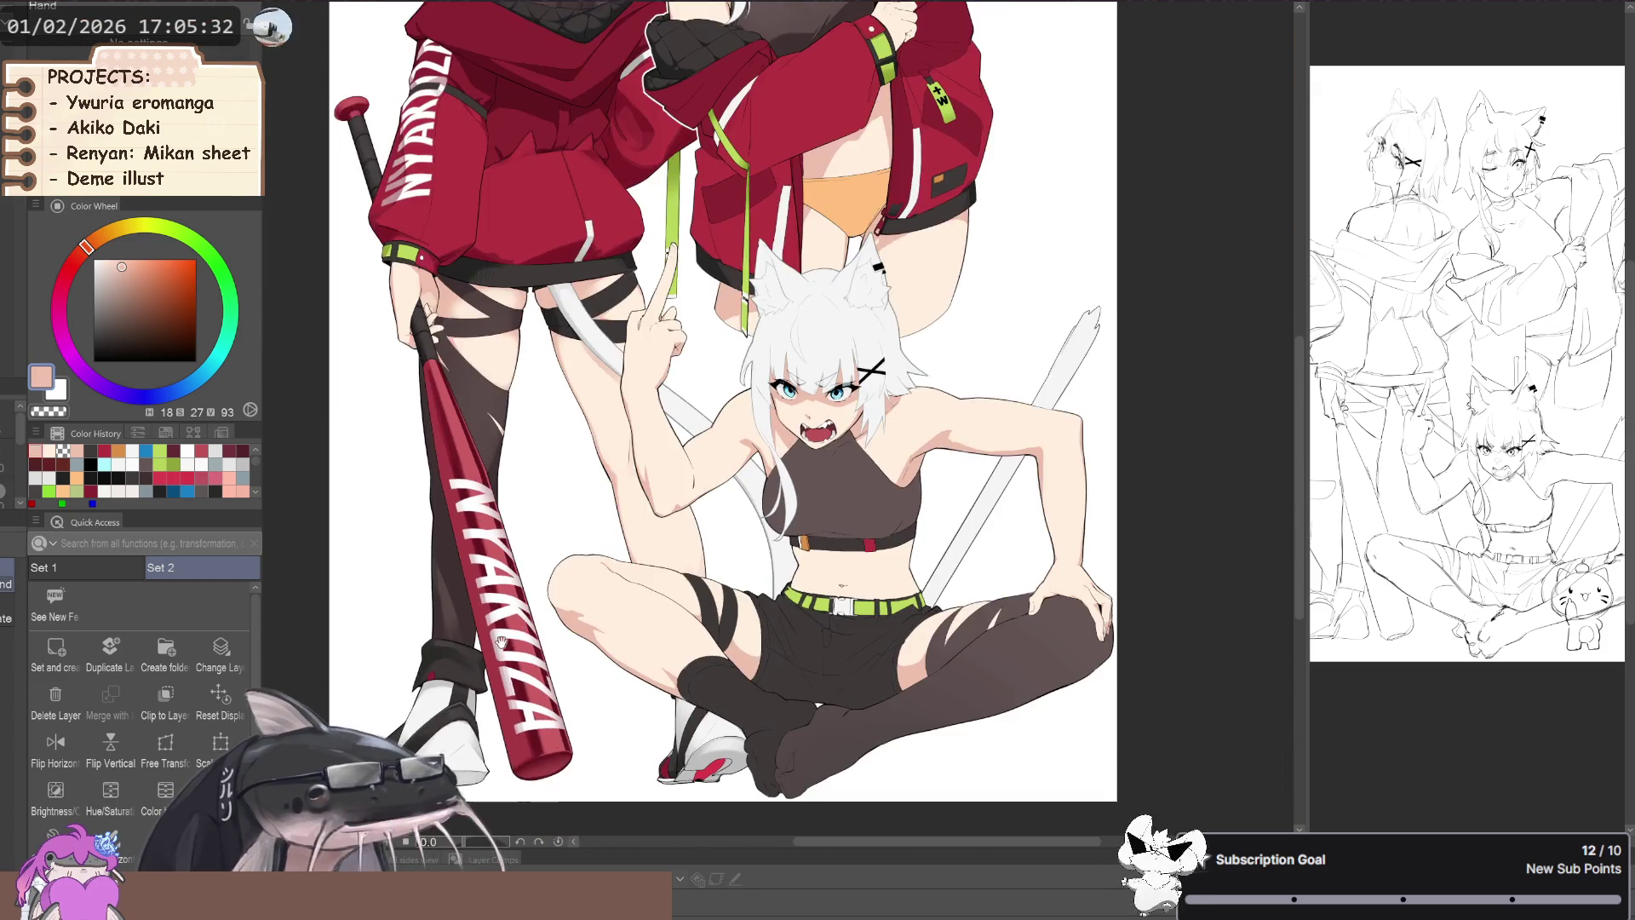
- Rotate and zoom the canvas toward the sitting girl's raised arm and torso
drag(505, 637, 608, 652)
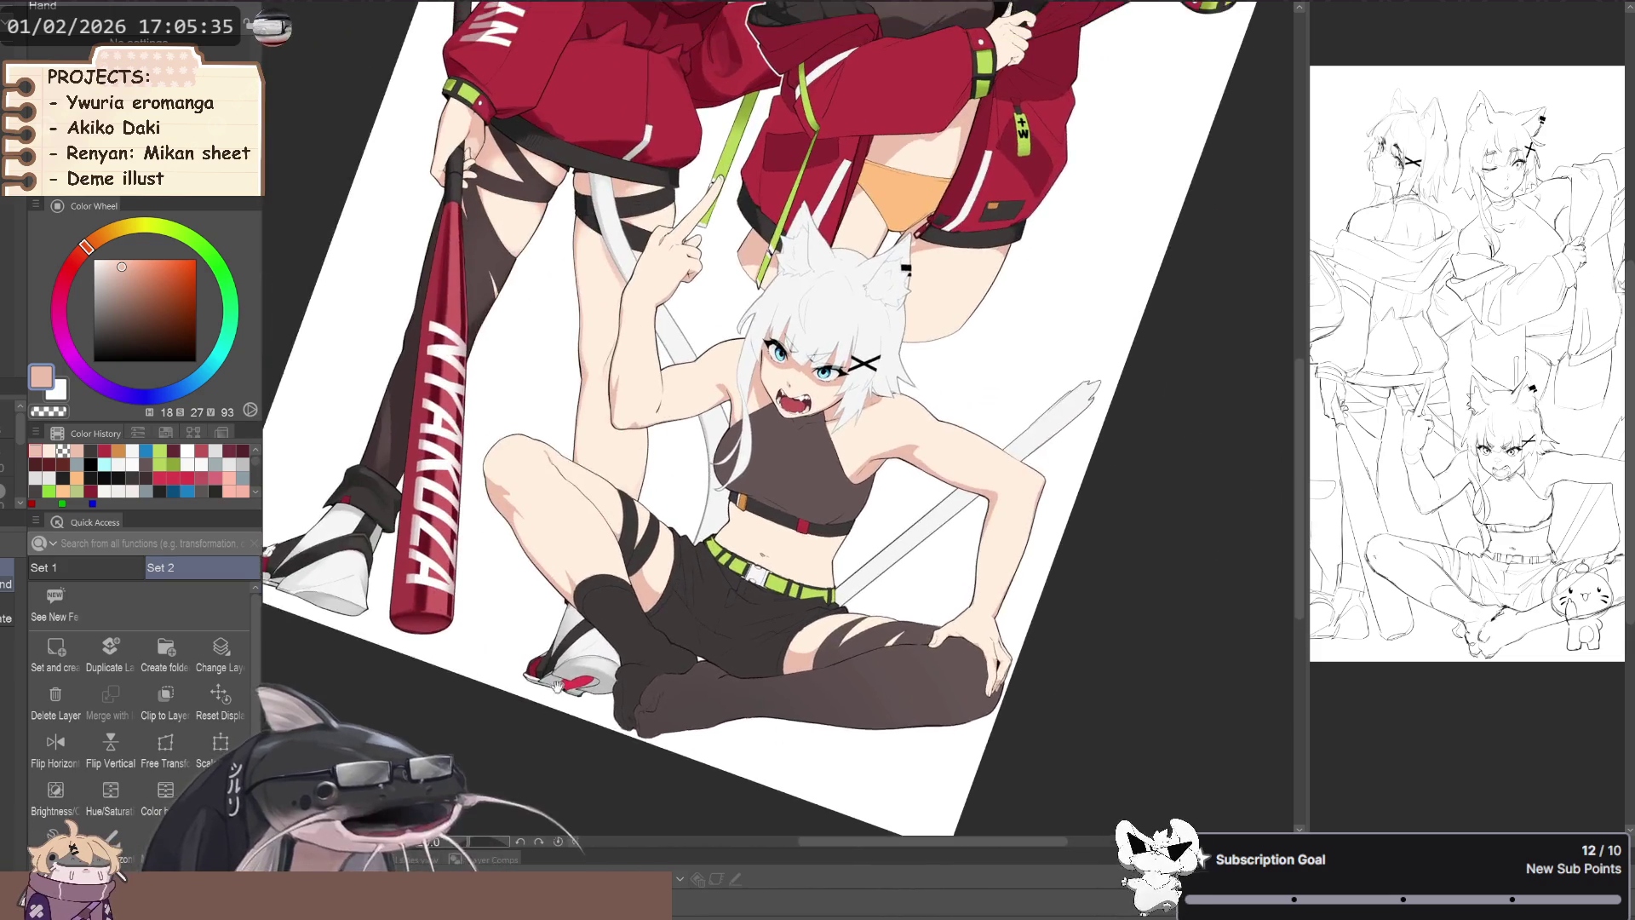
drag(609, 652, 697, 629)
scroll(708, 603, up, 3)
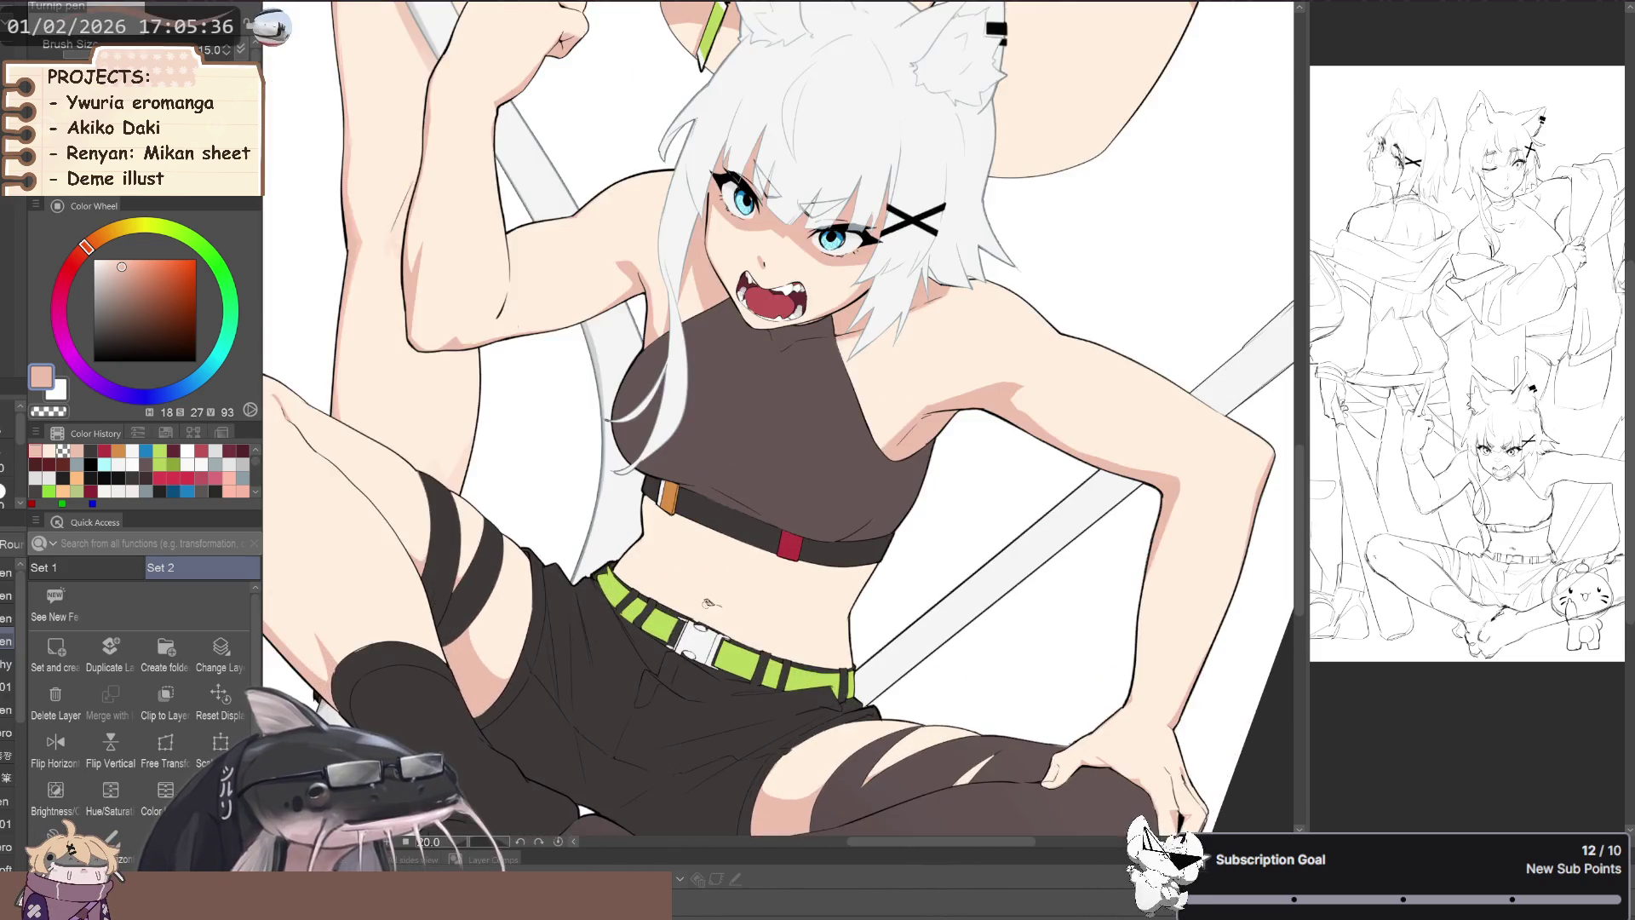
scroll(709, 603, down, 2)
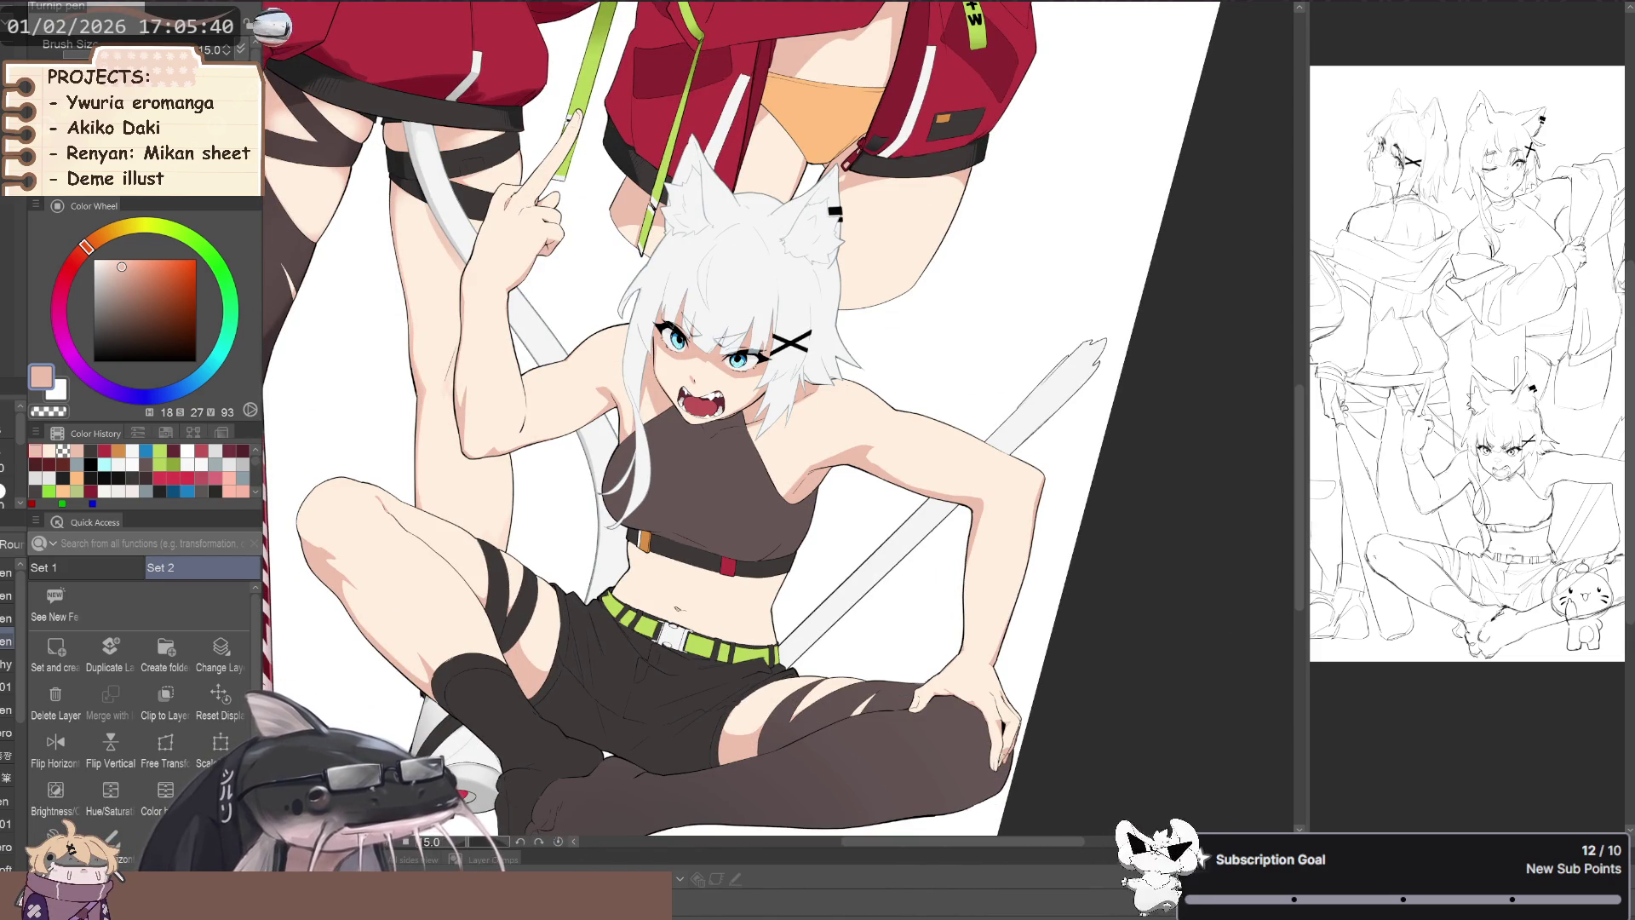
mouse_move(472, 472)
mouse_down()
mouse_move(767, 559)
mouse_move(695, 632)
mouse_move(716, 597)
mouse_up()
scroll(713, 568, up, 4)
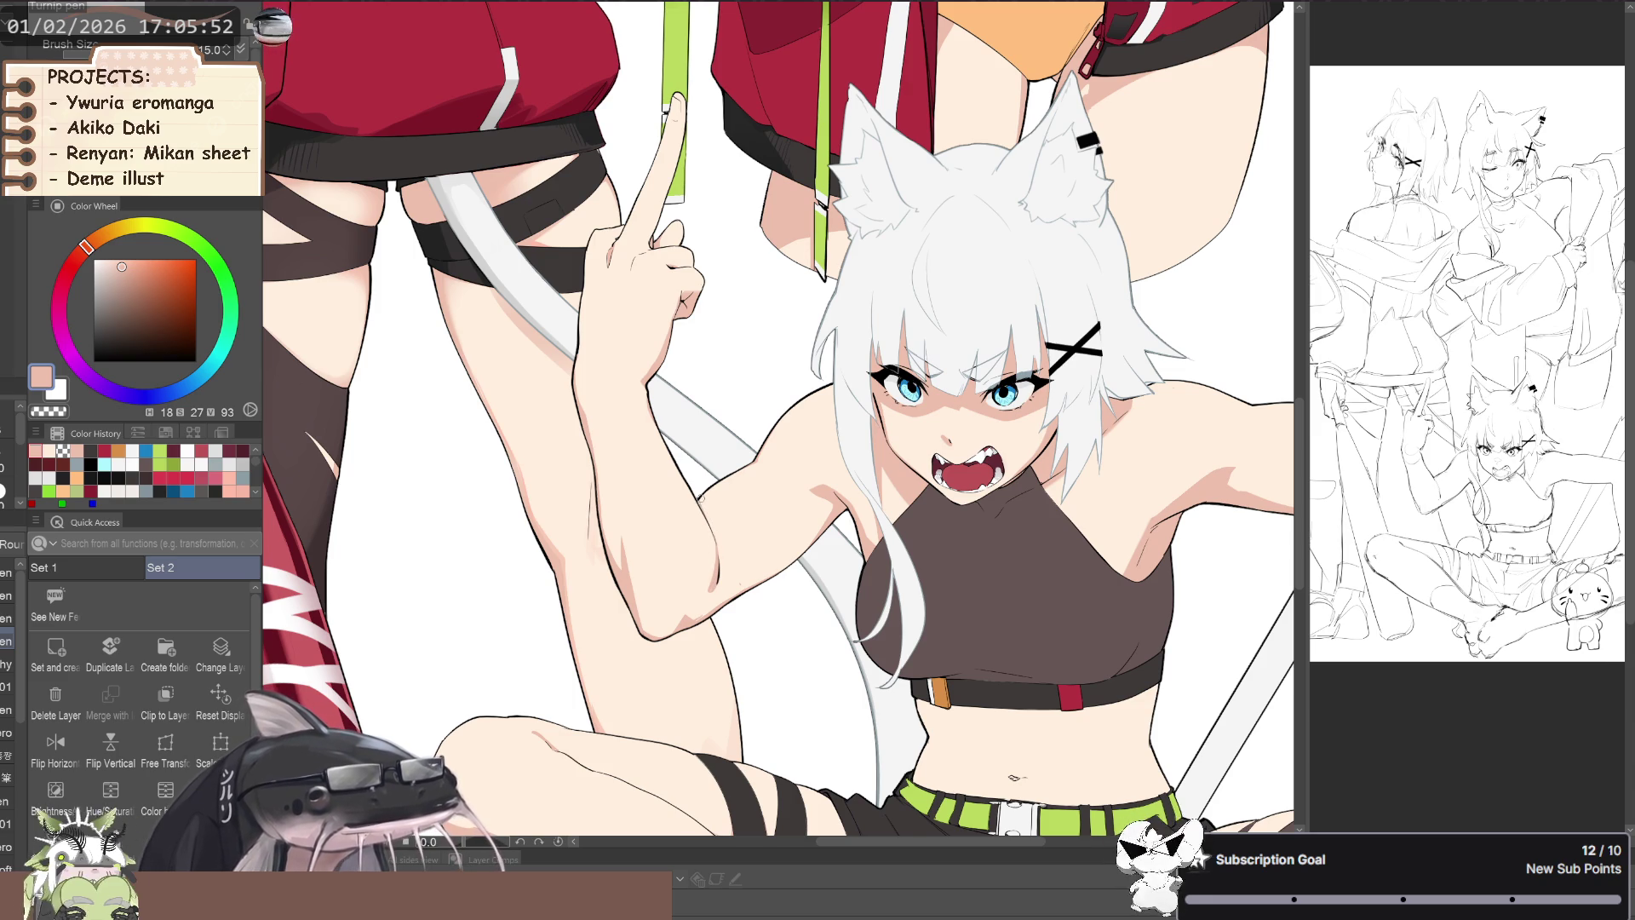
scroll(707, 521, down, 3)
scroll(632, 545, up, 1)
scroll(632, 545, up, 5)
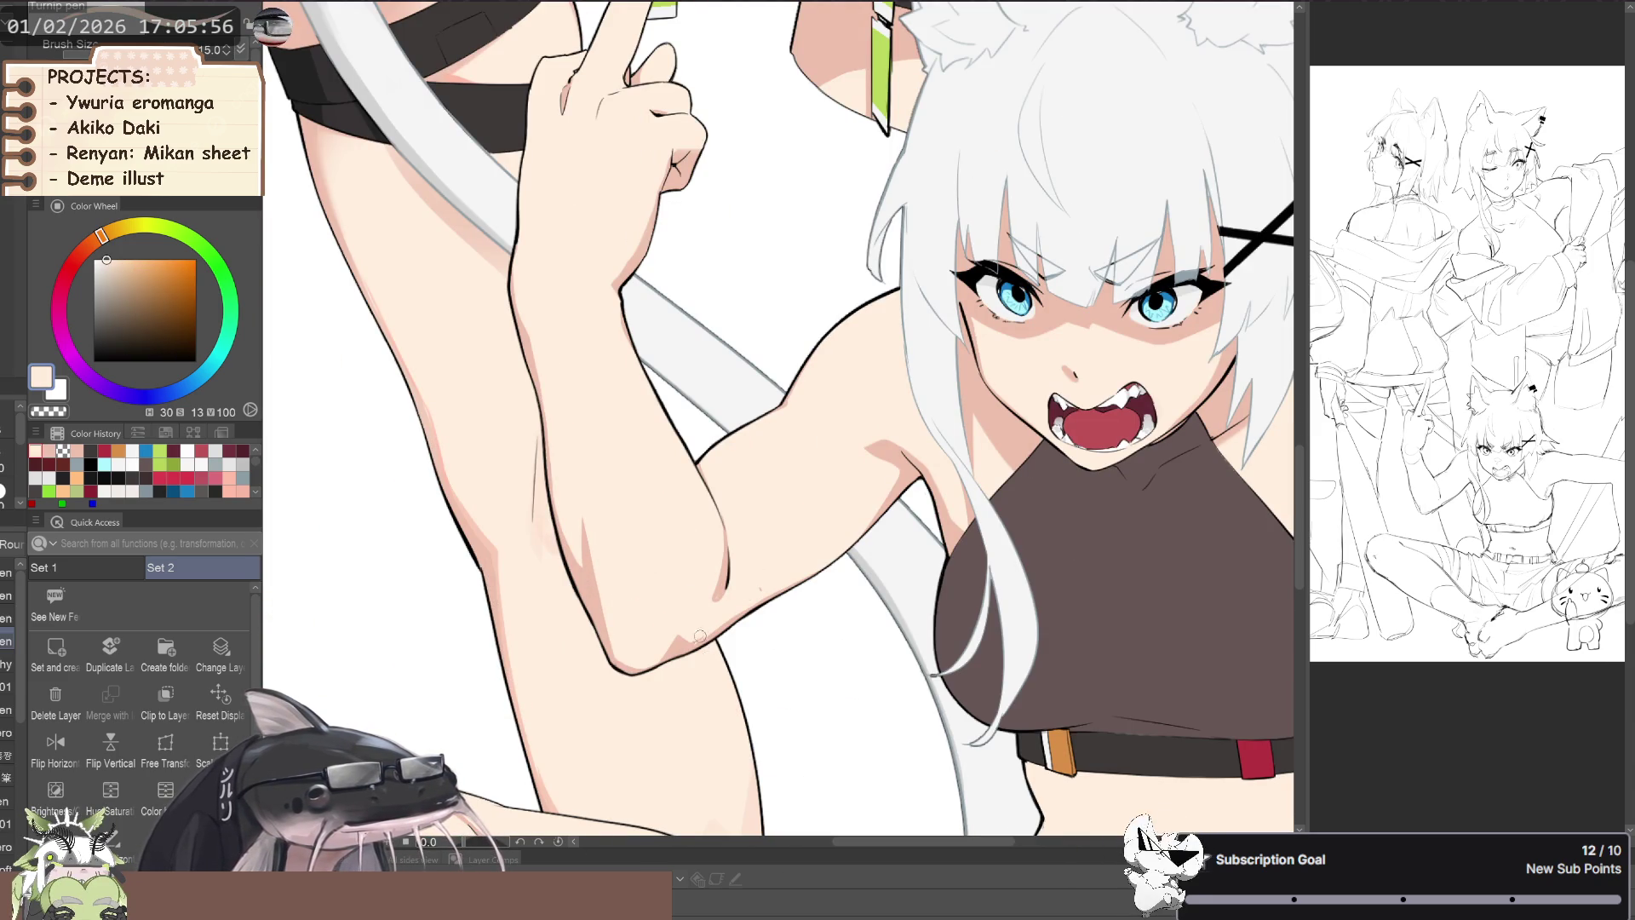
- Sample the pink shadow and pale cream base skin, enlarging the pen slightly for the arm
key(b)
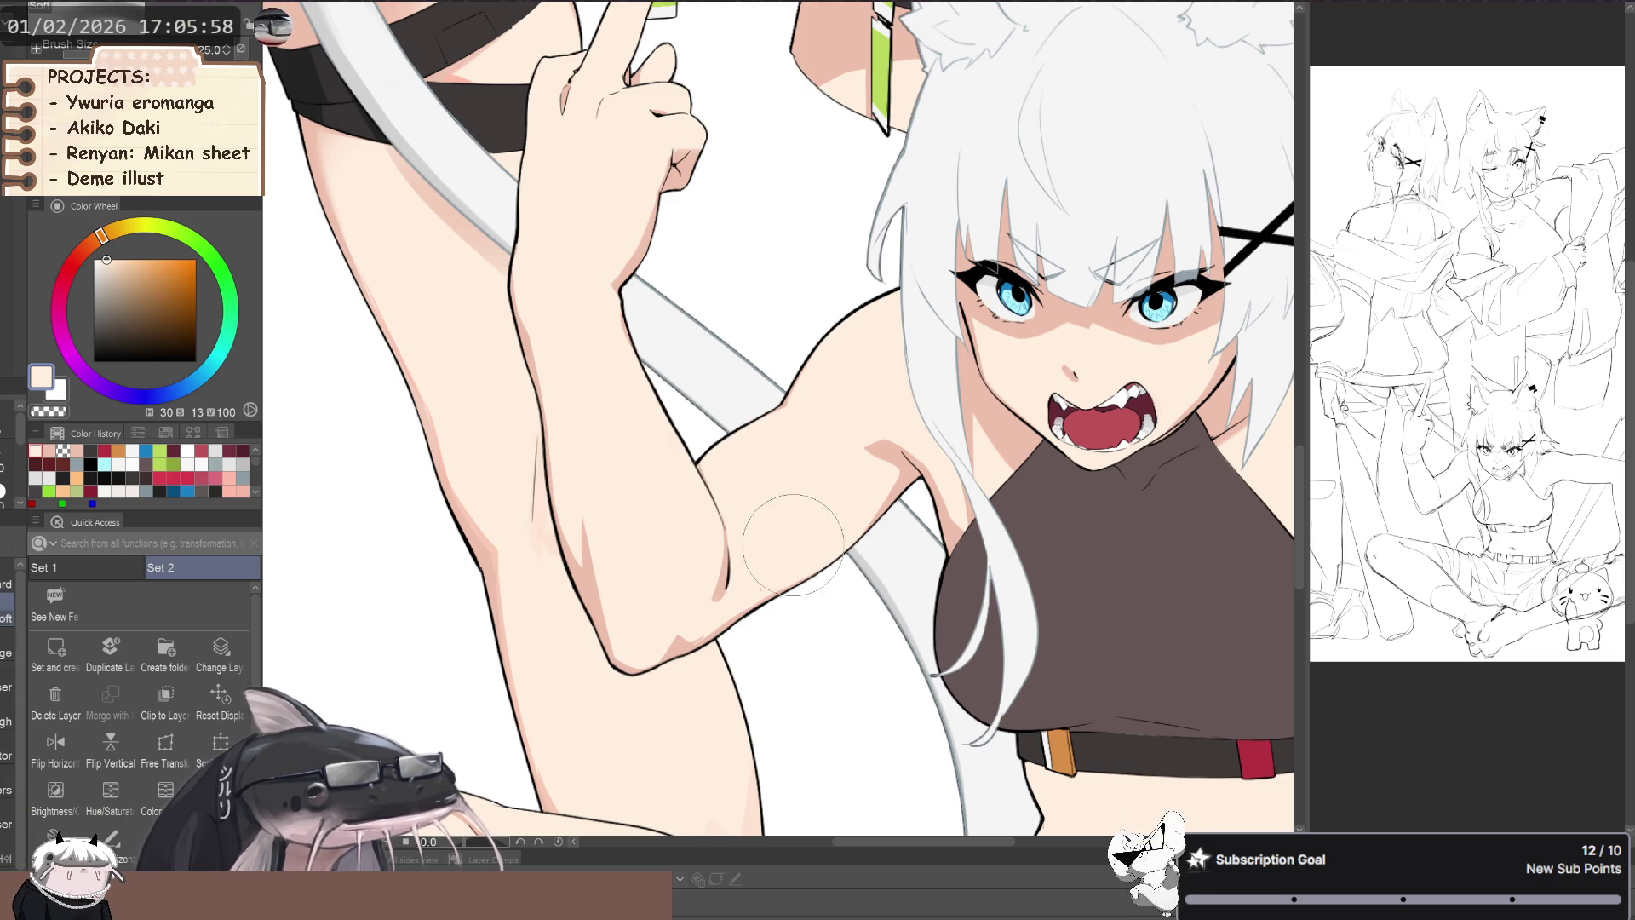
key(p)
alt+click(757, 579)
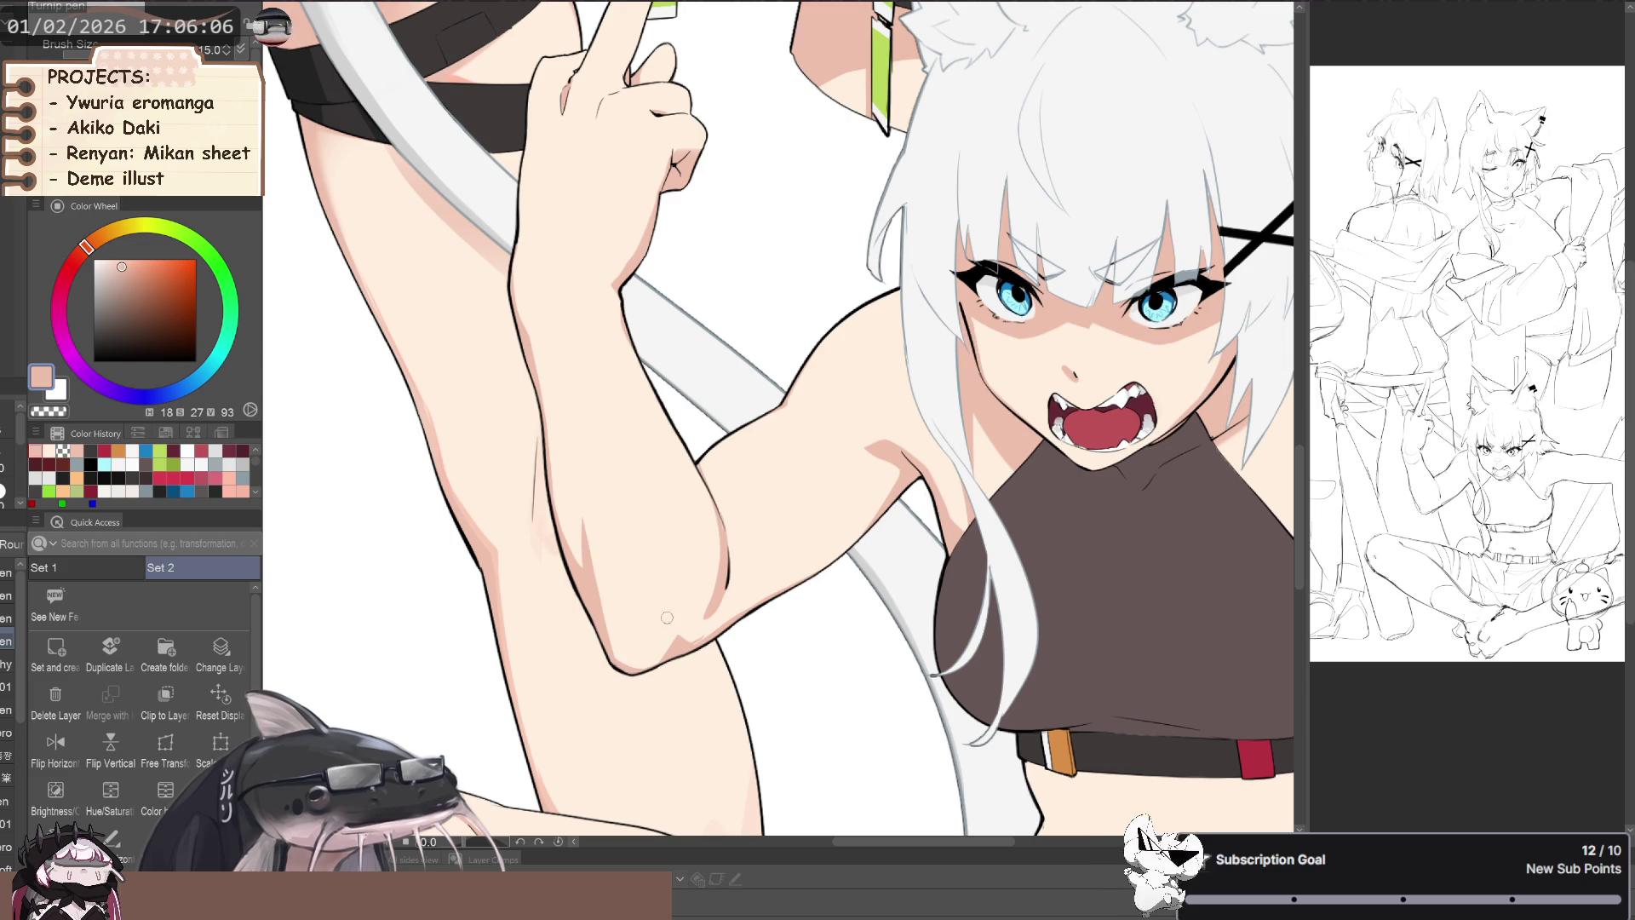
alt+click(732, 591)
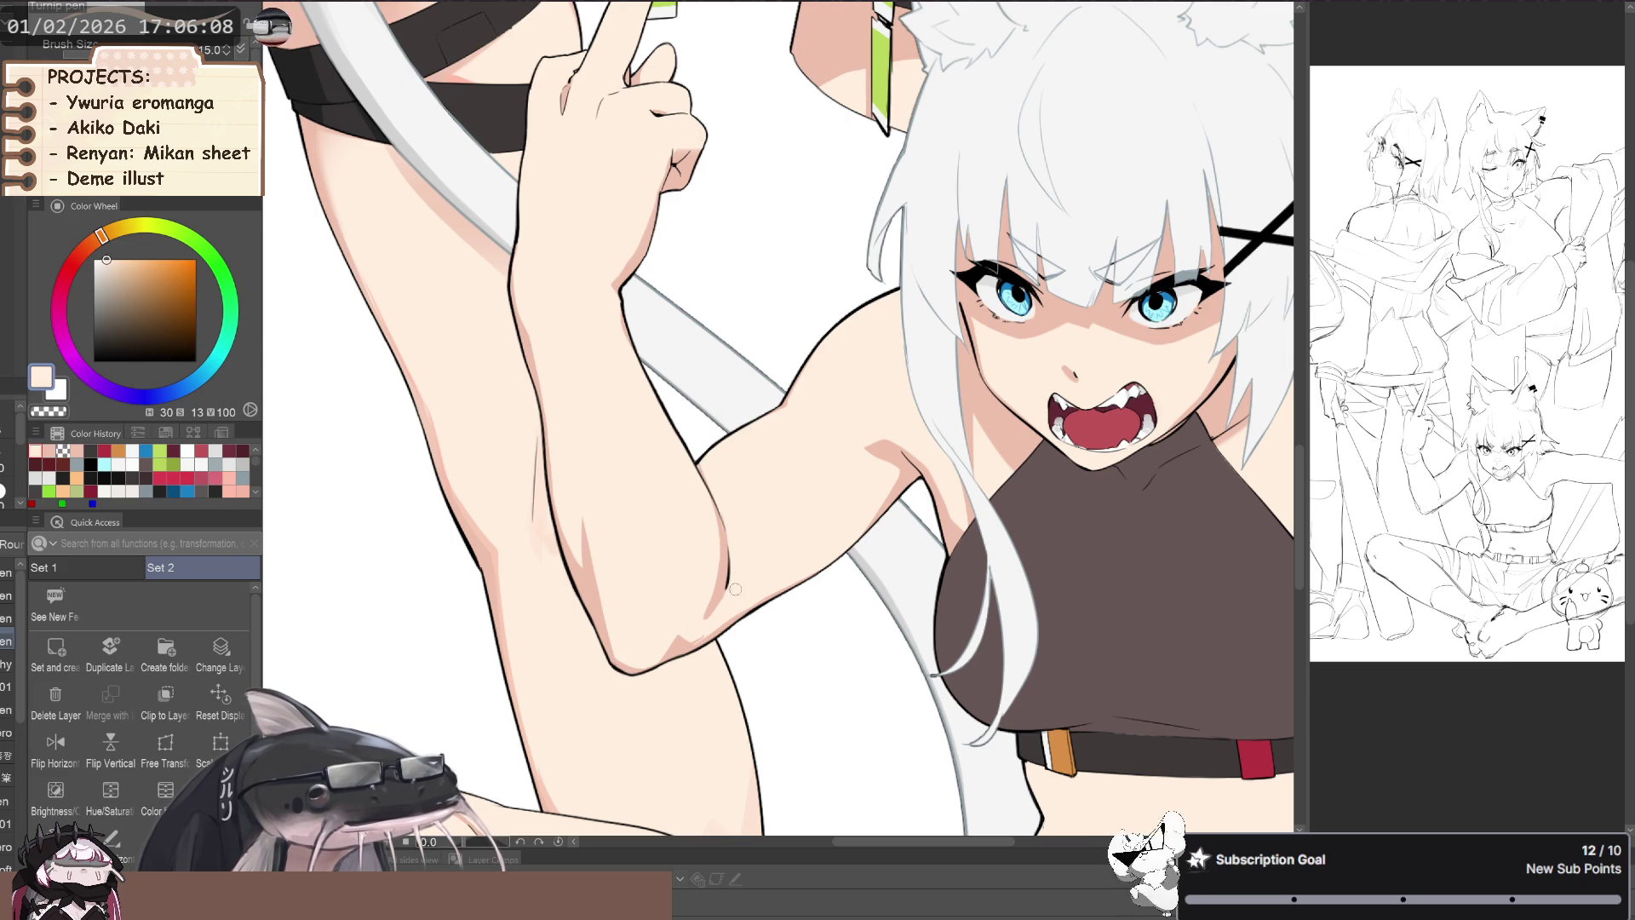
drag(734, 589, 537, 424)
key(bracketright)
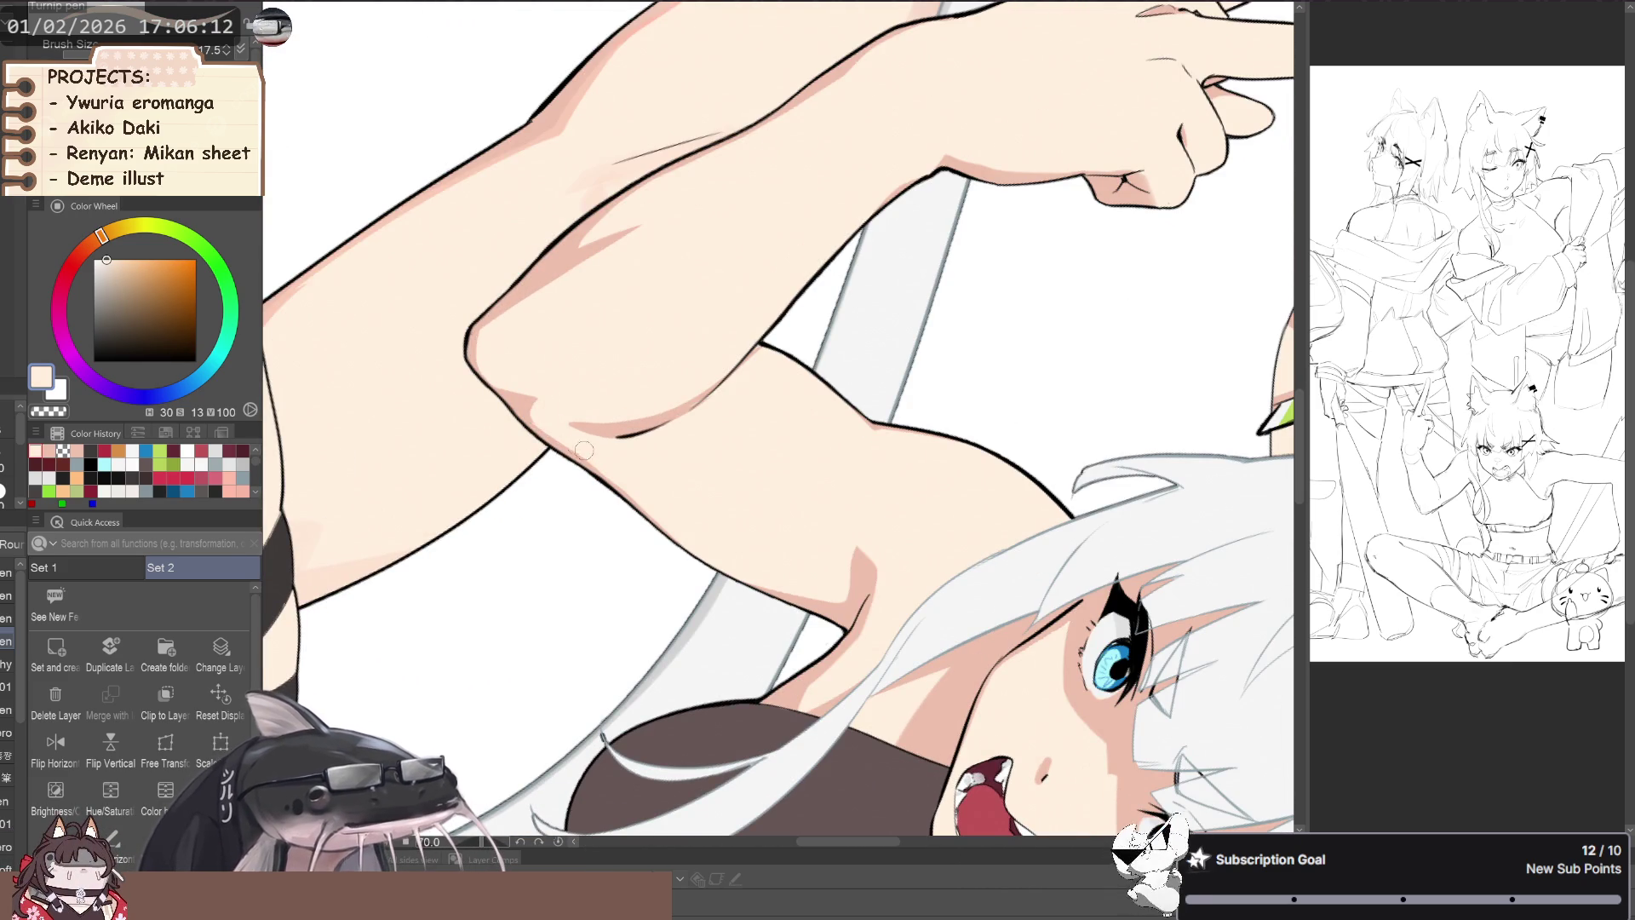
- Eyedrop the elbow's pink shadow and pale cream skin to wrap shadows around the elbow
alt+click(525, 409)
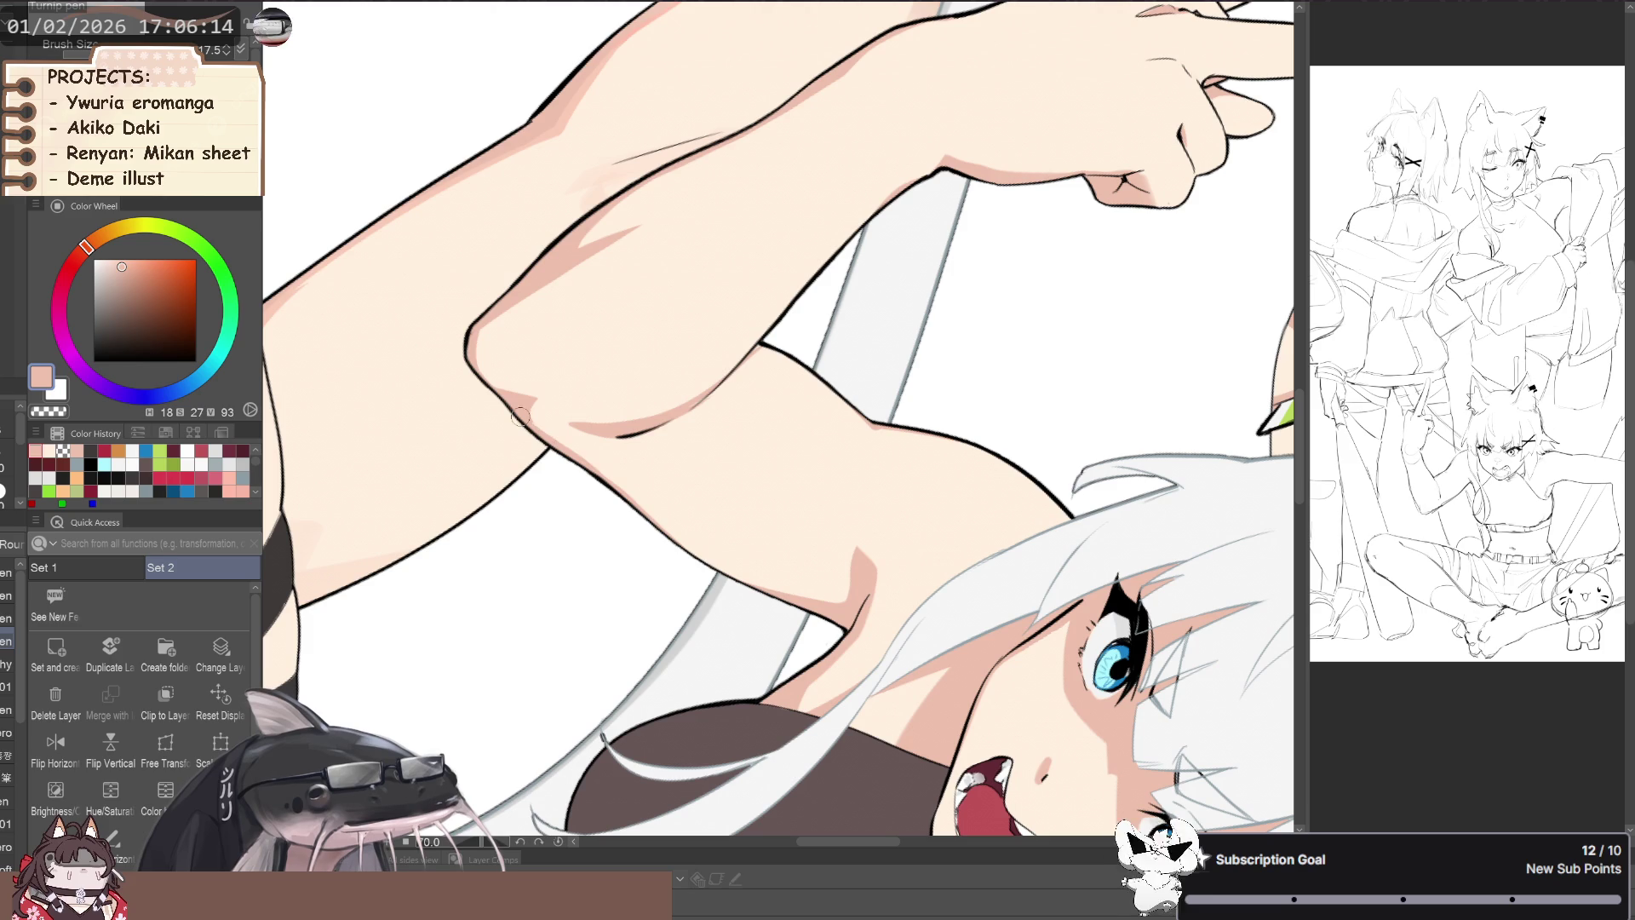
drag(698, 555, 477, 563)
scroll(477, 567, up, 3)
scroll(447, 570, down, 1)
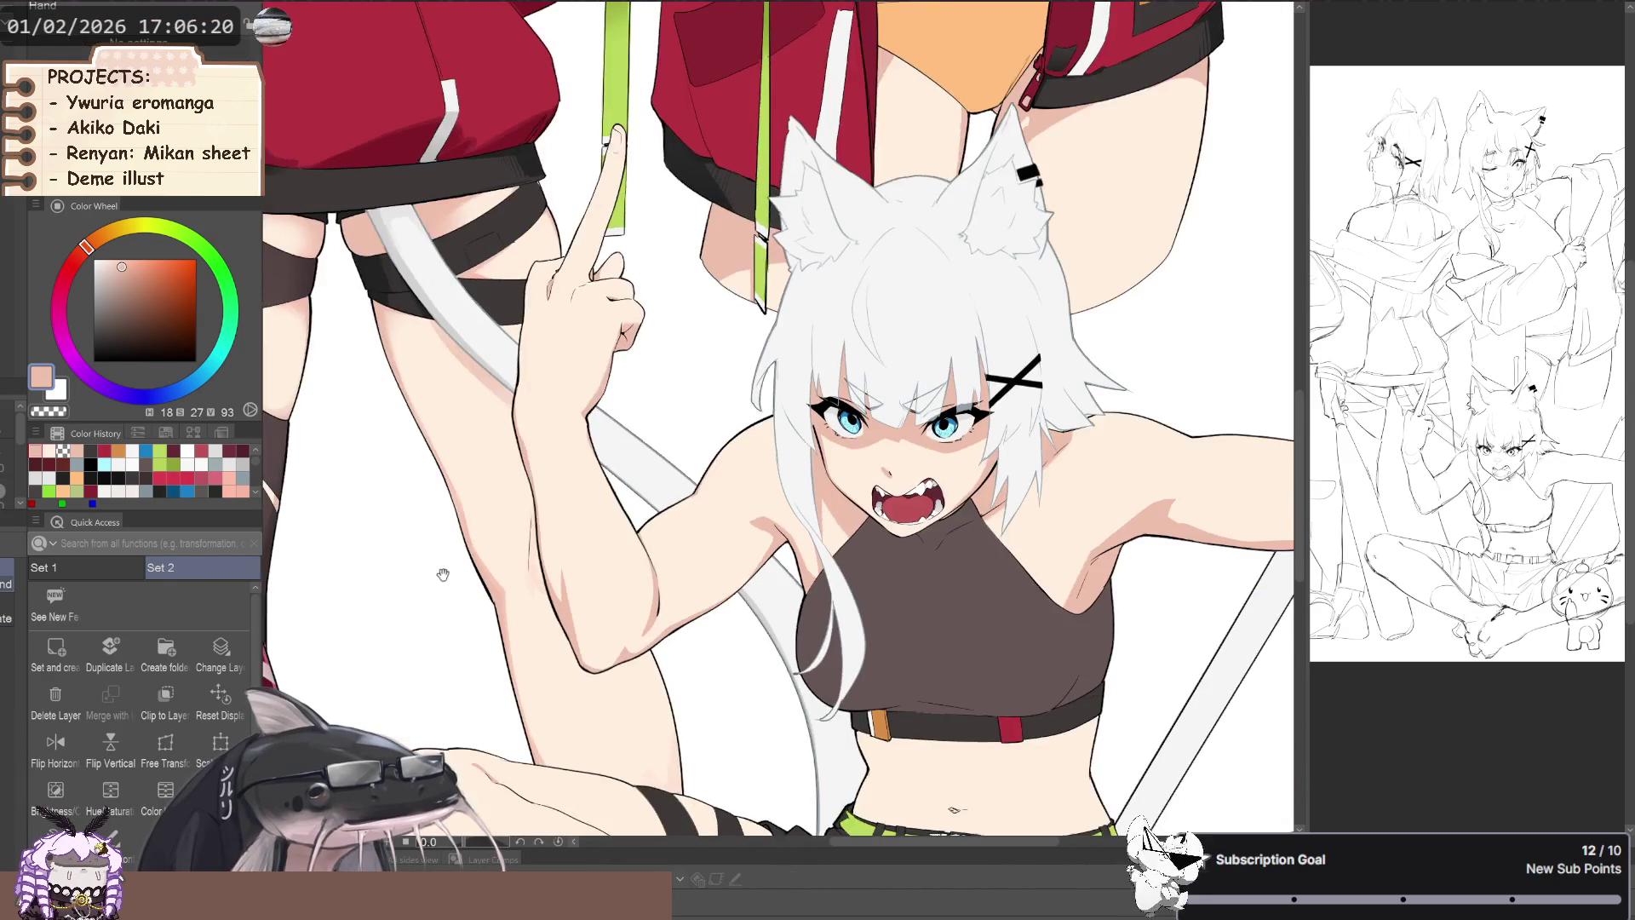
scroll(647, 656, up, 5)
alt+click(664, 657)
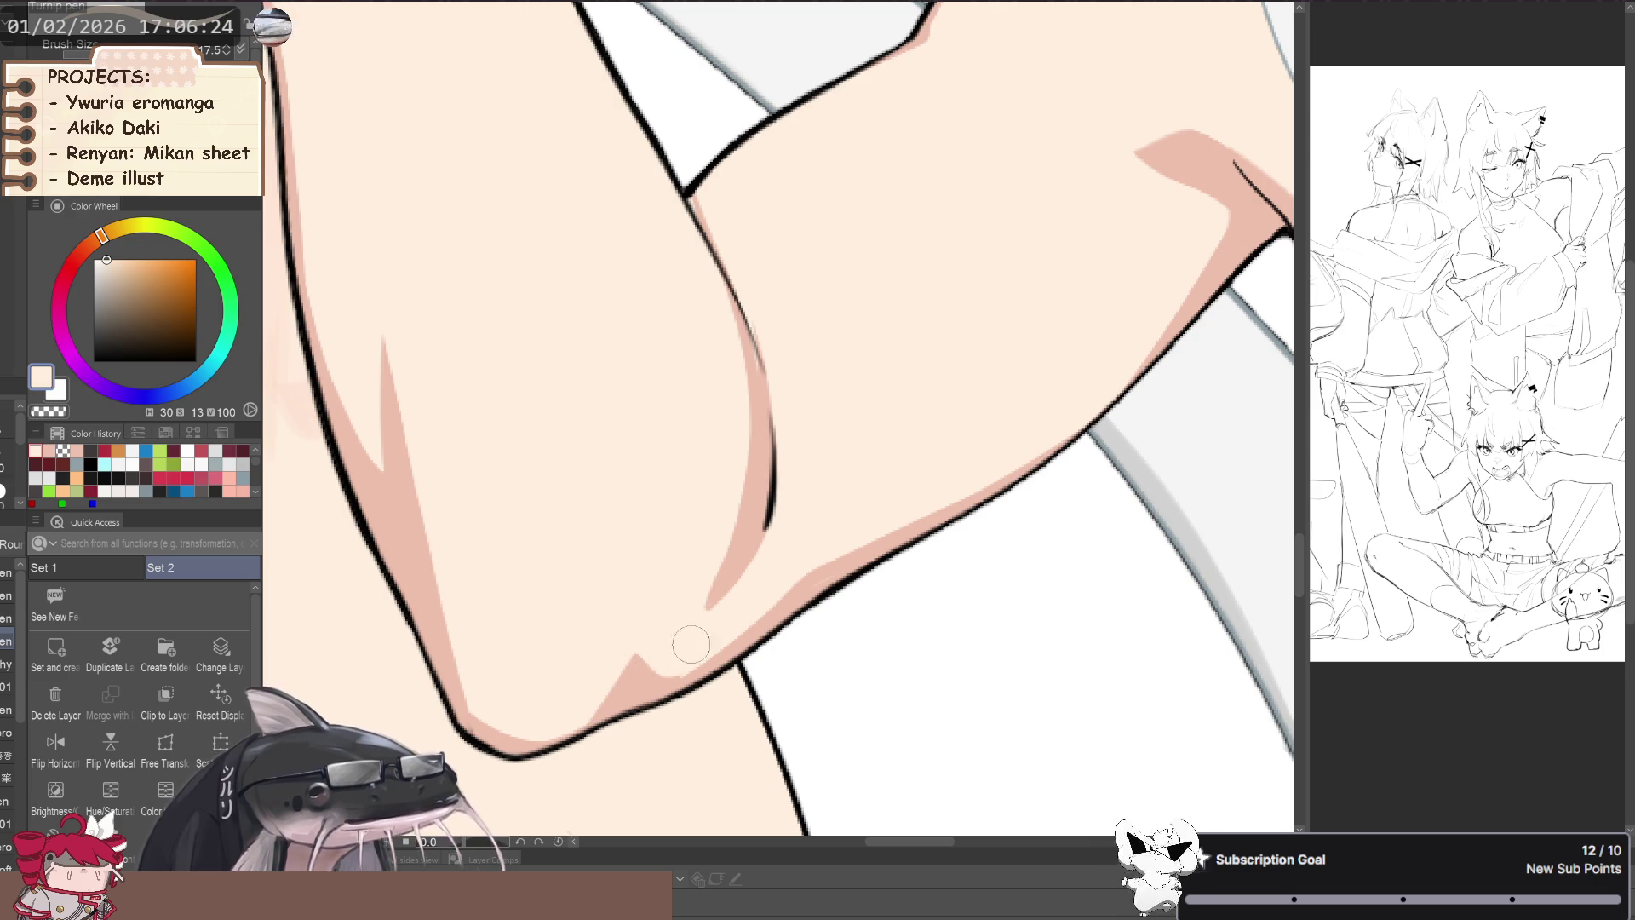
scroll(384, 547, down, 6)
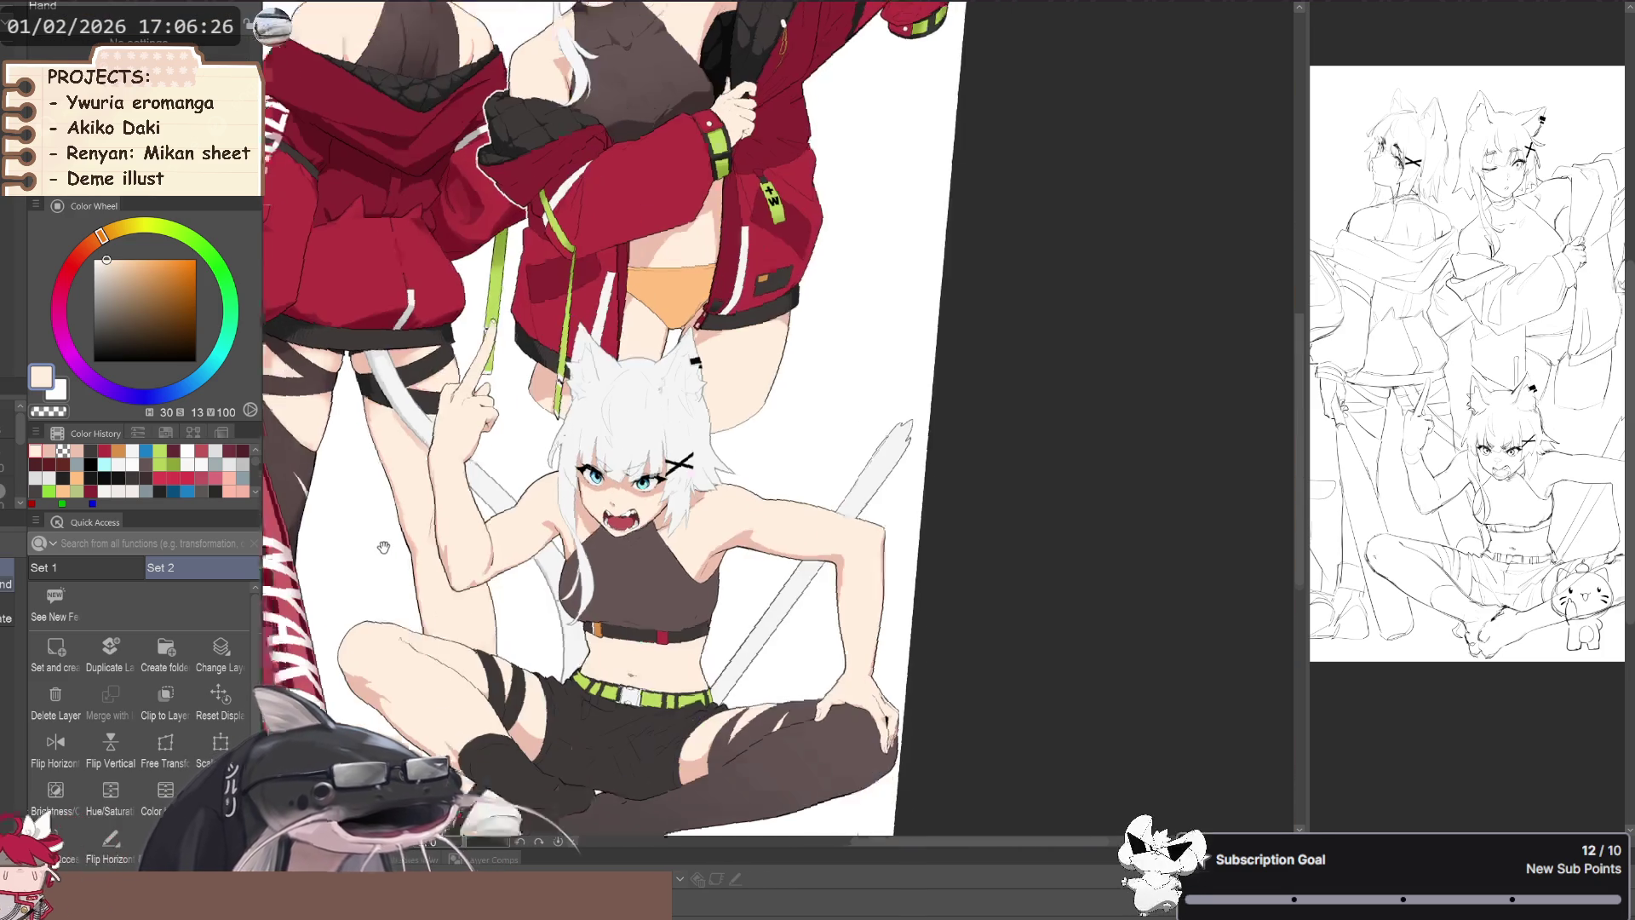
drag(383, 546, 234, 513)
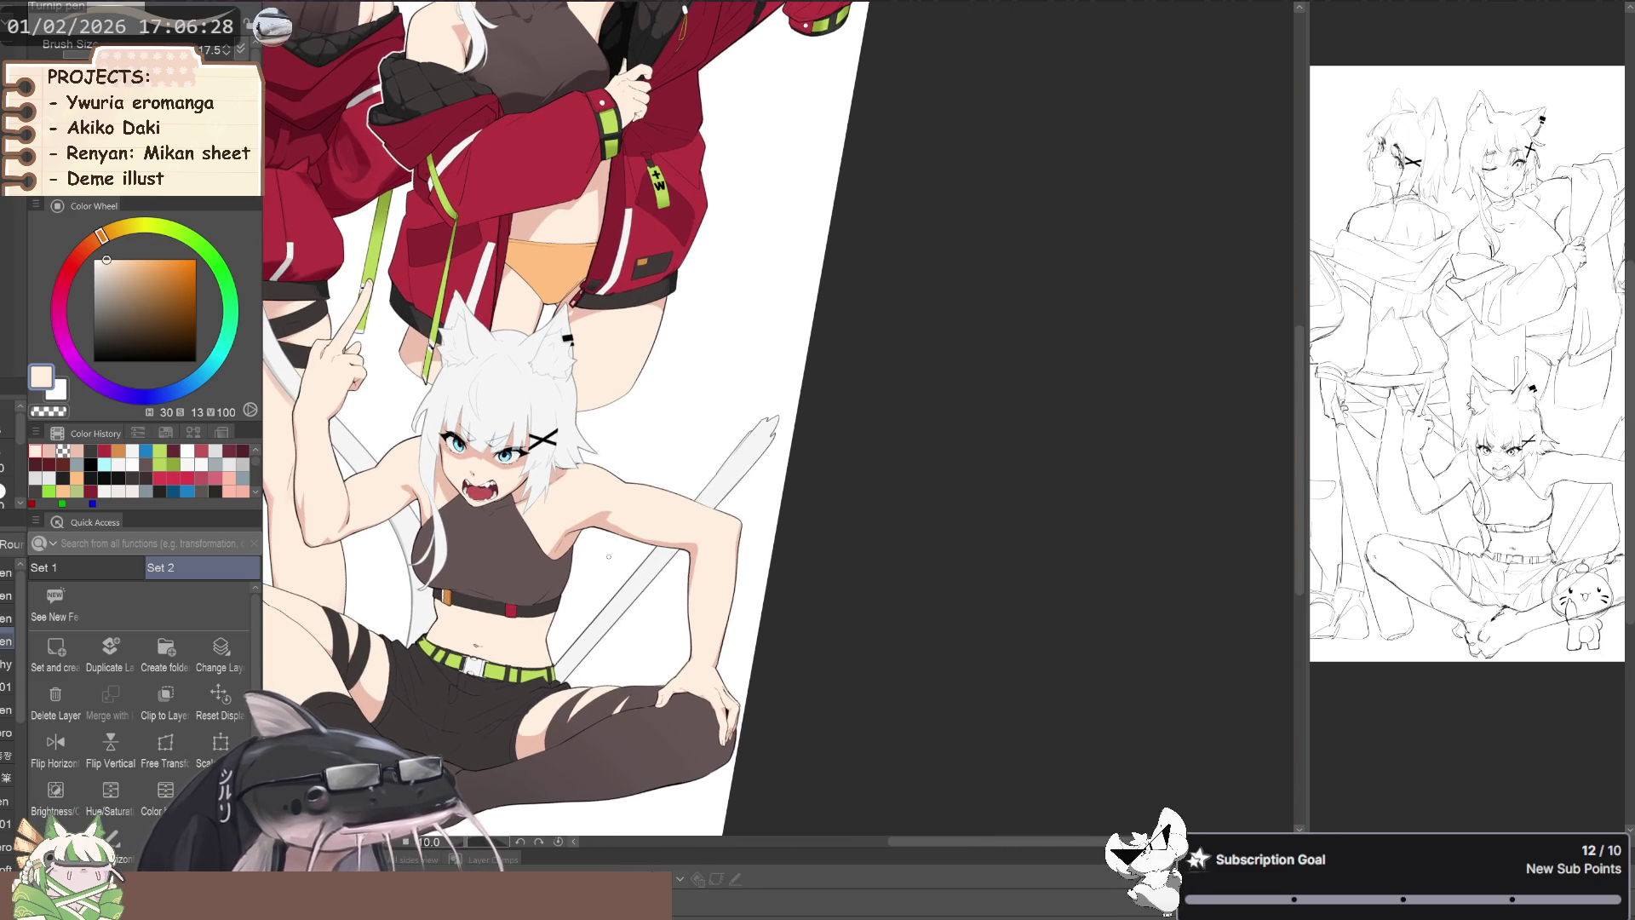
- Stroke a darker peach shadow along the raised arm's outer edge toward the armpit
scroll(610, 557, up, 4)
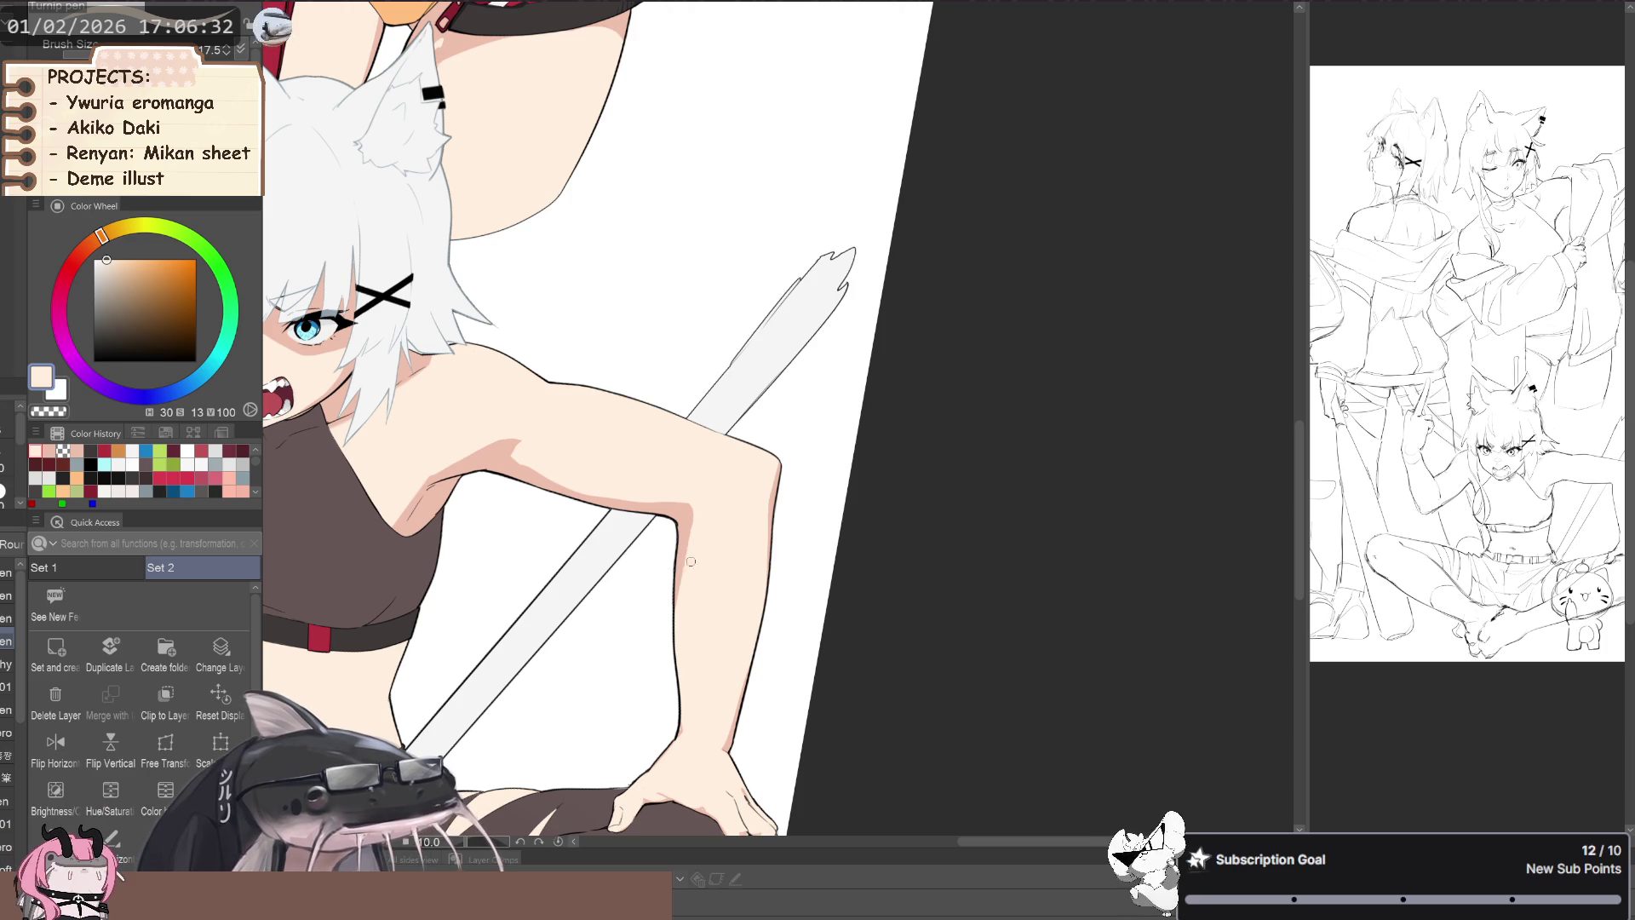
drag(673, 610, 677, 519)
alt+click(686, 529)
drag(678, 606, 687, 513)
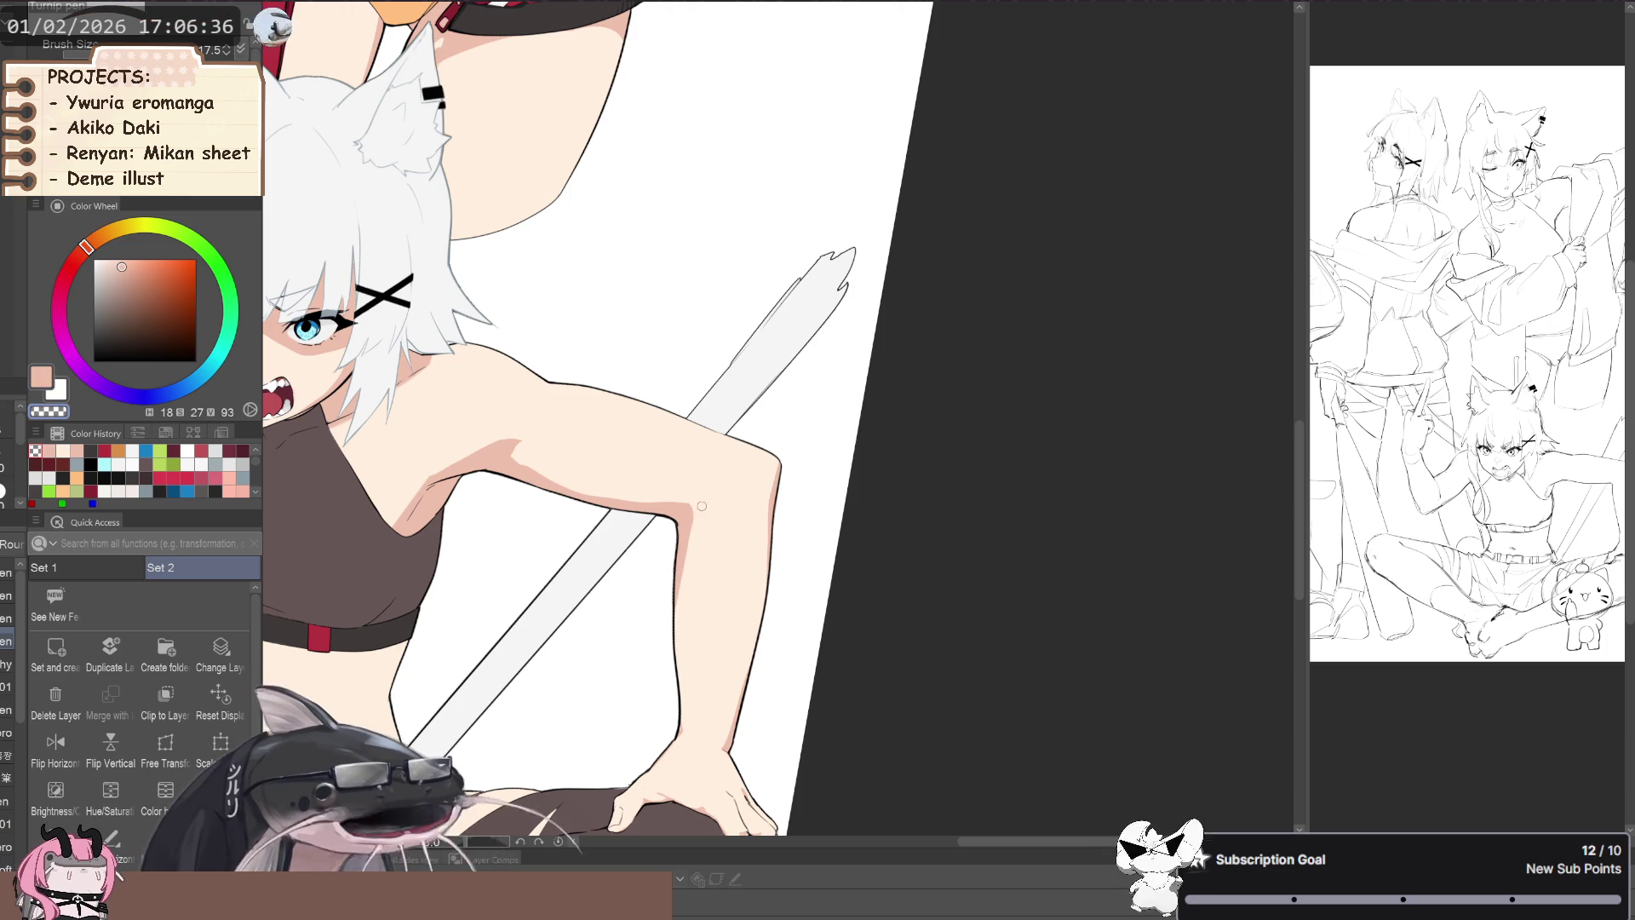
drag(678, 601, 692, 527)
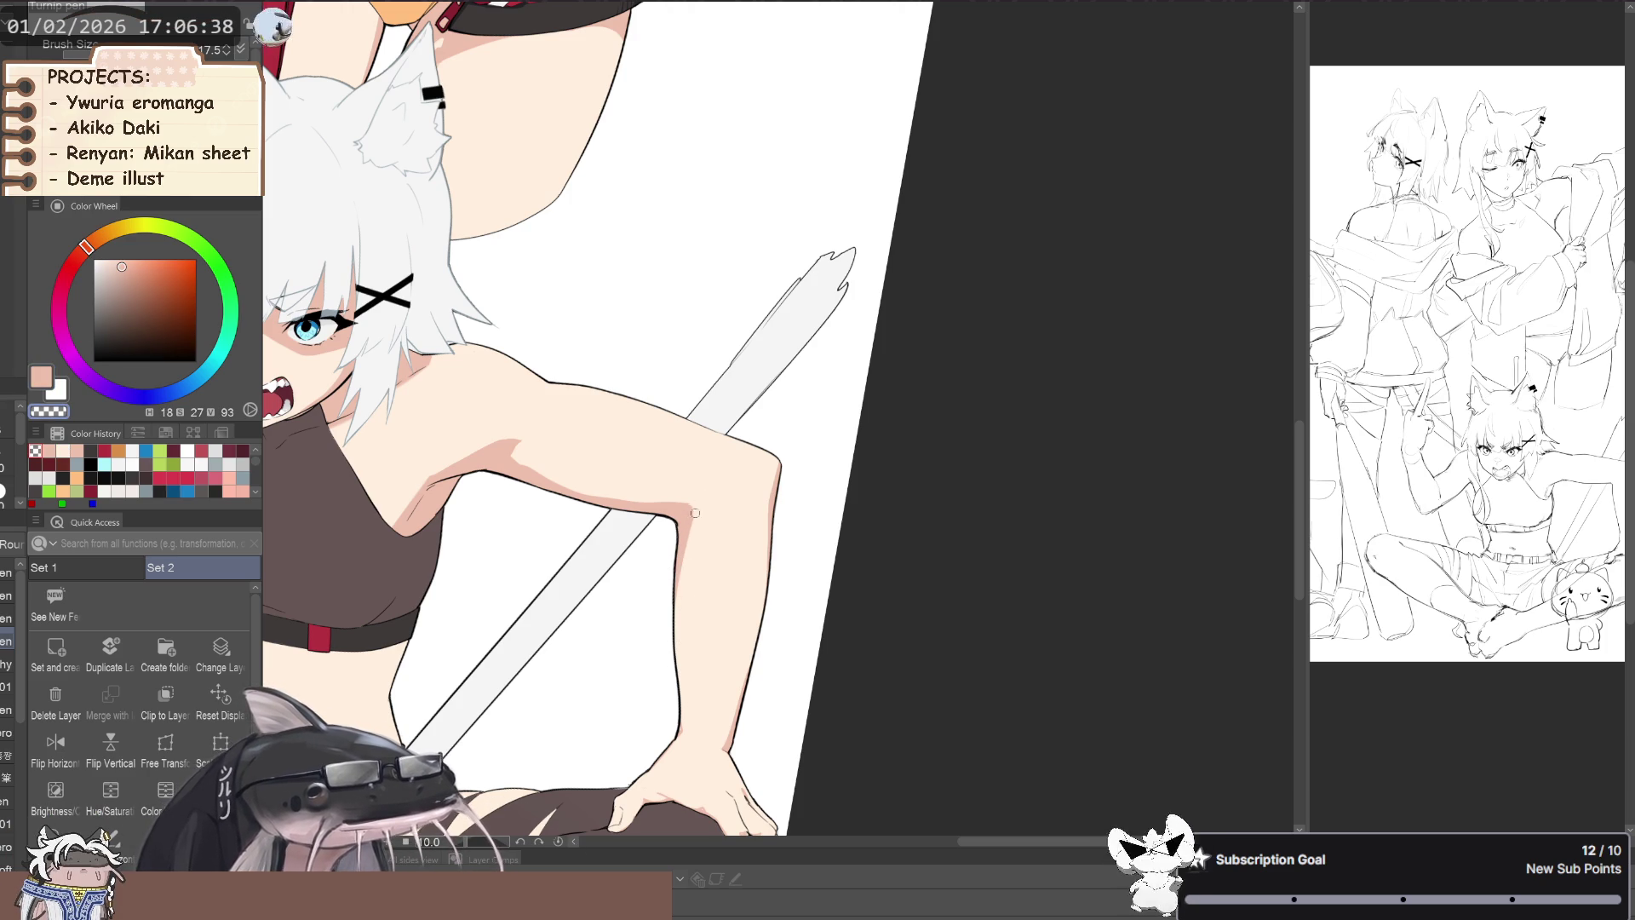
scroll(682, 654, down, 3)
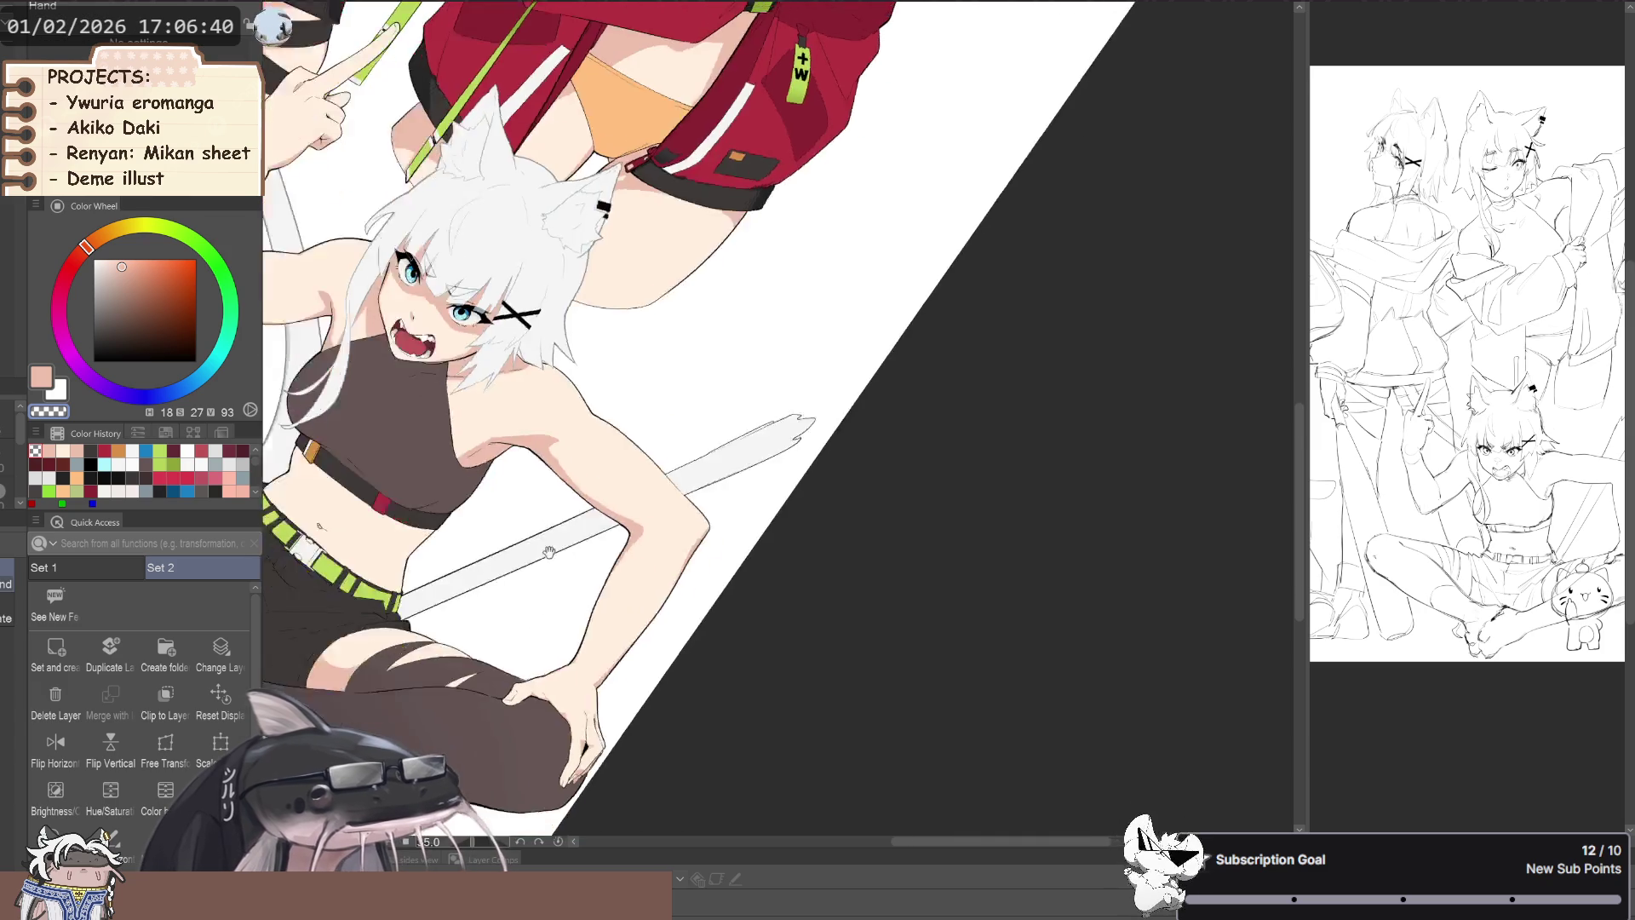
drag(682, 654, 535, 479)
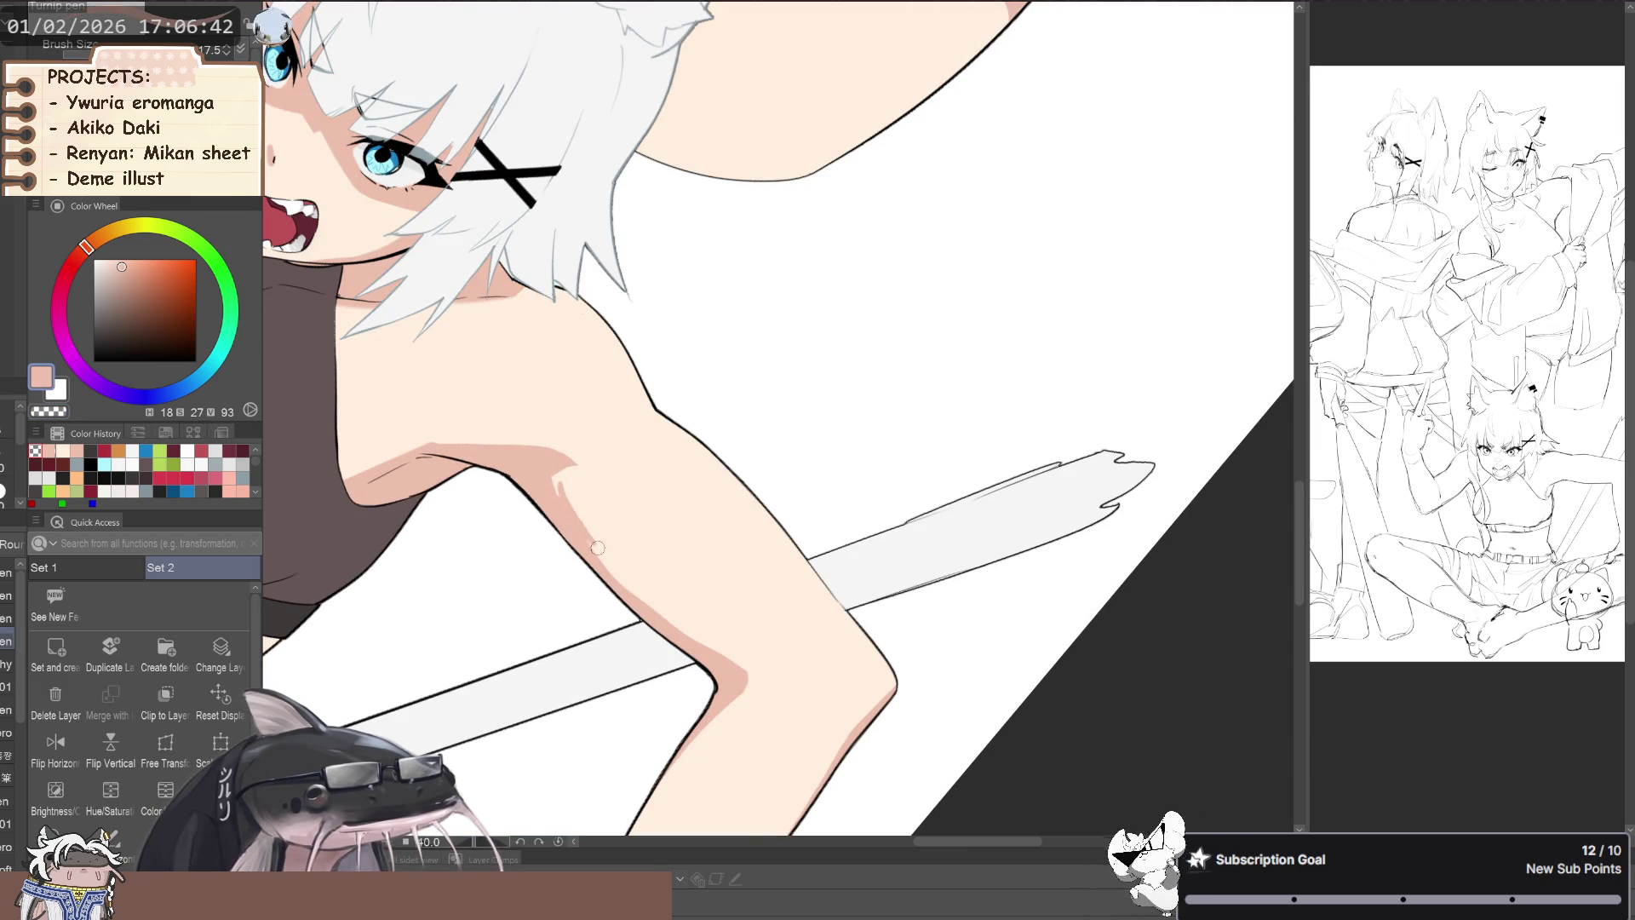
scroll(646, 584, down, 2)
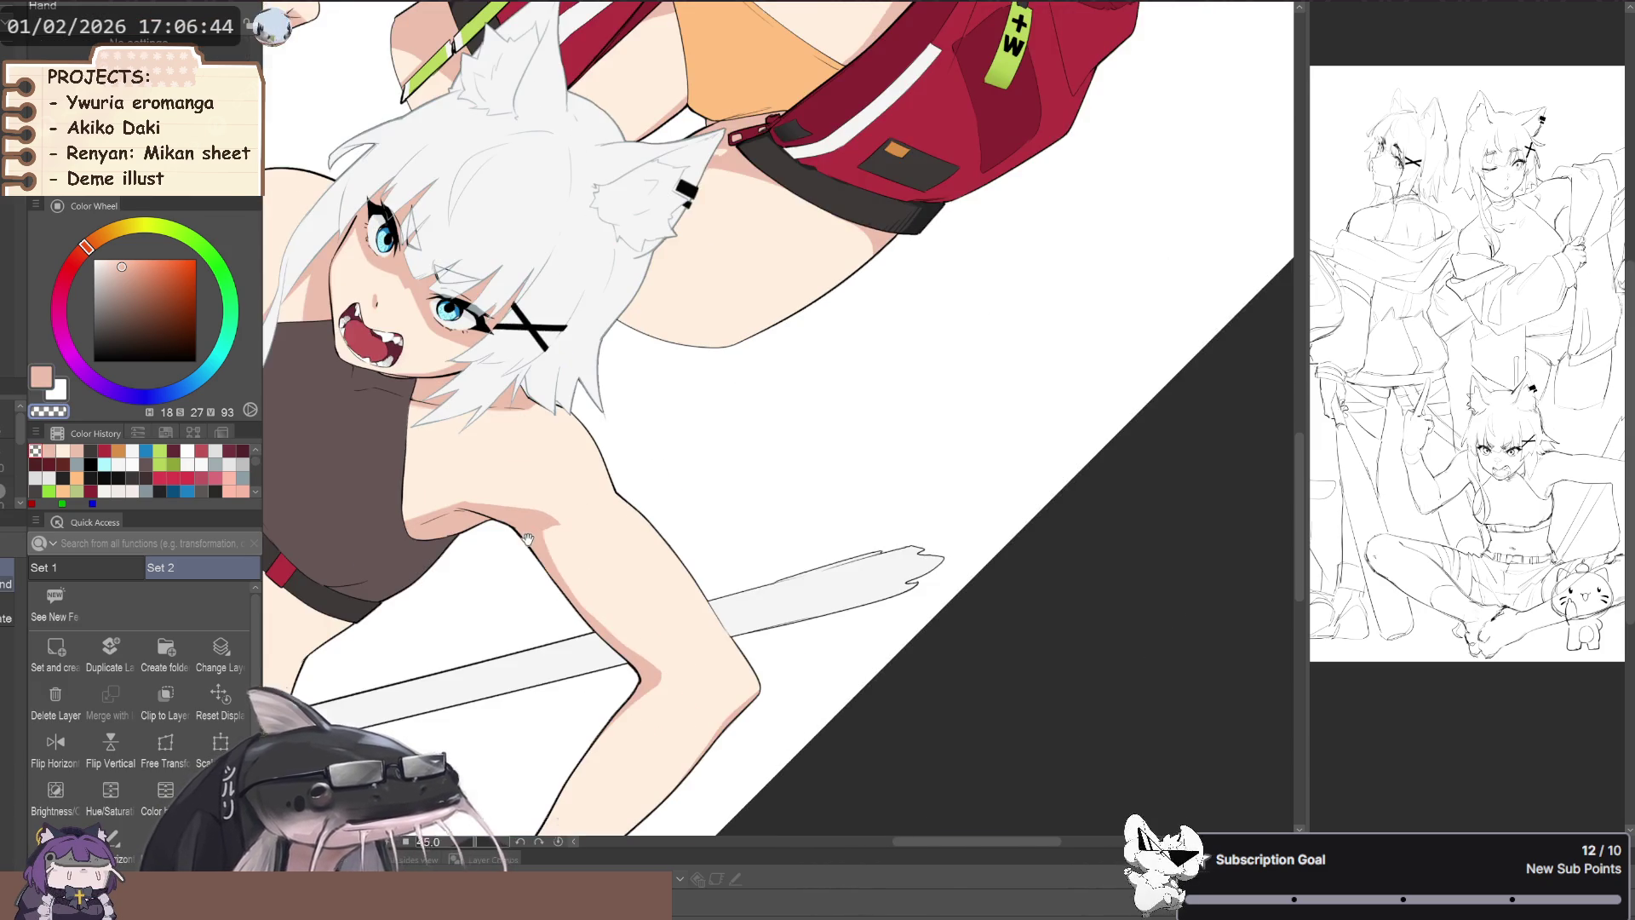
mouse_move(646, 585)
mouse_down()
mouse_move(568, 609)
mouse_move(583, 627)
mouse_up()
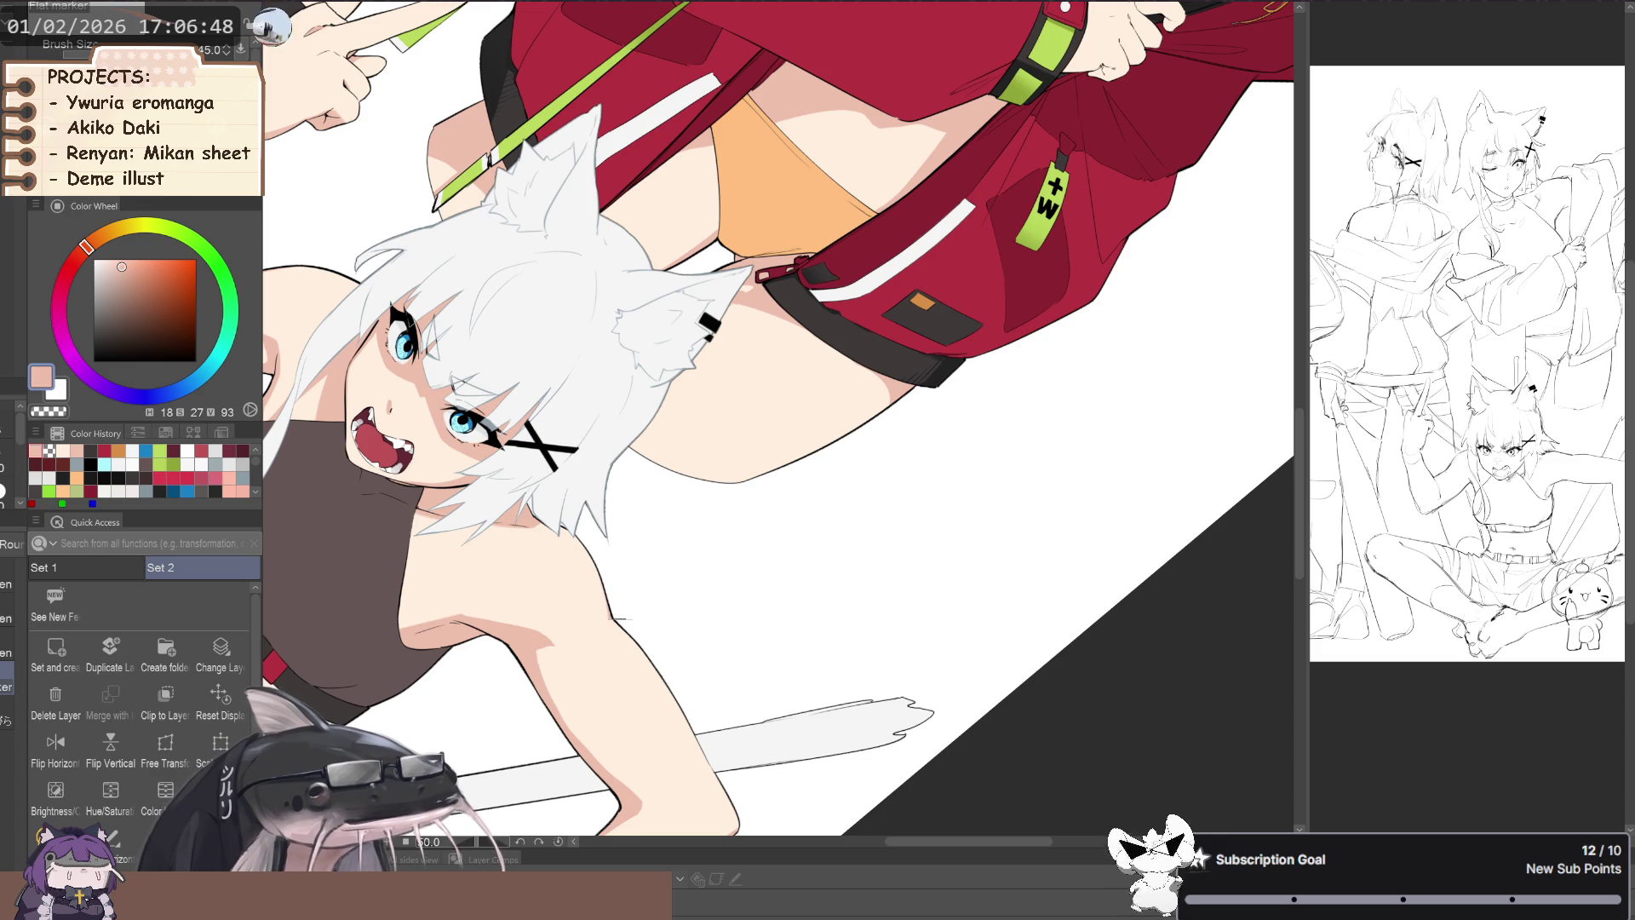
- Rotate and zoom the canvas until the sitting girl's face and neck stand upright
mouse_move(697, 688)
mouse_down()
mouse_move(835, 607)
mouse_move(886, 607)
mouse_up()
scroll(834, 608, up, 3)
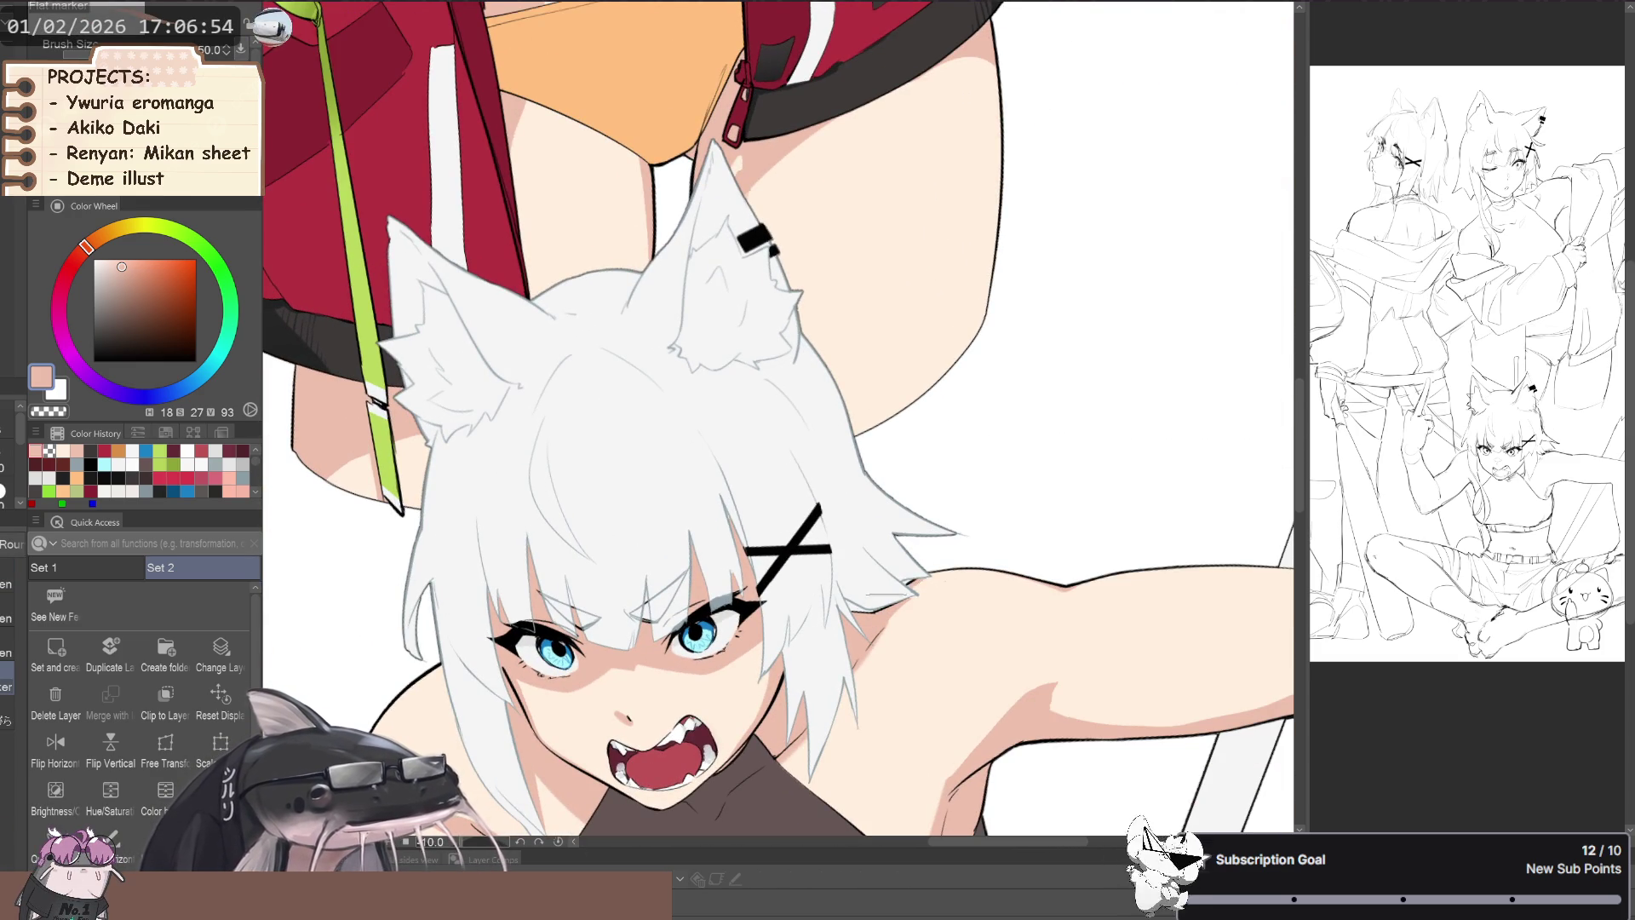
mouse_move(890, 586)
mouse_down()
mouse_move(460, 496)
mouse_move(934, 473)
mouse_up()
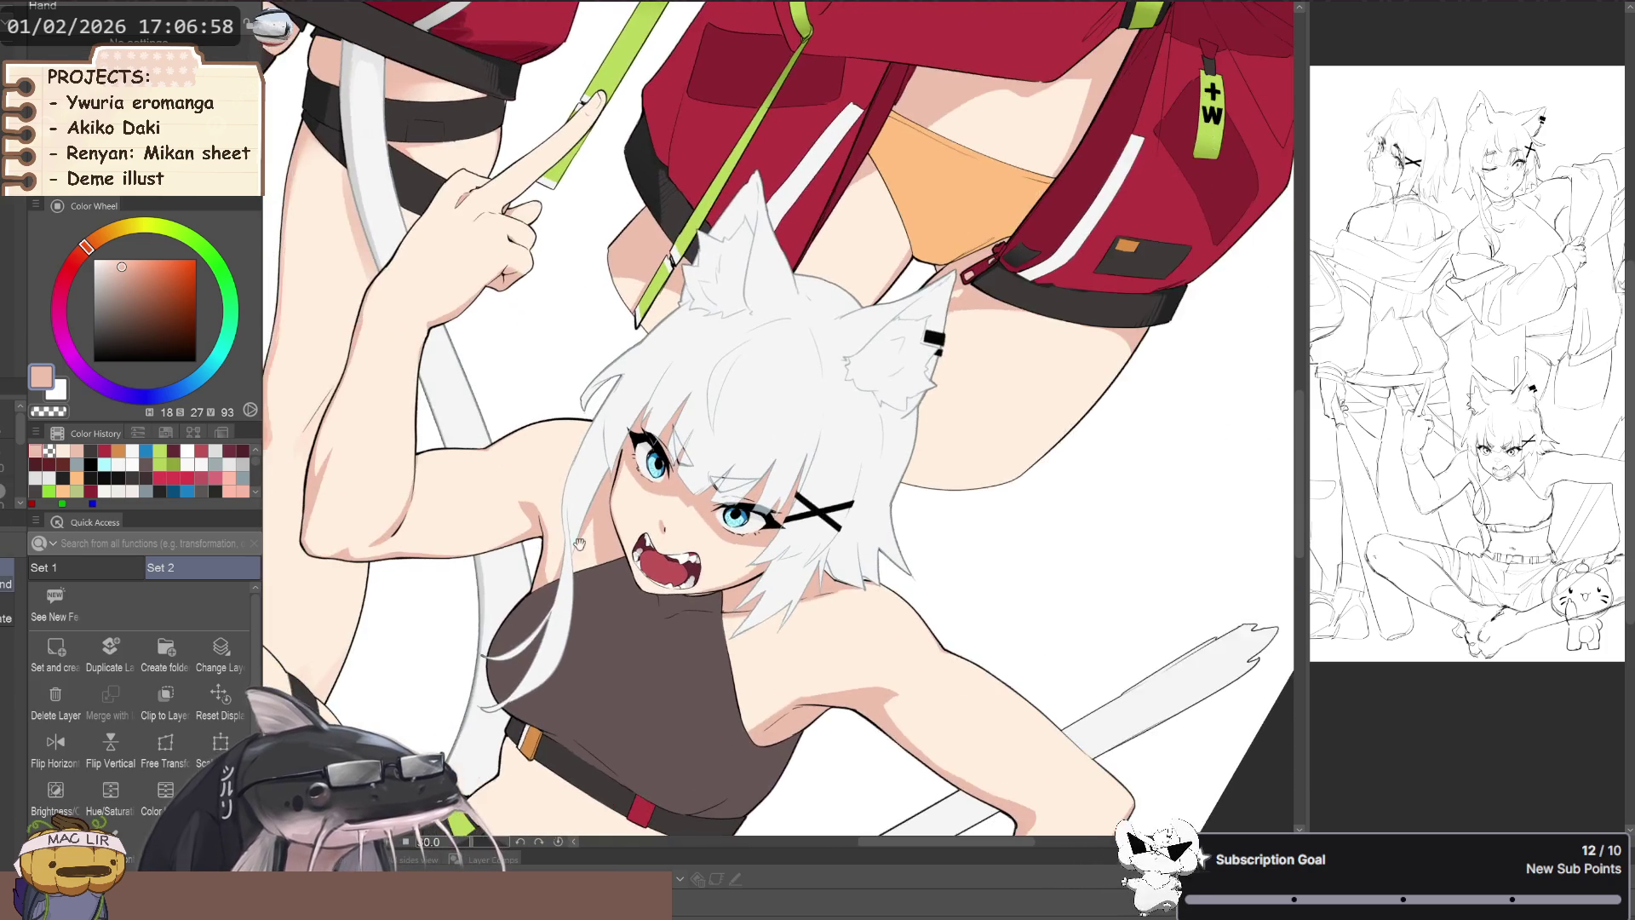
scroll(934, 473, up, 3)
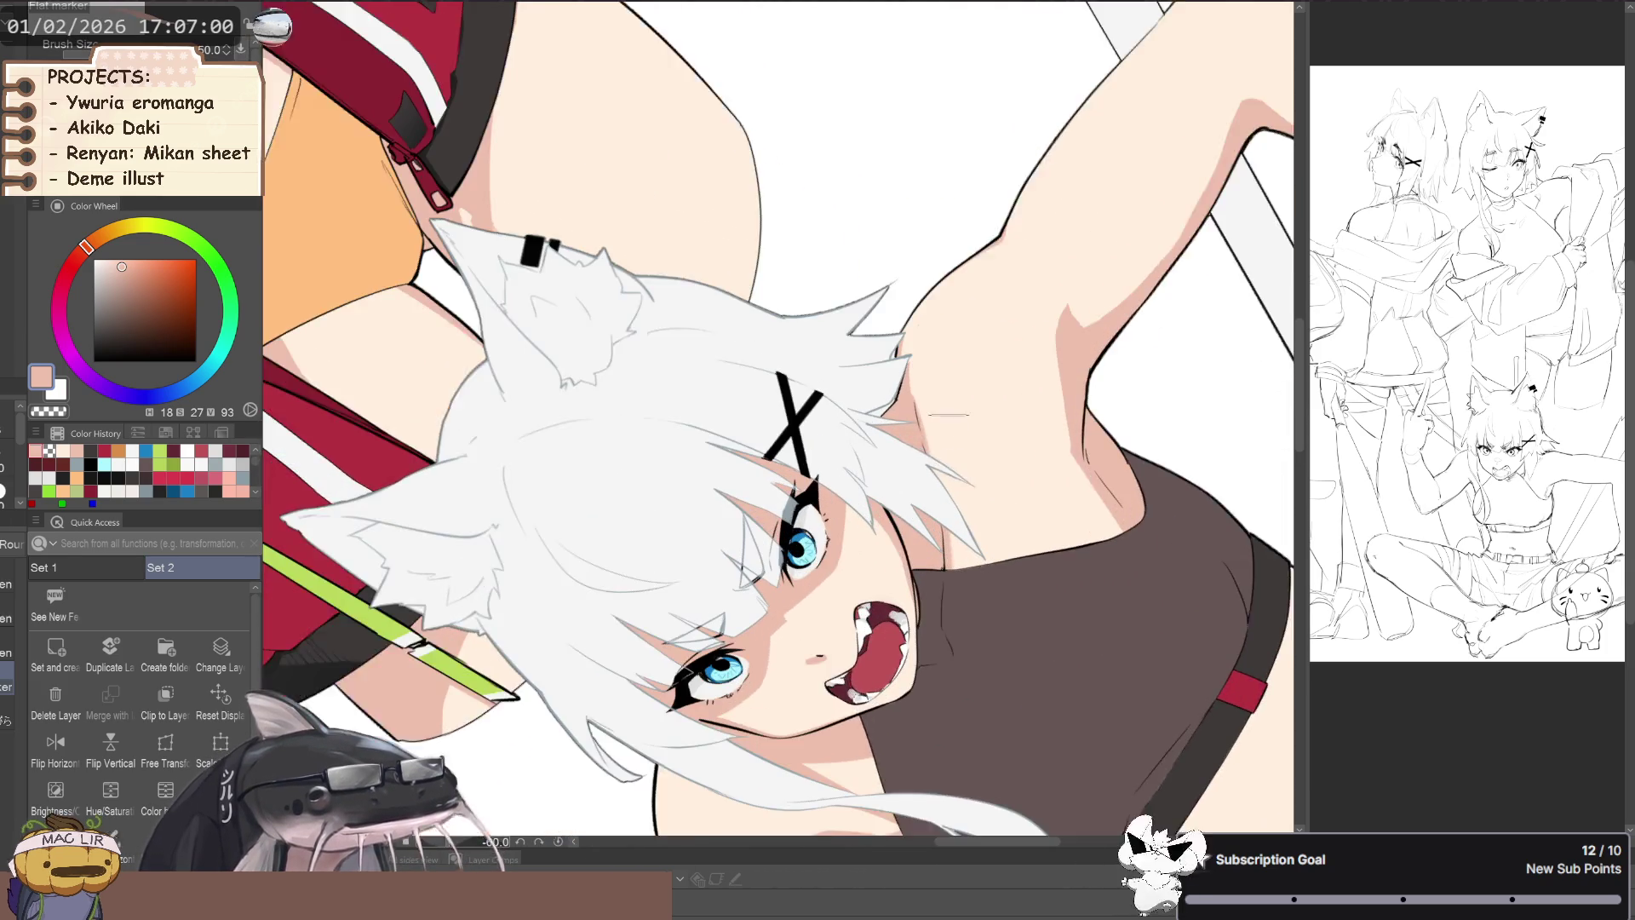
scroll(934, 473, up, 2)
drag(934, 473, 903, 511)
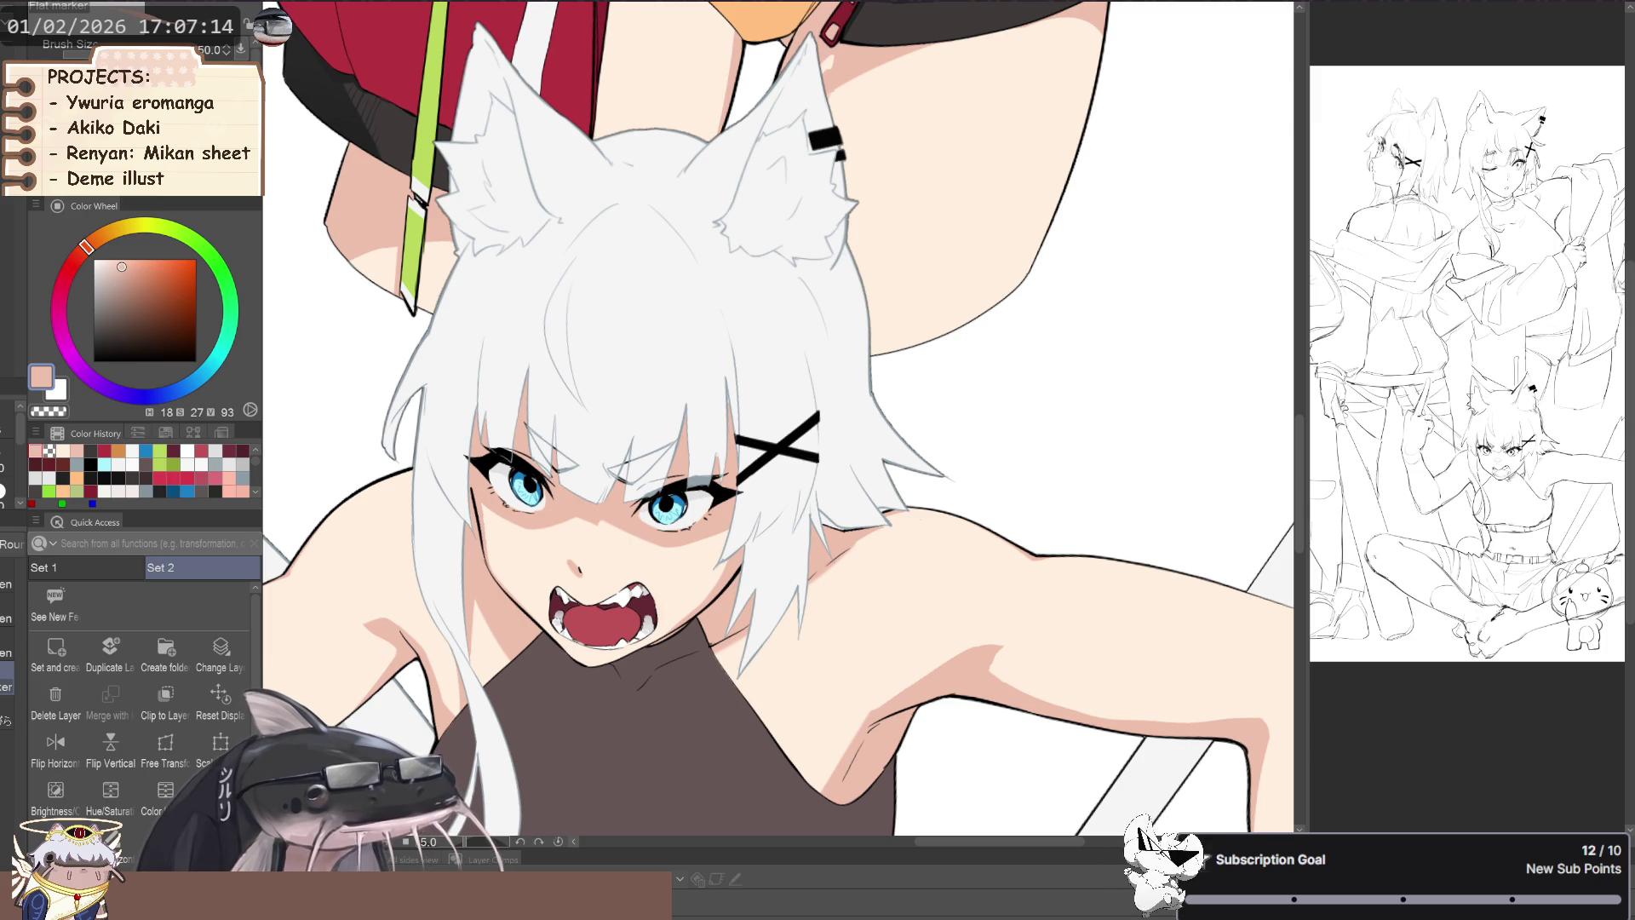
drag(660, 728, 699, 682)
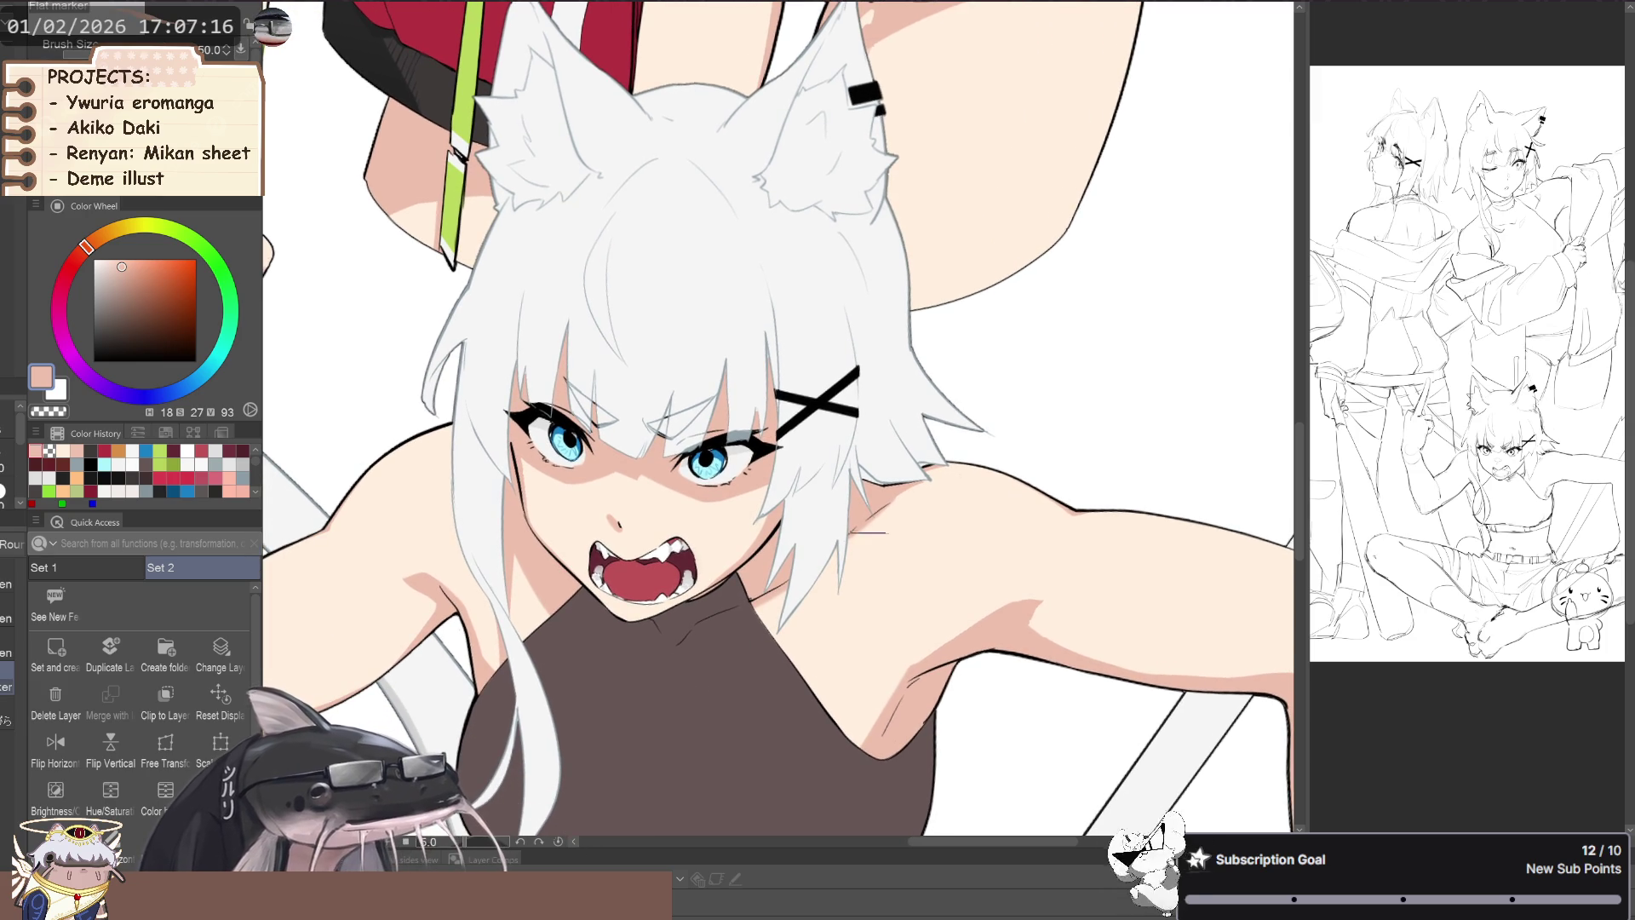
mouse_move(864, 555)
mouse_down()
mouse_move(766, 604)
mouse_move(800, 586)
mouse_up()
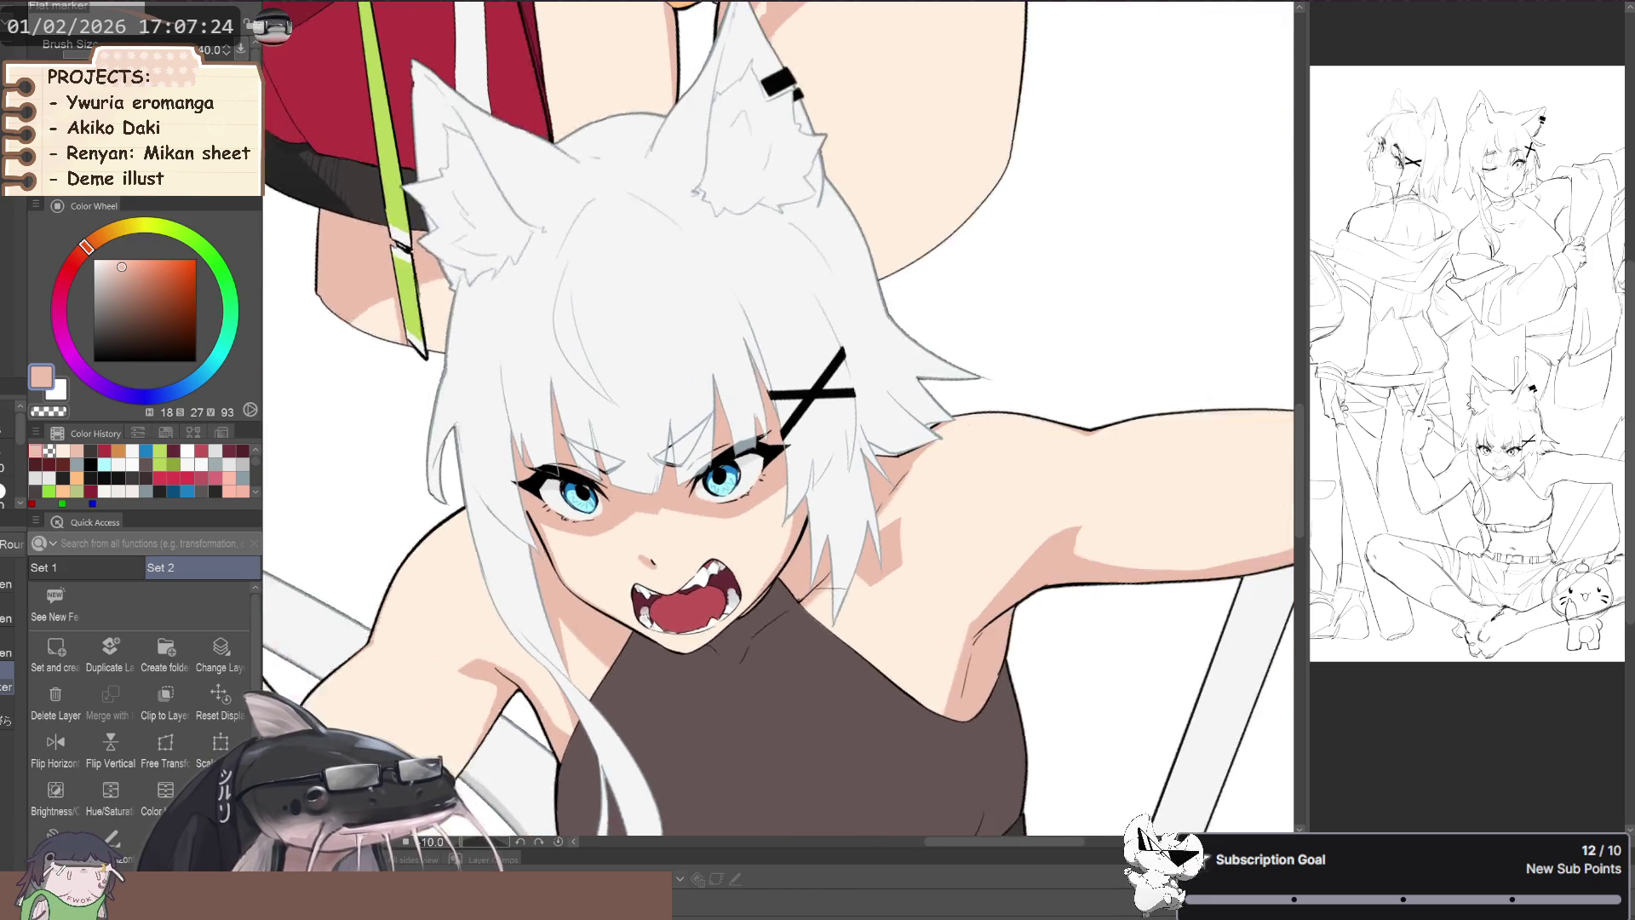
drag(896, 567, 933, 513)
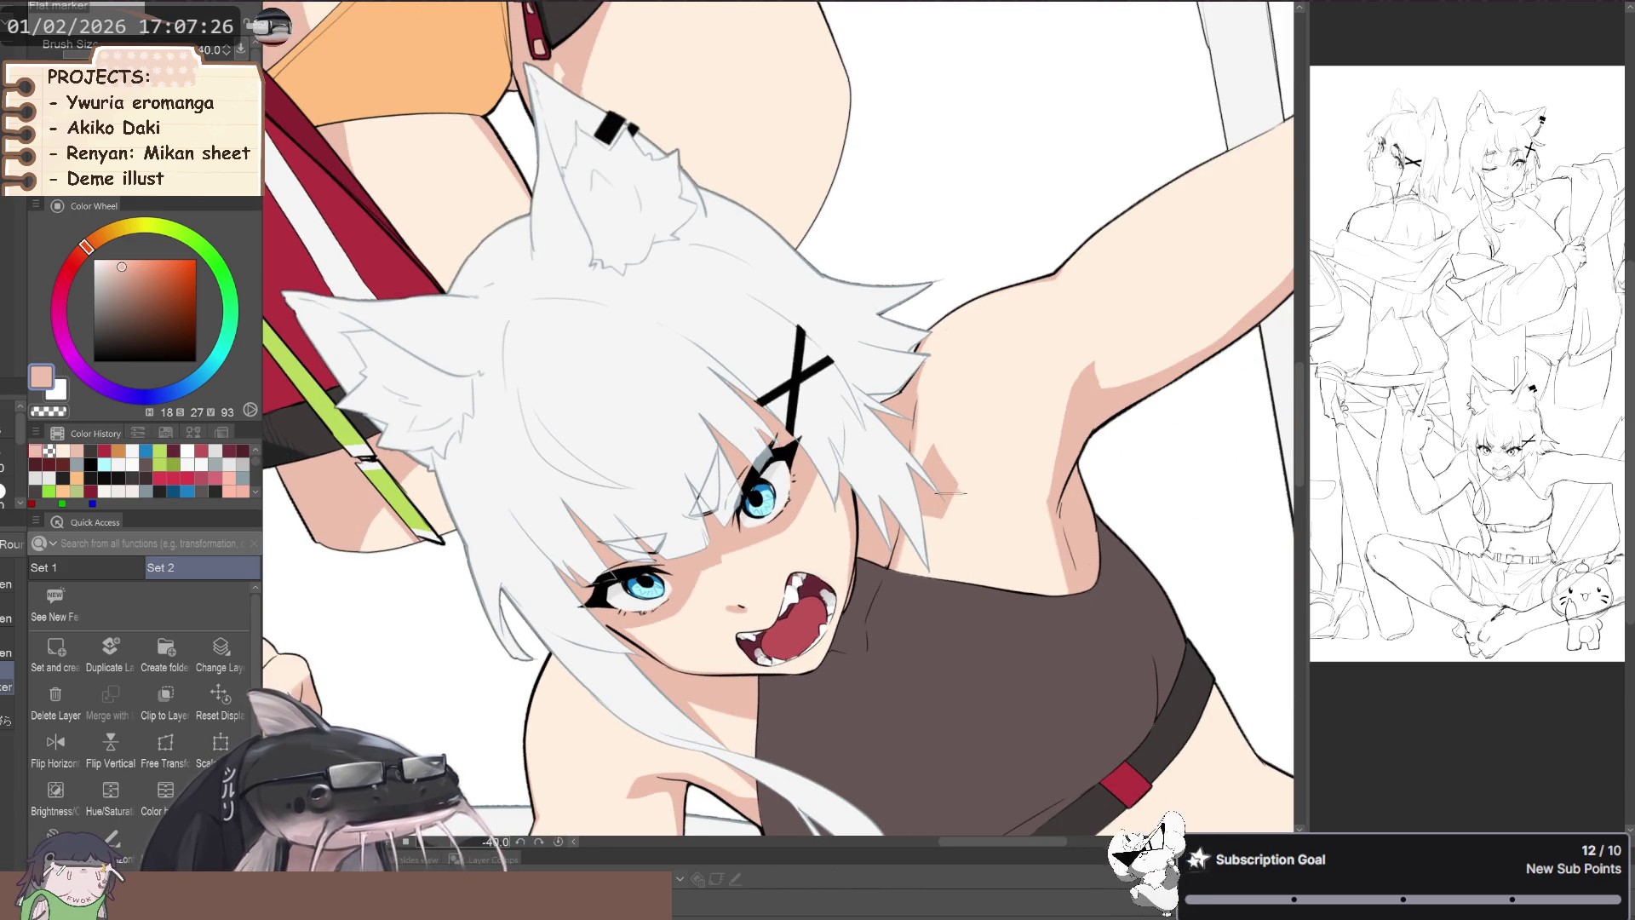
mouse_move(945, 490)
mouse_down()
mouse_move(629, 628)
mouse_move(645, 560)
mouse_move(900, 540)
mouse_up()
- Paint skin shading along the neck where it meets the hair with the Turnip pen
key(b)
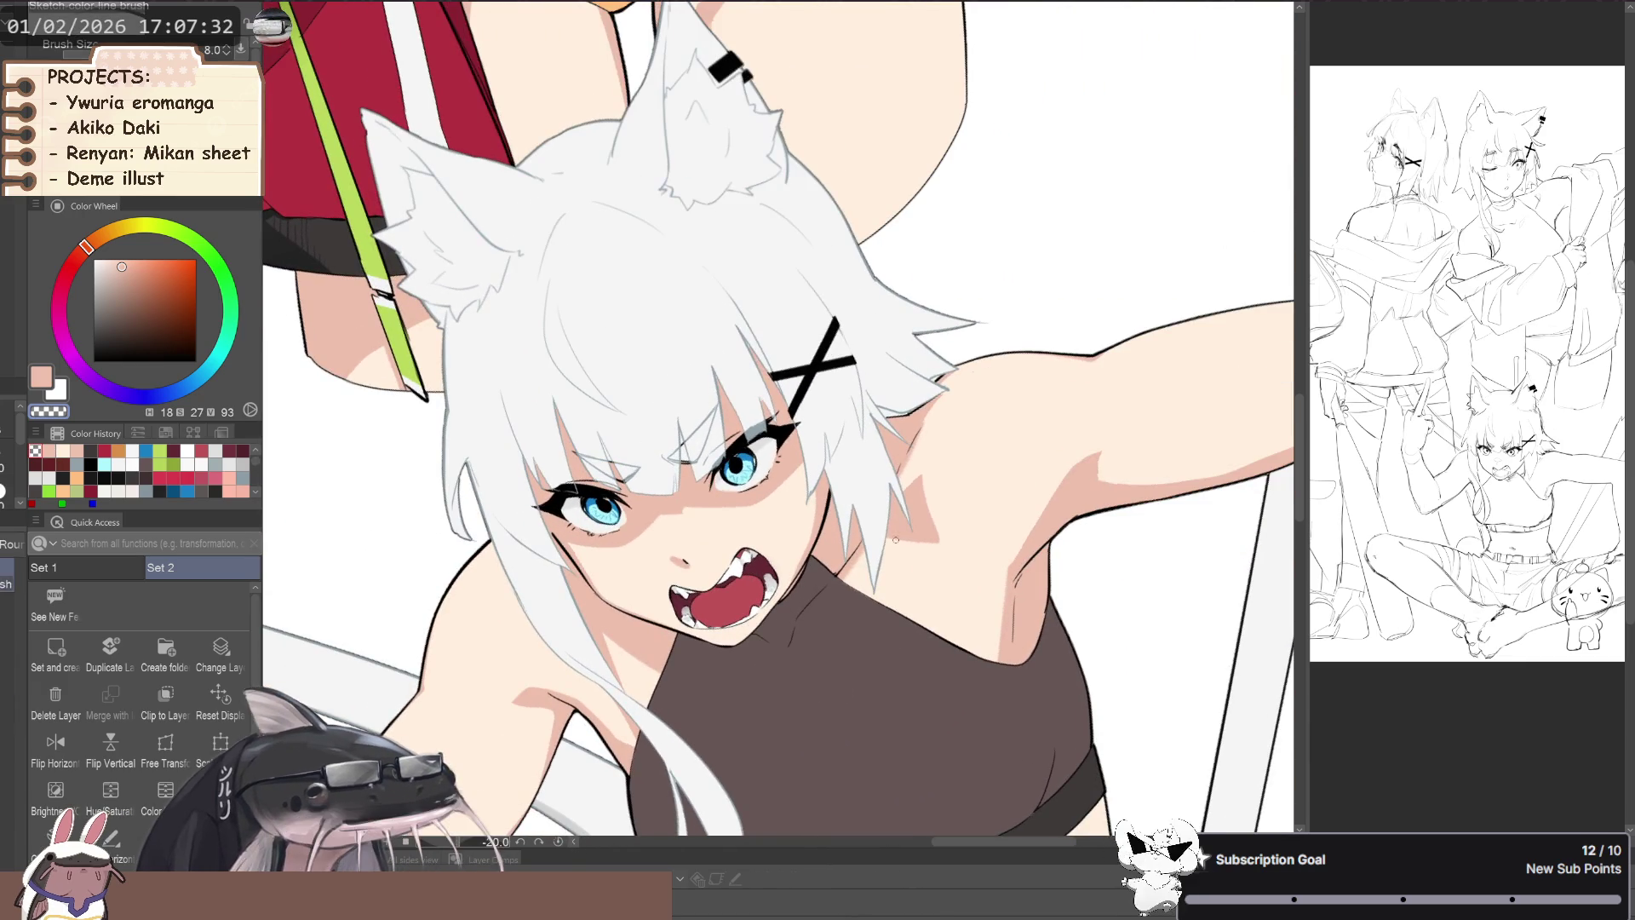
key(p)
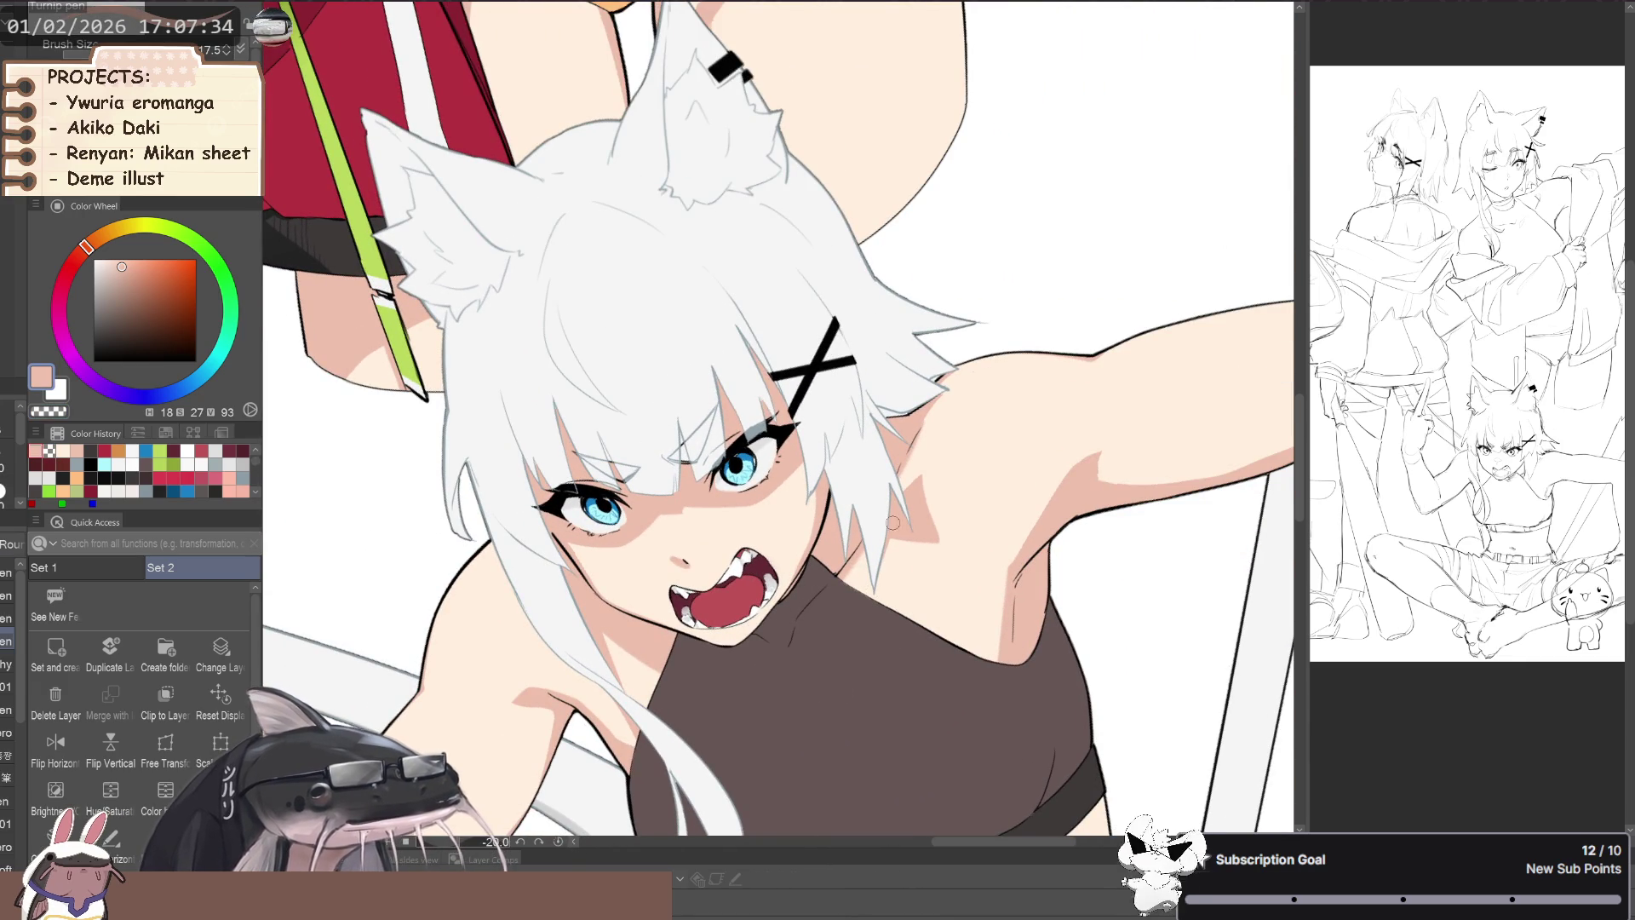
drag(869, 597, 643, 594)
scroll(873, 584, down, 3)
key(bracketleft)
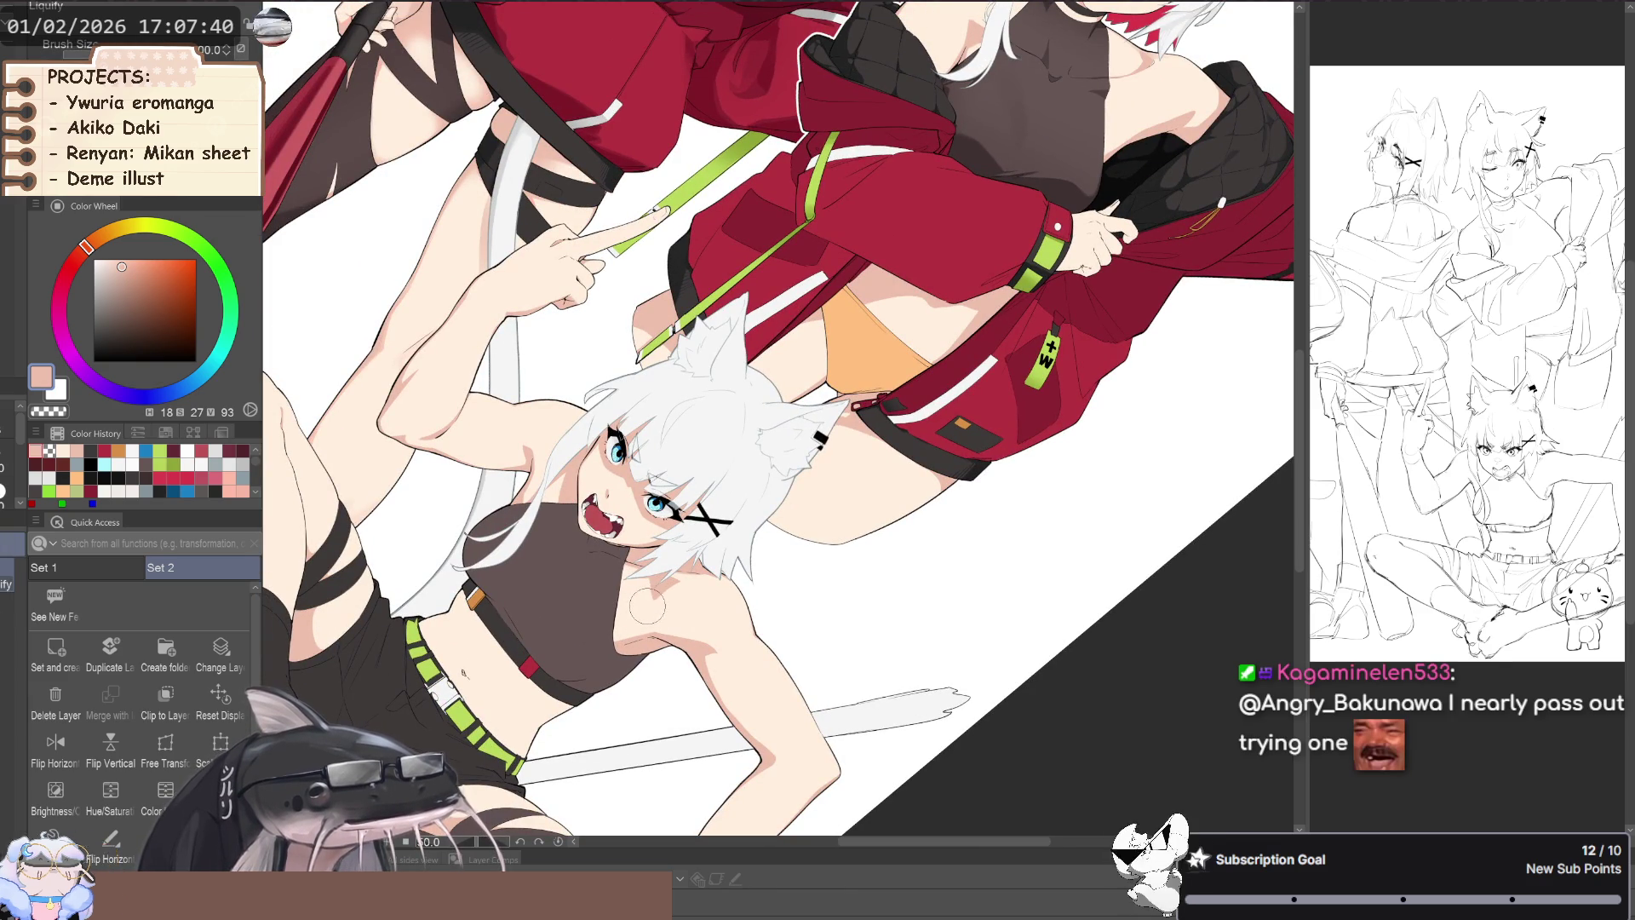
mouse_move(605, 573)
mouse_down()
mouse_move(647, 540)
mouse_move(811, 554)
mouse_up()
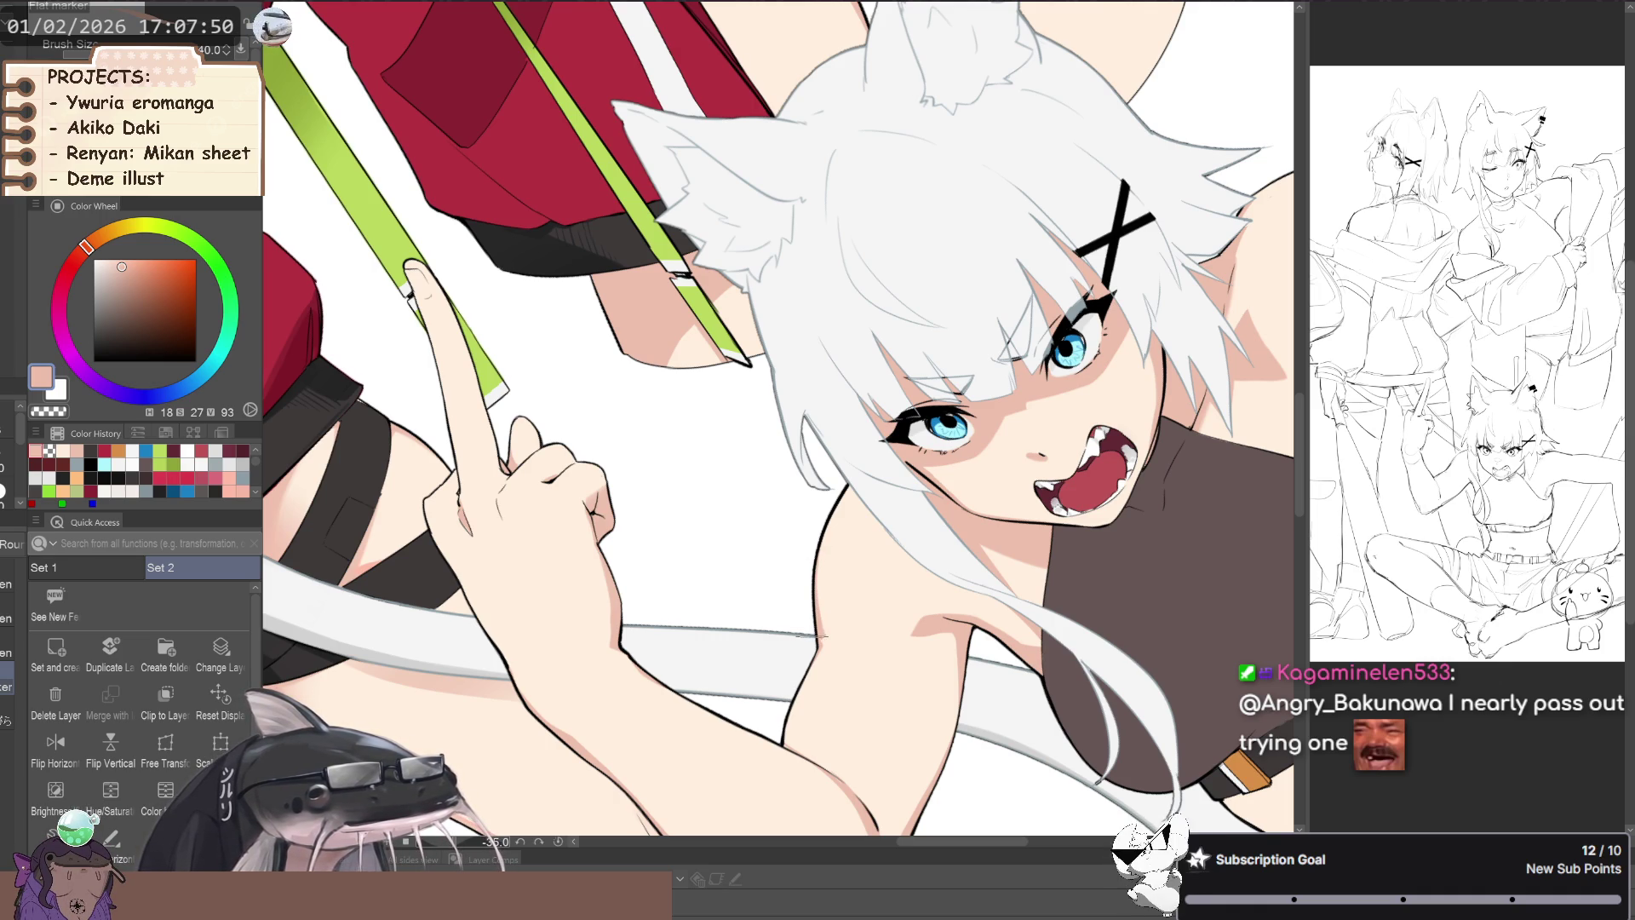
key(p)
- Shade peach shadows across the midriff below the crop top and along the waist
scroll(755, 616, down, 3)
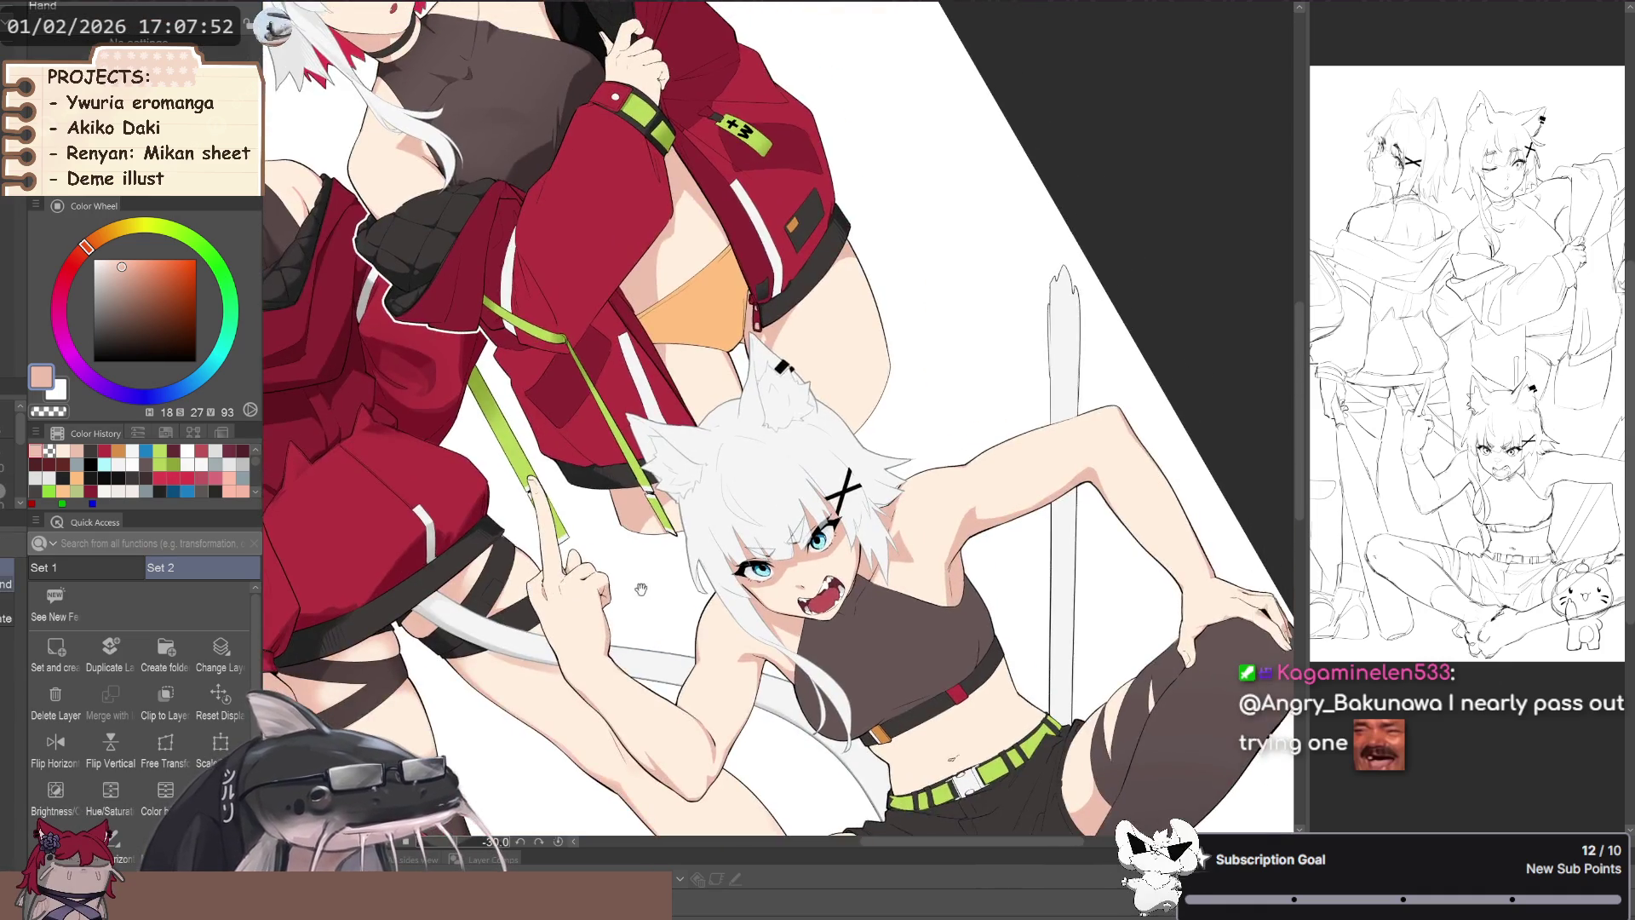
scroll(755, 616, up, 3)
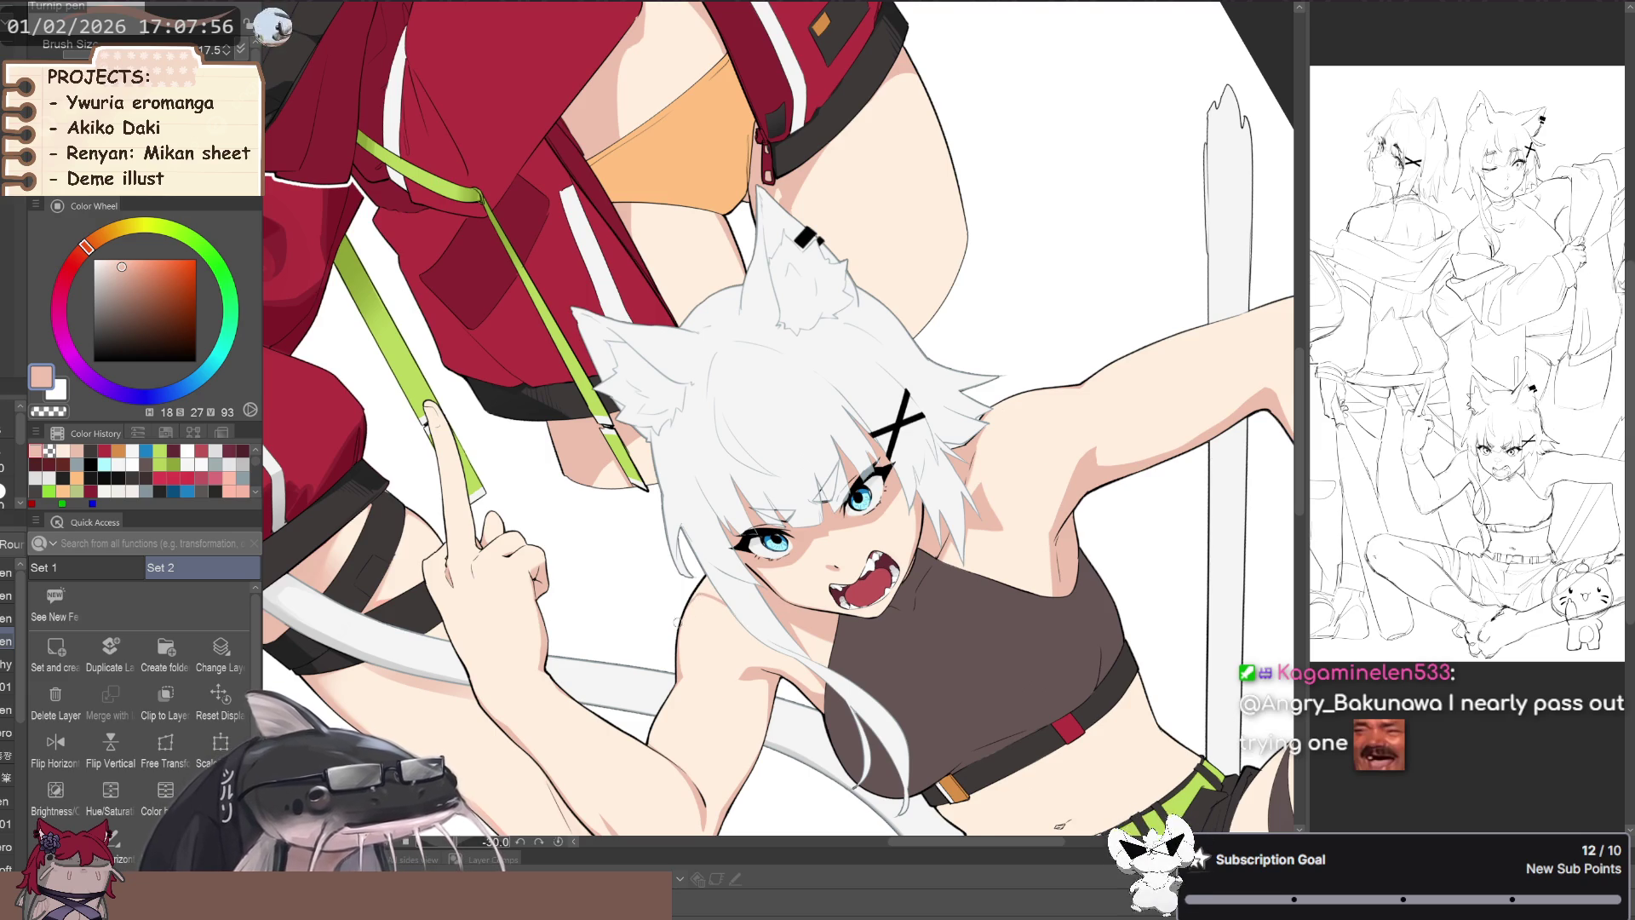
mouse_move(675, 623)
mouse_down()
mouse_move(590, 520)
mouse_move(613, 638)
mouse_move(627, 570)
mouse_move(515, 508)
mouse_move(545, 477)
mouse_up()
scroll(545, 477, up, 3)
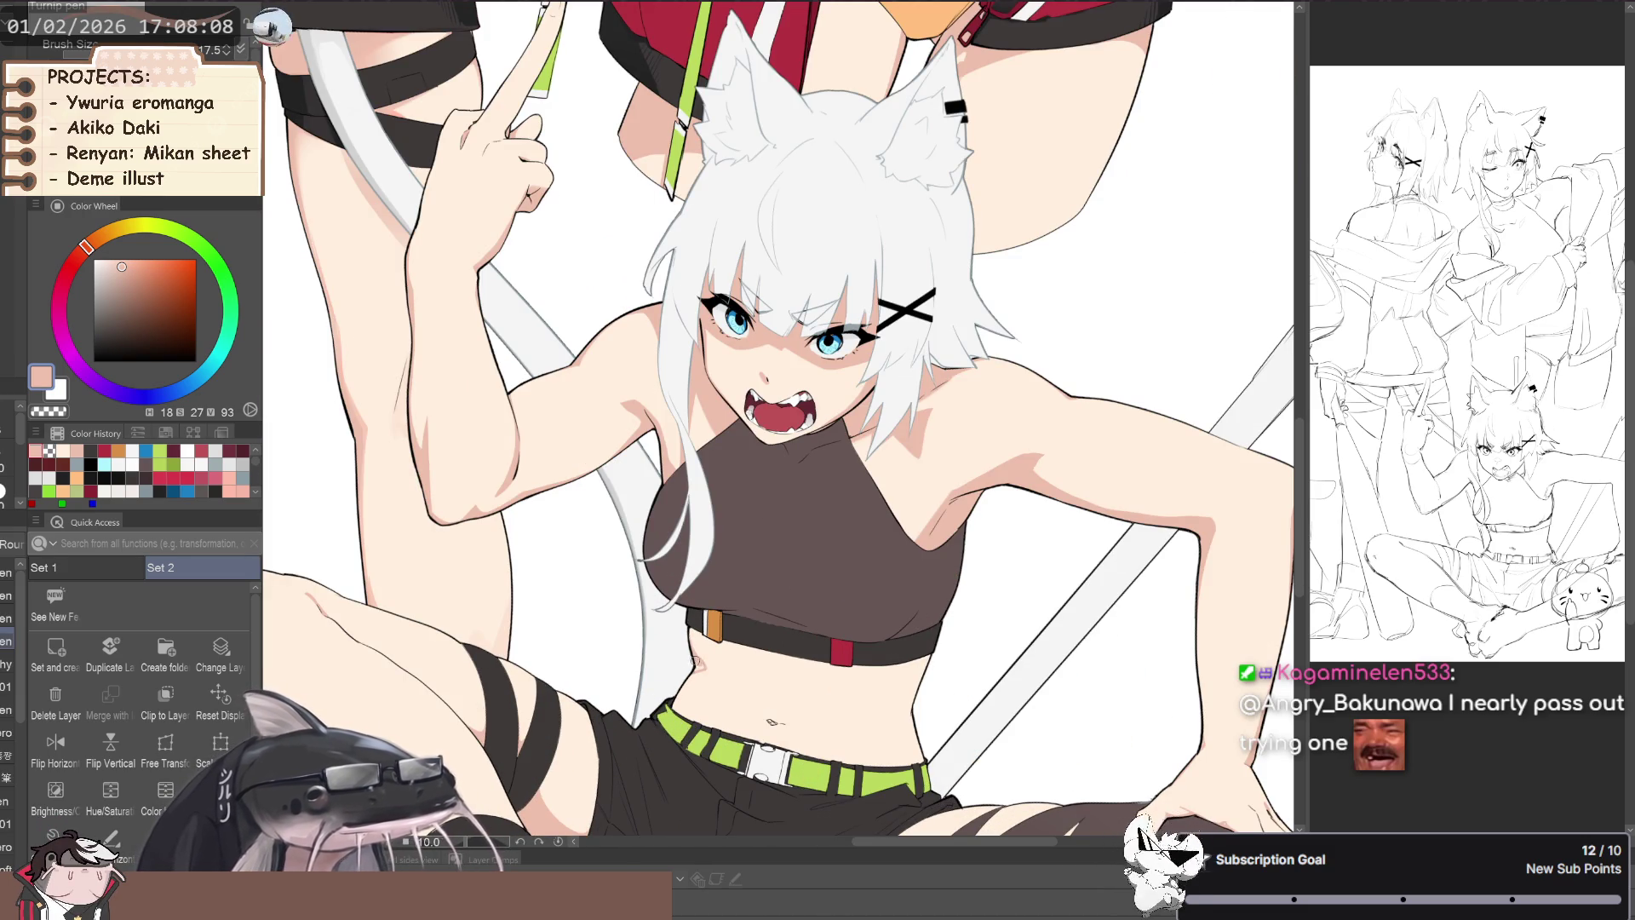
scroll(694, 663, down, 2)
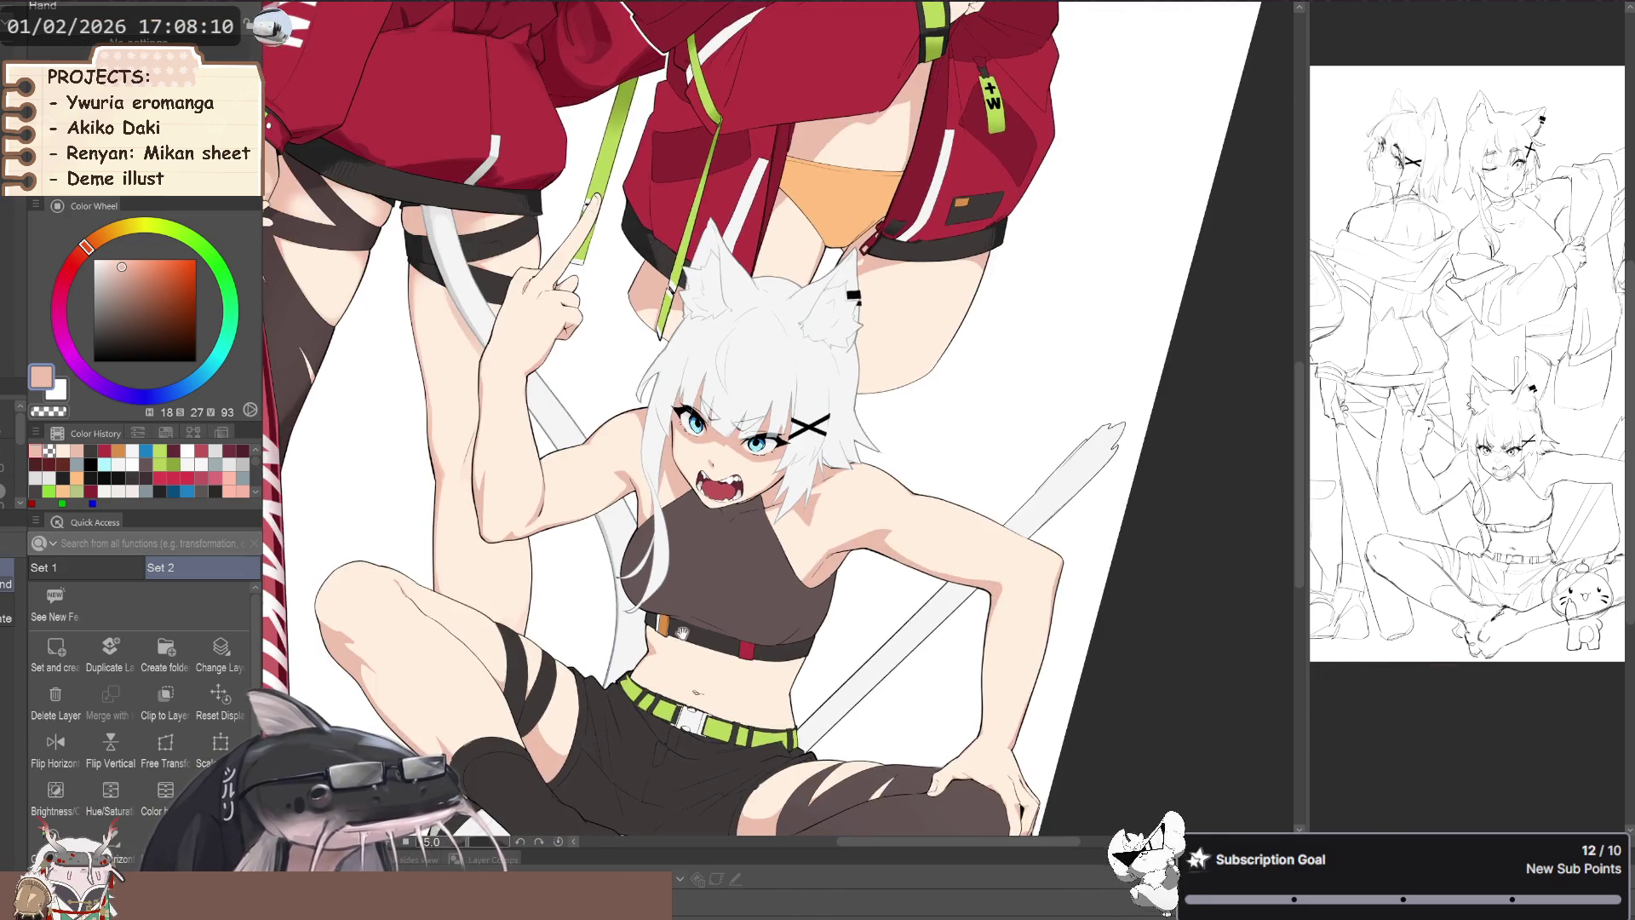
drag(683, 630, 599, 584)
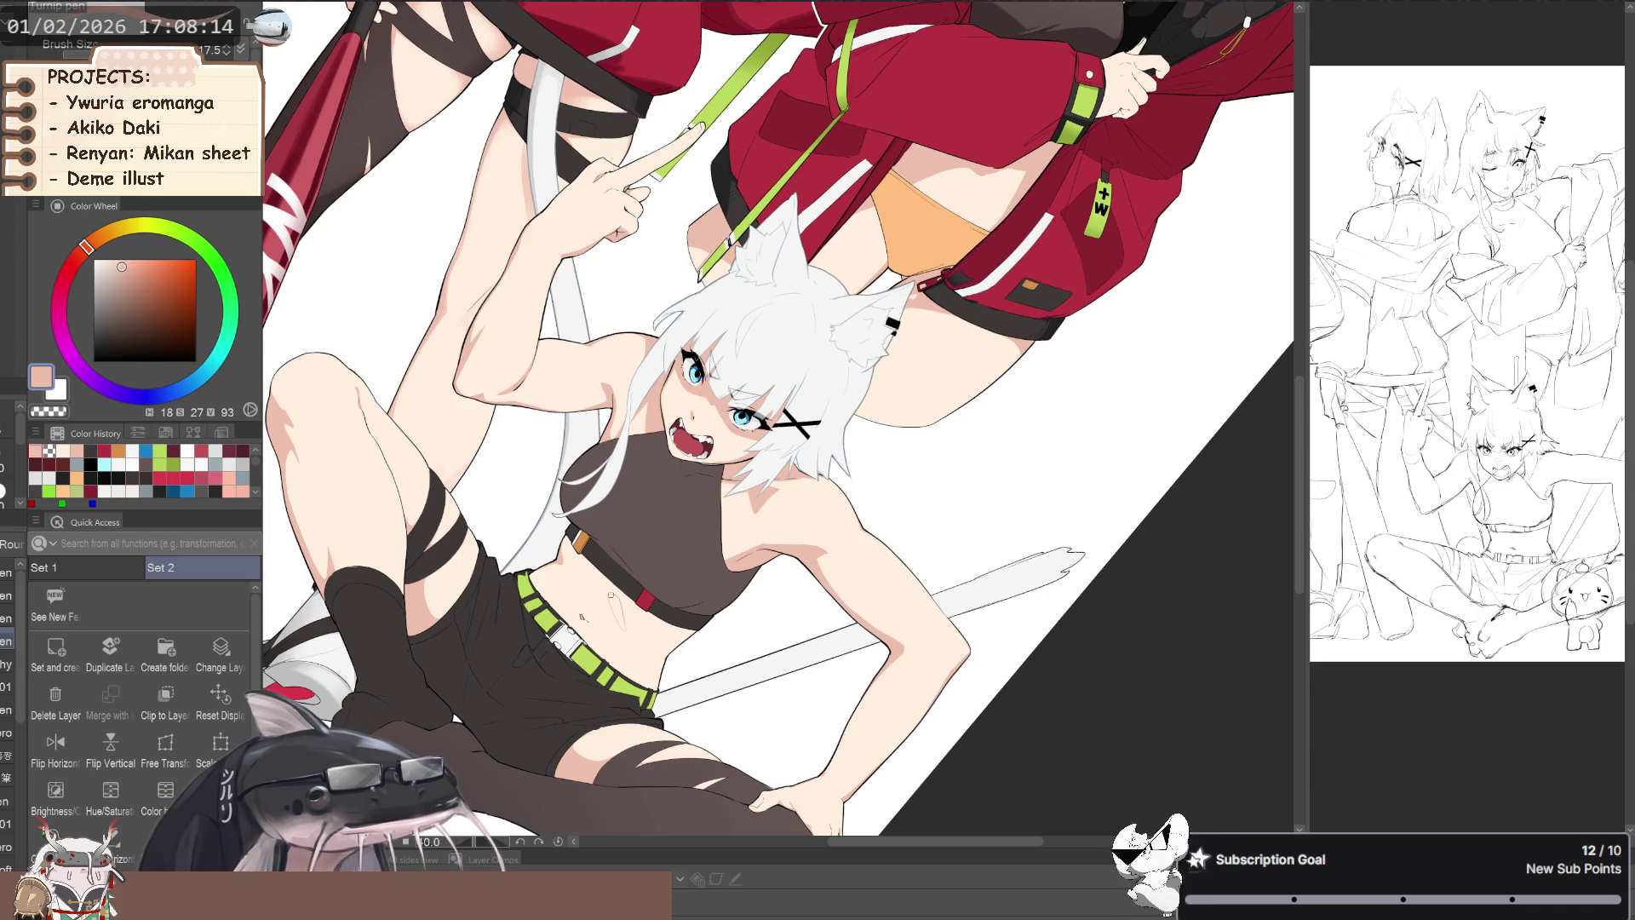
key(g)
mouse_move(511, 548)
mouse_down()
mouse_move(625, 635)
mouse_move(598, 644)
mouse_up()
scroll(621, 630, up, 3)
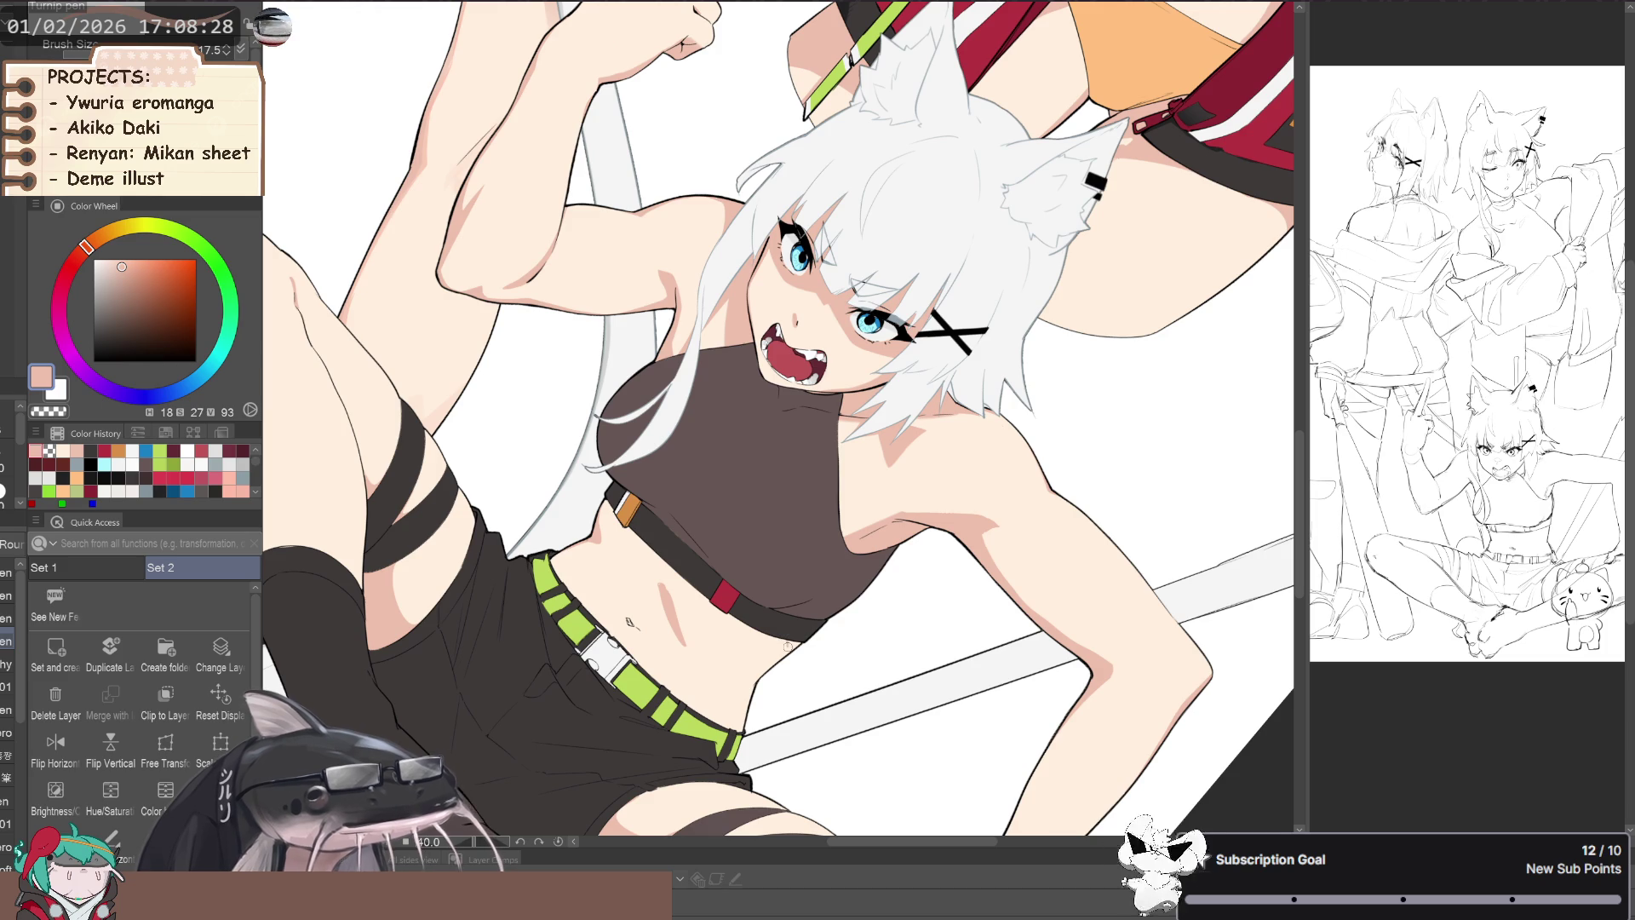
- Rotate, pan and zoom the canvas to check the sitting girl's belly shading, then both figures
drag(761, 672, 660, 661)
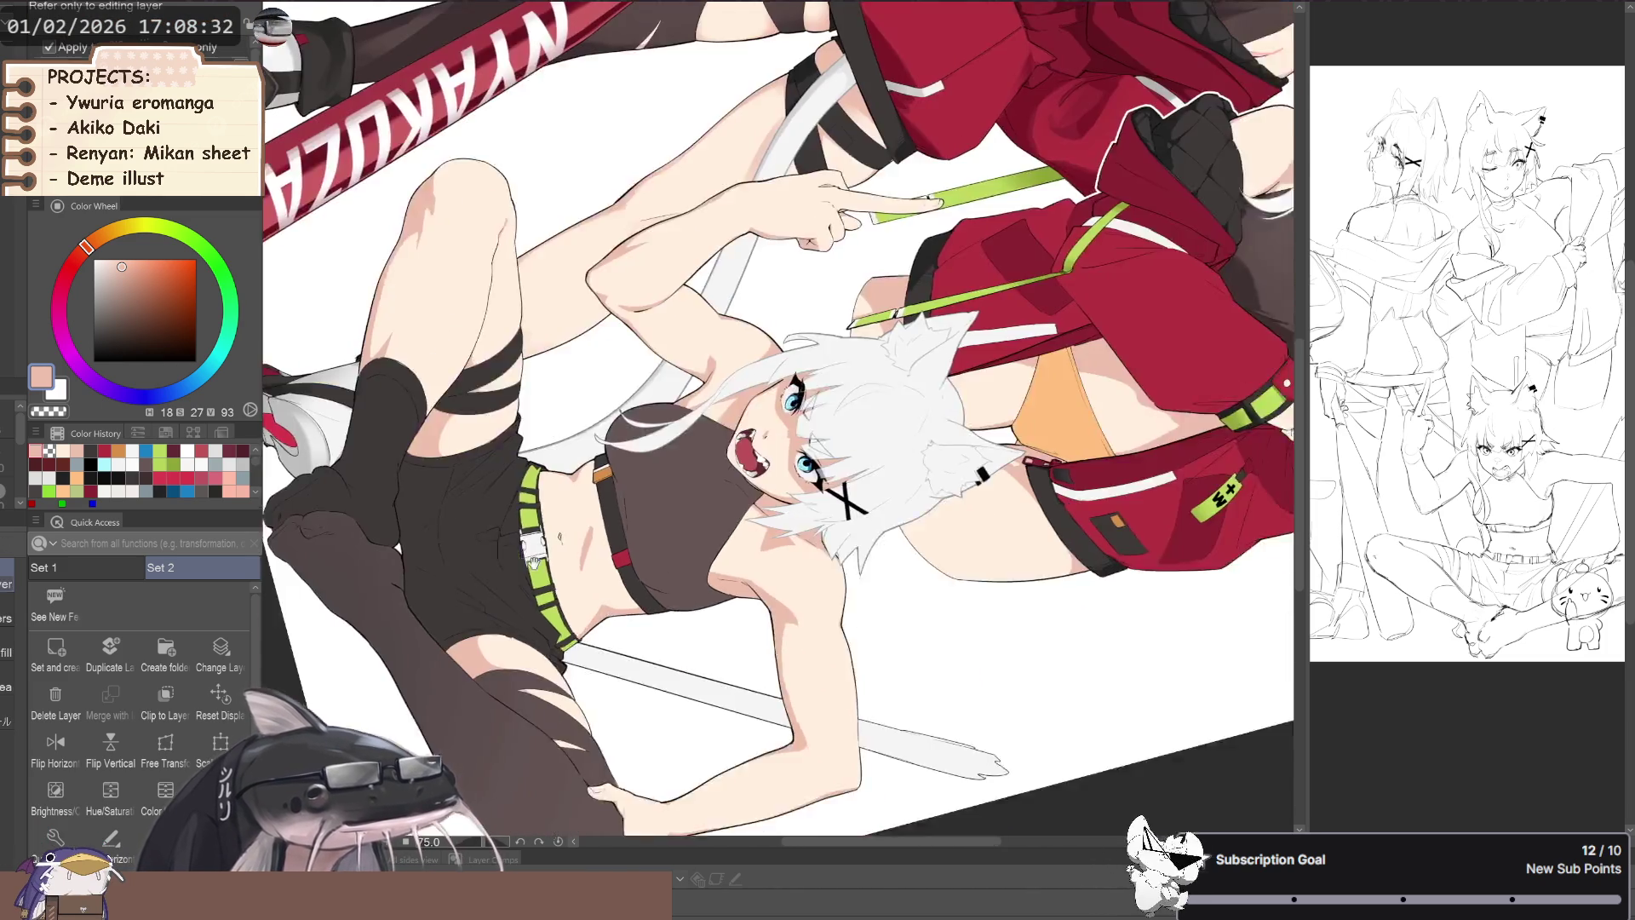
mouse_move(602, 602)
mouse_down()
mouse_move(660, 586)
mouse_move(635, 583)
mouse_up()
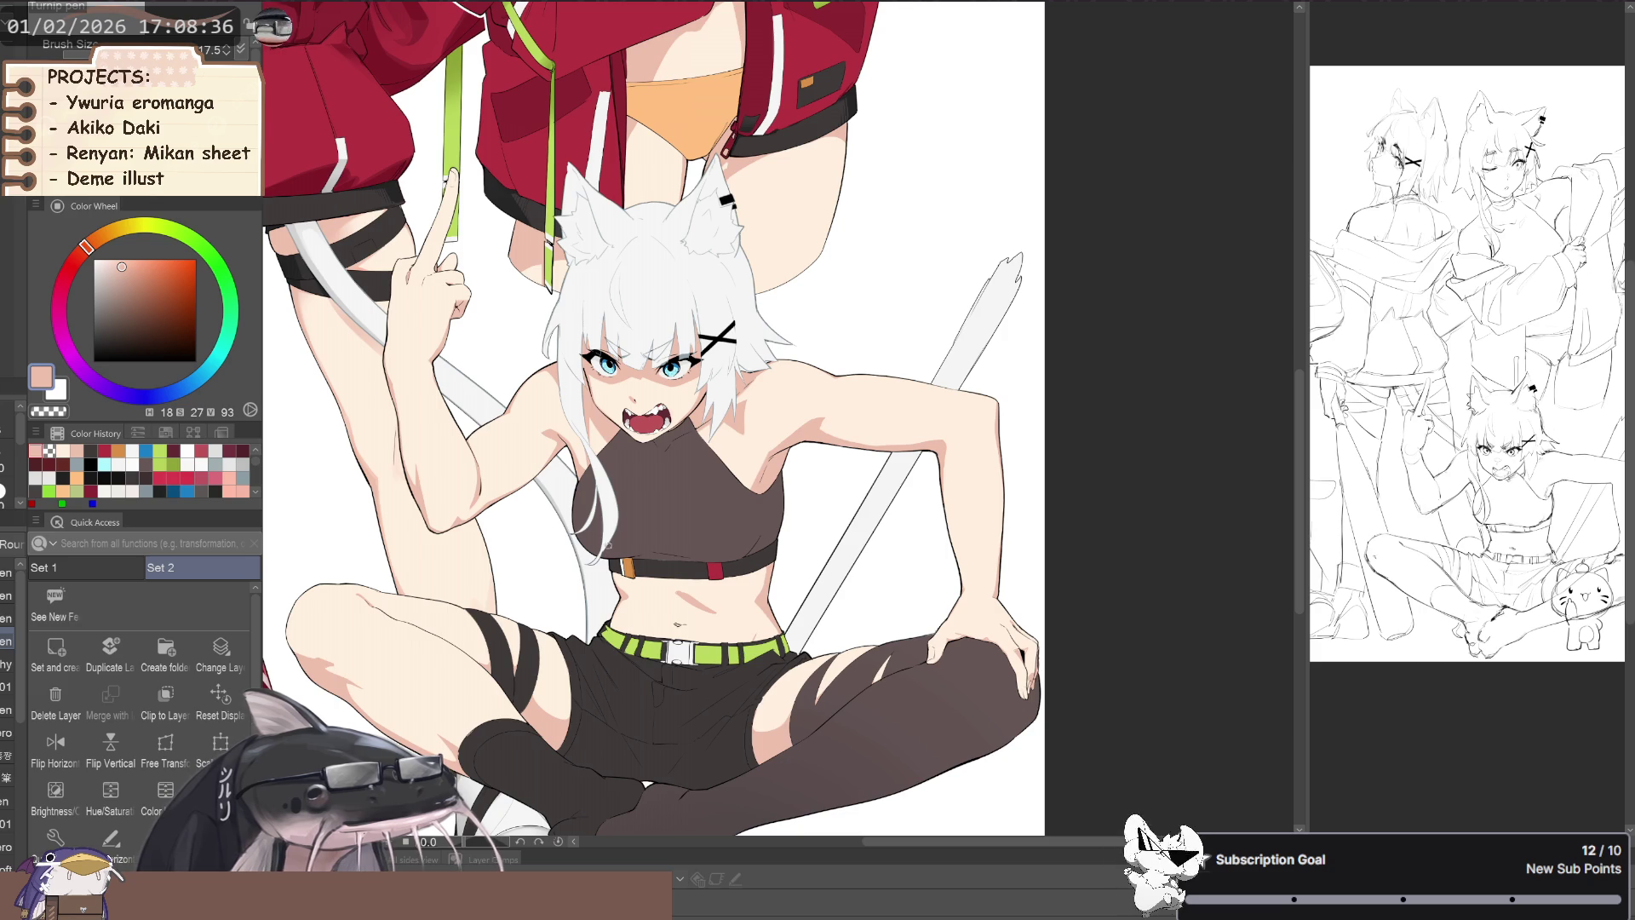
mouse_move(531, 562)
mouse_down()
mouse_move(520, 595)
mouse_move(573, 571)
mouse_up()
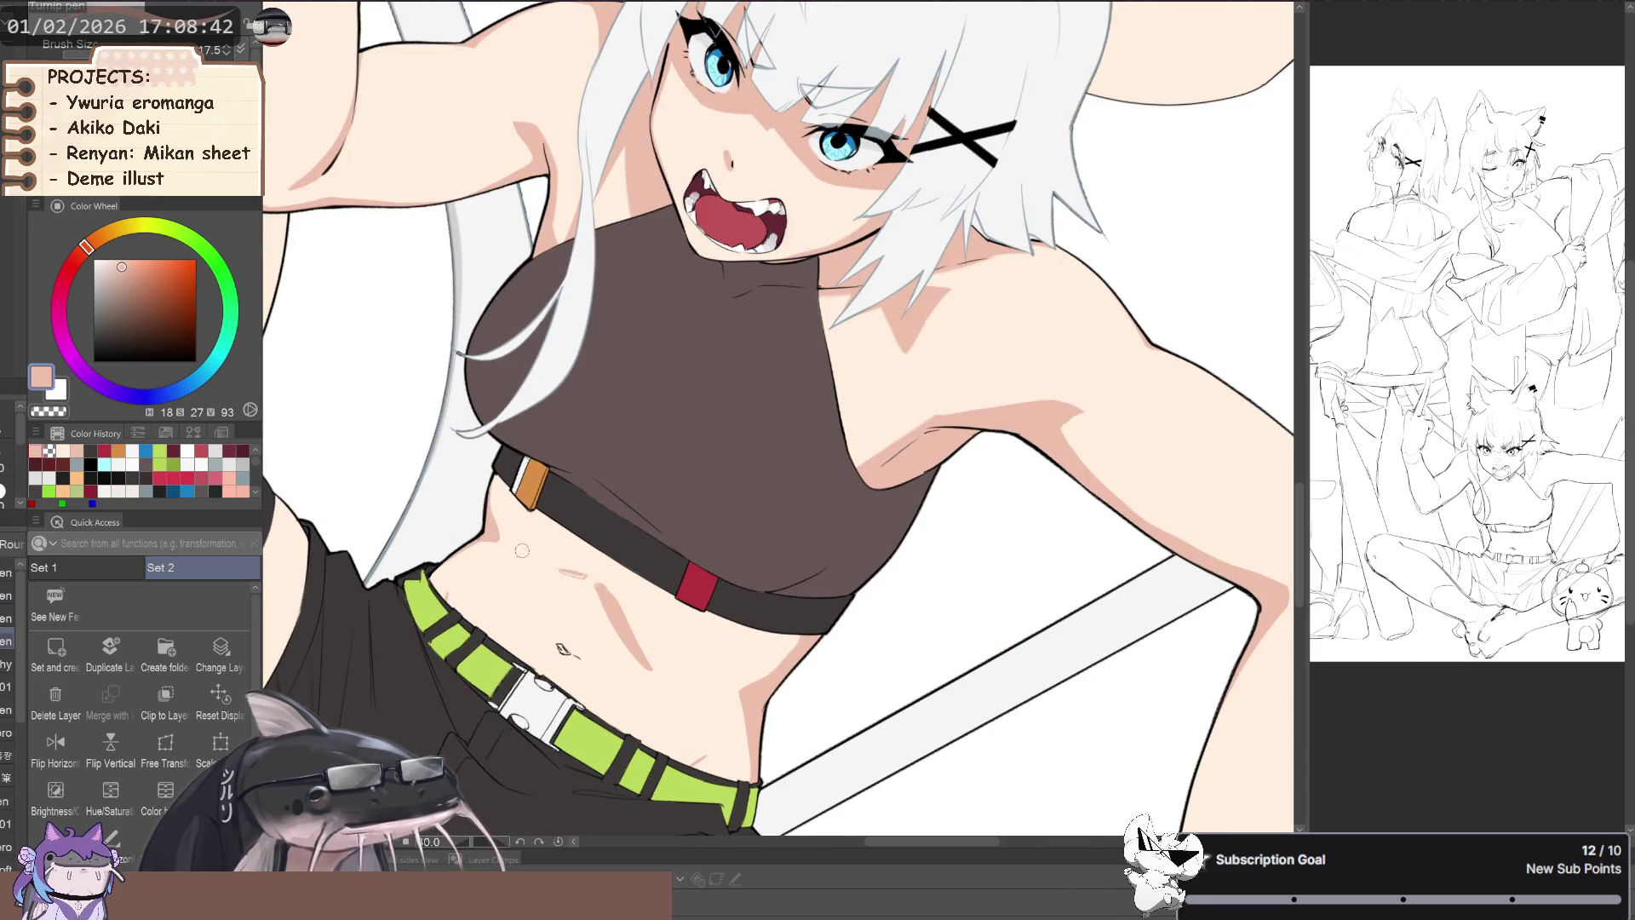
scroll(530, 556, down, 3)
scroll(478, 514, up, 3)
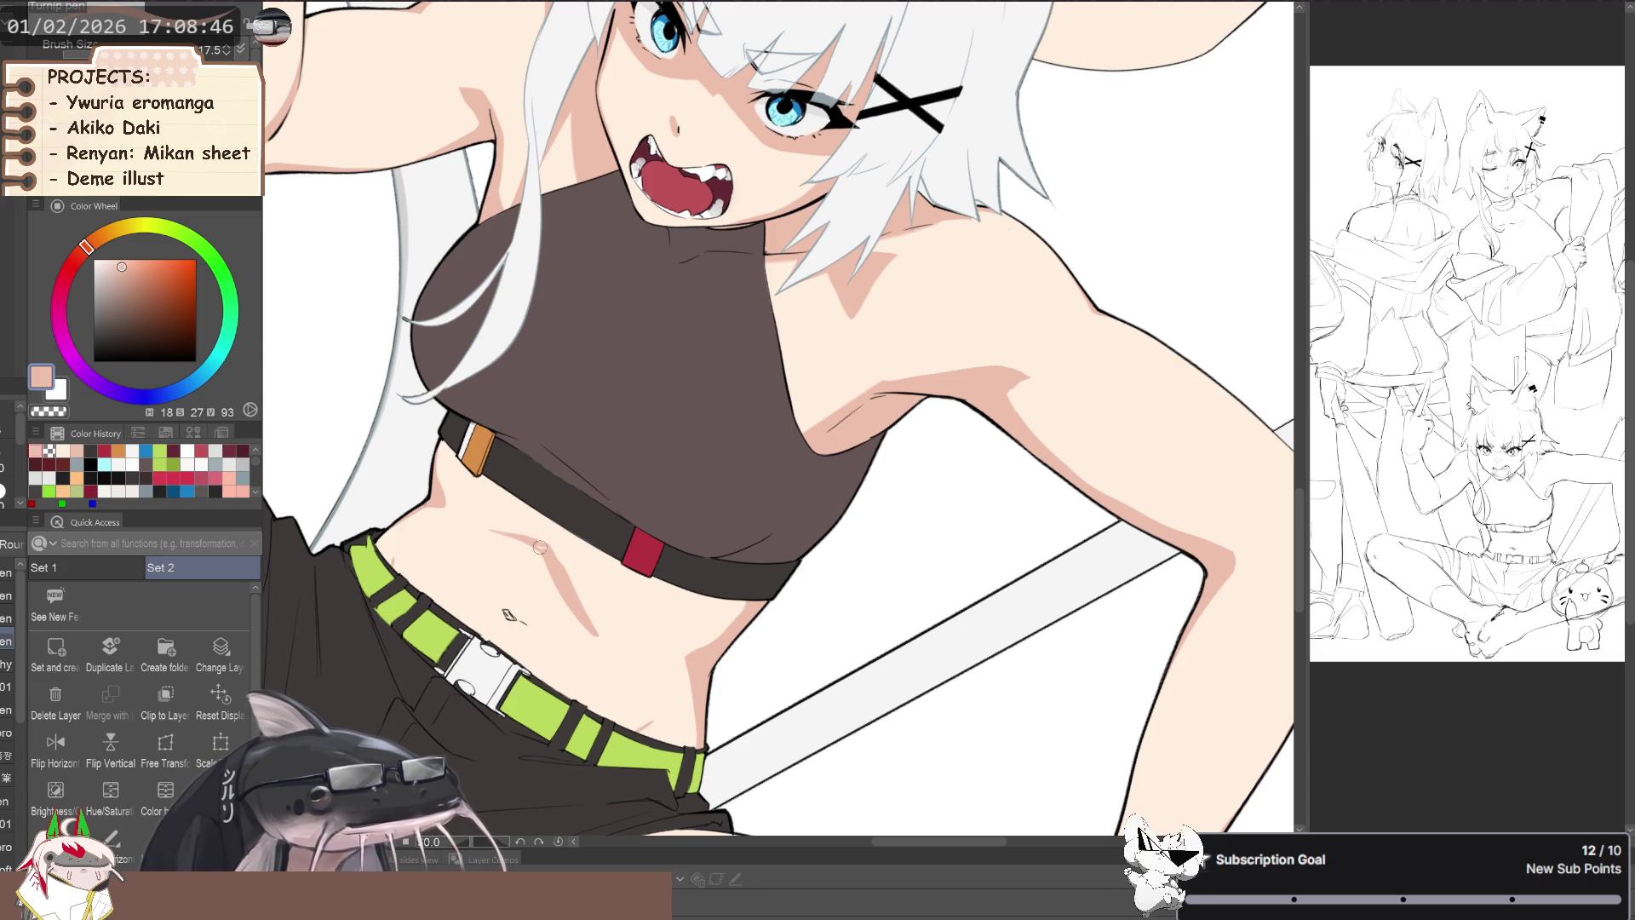
mouse_move(446, 518)
mouse_down()
mouse_move(717, 651)
mouse_move(539, 572)
mouse_move(528, 606)
mouse_move(671, 615)
mouse_up()
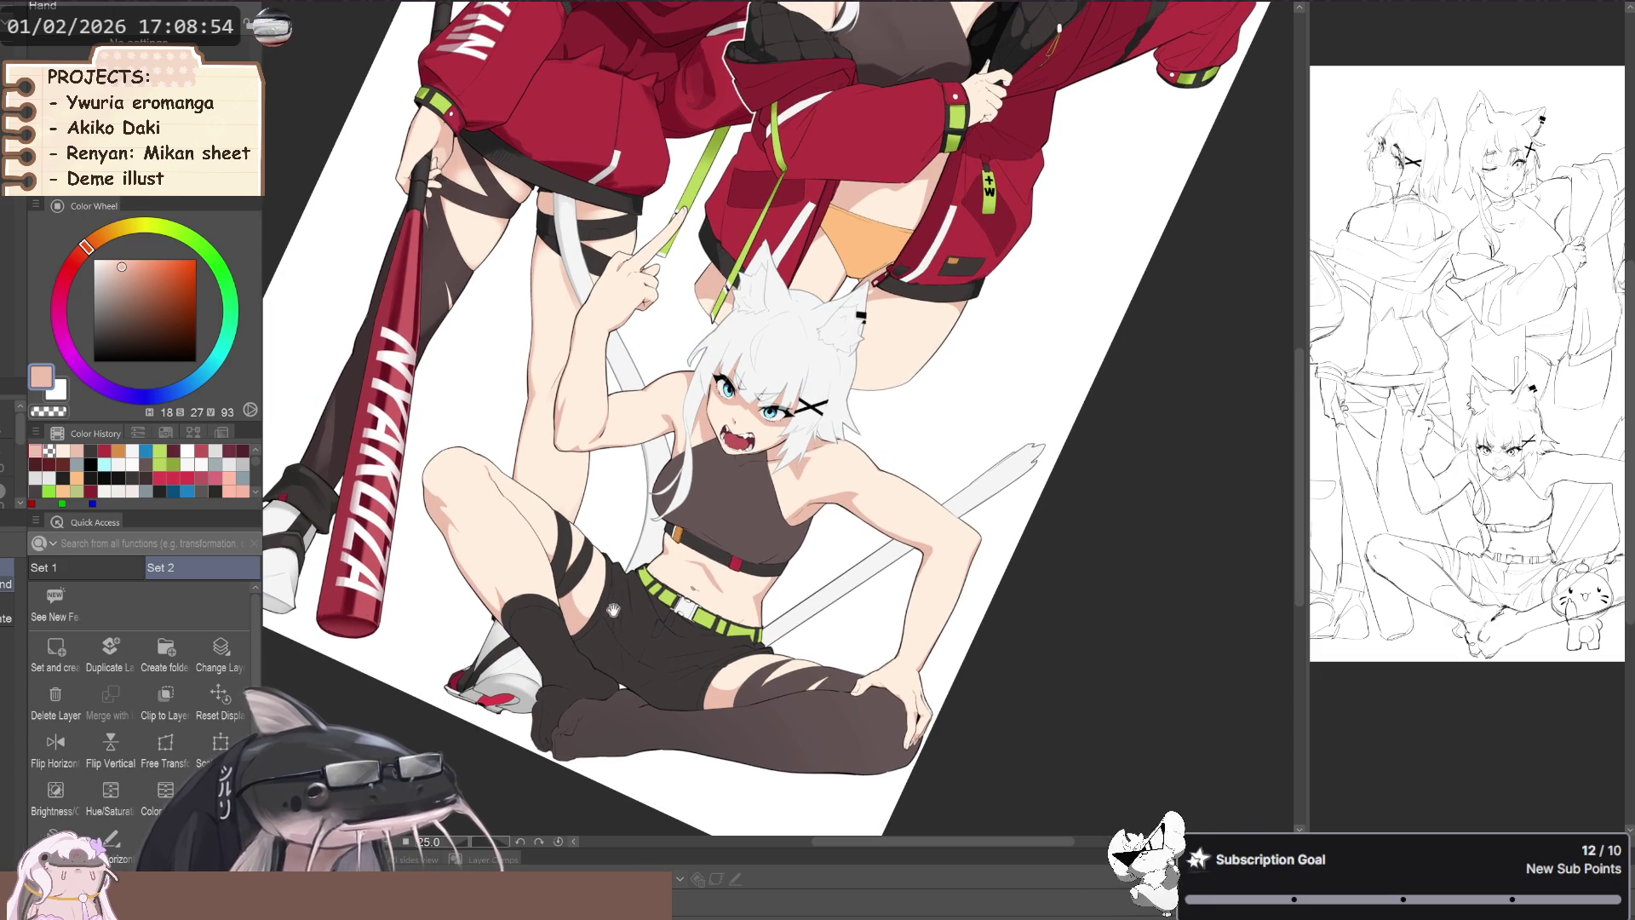
scroll(671, 615, up, 2)
scroll(671, 615, up, 2)
scroll(647, 610, up, 2)
scroll(617, 605, up, 1)
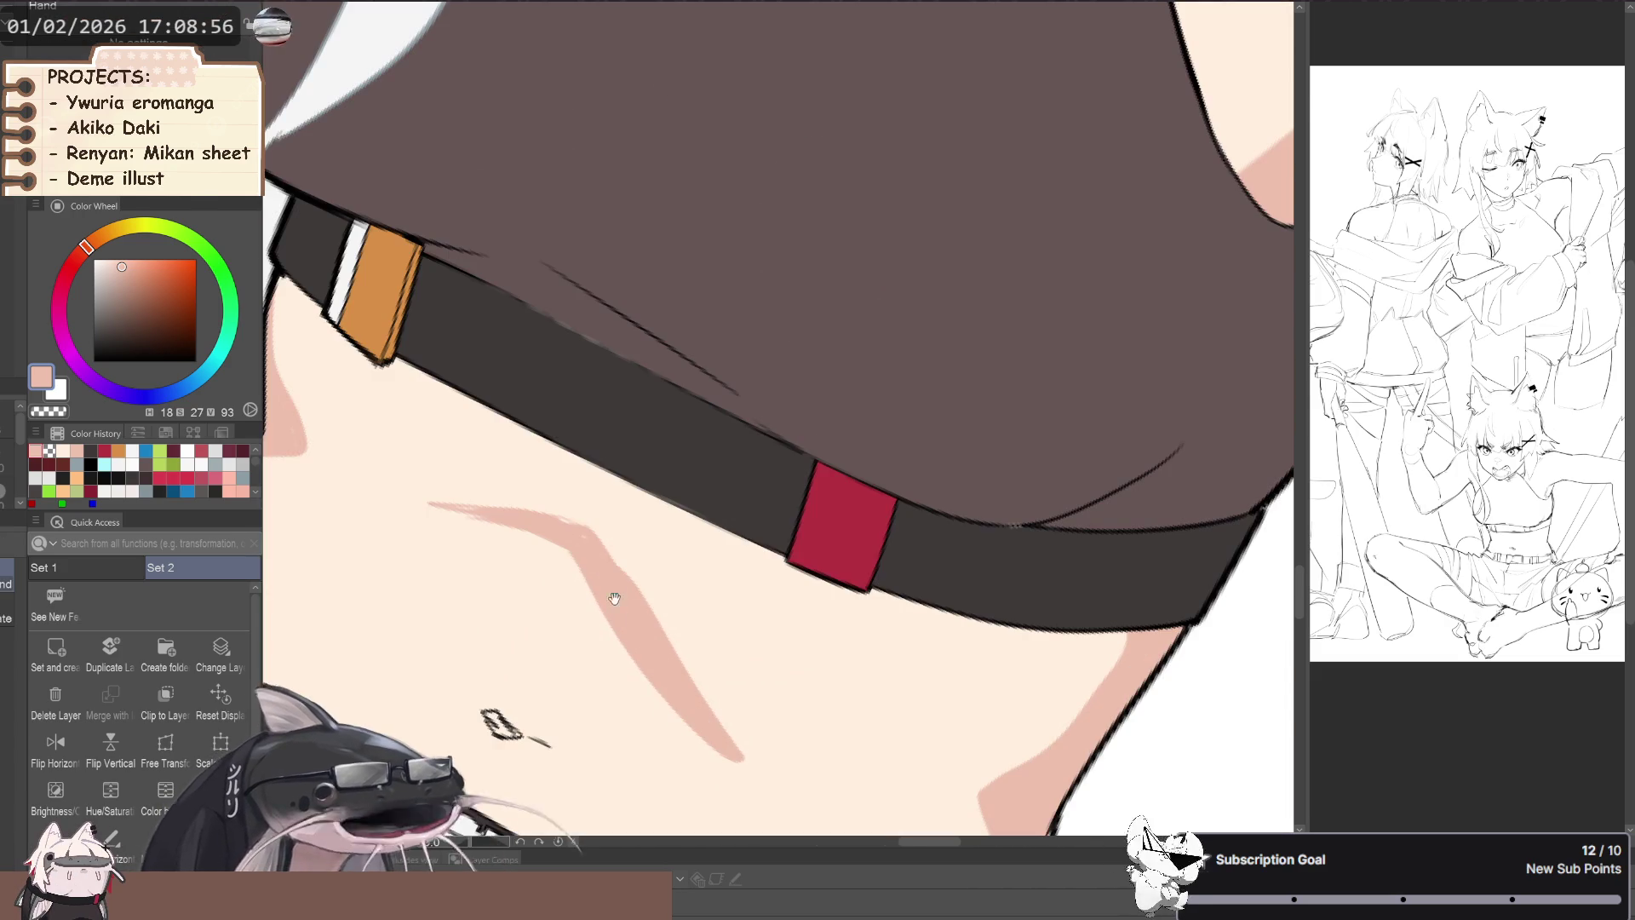
- With the pen selected, angle the view onto the sitting girl's face and belly, then both characters
key(p)
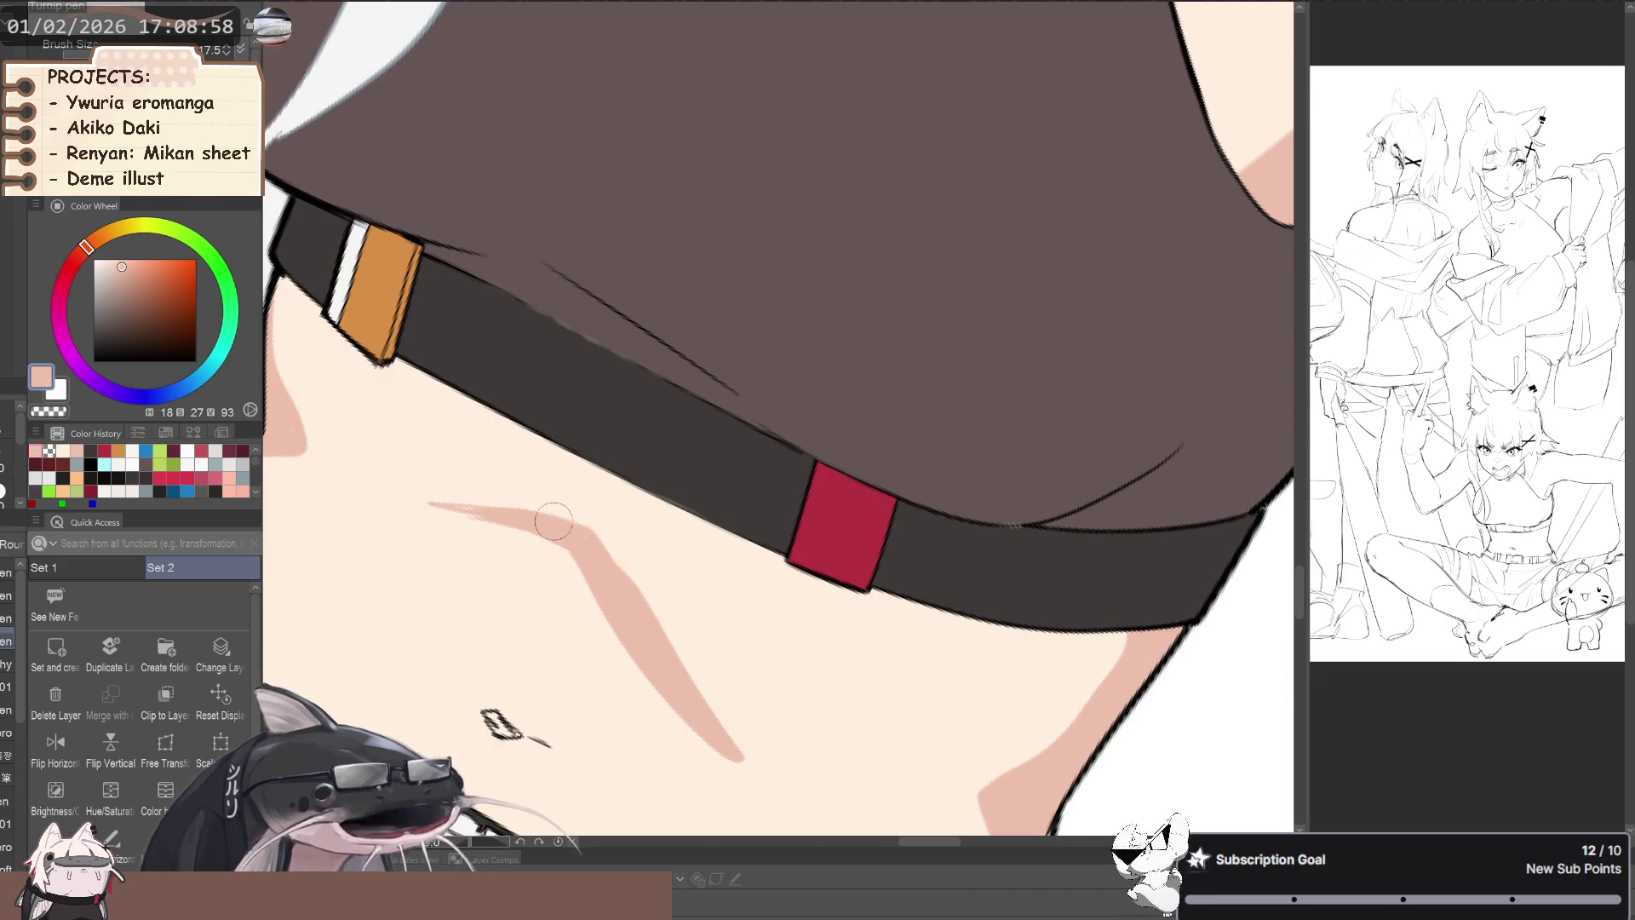
scroll(640, 608, down, 4)
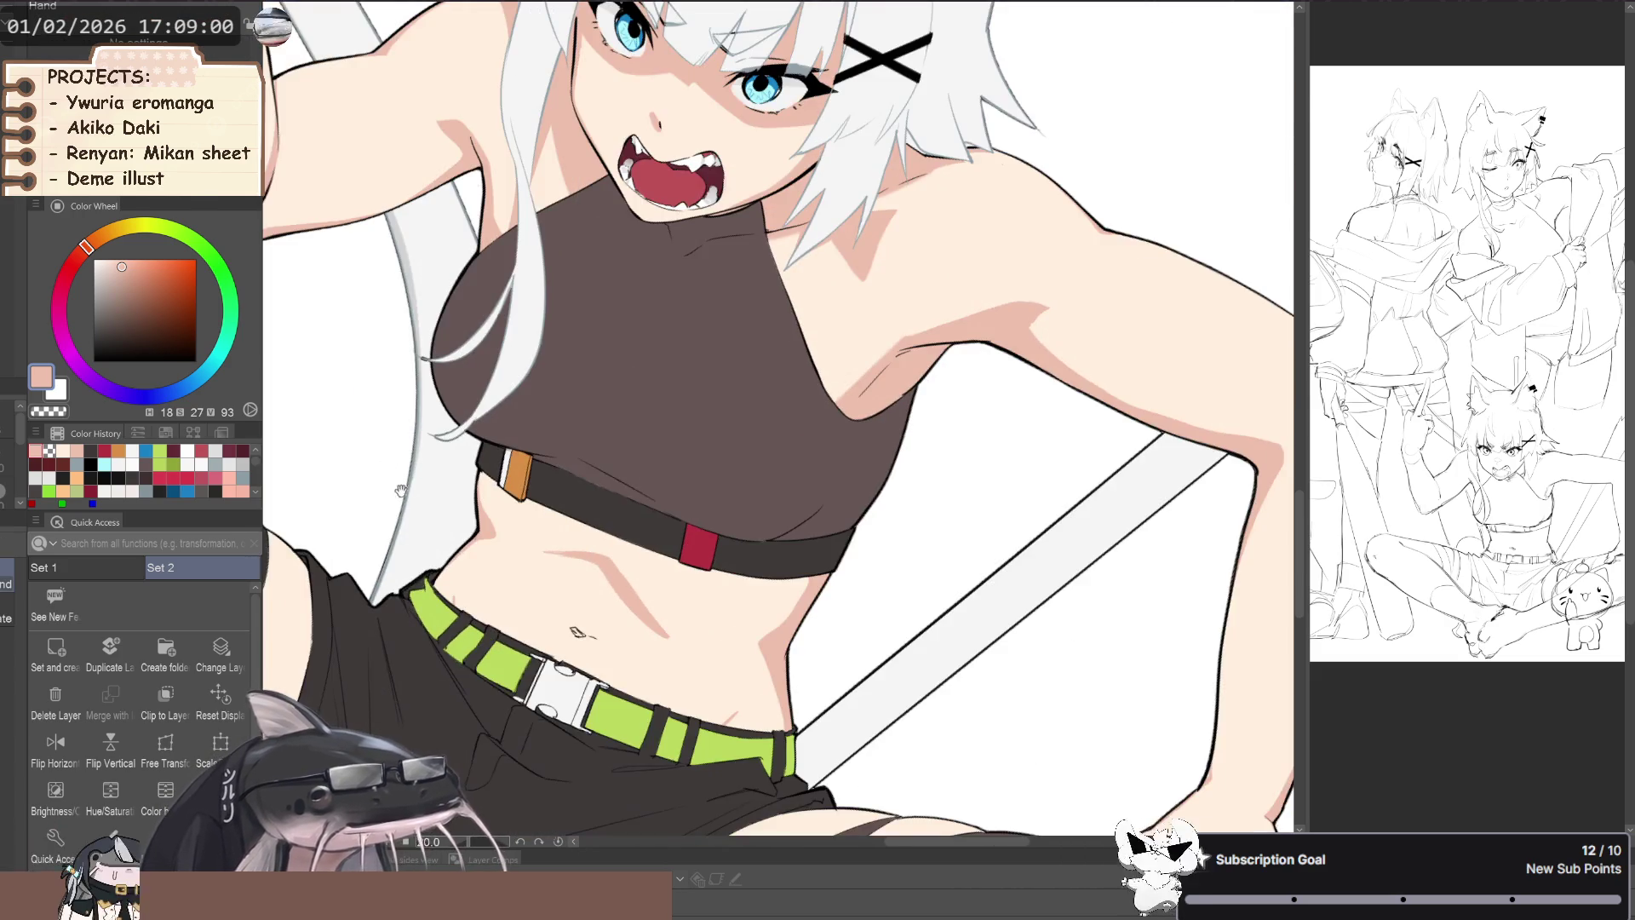
drag(639, 607, 891, 575)
scroll(891, 576, up, 2)
key(p)
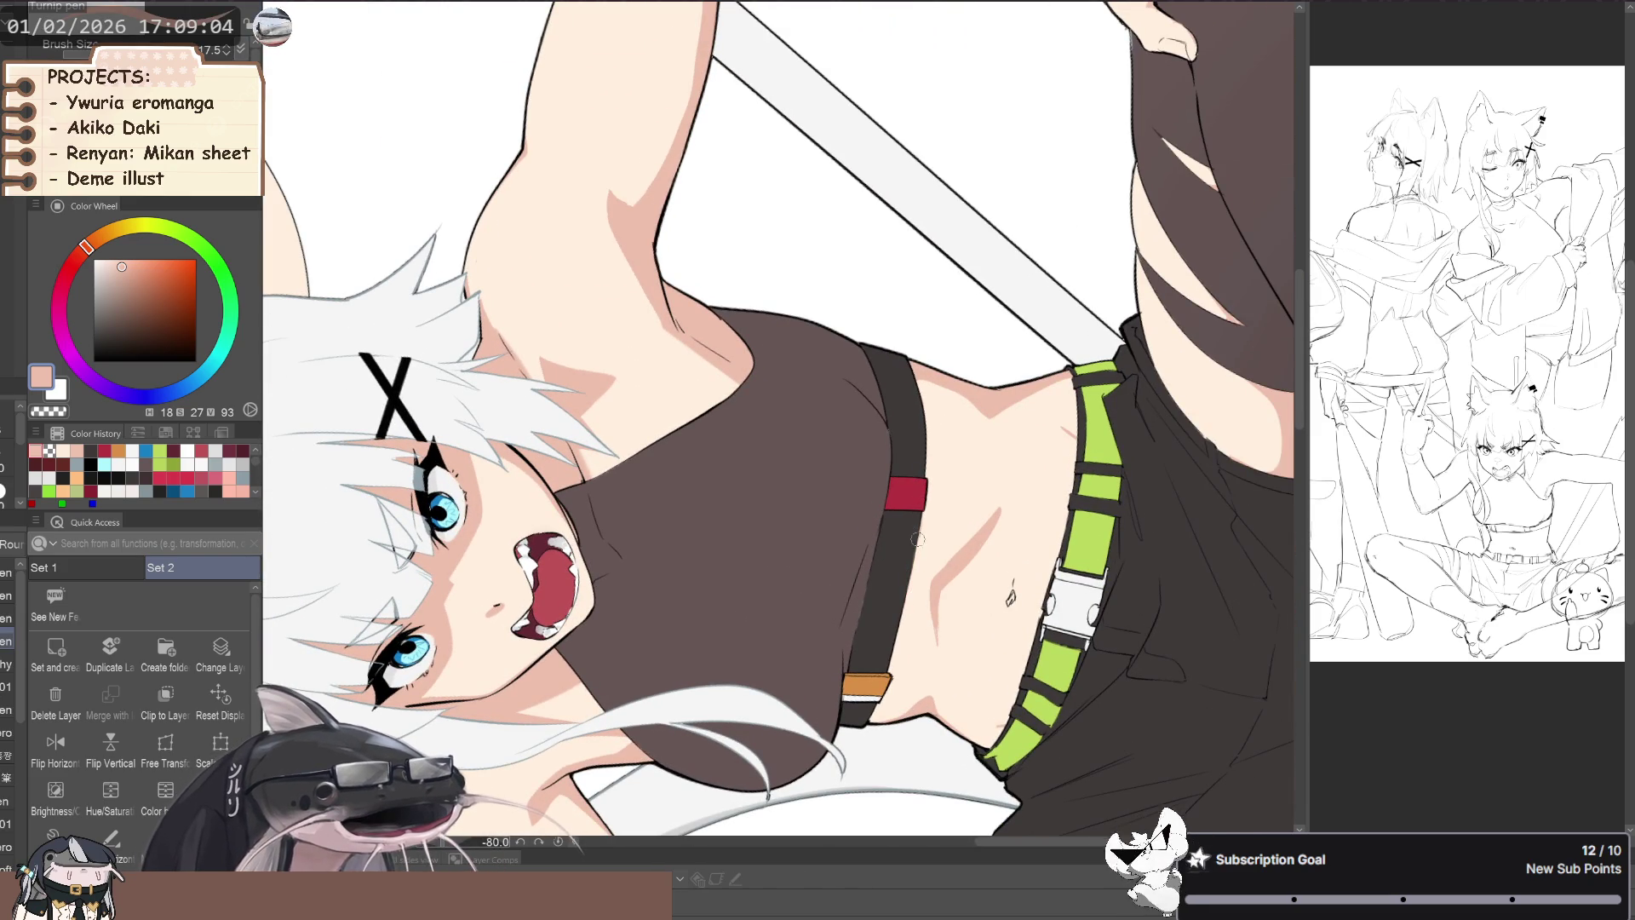
scroll(870, 563, up, 3)
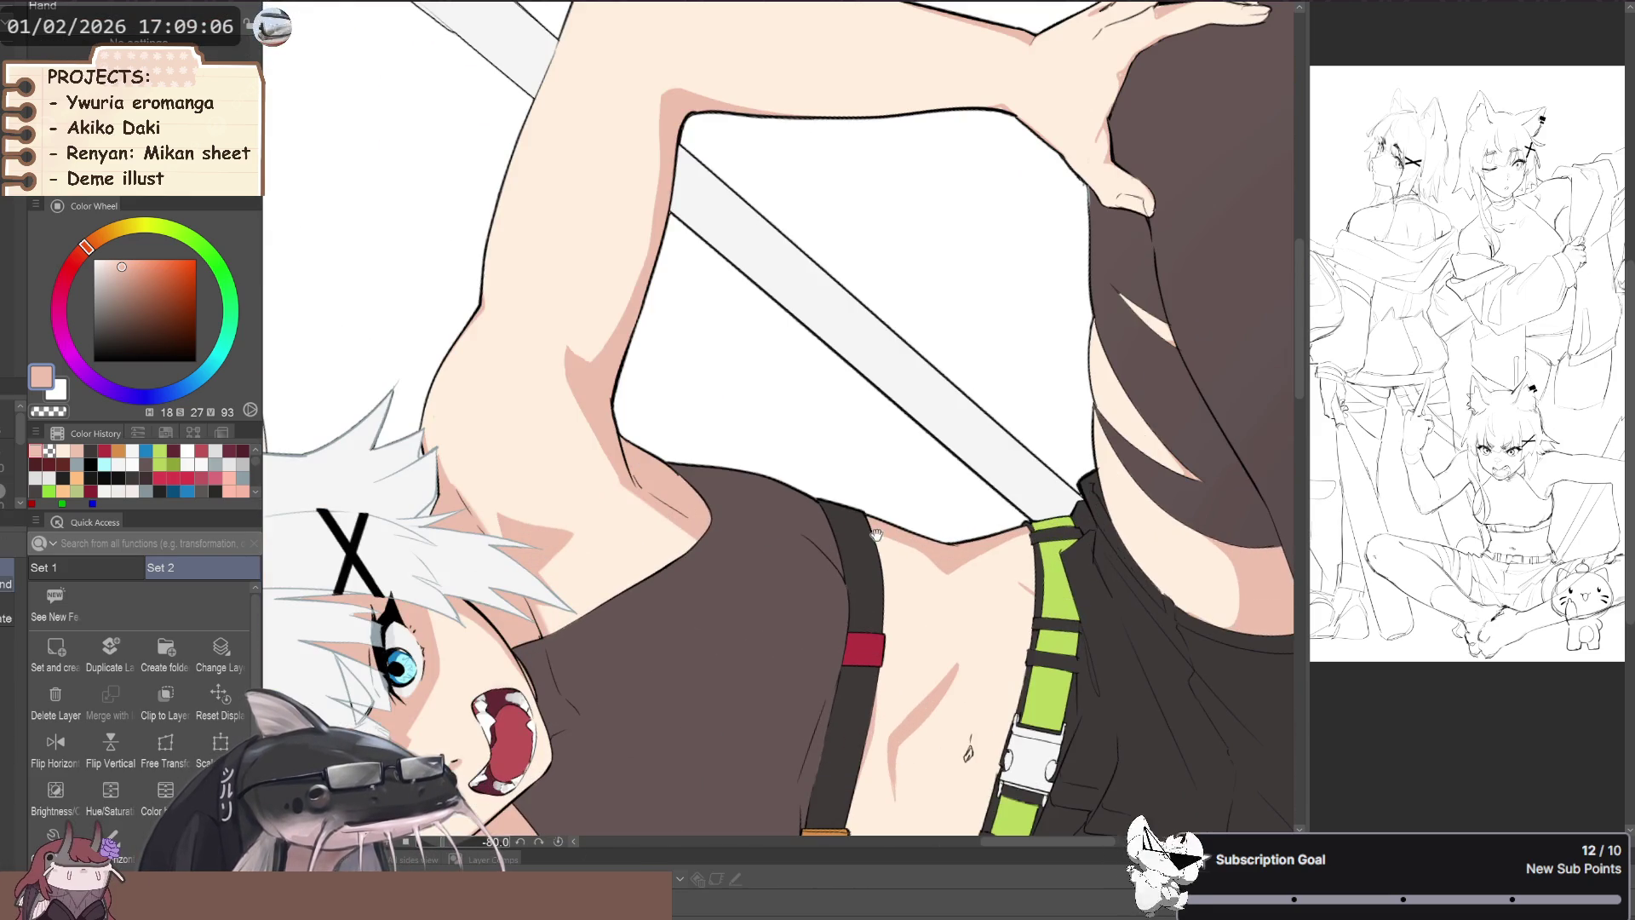
scroll(874, 570, down, 3)
drag(874, 570, 884, 578)
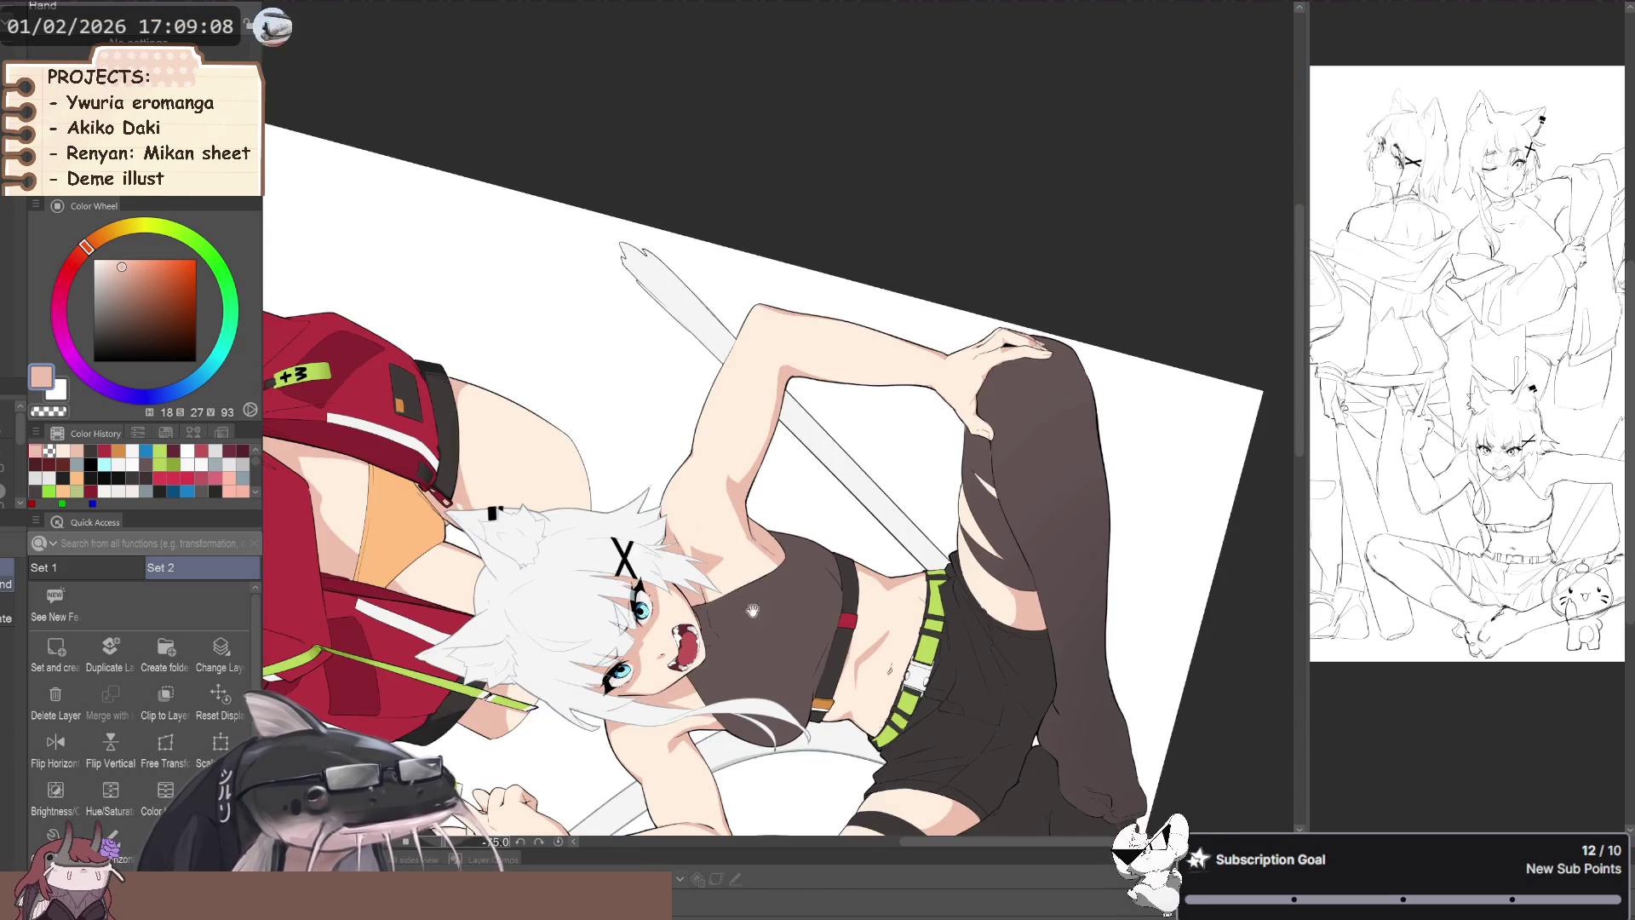
scroll(884, 577, up, 3)
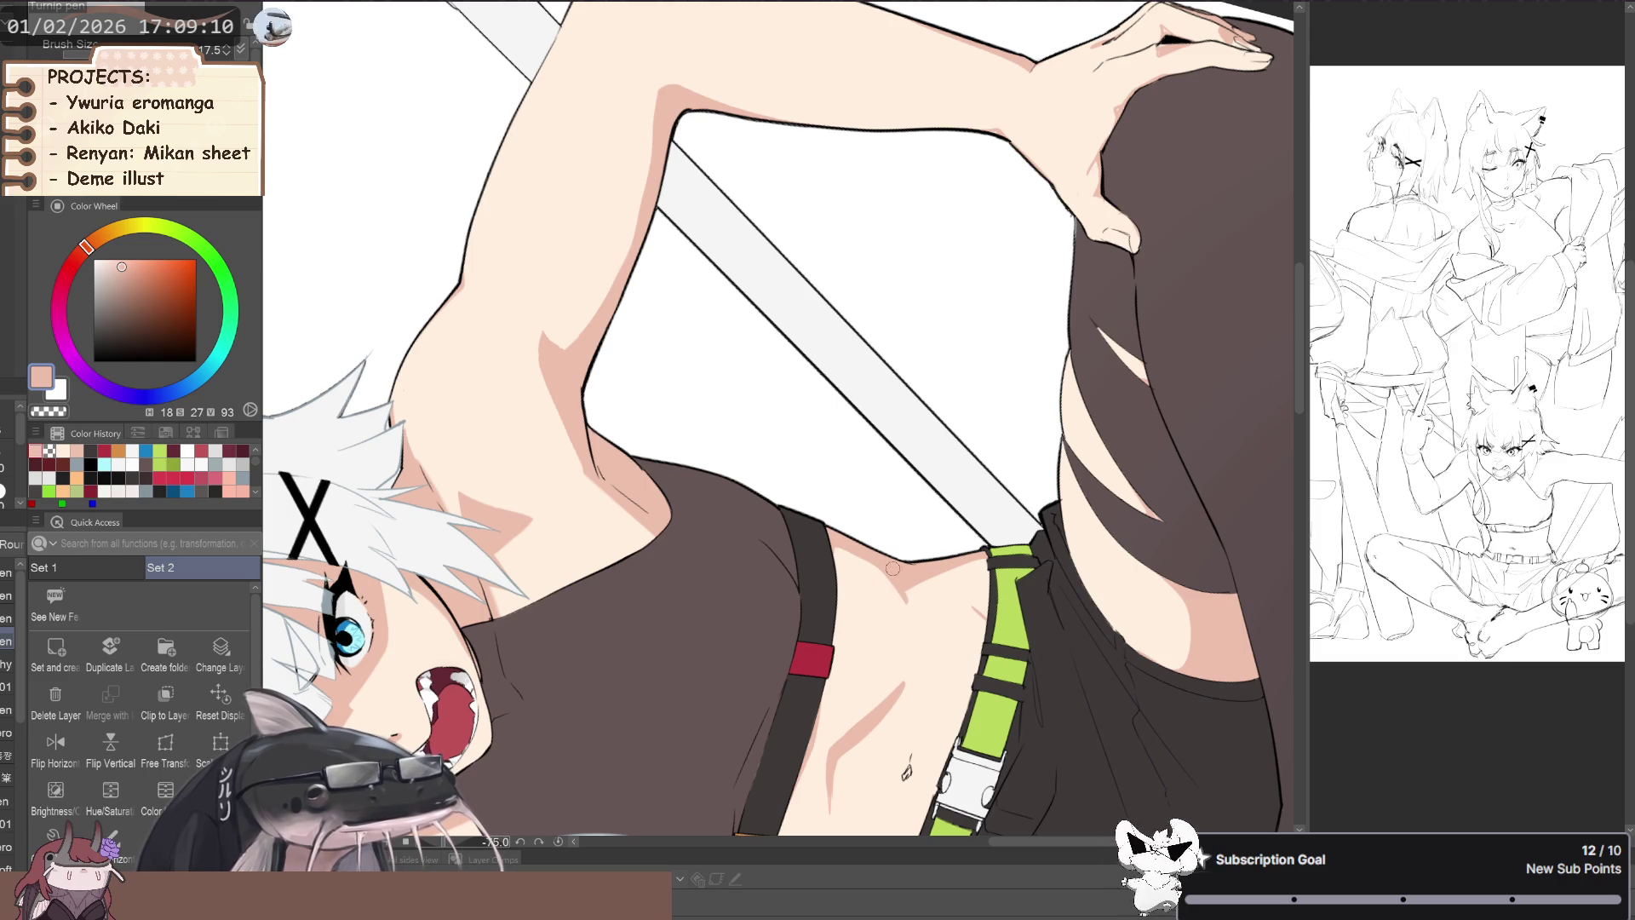
scroll(895, 576, down, 3)
mouse_move(895, 576)
mouse_down()
mouse_move(590, 572)
mouse_move(610, 624)
mouse_up()
scroll(624, 600, up, 1)
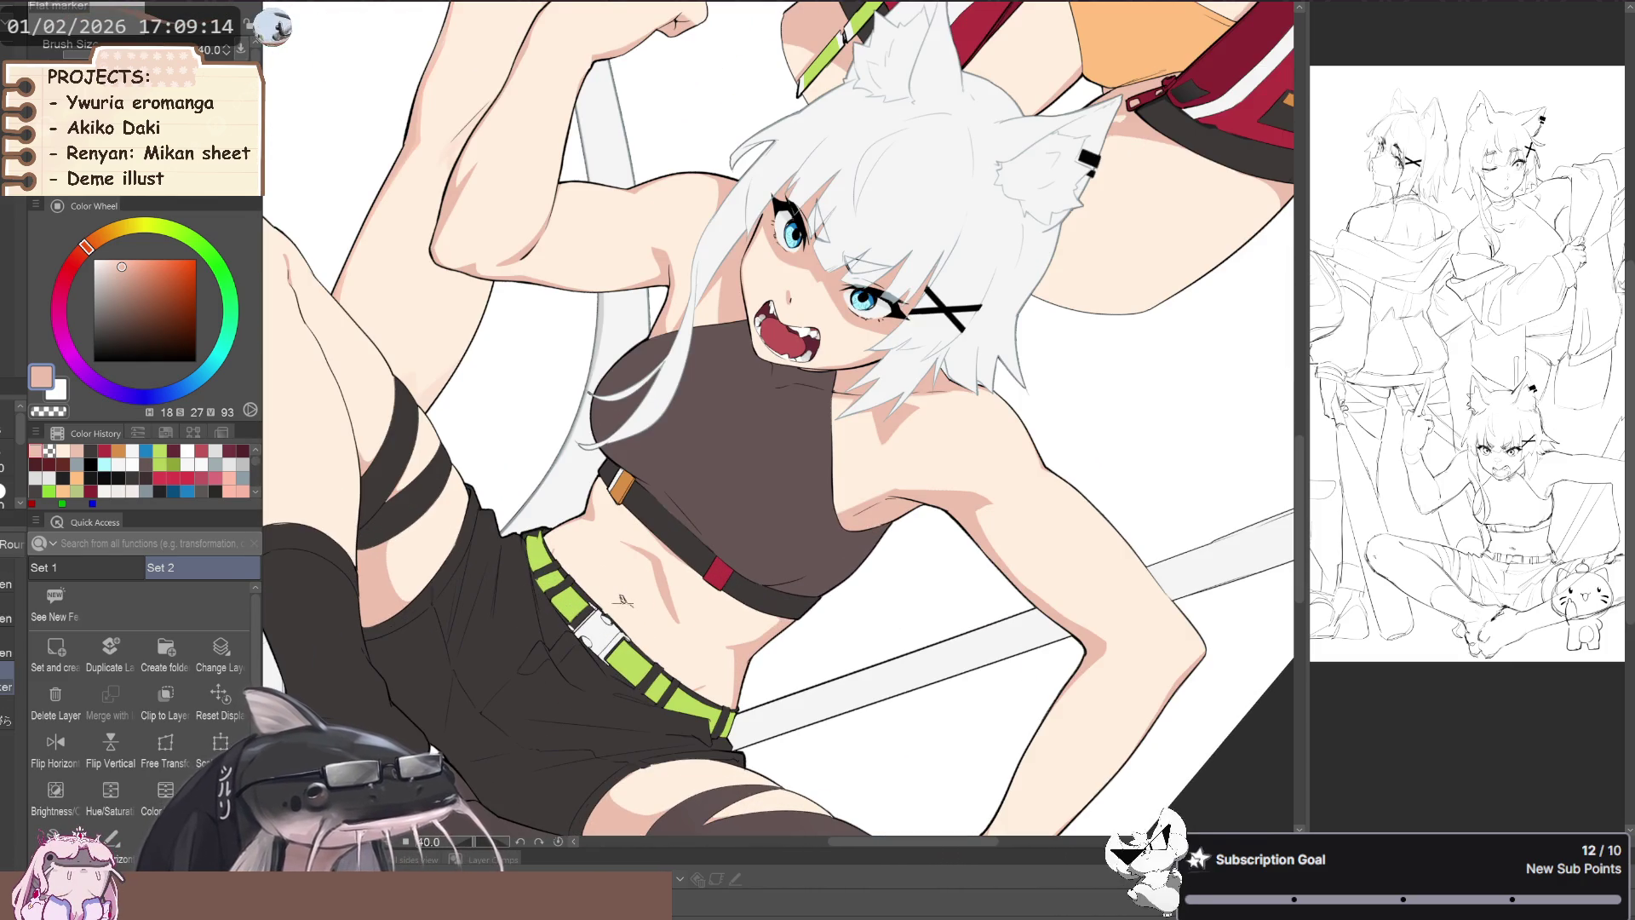
scroll(624, 600, down, 1)
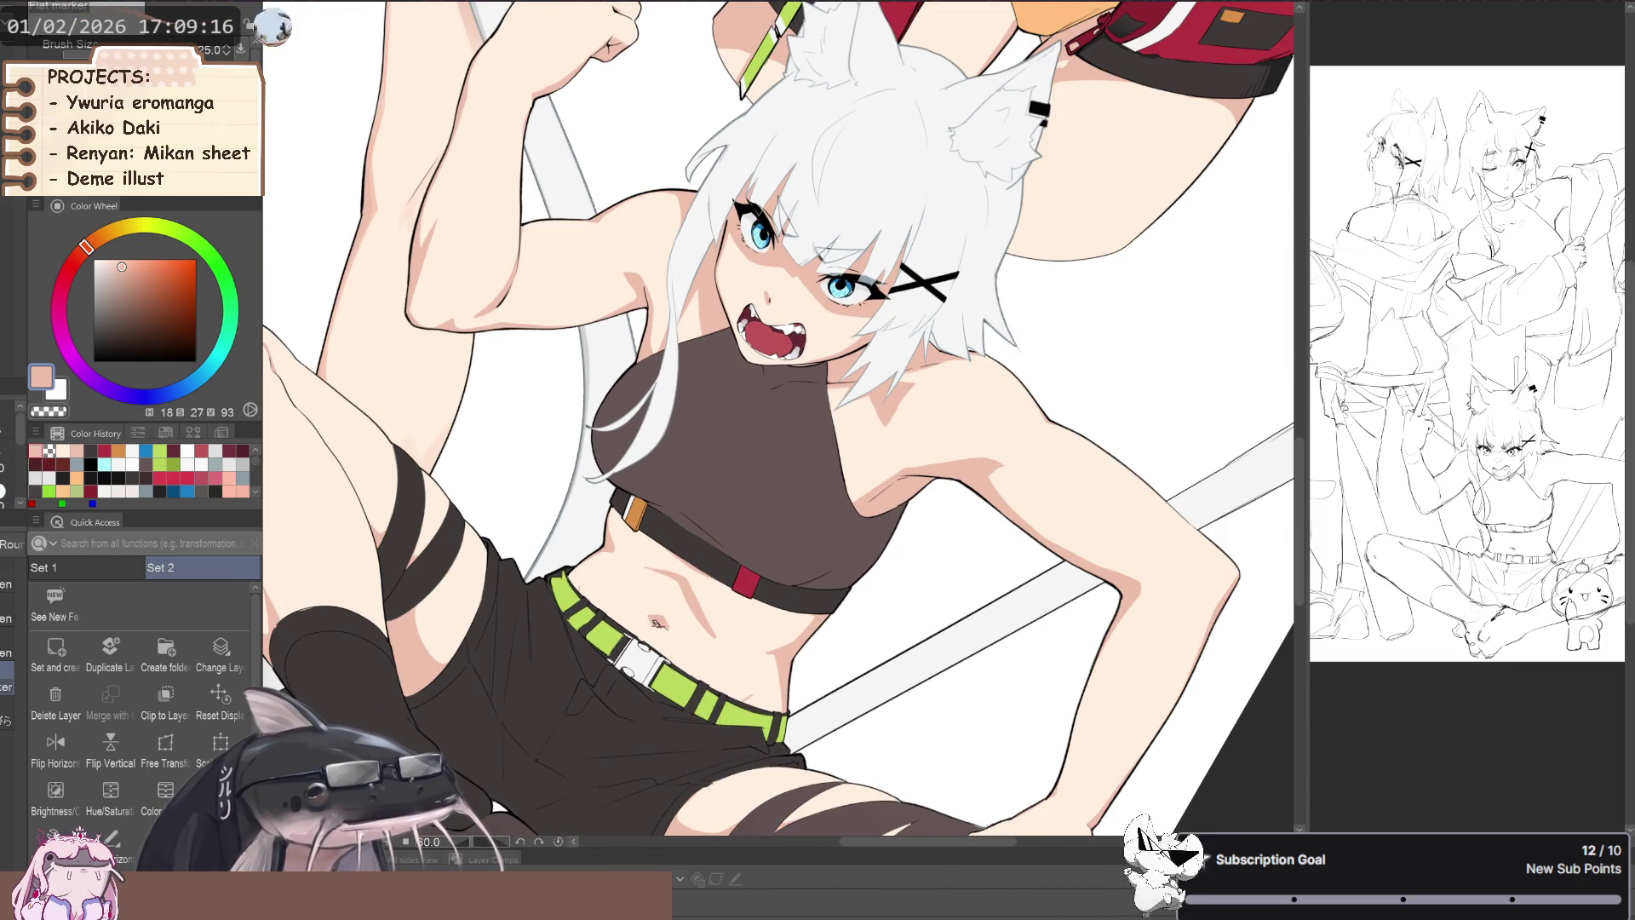
scroll(656, 621, down, 2)
drag(656, 621, 556, 562)
scroll(647, 628, up, 1)
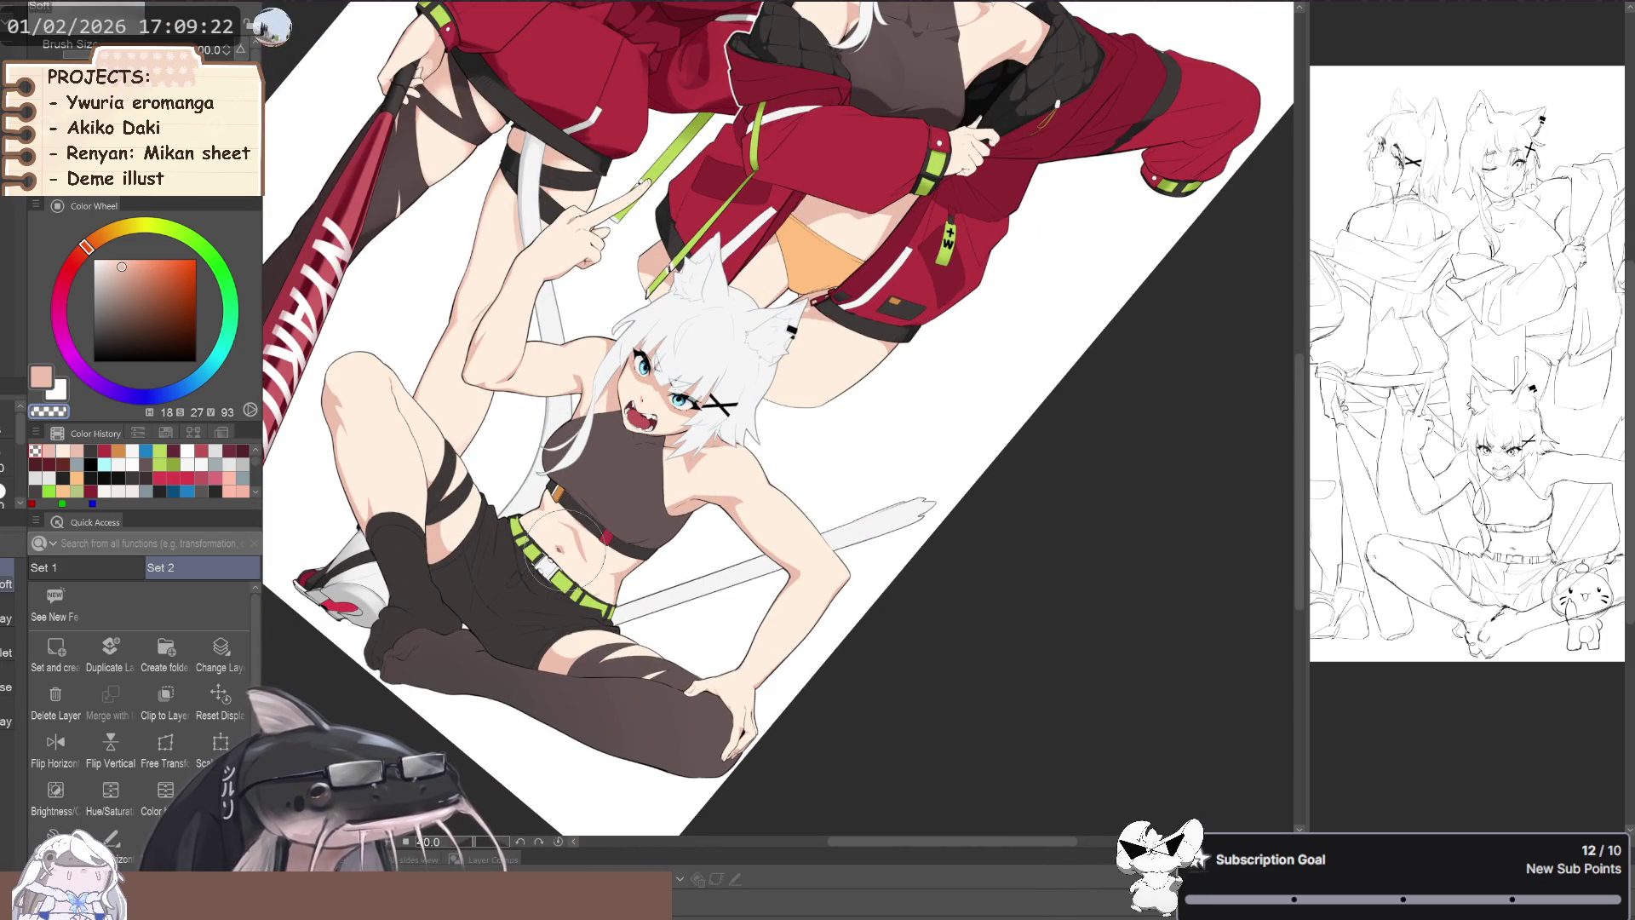
- Straighten the canvas, mirror it to check the drawing, and fit the whole page on screen
drag(506, 584, 514, 609)
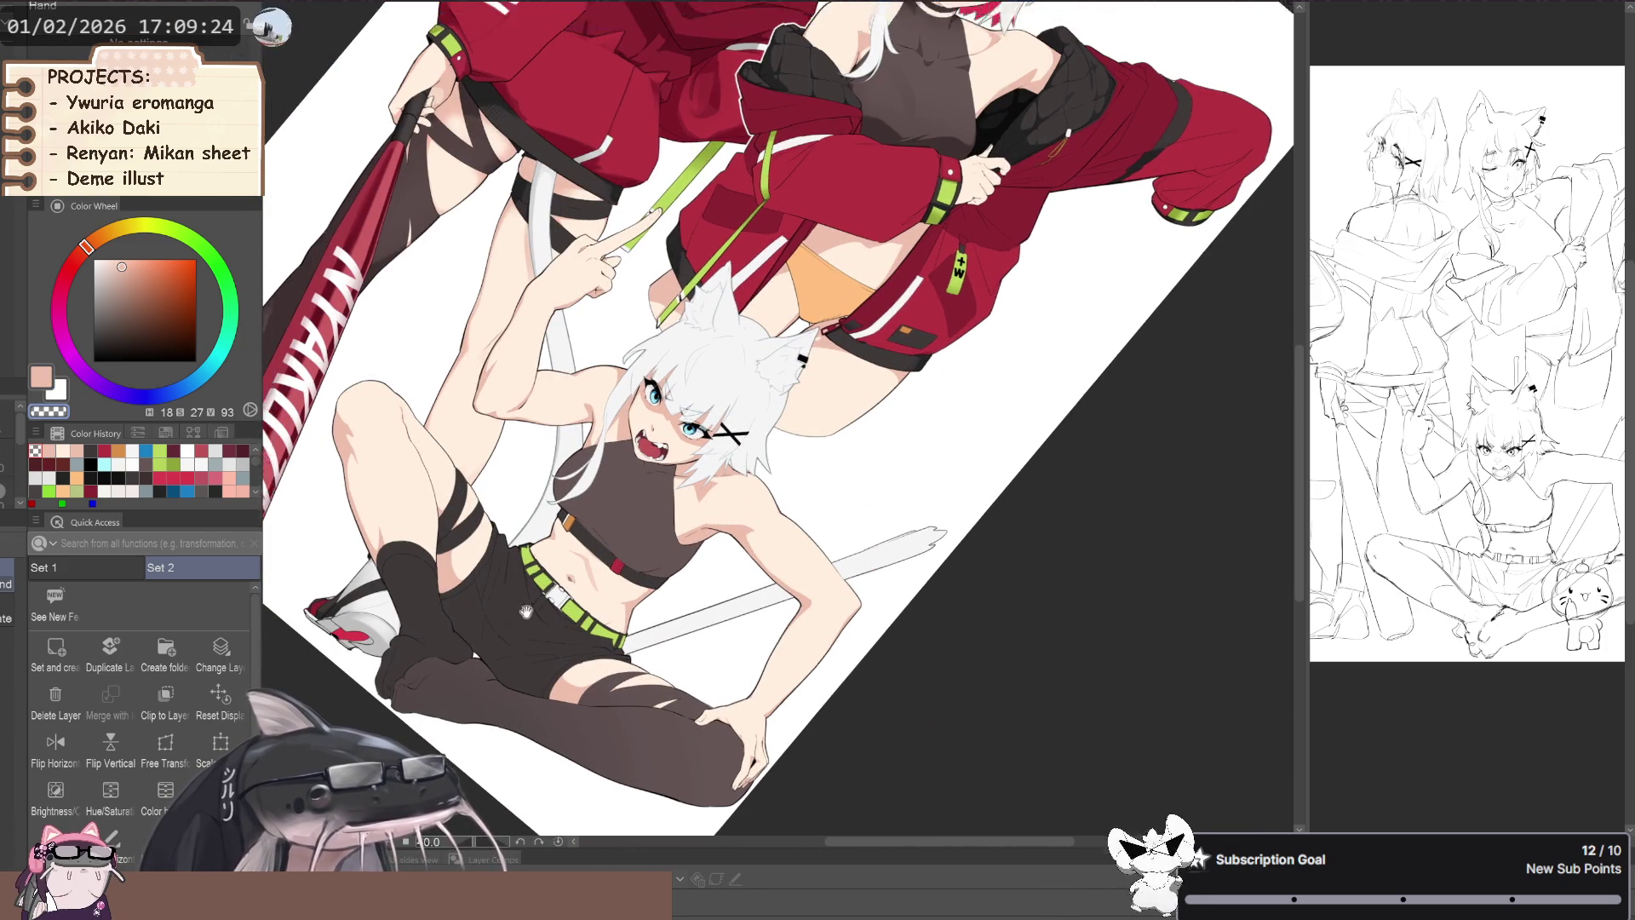
scroll(514, 610, down, 1)
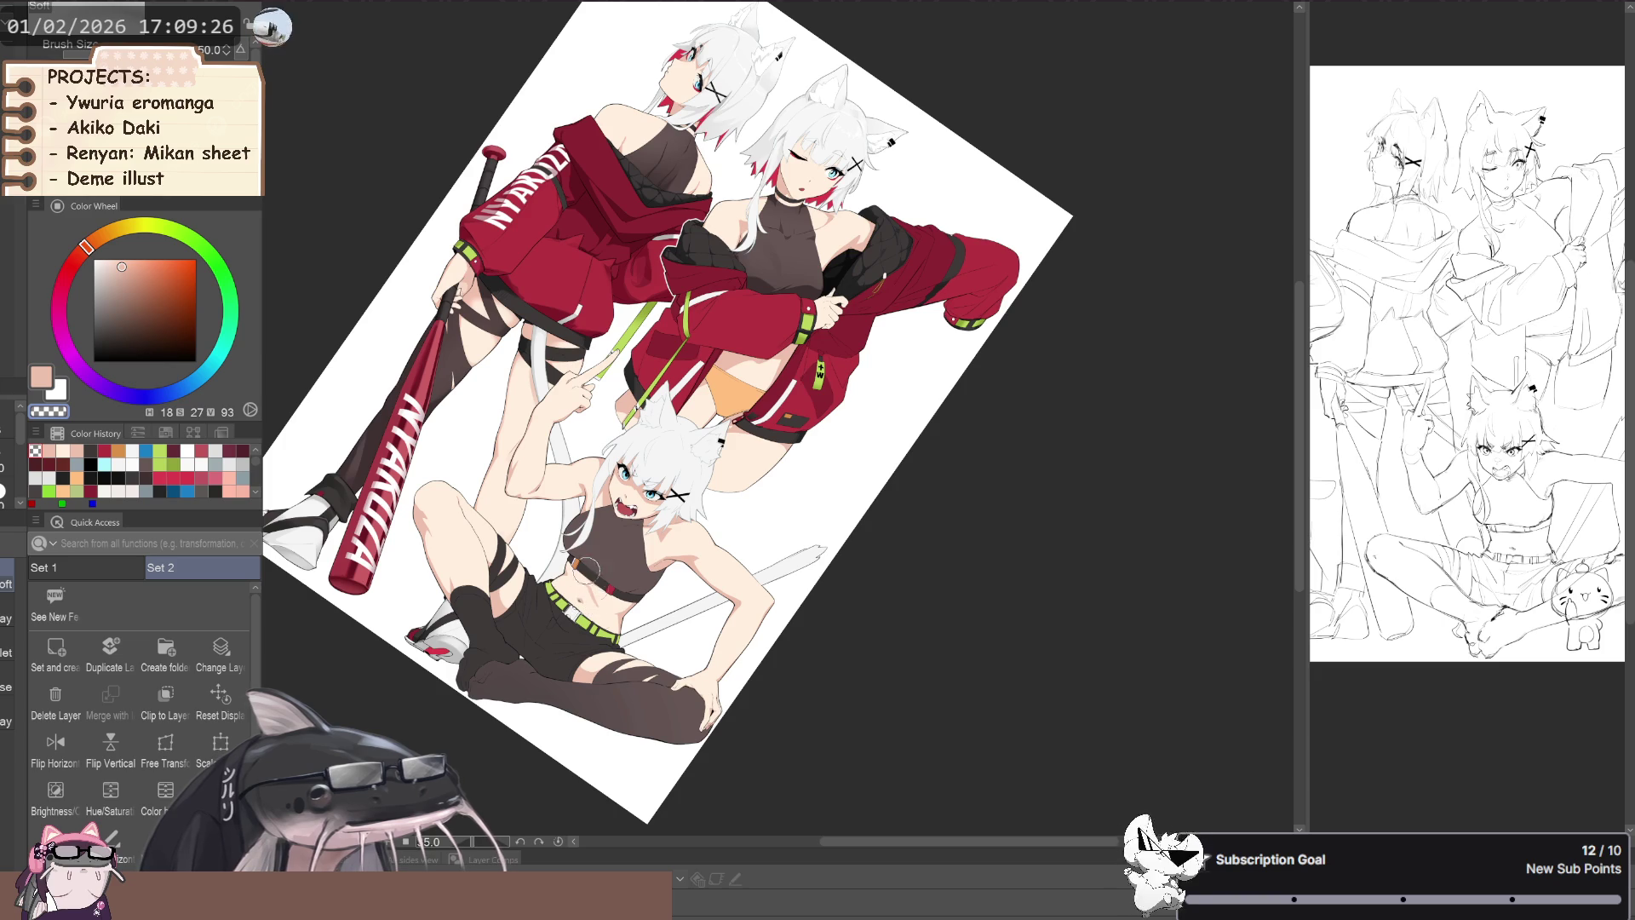
drag(577, 559, 323, 458)
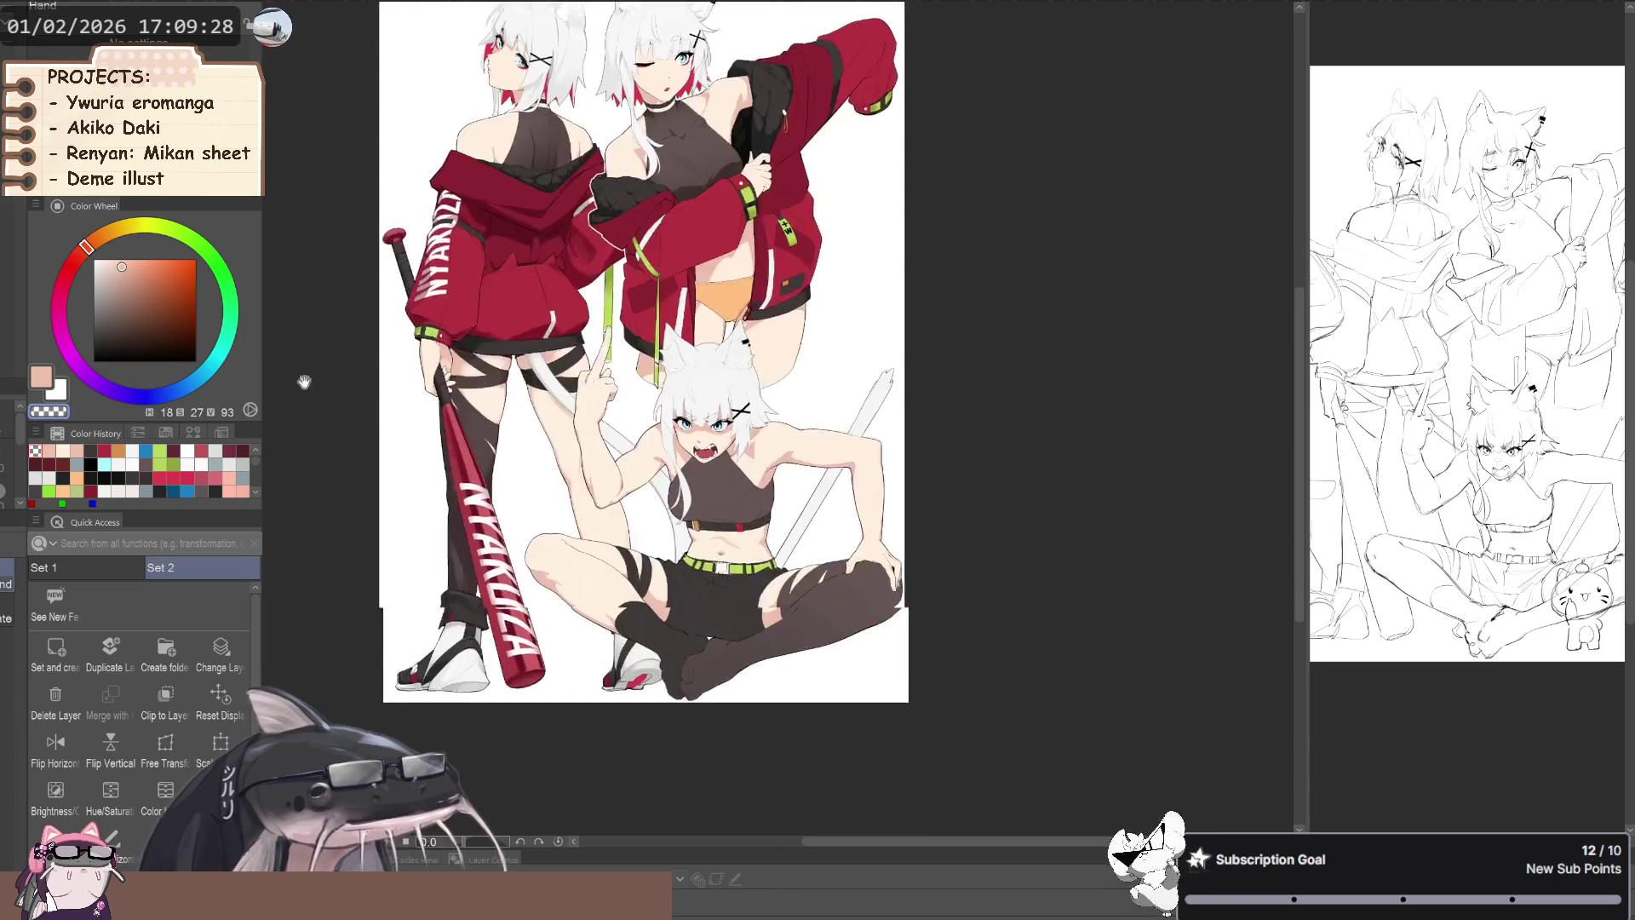
scroll(323, 458, up, 3)
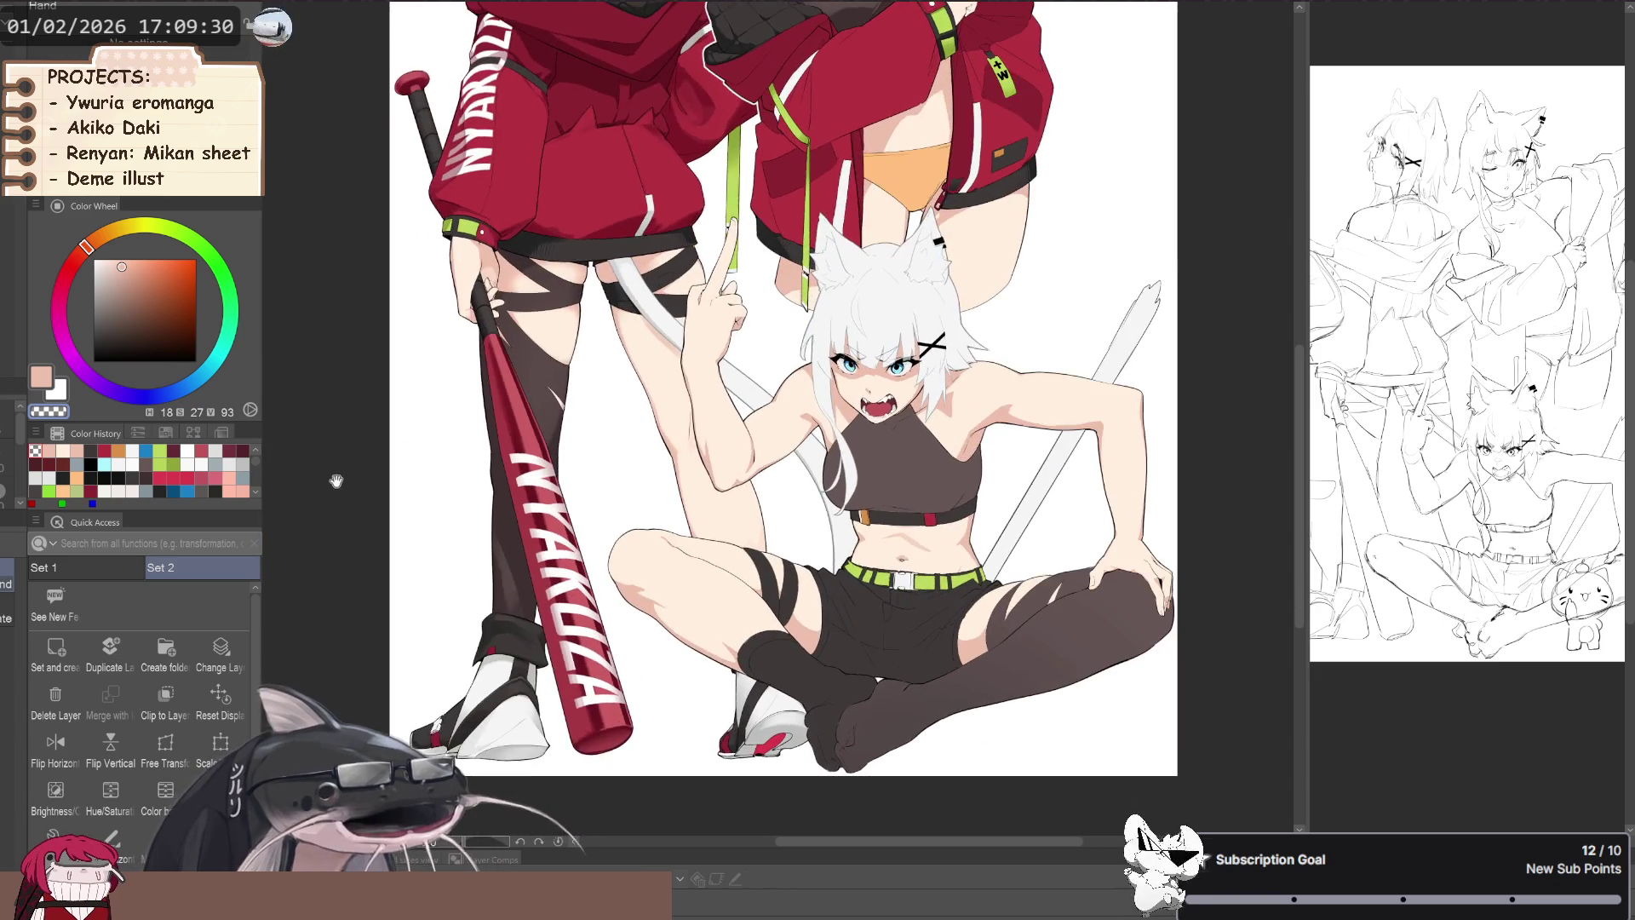
key(h)
key(h)
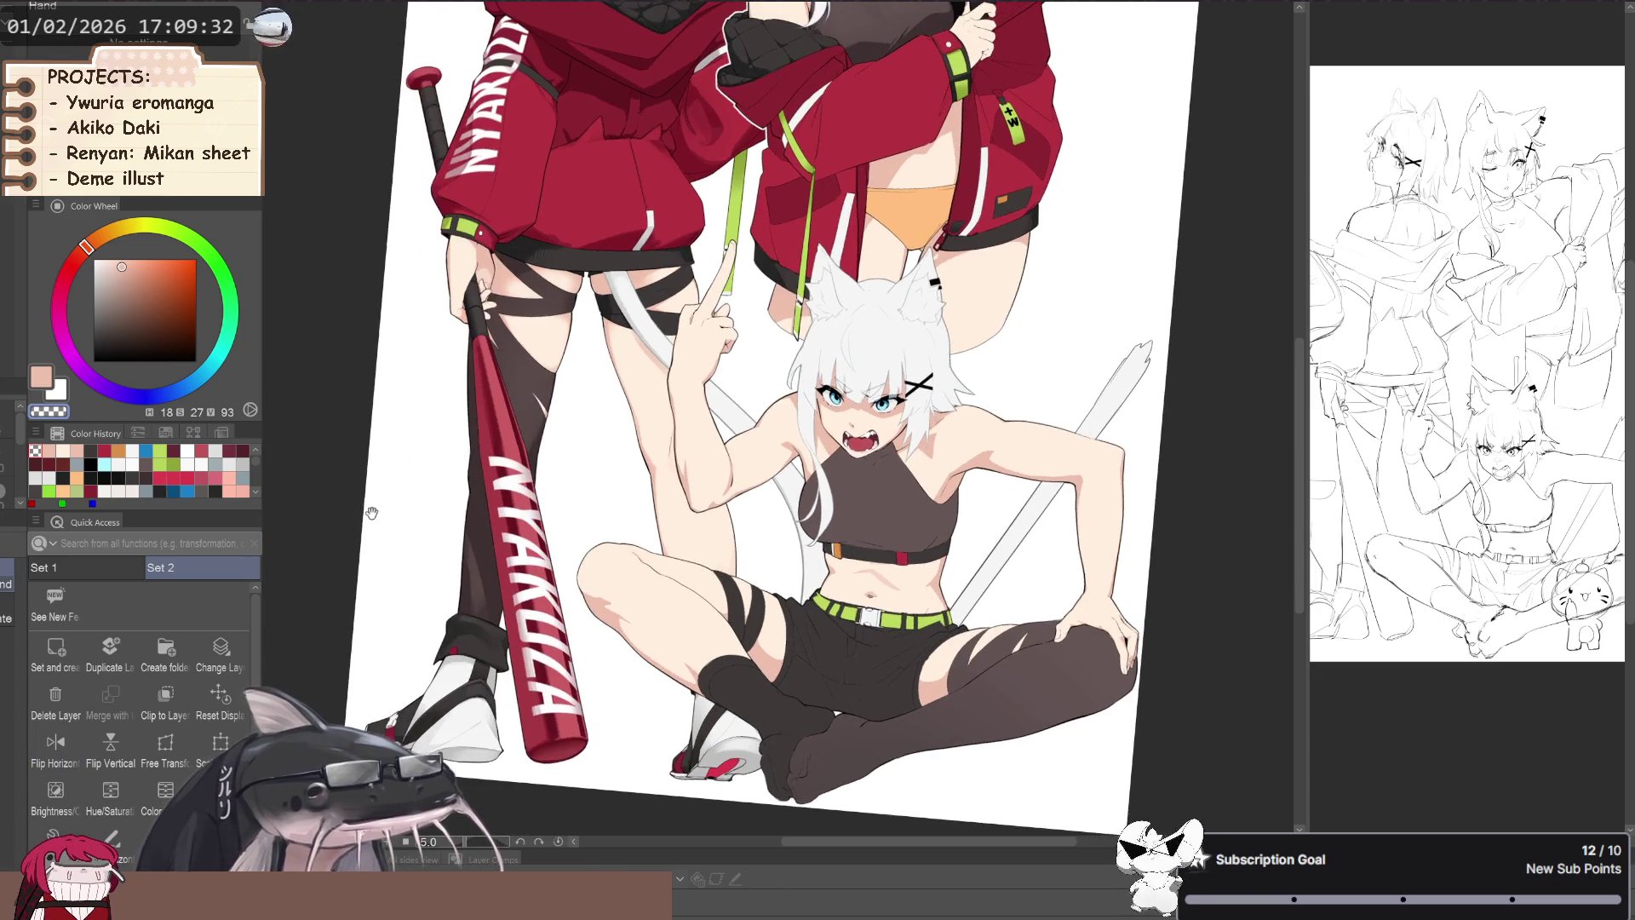
key(ctrl+0)
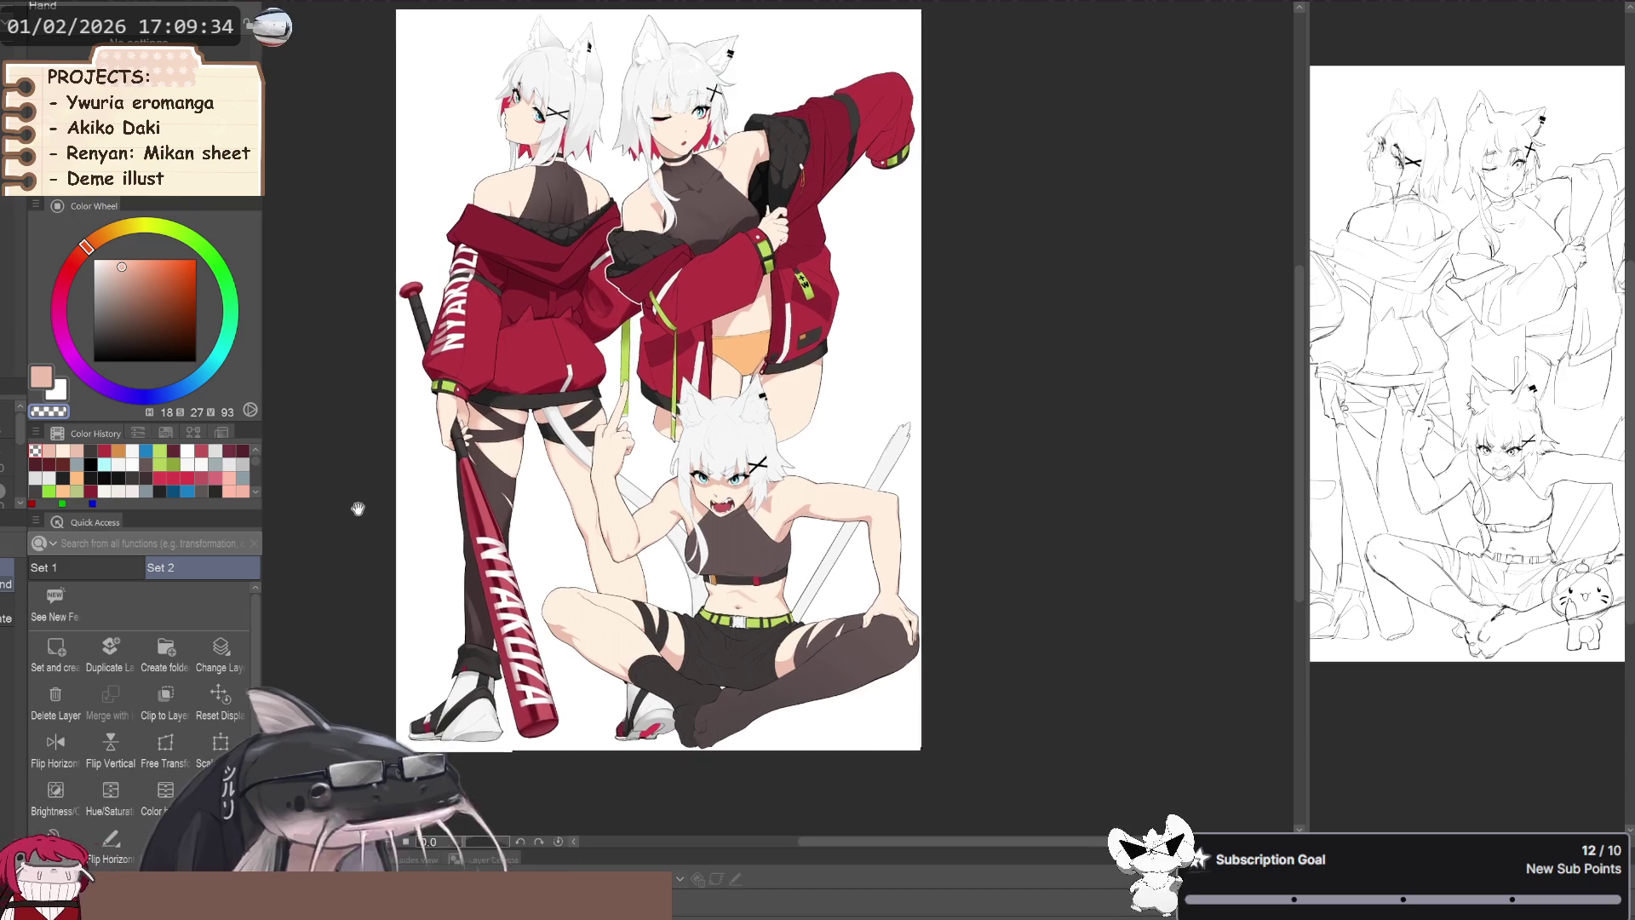
- With the soft brush active, frame the sitting girl's body and clip the layer to the one beneath
key(b)
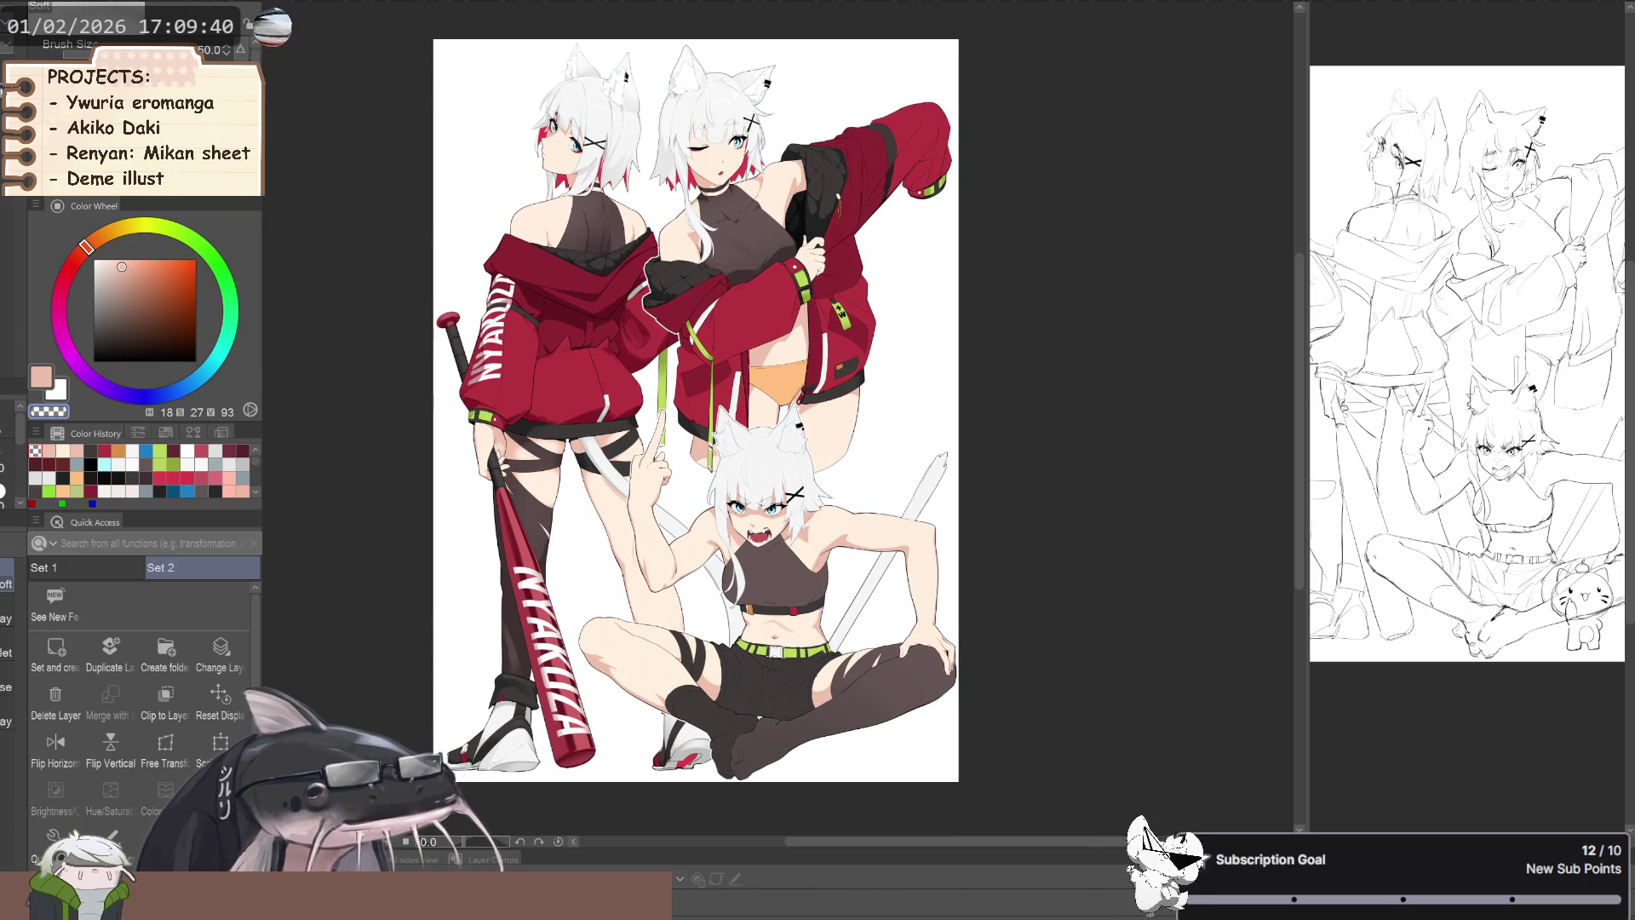
scroll(579, 432, up, 3)
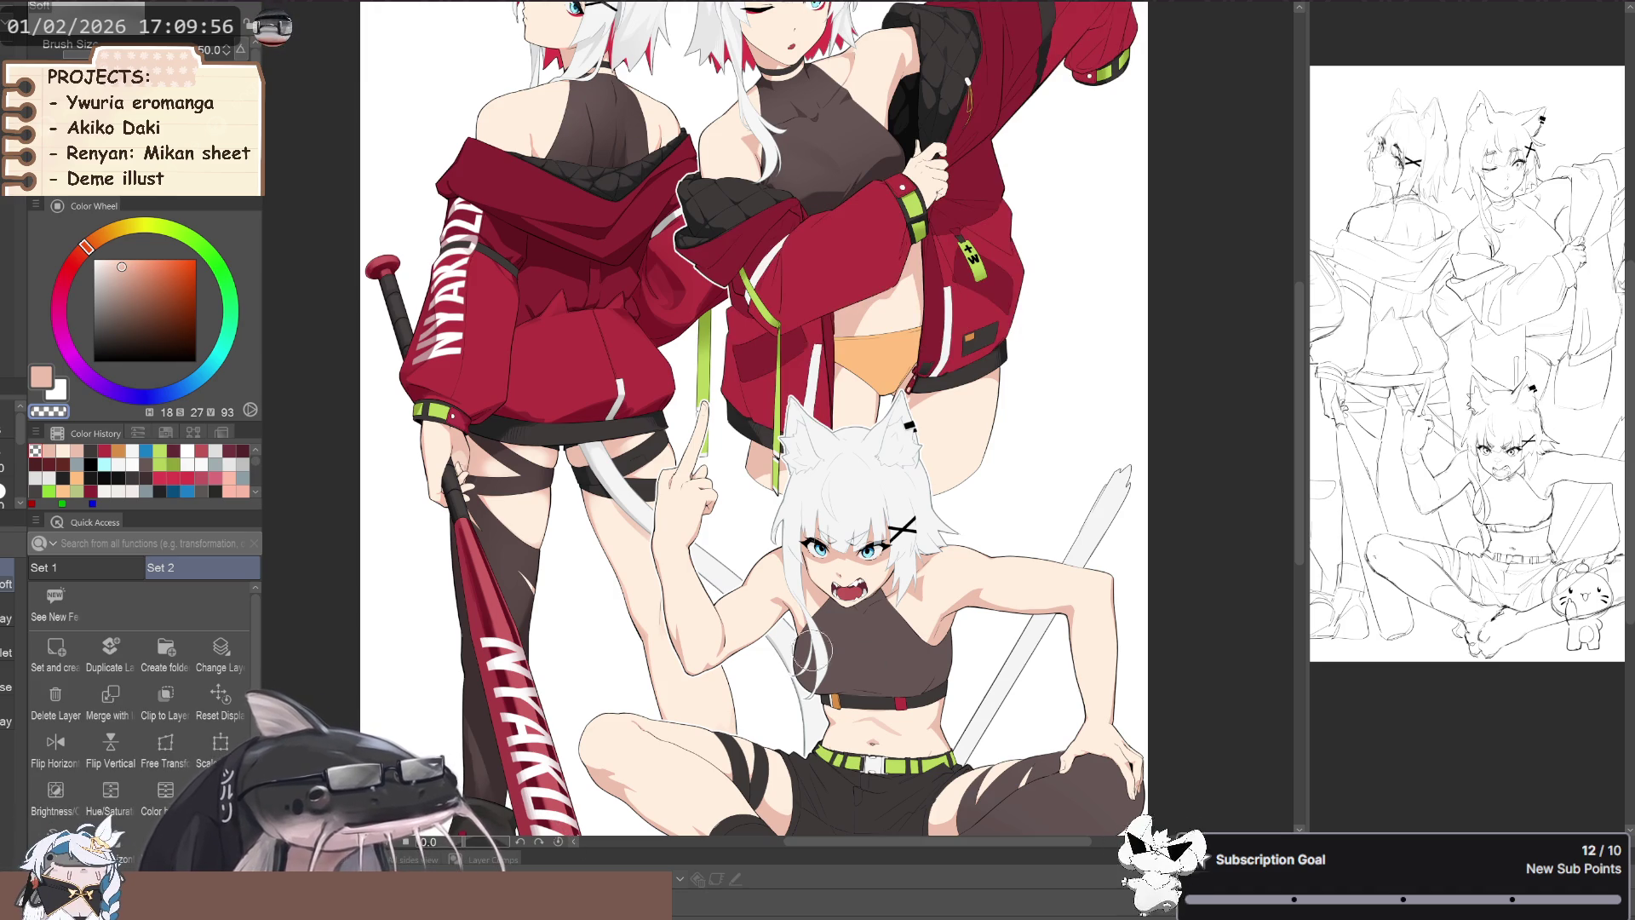
drag(656, 651, 615, 565)
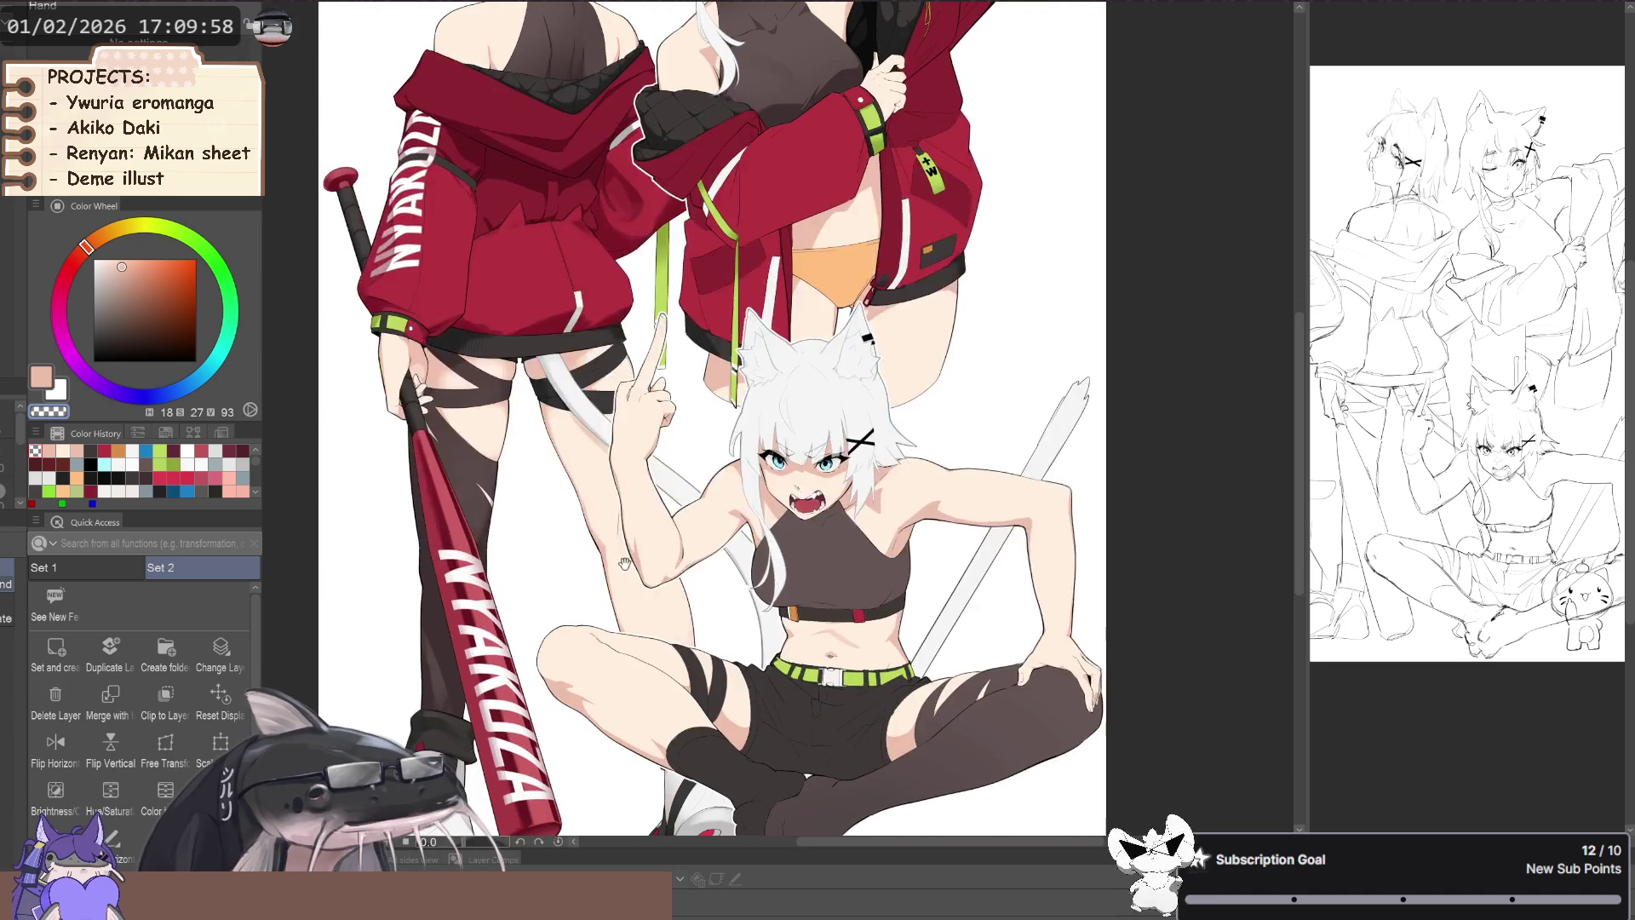
click(166, 703)
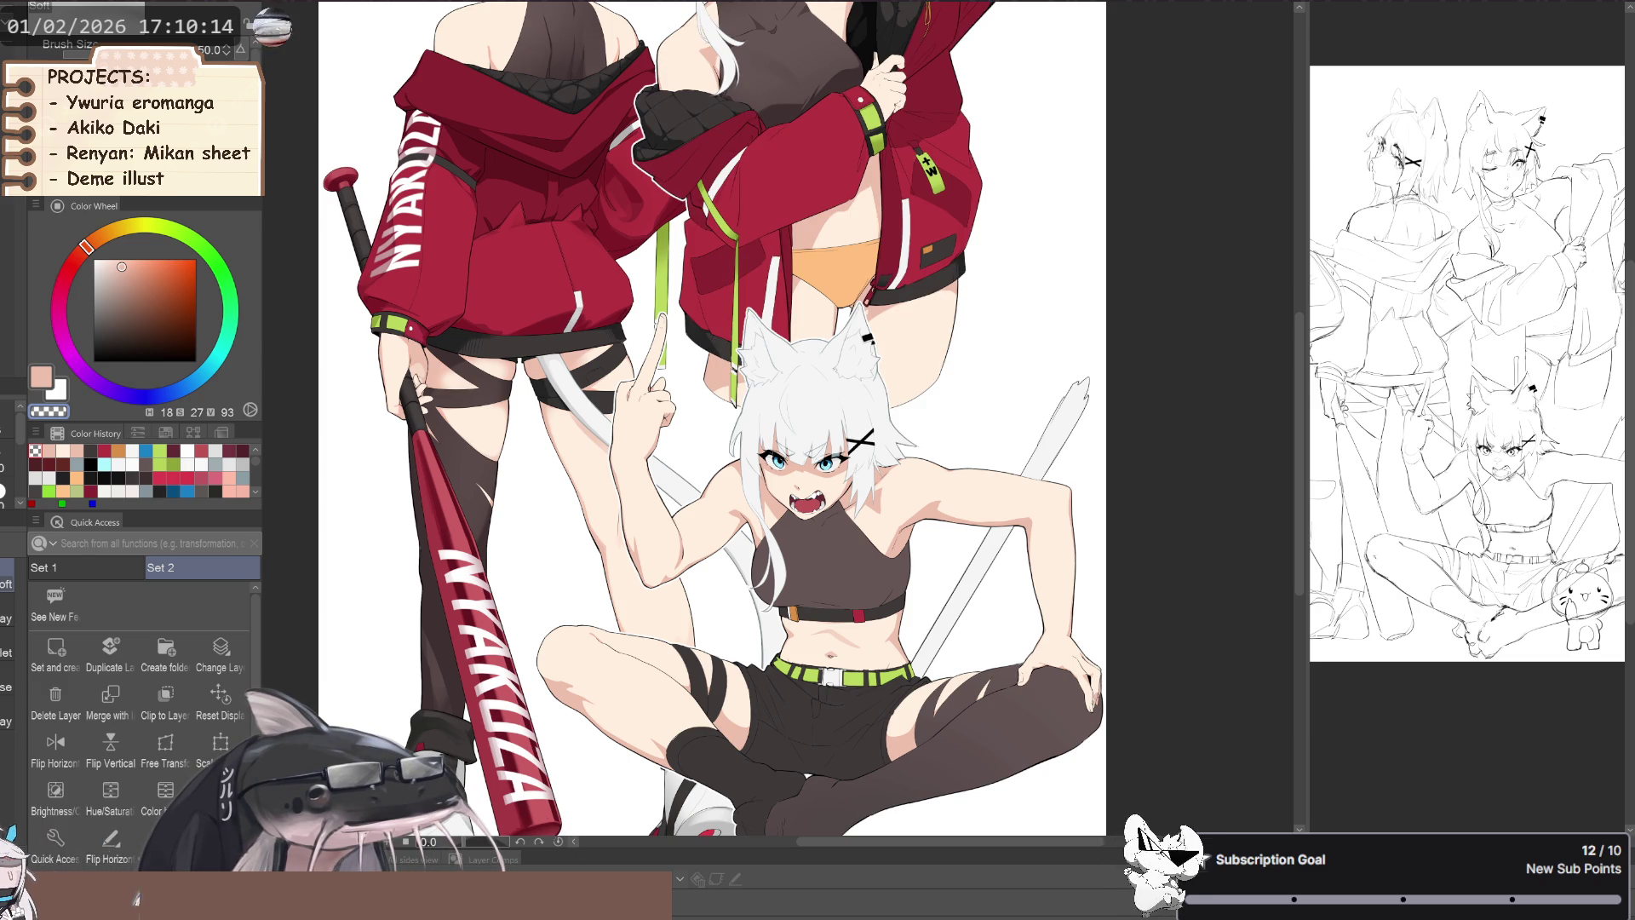
- Move to a different layer and rotate the view onto the lower part of the drawing
key(alt+bracketright)
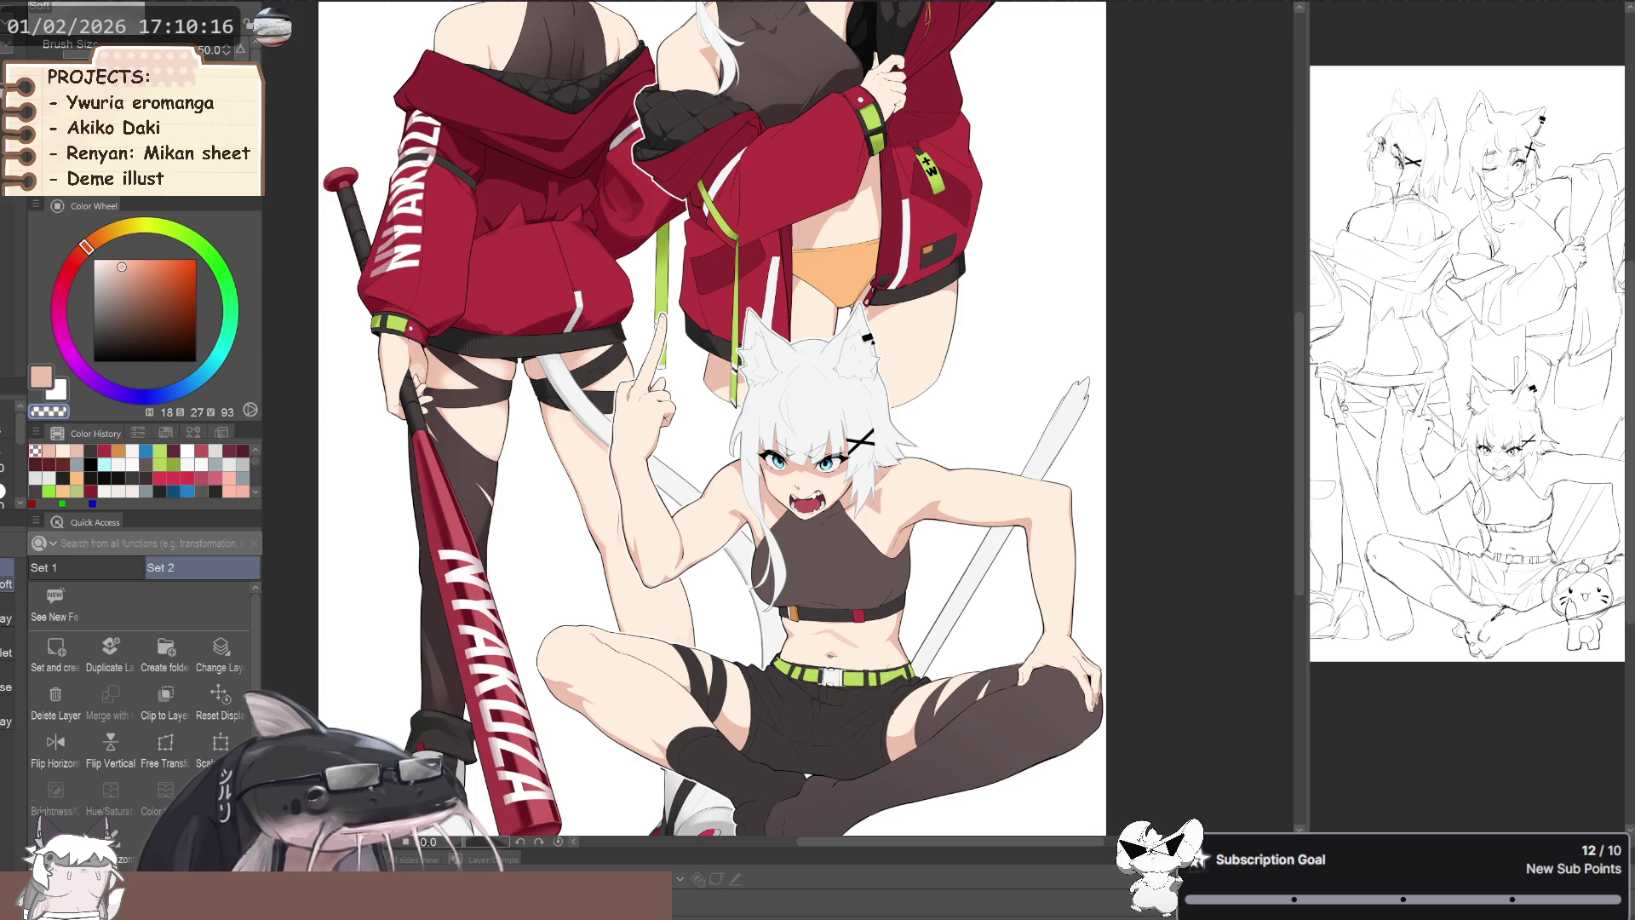
mouse_move(1064, 673)
mouse_down()
mouse_move(606, 653)
mouse_move(532, 601)
mouse_move(524, 554)
mouse_move(443, 528)
mouse_up()
scroll(531, 601, up, 1)
scroll(470, 544, up, 1)
mouse_move(547, 593)
mouse_down()
mouse_move(540, 573)
mouse_move(489, 587)
mouse_up()
scroll(460, 502, down, 1)
scroll(481, 496, down, 1)
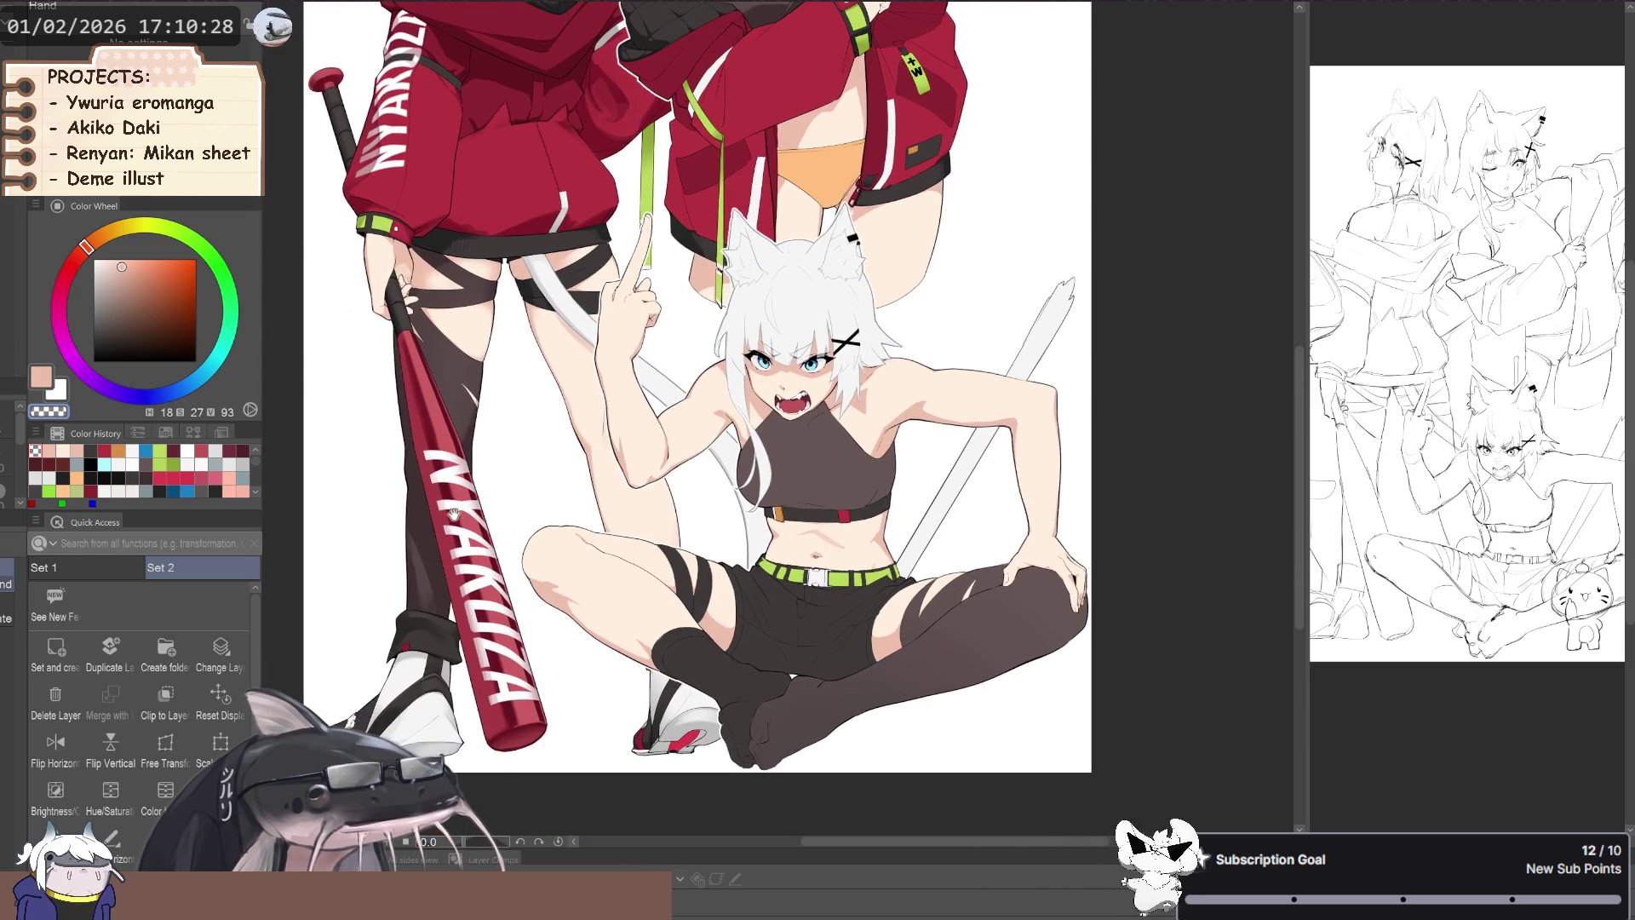
scroll(470, 571, down, 1)
scroll(470, 571, down, 1)
- Mirror the view and zoom in and out repeatedly to review the composition
key(h)
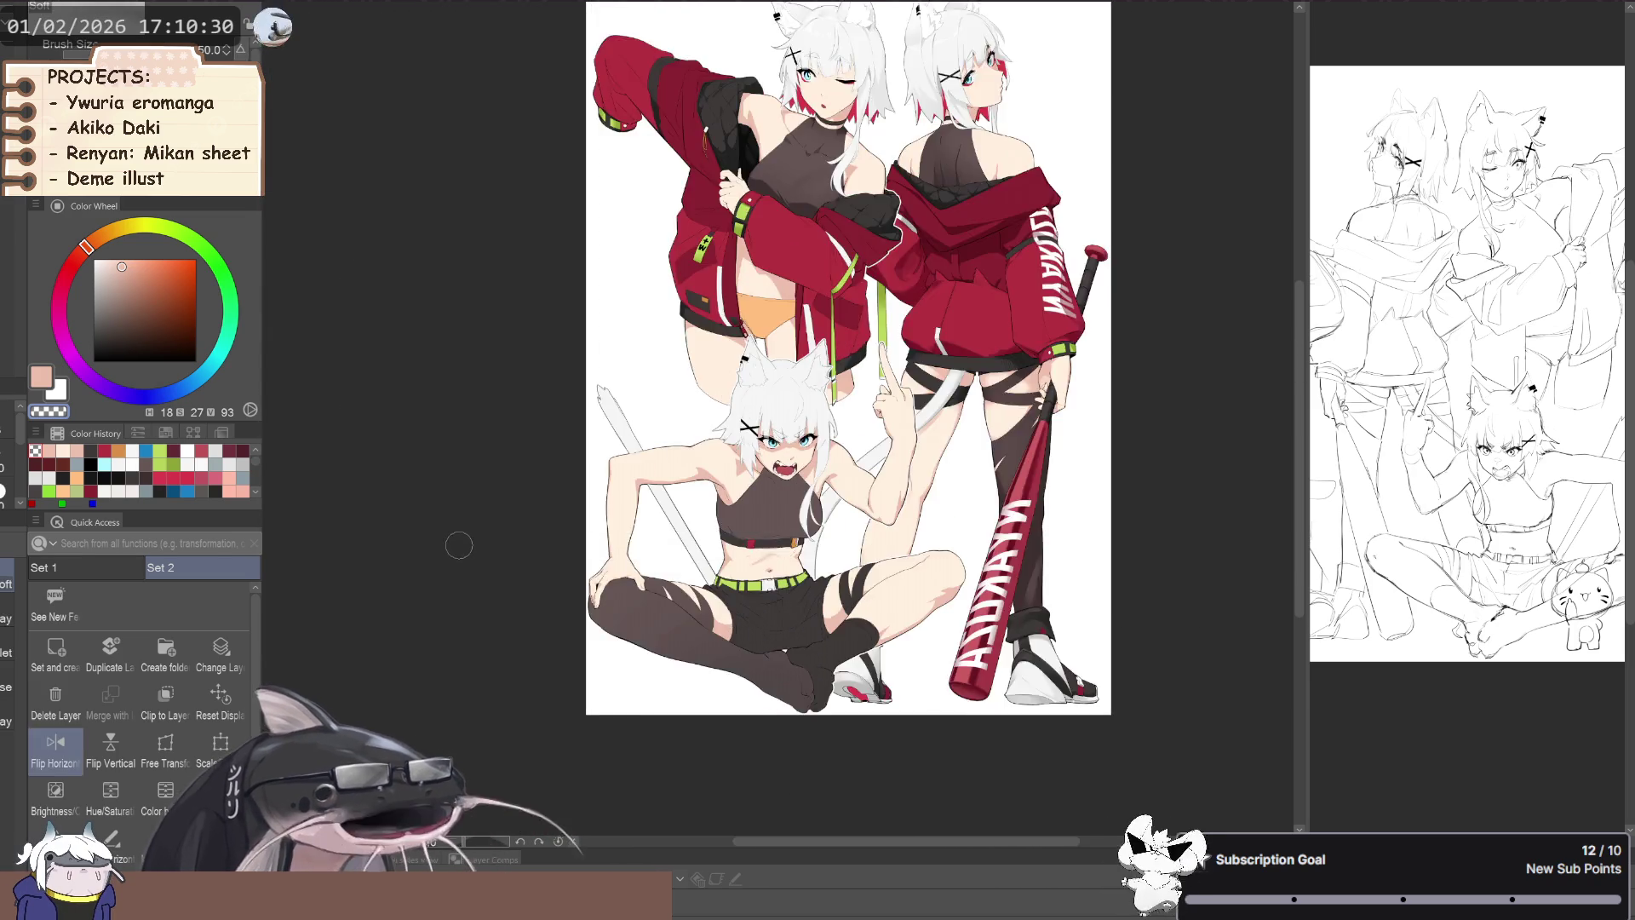
key(h)
drag(384, 572, 383, 609)
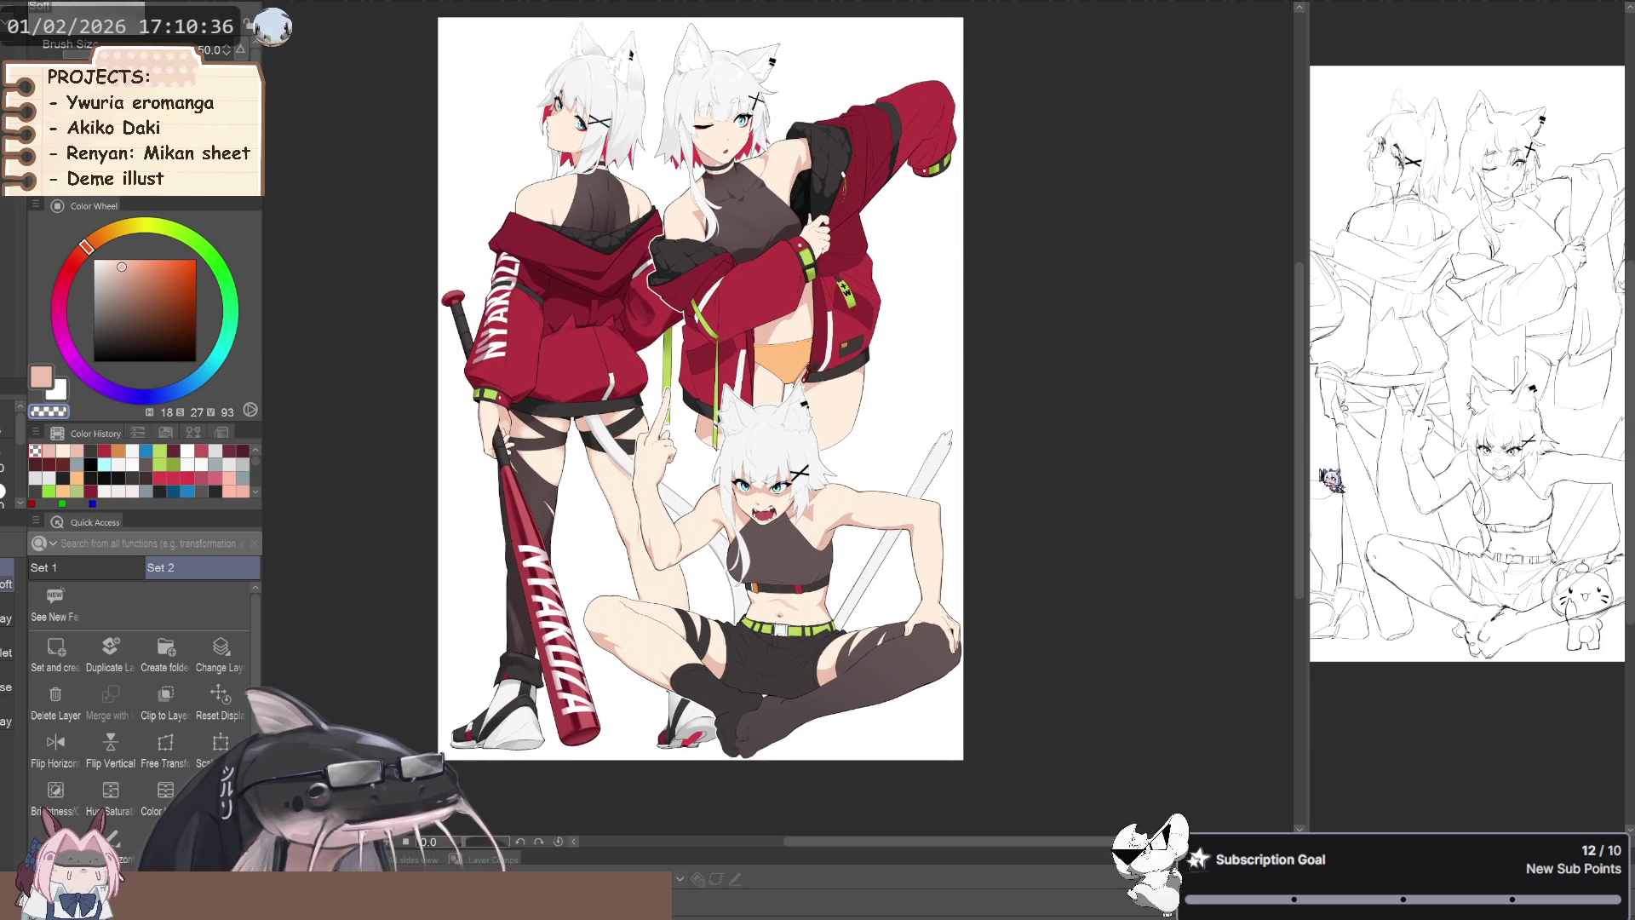
scroll(856, 552, up, 3)
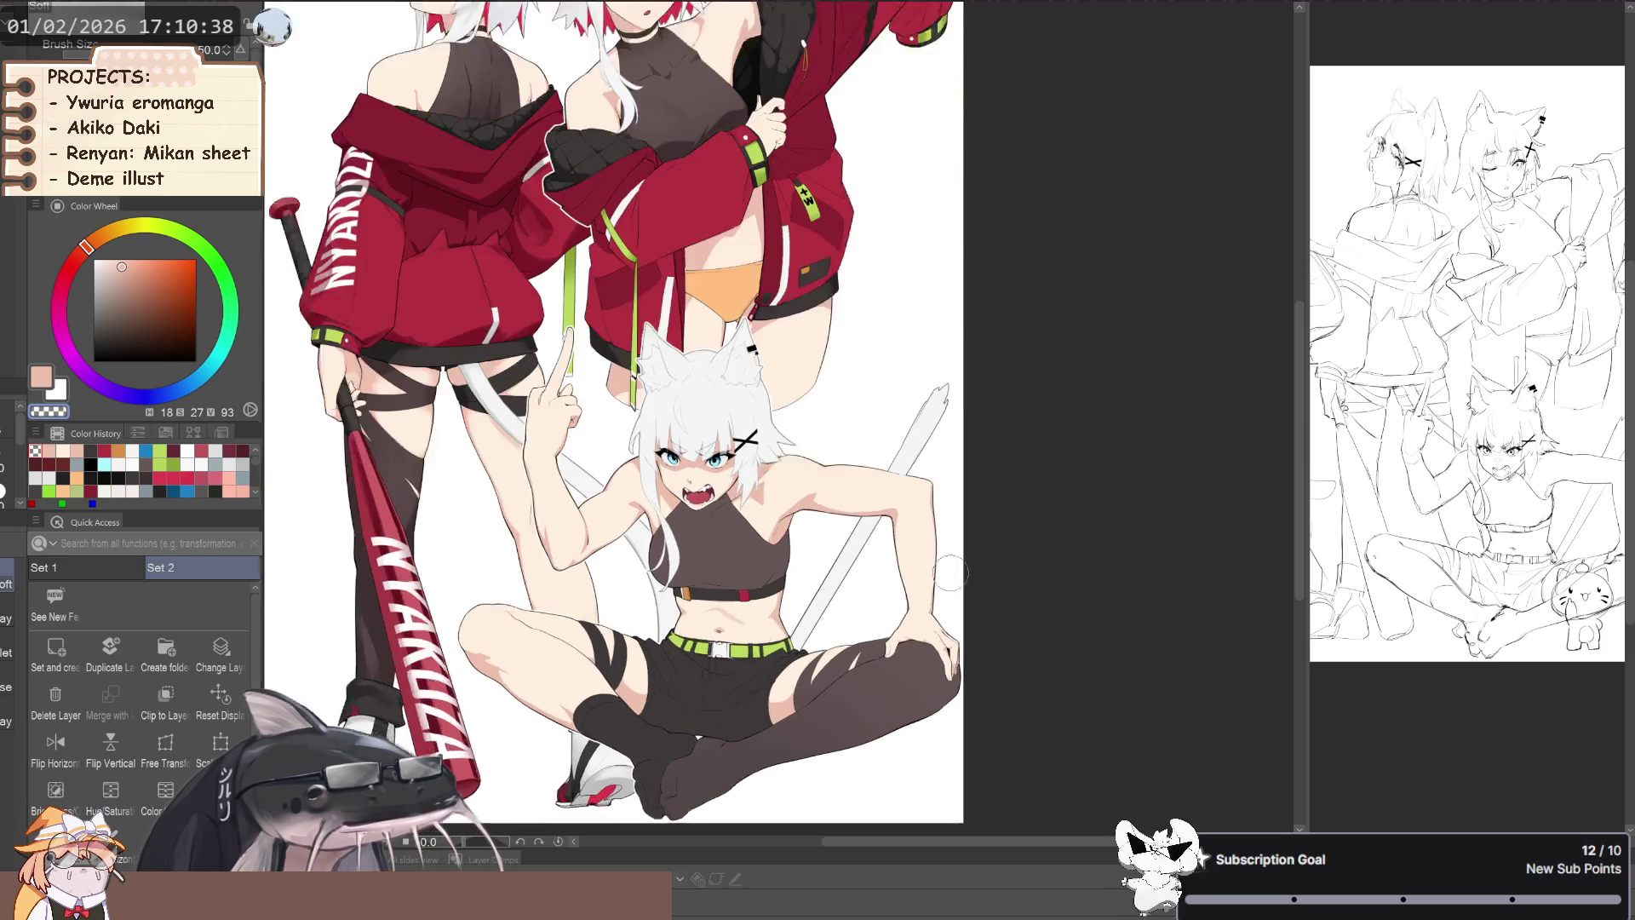
scroll(960, 449, down, 2)
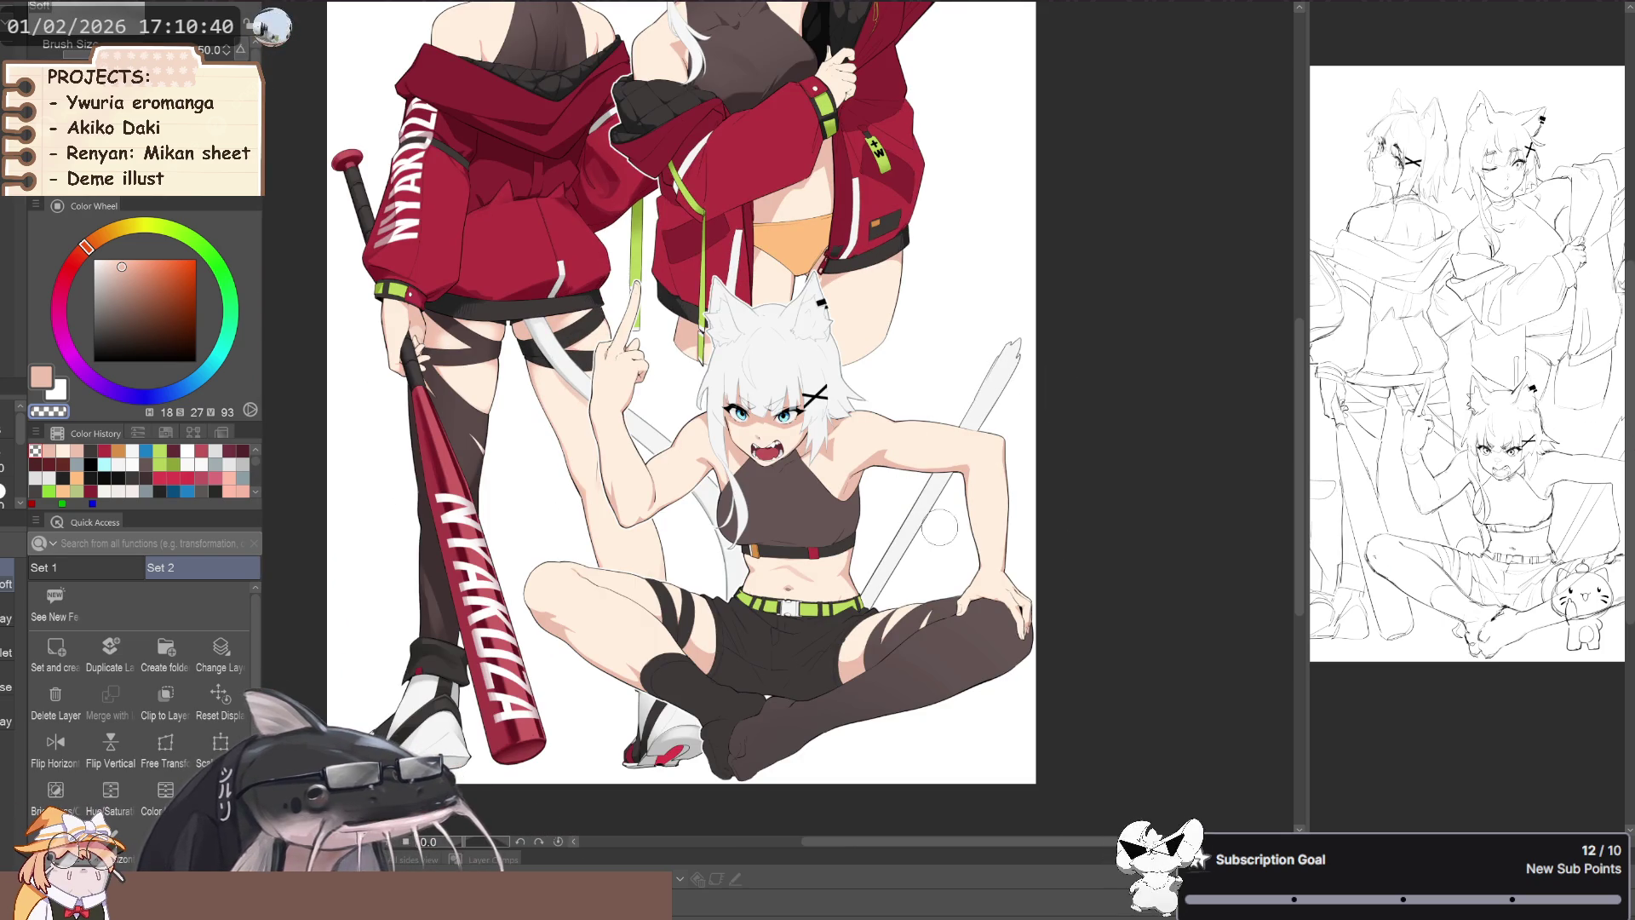
scroll(817, 508, down, 1)
scroll(805, 485, up, 2)
scroll(800, 366, down, 2)
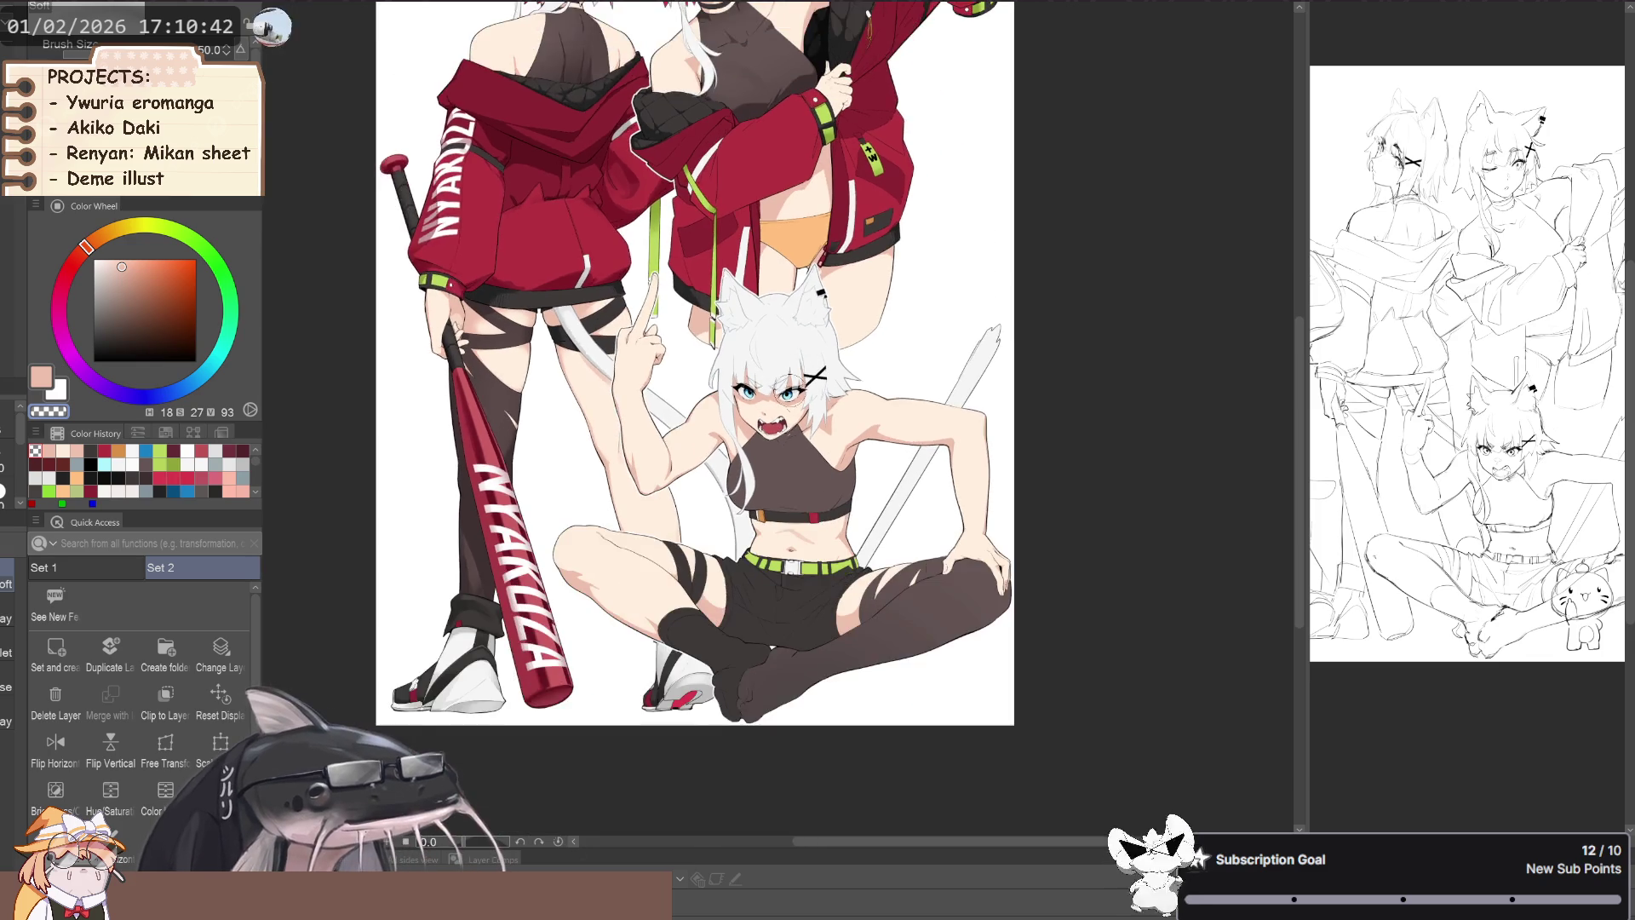
scroll(770, 529, up, 2)
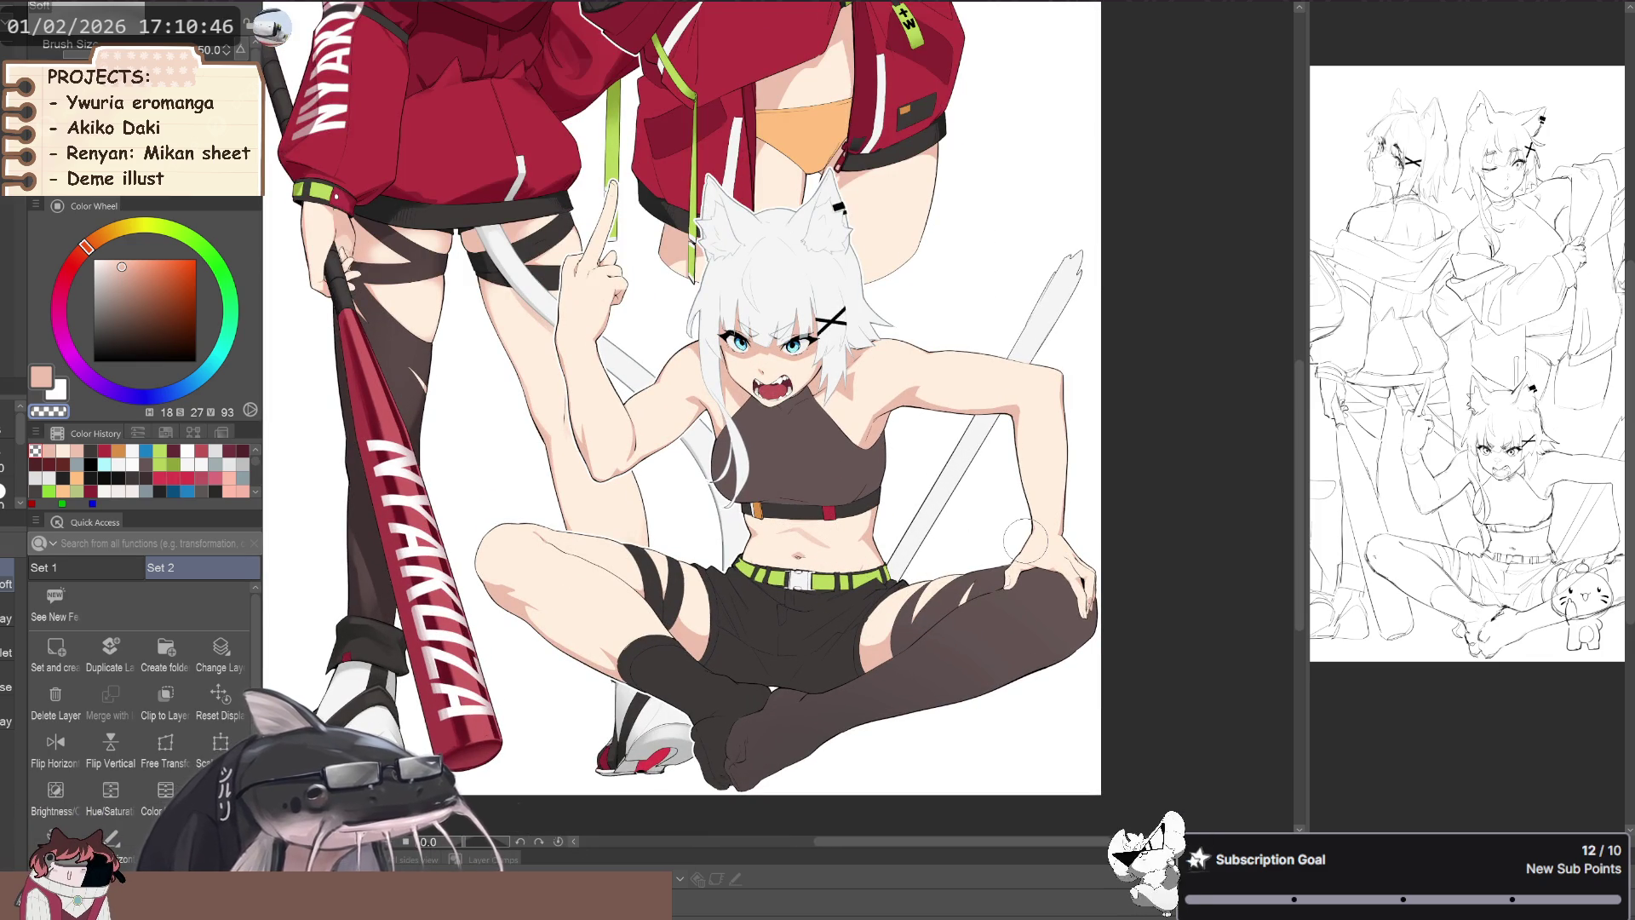
scroll(1024, 539, down, 1)
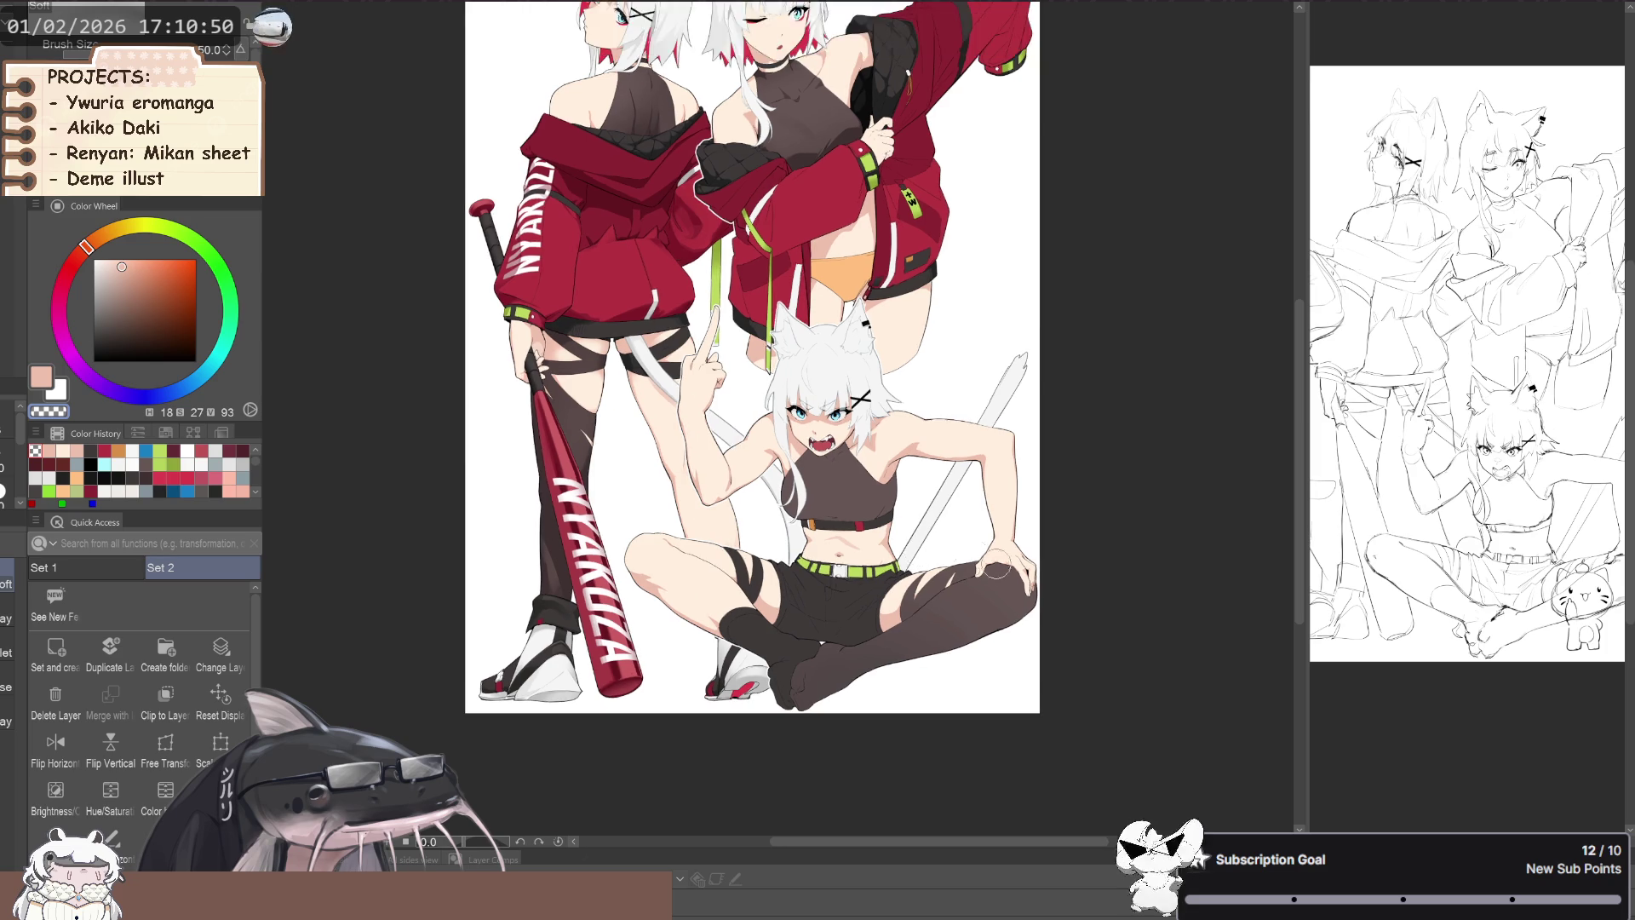
scroll(1030, 588, up, 2)
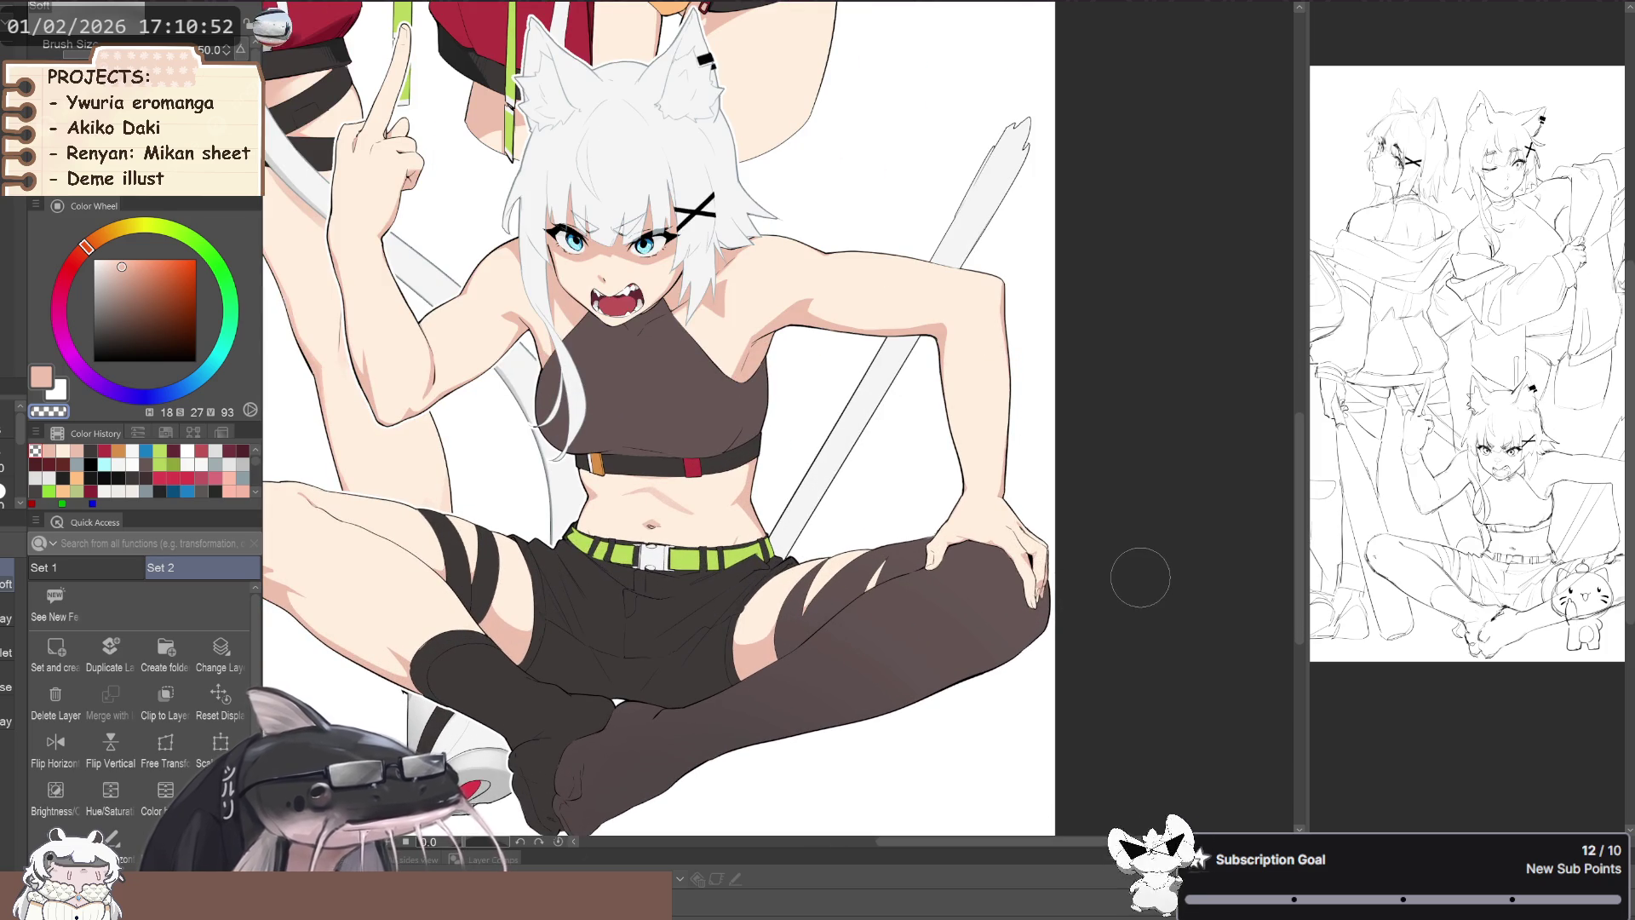
scroll(1141, 577, down, 2)
scroll(739, 416, up, 1)
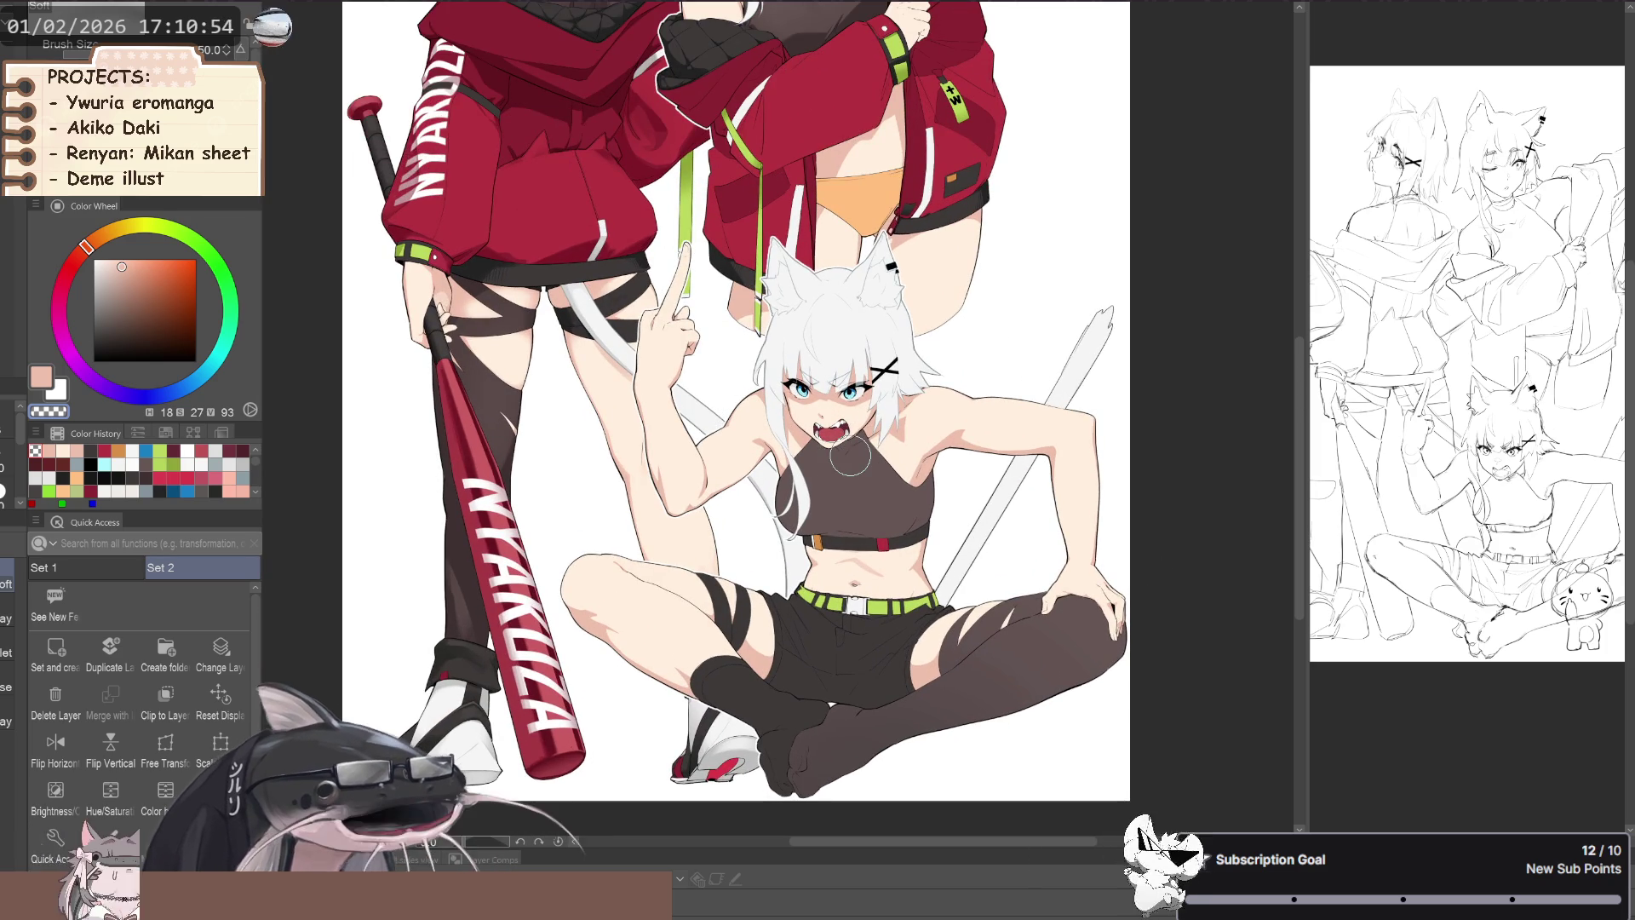
scroll(762, 402, down, 1)
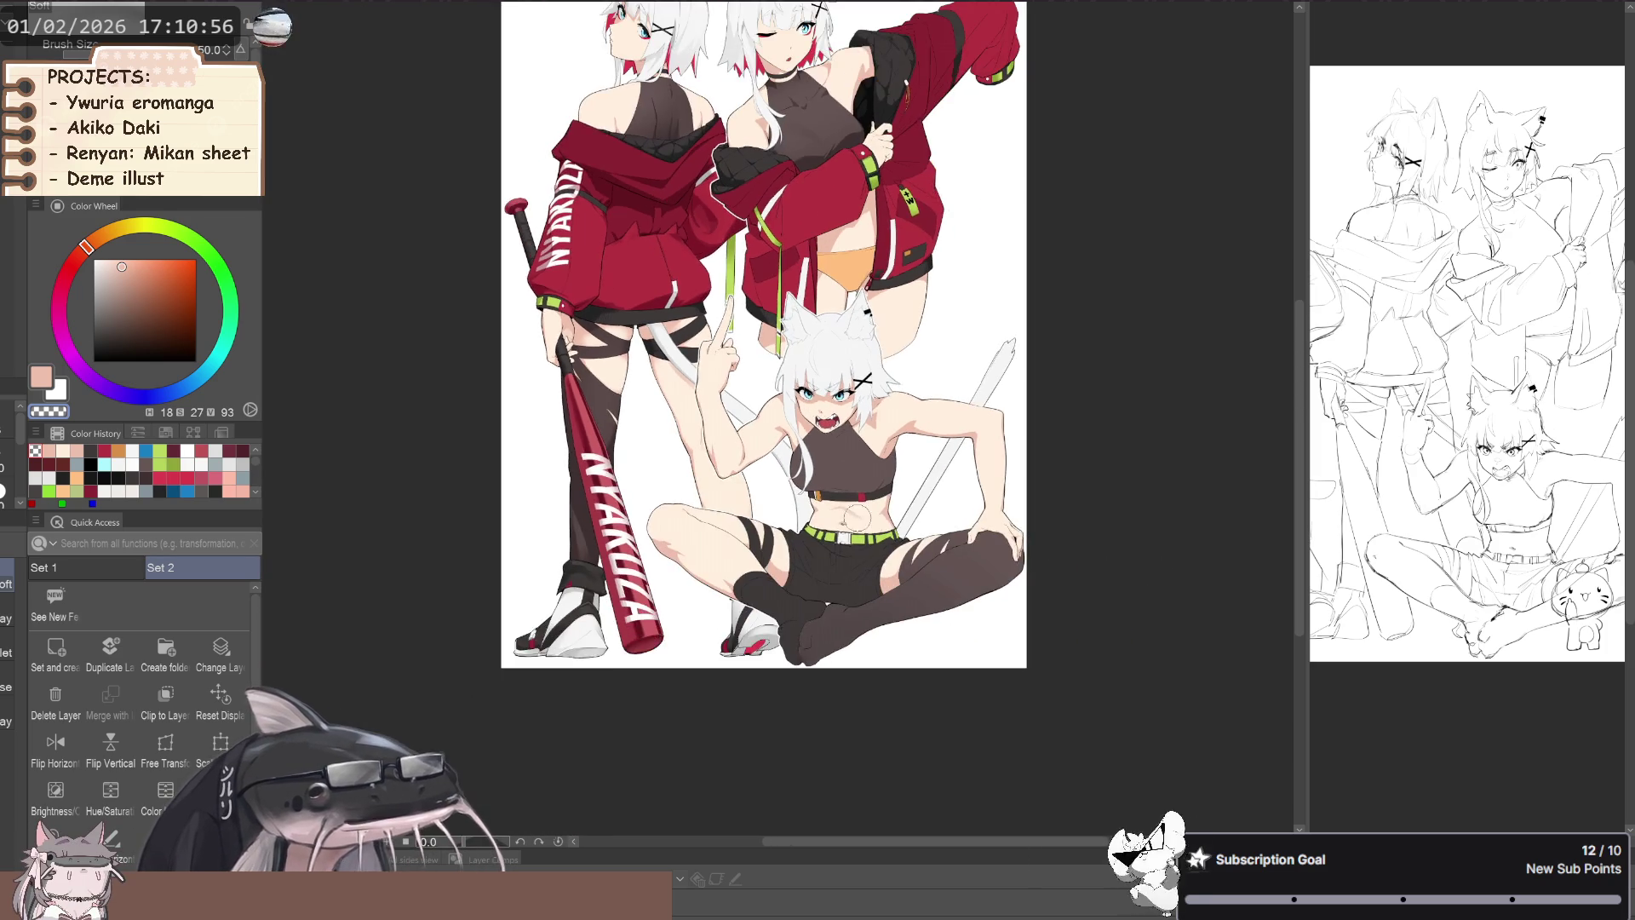
scroll(762, 402, down, 1)
scroll(763, 402, down, 1)
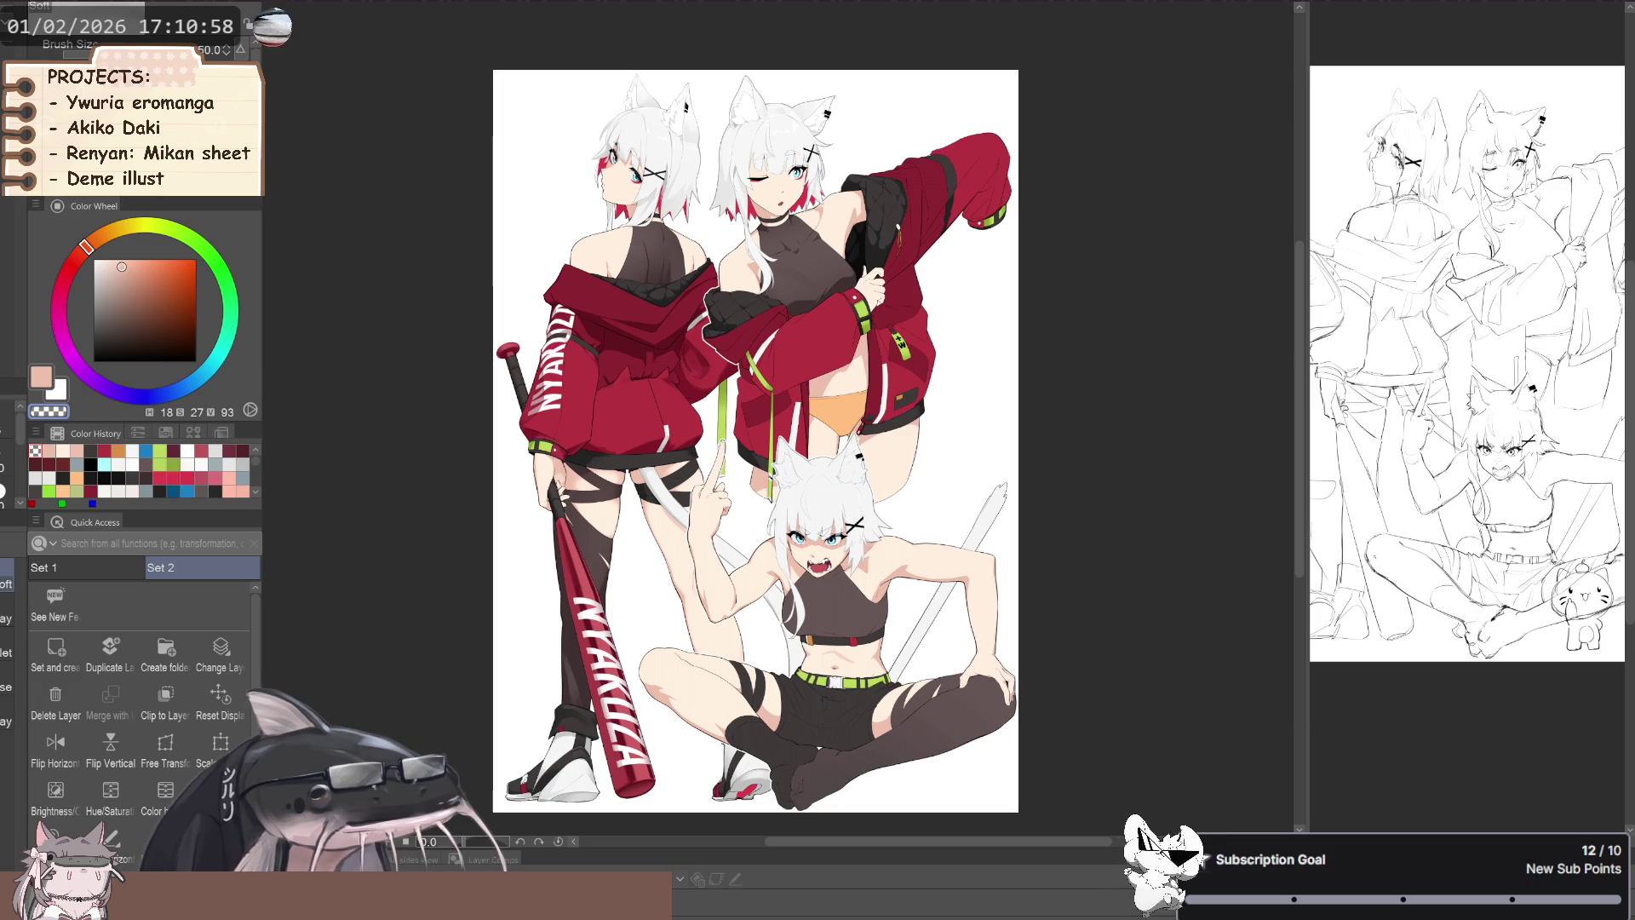
- Clip this layer to the layer beneath it, then zoom to fit the whole three-girl illustration
click(165, 700)
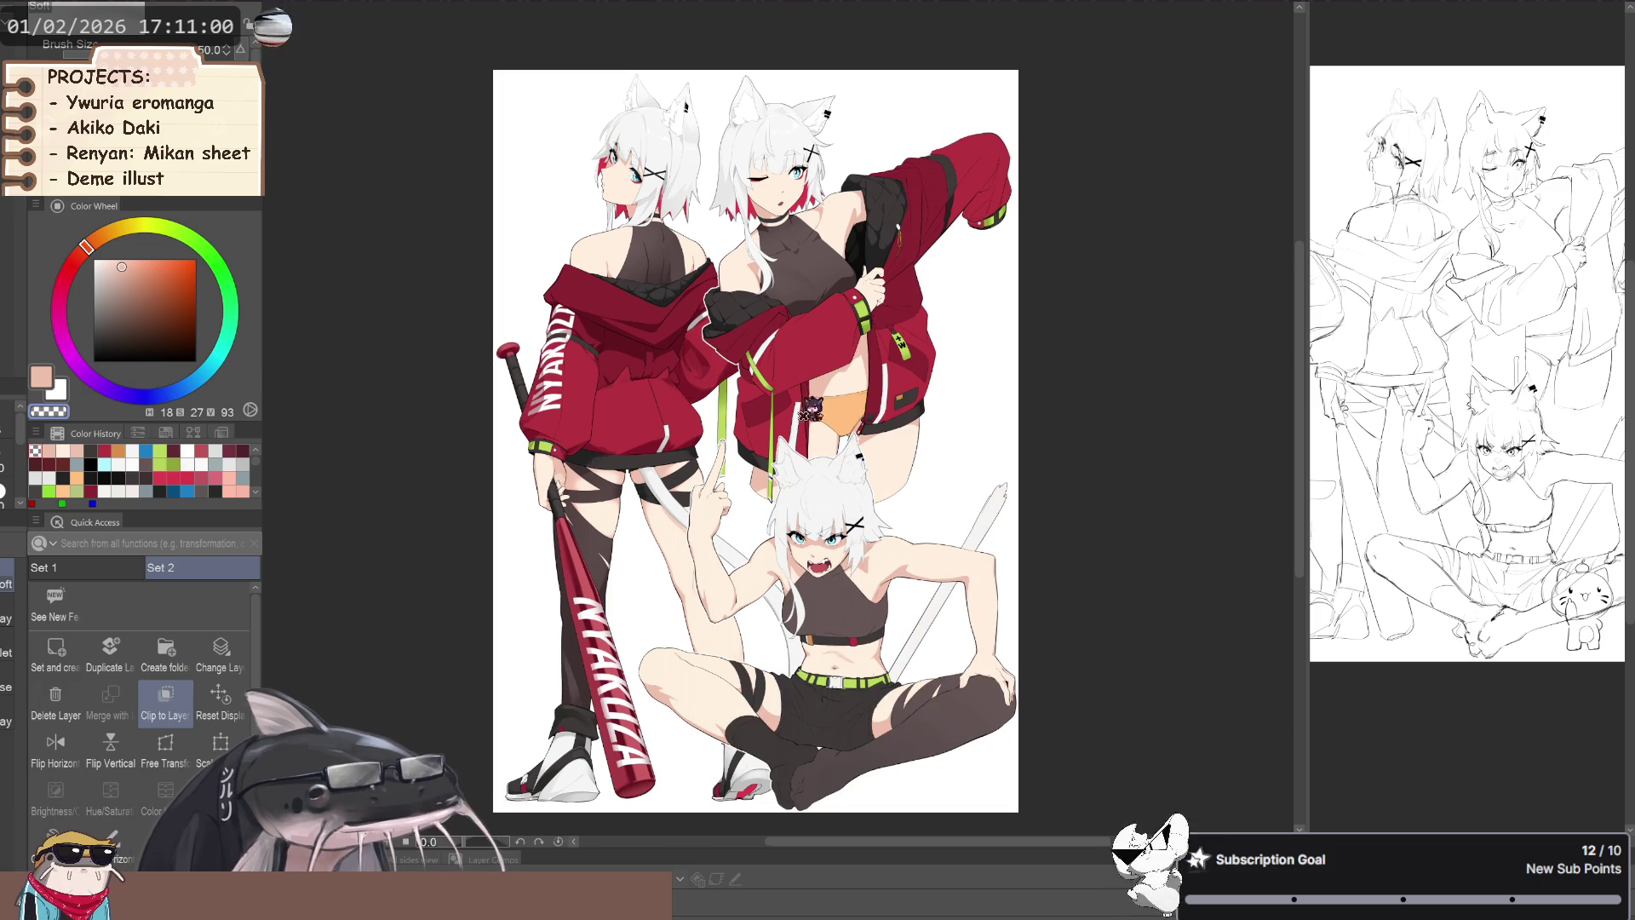
scroll(861, 400, up, 2)
scroll(861, 400, up, 1)
scroll(861, 401, down, 3)
scroll(849, 284, up, 1)
scroll(849, 284, down, 1)
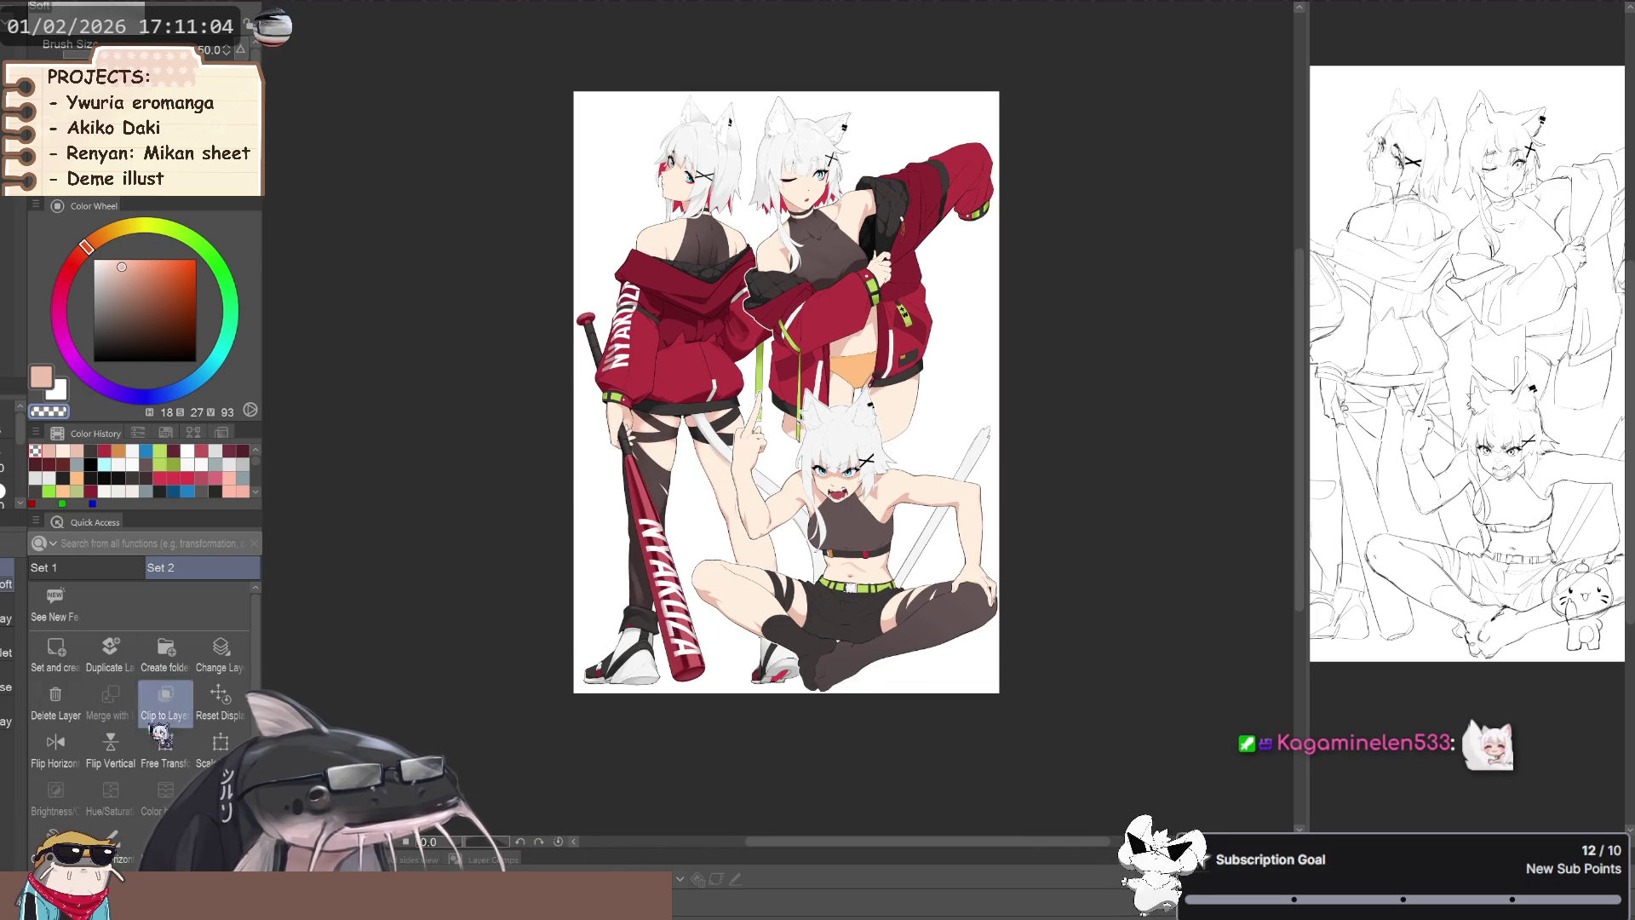
scroll(749, 700, up, 1)
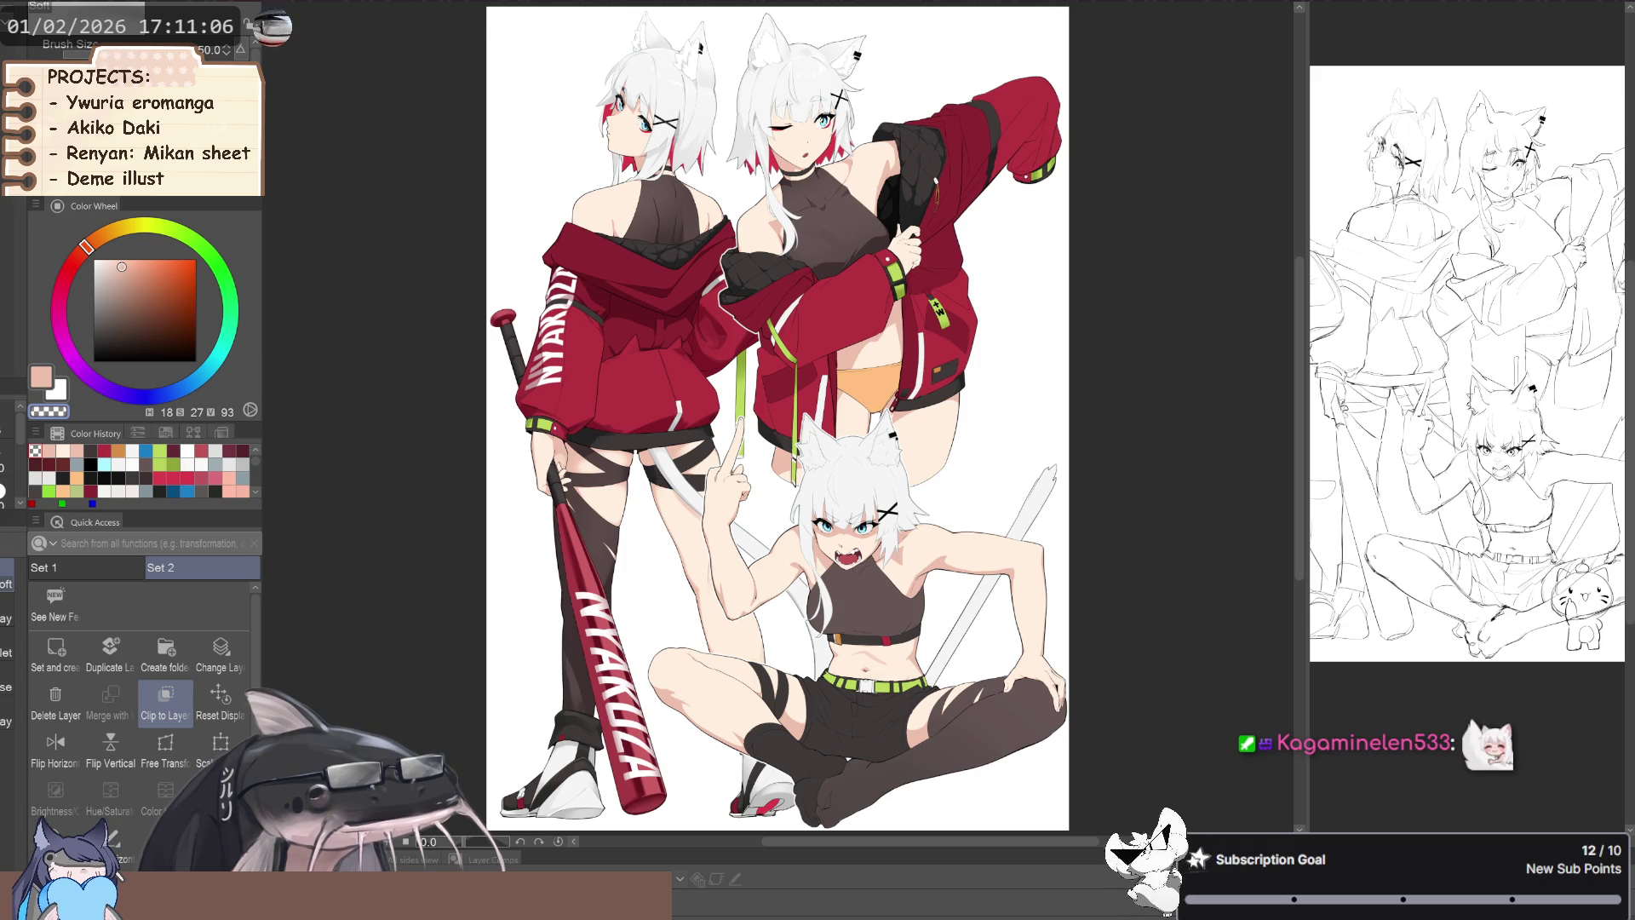
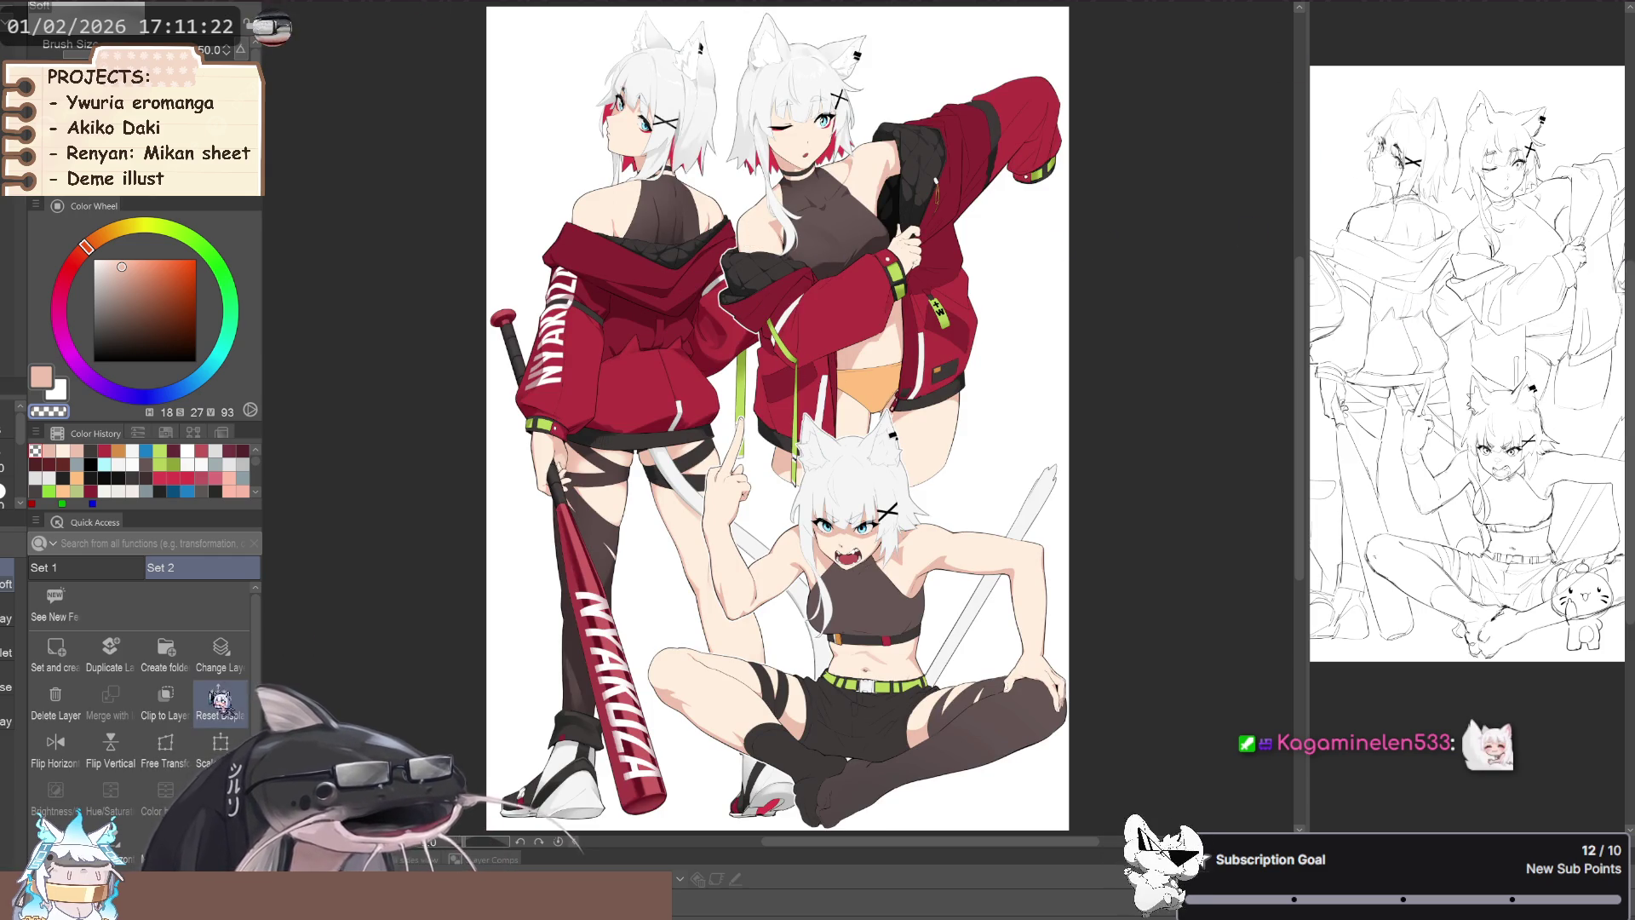
- Reset the canvas view and sample the blue-grey line-art colour from the hair
click(220, 703)
scroll(890, 596, up, 4)
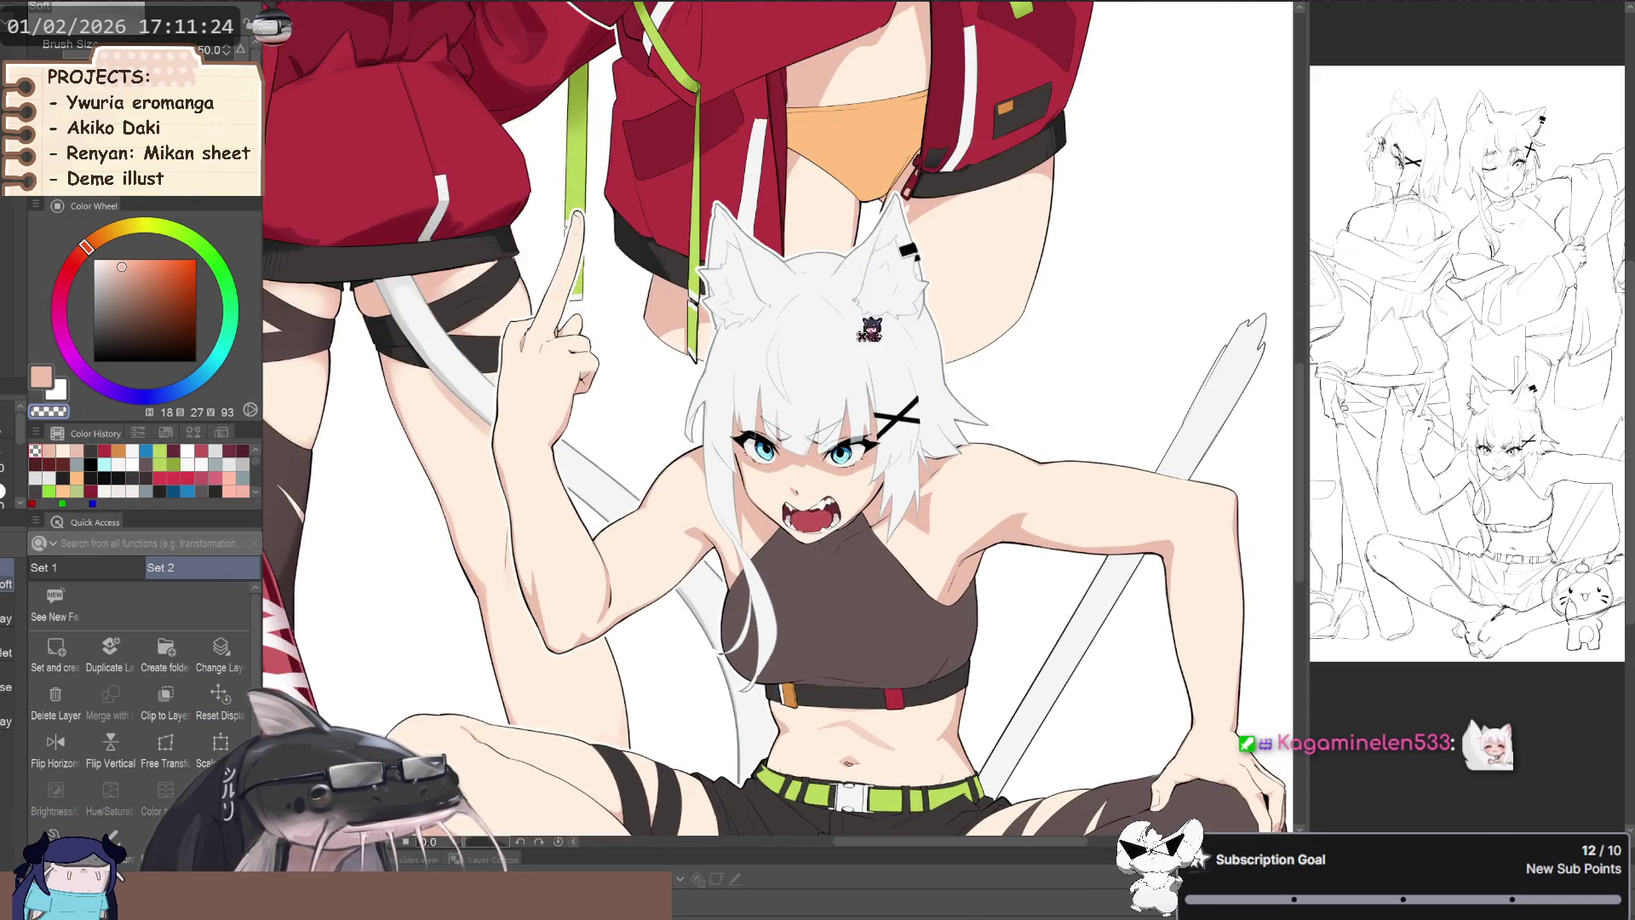
scroll(890, 615, down, 4)
scroll(740, 264, up, 2)
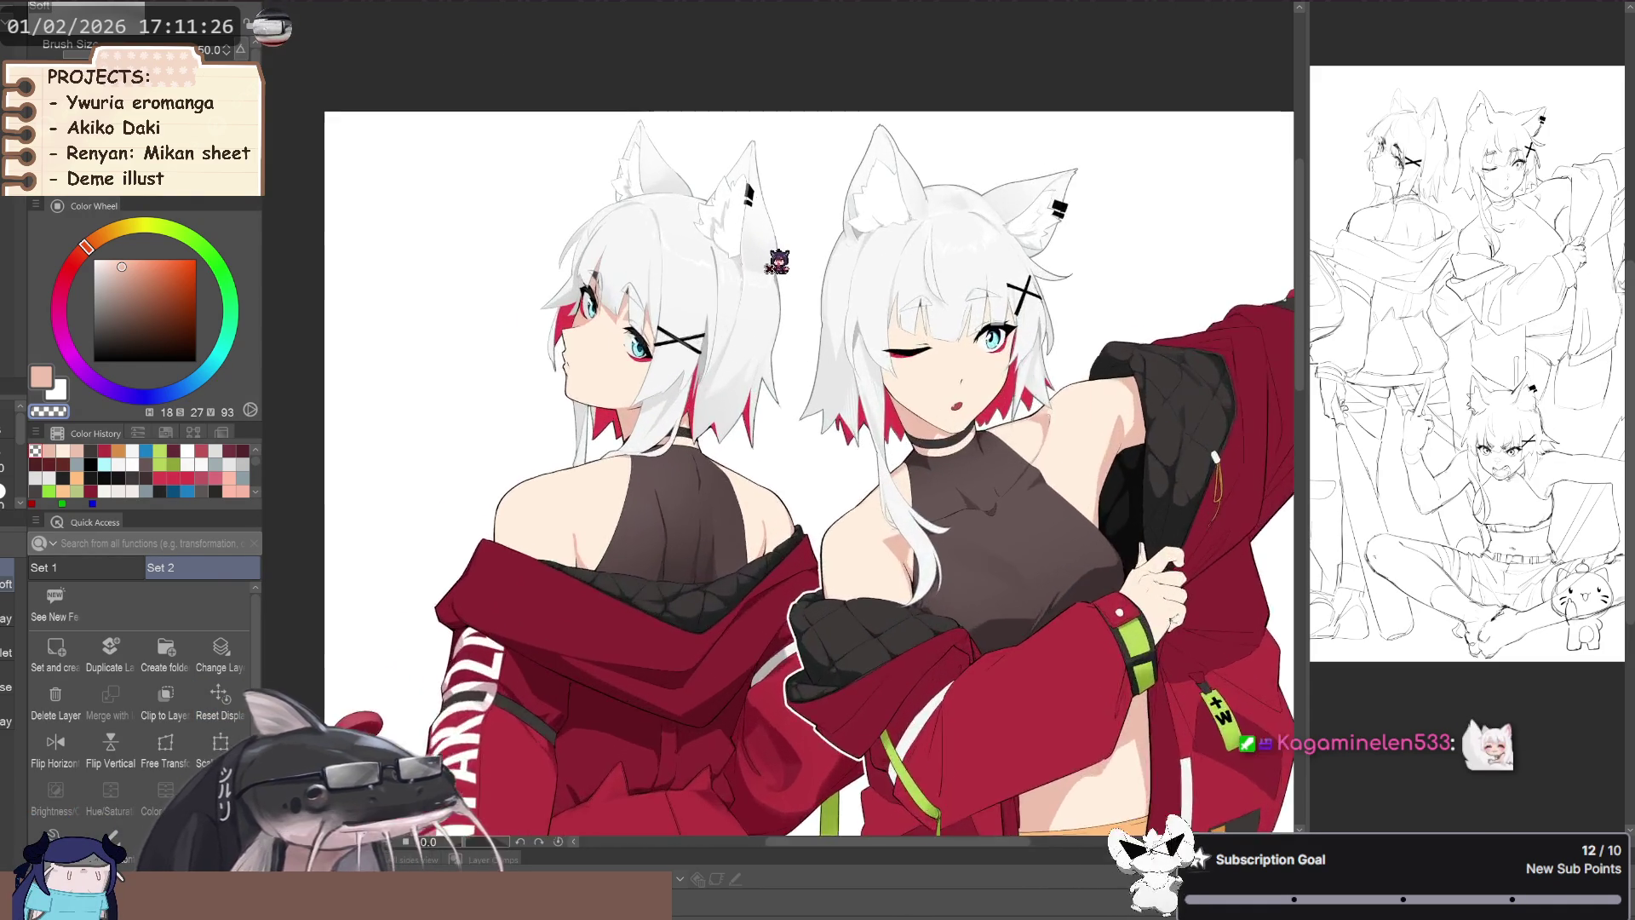
scroll(766, 268, up, 2)
scroll(809, 276, up, 2)
scroll(841, 284, up, 2)
alt+click(784, 262)
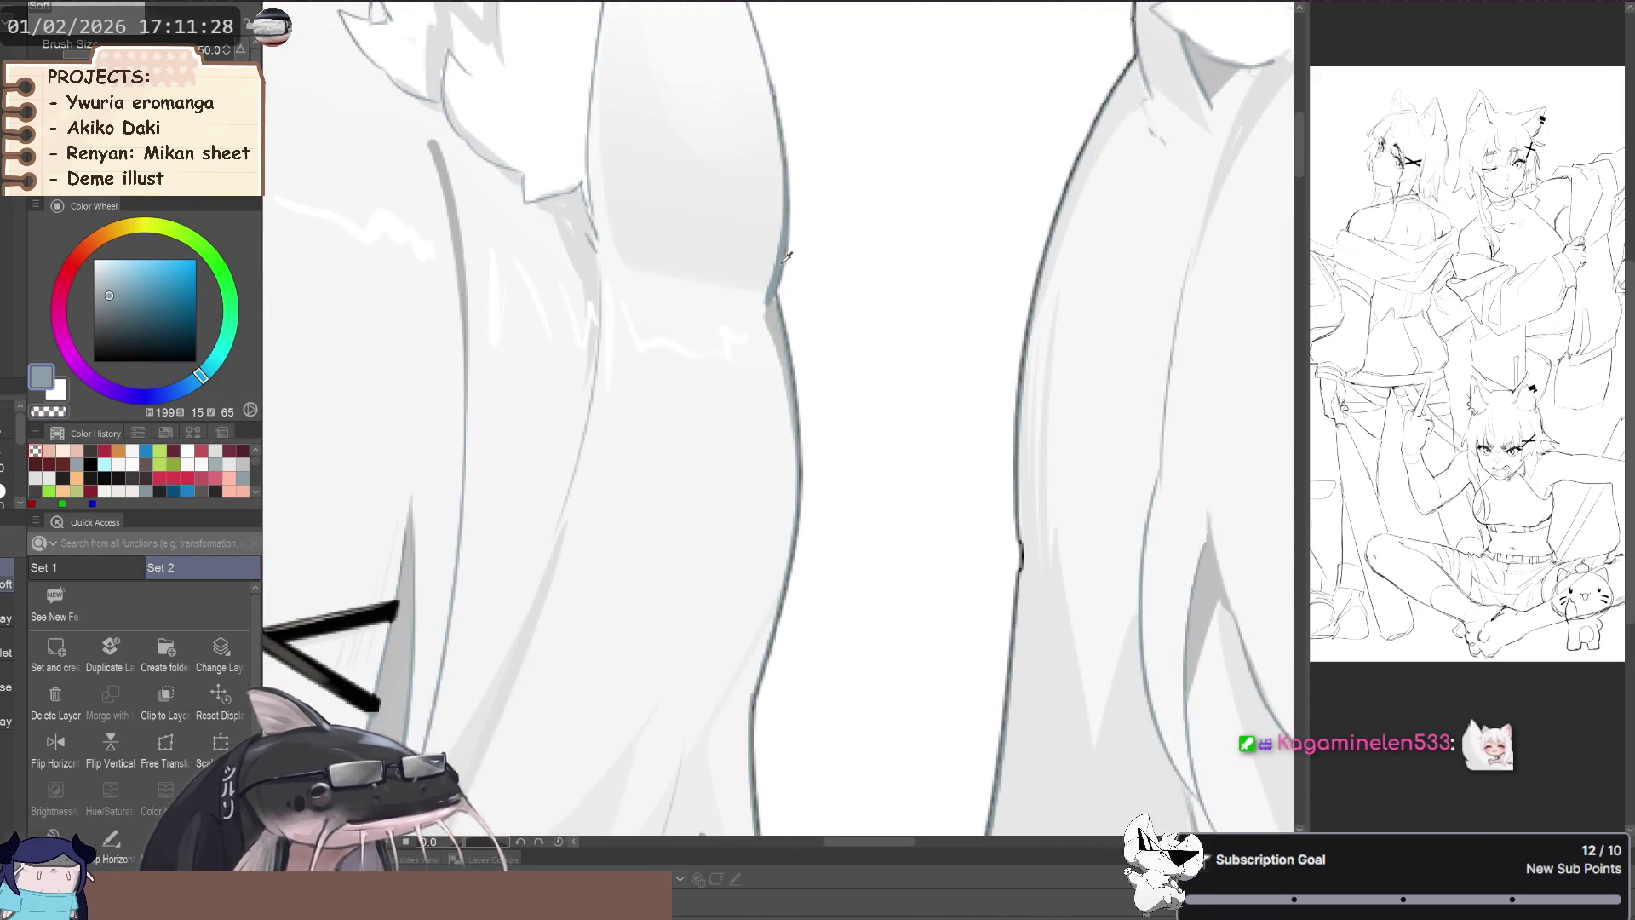
scroll(785, 262, down, 2)
scroll(693, 278, down, 2)
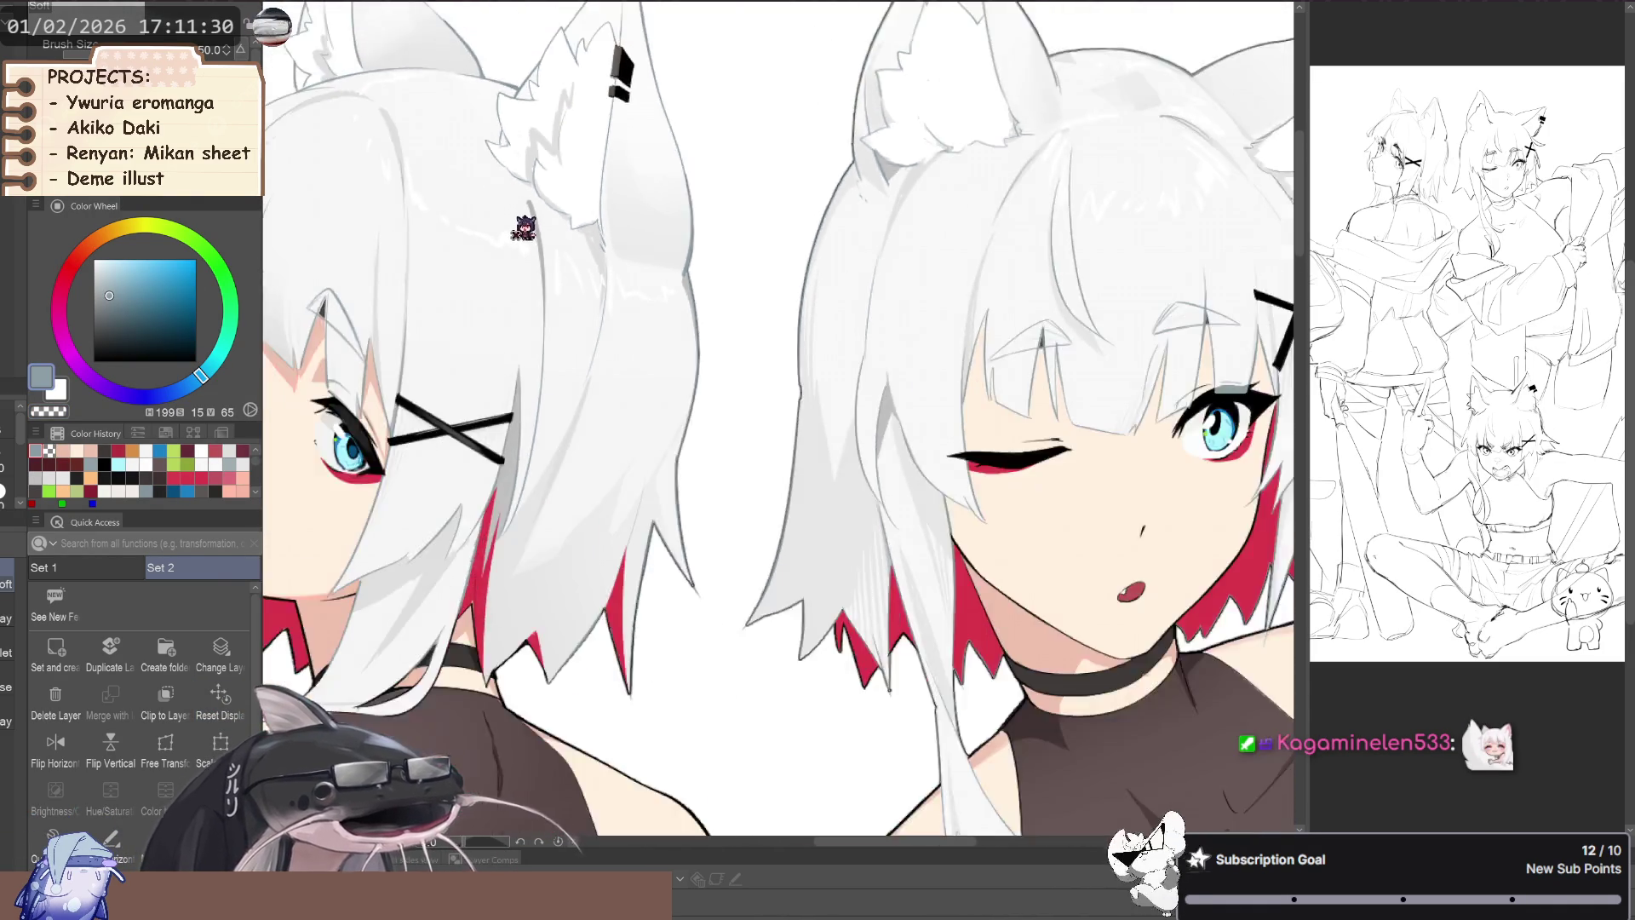
scroll(750, 221, down, 2)
scroll(777, 195, down, 2)
scroll(792, 384, up, 2)
scroll(809, 519, up, 2)
scroll(809, 520, up, 1)
scroll(811, 622, down, 4)
scroll(766, 511, up, 3)
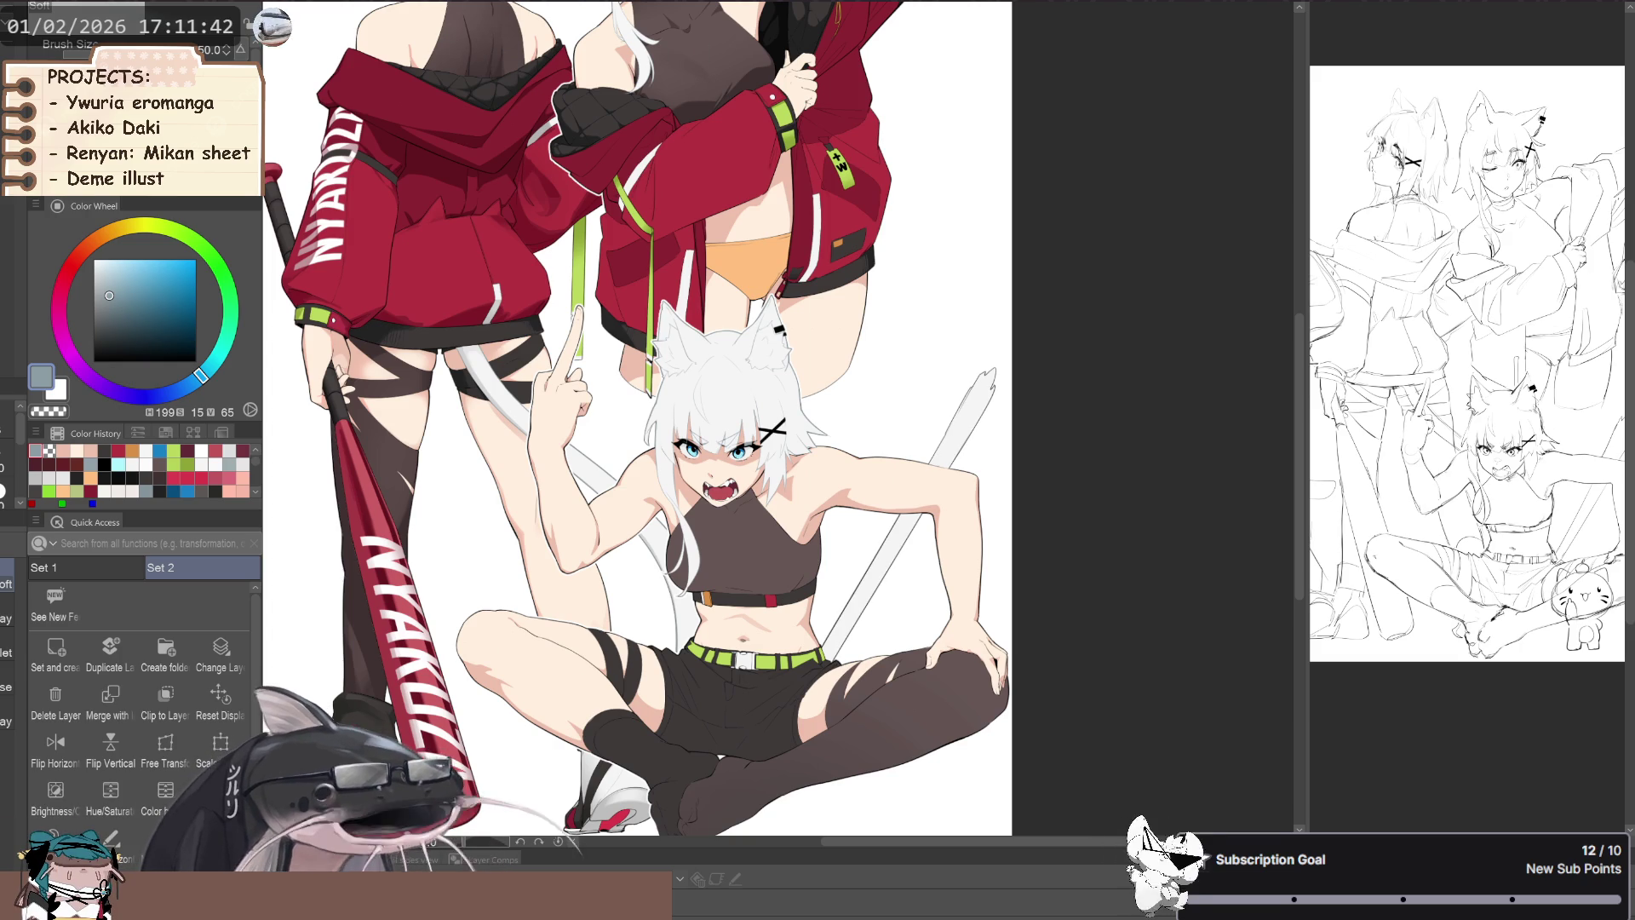
- Clip the working layer to the layer below
scroll(1058, 540, down, 3)
scroll(979, 596, up, 3)
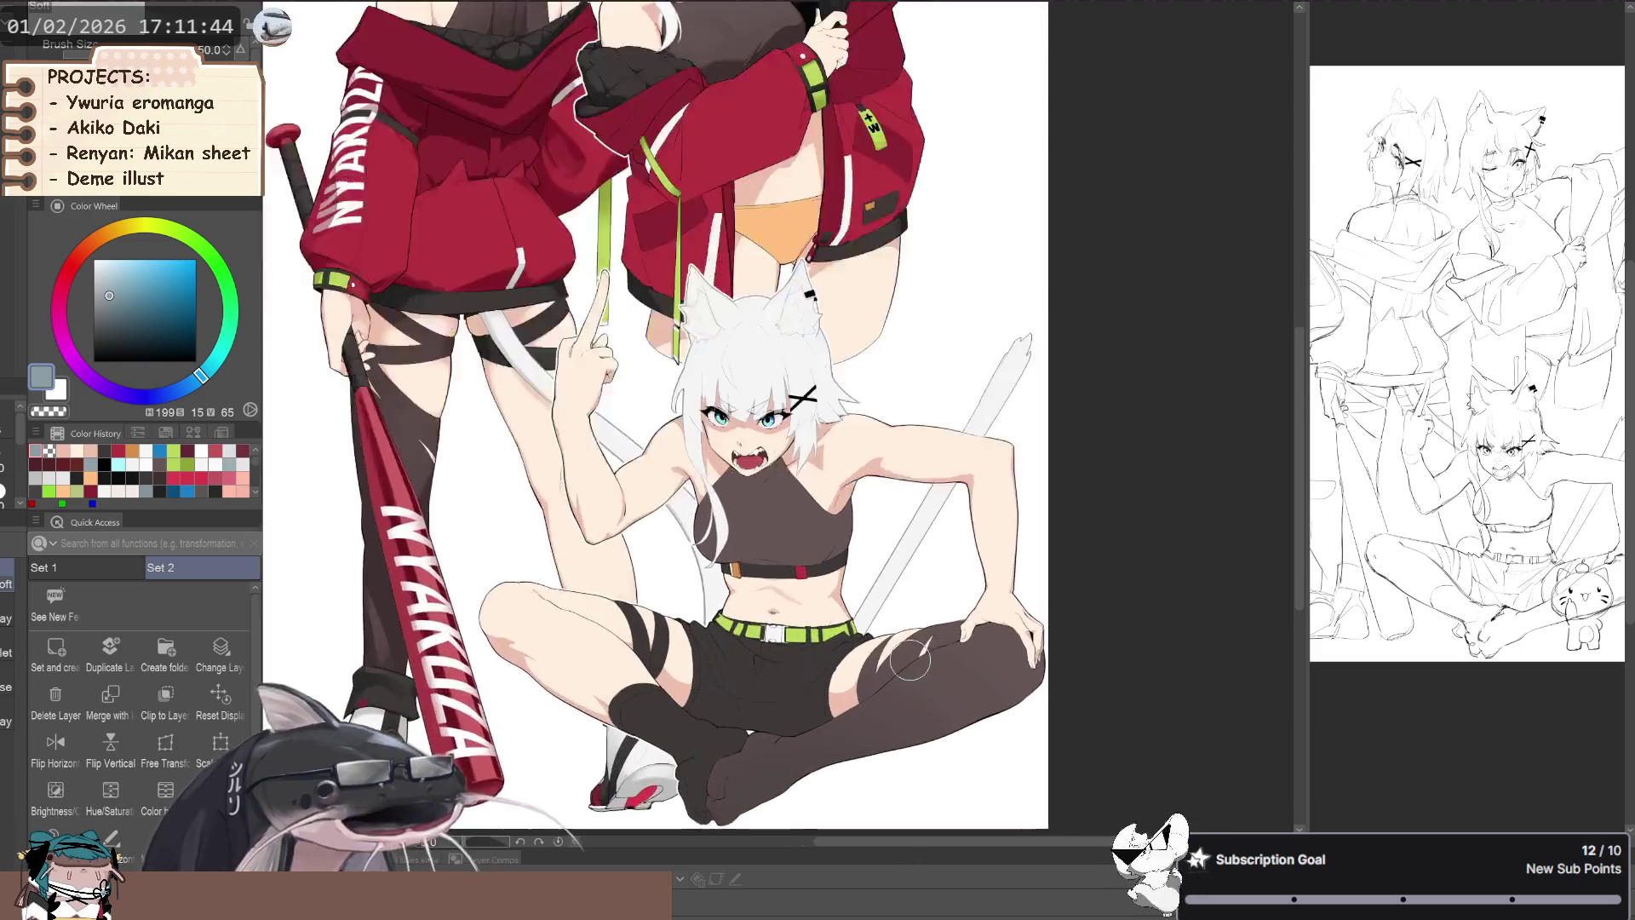
scroll(910, 660, up, 2)
scroll(1141, 405, down, 2)
scroll(1141, 404, down, 1)
scroll(871, 571, up, 4)
scroll(937, 558, up, 2)
scroll(958, 557, down, 1)
scroll(937, 571, down, 3)
scroll(911, 582, down, 1)
scroll(886, 528, down, 1)
scroll(847, 441, down, 1)
scroll(835, 209, up, 1)
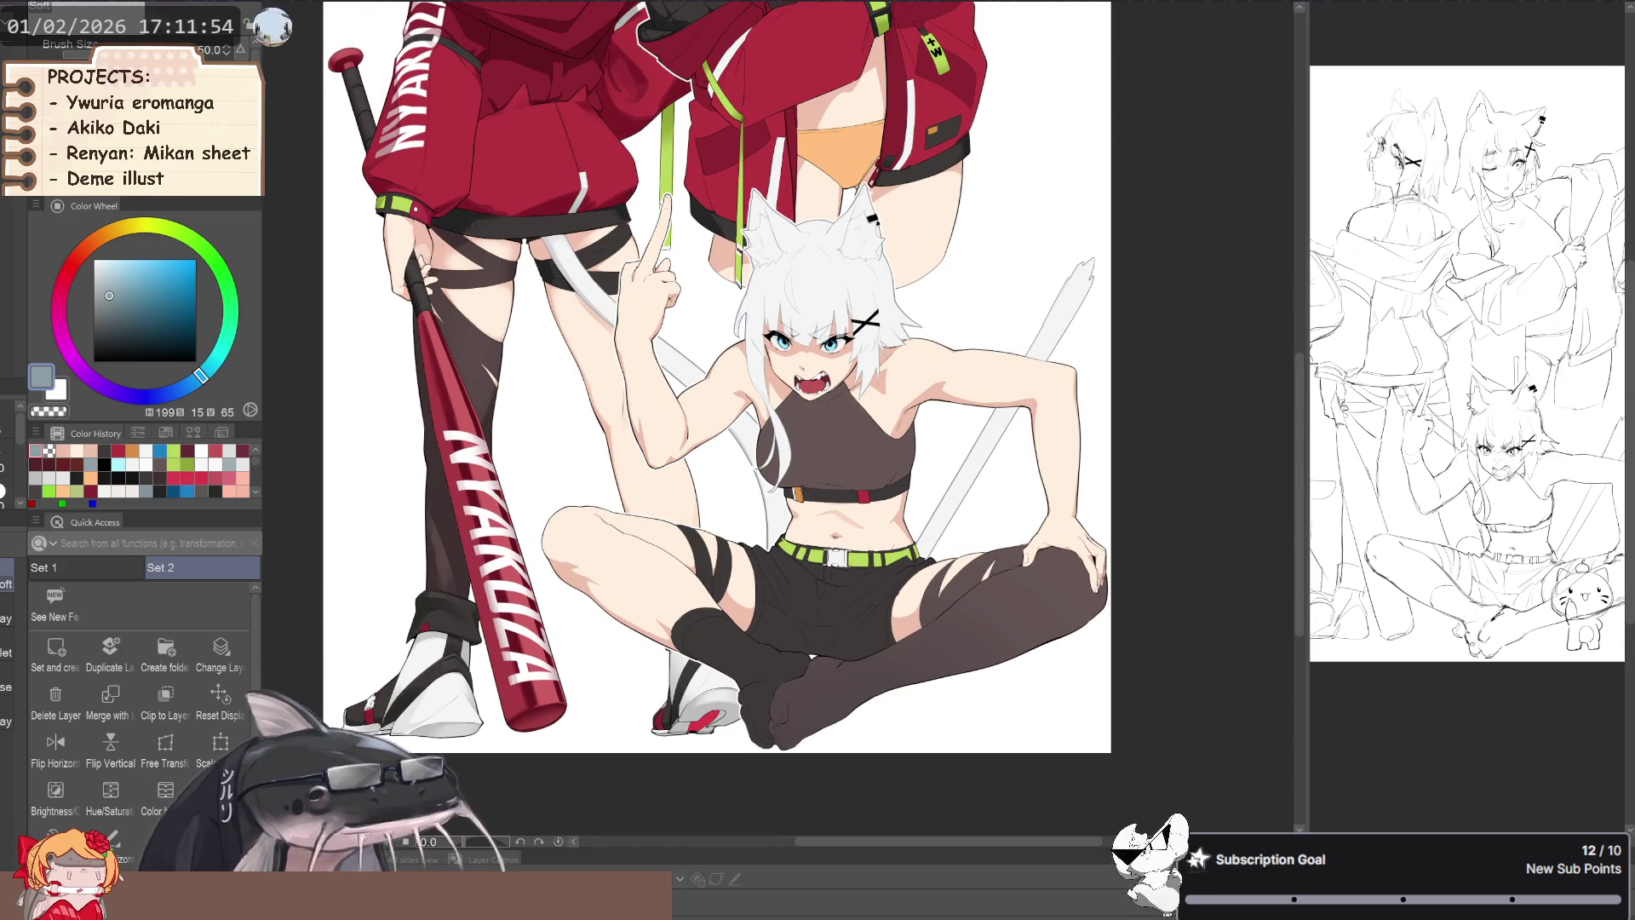
click(165, 703)
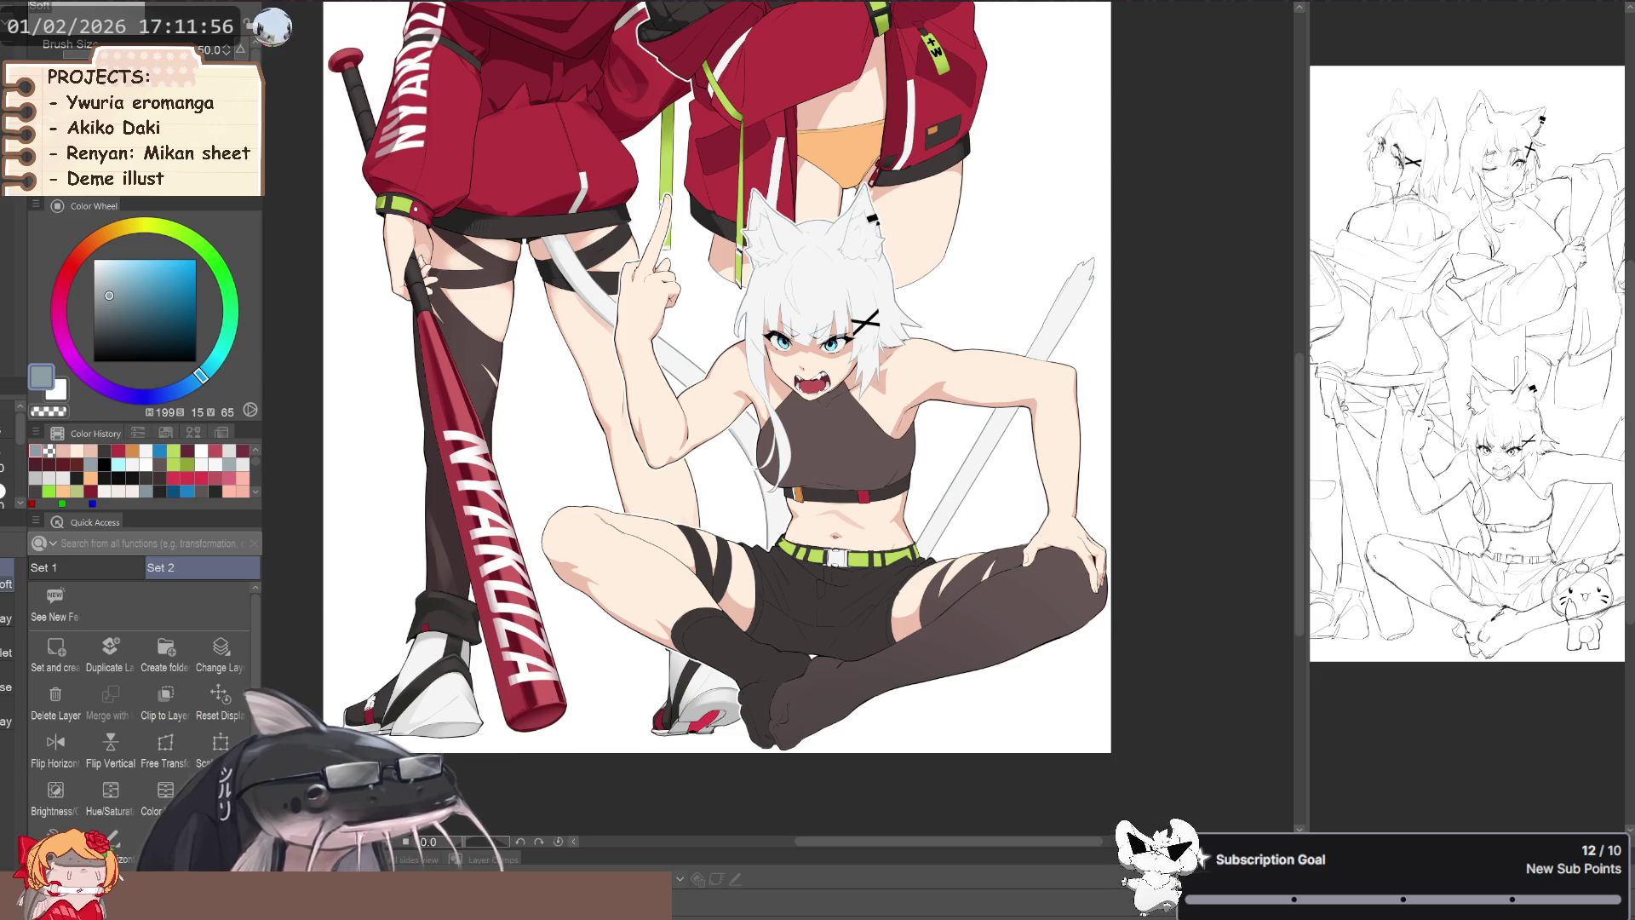
- Switch the drawing colour to red
scroll(800, 511, down, 2)
scroll(801, 511, down, 1)
scroll(793, 322, up, 2)
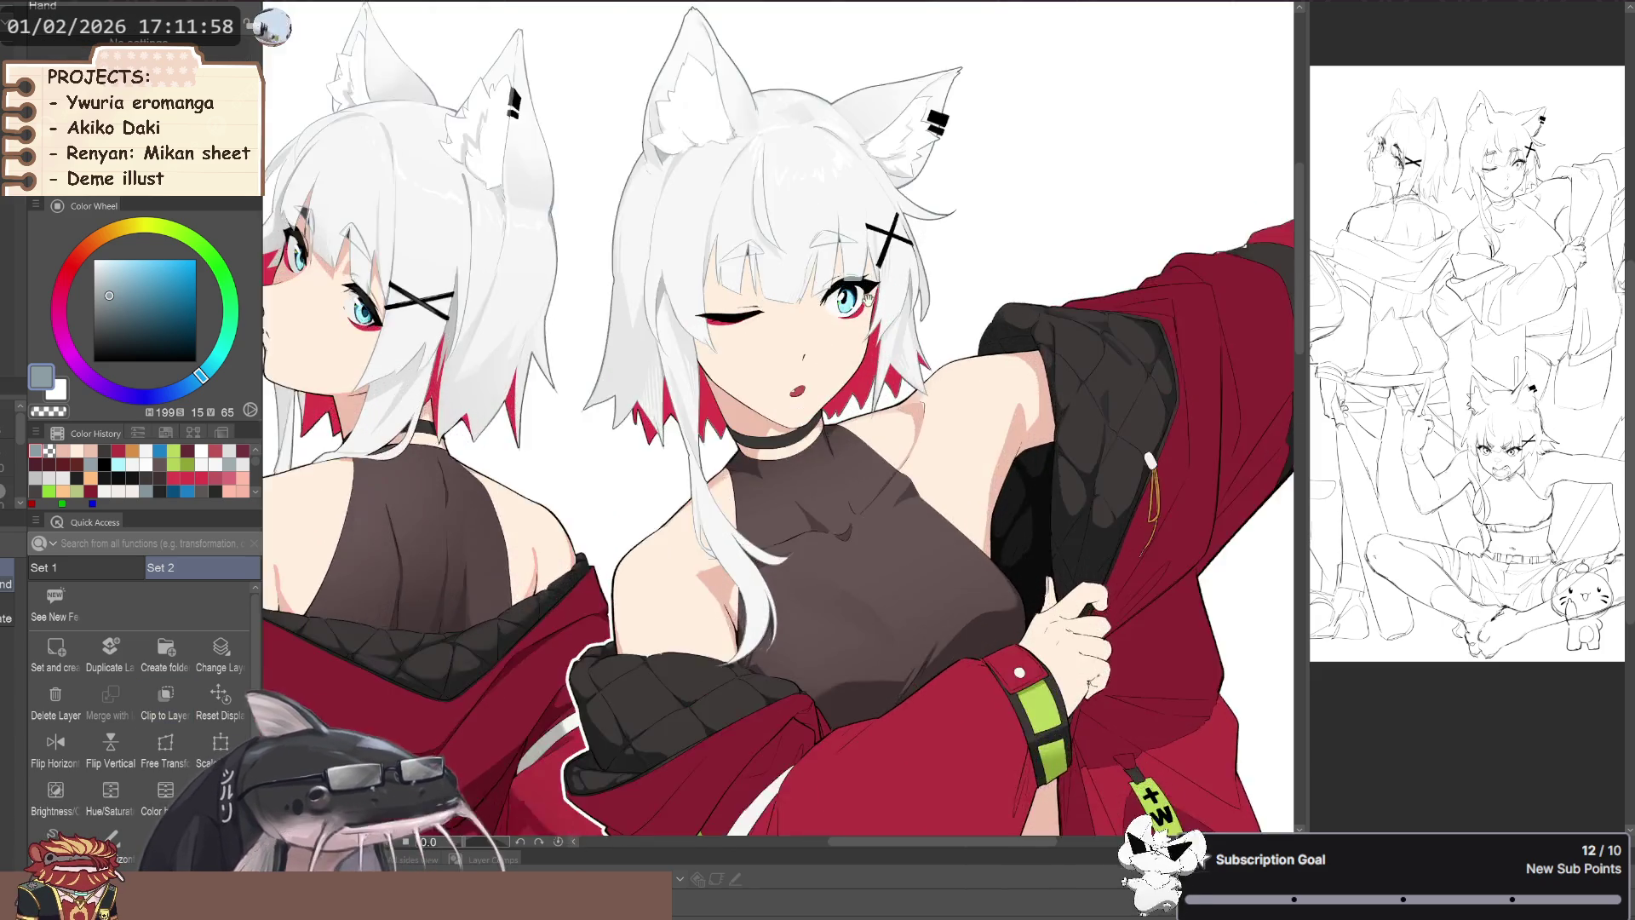
scroll(794, 322, up, 2)
alt+click(783, 256)
- Rotate the view to the sitting girl's eye and test red eyelid strokes, undoing them
scroll(763, 162, down, 3)
drag(764, 161, 746, 456)
scroll(682, 545, up, 2)
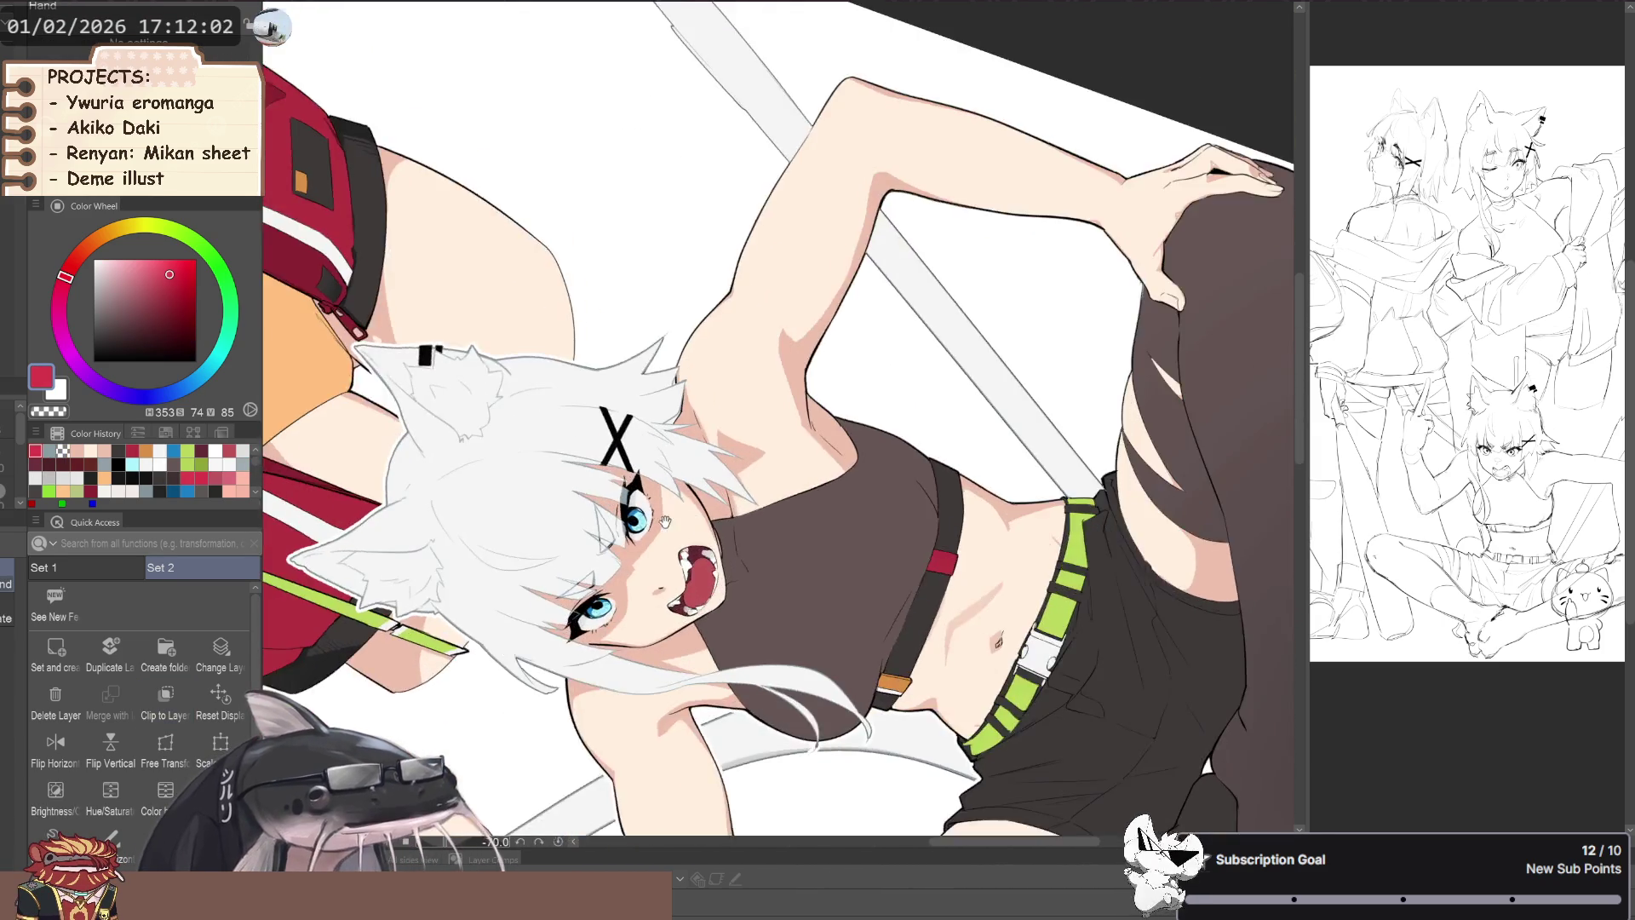
scroll(673, 596, up, 2)
scroll(673, 630, up, 2)
key(ctrl+z)
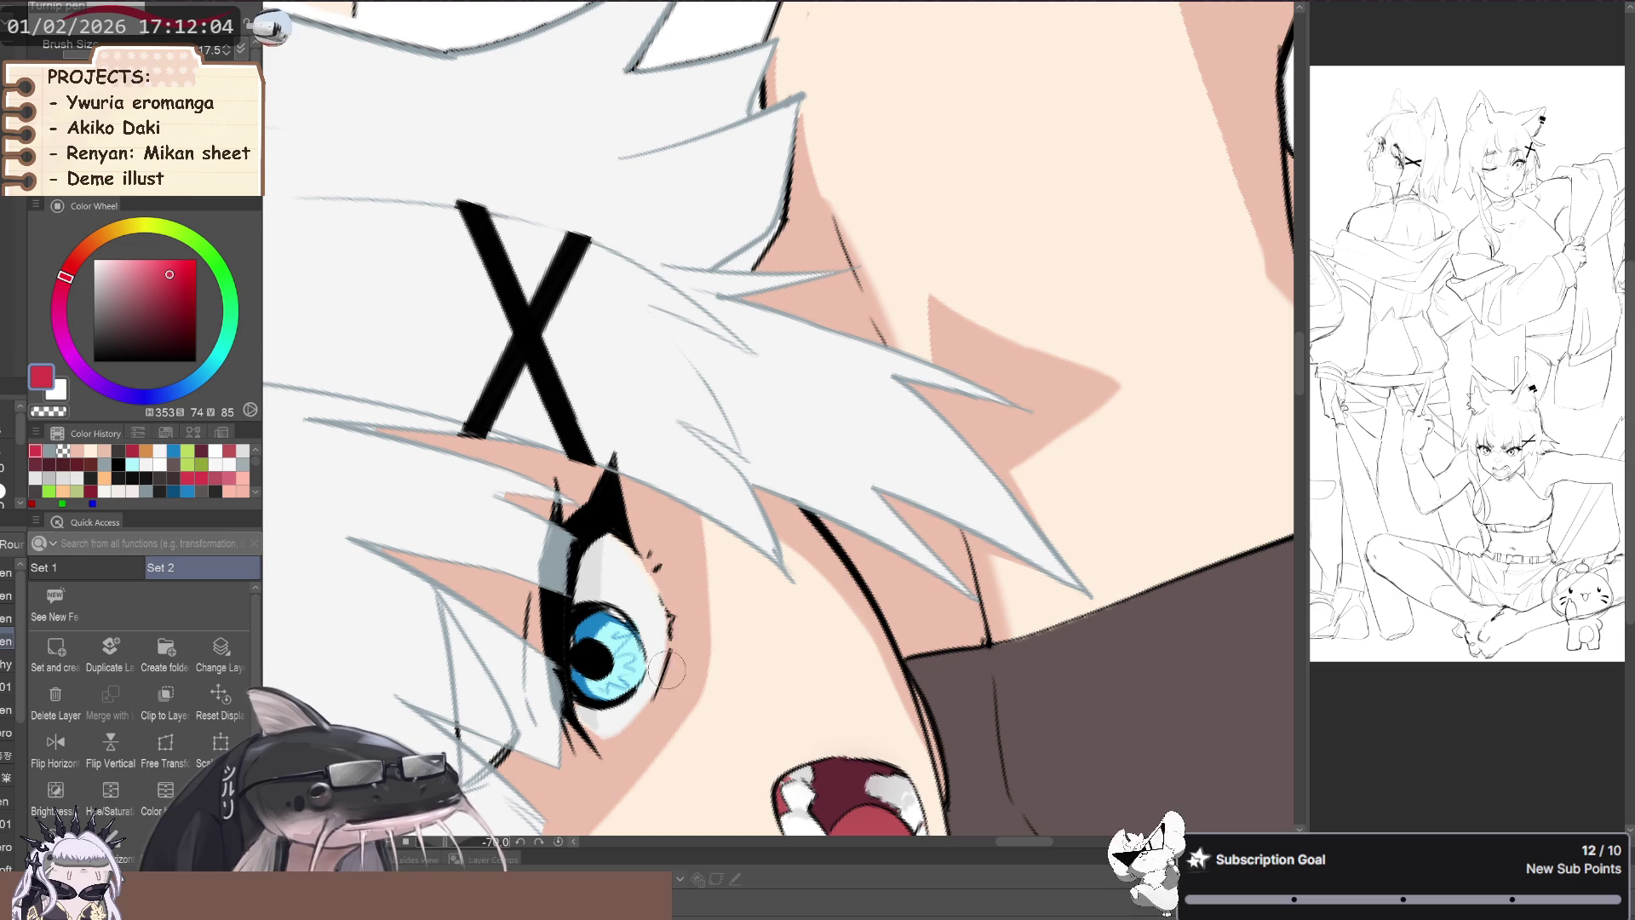
drag(638, 515, 668, 664)
key(ctrl+z)
mouse_move(634, 516)
mouse_down()
mouse_move(669, 673)
mouse_move(656, 553)
mouse_up()
key(ctrl+z)
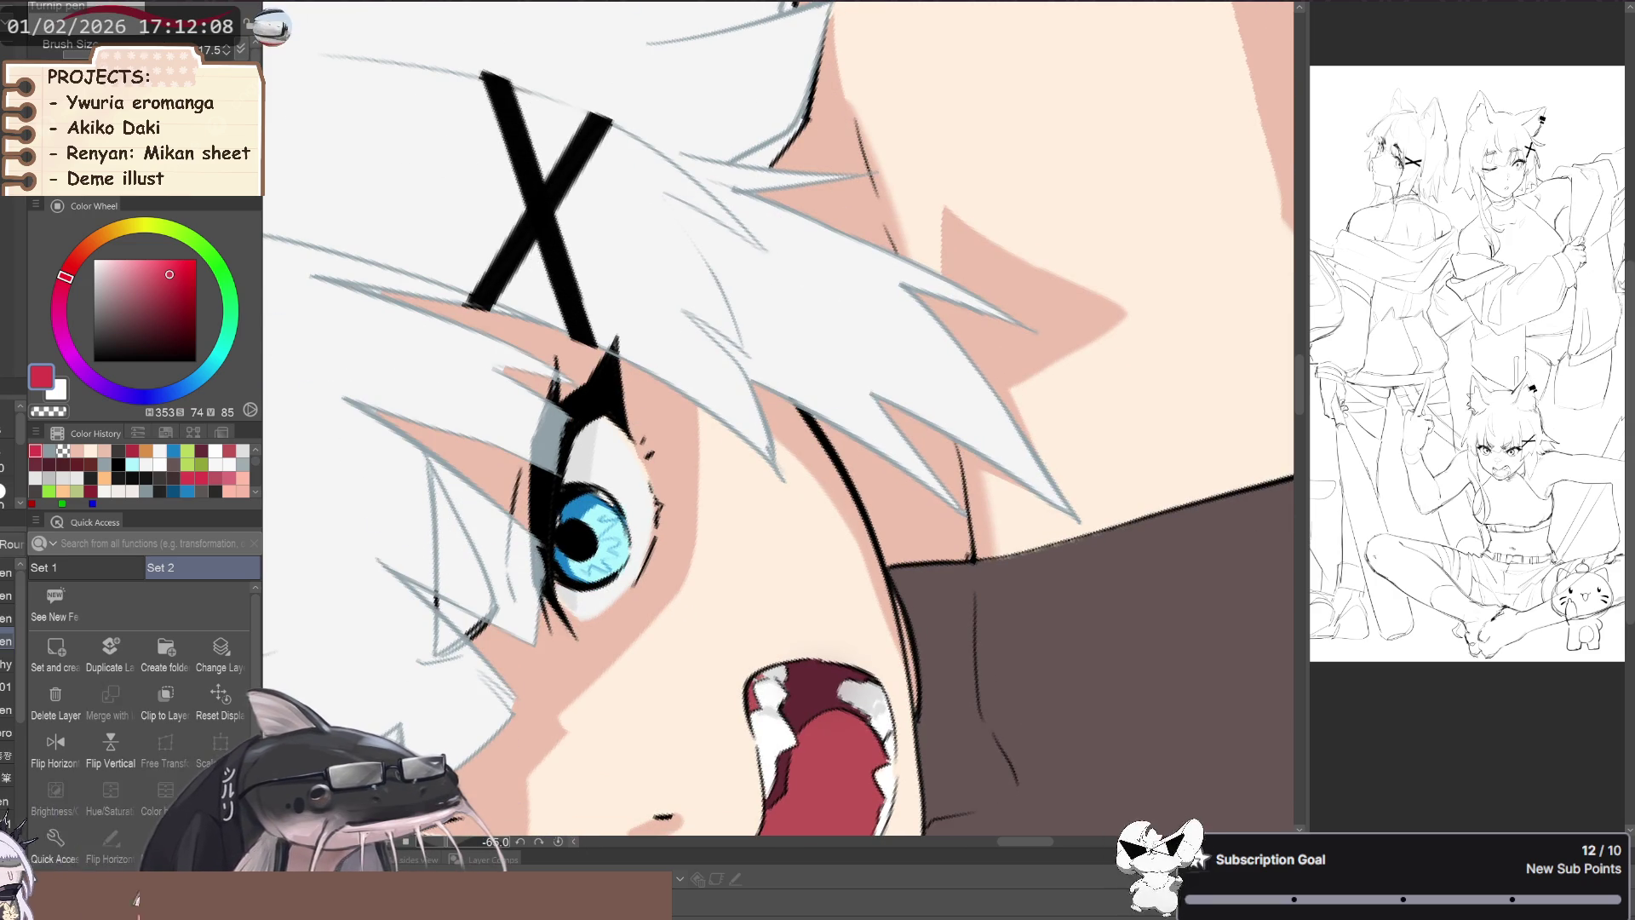
- Paint red eyeliner along the first eye's upper eyelid with the pen
key(b)
key(p)
drag(645, 410, 720, 682)
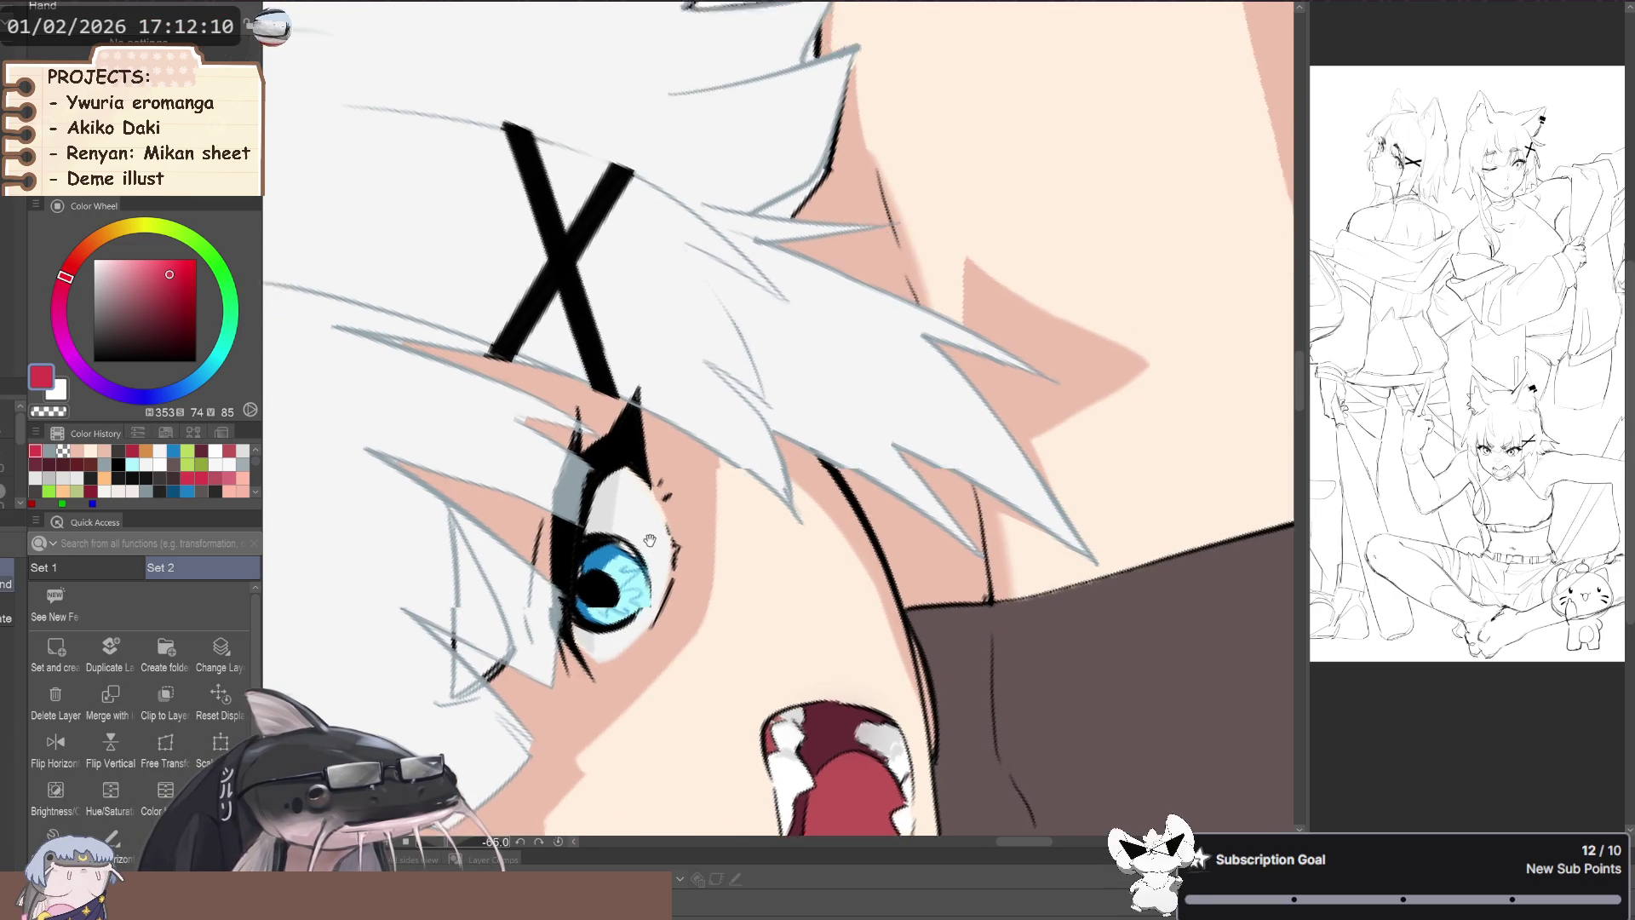
drag(688, 560, 722, 684)
mouse_move(688, 550)
mouse_down()
mouse_move(720, 684)
mouse_move(673, 541)
mouse_up()
key(ctrl+z)
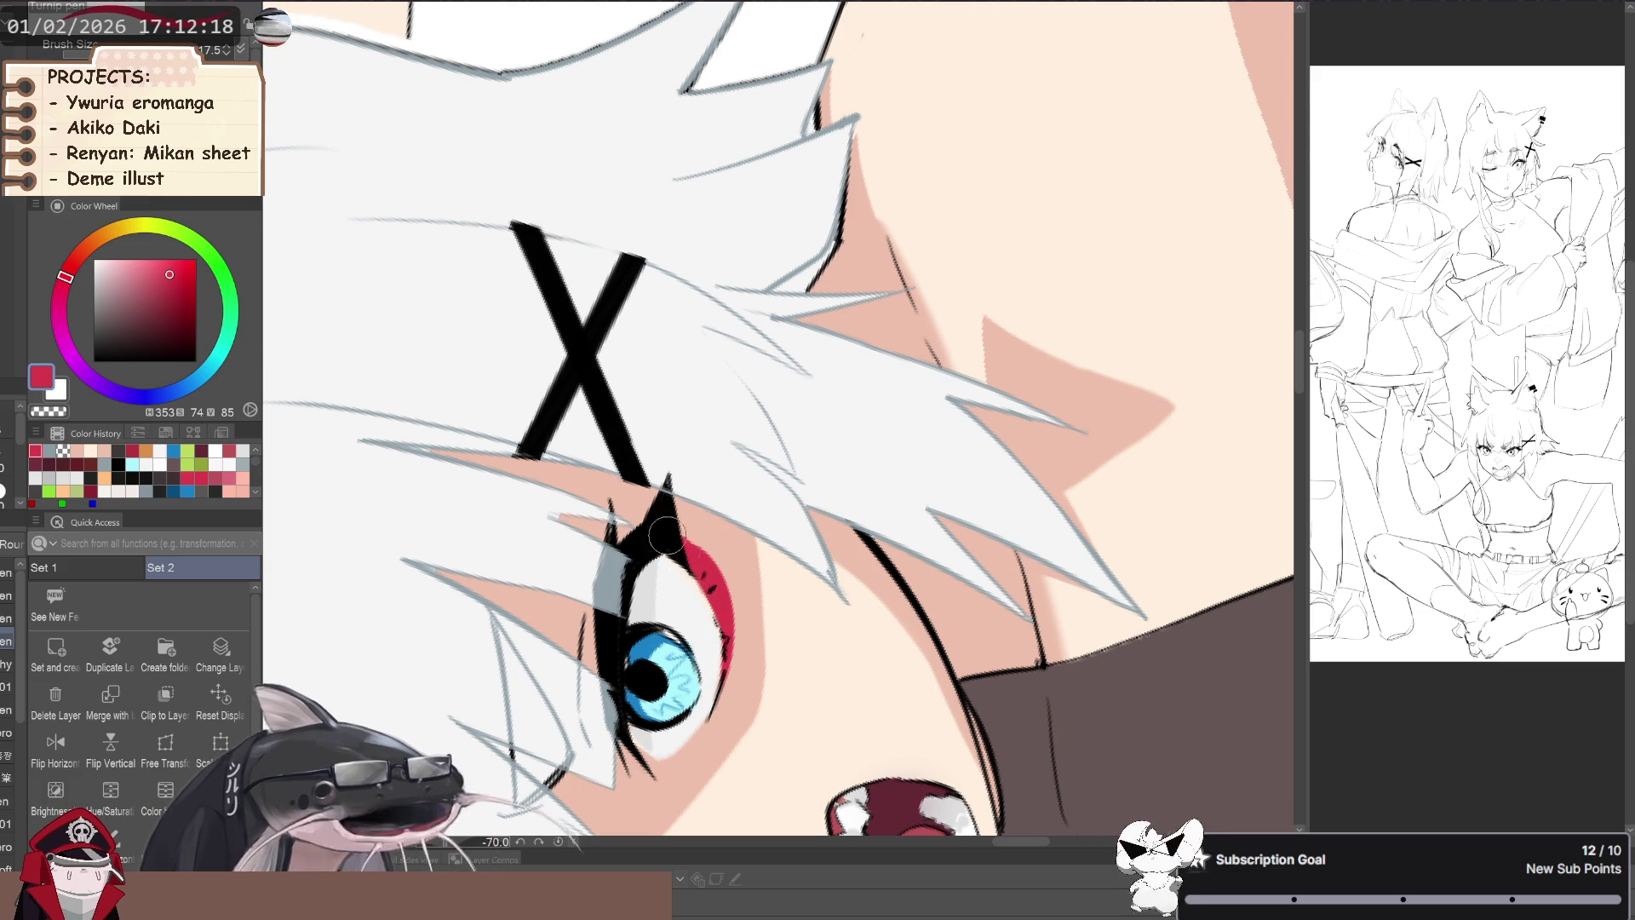
drag(681, 537, 707, 562)
- Add a thin red line along the lower eyelid of the other eye
scroll(709, 558, down, 2)
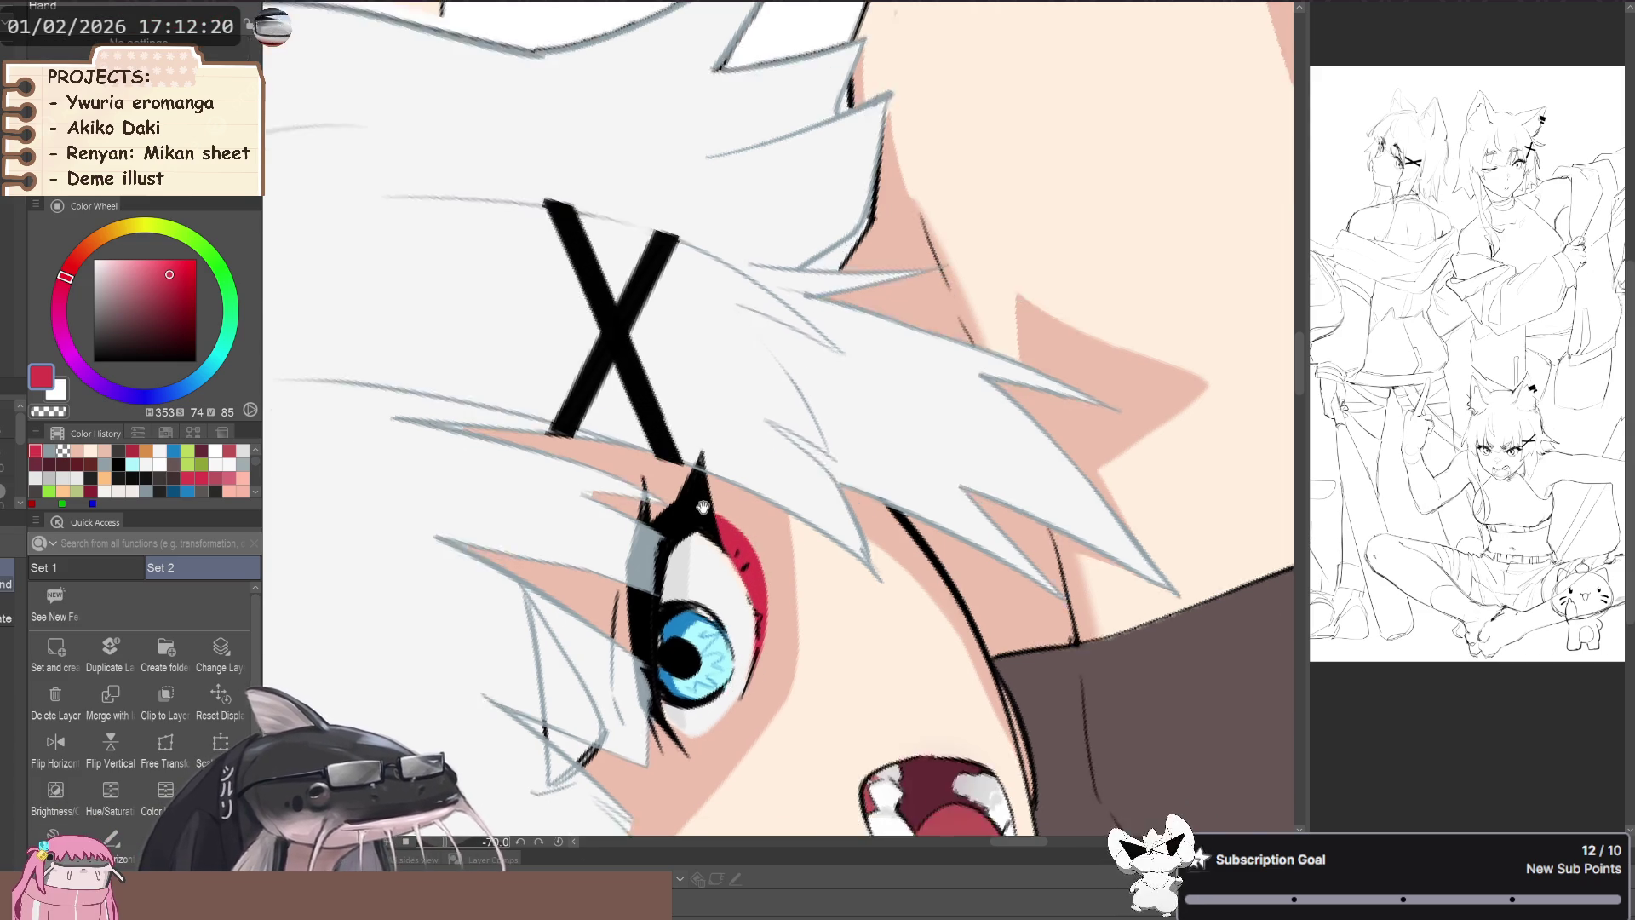
scroll(710, 587, down, 2)
mouse_move(712, 627)
mouse_down()
mouse_move(750, 638)
mouse_move(716, 750)
mouse_up()
scroll(754, 643, up, 3)
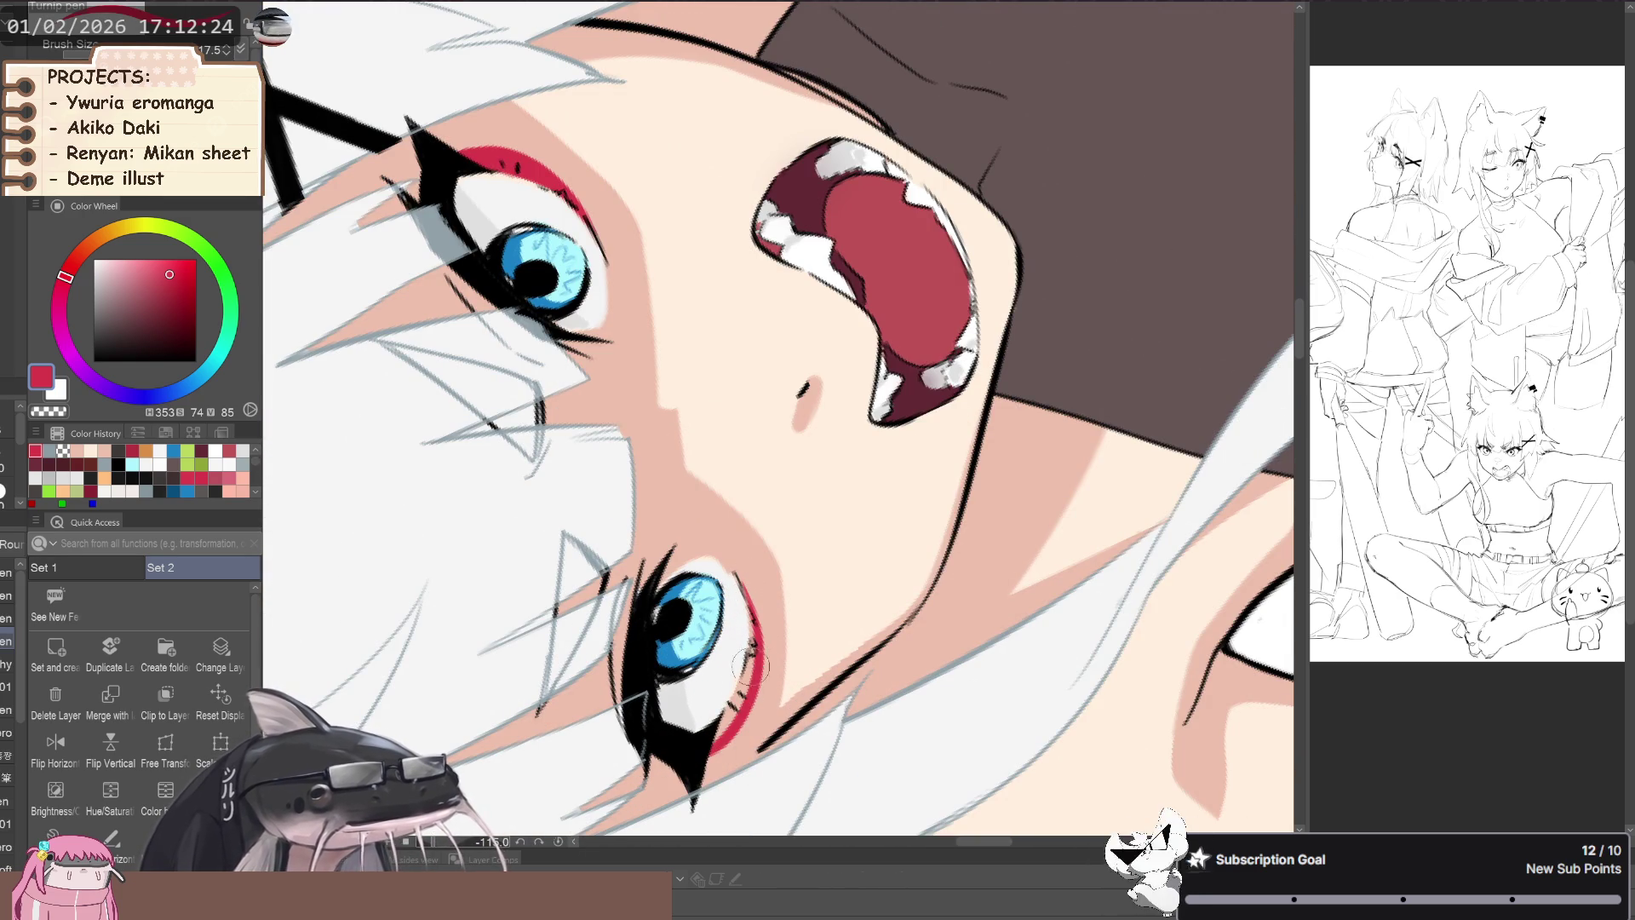
key(ctrl+z)
drag(754, 651, 715, 739)
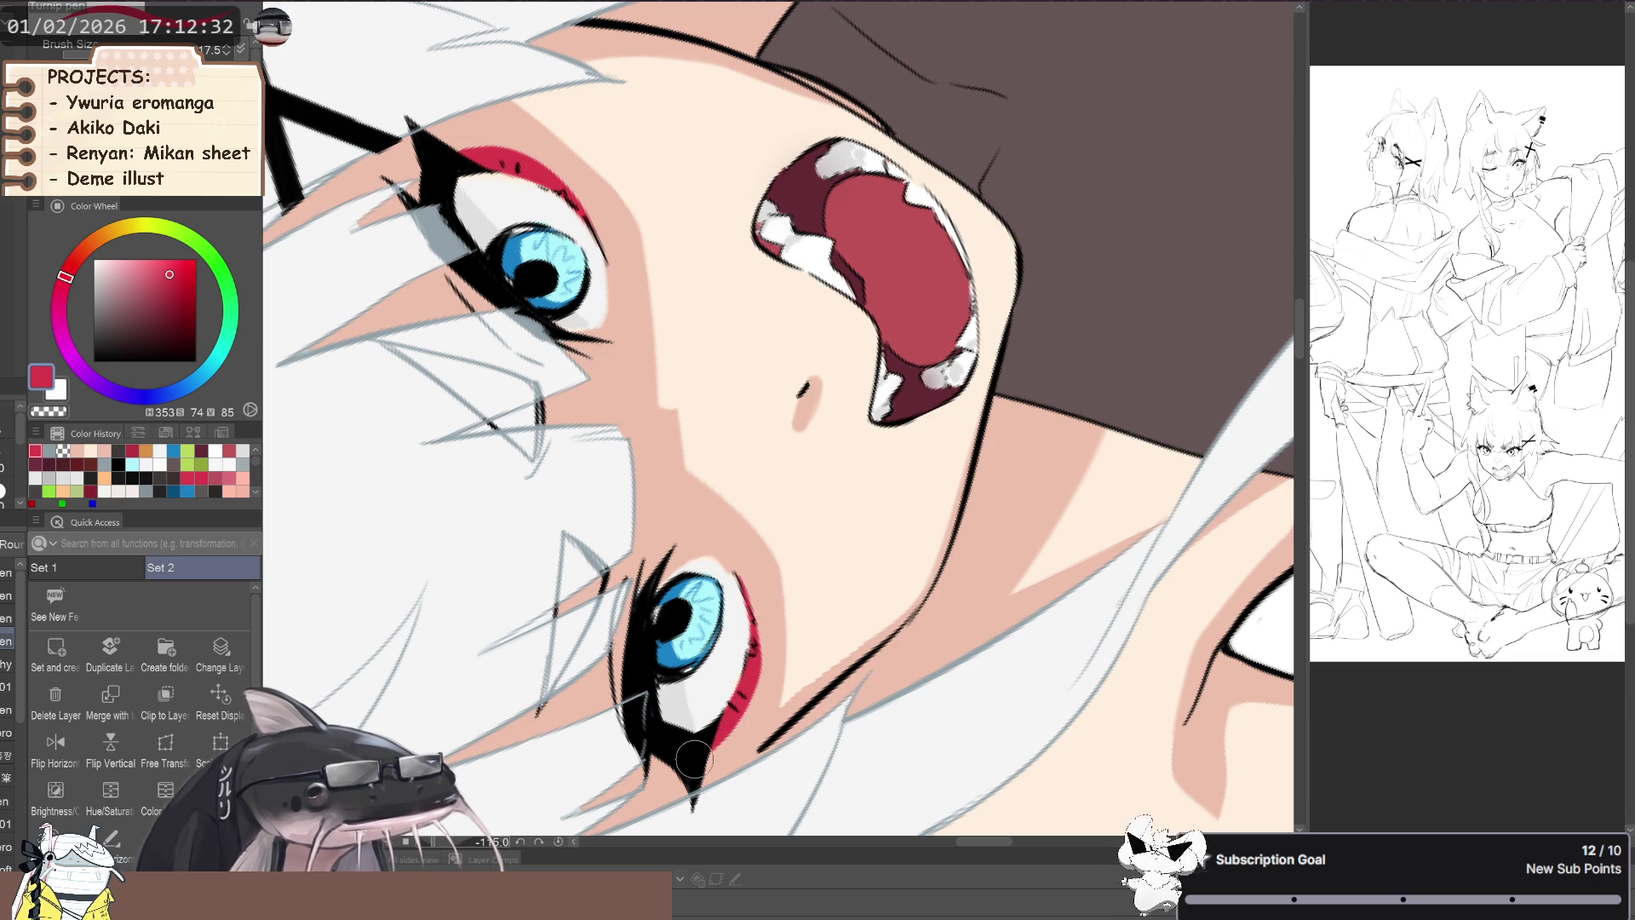
- Reset the canvas rotation and reframe the girl's head and upper body
key(ctrl+0)
mouse_move(694, 758)
mouse_down()
mouse_move(433, 427)
mouse_move(723, 638)
mouse_up()
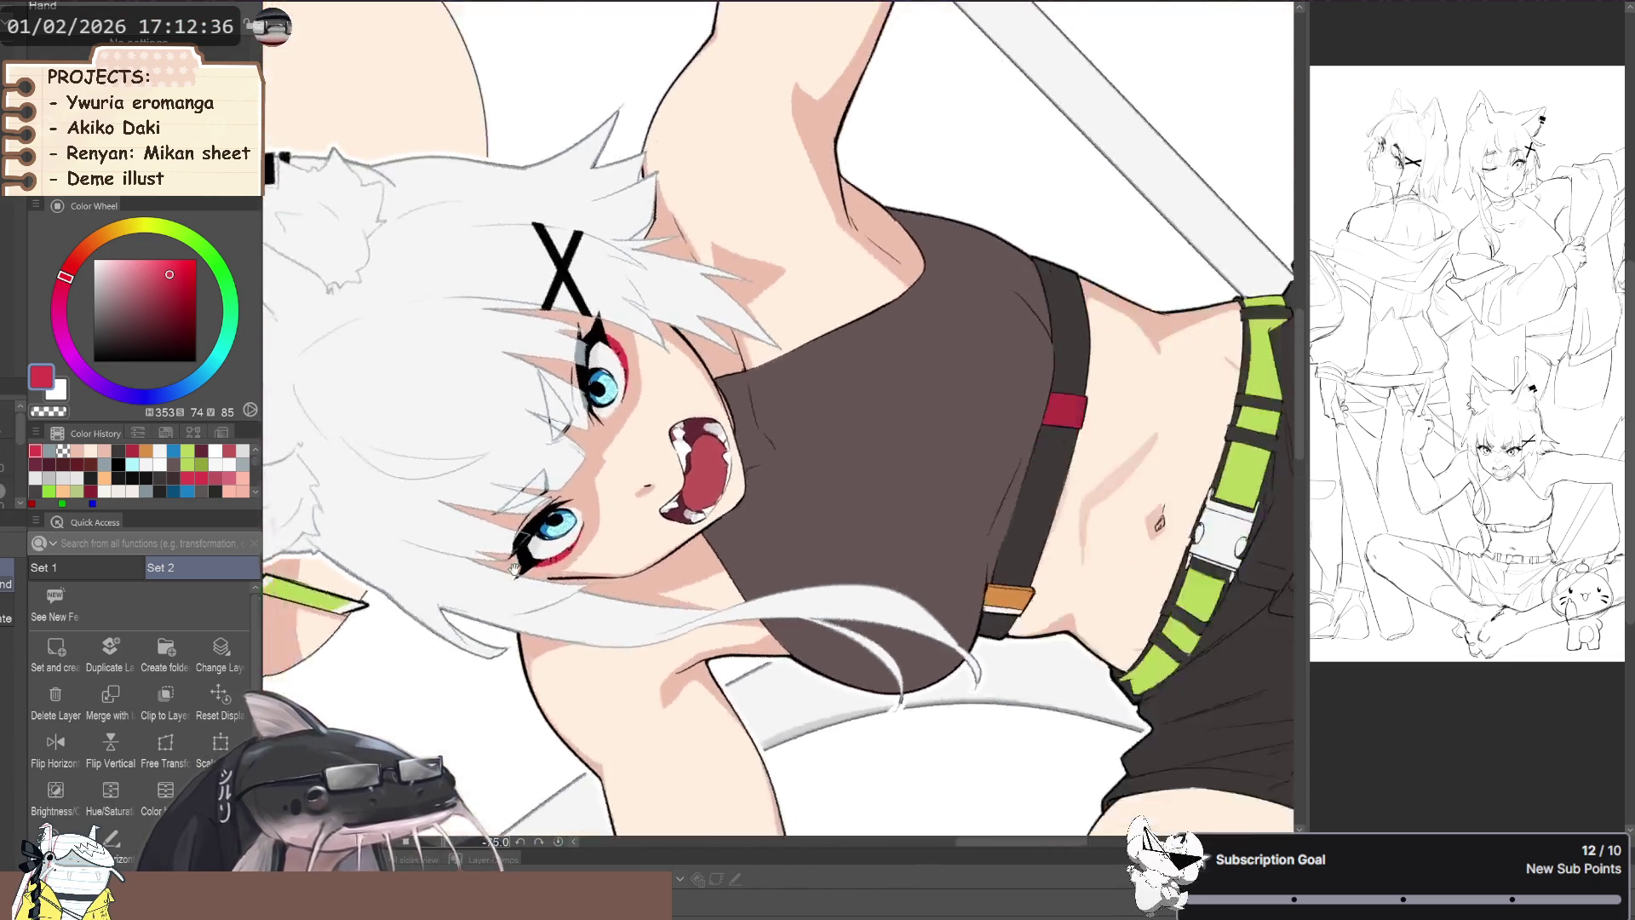
scroll(722, 639, up, 5)
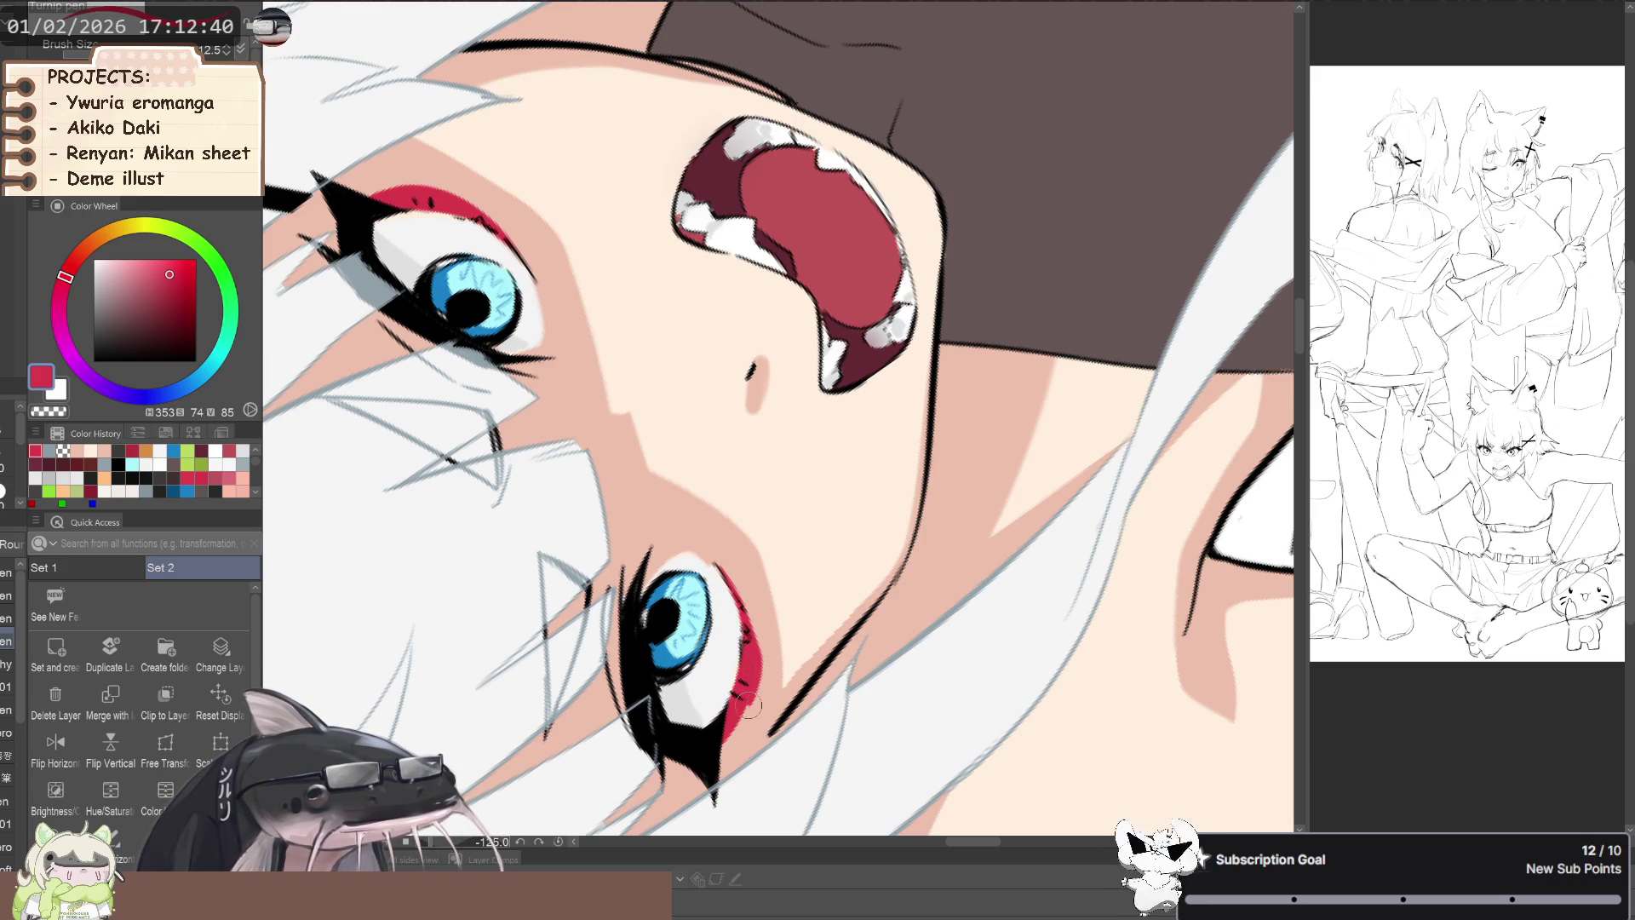
scroll(603, 520, down, 5)
drag(483, 444, 620, 483)
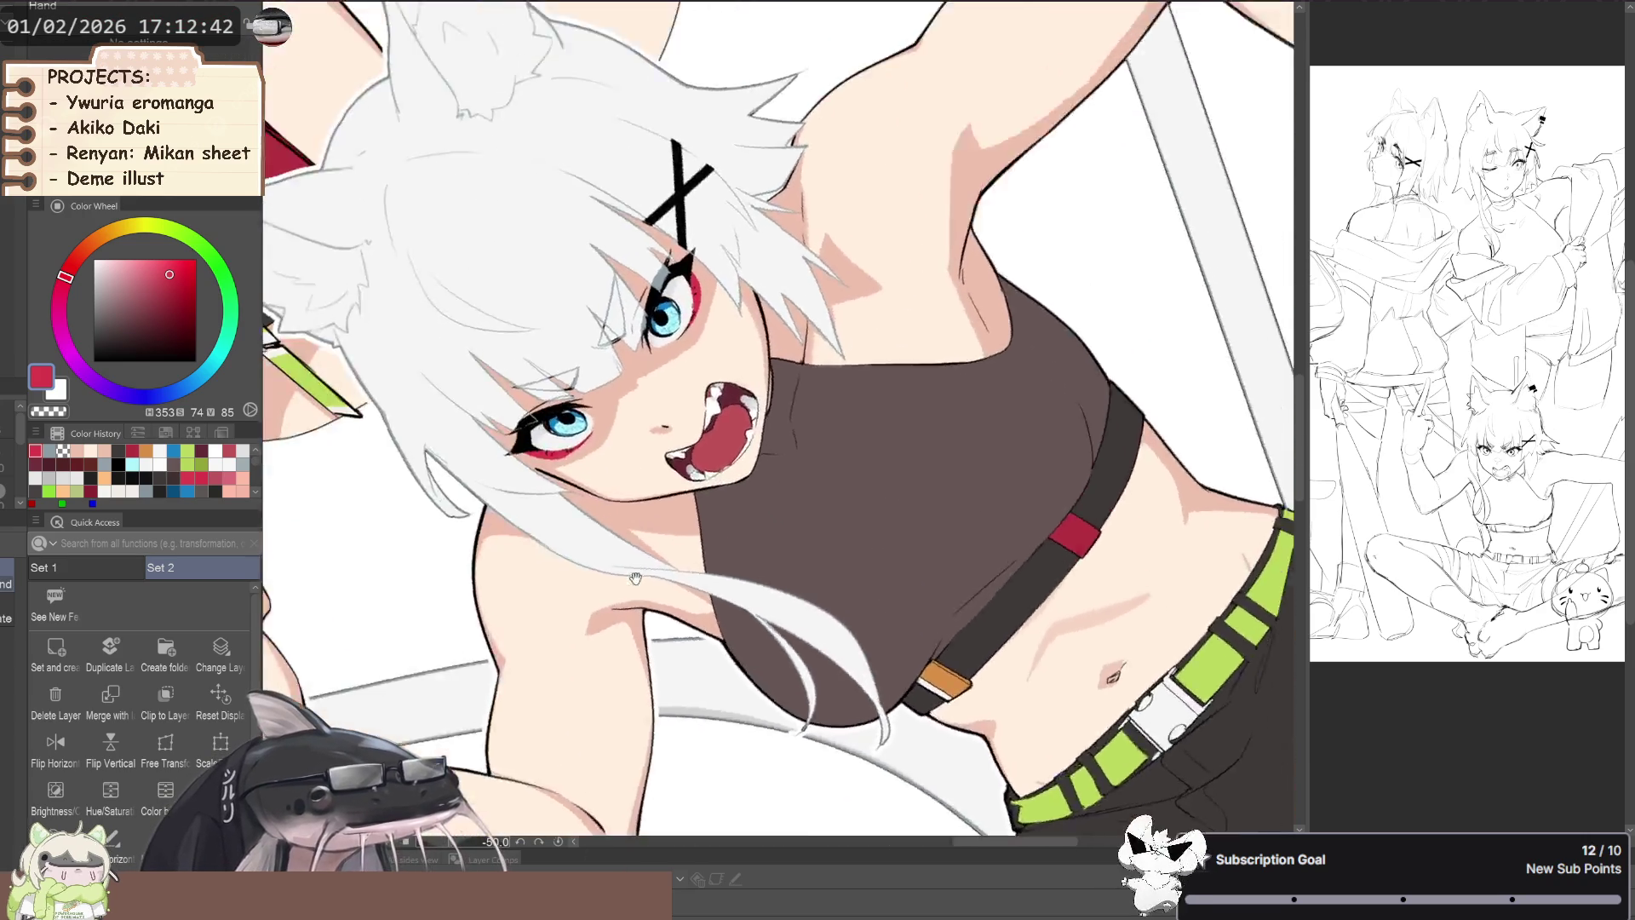
scroll(620, 483, up, 5)
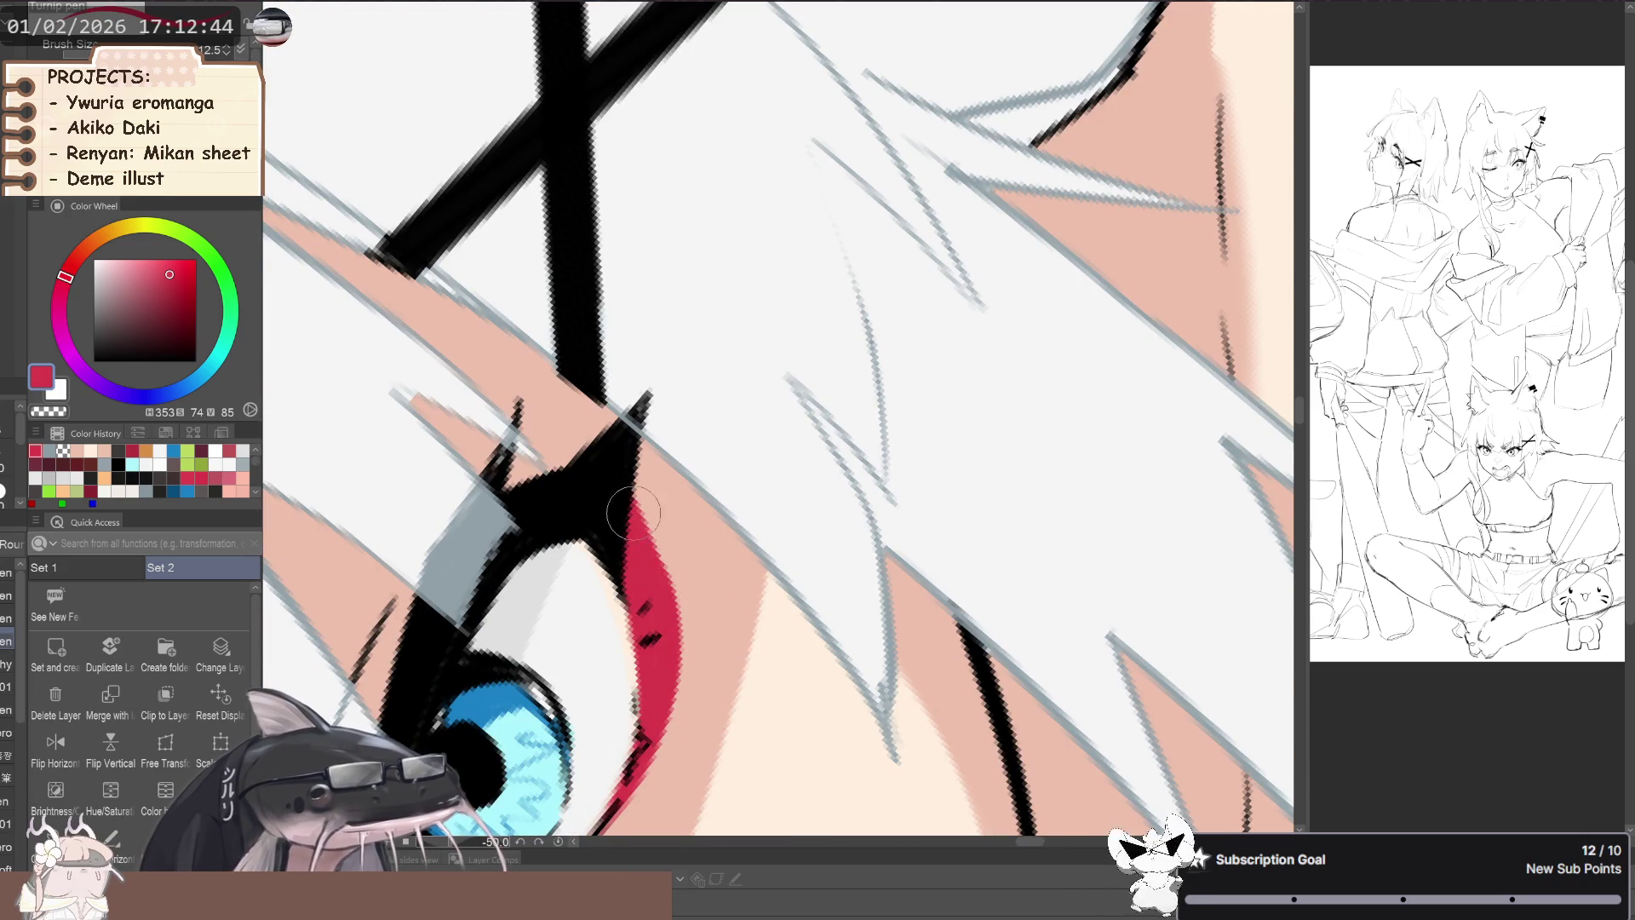
scroll(620, 483, down, 5)
drag(350, 466, 457, 406)
scroll(458, 406, down, 5)
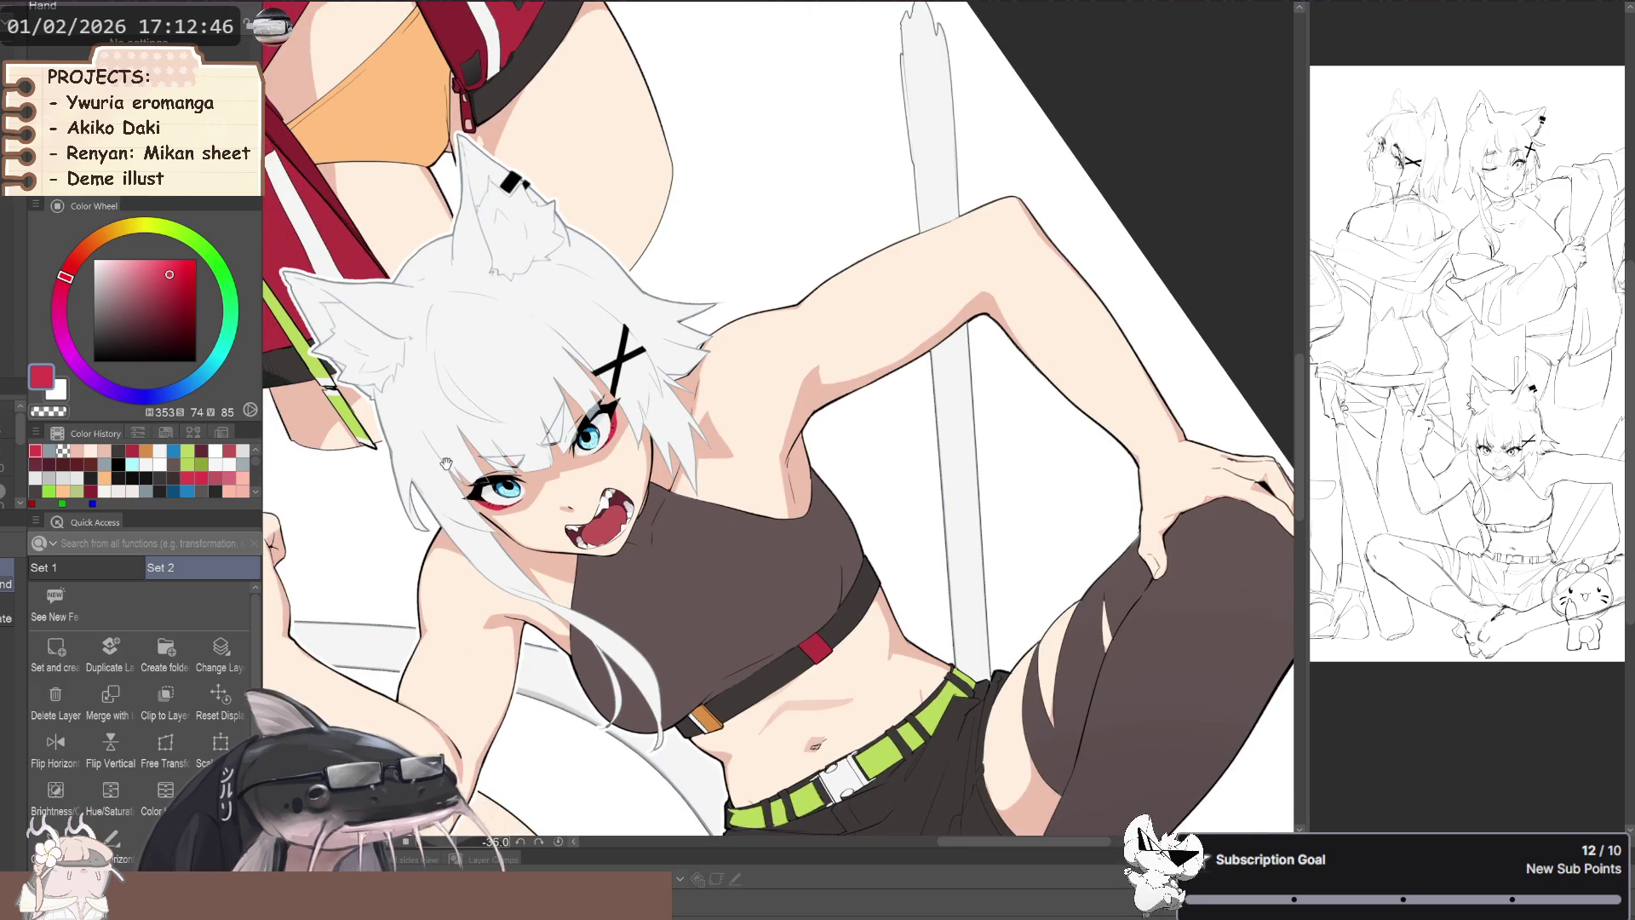
scroll(517, 525, up, 6)
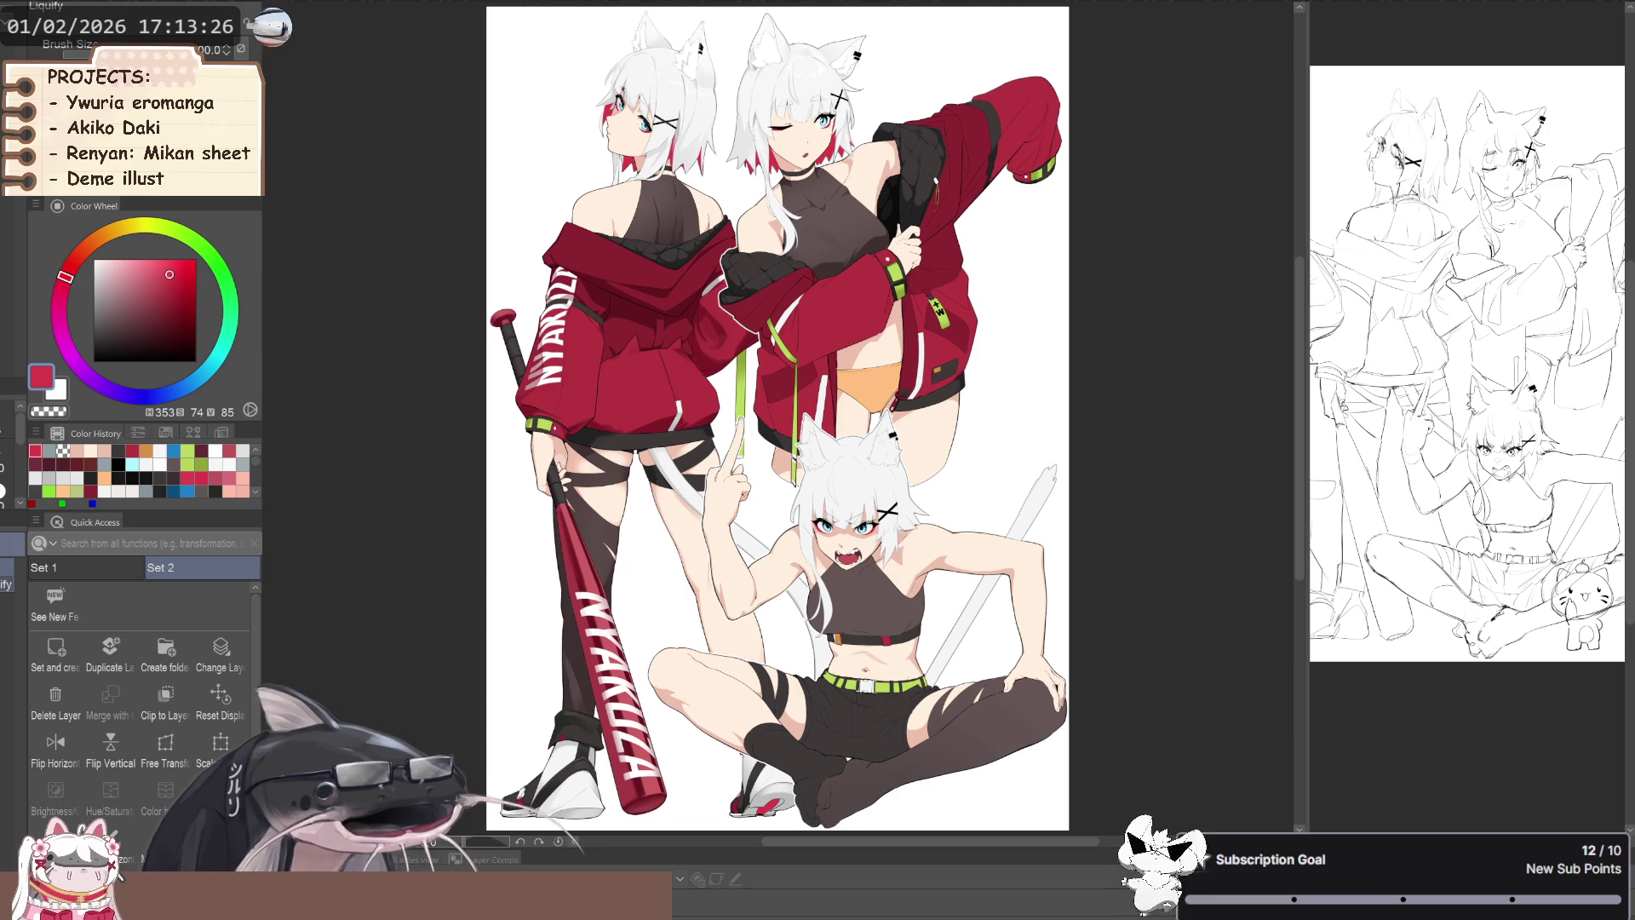
key(ctrl+minus)
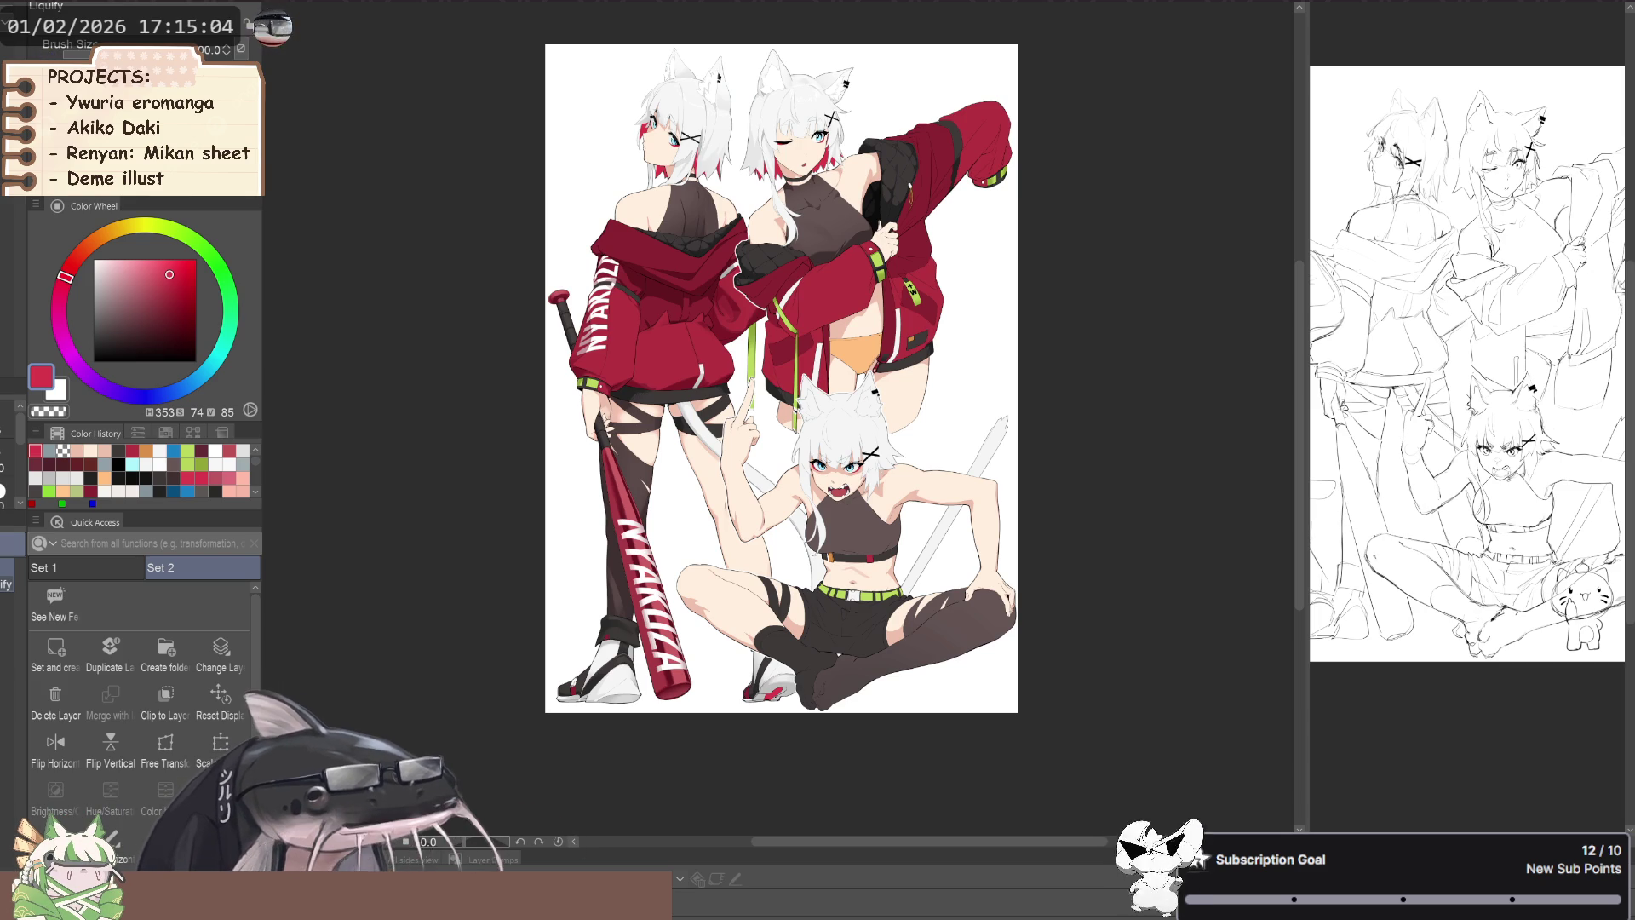
scroll(954, 211, up, 1)
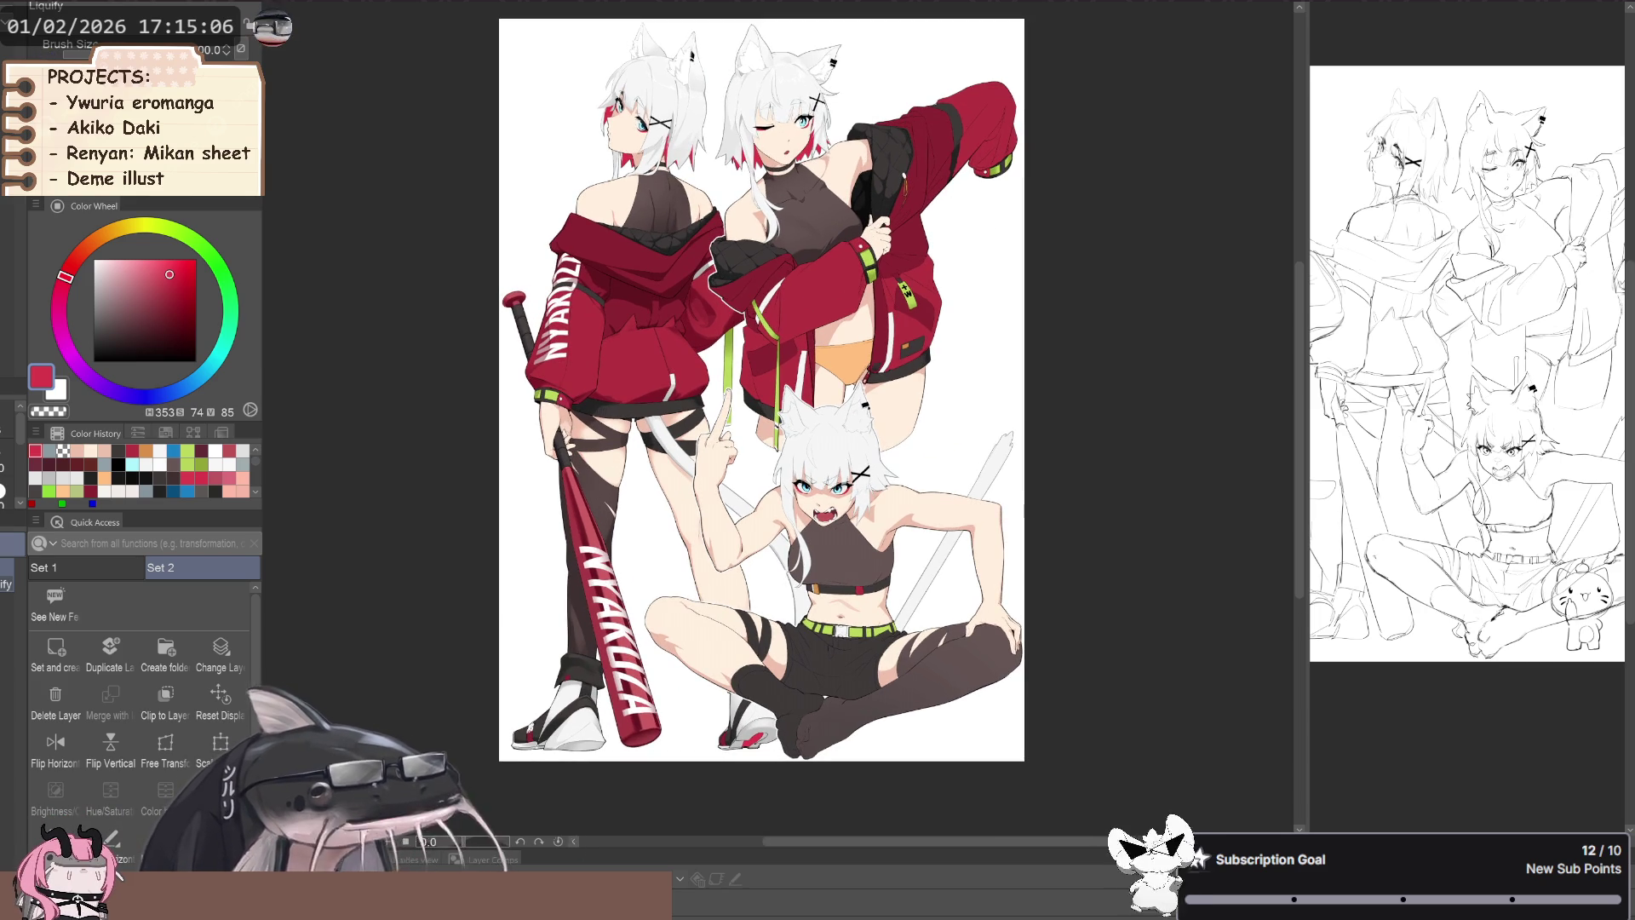